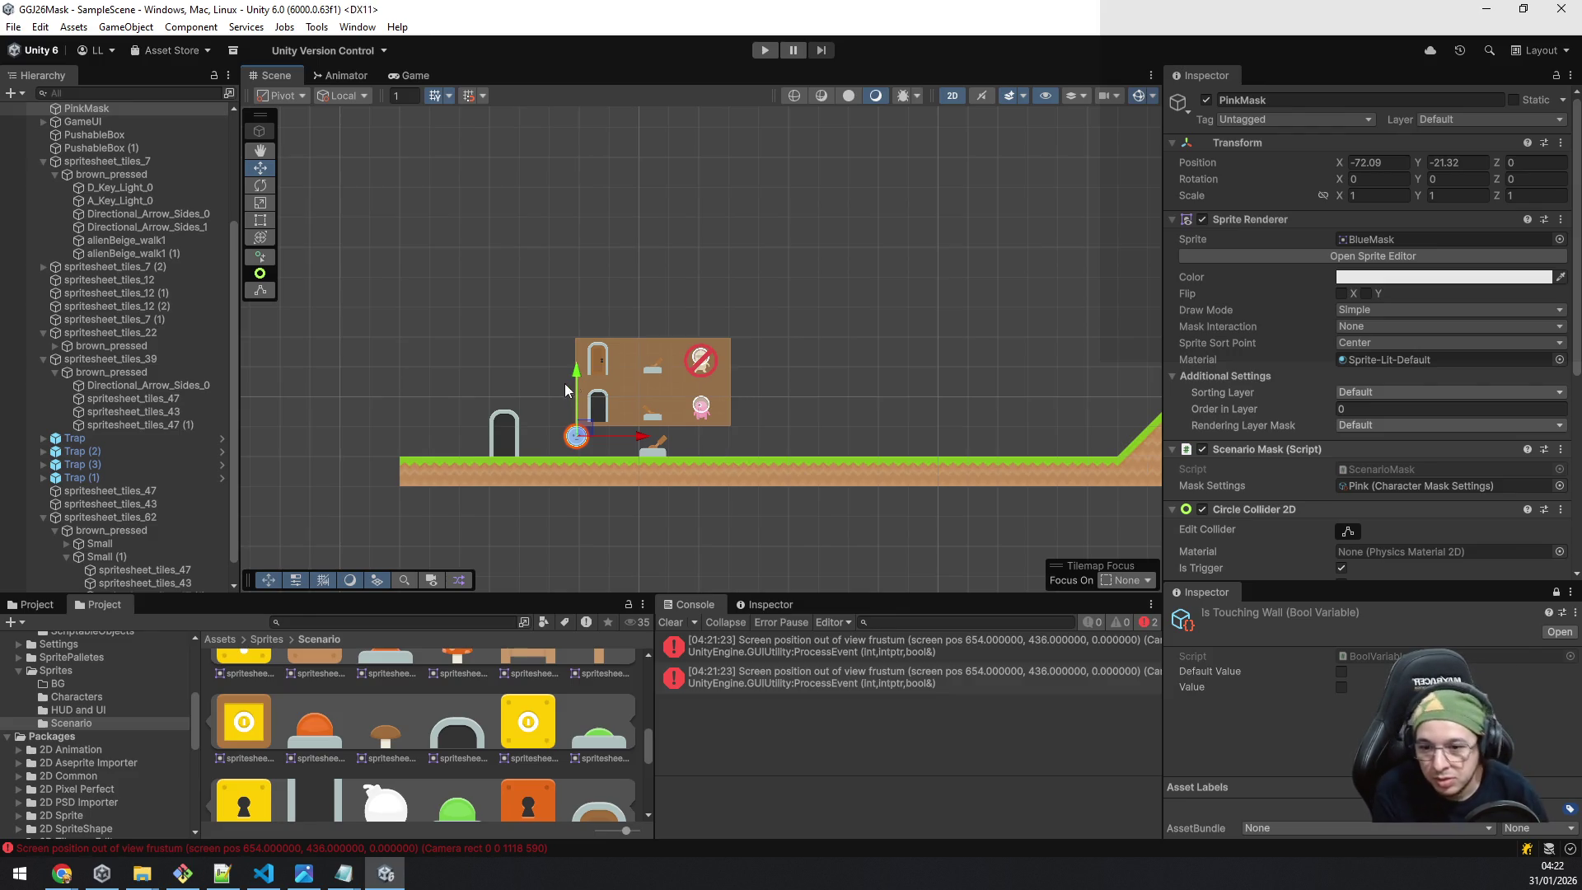
Stage all project changes, commit them as '[chore] Added last steps for tutorial', and push to the remote.
click(187, 882)
text(git status)
key(Return)
text(git add .)
key(Return)
text(git commit -m "[feat)
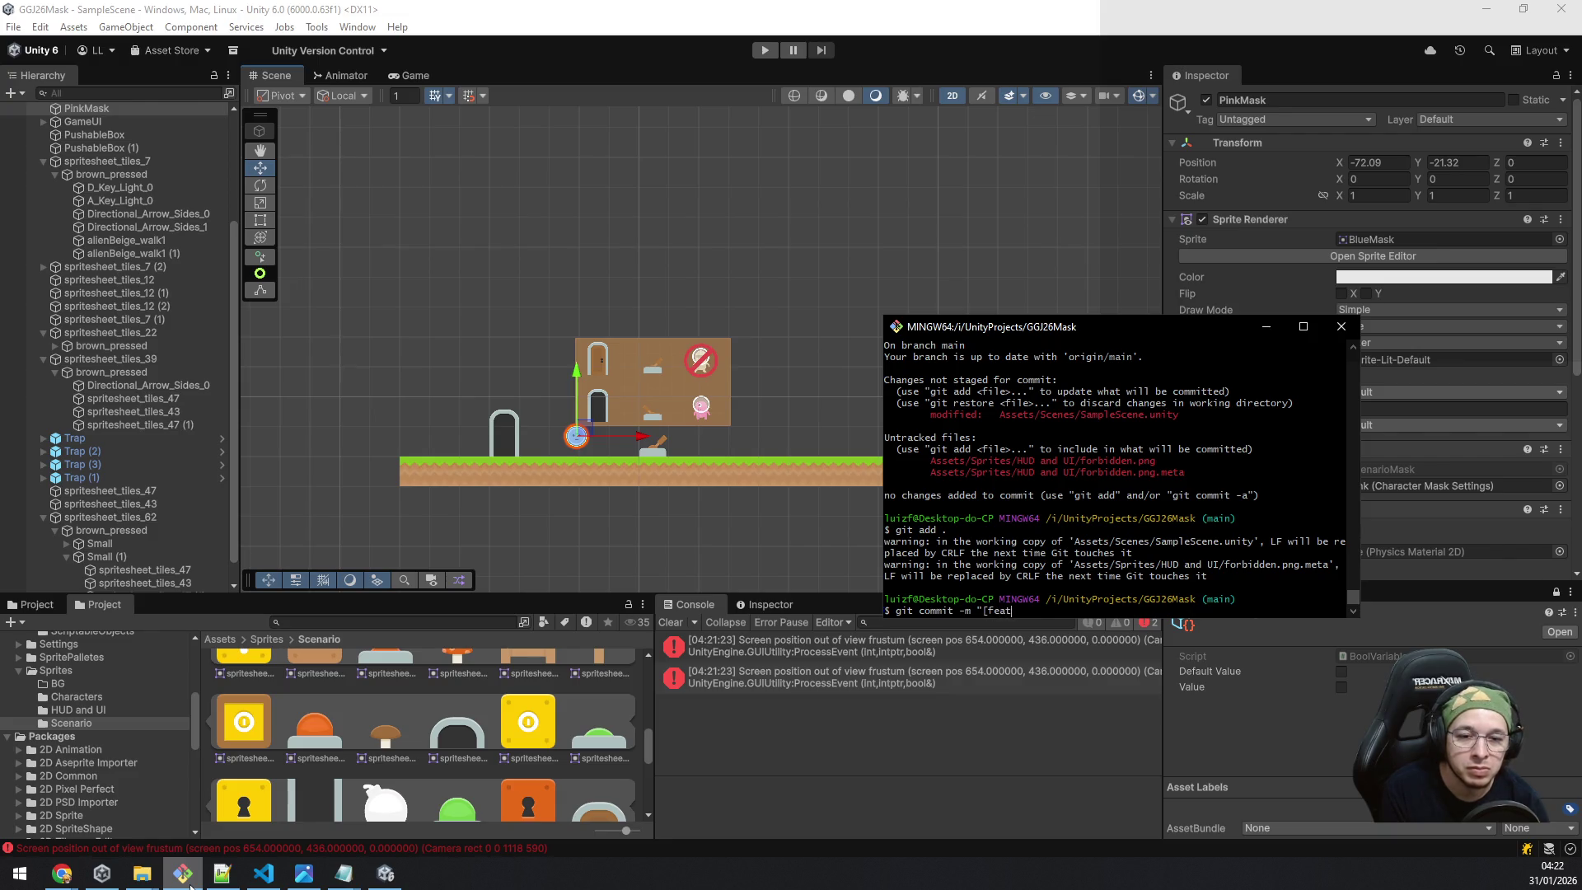
key(BackSpace)
key(BackSpace)
key(BackSpace)
key(BackSpace)
text(cho)
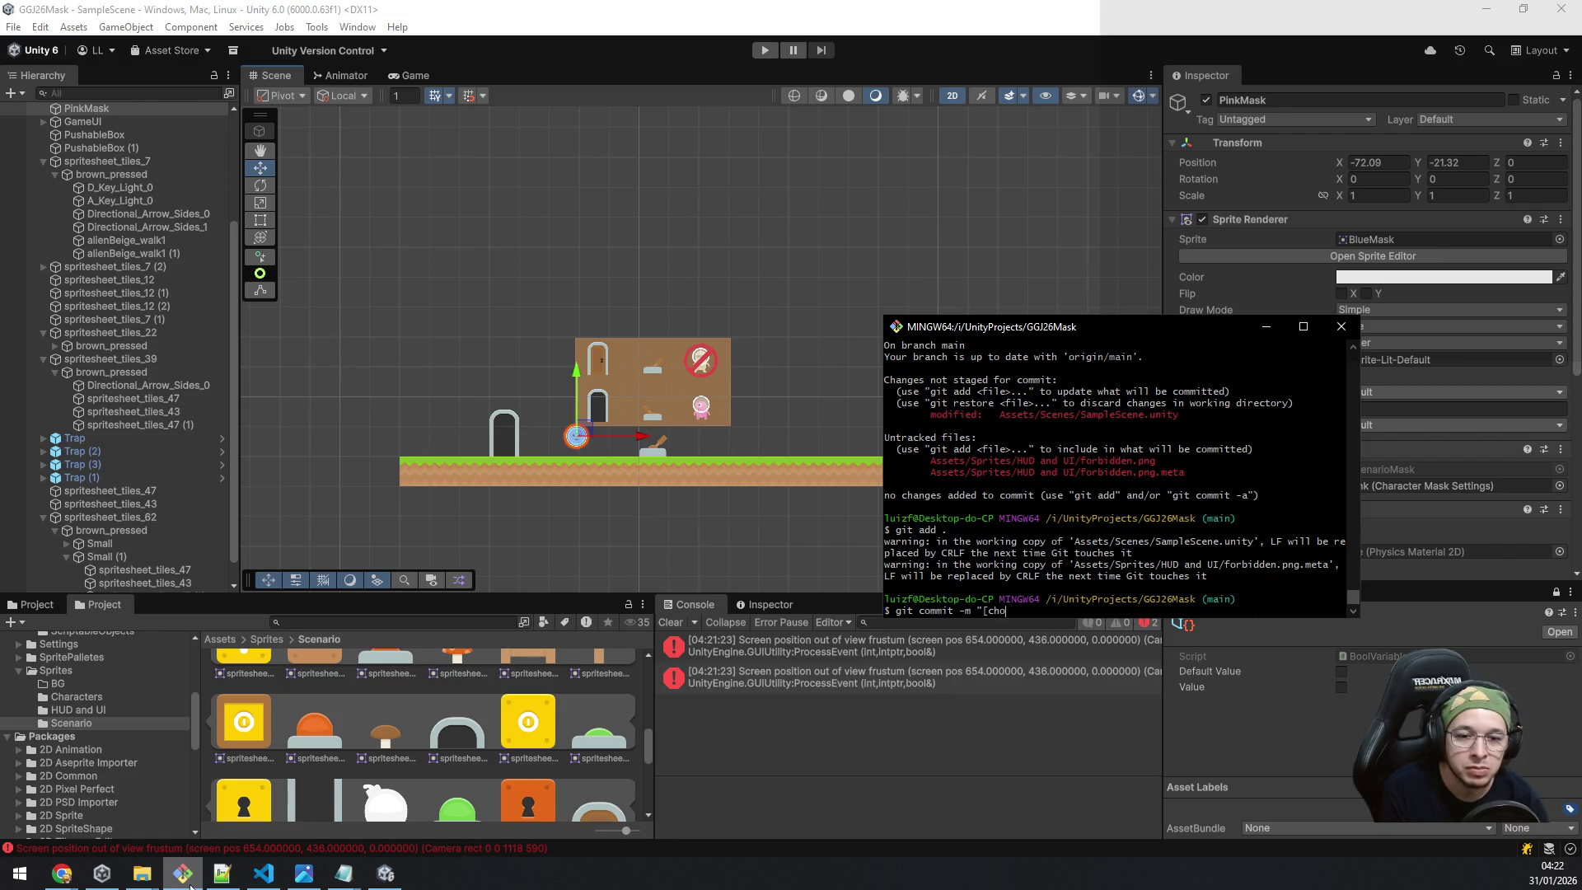
text(re] Adde)
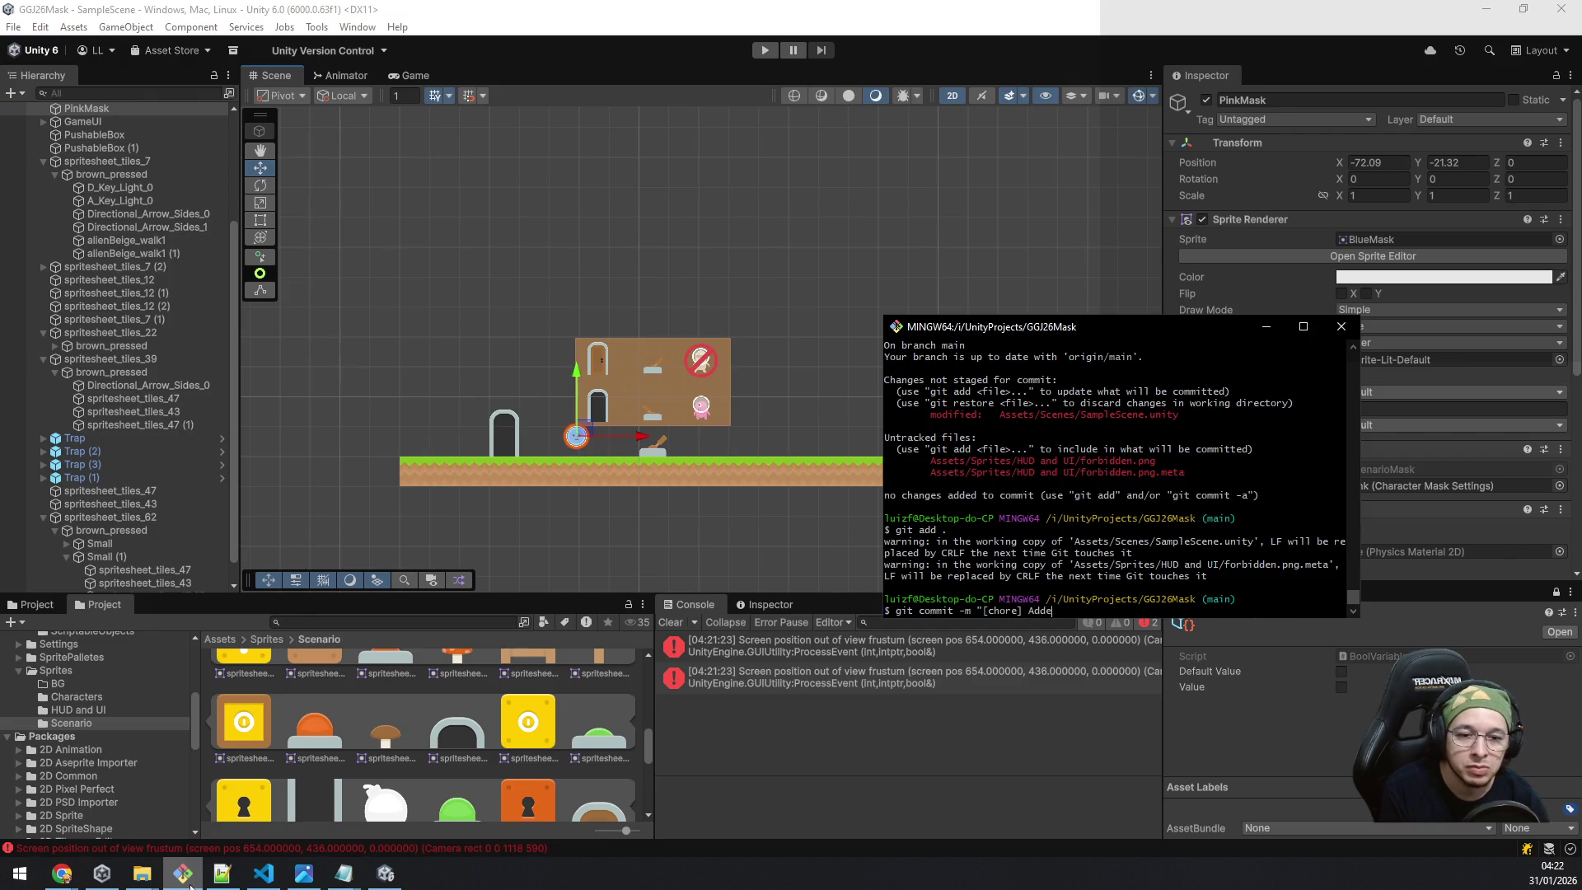
text(d last steps )
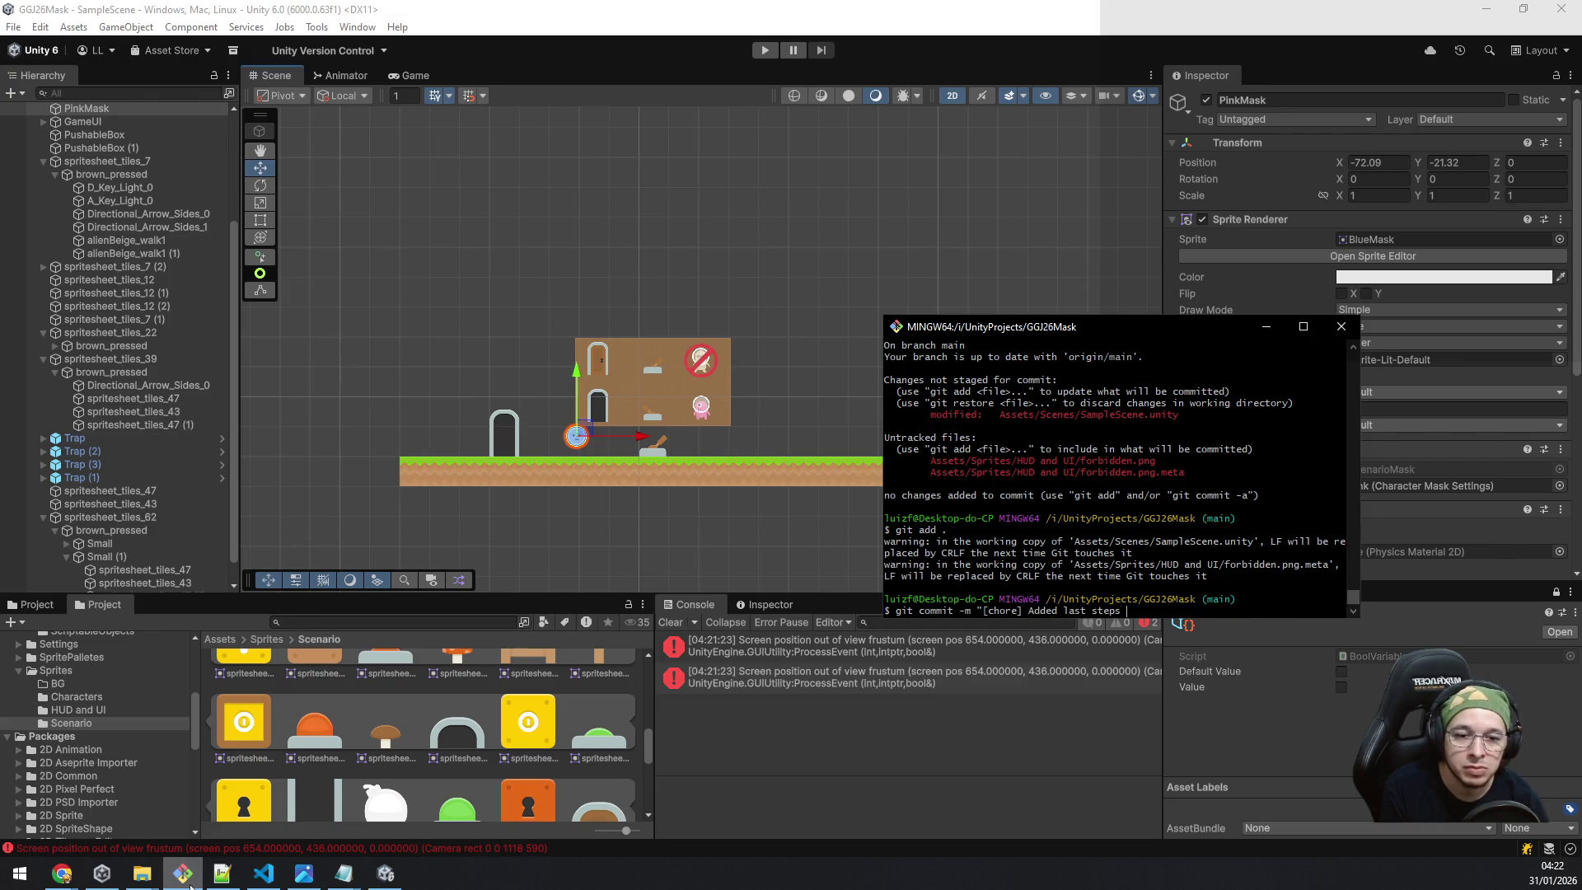
text(for tutorial")
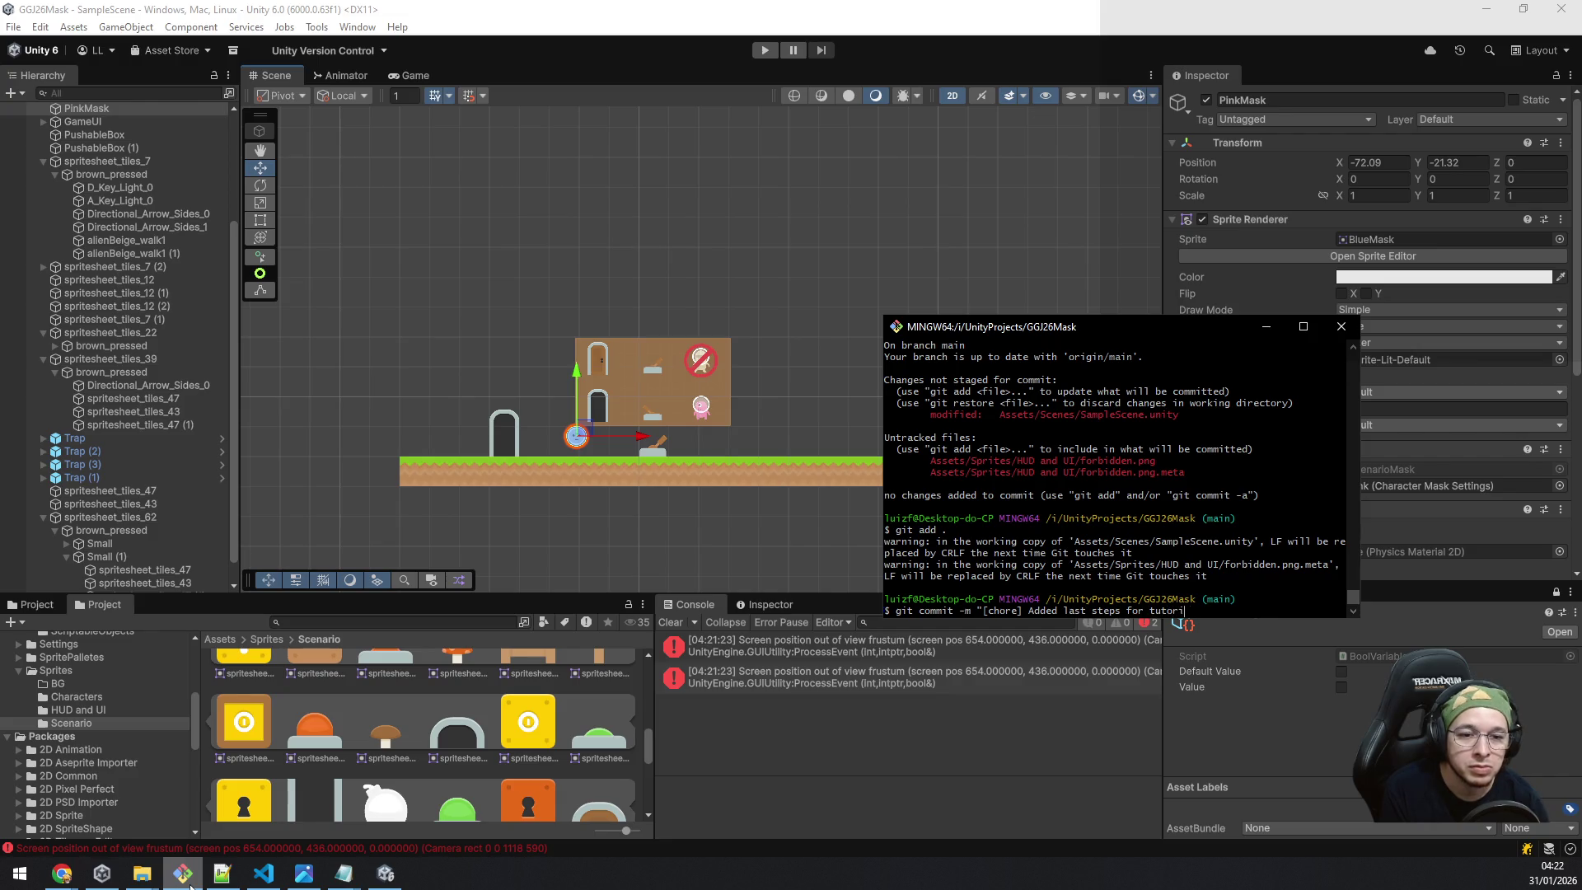
key(Return)
text(git push)
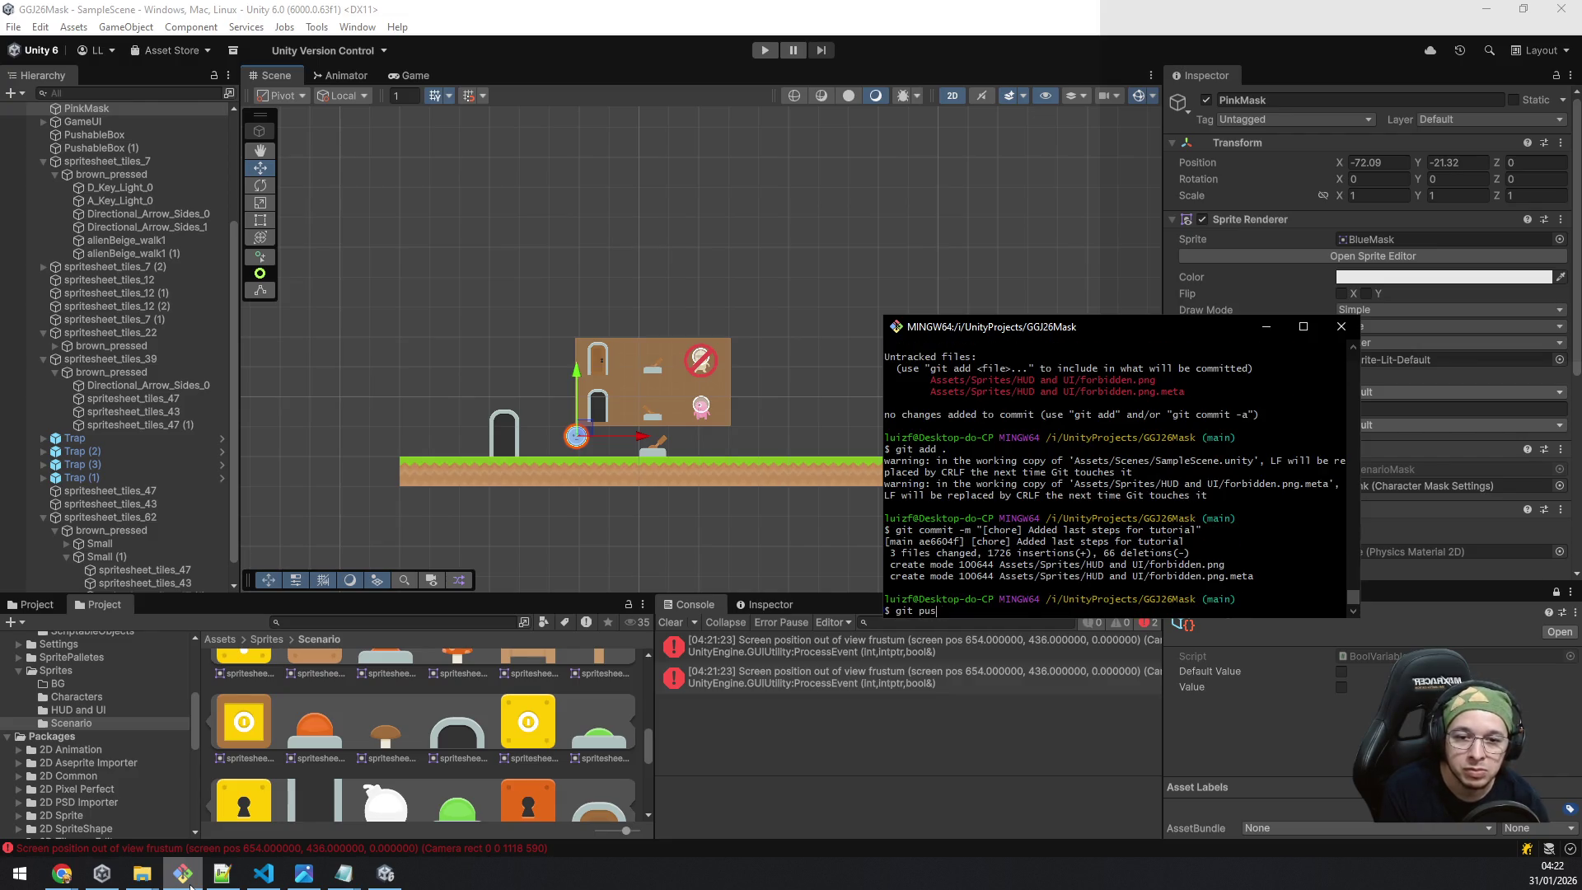
key(Return)
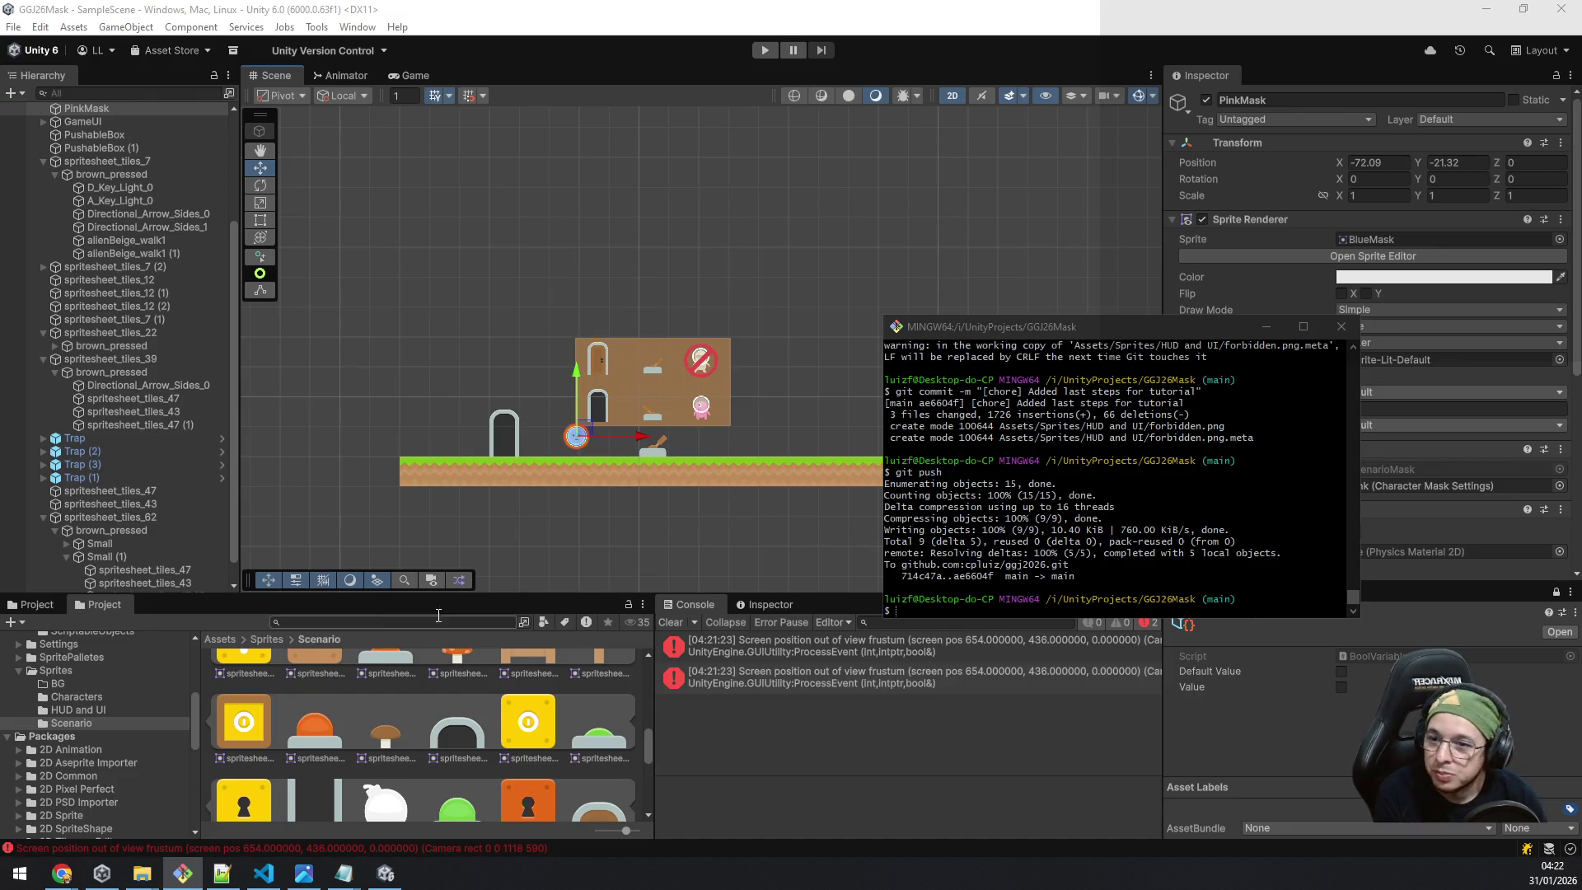
Back in Unity, select the door pieces spritesheet_tiles_47 and spritesheet_tiles_43 in the Hierarchy.
click(43, 515)
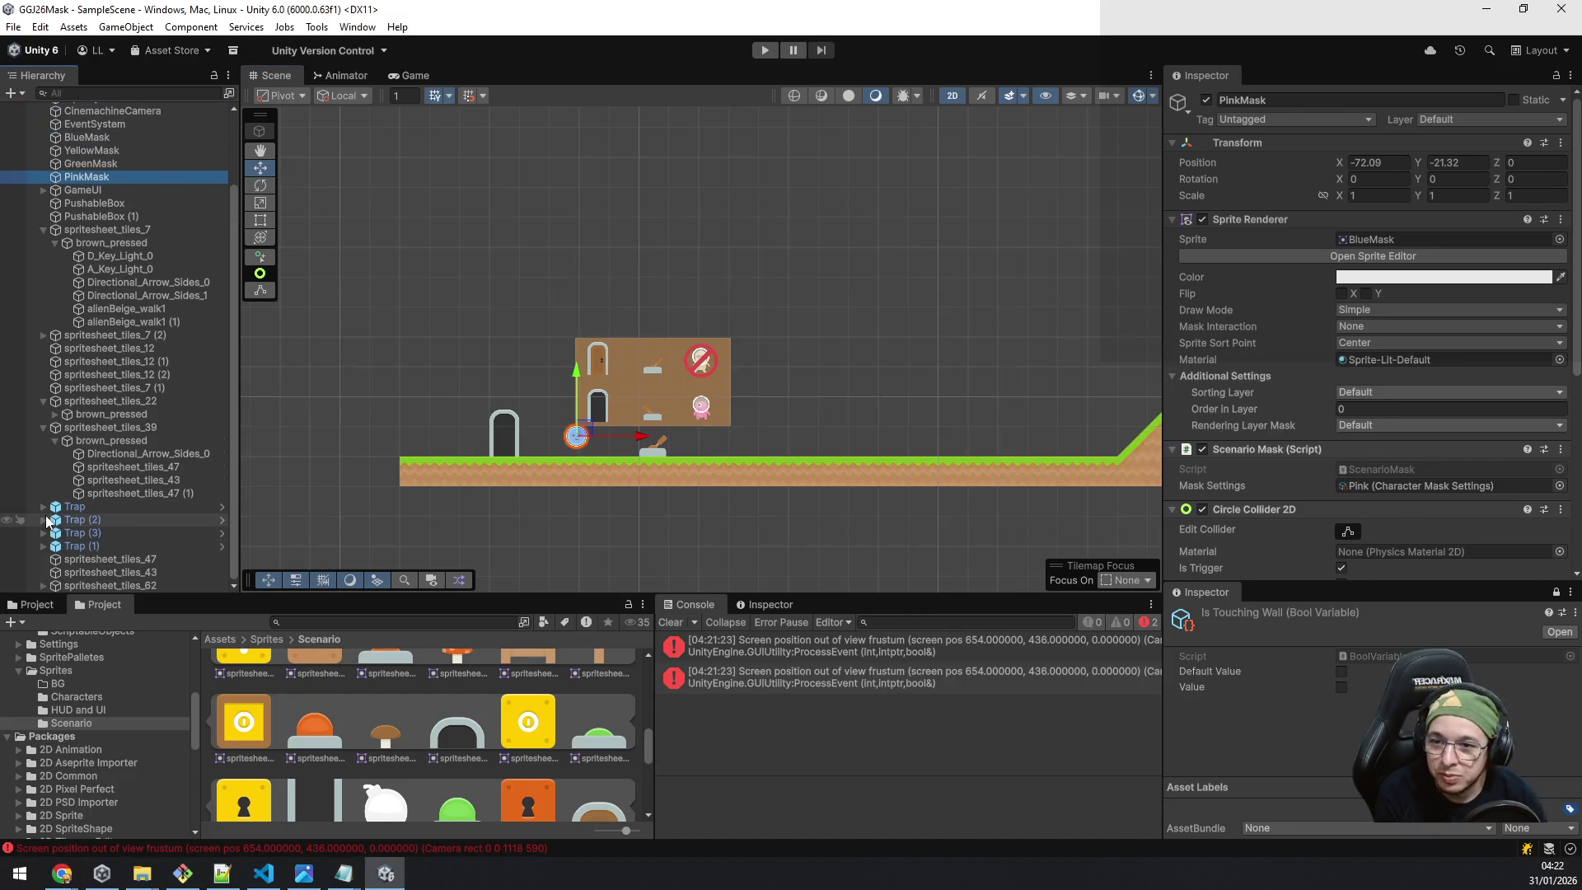
click(133, 557)
click(146, 576)
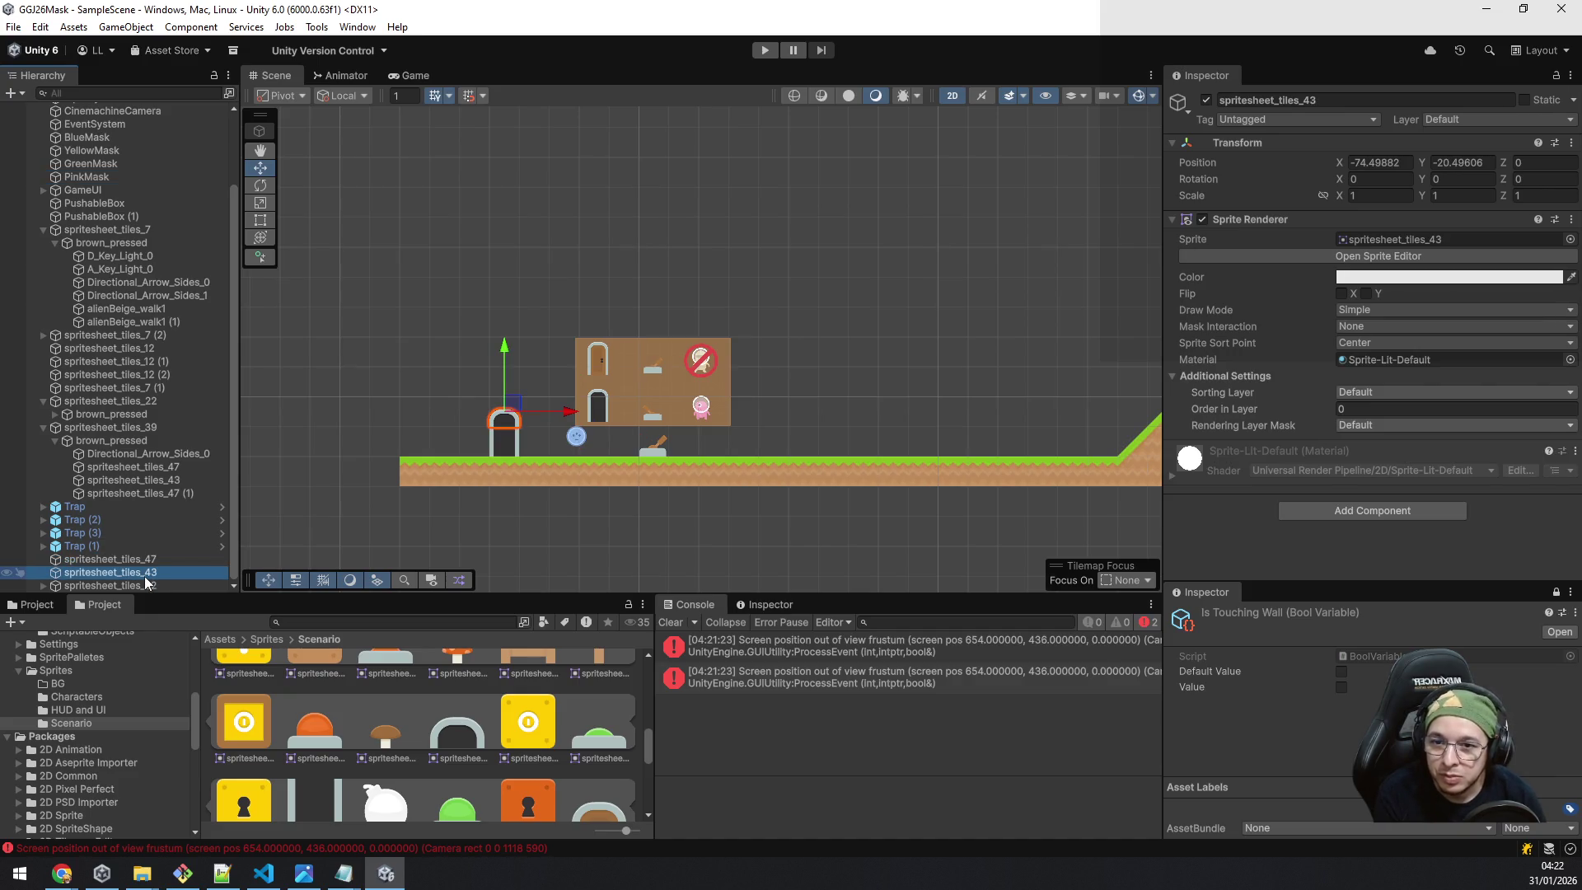
click(150, 560)
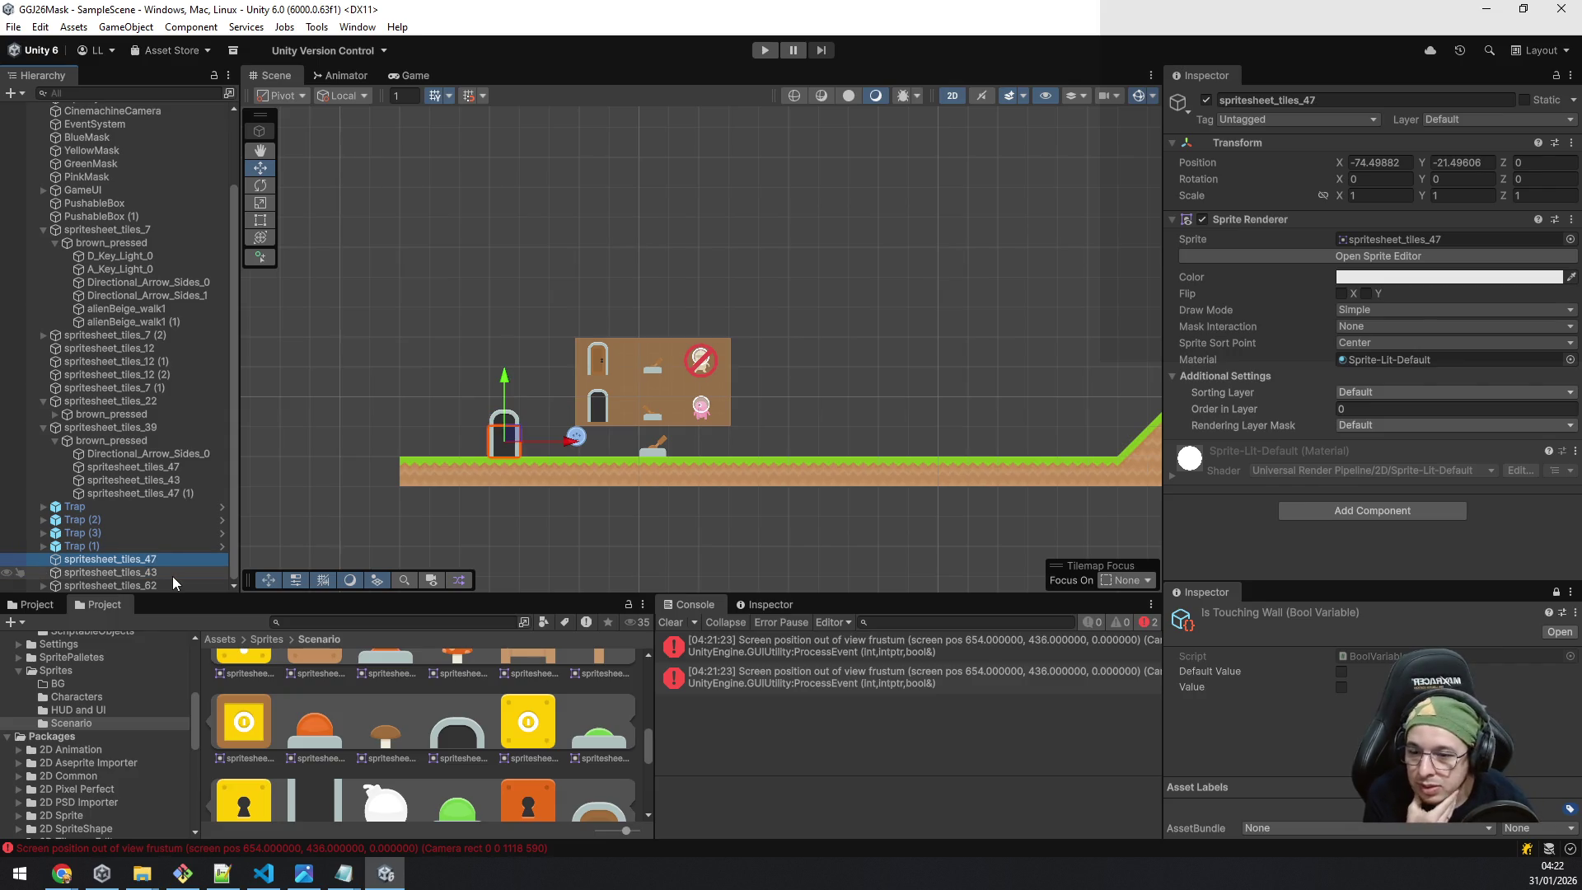
mouse_move(141, 869)
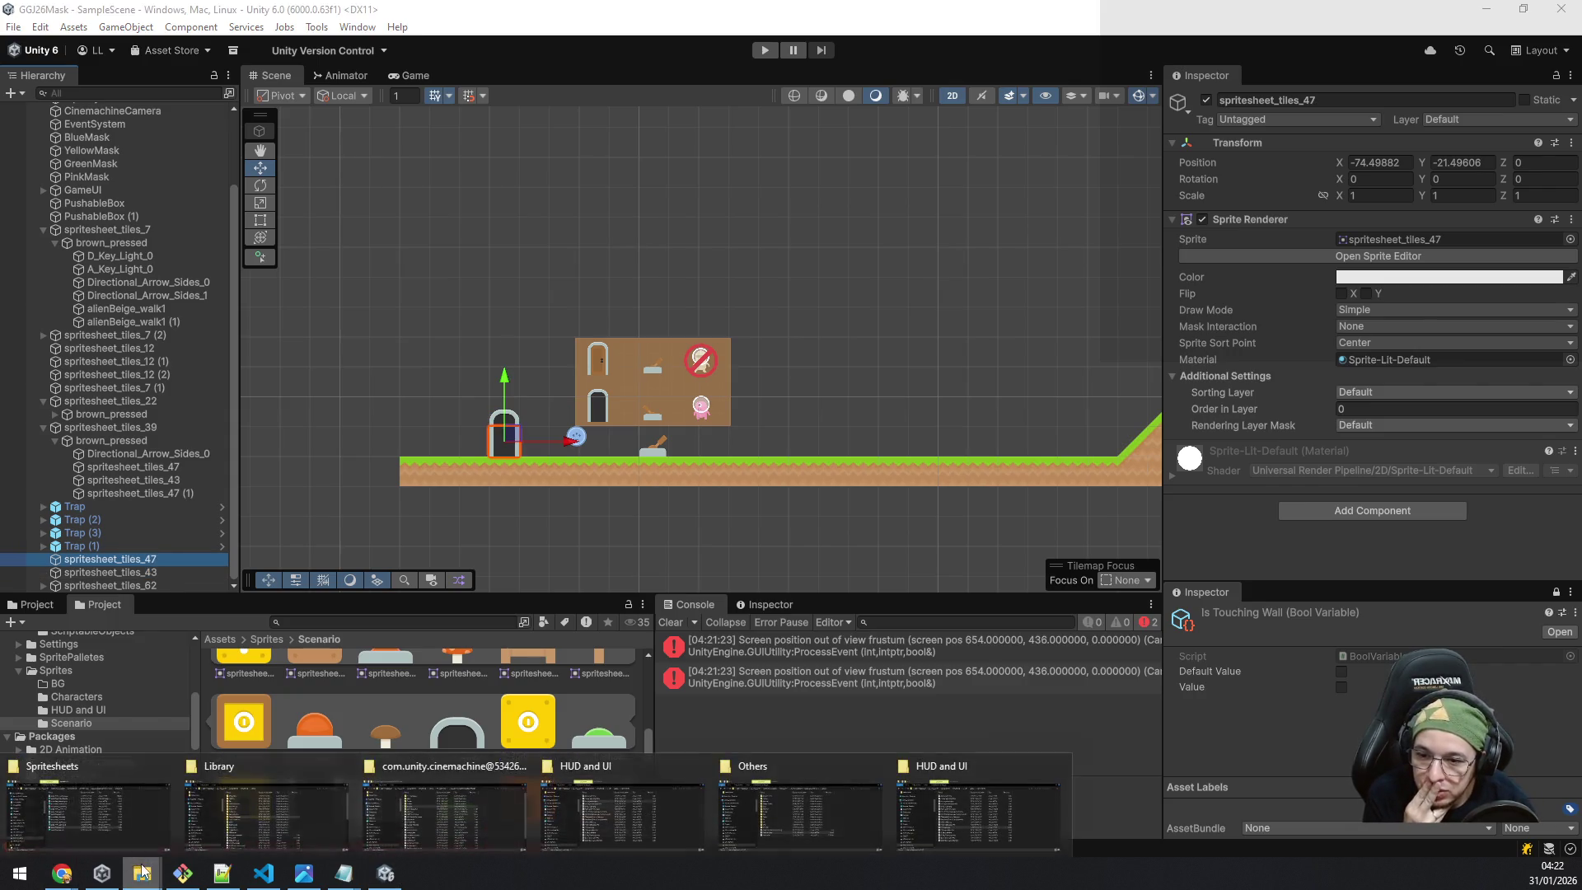
Close the cinemachine, Library and Spritesheets Explorer windows and go up to the Sprites folder.
middle_click(489, 799)
middle_click(244, 799)
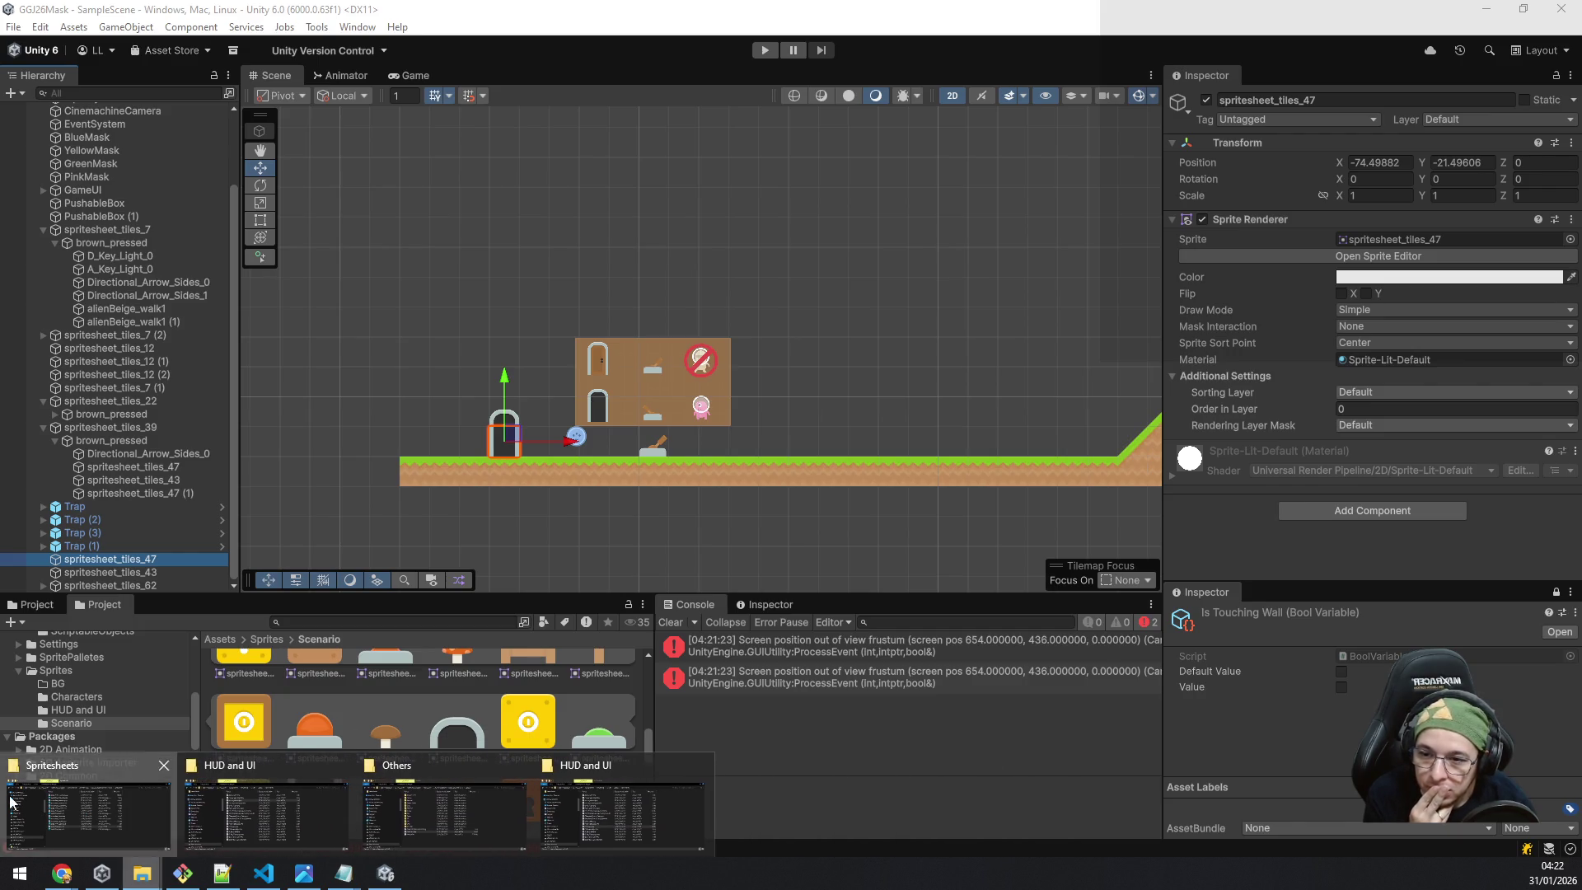
middle_click(10, 799)
click(54, 807)
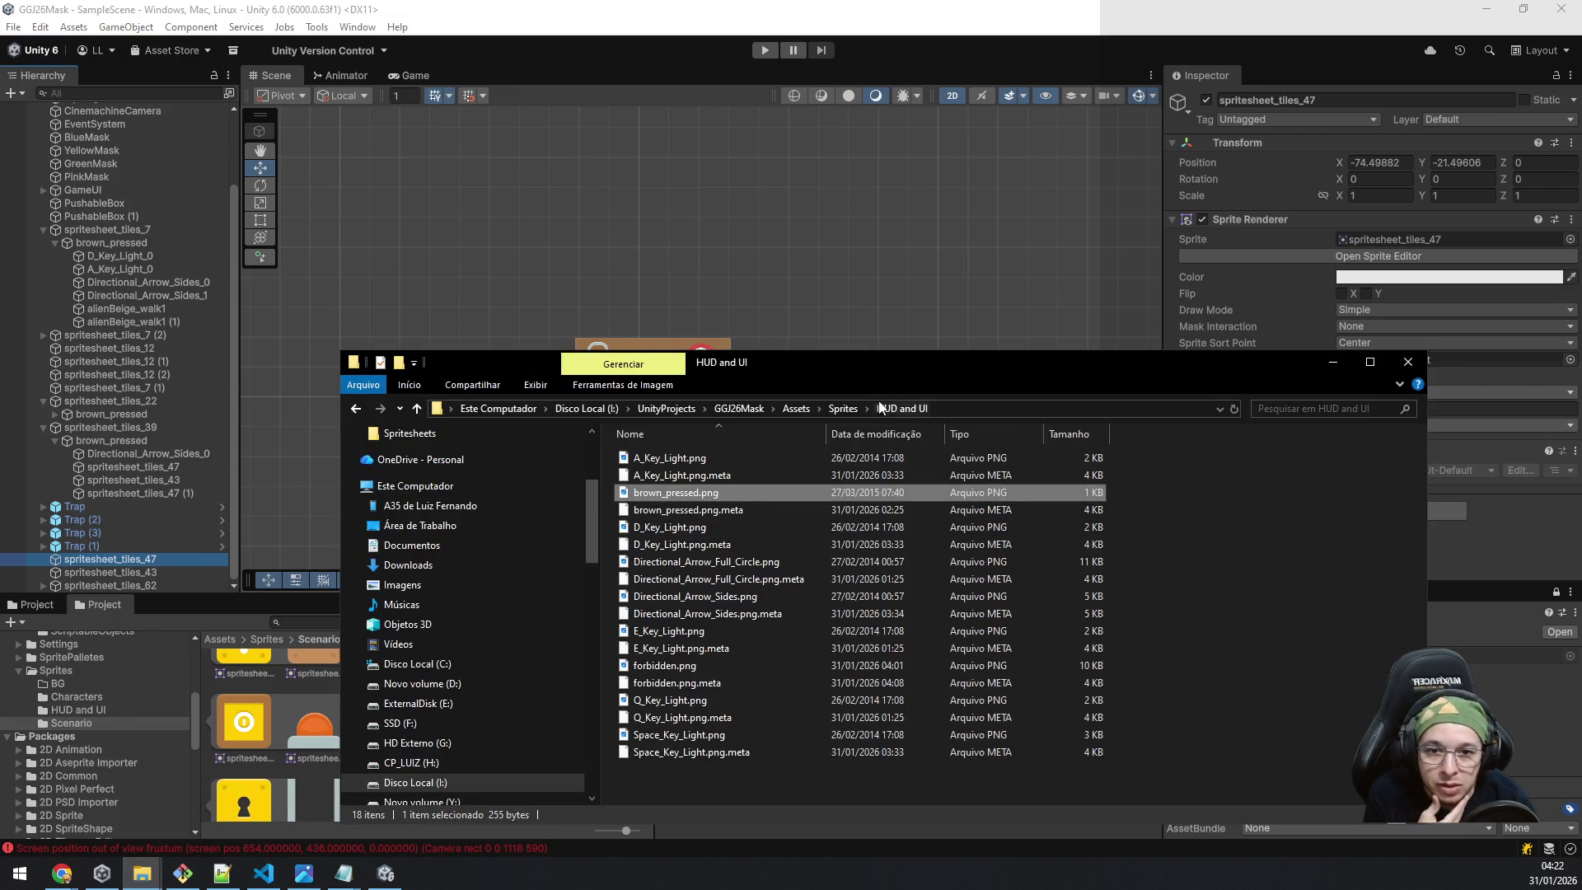
click(842, 409)
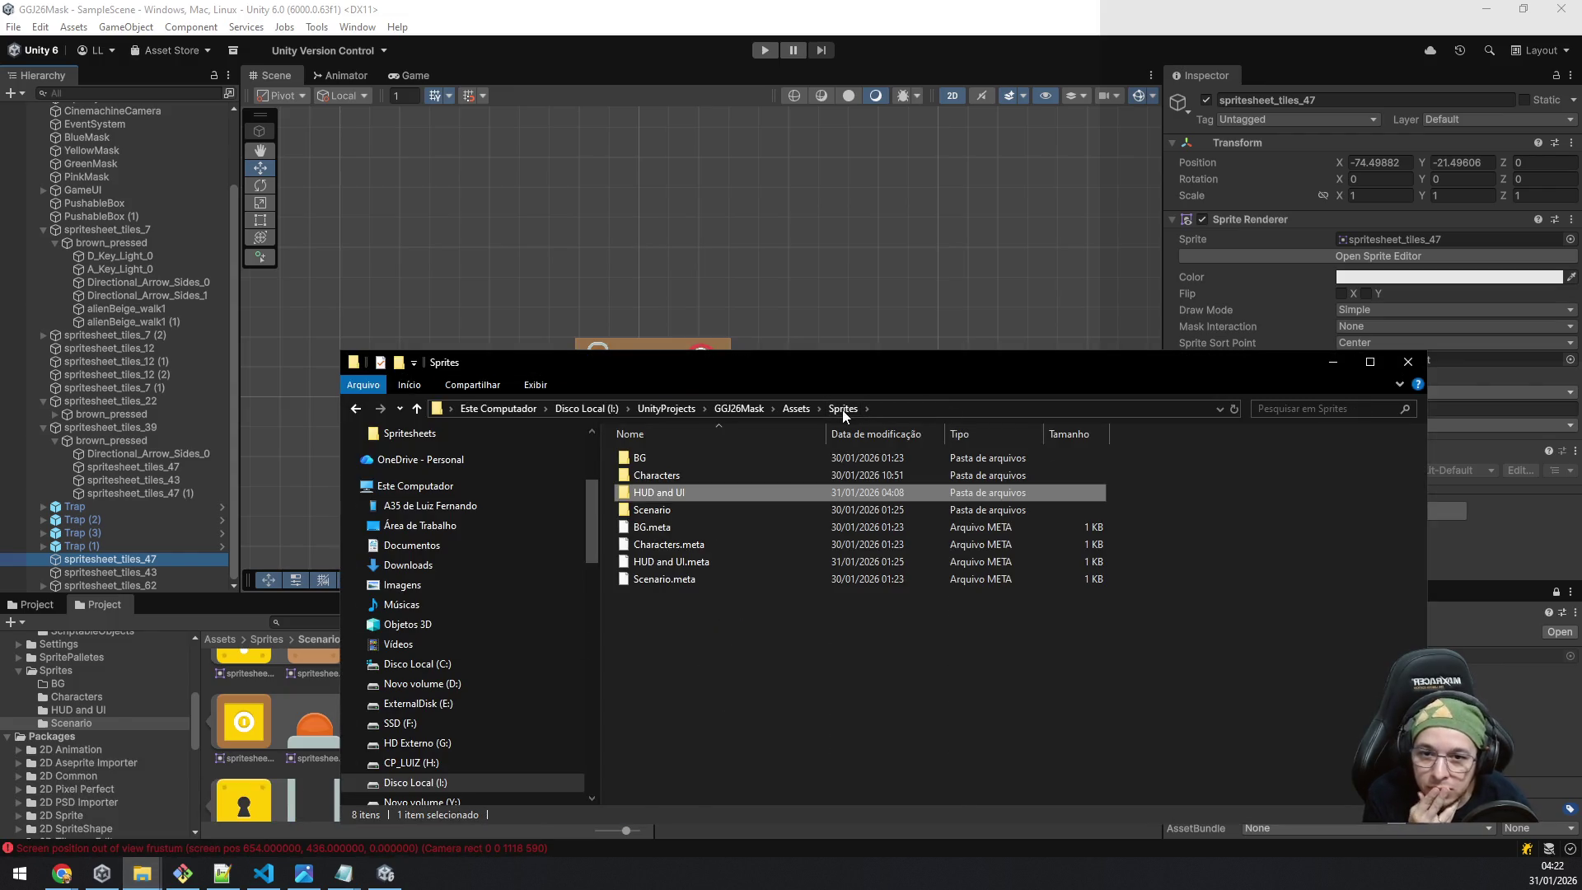
Navigate Recursos para Jogos > Kenney Assets > 2D Platformer > kenney_platformer-pack-redux > PNG and select Items.
mouse_move(141, 873)
click(260, 800)
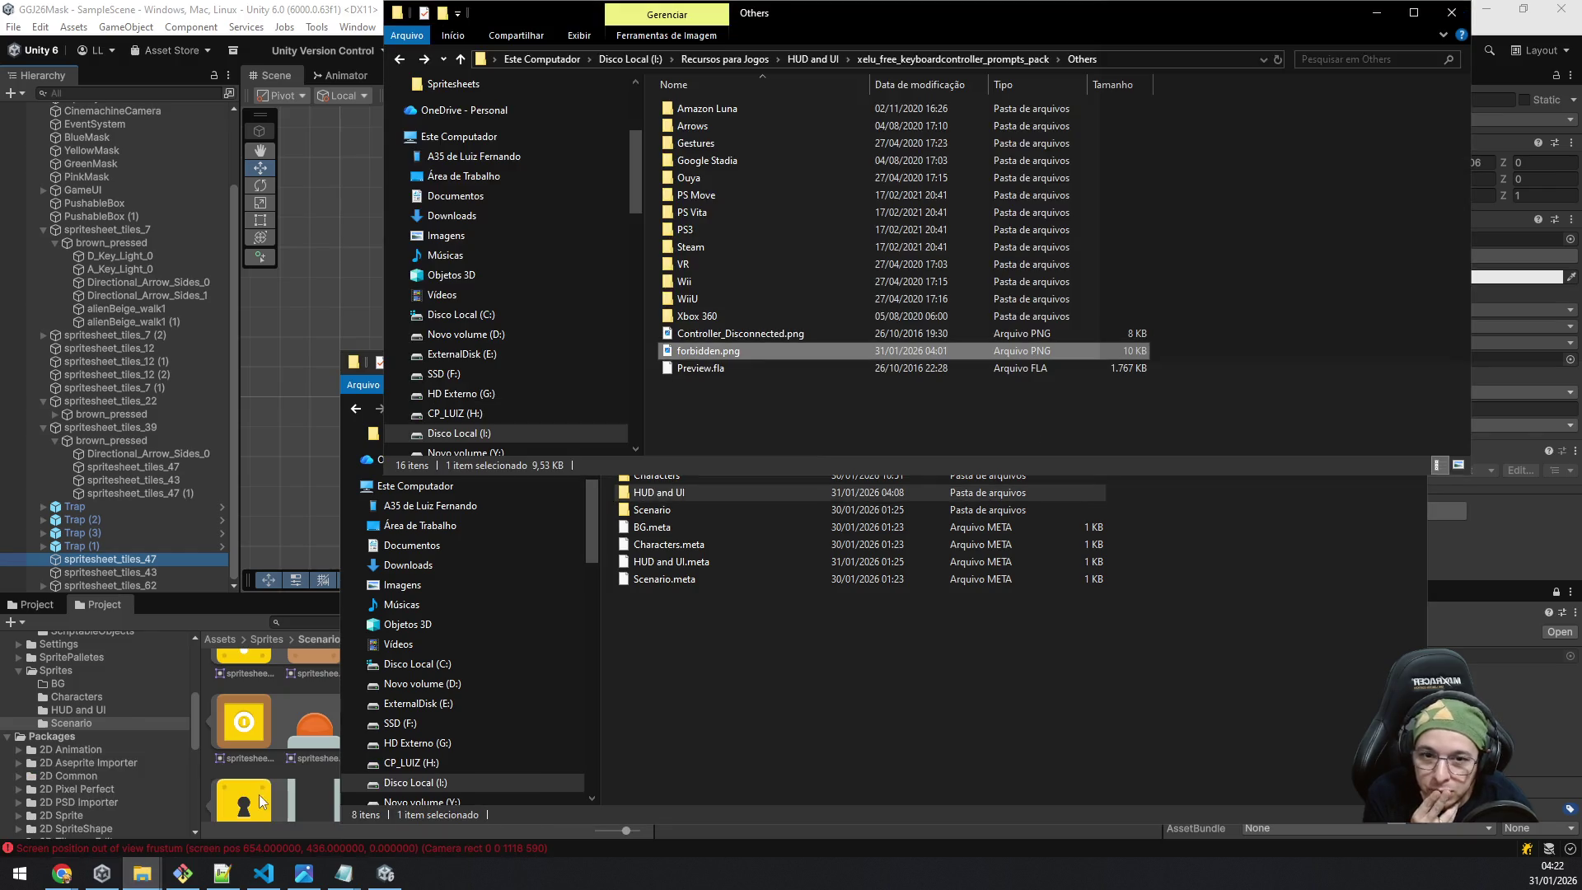
click(743, 59)
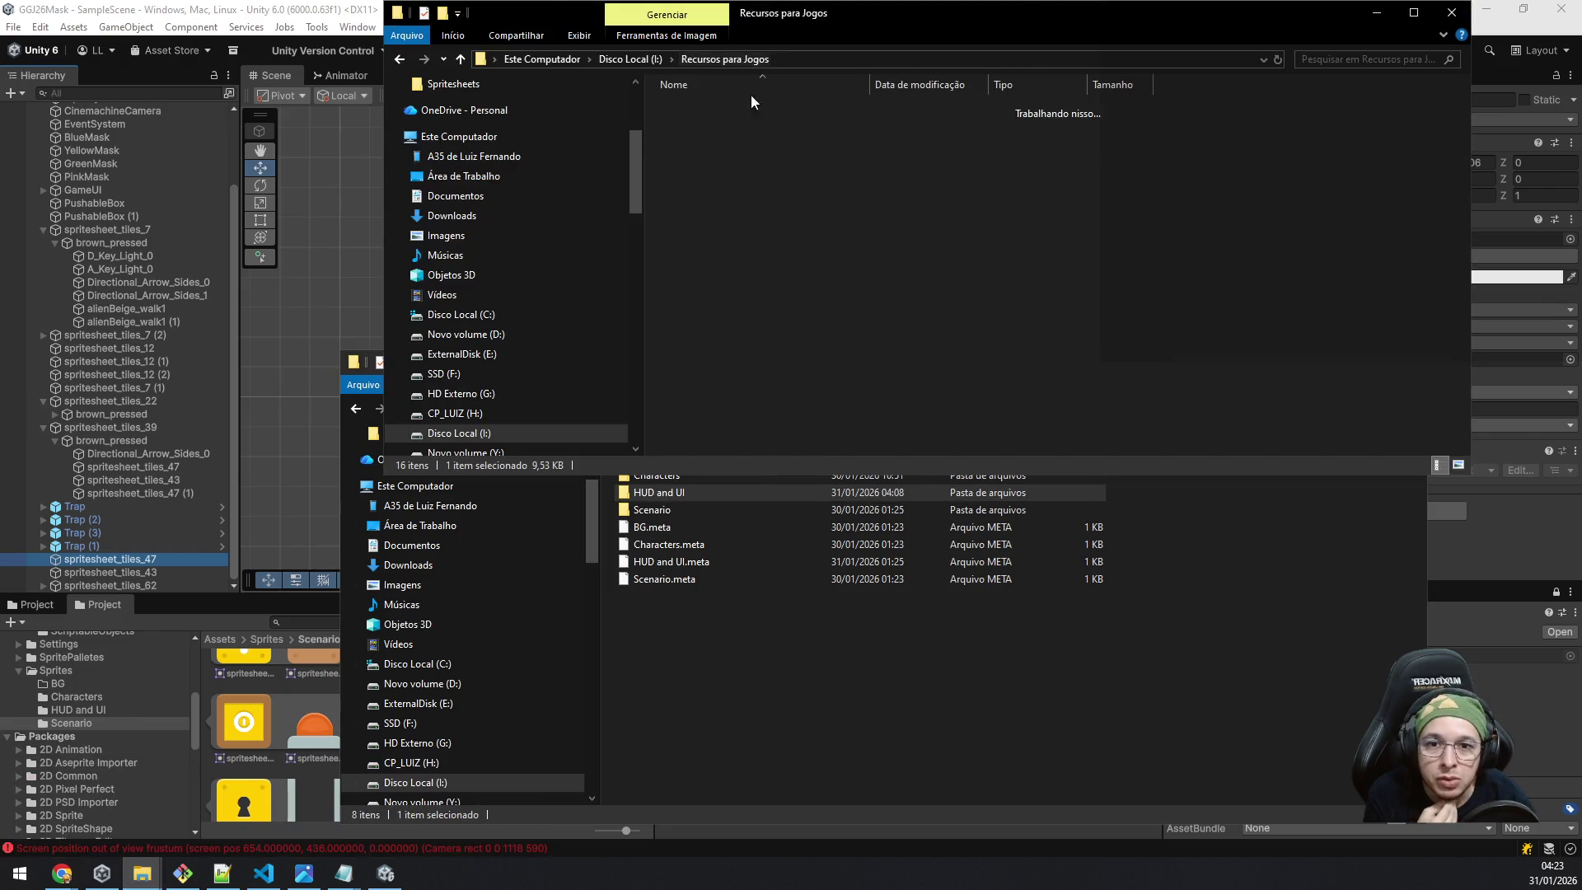
double_click(753, 165)
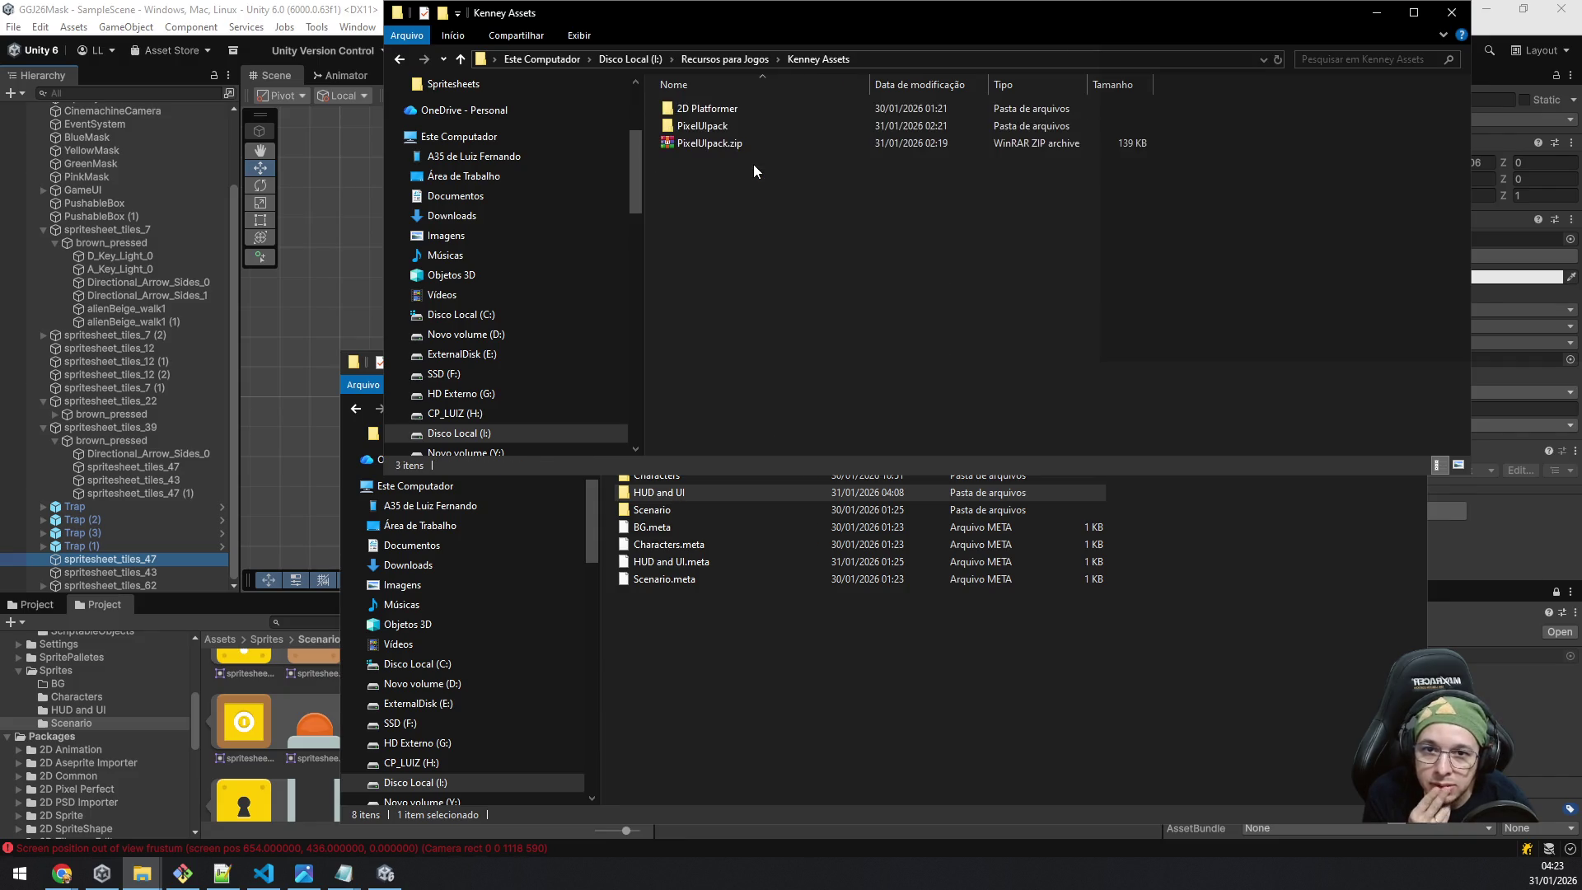
double_click(762, 110)
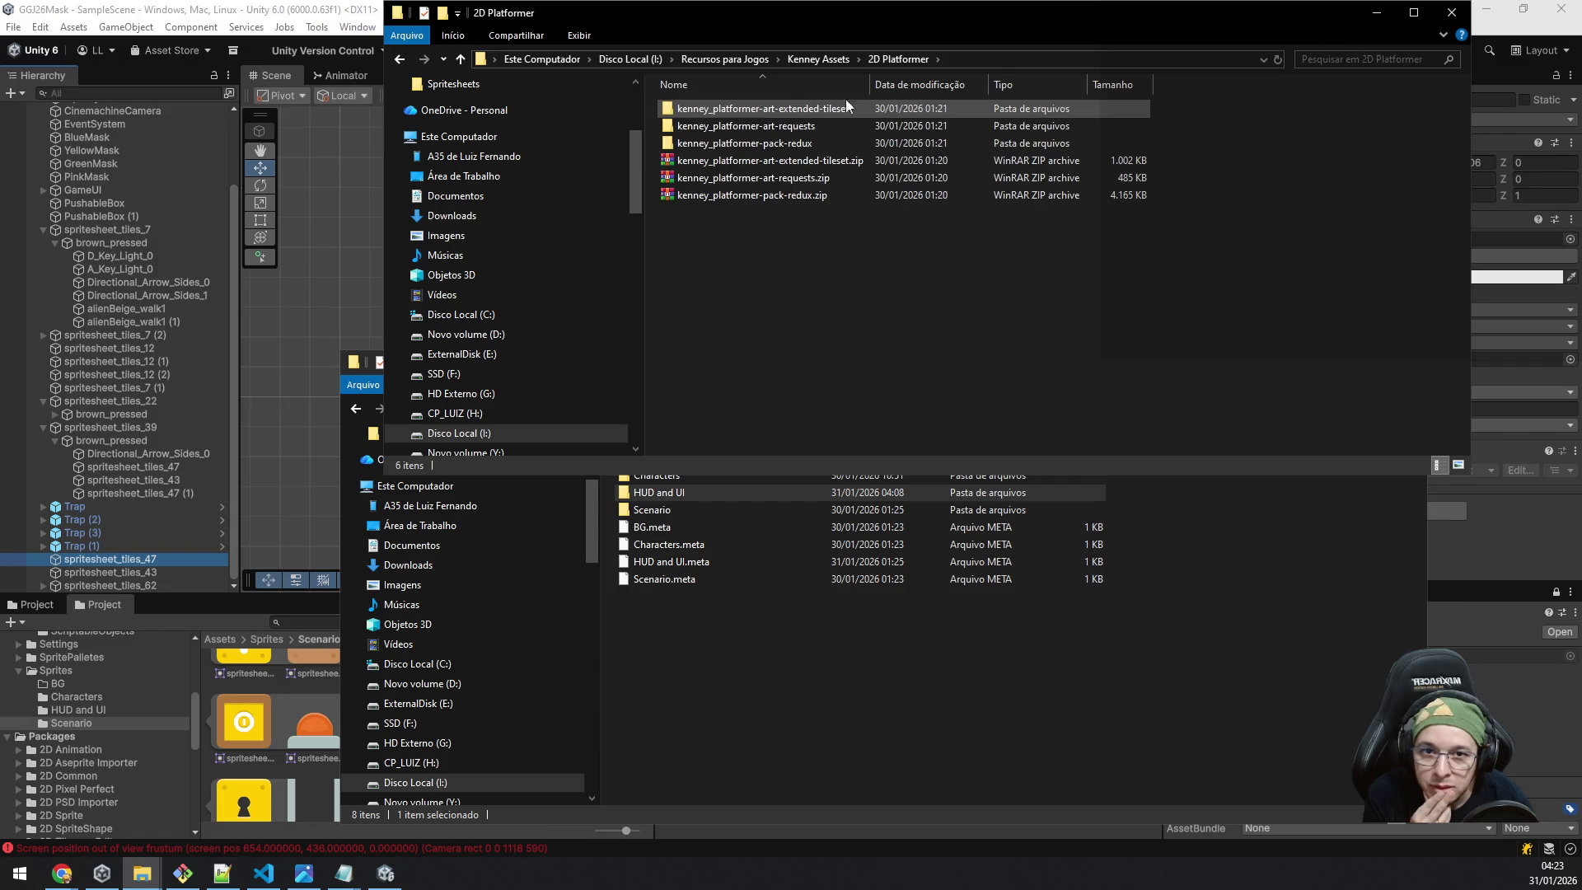
double_click(823, 138)
double_click(733, 126)
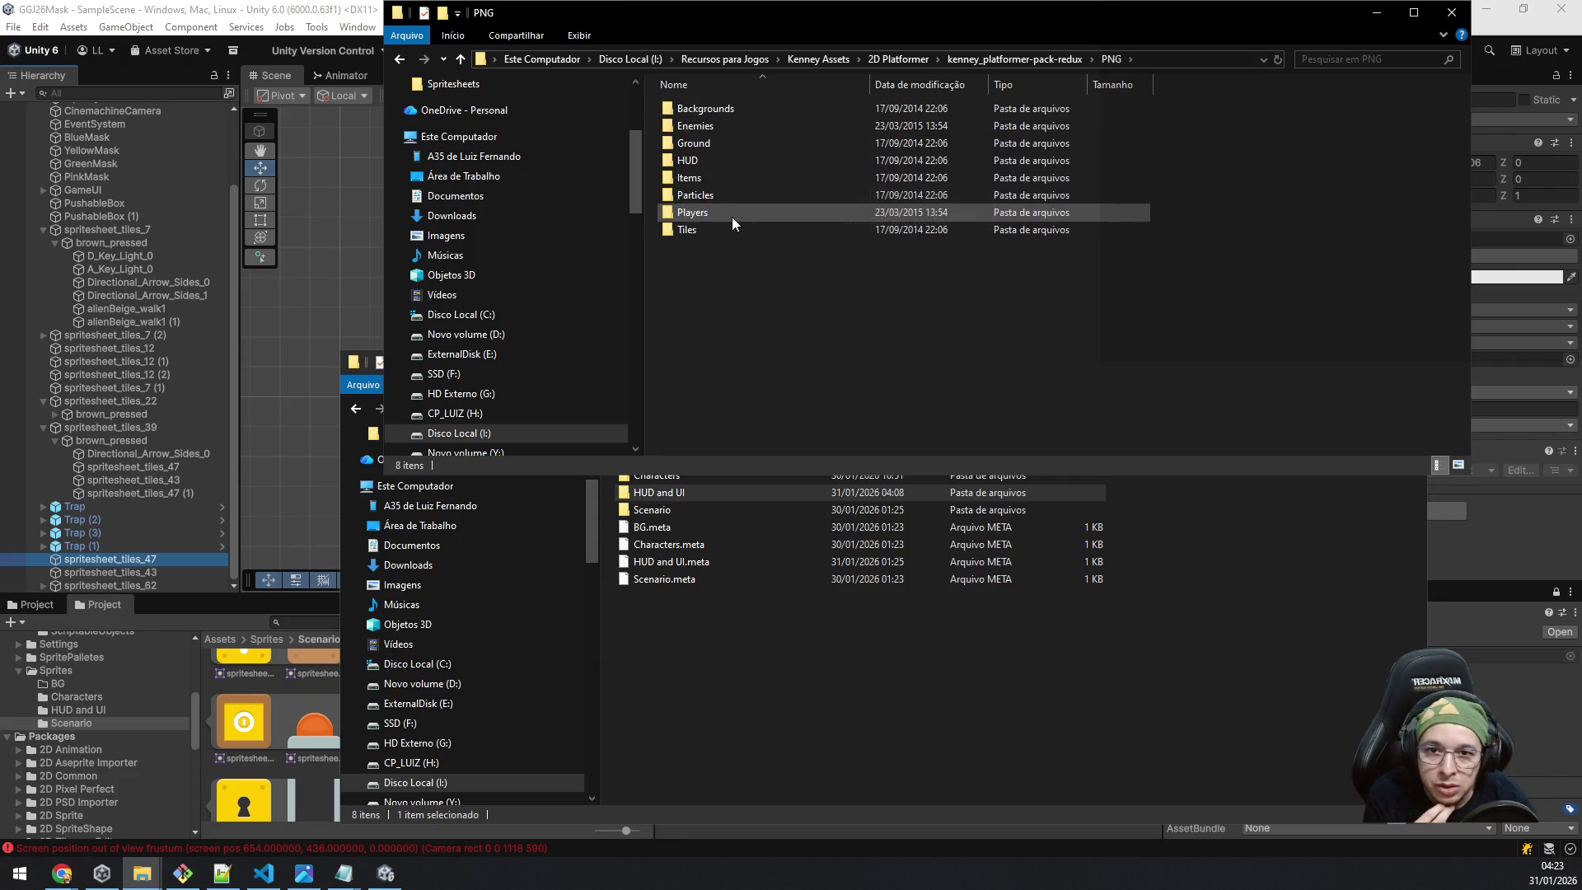
click(731, 174)
double_click(731, 175)
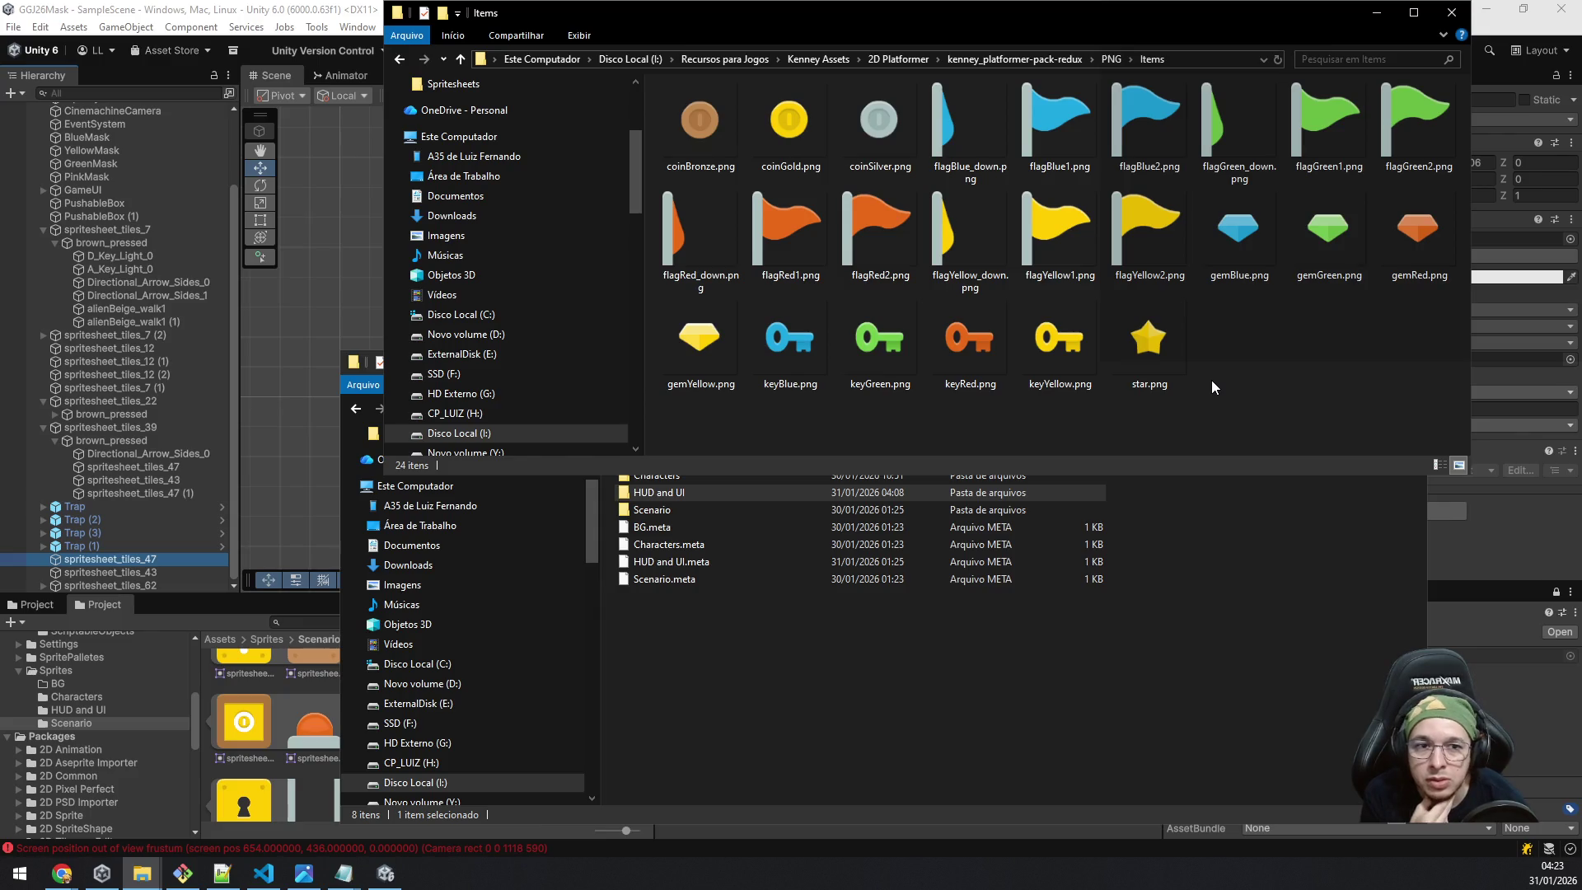
key(BackSpace)
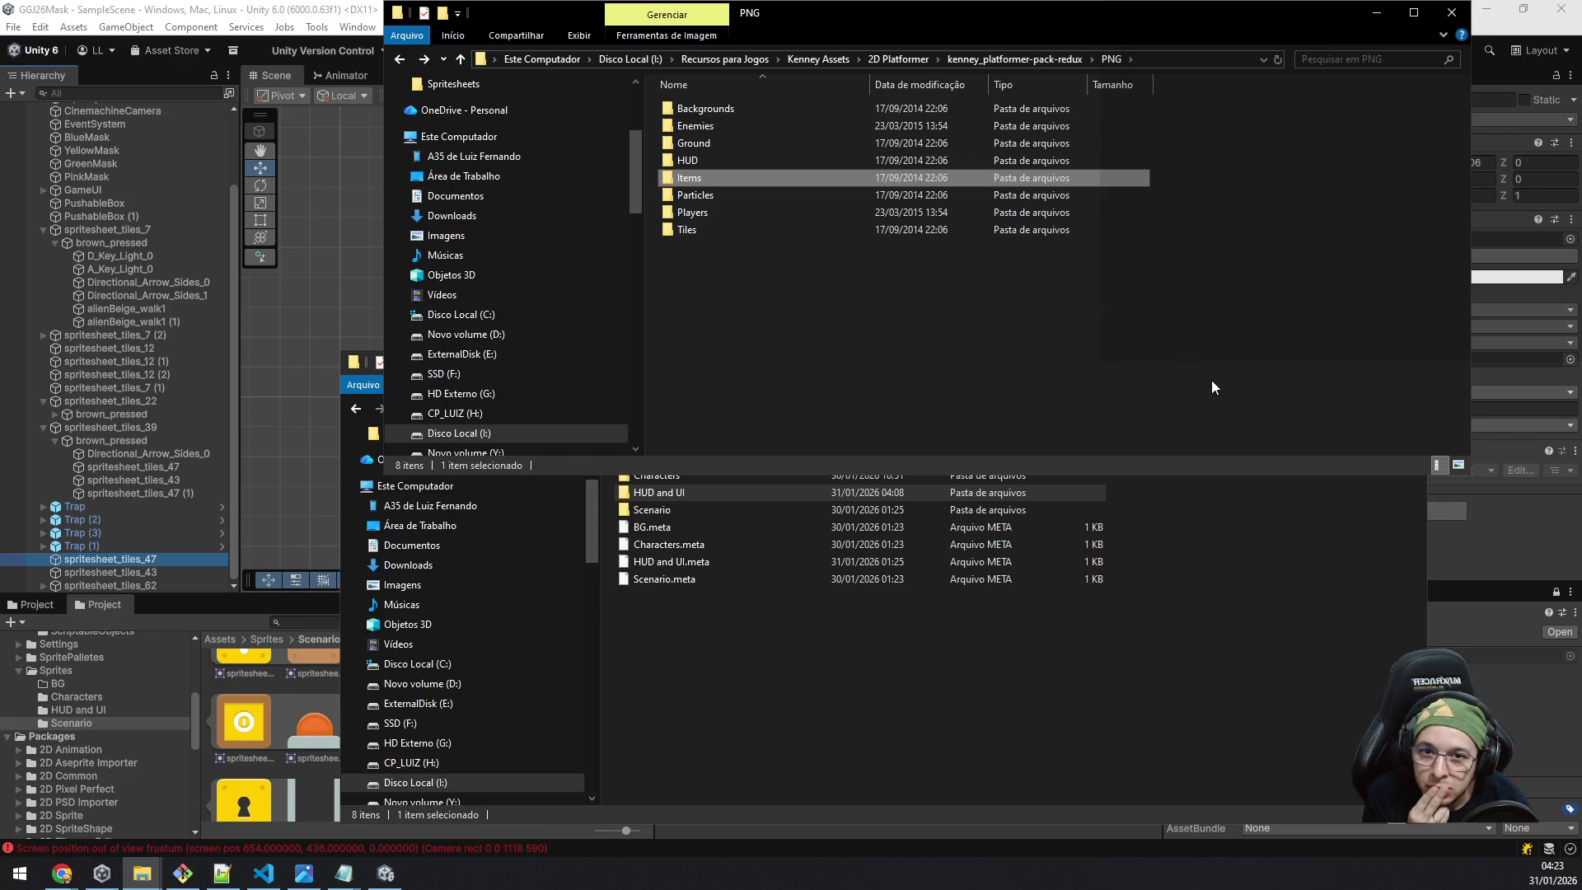
key(Down)
key(Return)
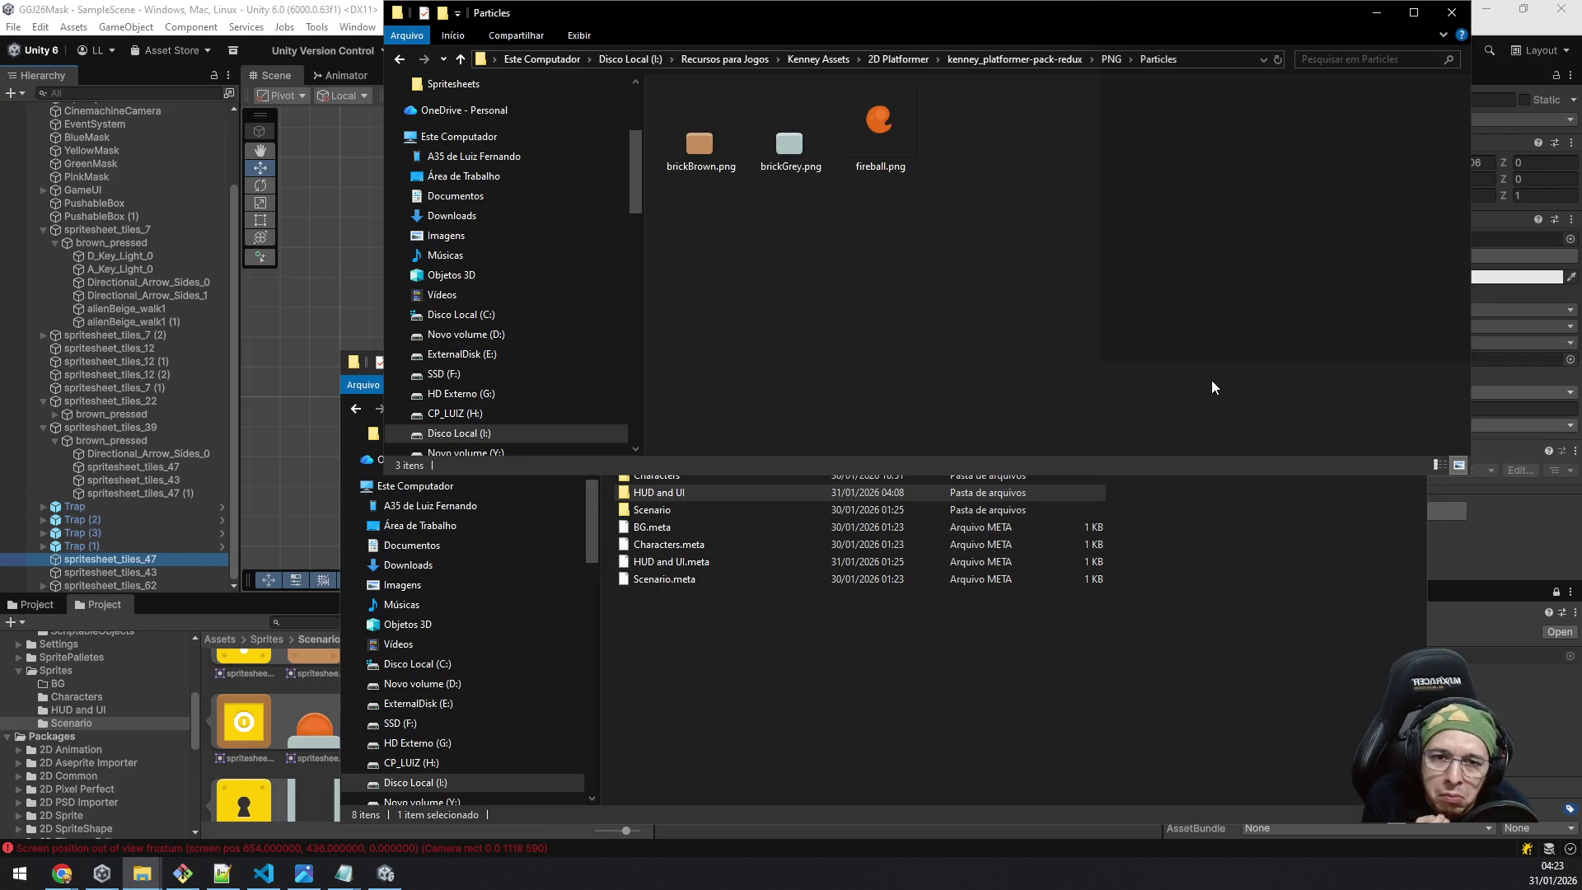
key(BackSpace)
key(Up)
key(Up)
key(Up)
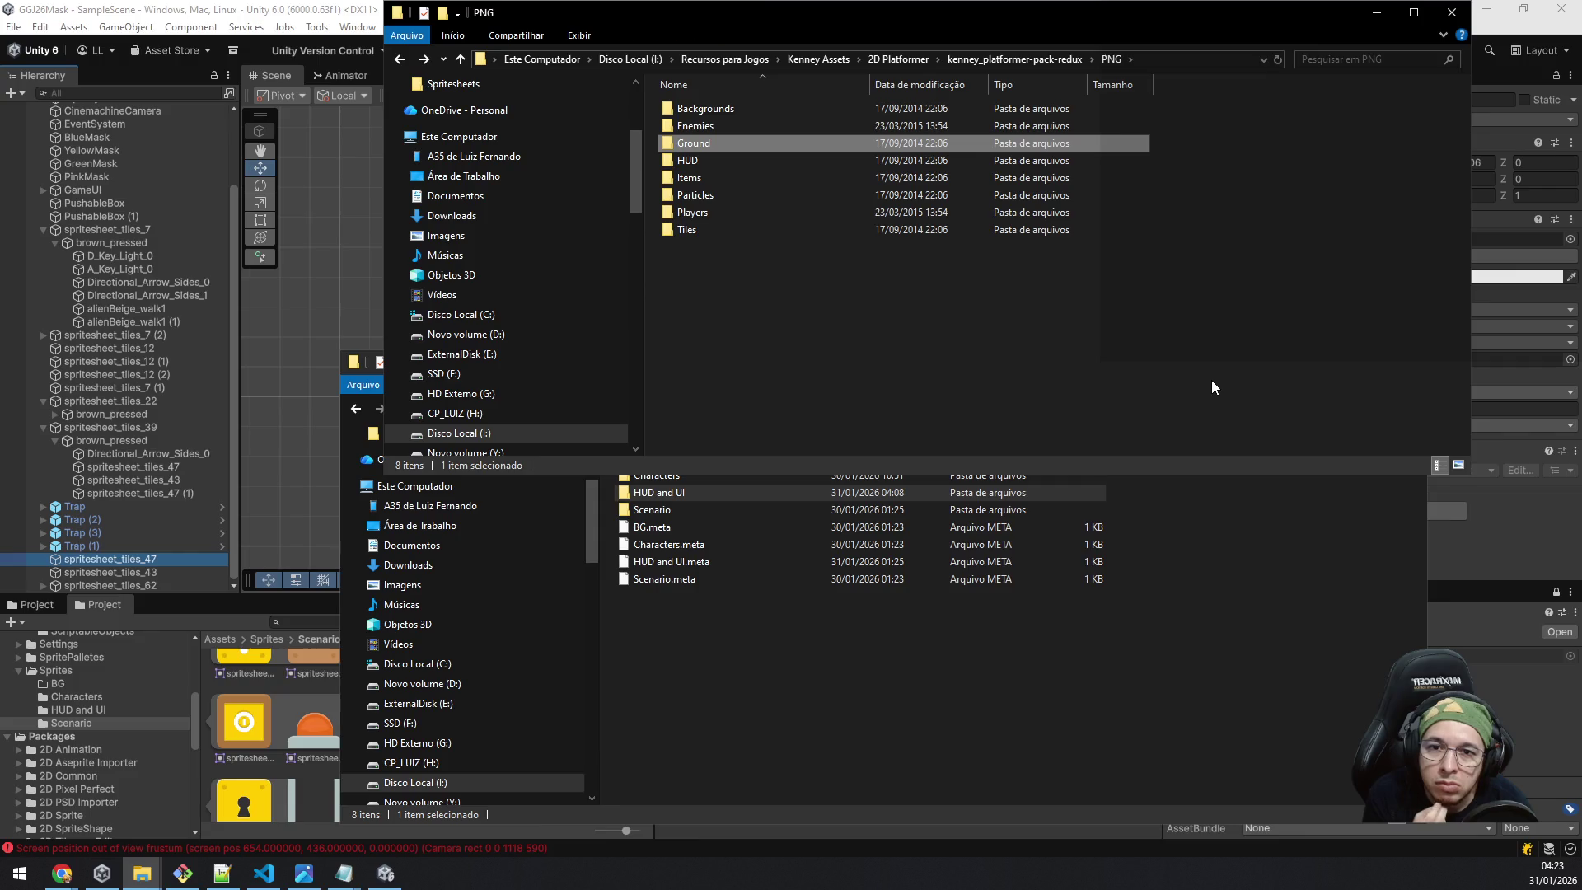
key(Down)
key(Down)
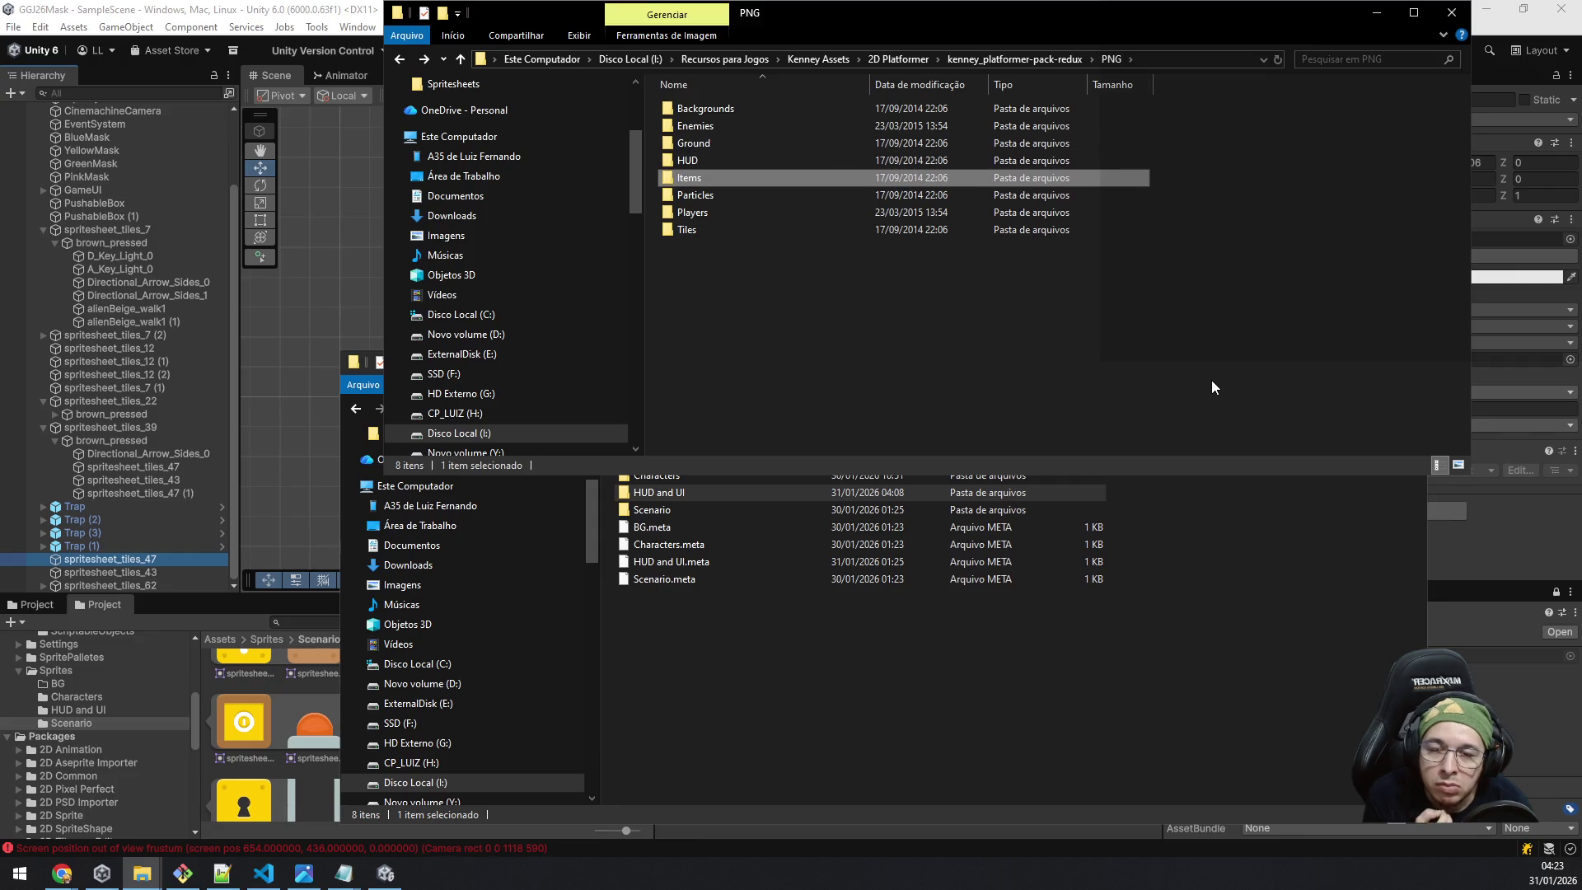
key(Down)
key(Down)
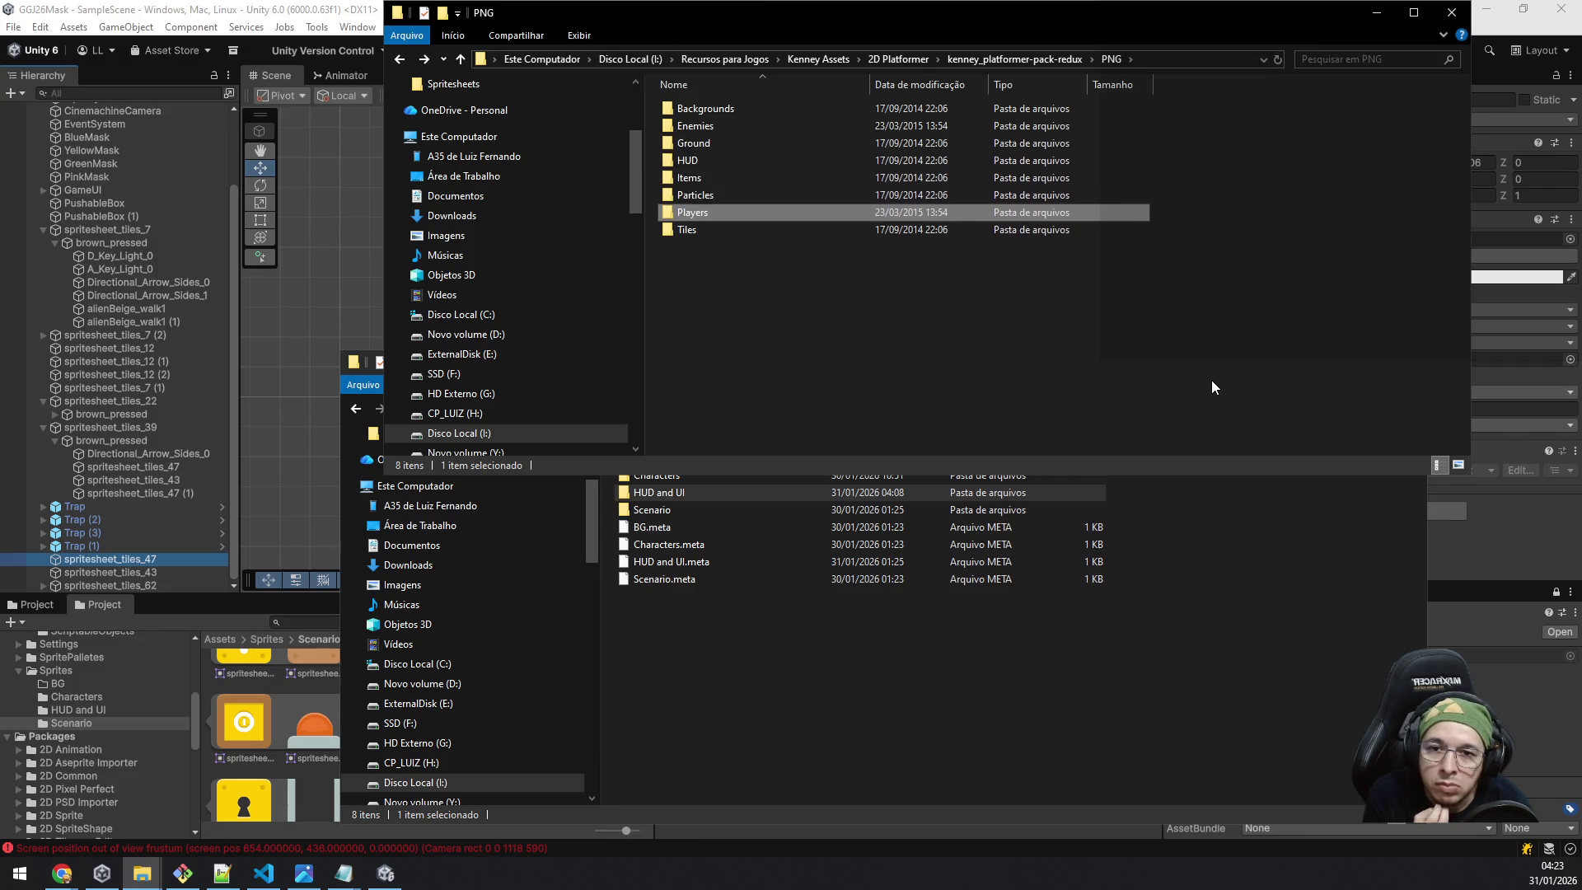
key(Down)
key(Return)
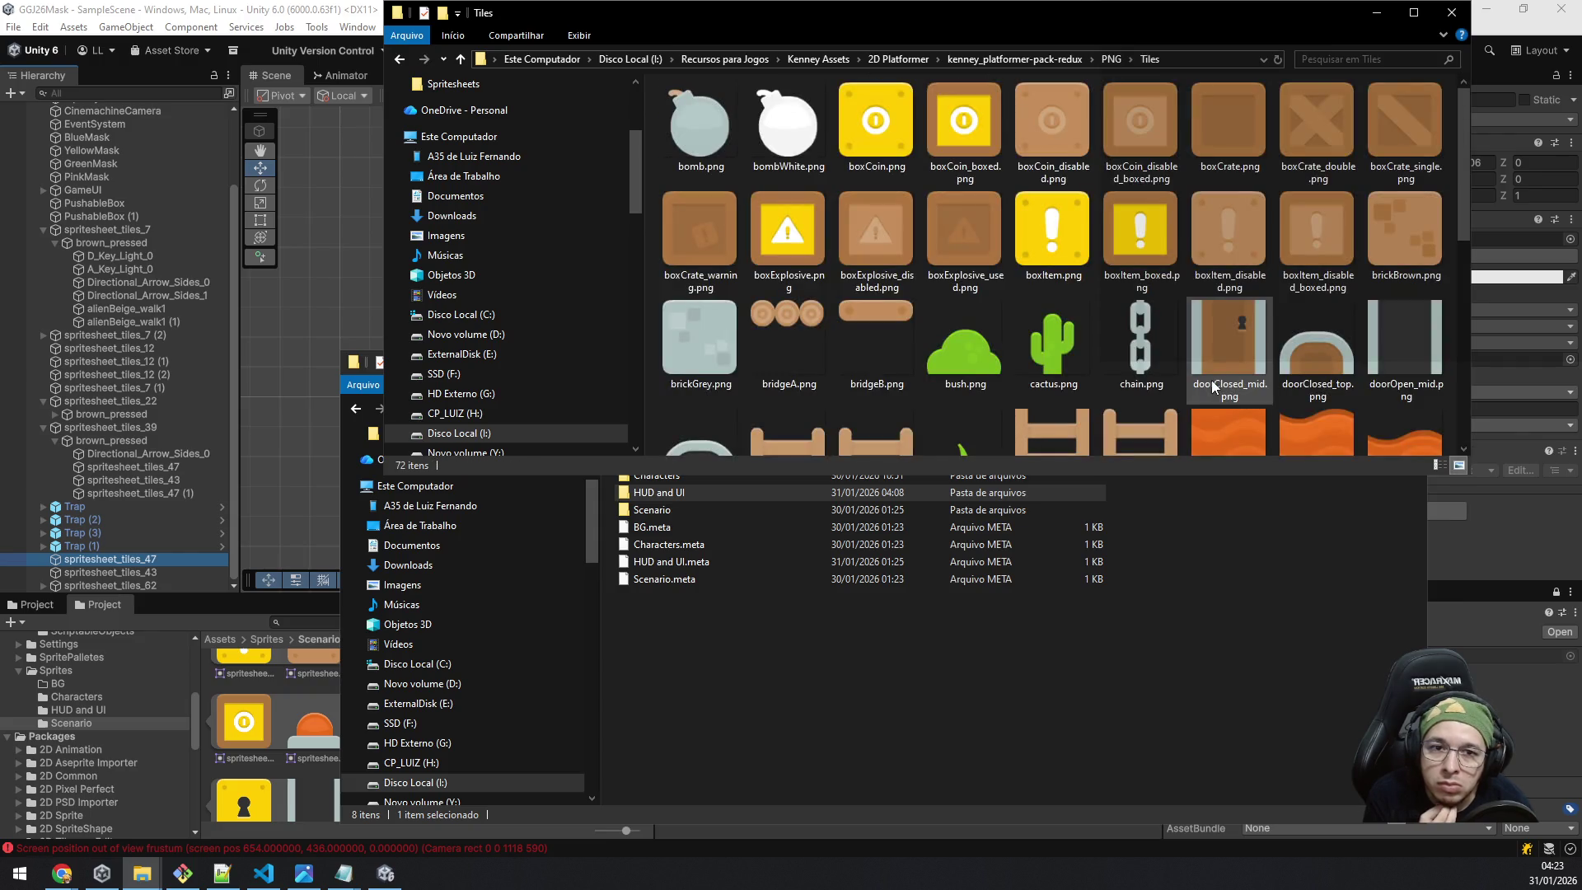
key(Down)
key(Down)
key(Down)
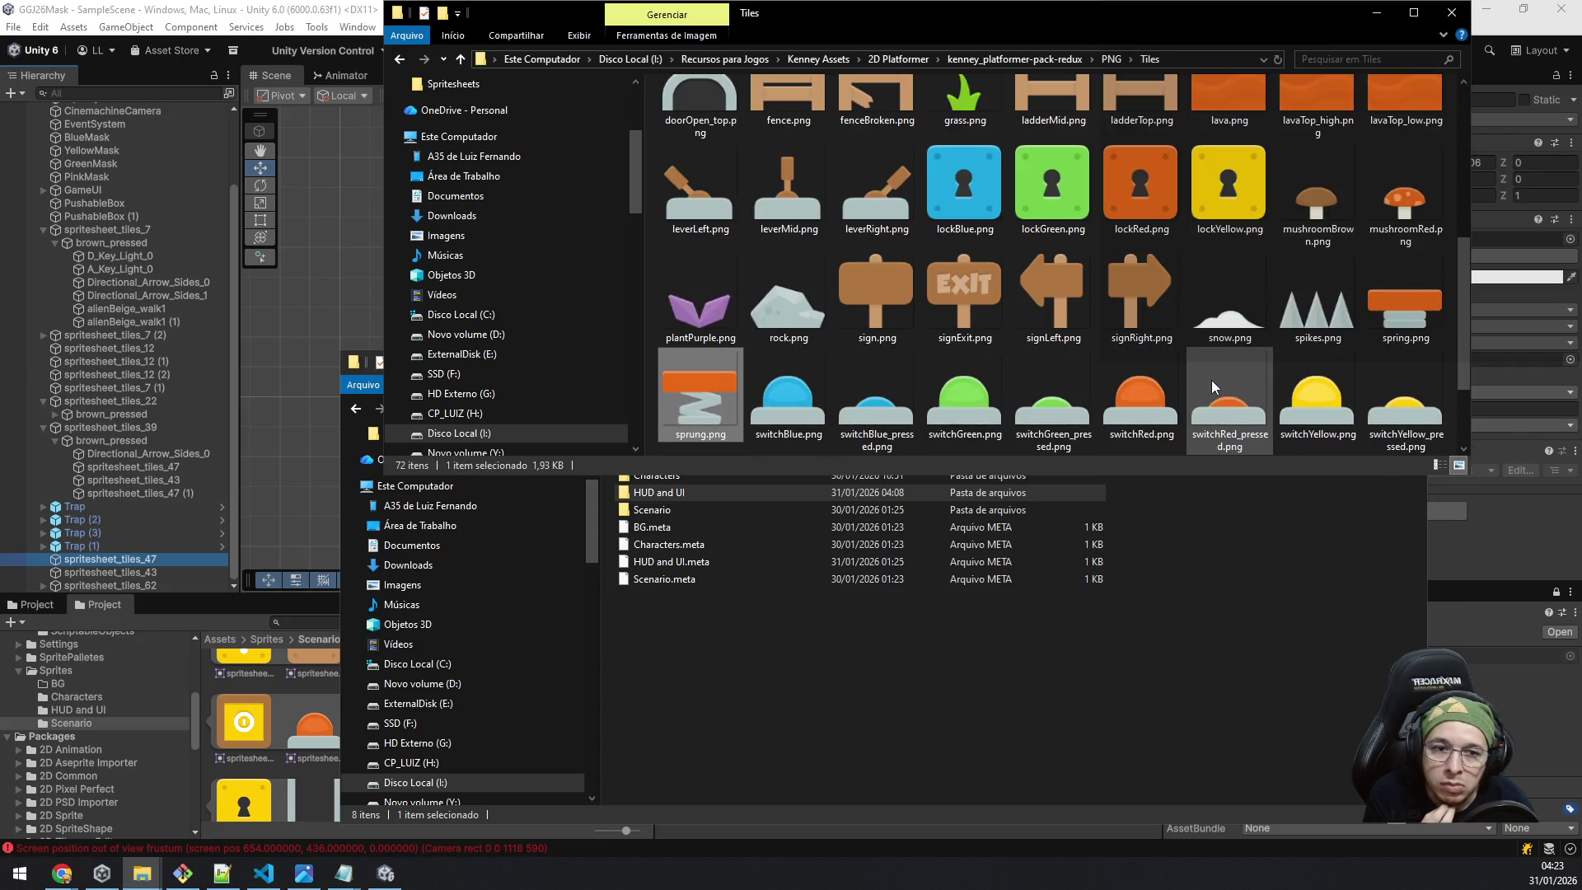
key(Down)
key(Up)
key(Up)
key(Up)
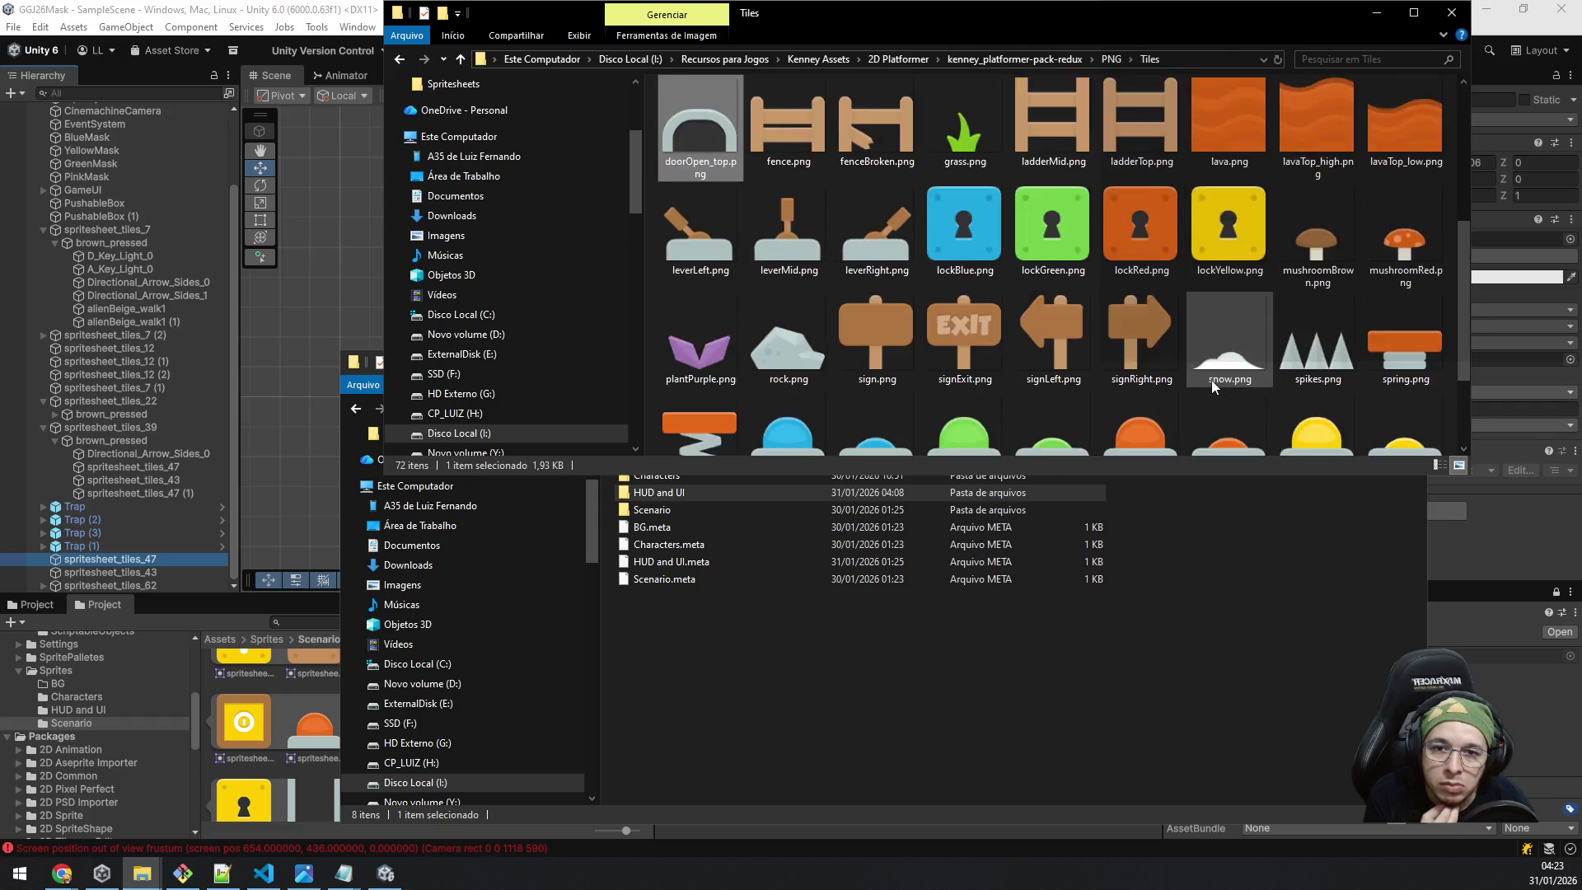
key(Up)
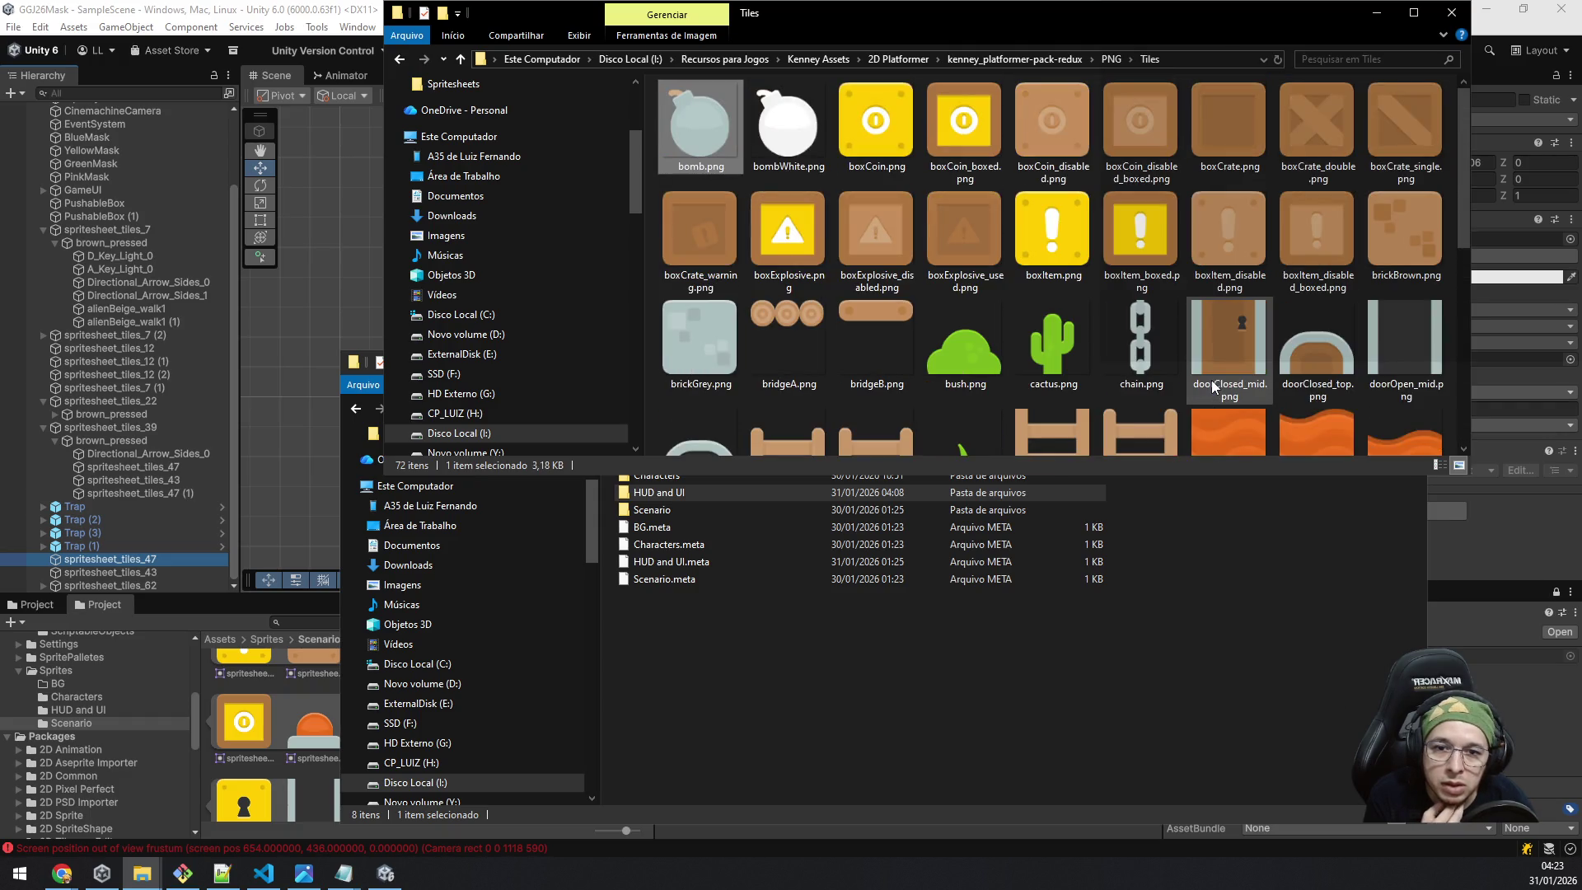
key(Down)
key(Right)
key(Right)
key(Down)
key(Right)
key(Right)
key(Right)
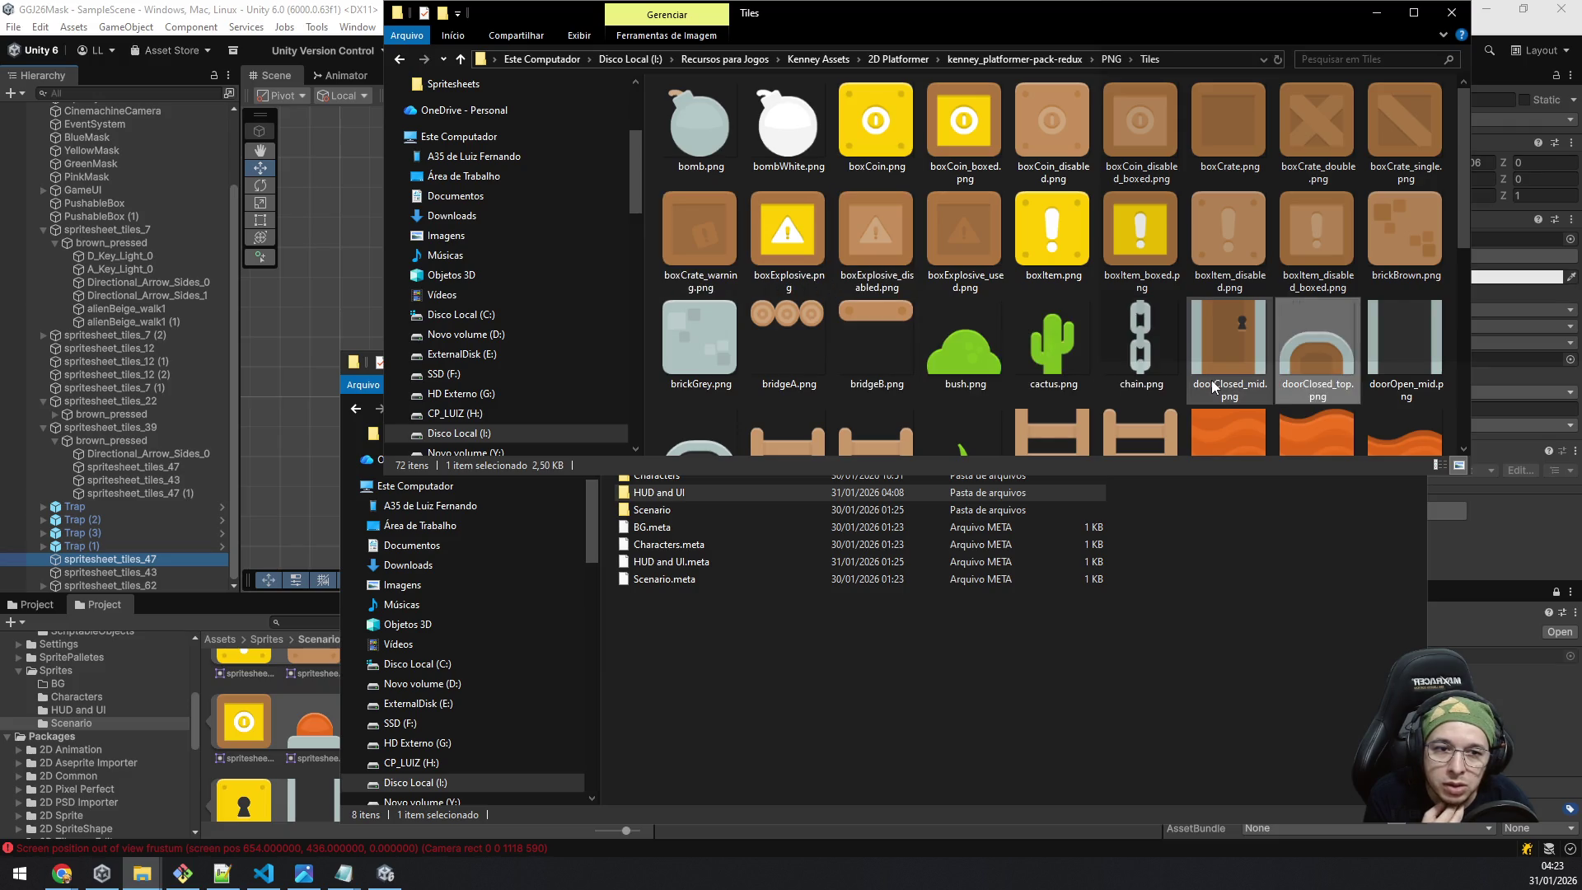
key(Down)
key(Down)
key(Down)
key(BackSpace)
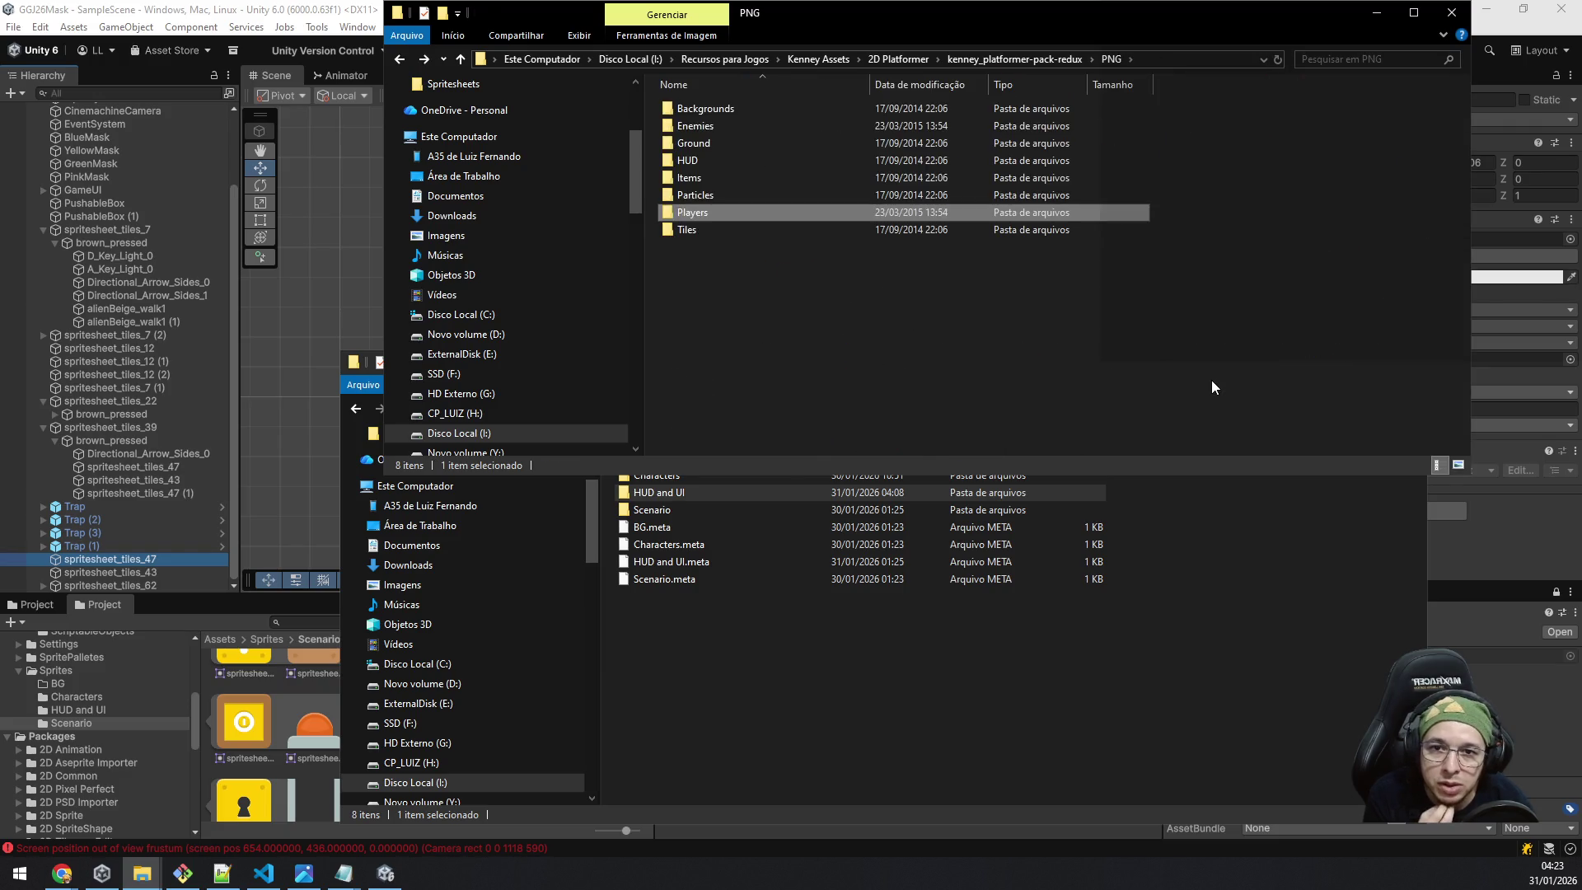
key(Up)
key(Up)
key(Up)
Browse the Backgrounds, Enemies and Ground (Dirt) folders of the pack's PNG directory.
key(Return)
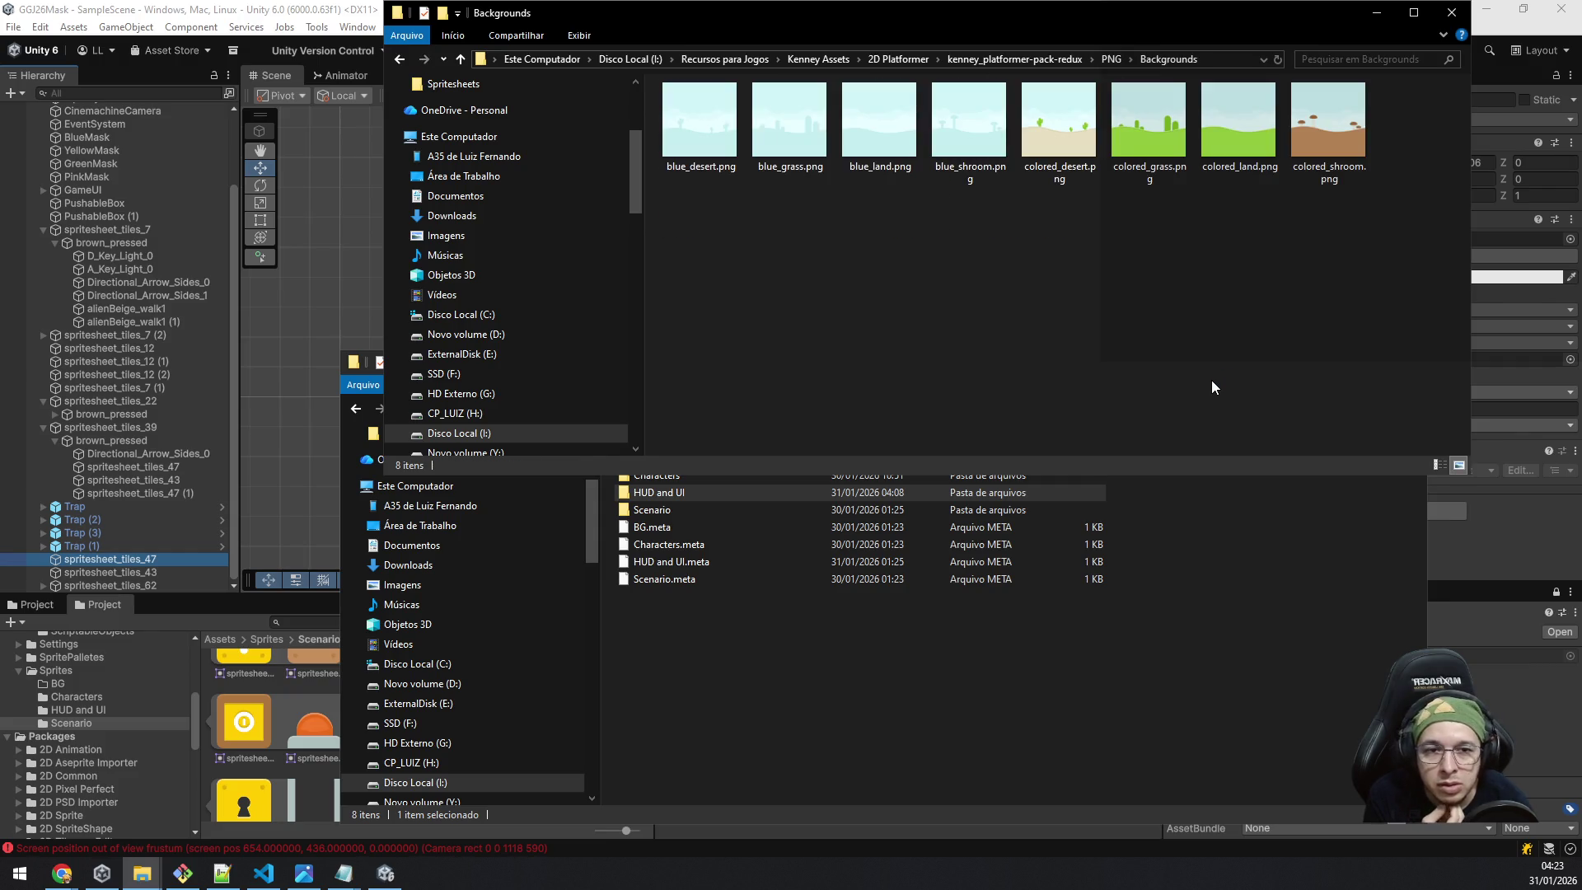
key(BackSpace)
key(Down)
key(Return)
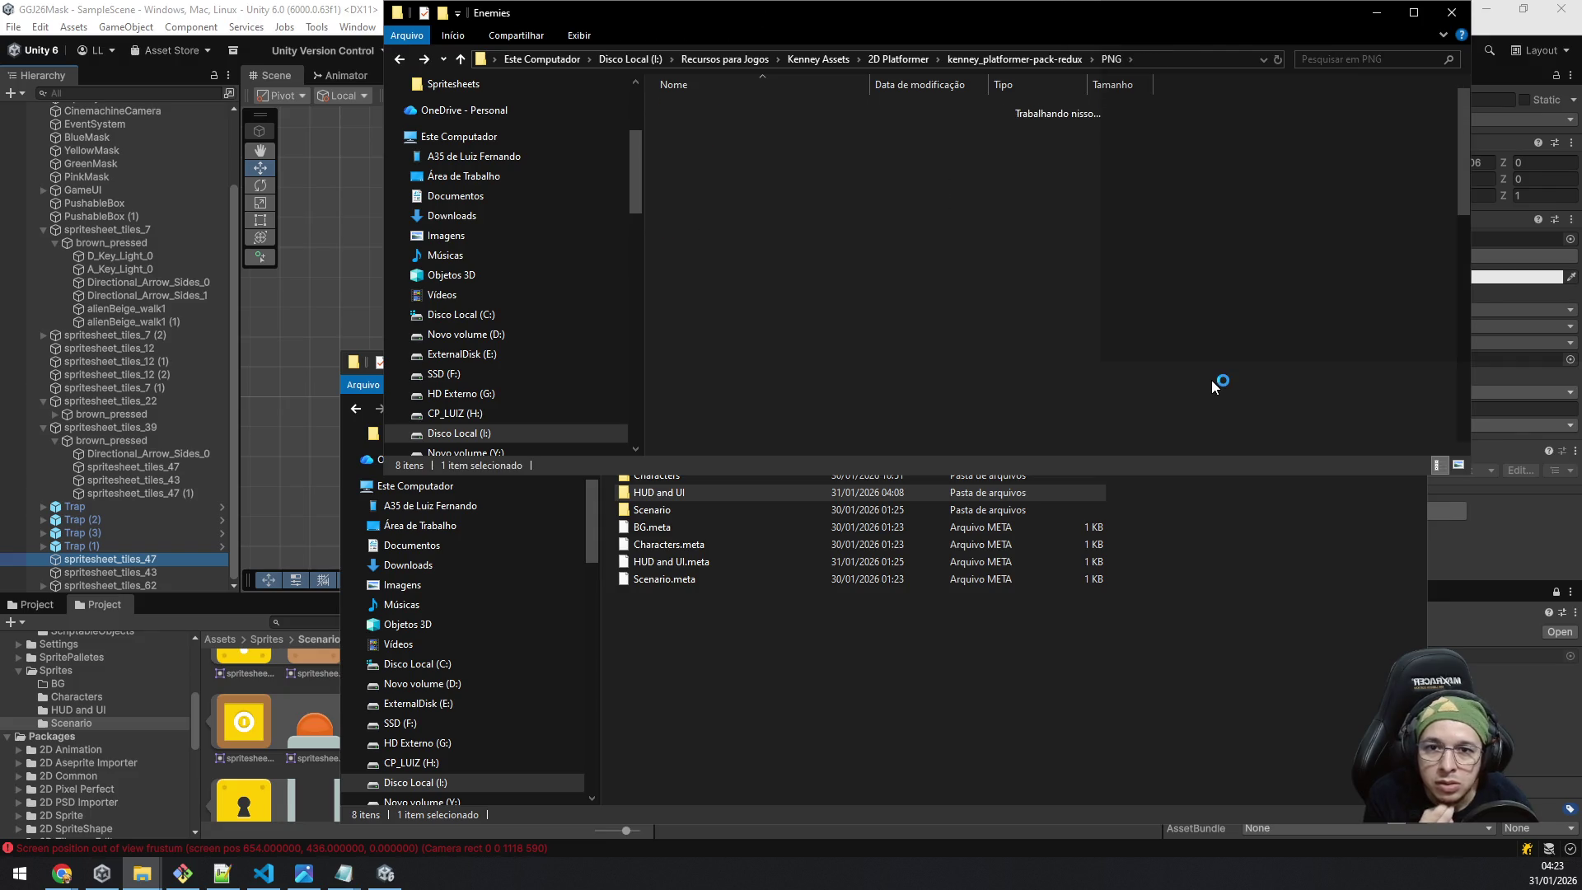
key(BackSpace)
key(Down)
key(Return)
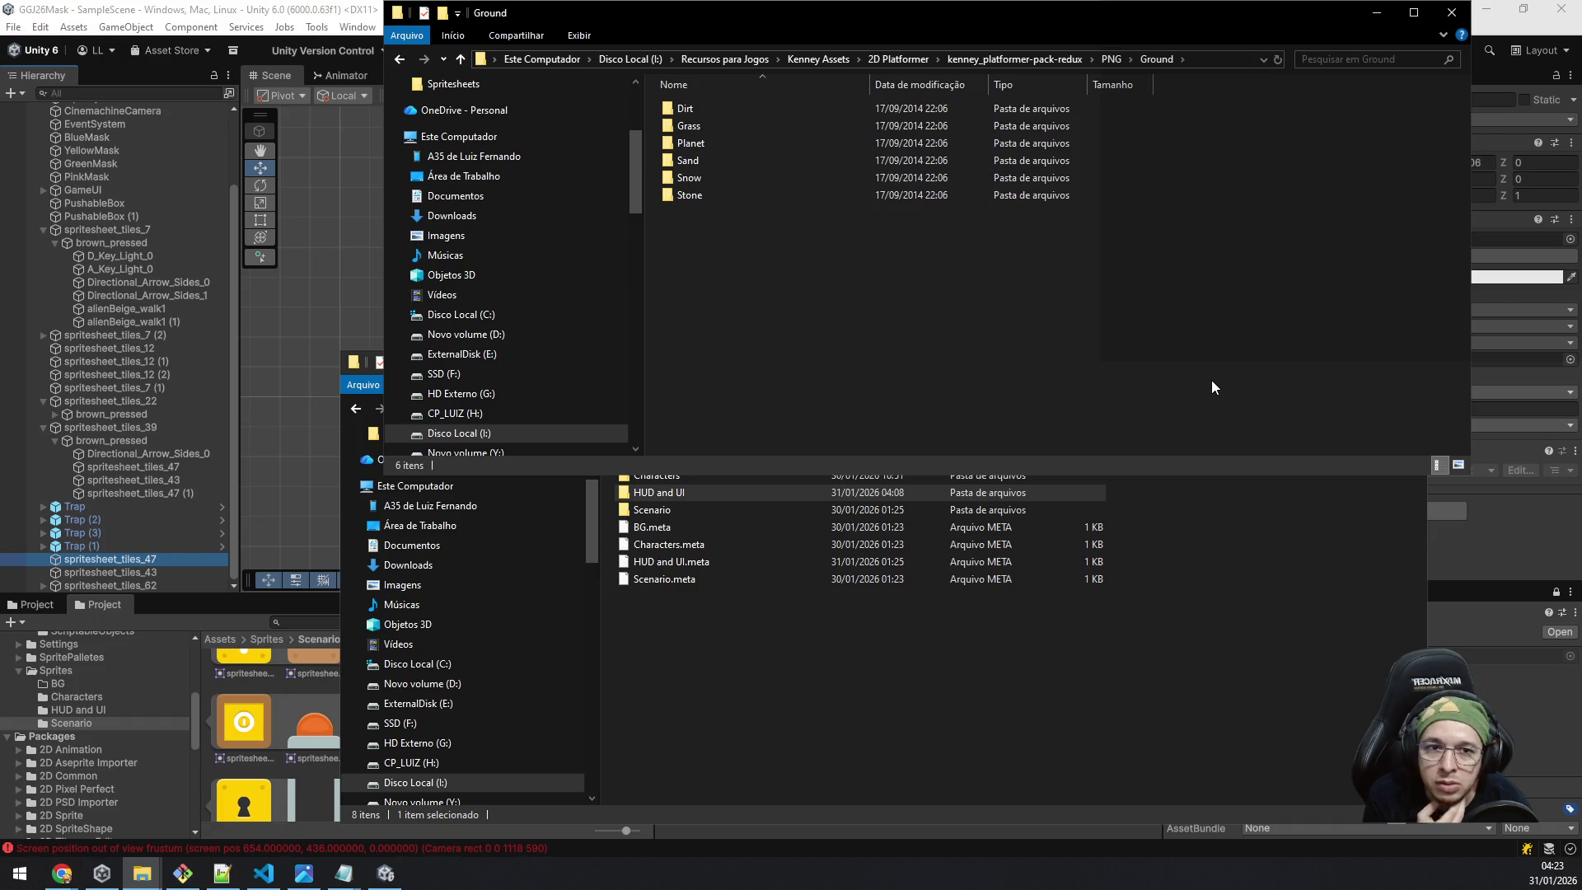
key(Down)
key(Up)
key(Return)
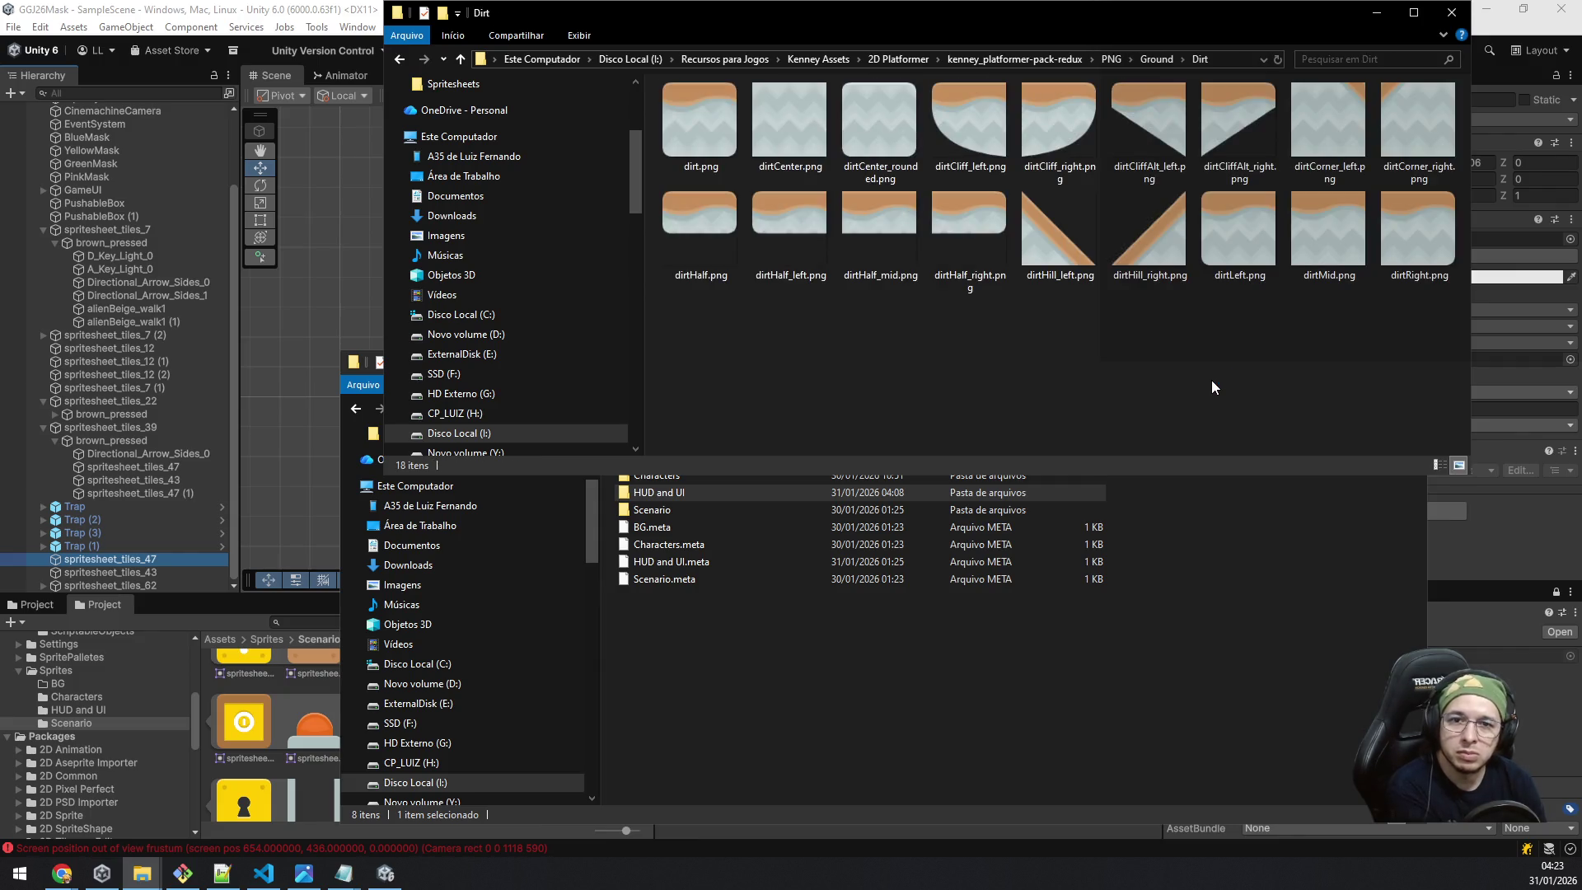
key(BackSpace)
key(BackSpace)
Look through the HUD icons and the Items folder, returning to PNG.
key(Down)
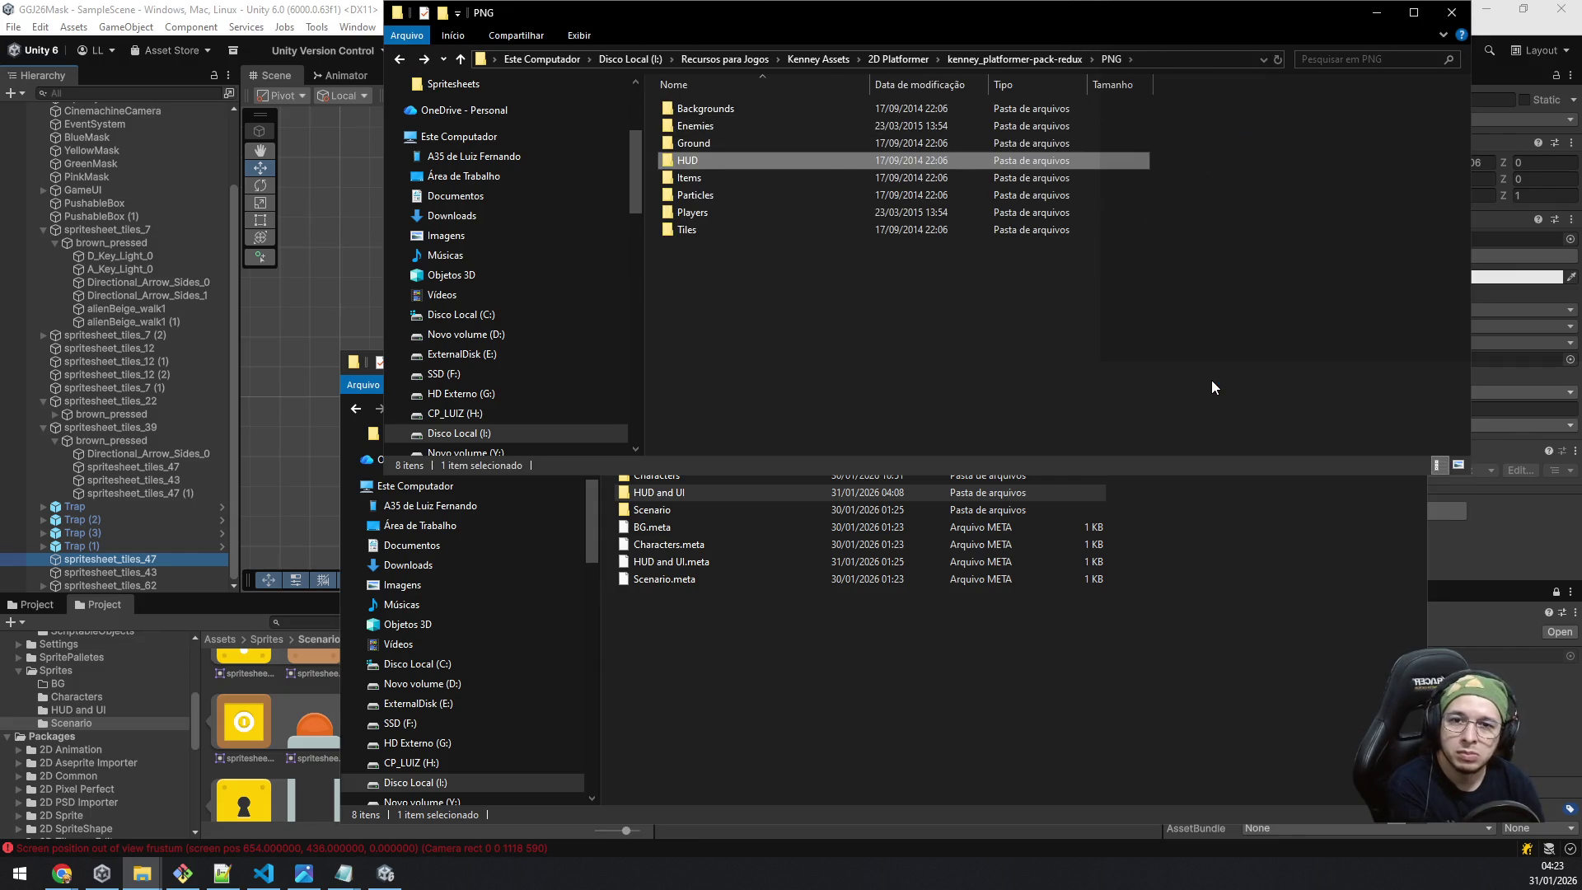
key(Return)
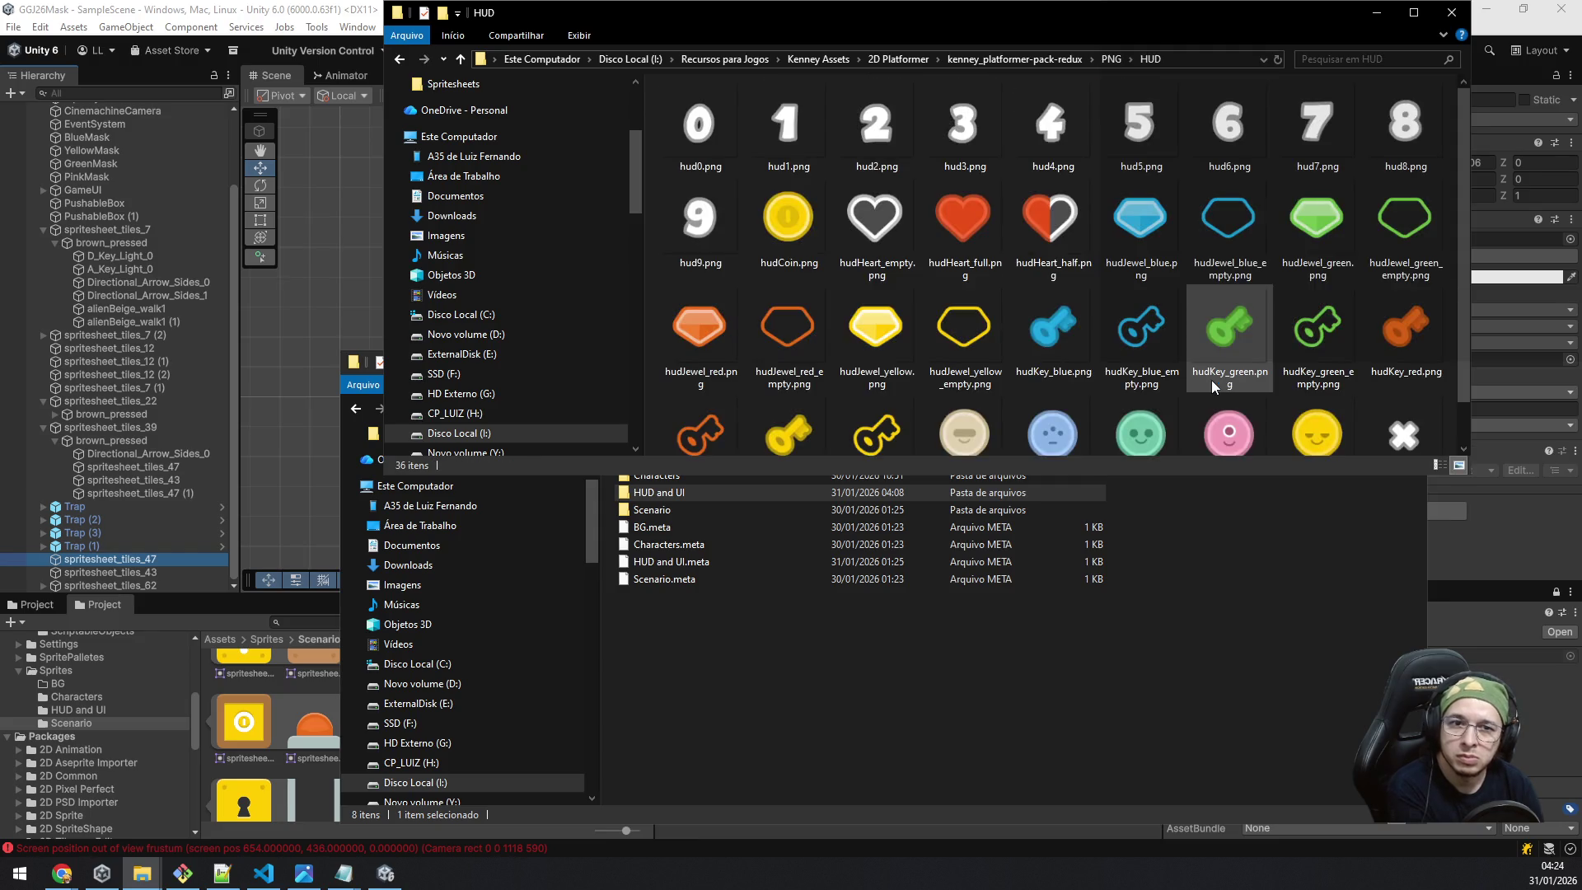
key(Down)
key(Down)
key(Down)
key(Up)
key(Up)
key(Up)
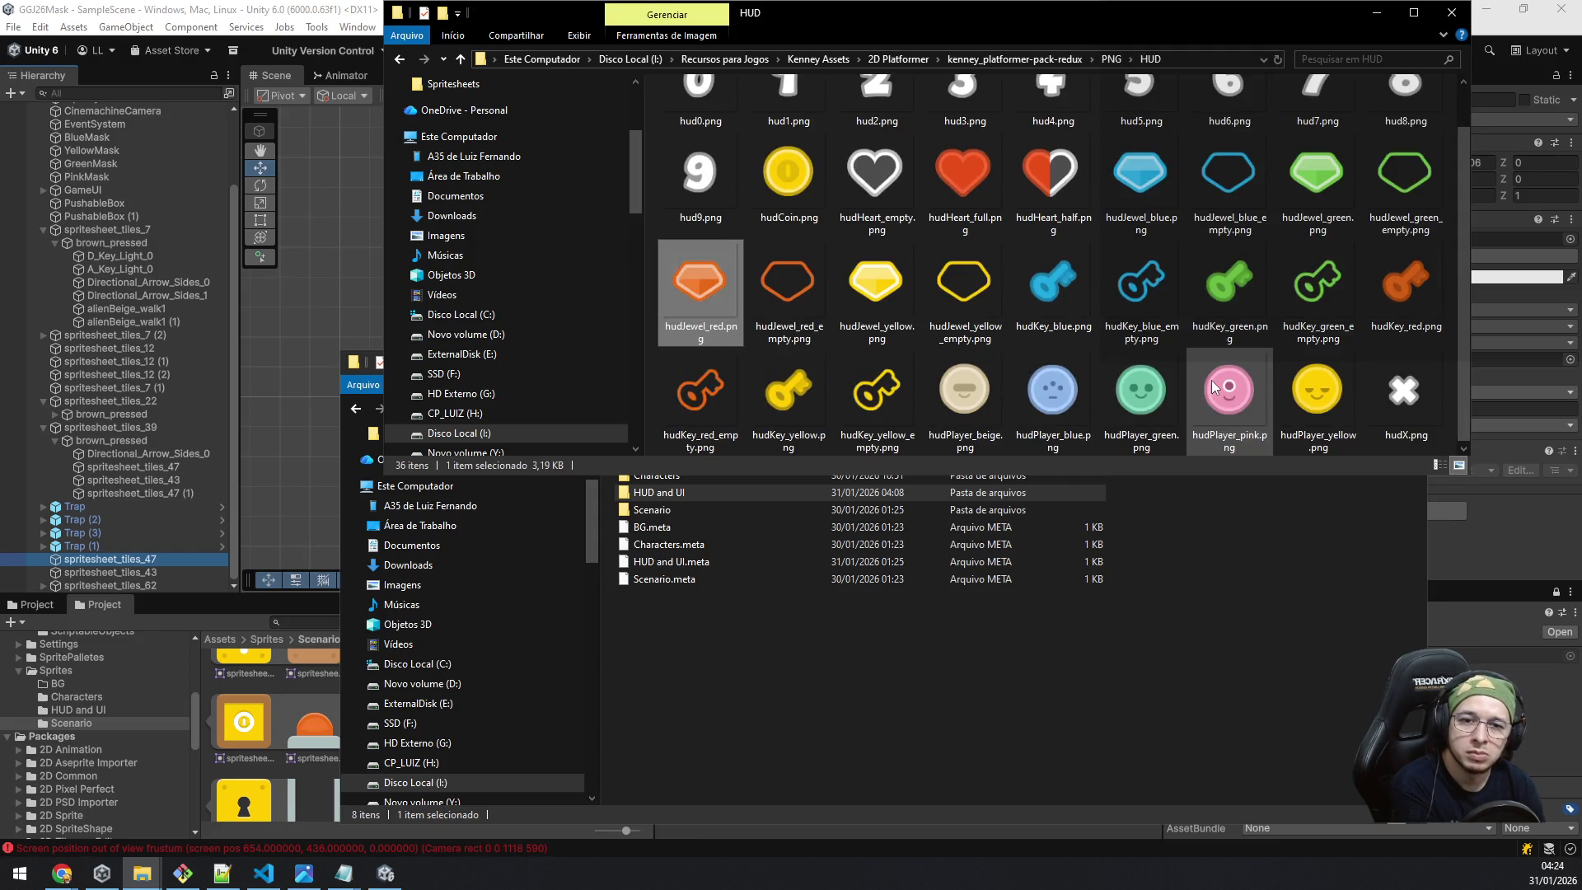
key(Down)
key(Down)
key(Down)
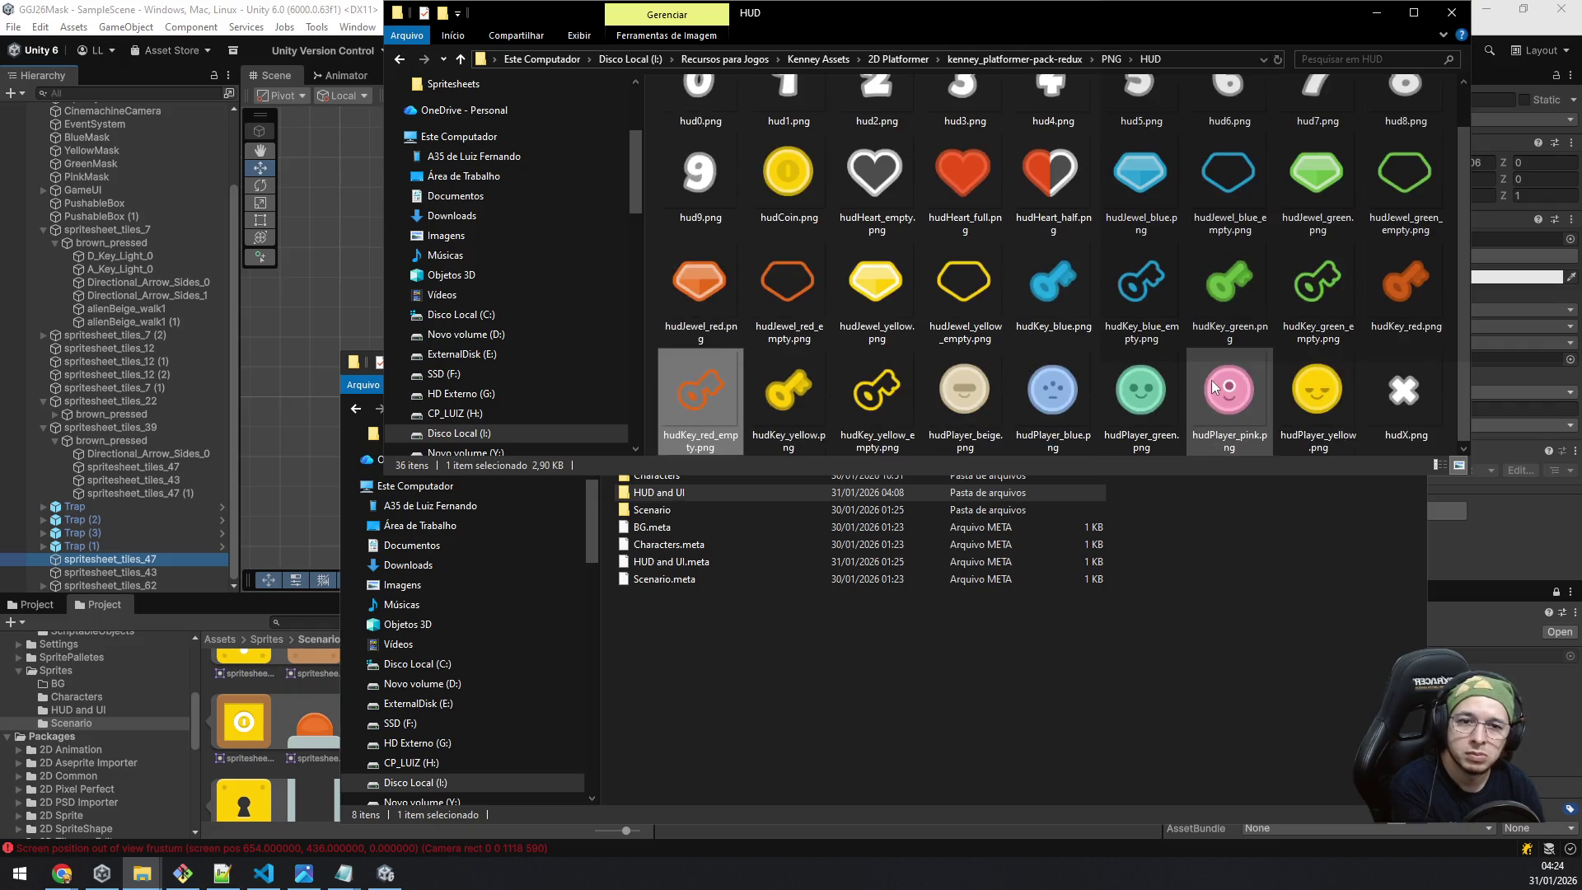
key(alt+Up)
key(Down)
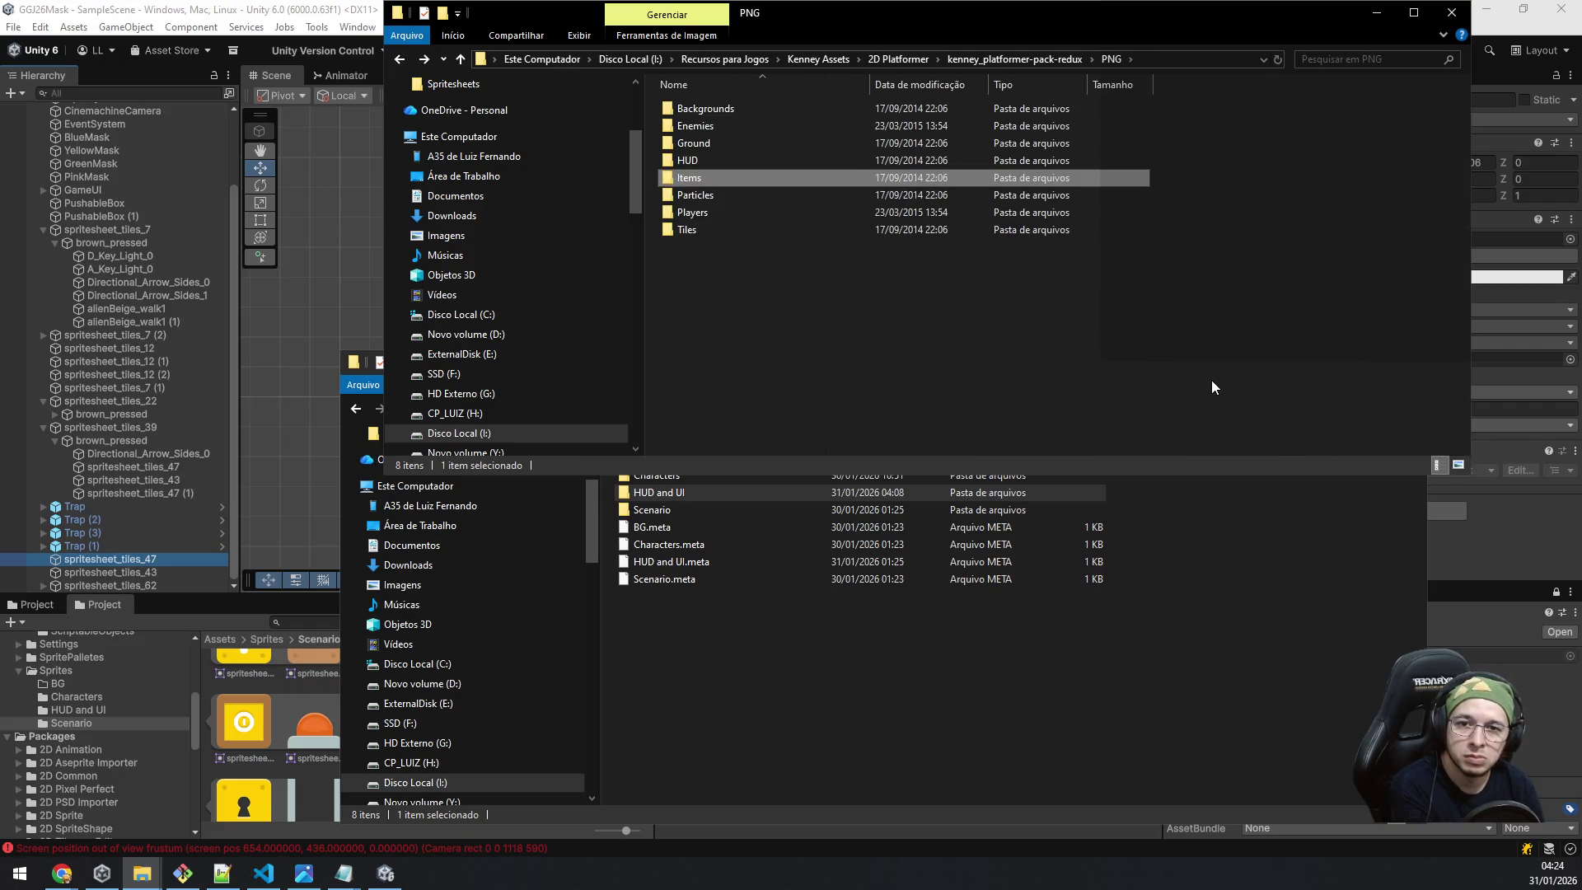
key(Return)
key(alt+Up)
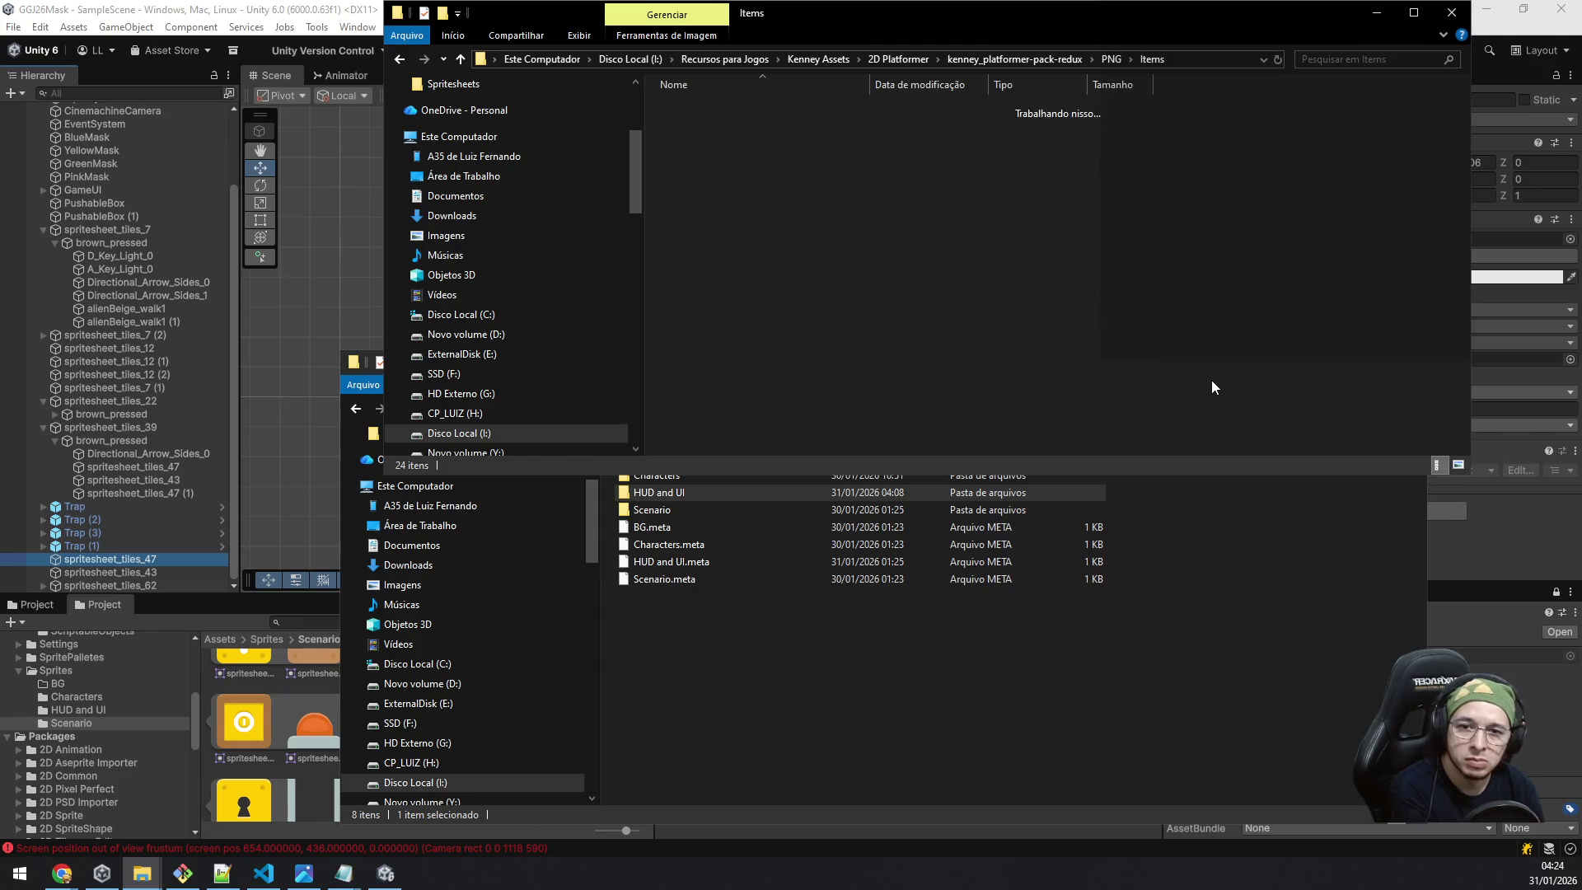
Check the Players' Variable sizes folder, then open Tiles and step through its sprites.
key(Down)
key(Down)
key(Return)
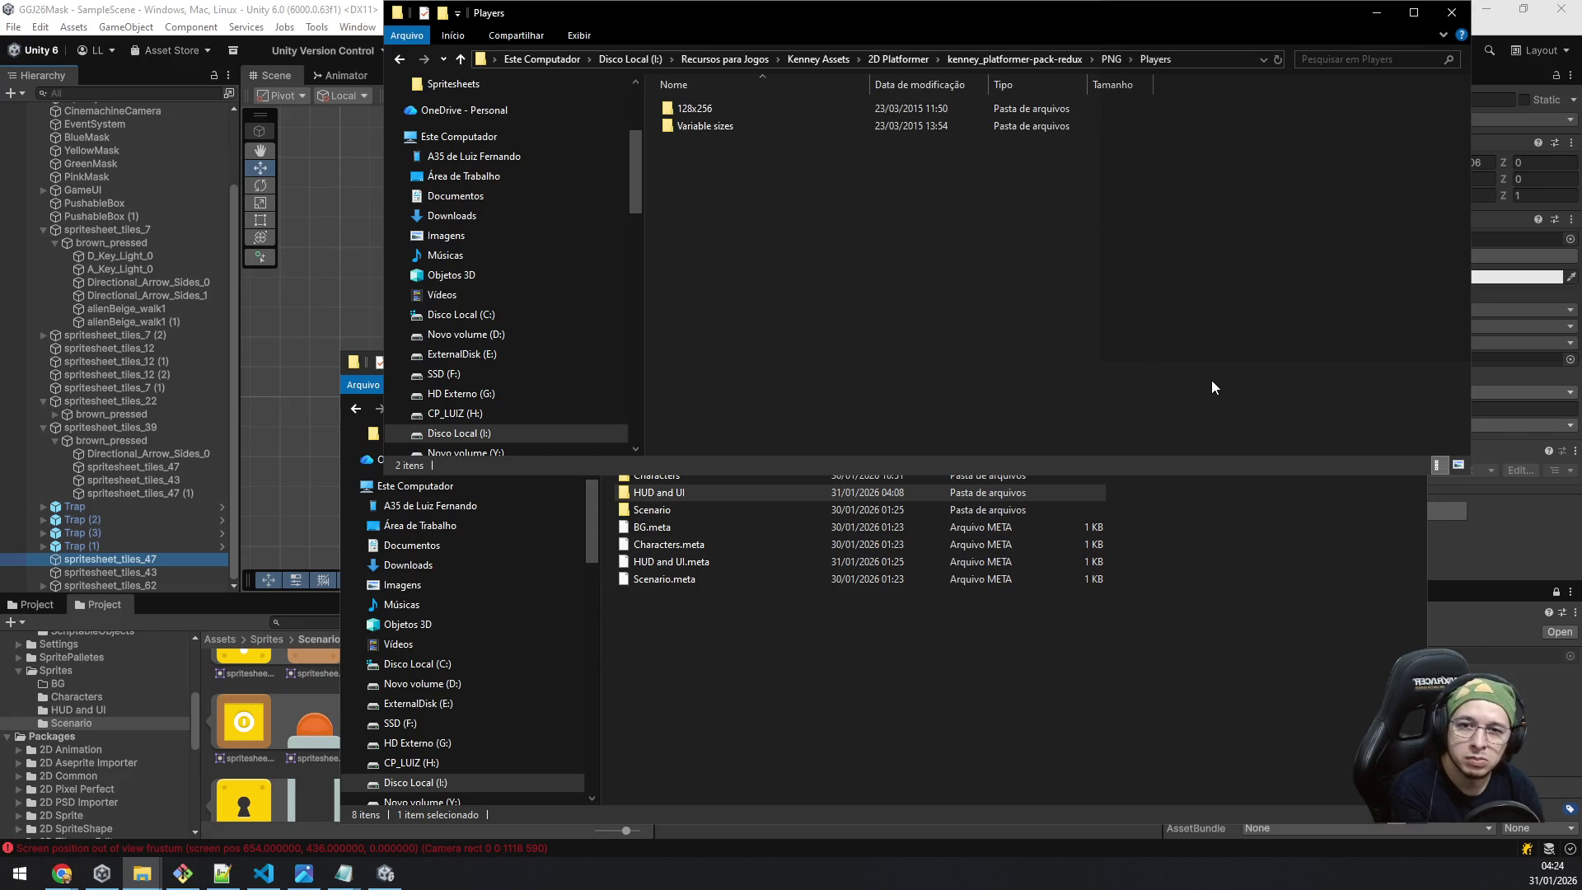
key(Down)
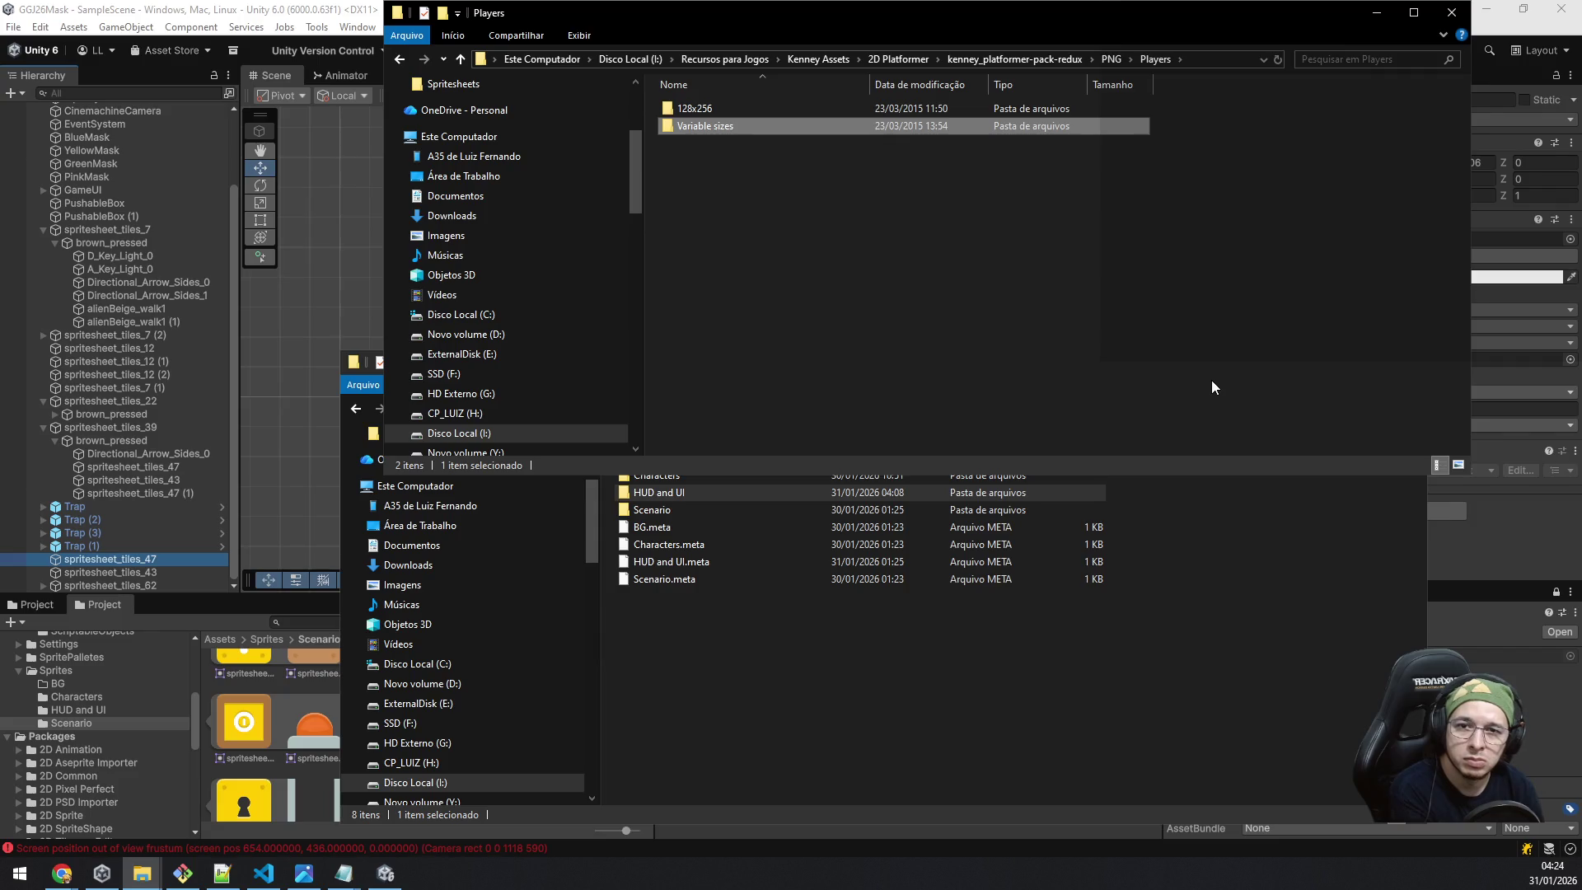
key(Return)
key(BackSpace)
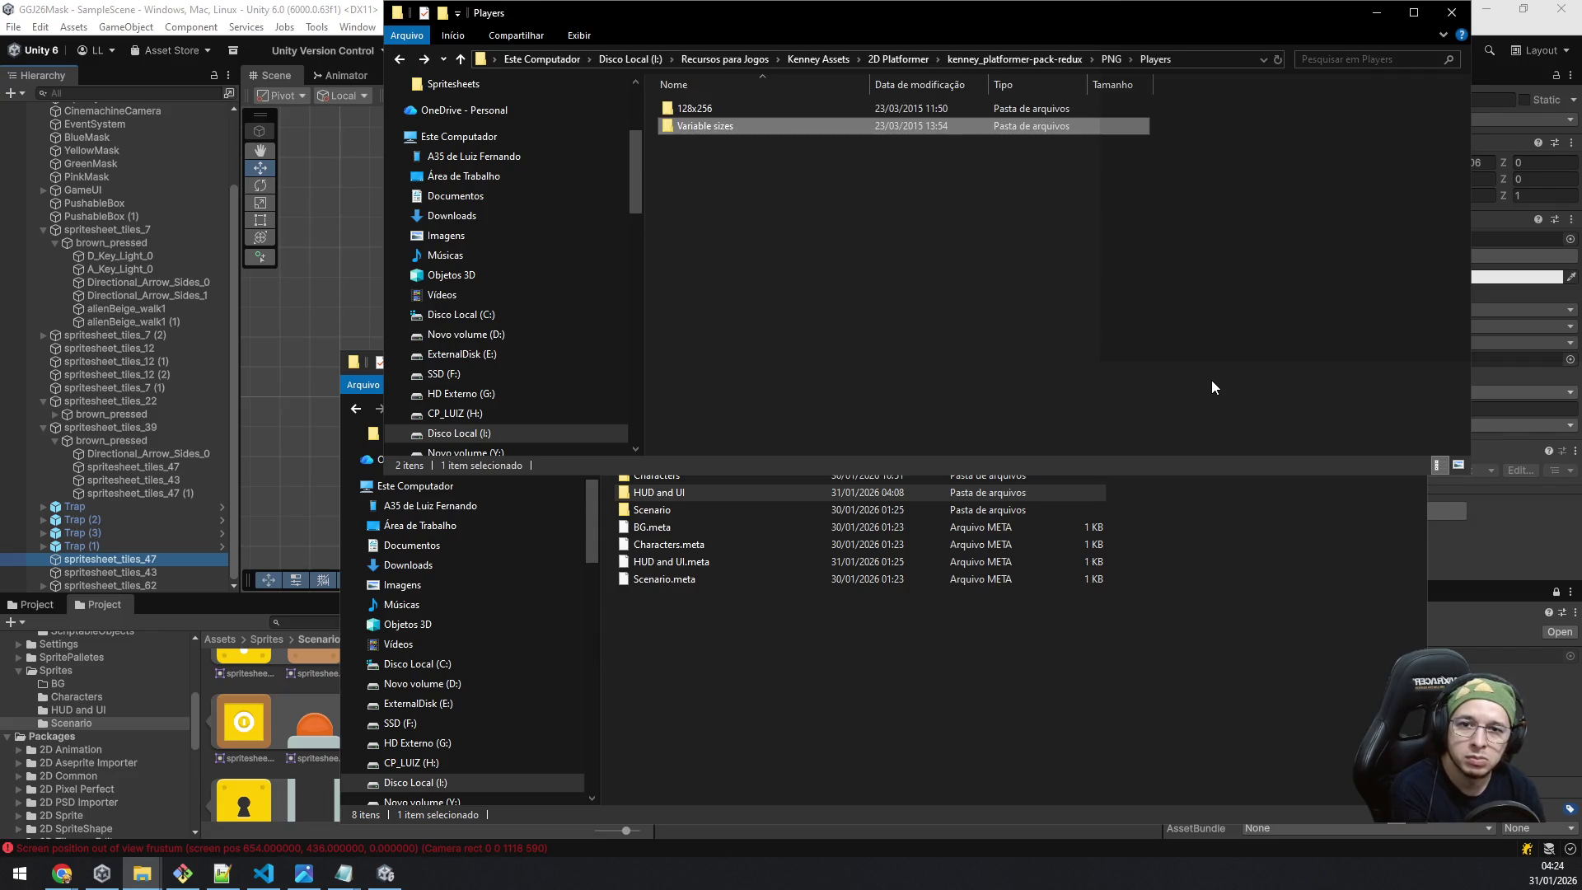
key(BackSpace)
key(Down)
key(Return)
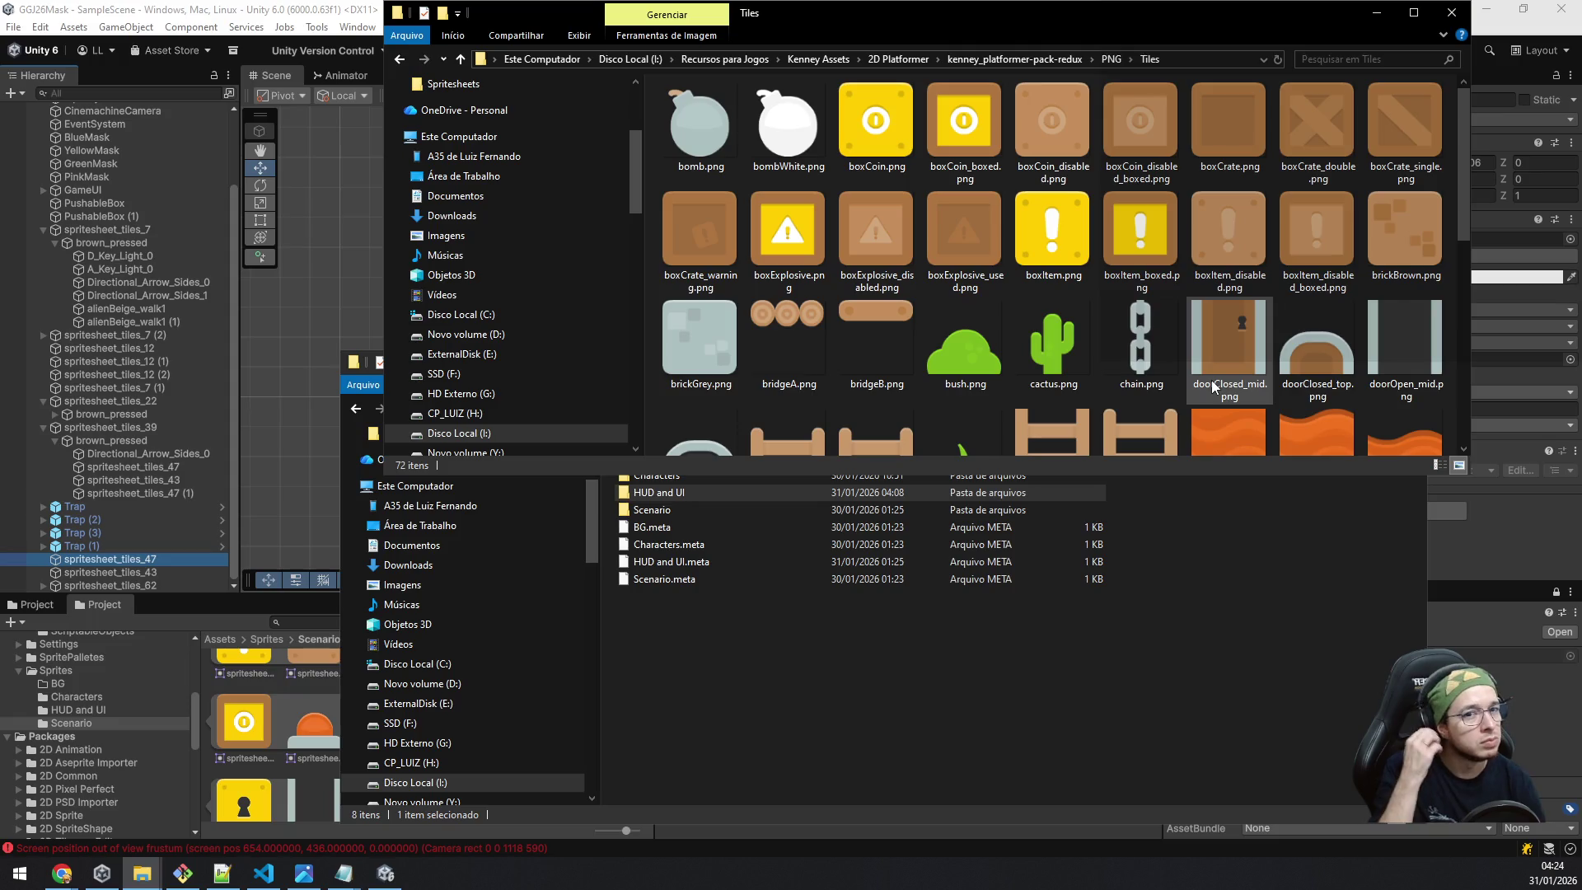
key(Down)
key(Down)
key(Down)
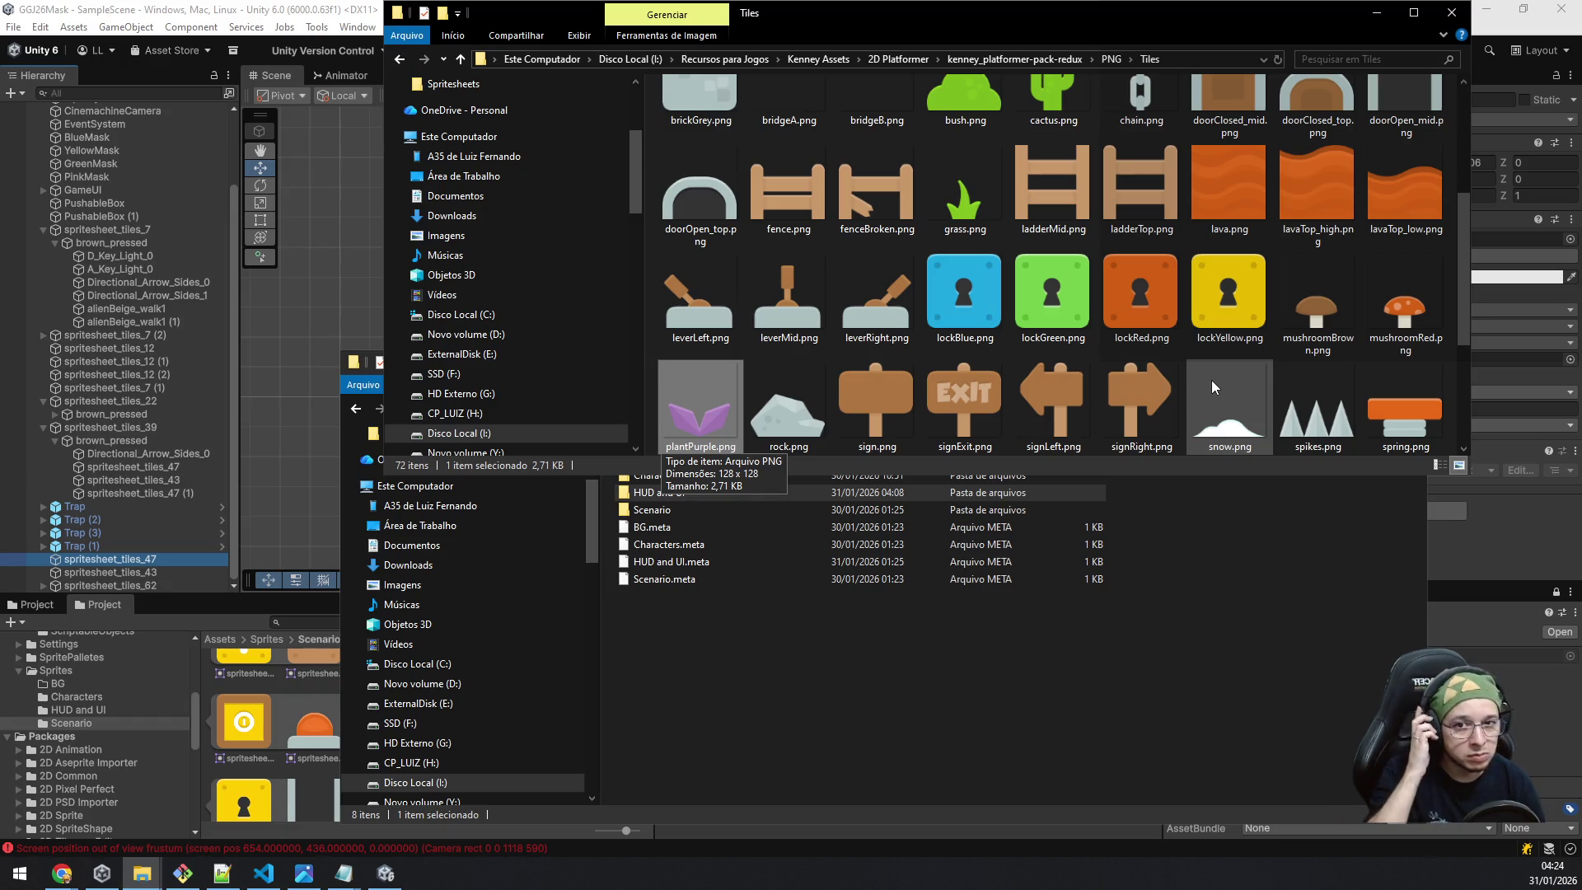
key(Up)
key(Up)
key(Up)
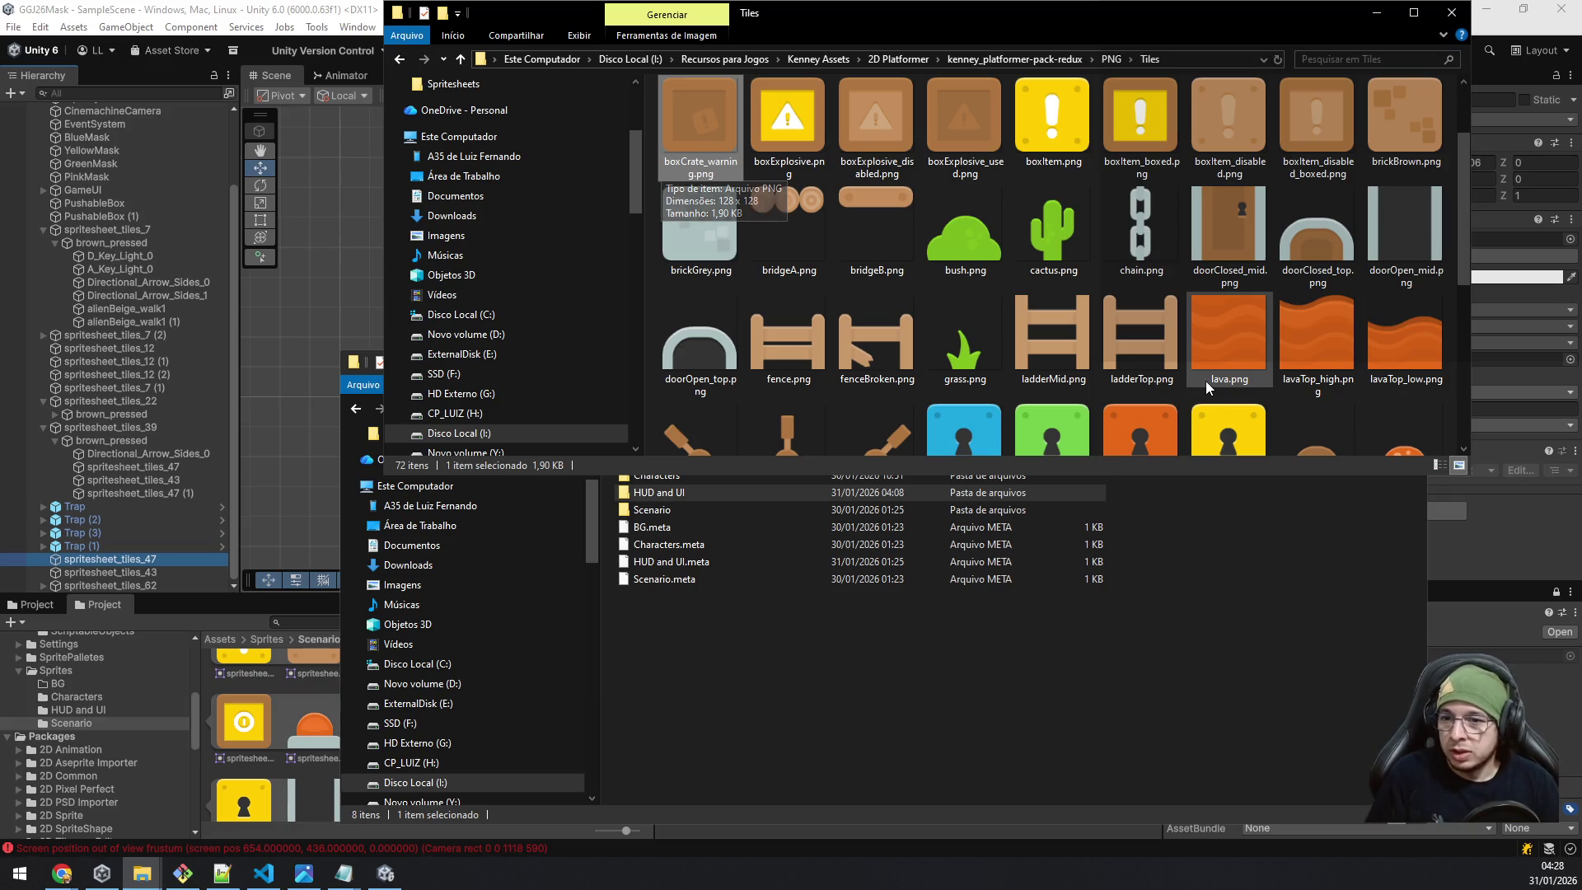
click(127, 562)
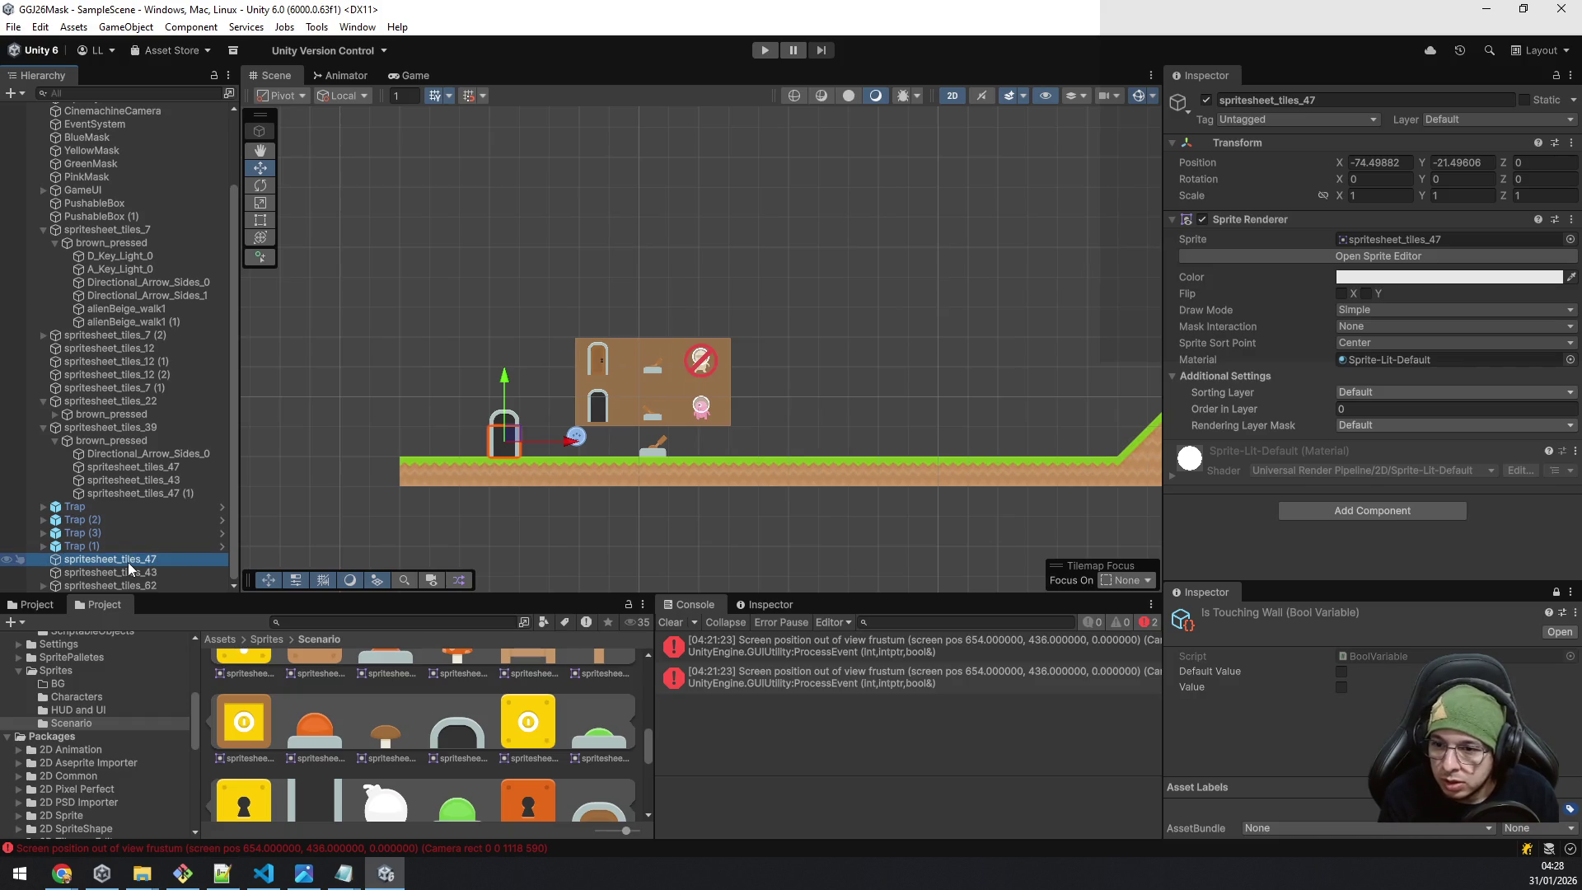
Select the spritesheet_tiles_43 and spritesheet_tiles_47 door sprites, then inspect Trap (1) in the Hierarchy.
click(138, 572)
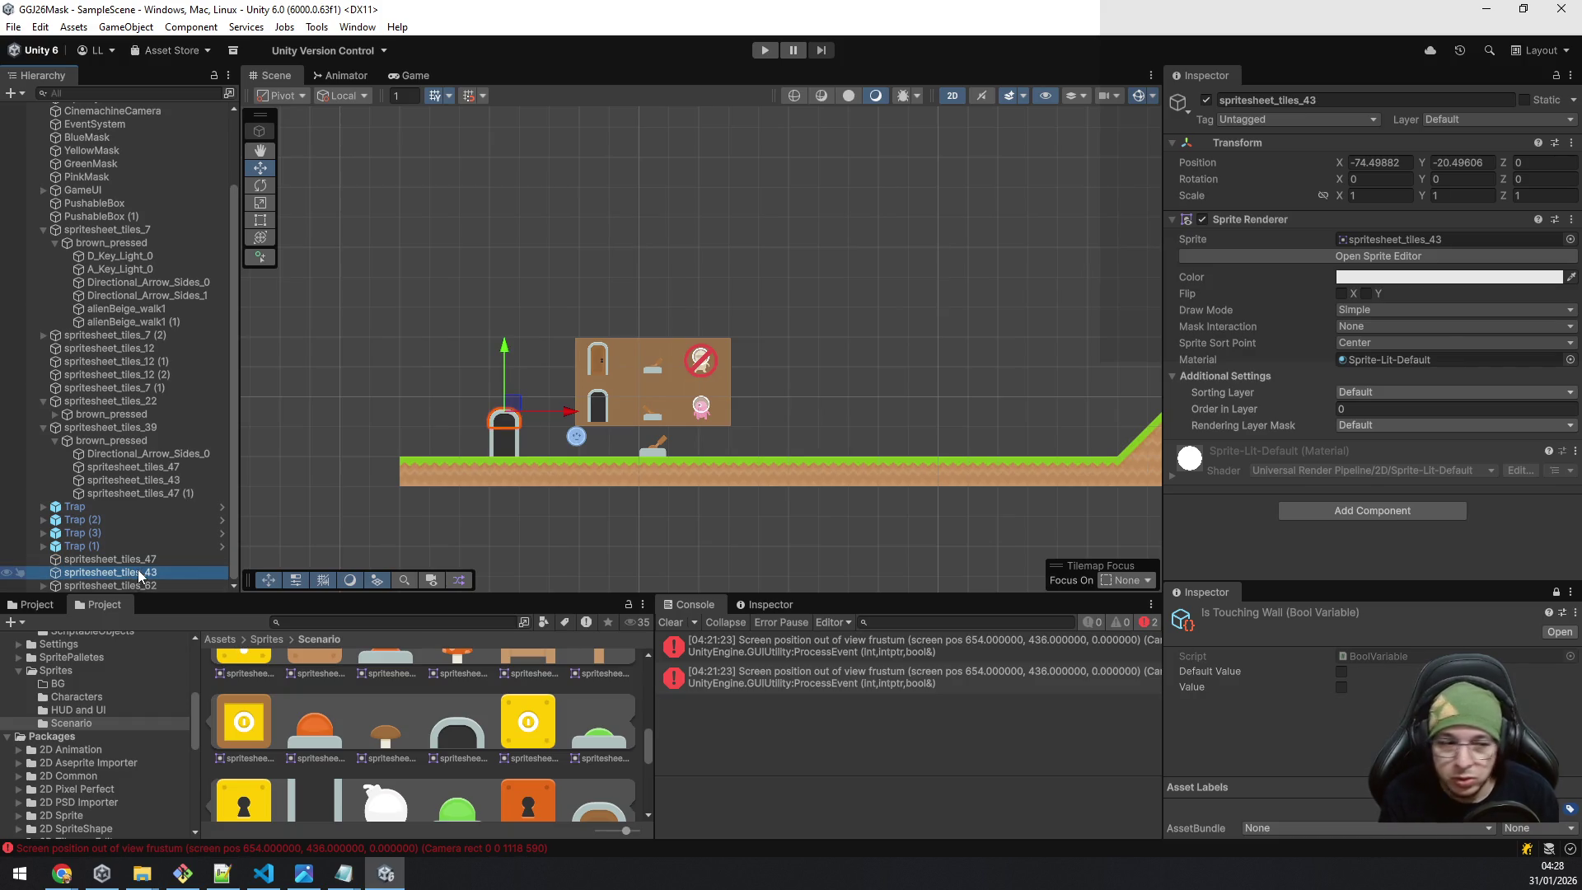
key(shift+Up)
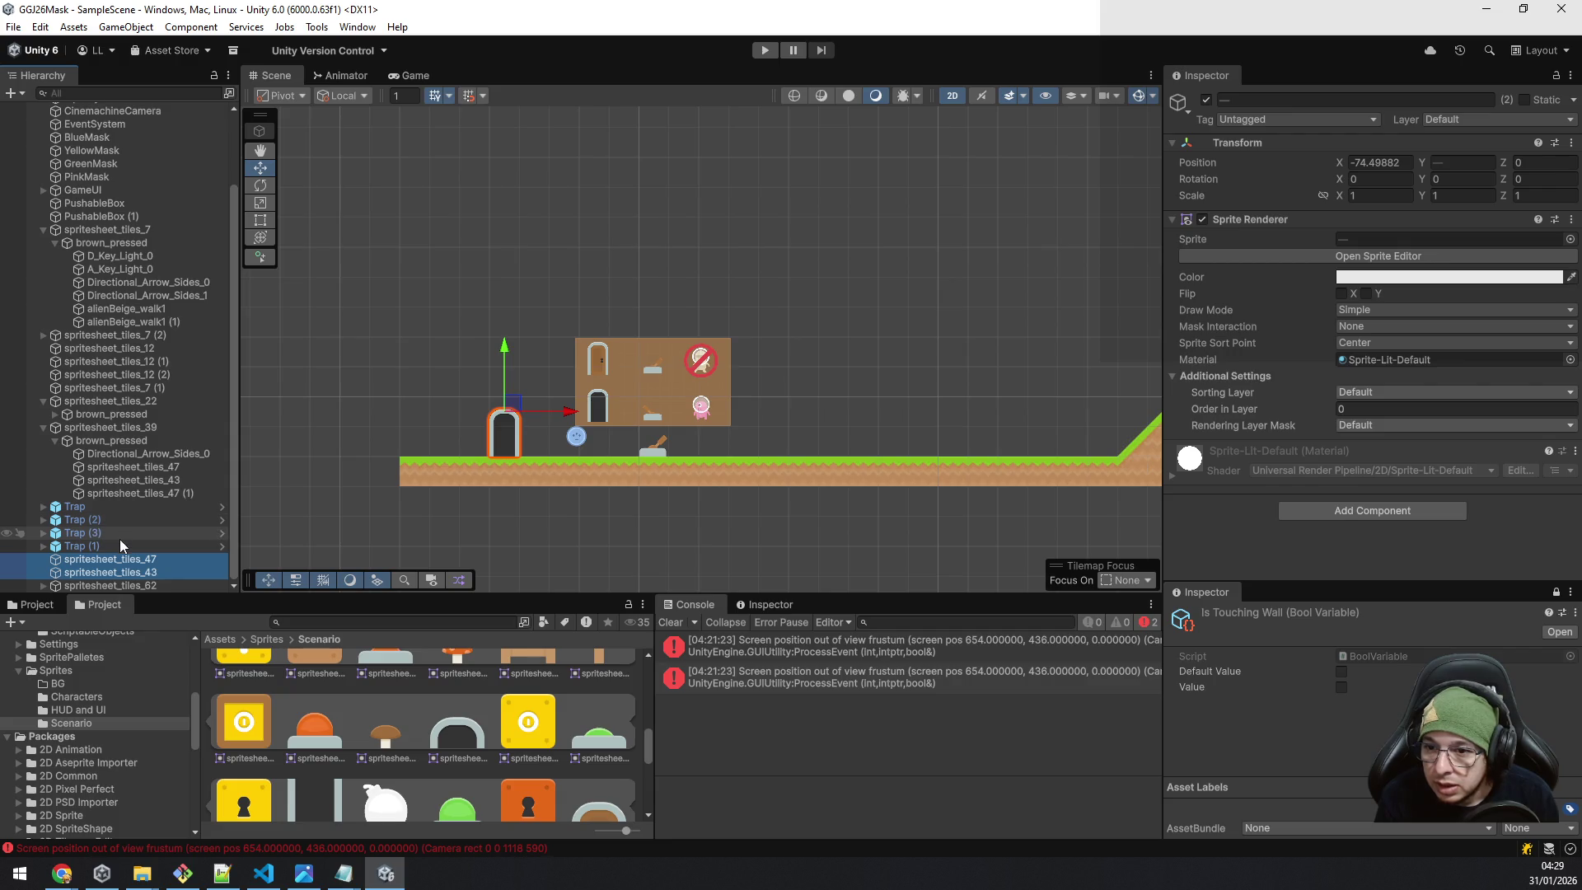
click(115, 545)
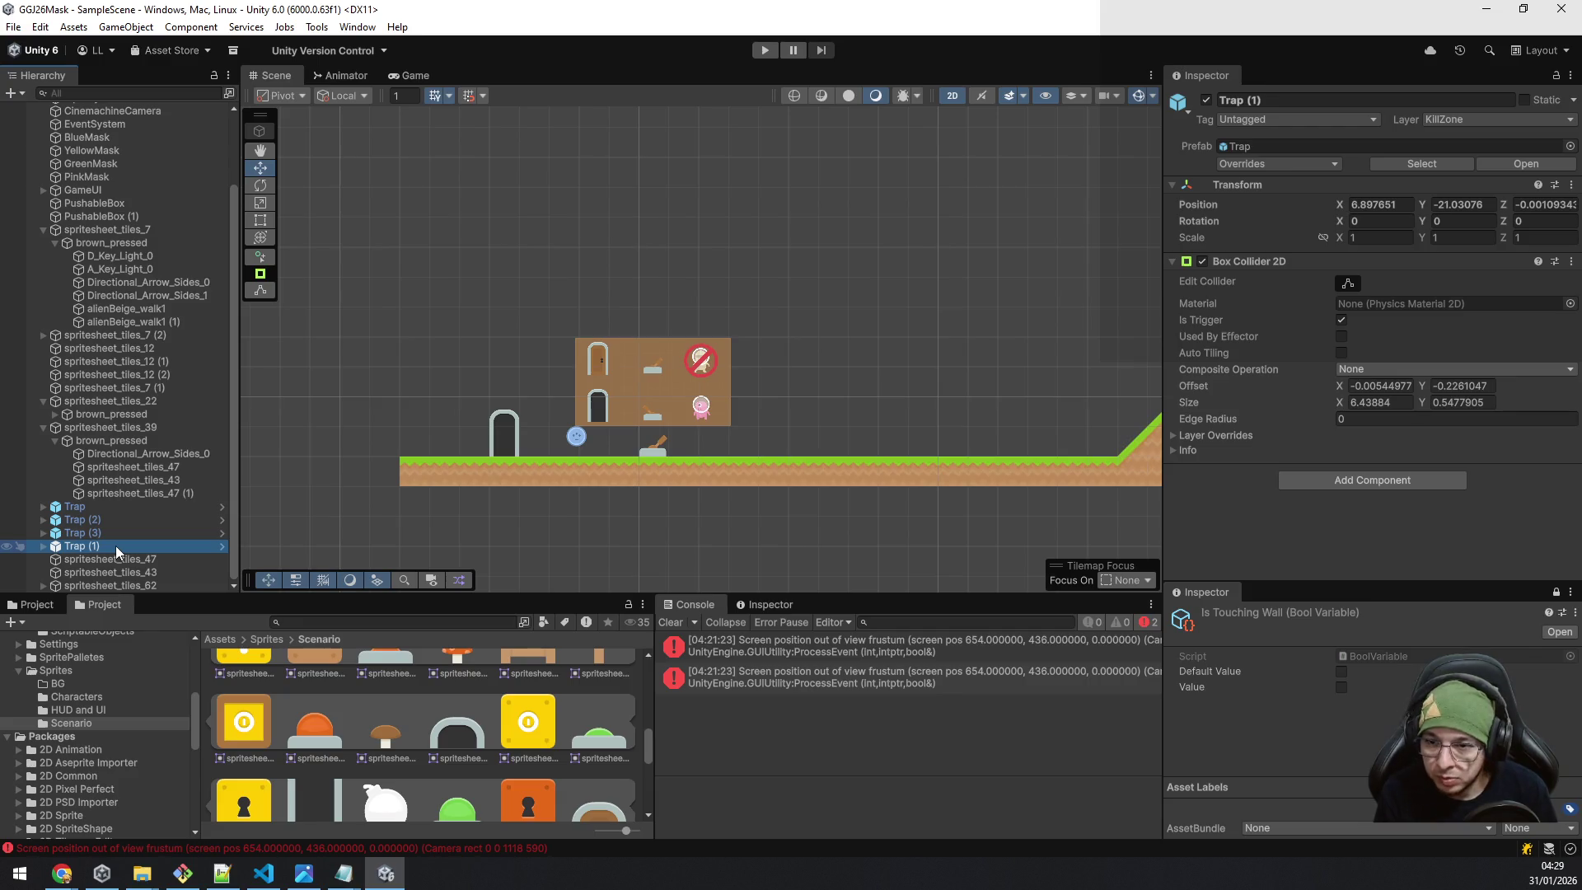
key(Down)
key(ctrl+n)
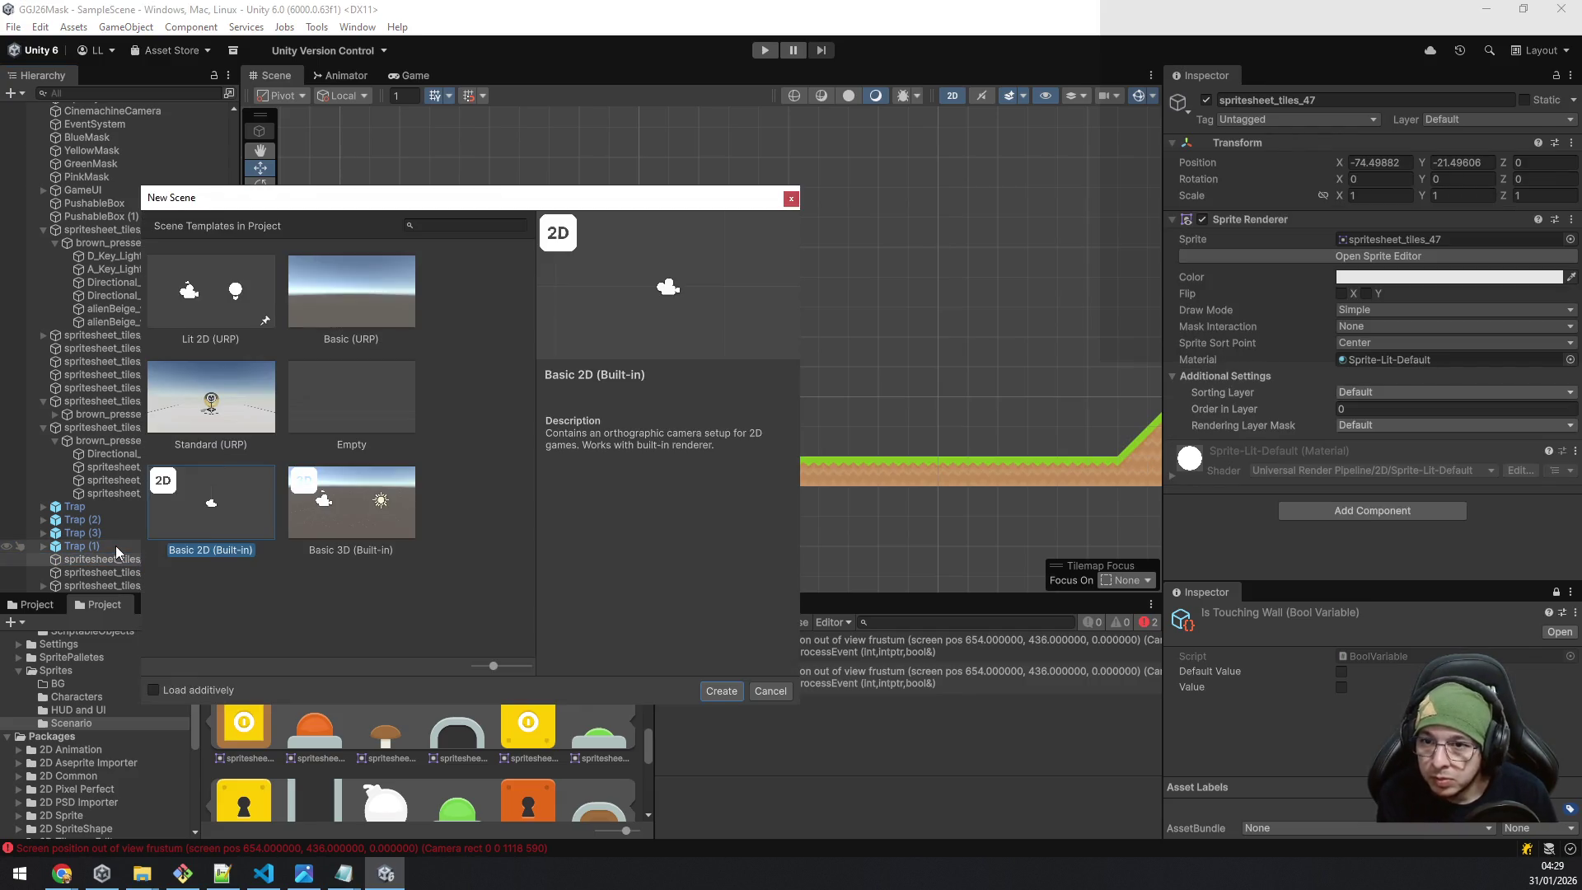
Dismiss the New Scene dialog and create an empty scene object named ExitDoor.
key(Escape)
click(112, 560)
key(ctrl+n)
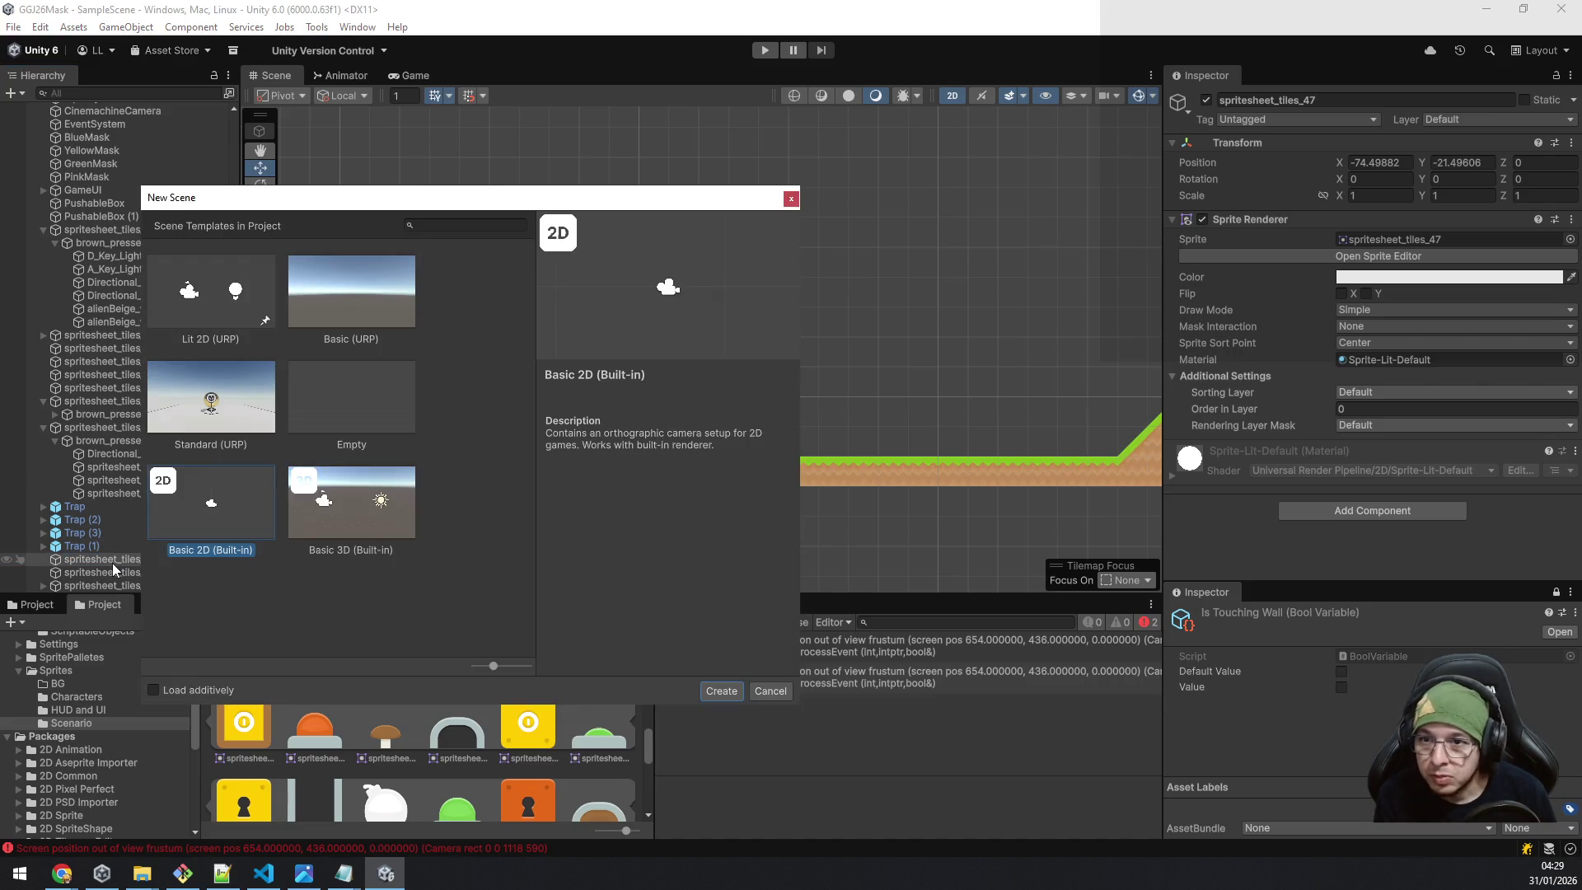
key(Escape)
right_click(112, 562)
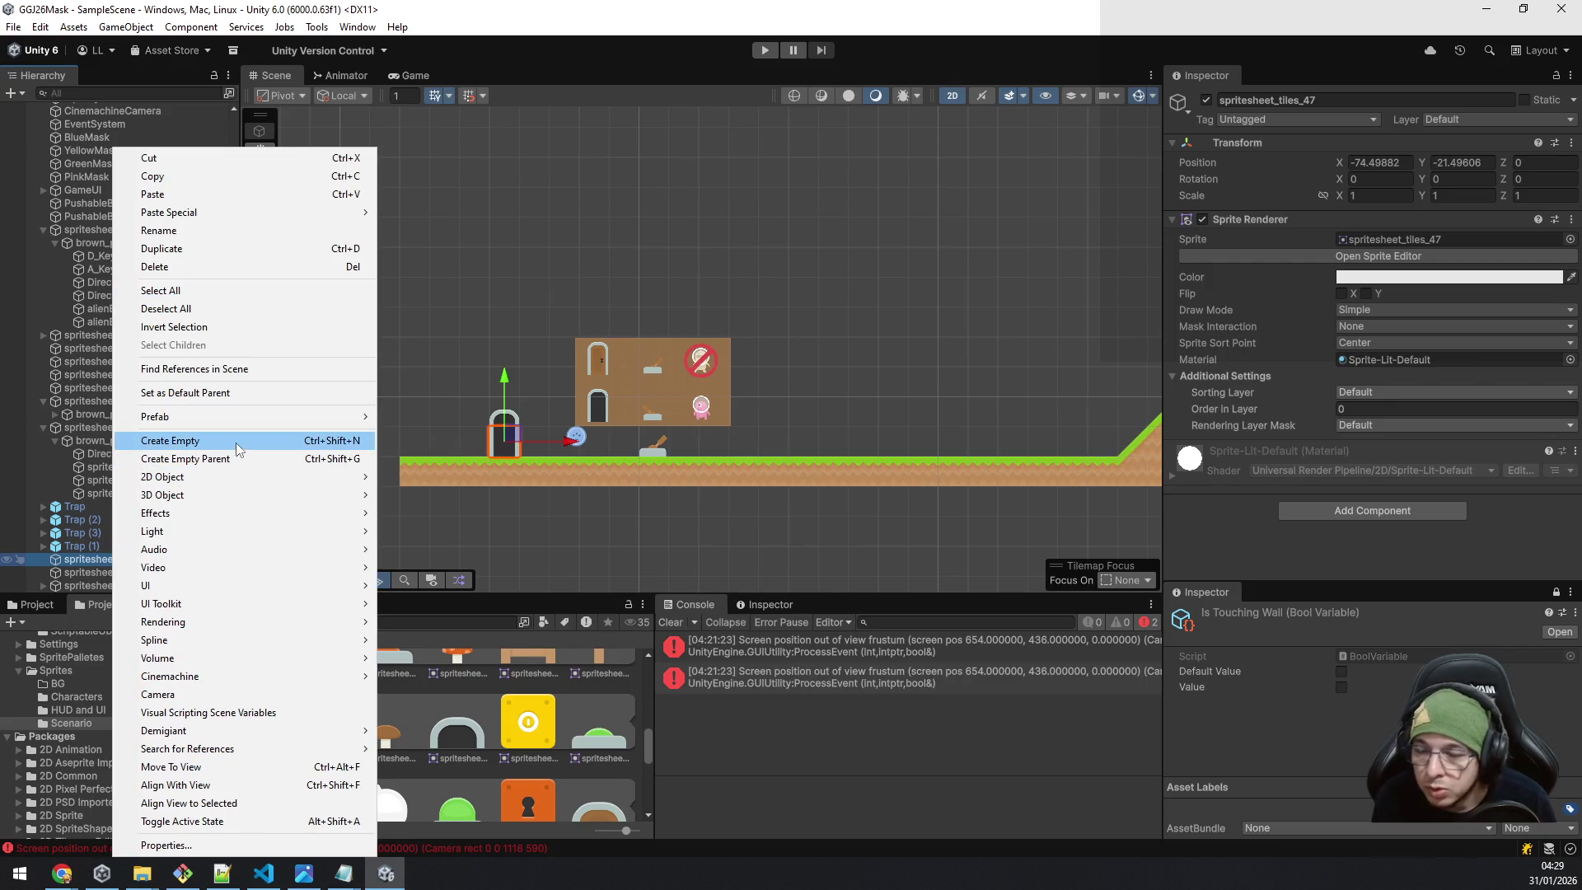
click(329, 408)
key(ctrl+shift+n)
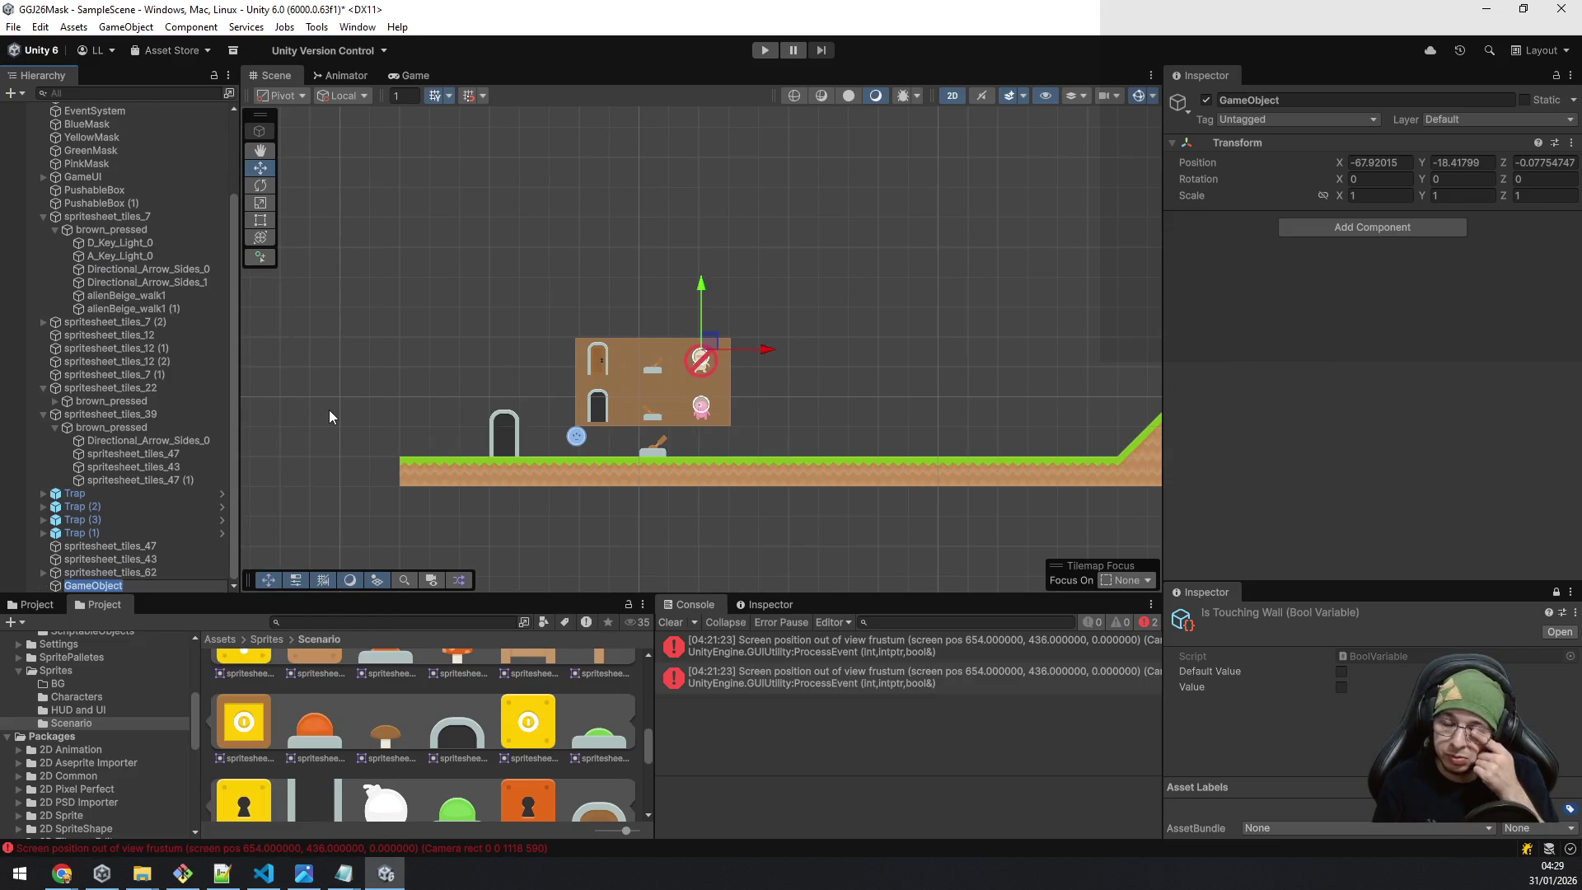
text(ExitDoor)
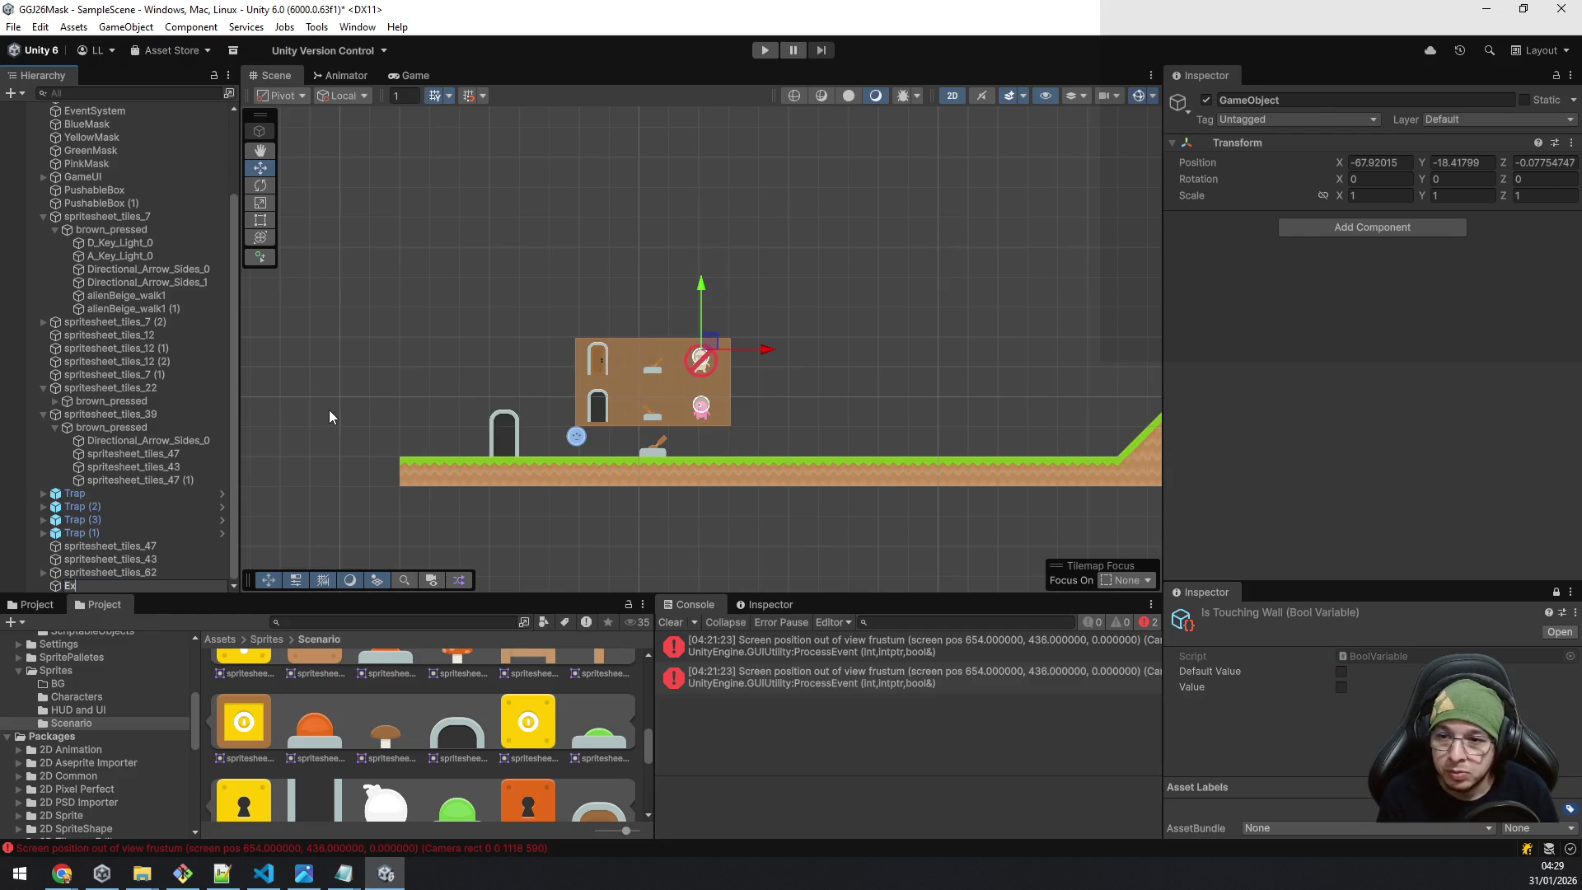
key(Return)
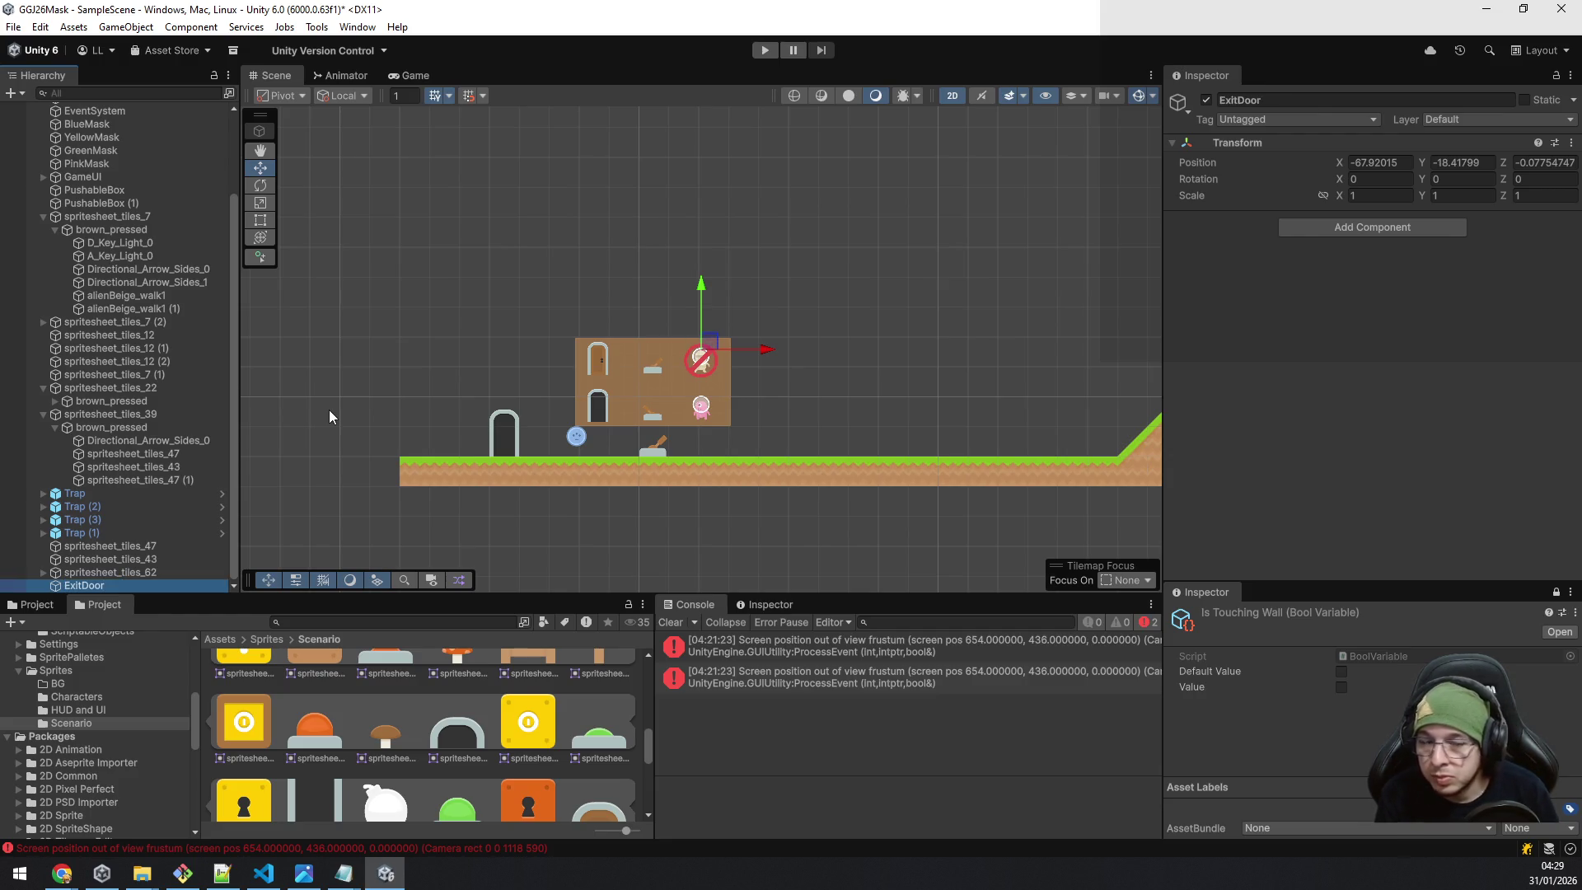
Copy spritesheet_tiles_47's world transform for pasting onto ExitDoor.
click(113, 560)
click(116, 546)
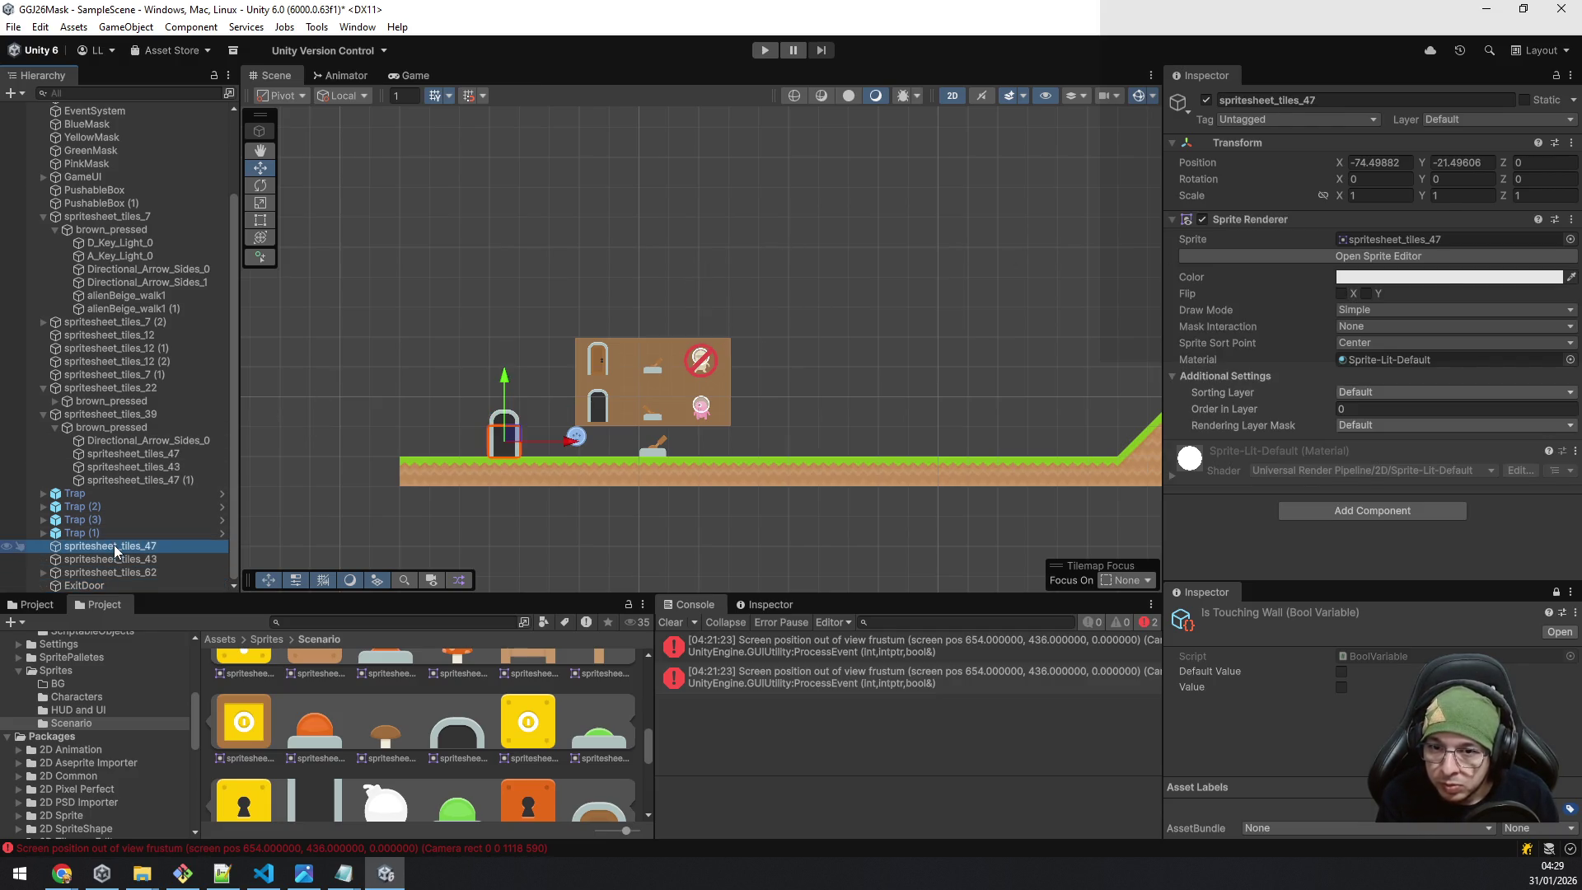
right_click(1257, 138)
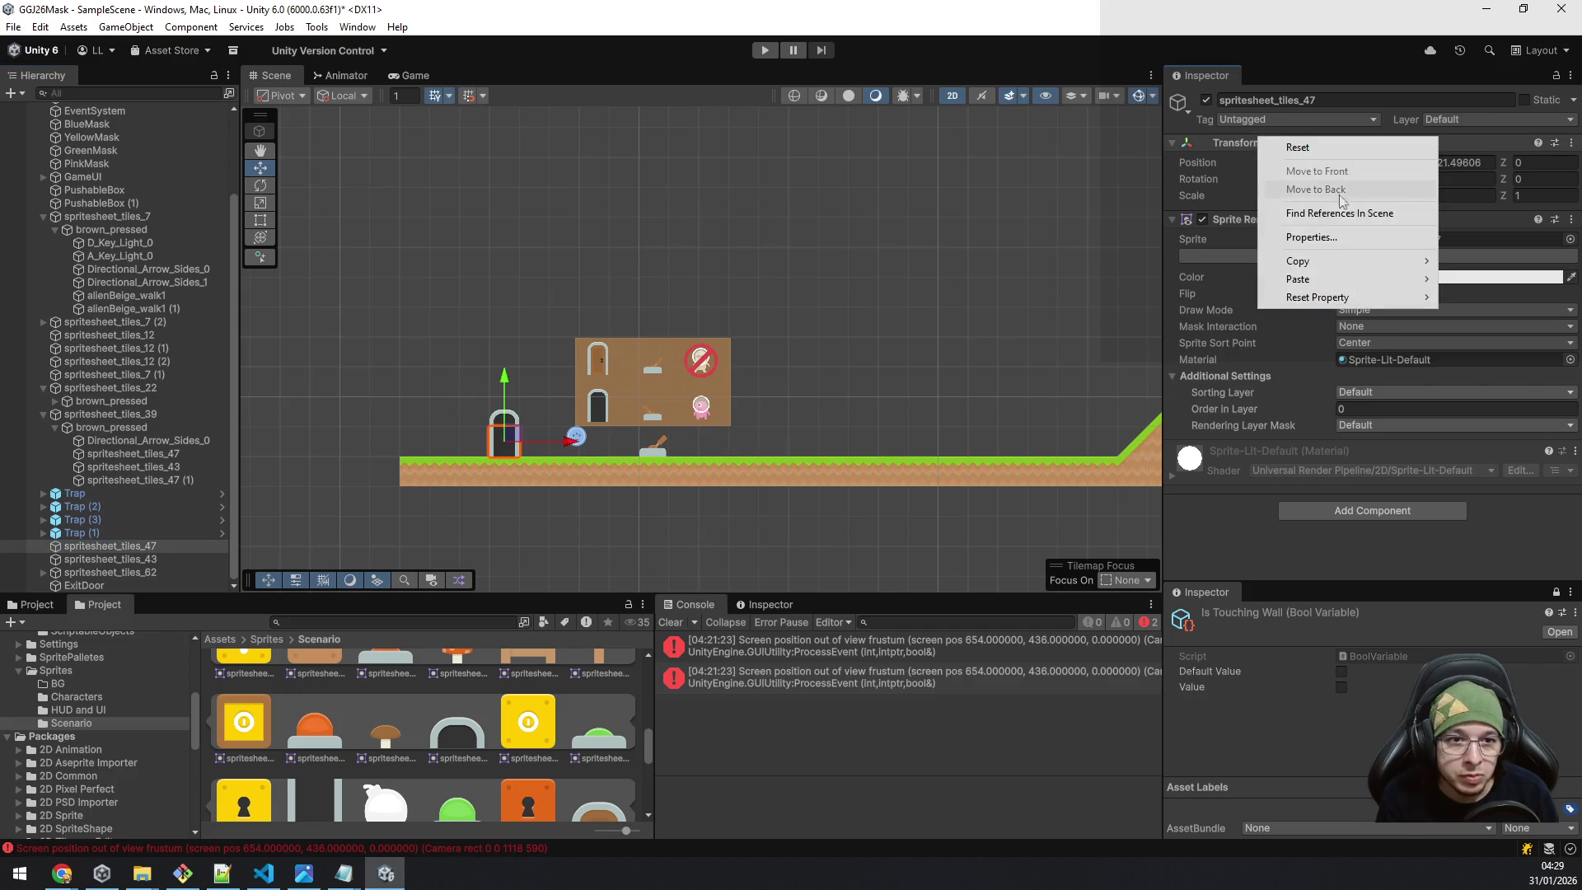
mouse_move(1353, 260)
click(1498, 320)
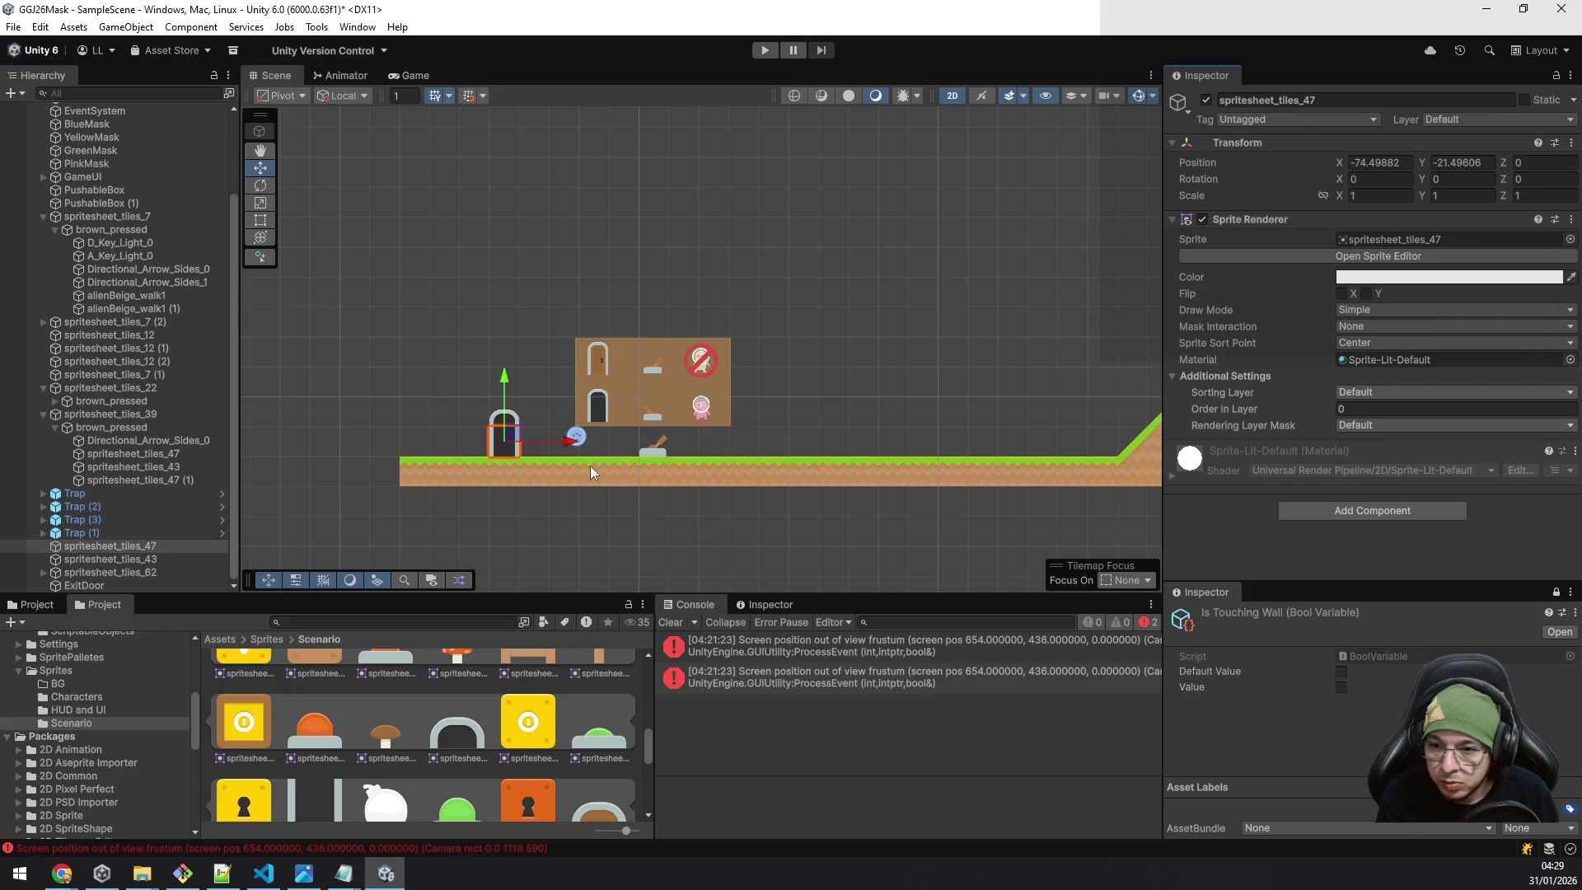
click(104, 585)
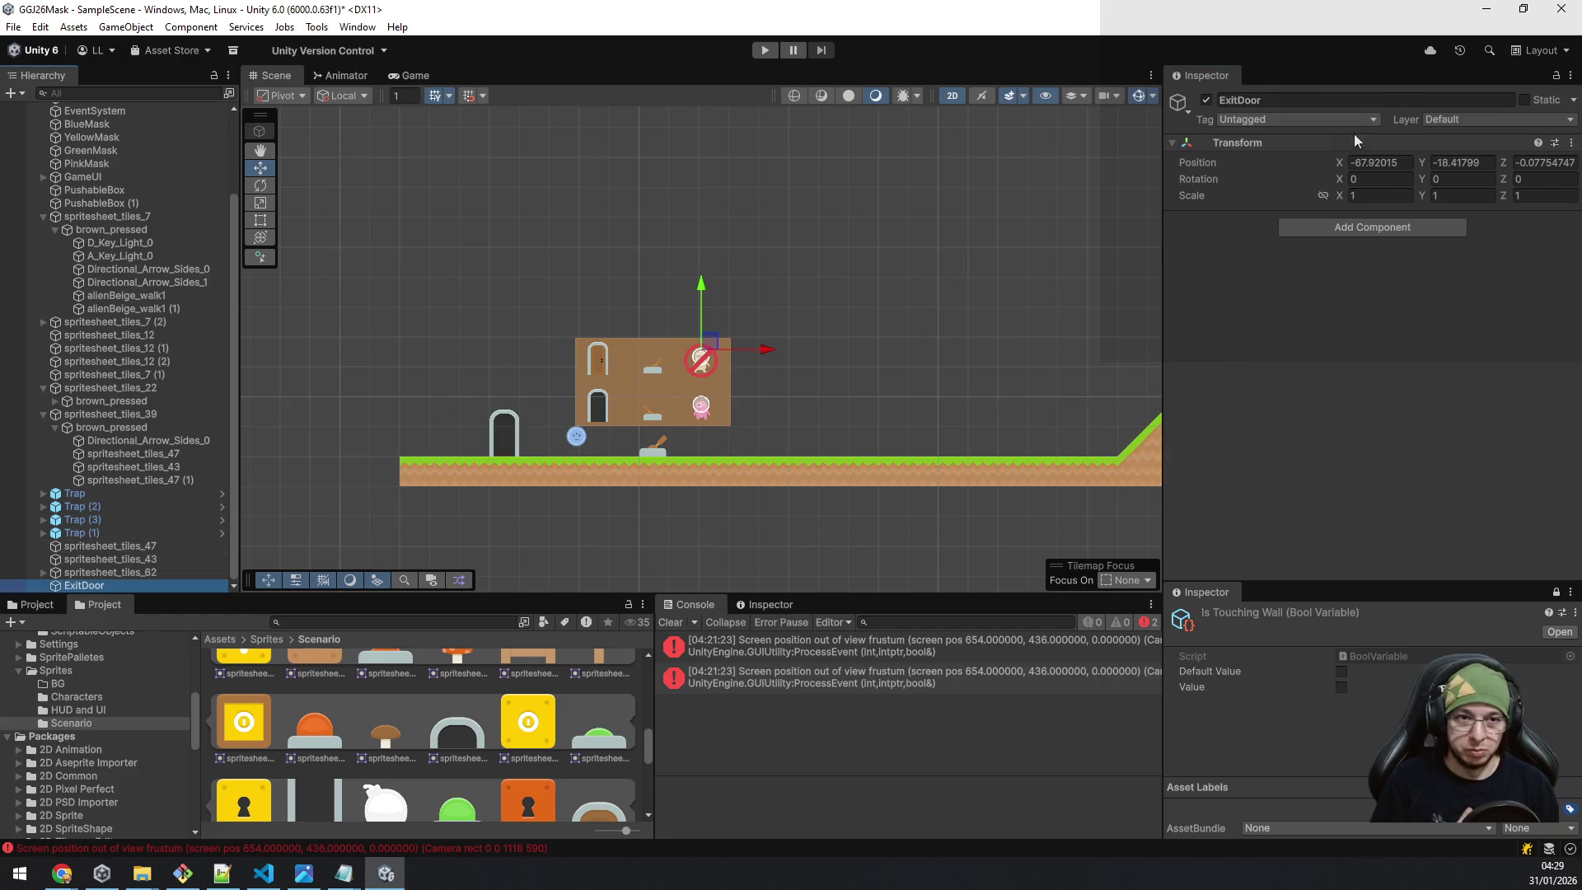
right_click(1313, 144)
Paste the door's world transform onto ExitDoor and parent both door sprites under it.
mouse_move(1368, 282)
click(1251, 344)
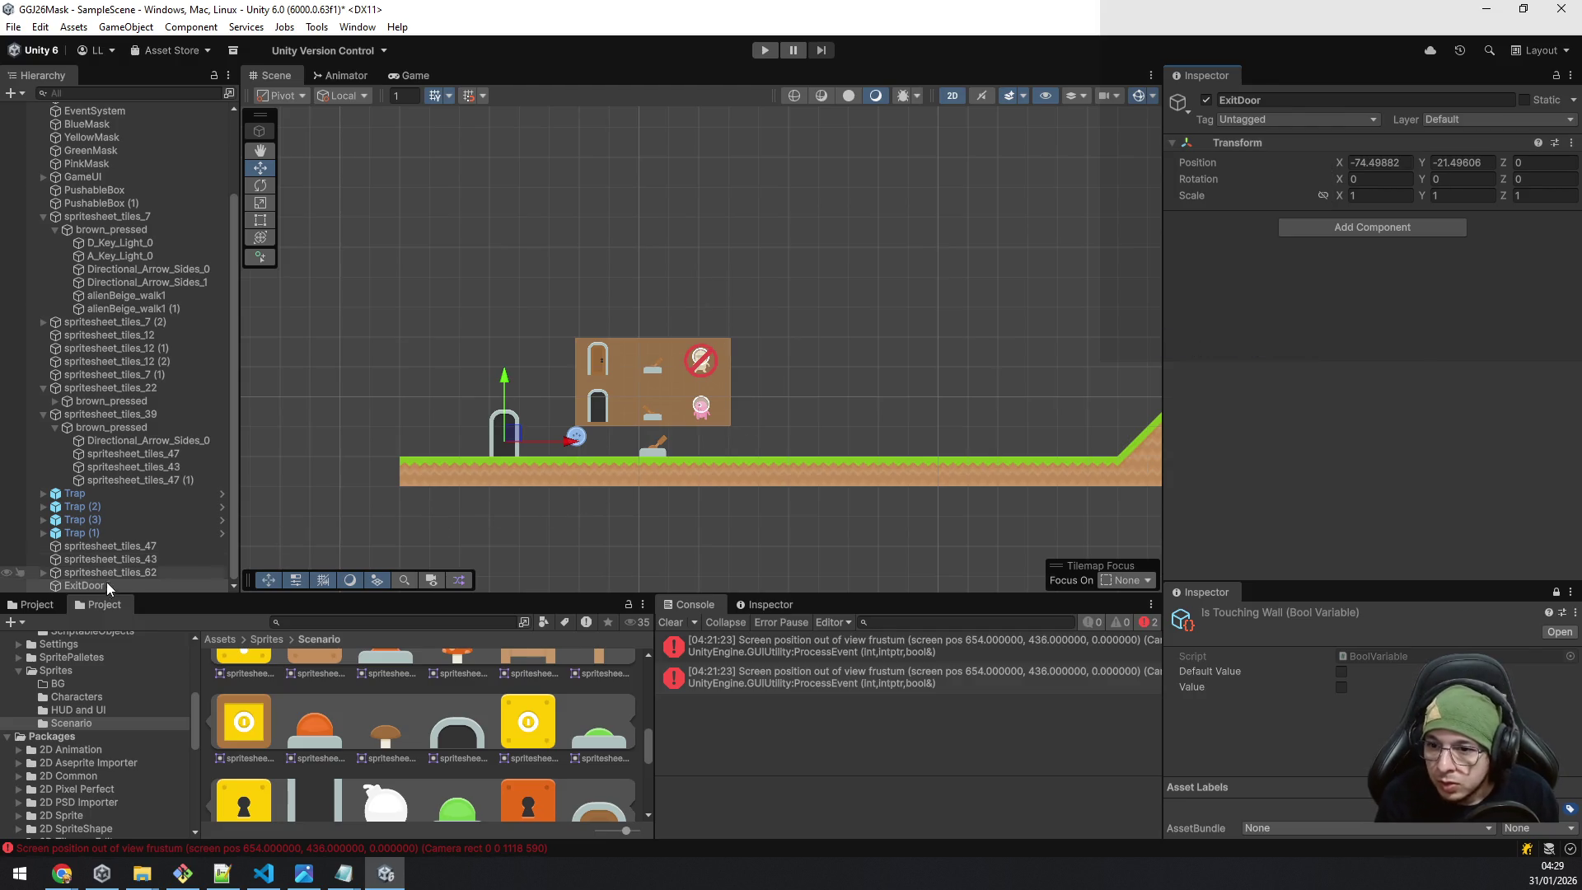
click(116, 545)
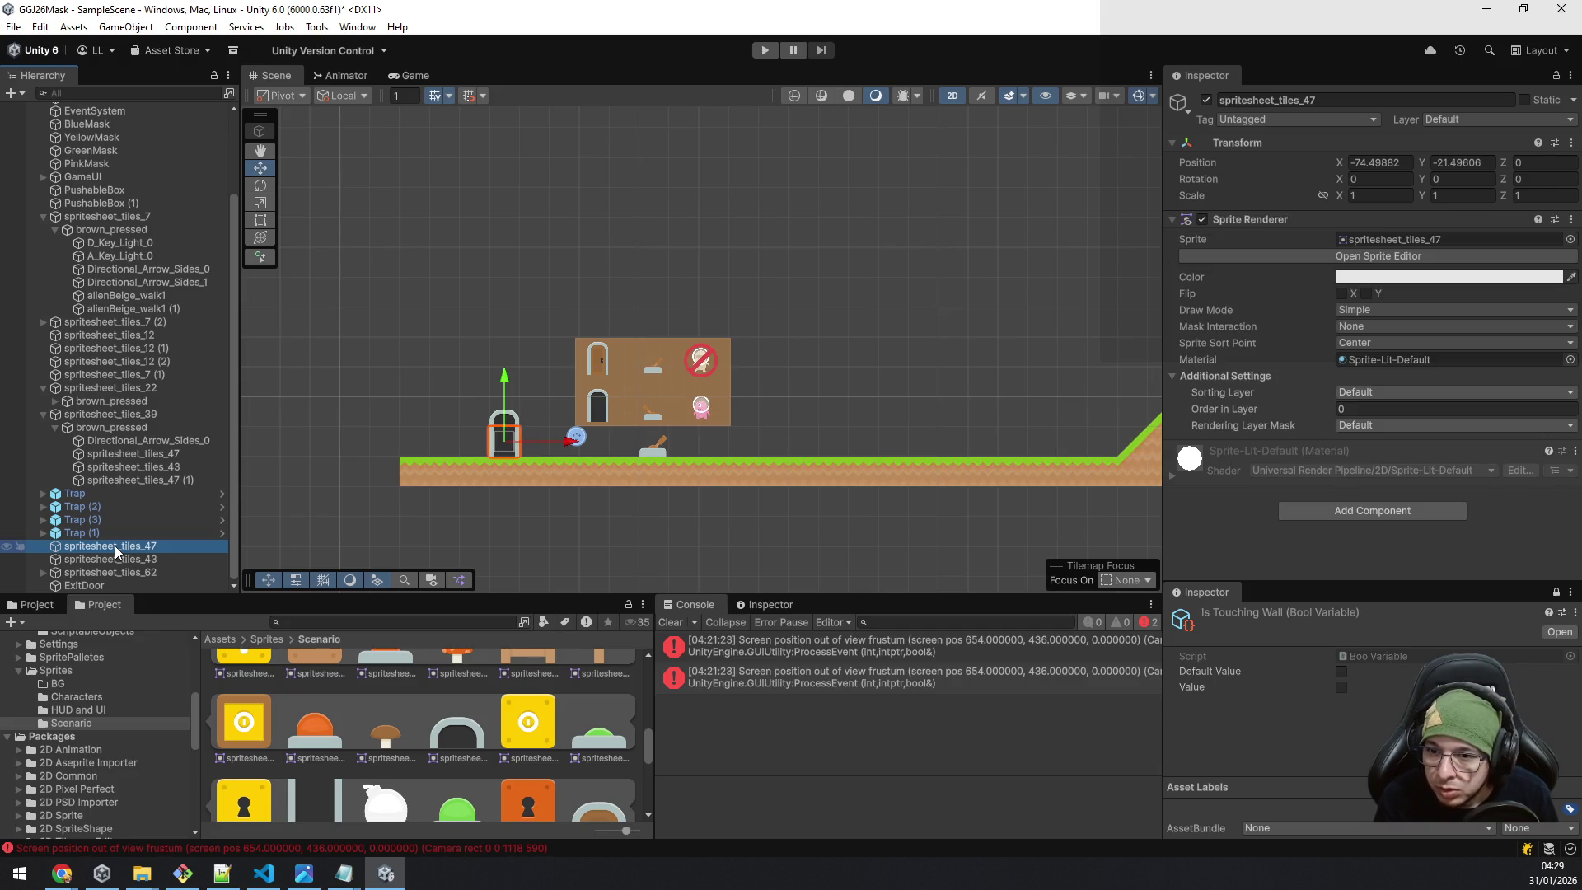
ctrl+click(117, 558)
drag(58, 586, 58, 587)
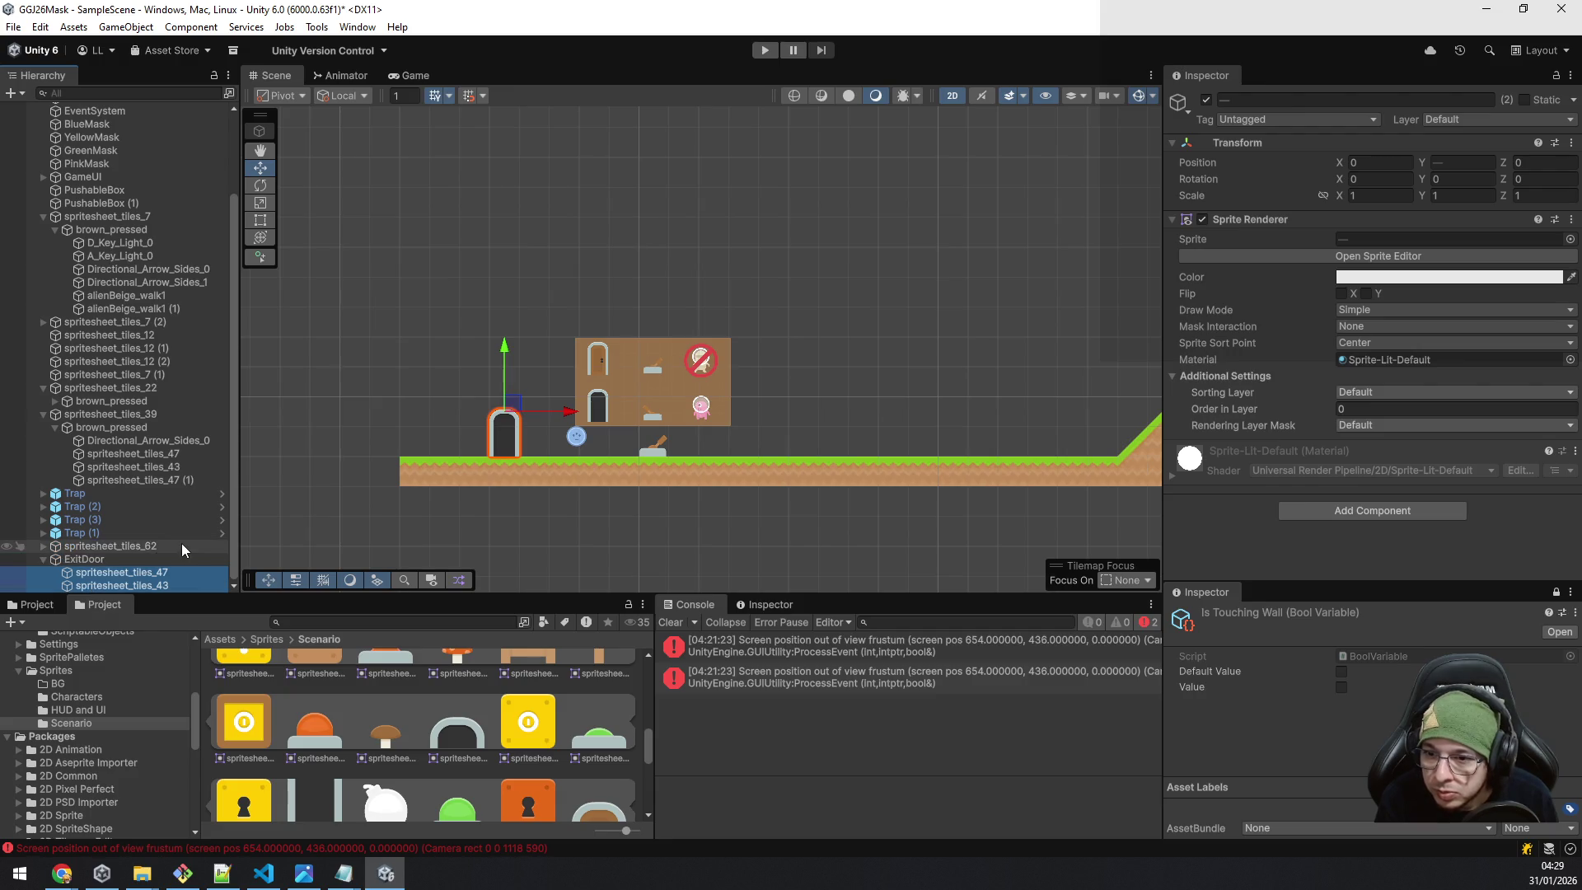
click(101, 560)
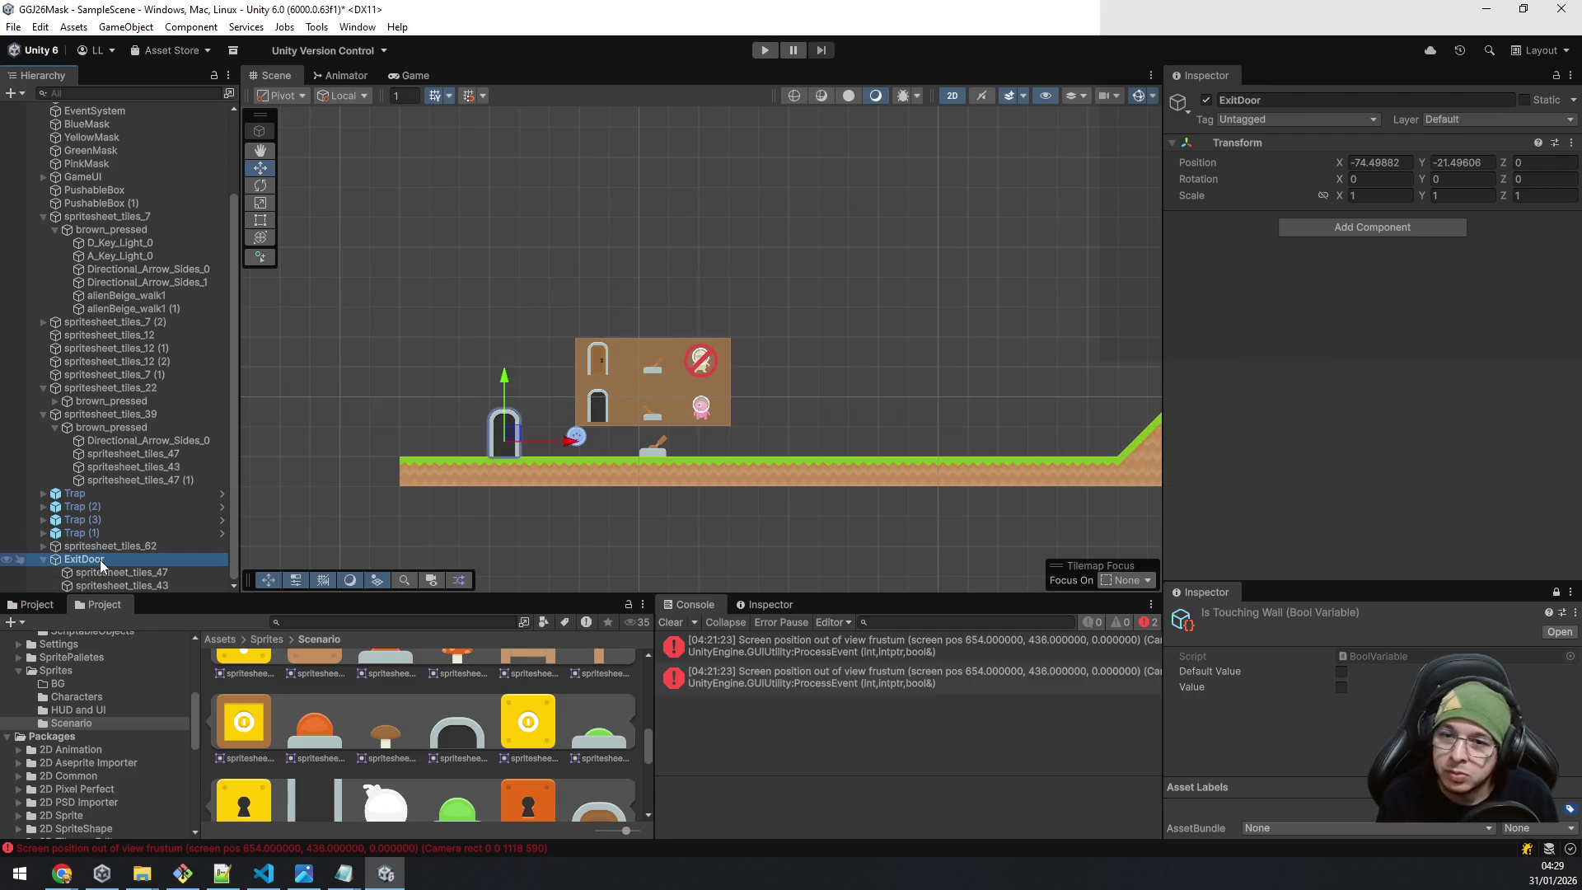
Create an empty child of ExitDoor named Opened and move both door sprites into it.
right_click(100, 560)
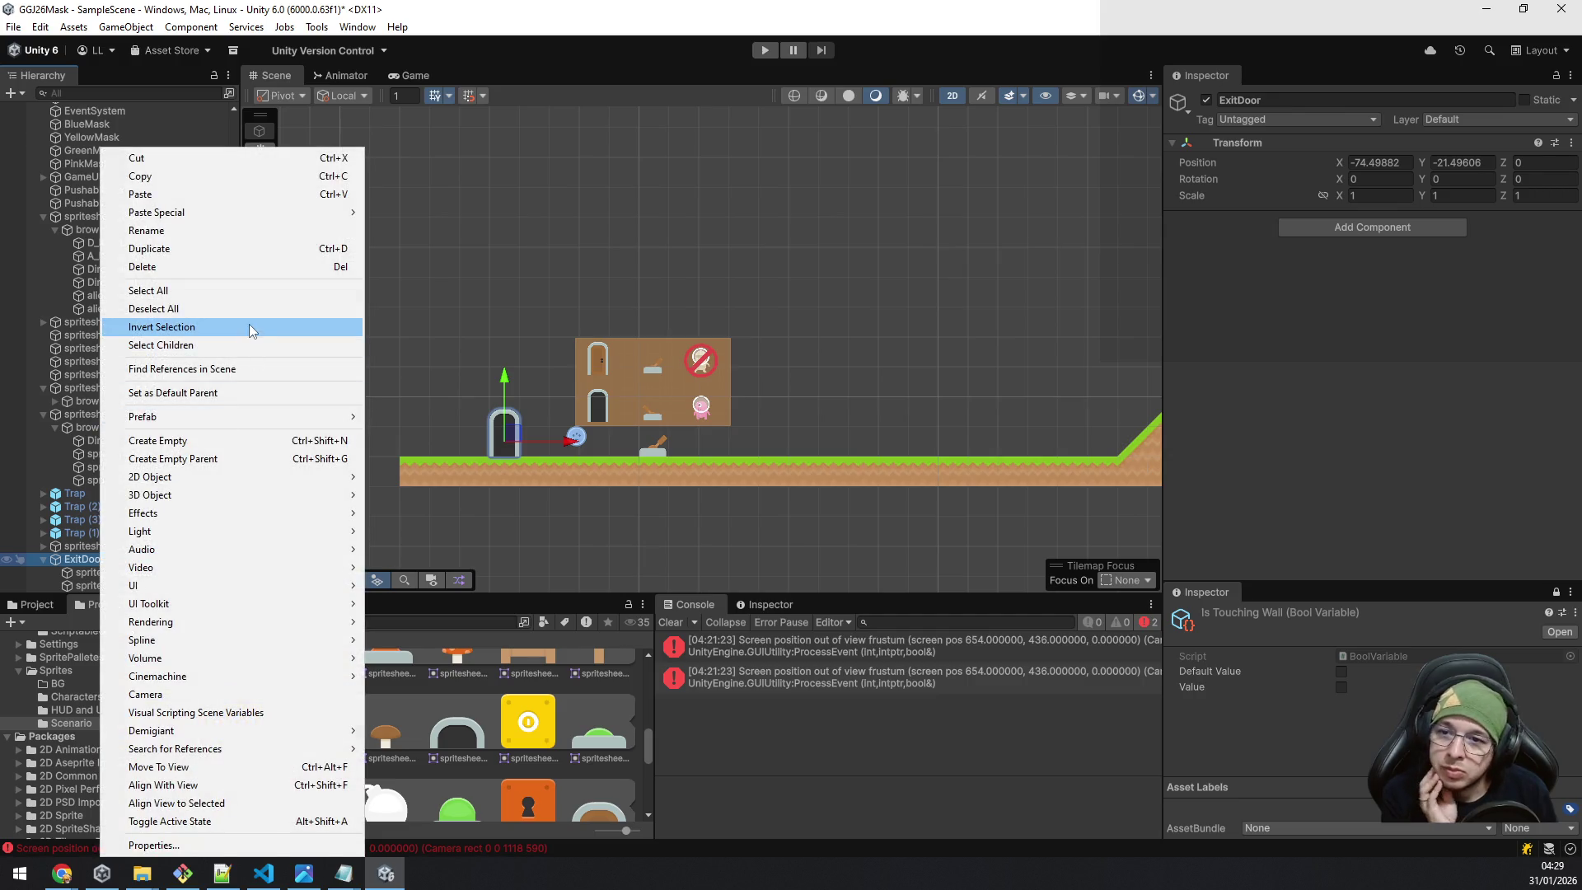
click(239, 438)
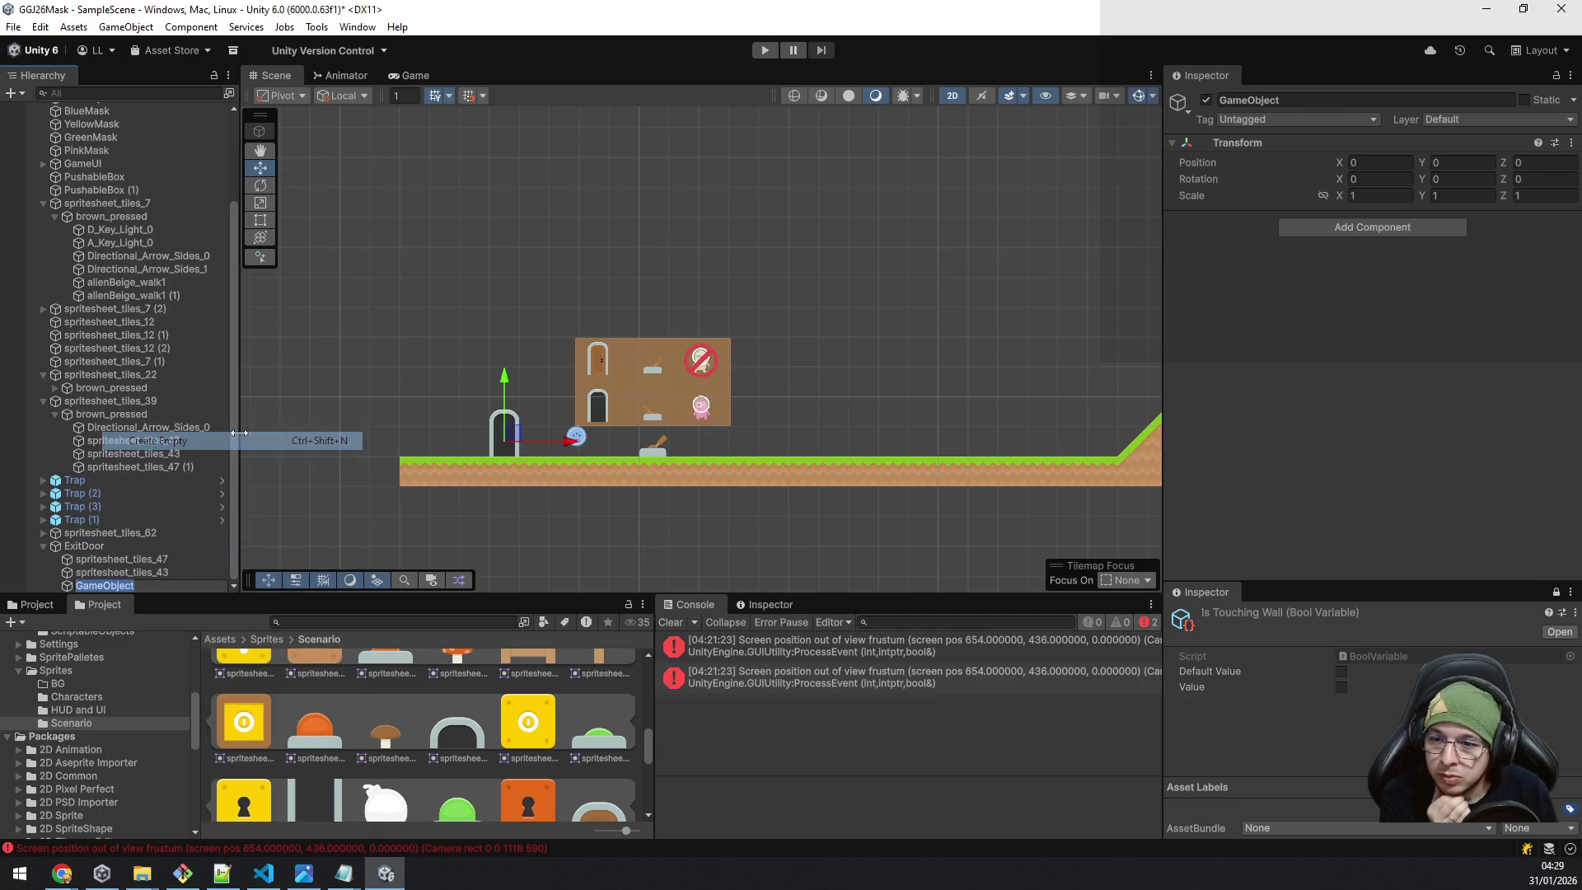
text(Empty)
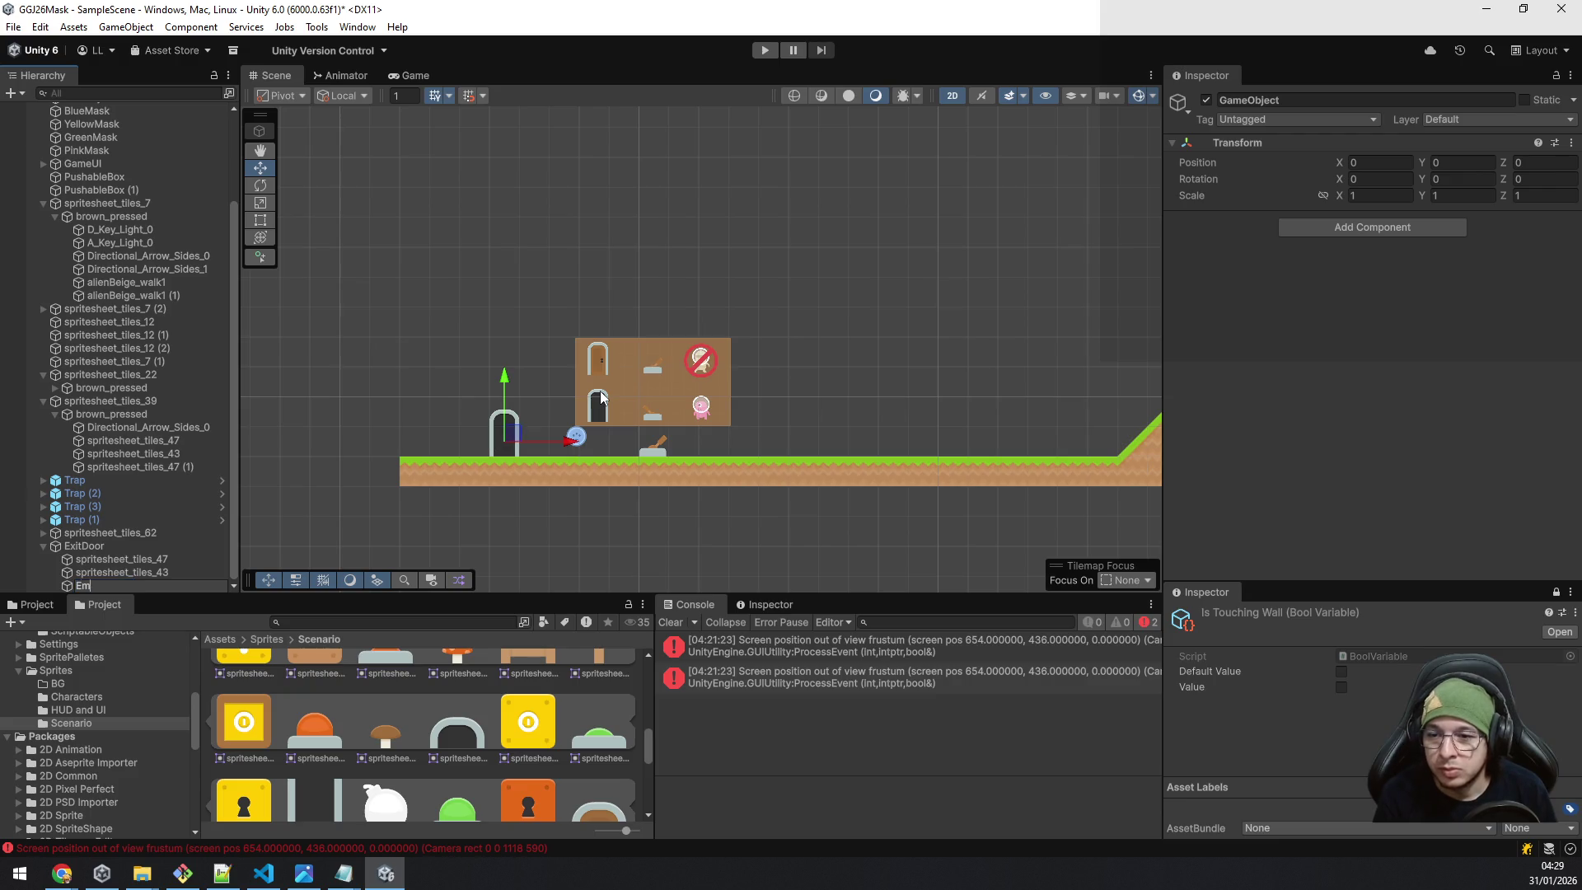
key(BackSpace)
key(BackSpace)
key(BackSpace)
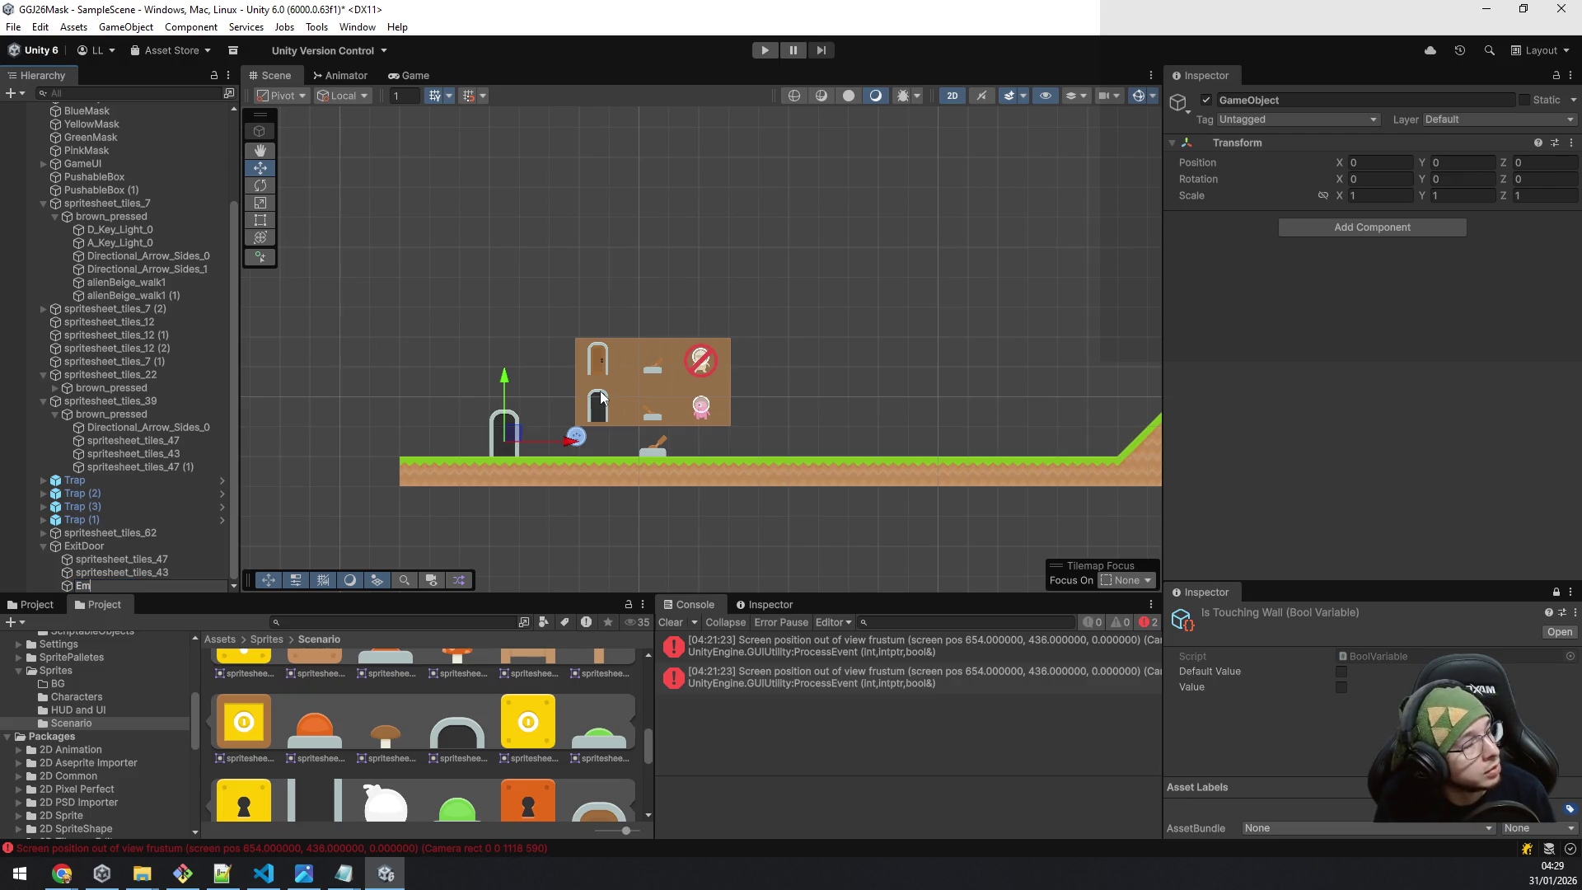
text(Opened)
key(Return)
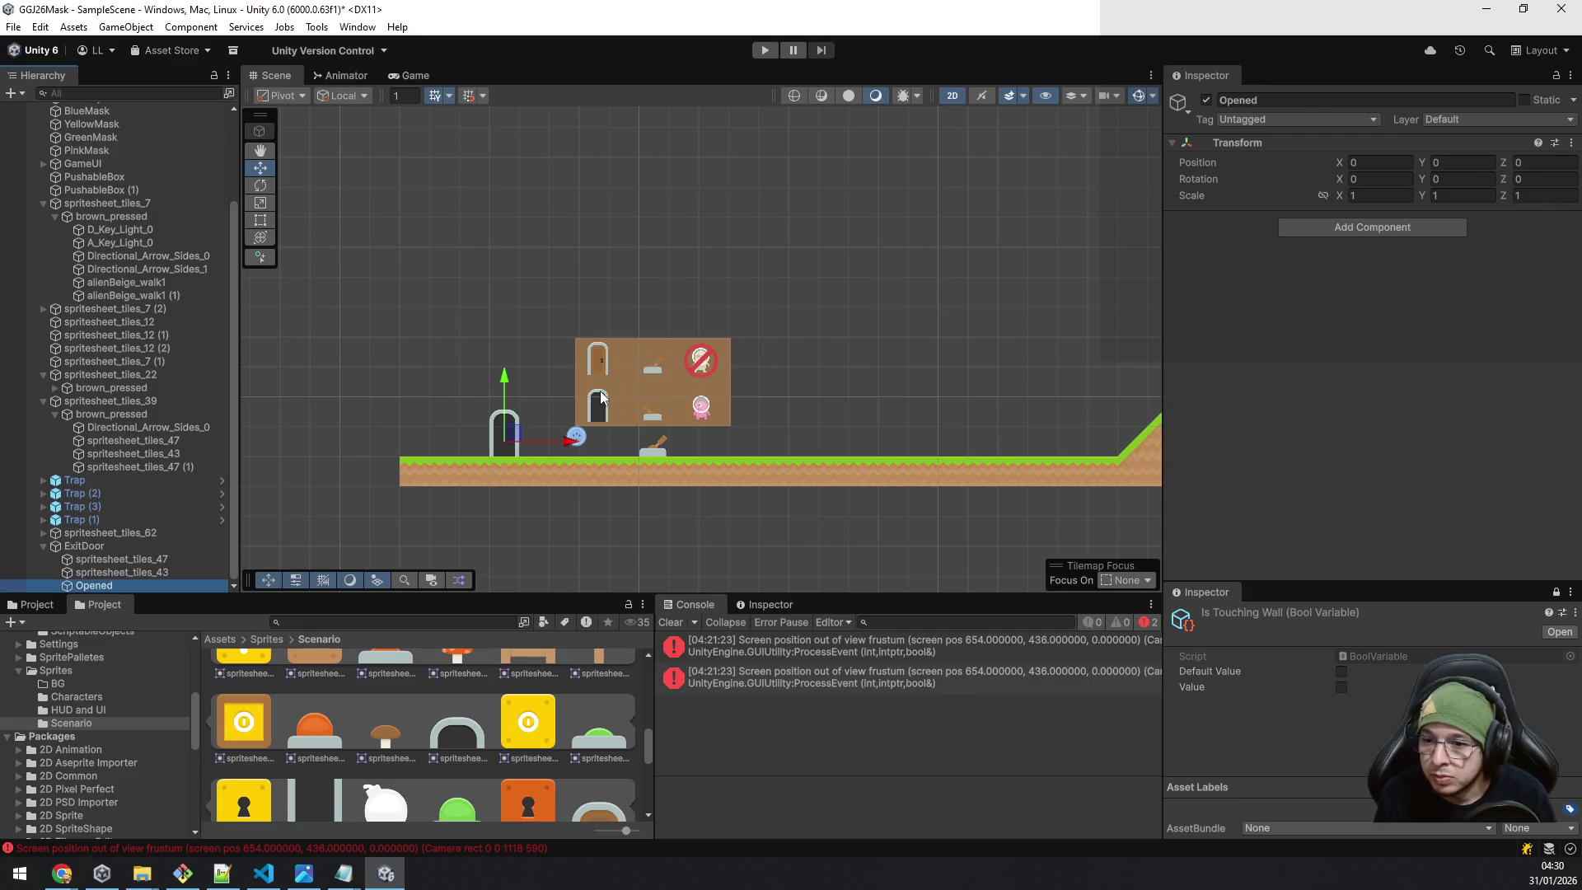
key(Up)
key(shift+Up)
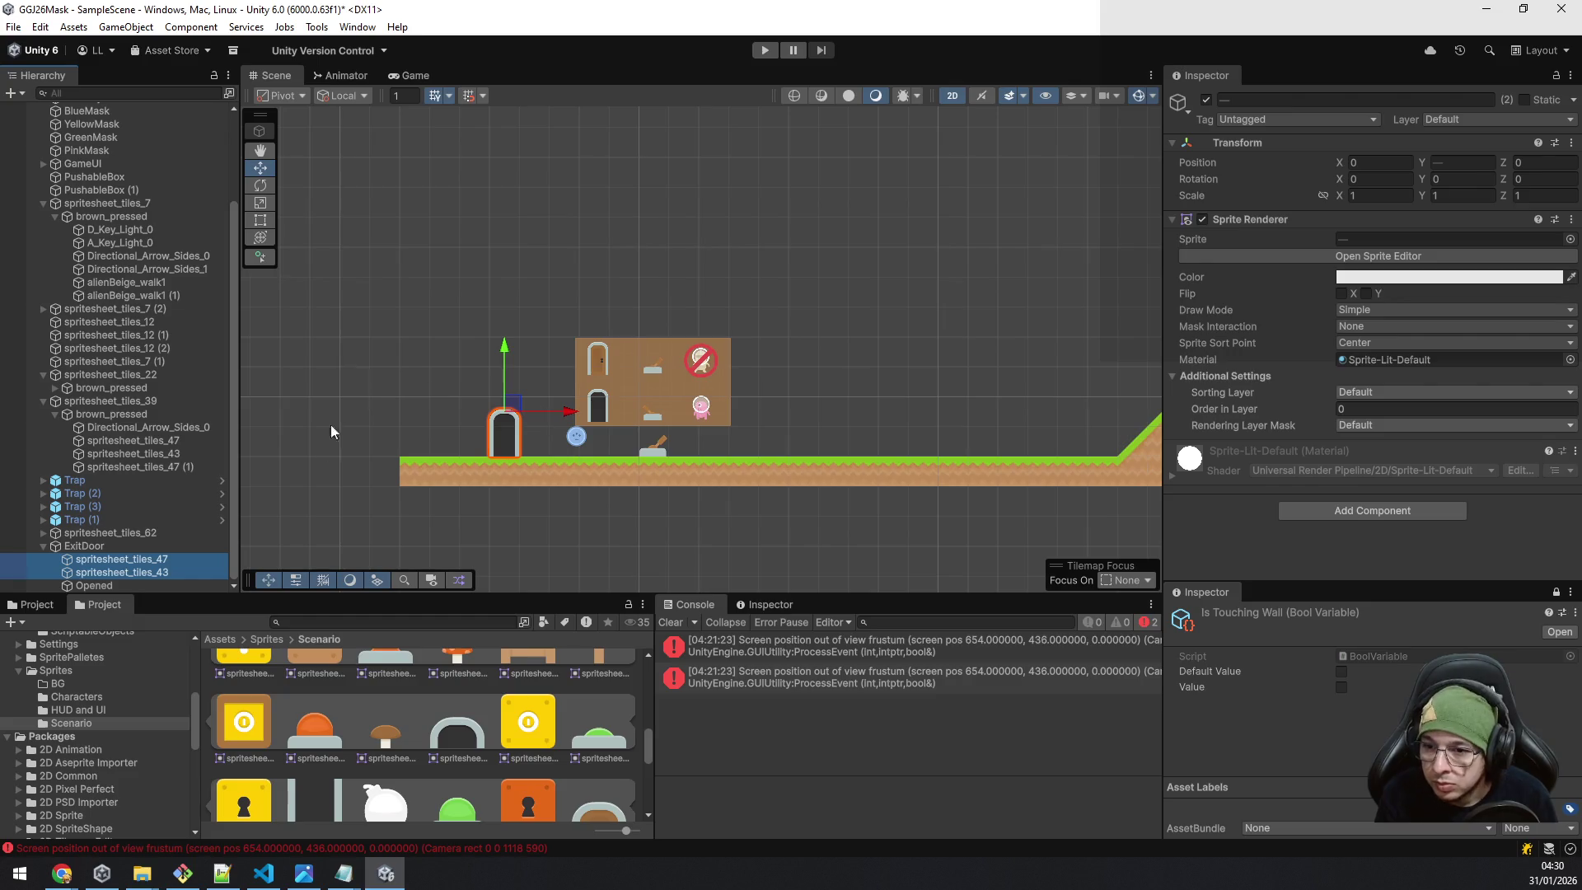
drag(110, 560, 106, 587)
Set both Opened door sprites' Sorting Layer to MidTile, then duplicate the Opened group.
click(90, 559)
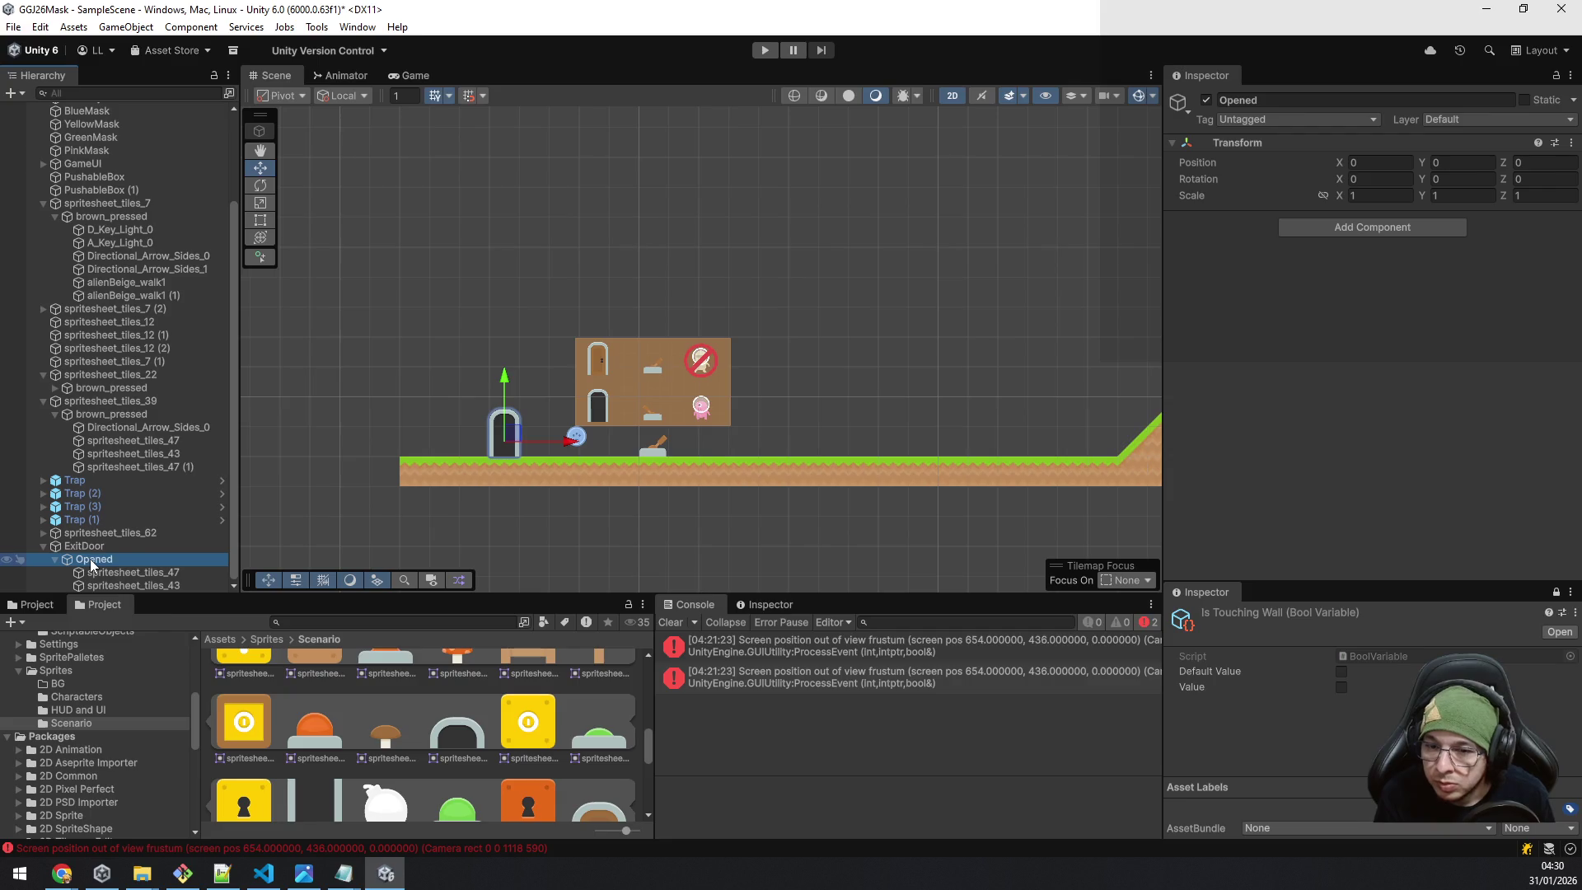
key(Left)
key(Right)
key(Down)
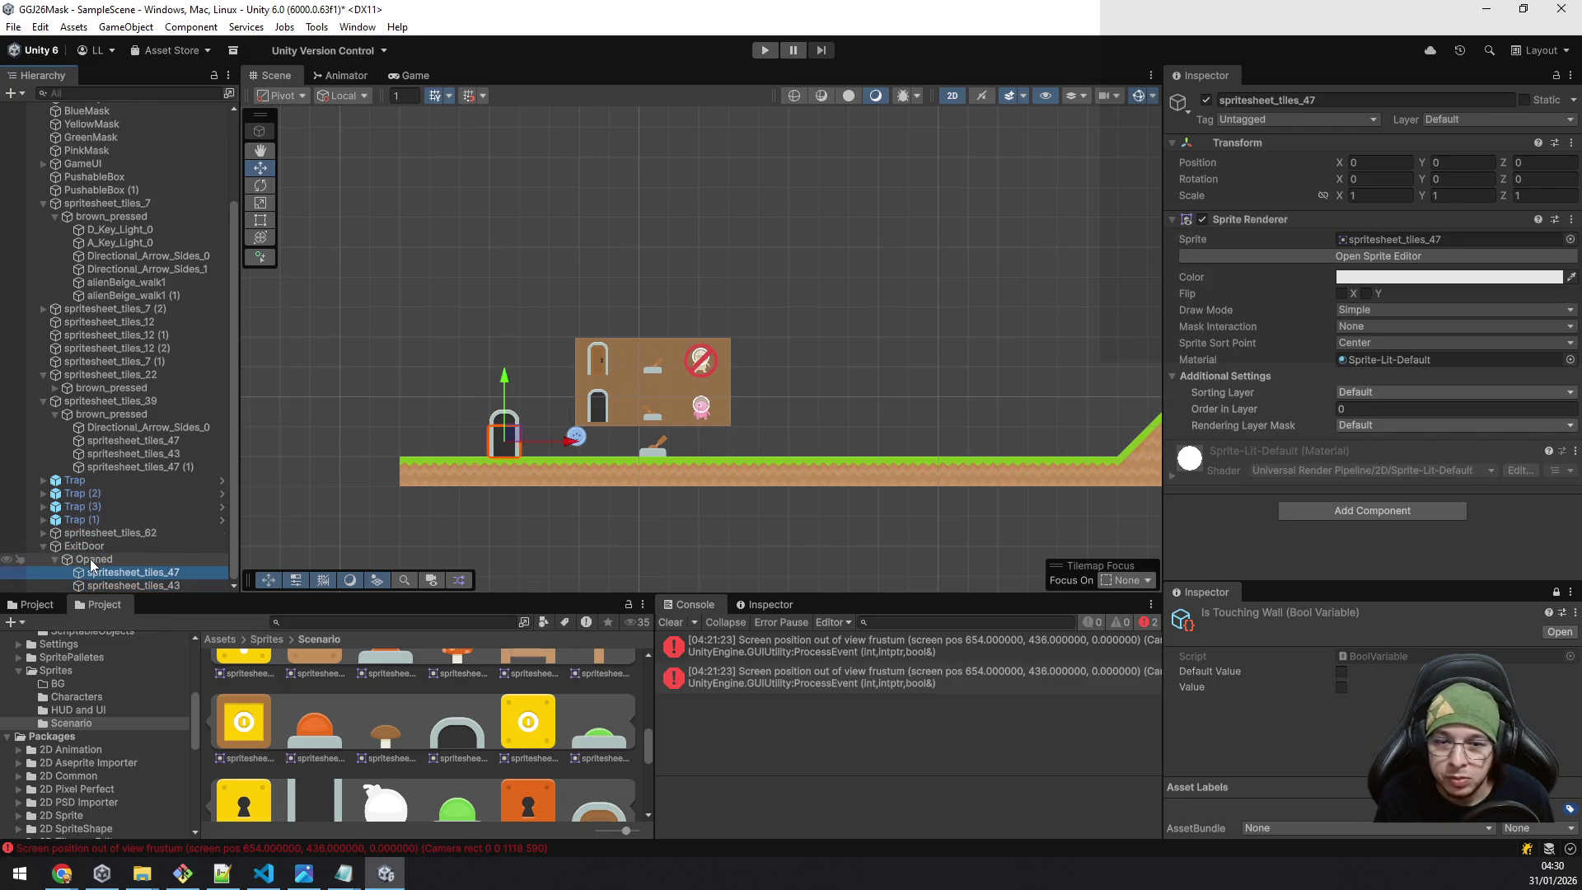
click(91, 560)
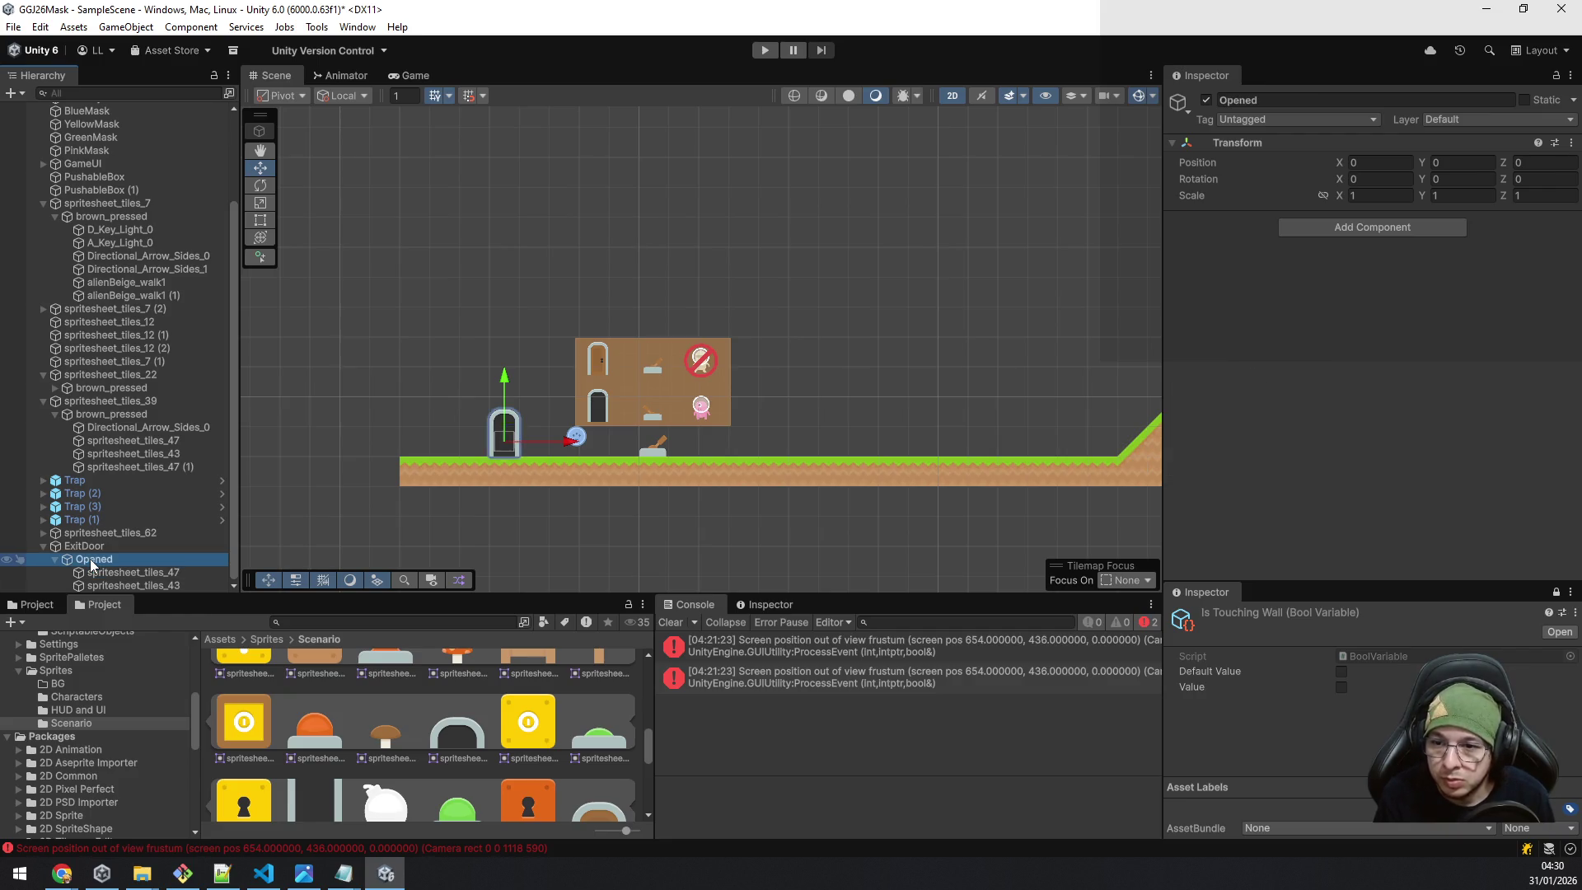
key(Down)
key(shift+Down)
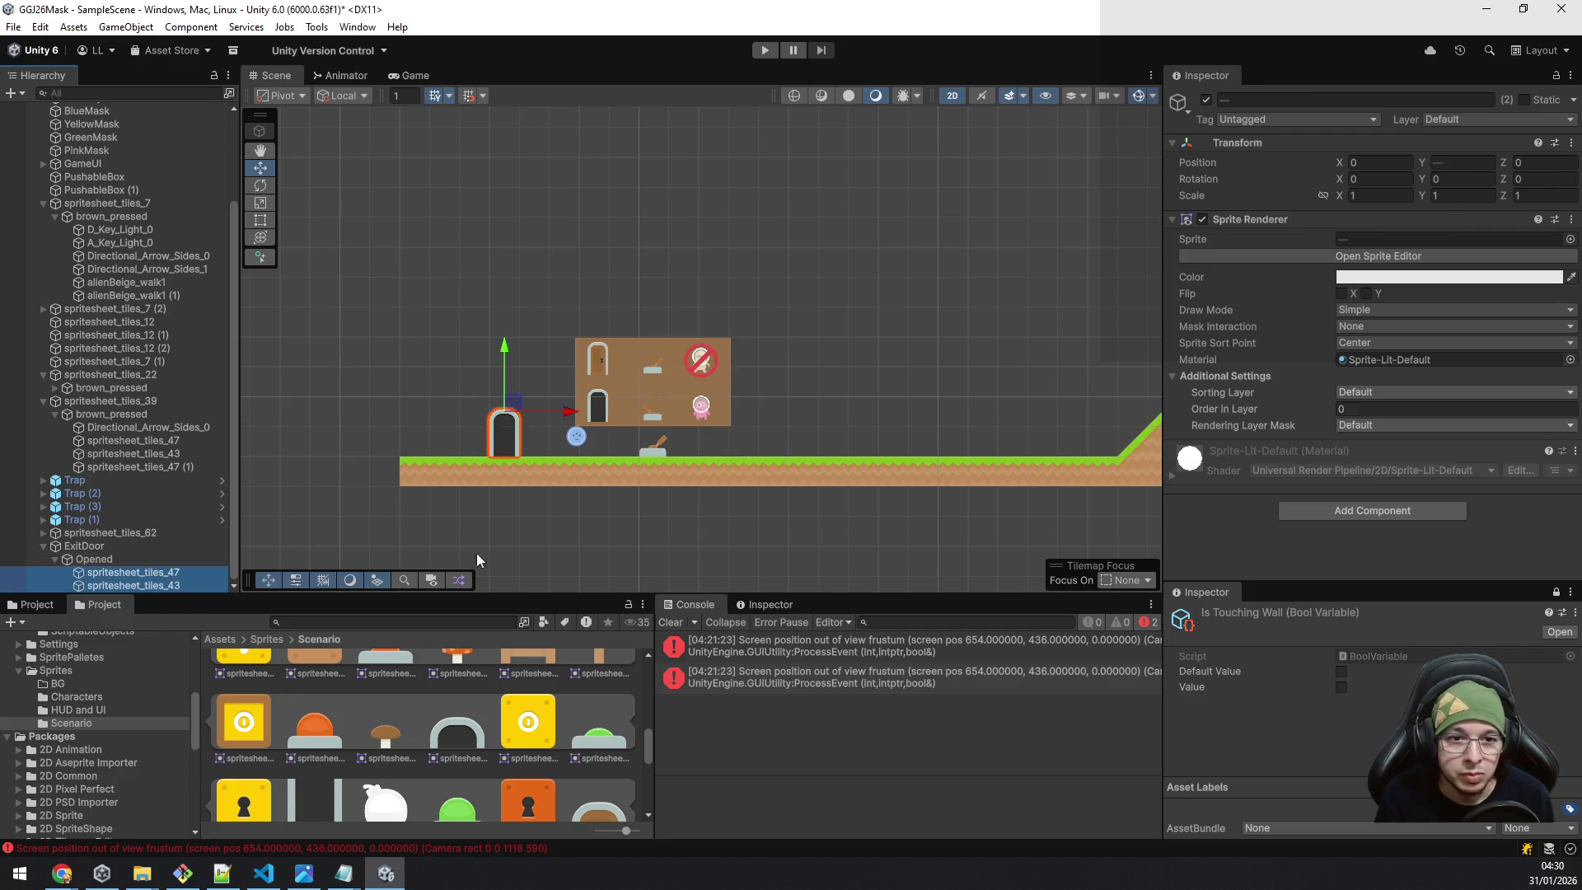
click(1397, 395)
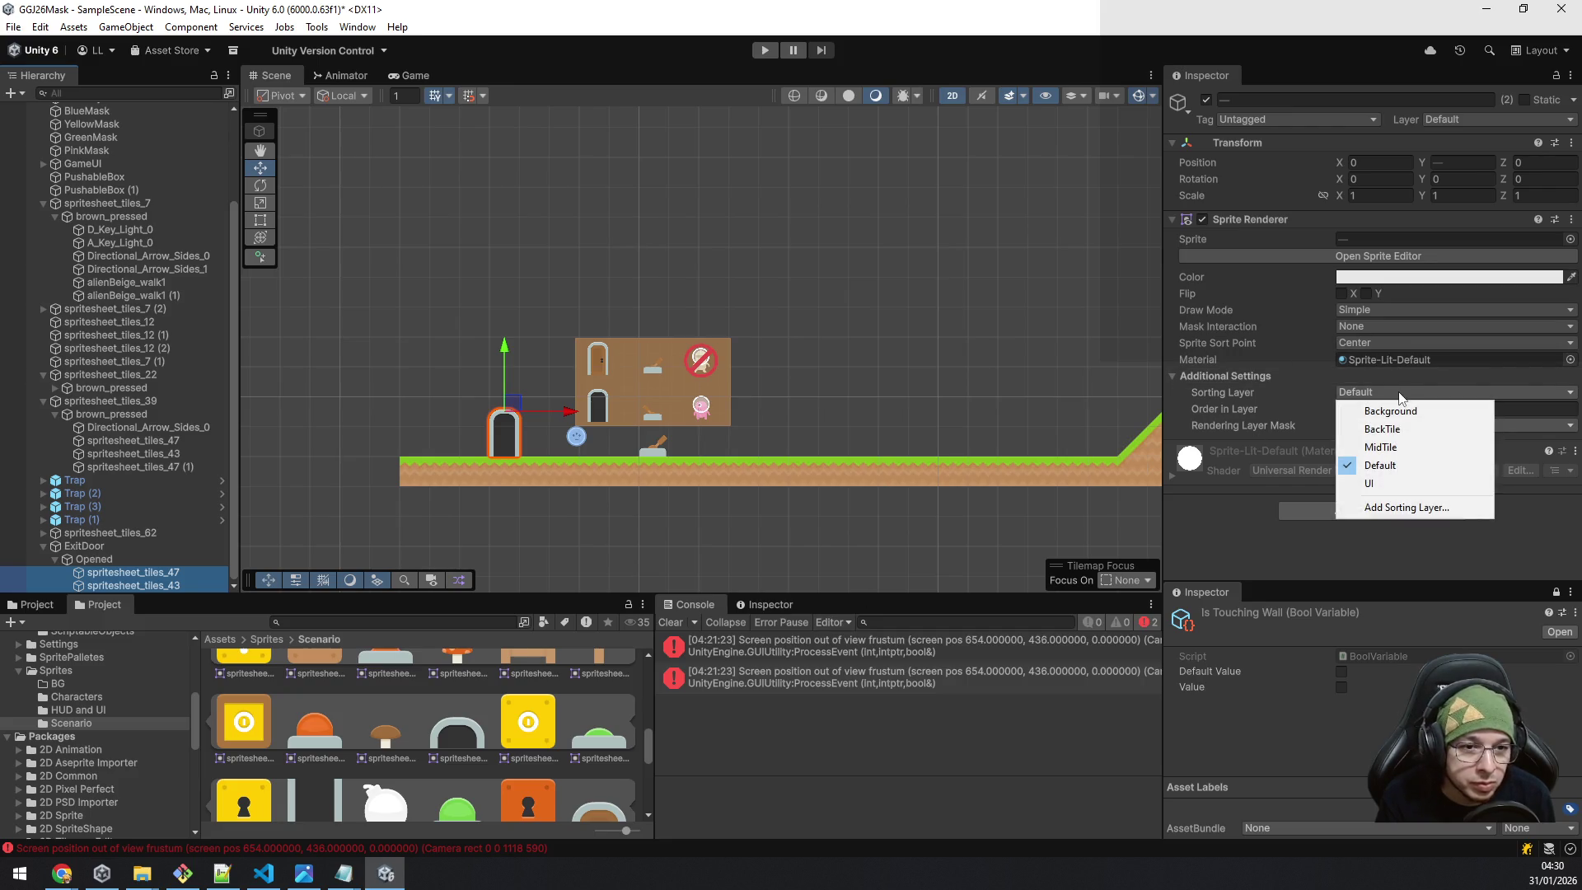
click(1407, 450)
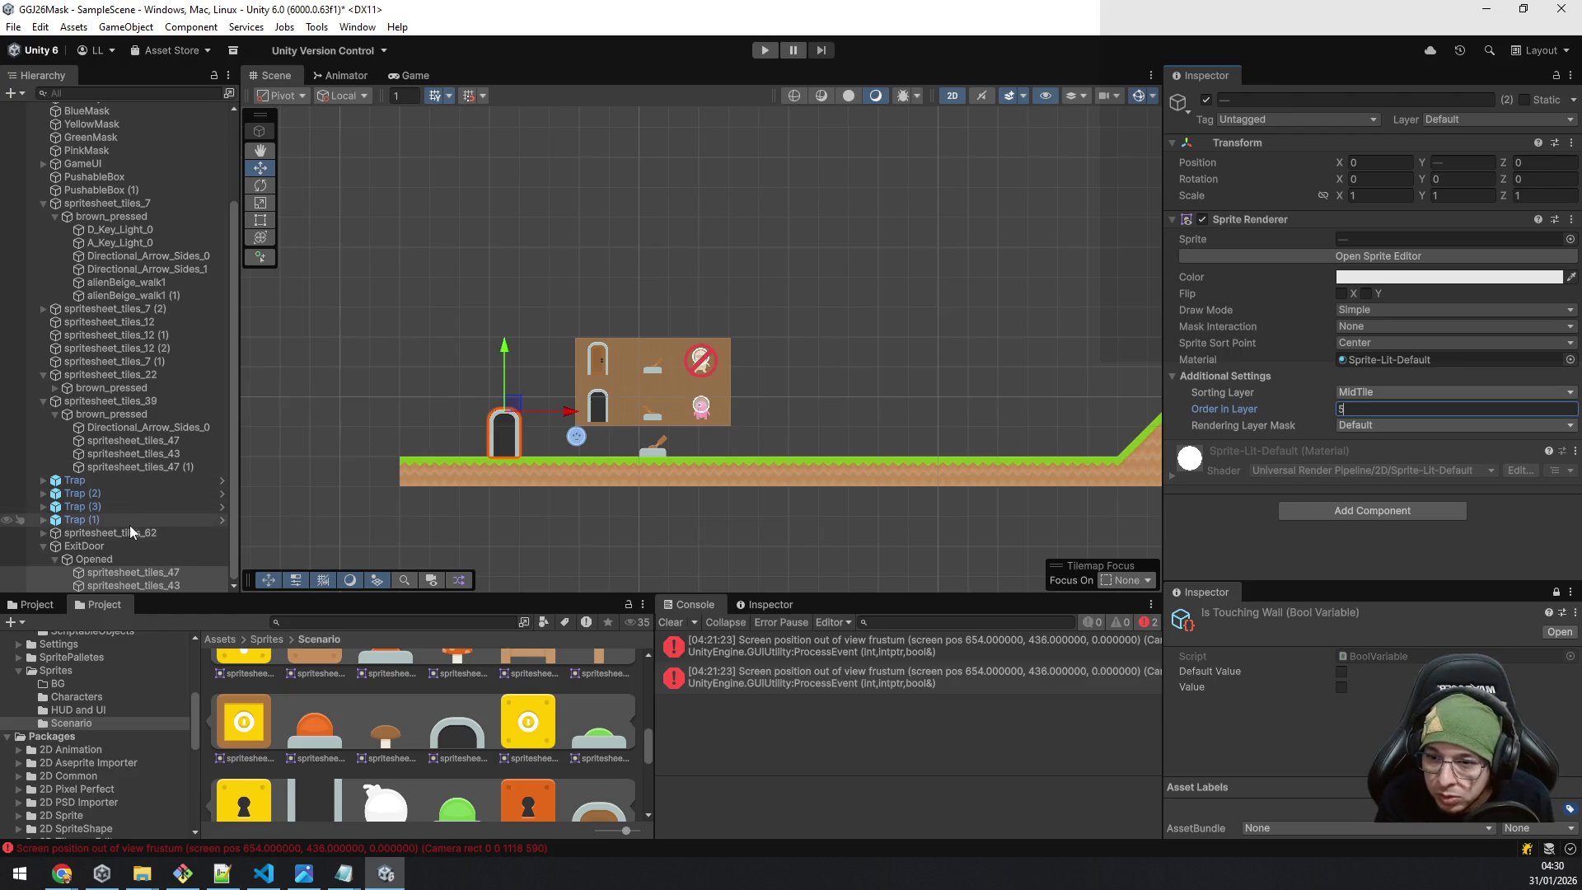
click(118, 560)
key(ctrl+d)
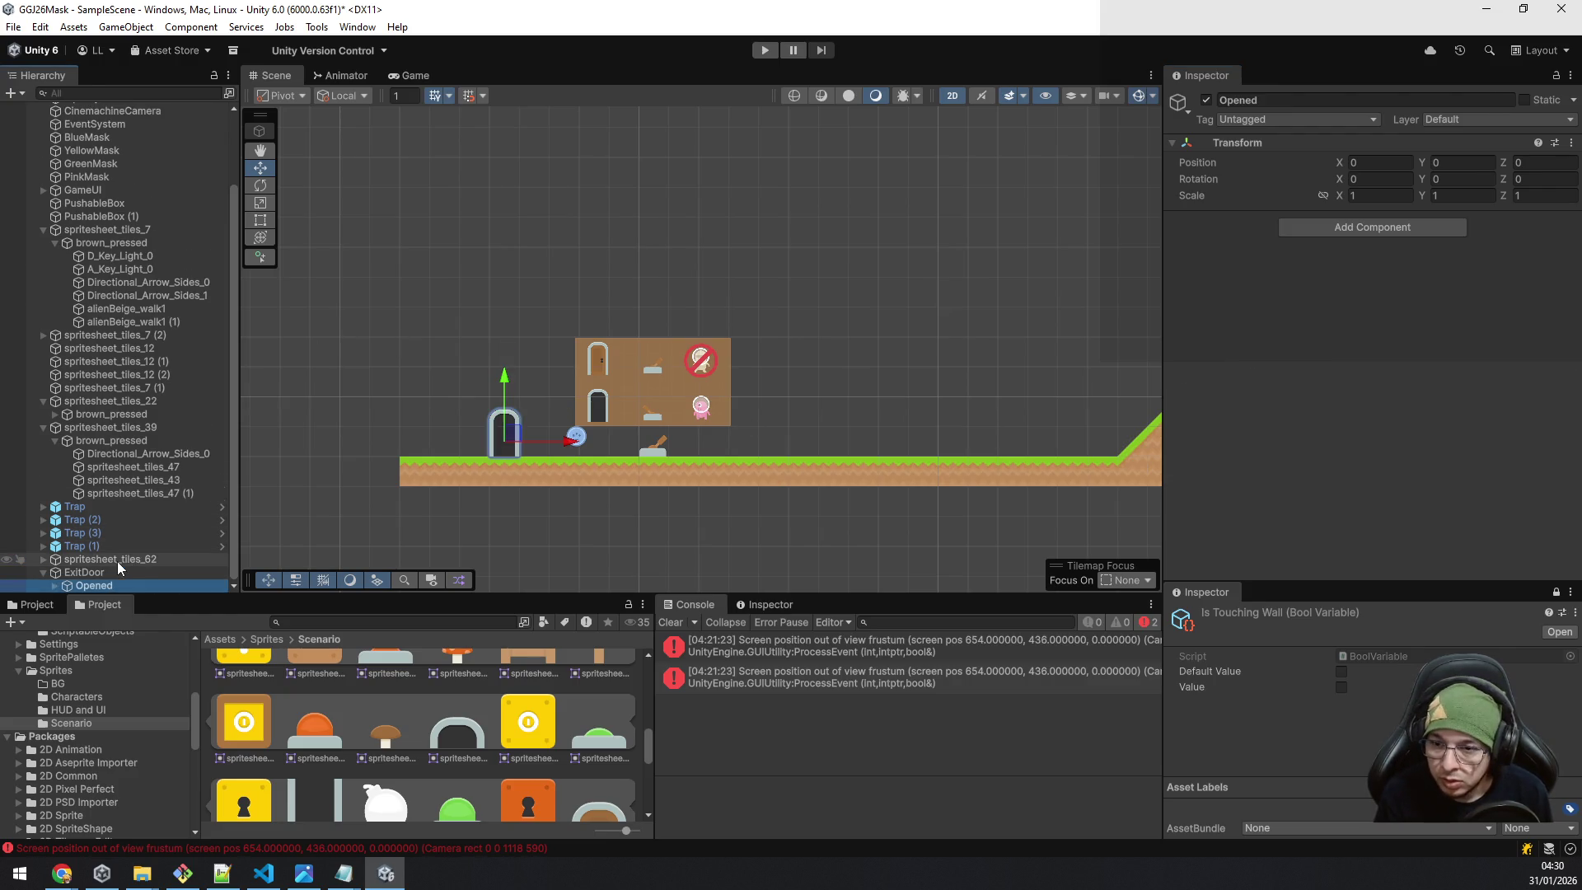
Rename the duplicate to Closed and set its two sprites' Order in Layer to 0.
key(F2)
text(Cl)
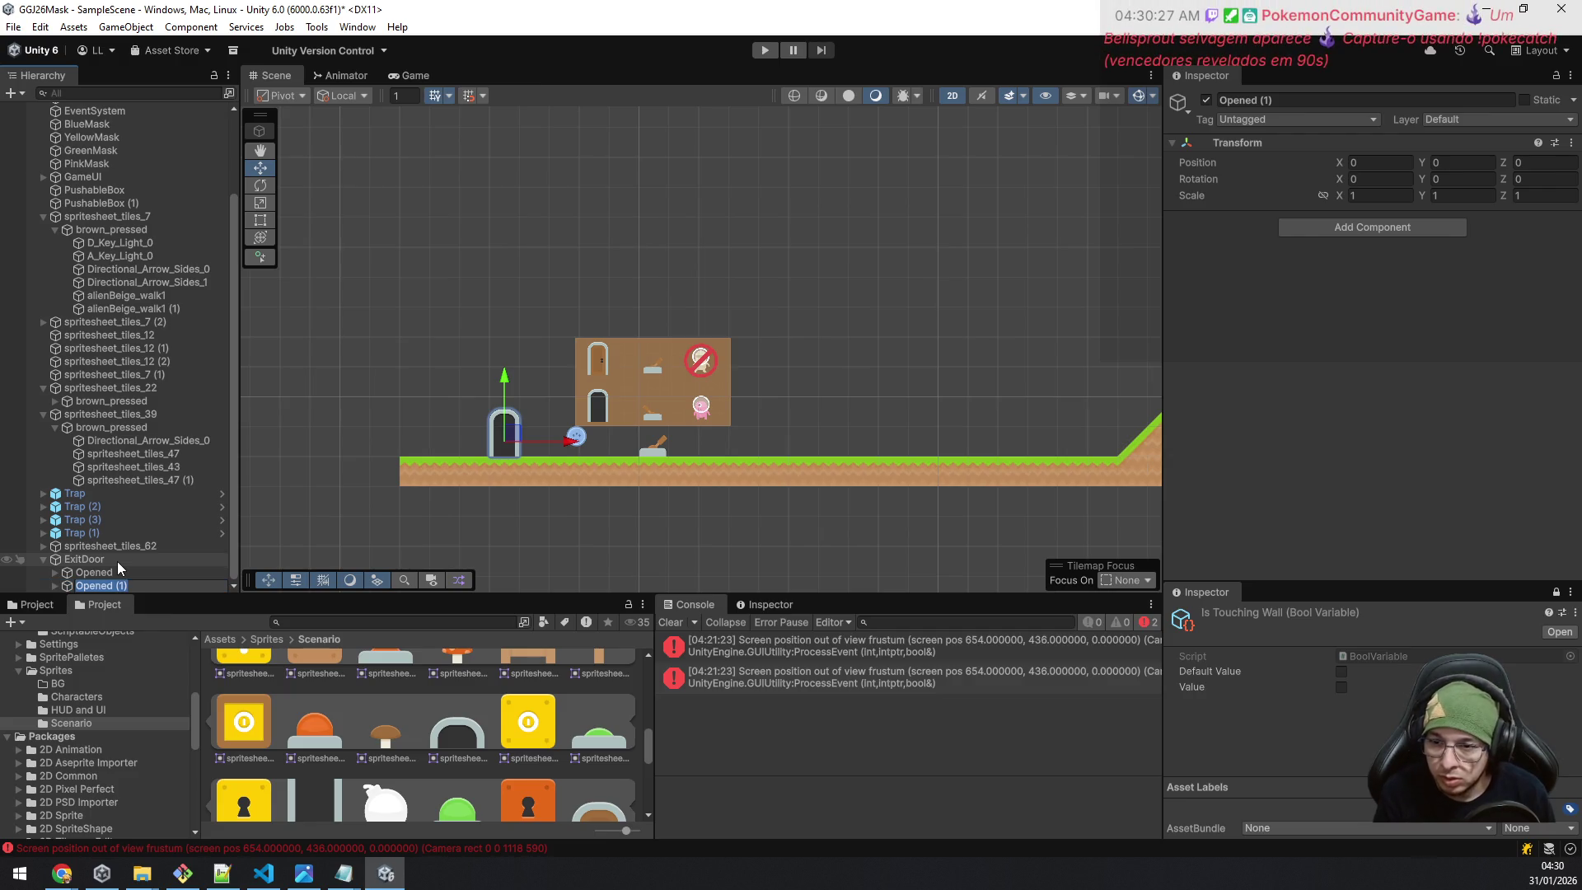
key(Return)
key(Right)
key(Down)
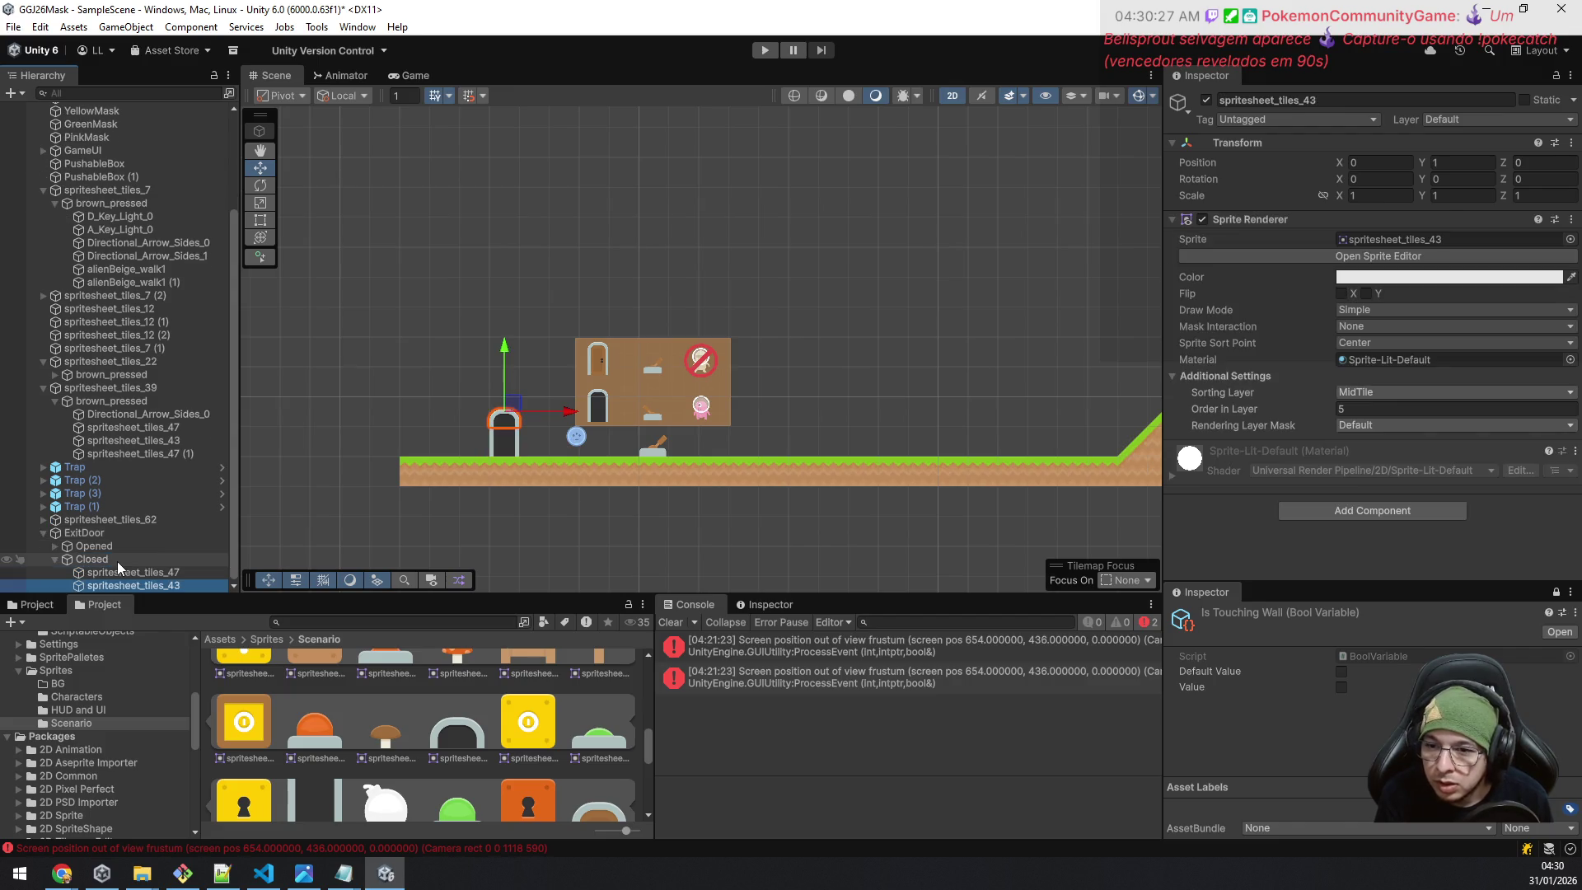
key(Up)
key(Down)
key(shift+Down)
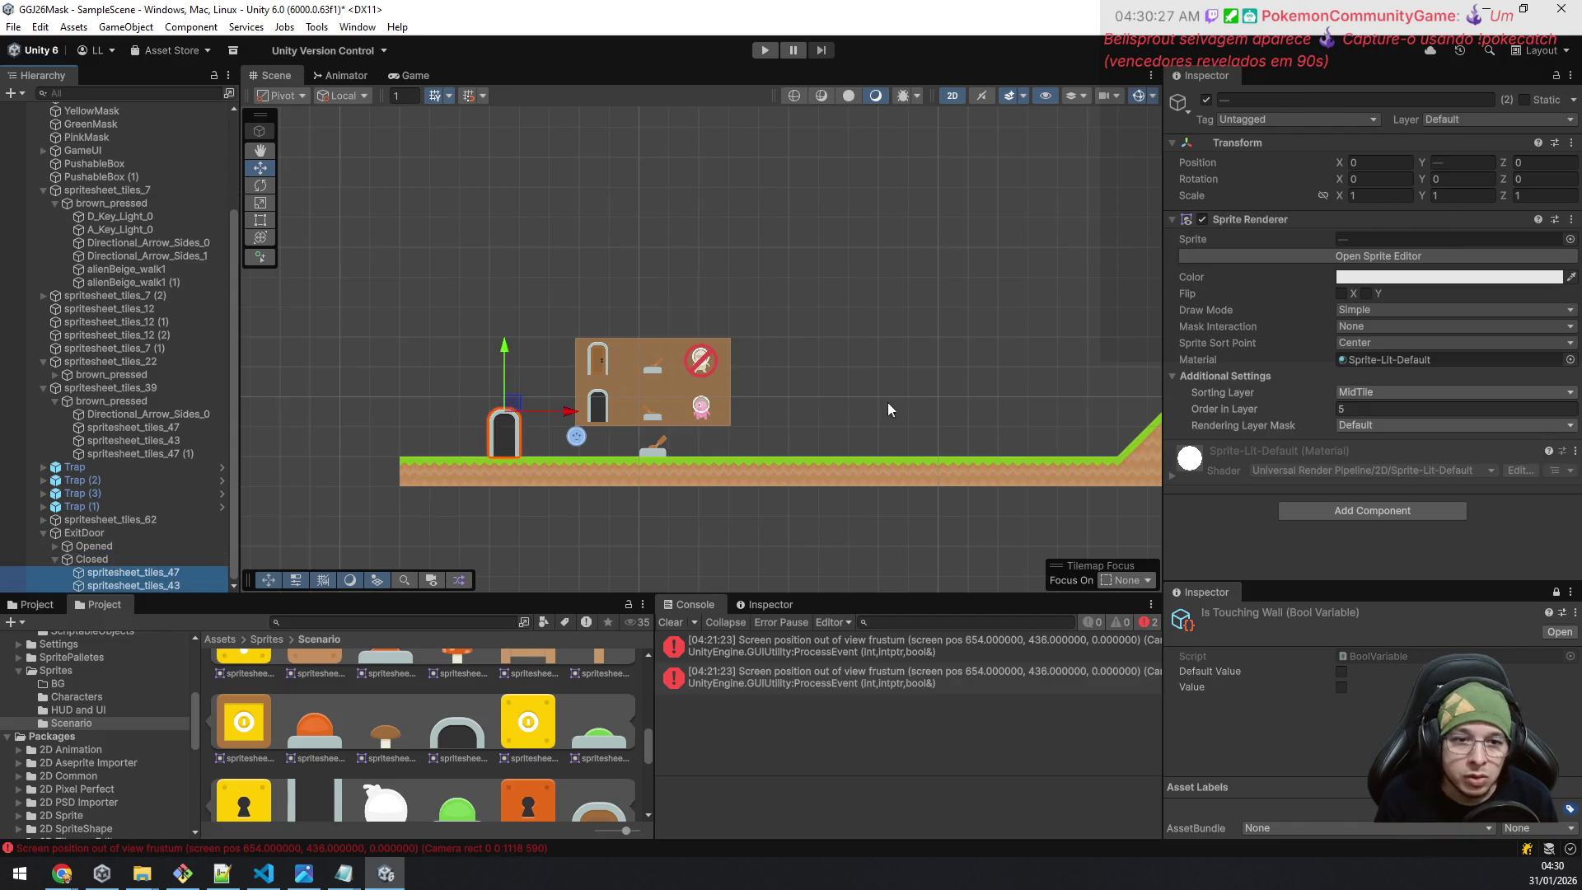
click(1367, 409)
text(0)
key(Tab)
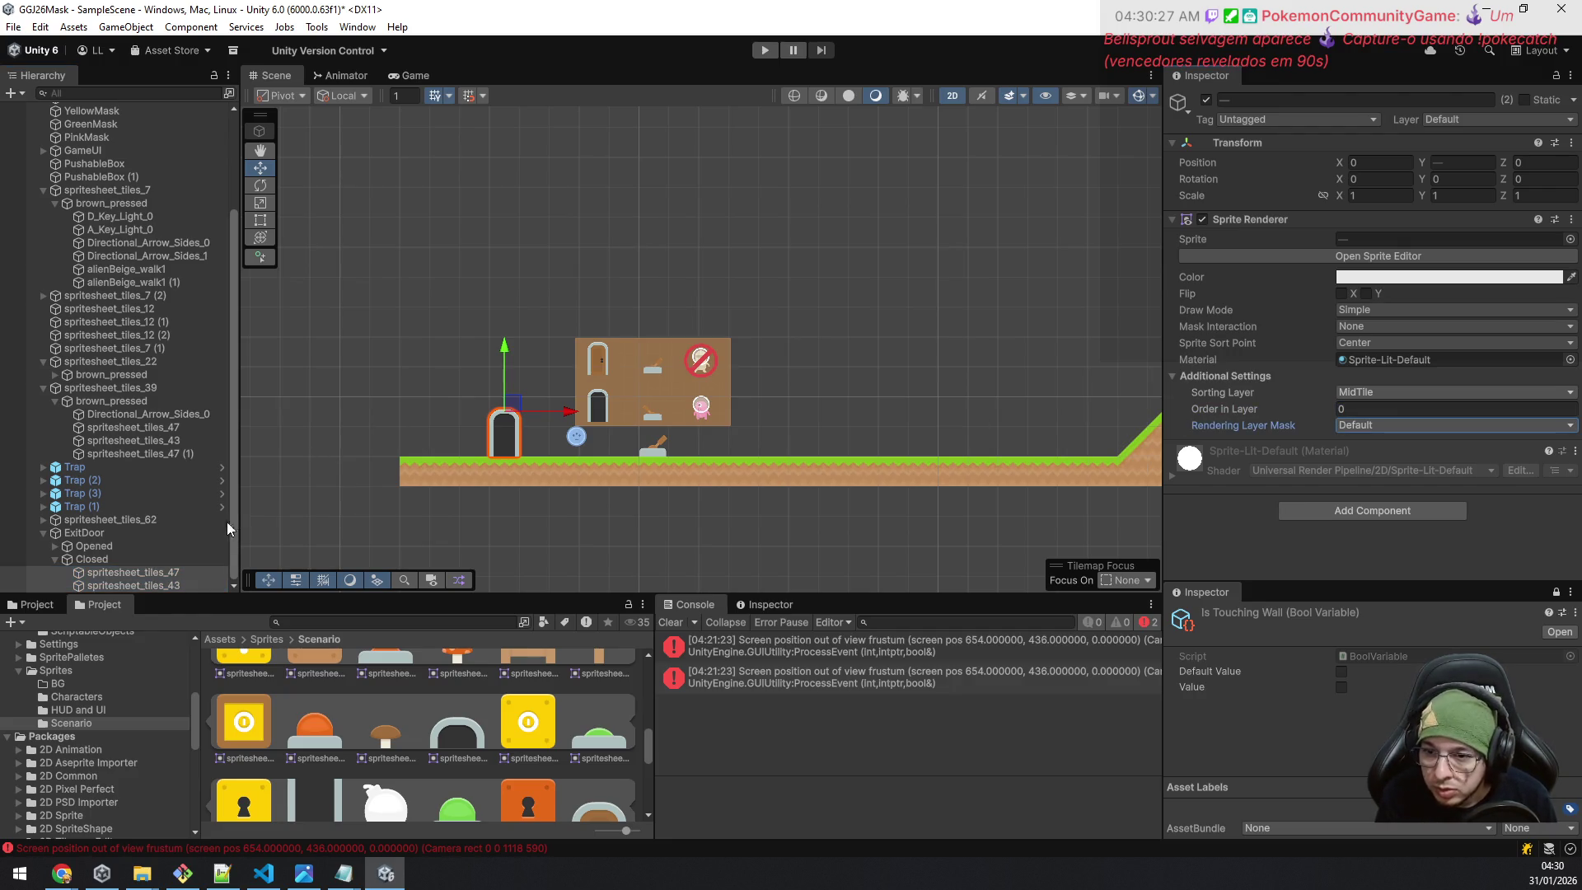
Assign spritesheet_tiles_55 and spritesheet_tiles_51 as the Closed door sprites' images.
click(181, 575)
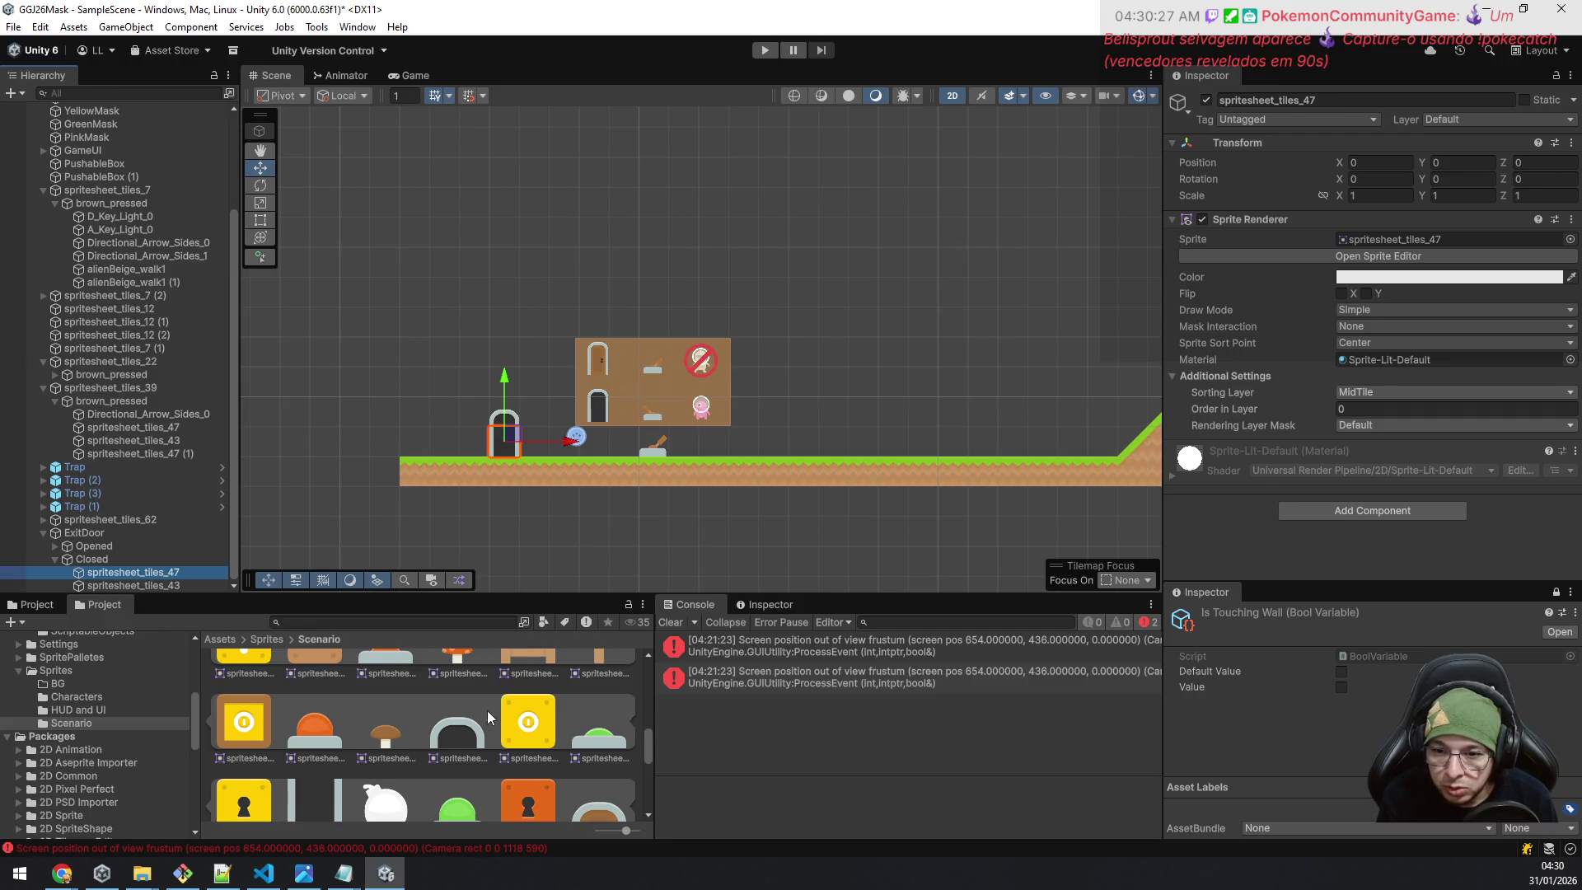
scroll(484, 715, down, 1)
scroll(465, 779, down, 2)
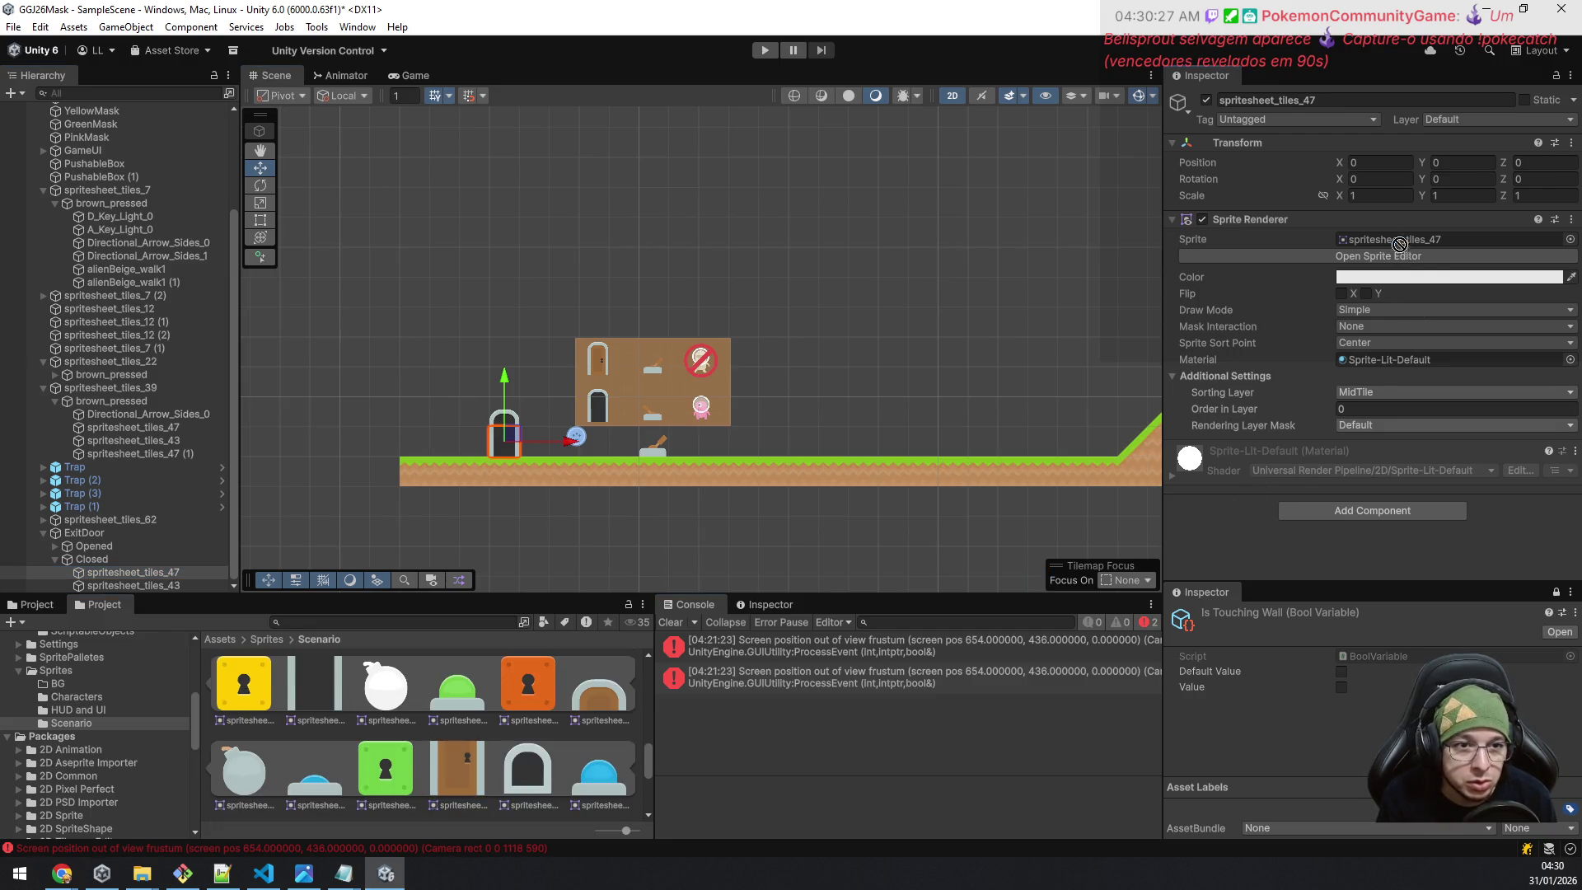
drag(1398, 244, 1399, 241)
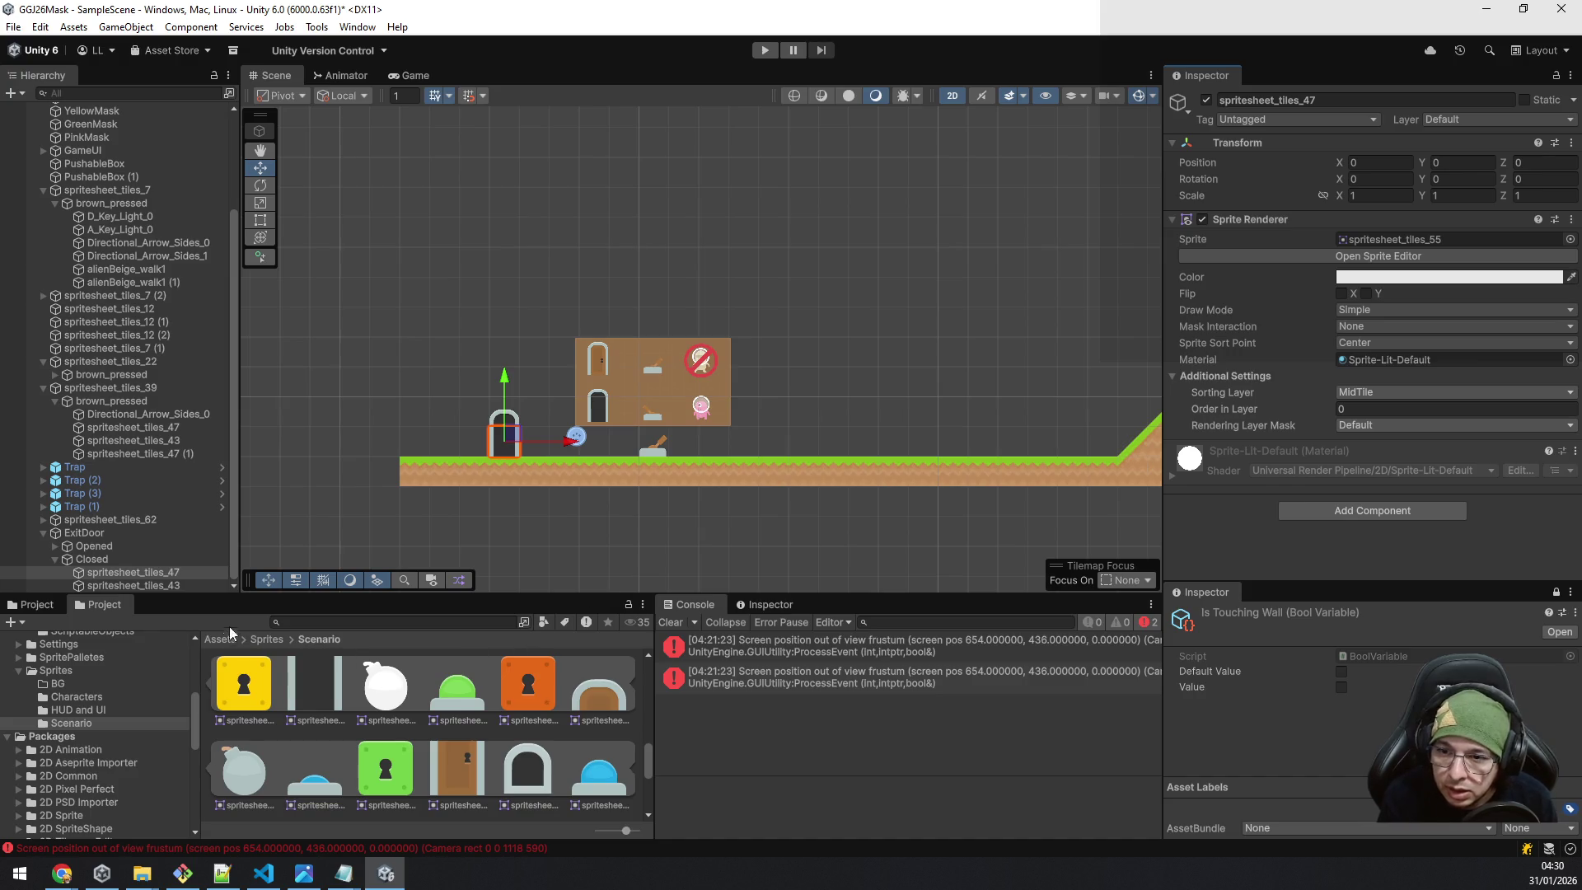
click(137, 586)
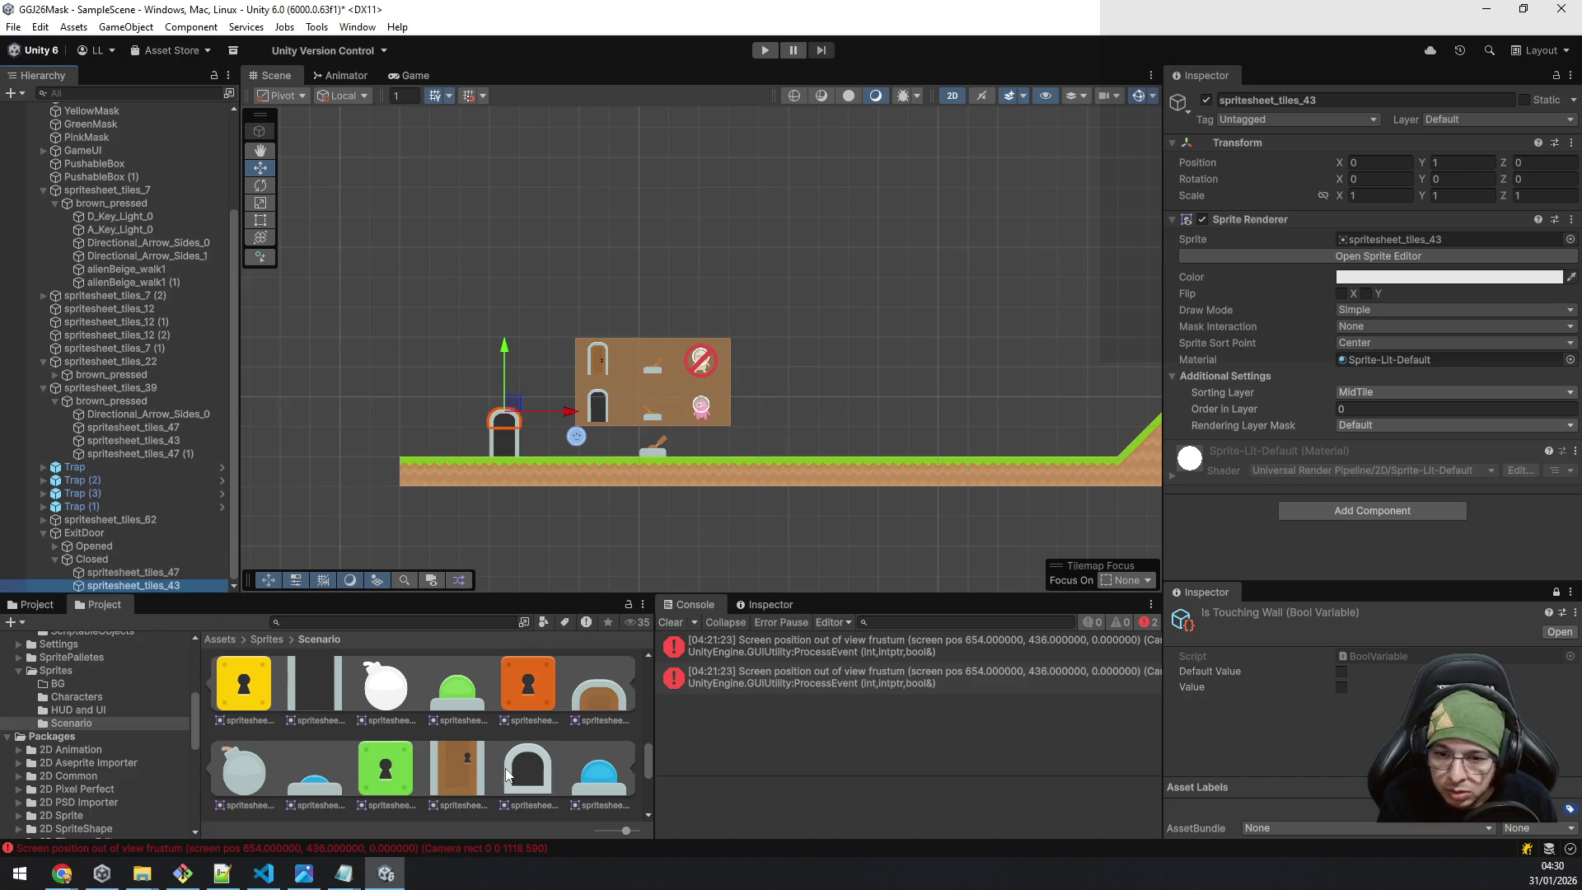
scroll(458, 733, up, 2)
mouse_move(458, 714)
mouse_down()
mouse_move(1312, 366)
mouse_move(1412, 285)
mouse_move(1410, 251)
mouse_up()
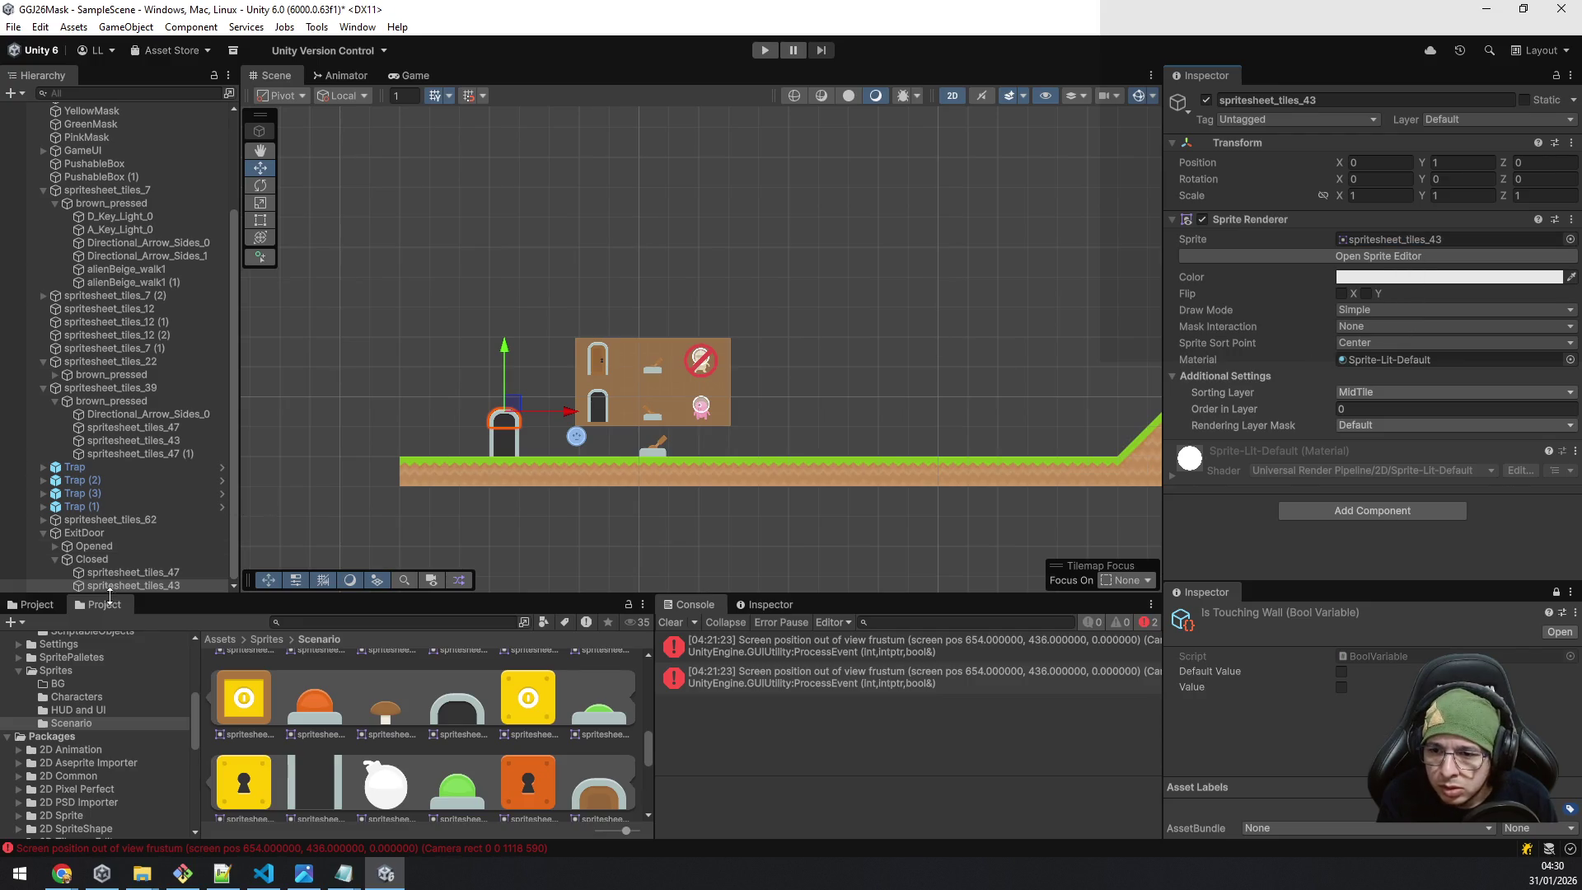
Set Order in Layer to 10 for both sprites under Closed.
click(102, 547)
key(Right)
key(Down)
key(Down)
key(Down)
key(Down)
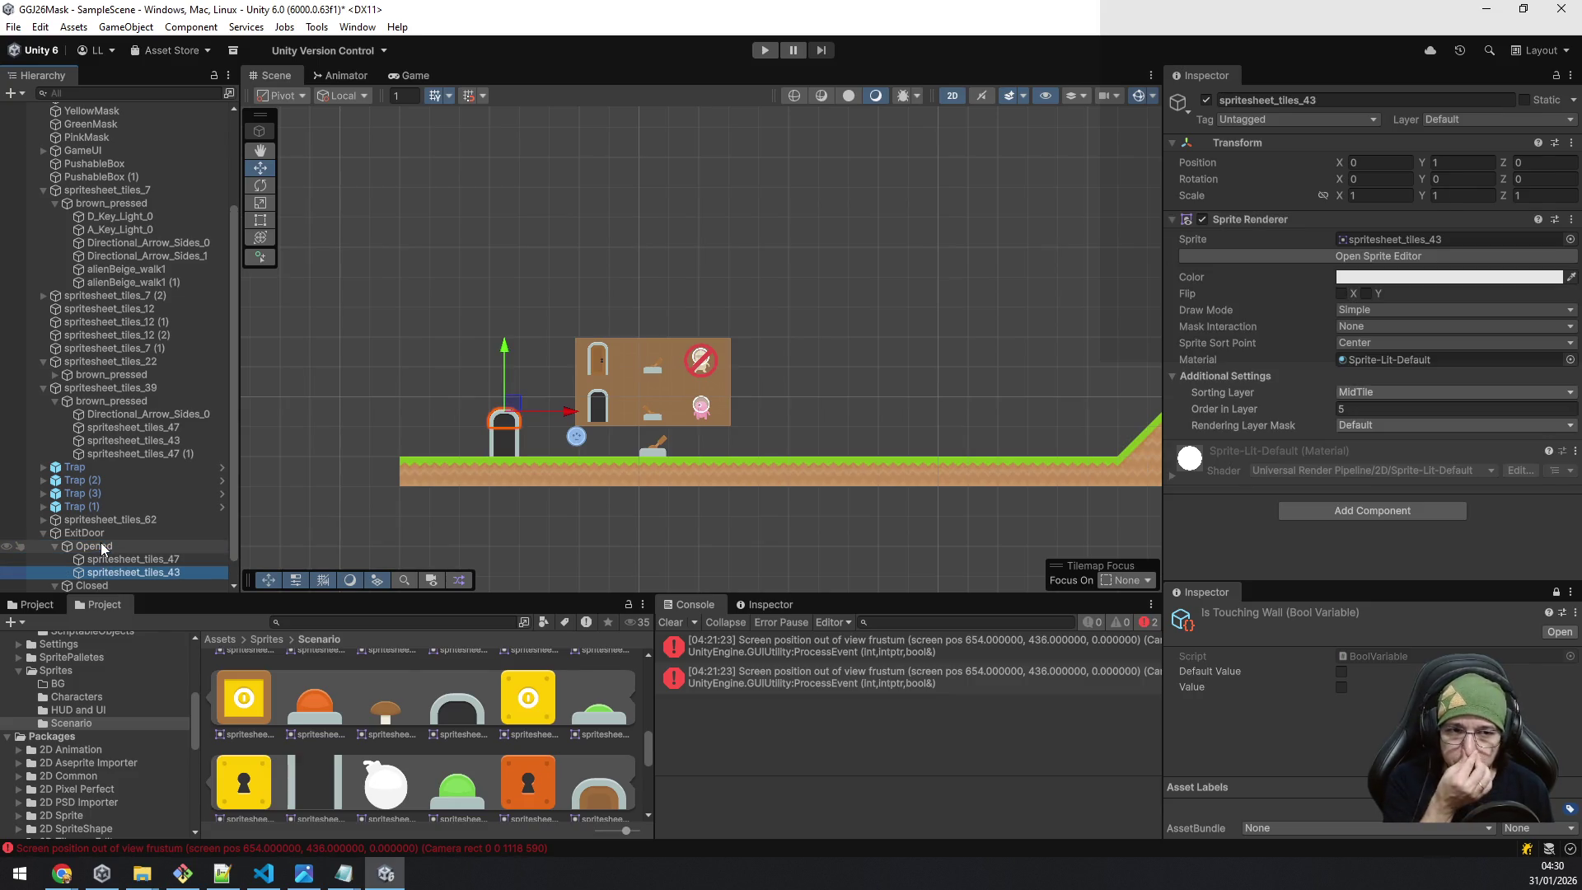
key(shift+Up)
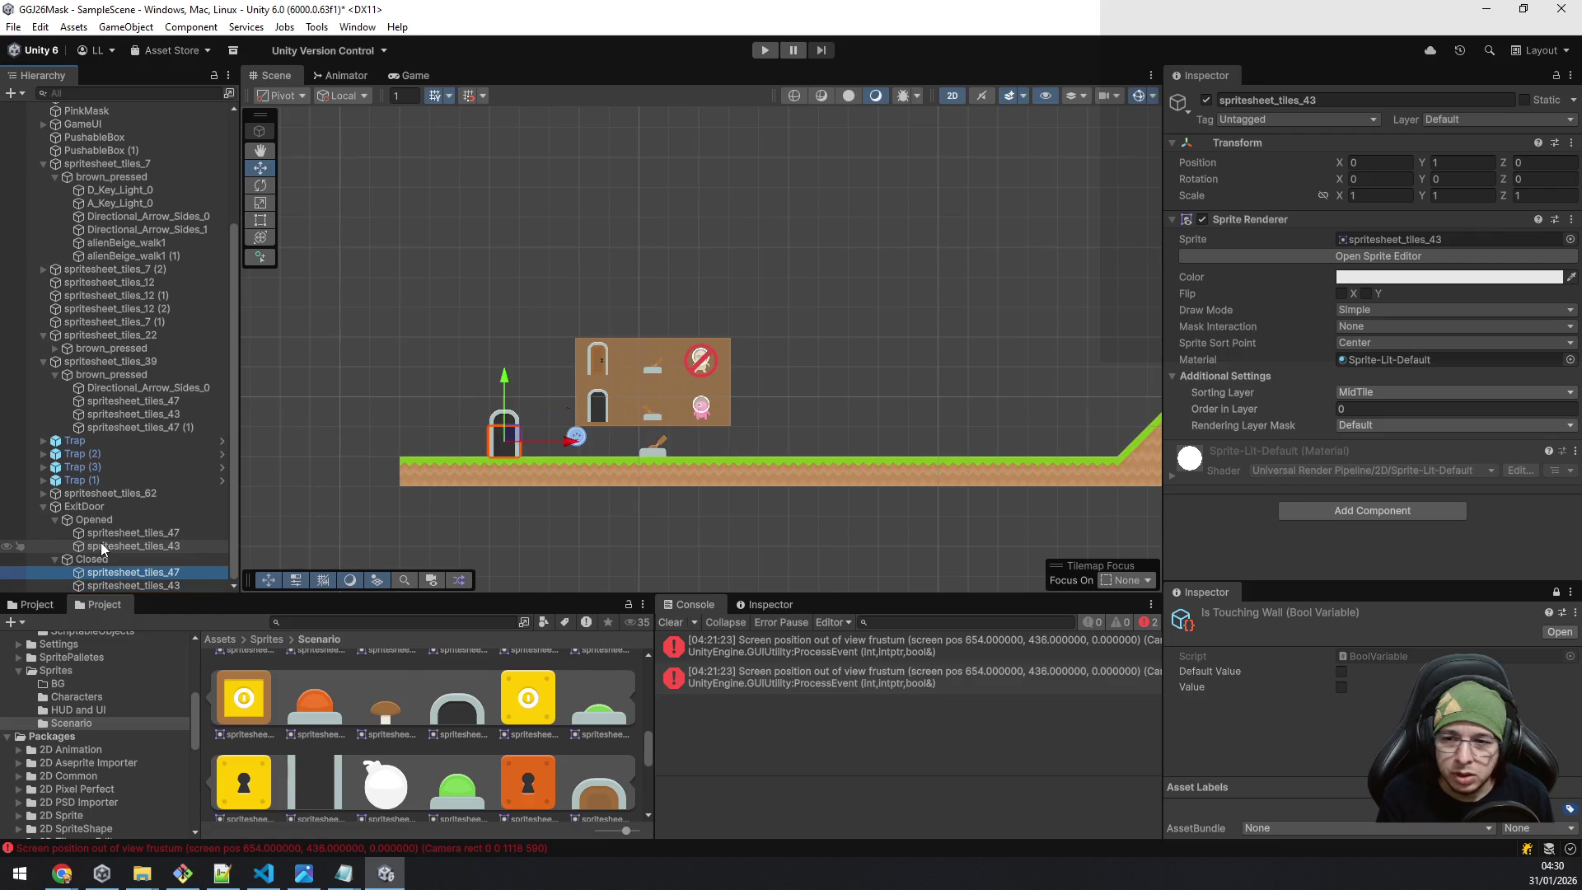
click(1373, 409)
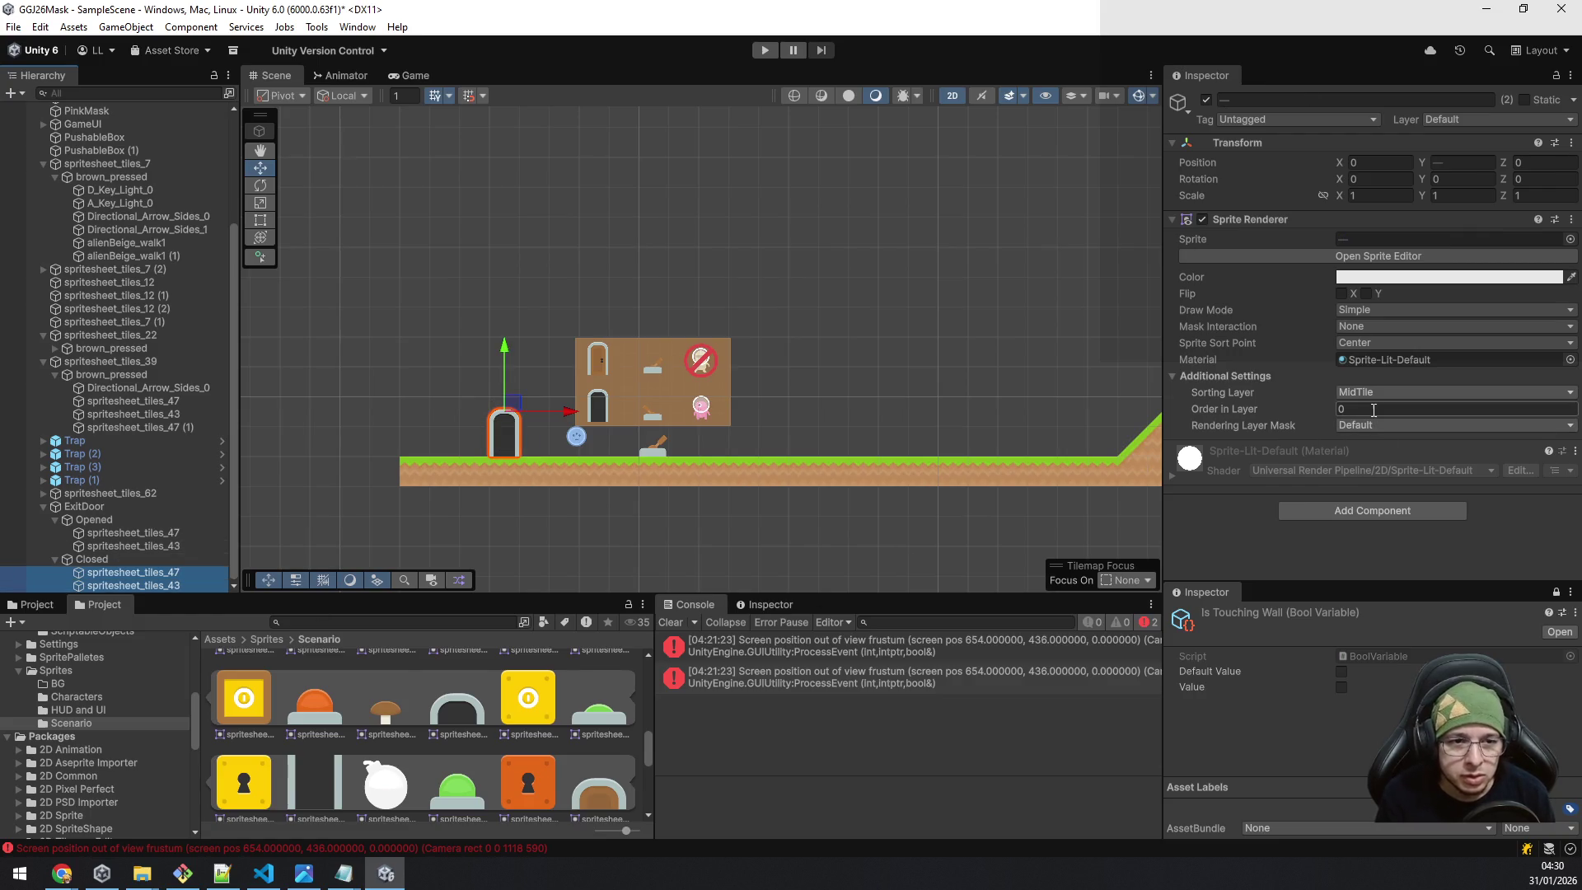
text(10)
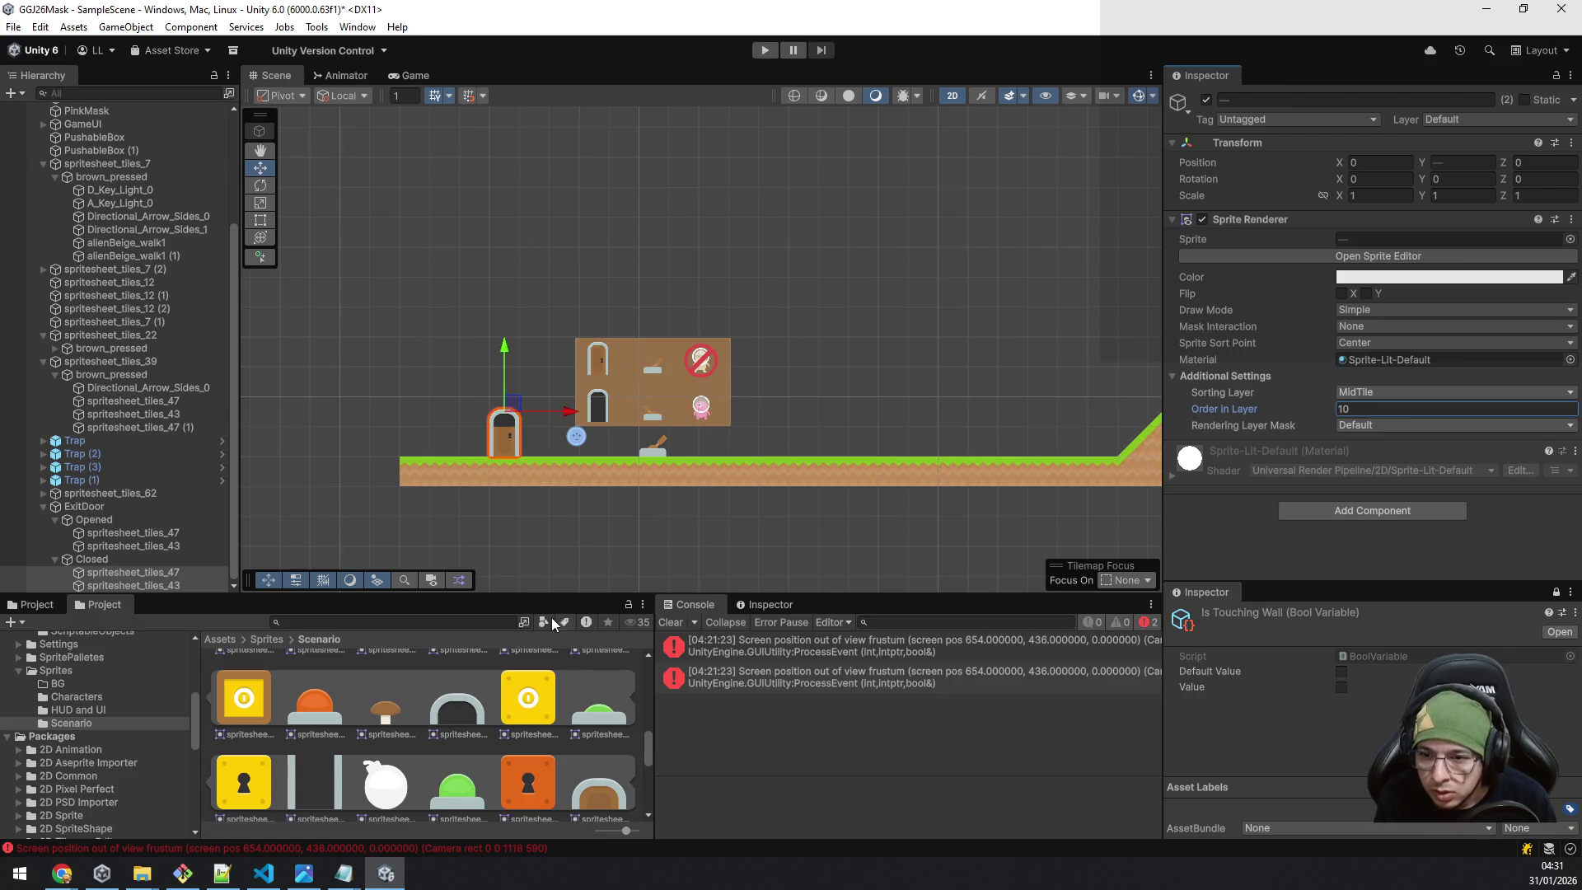
click(119, 577)
Compare the Opened sprites' settings and reassign the Closed door top's sprite.
key(Up)
key(Up)
key(Up)
key(Down)
key(Up)
key(Down)
key(Down)
key(Down)
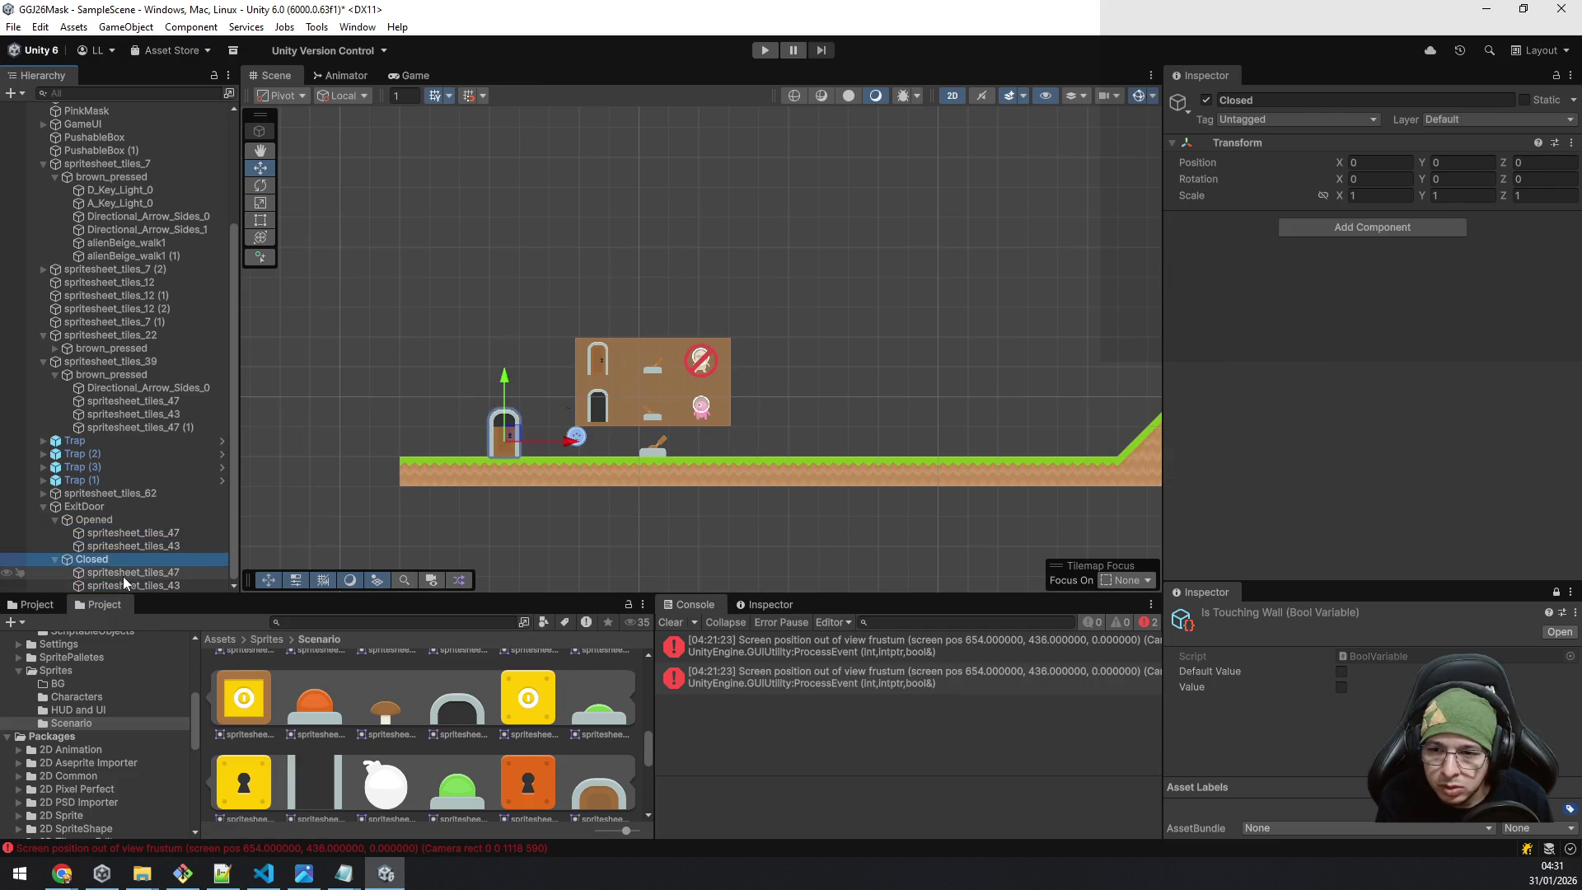
key(Up)
key(Down)
mouse_move(617, 792)
mouse_down()
mouse_move(1361, 237)
mouse_move(1452, 240)
mouse_up()
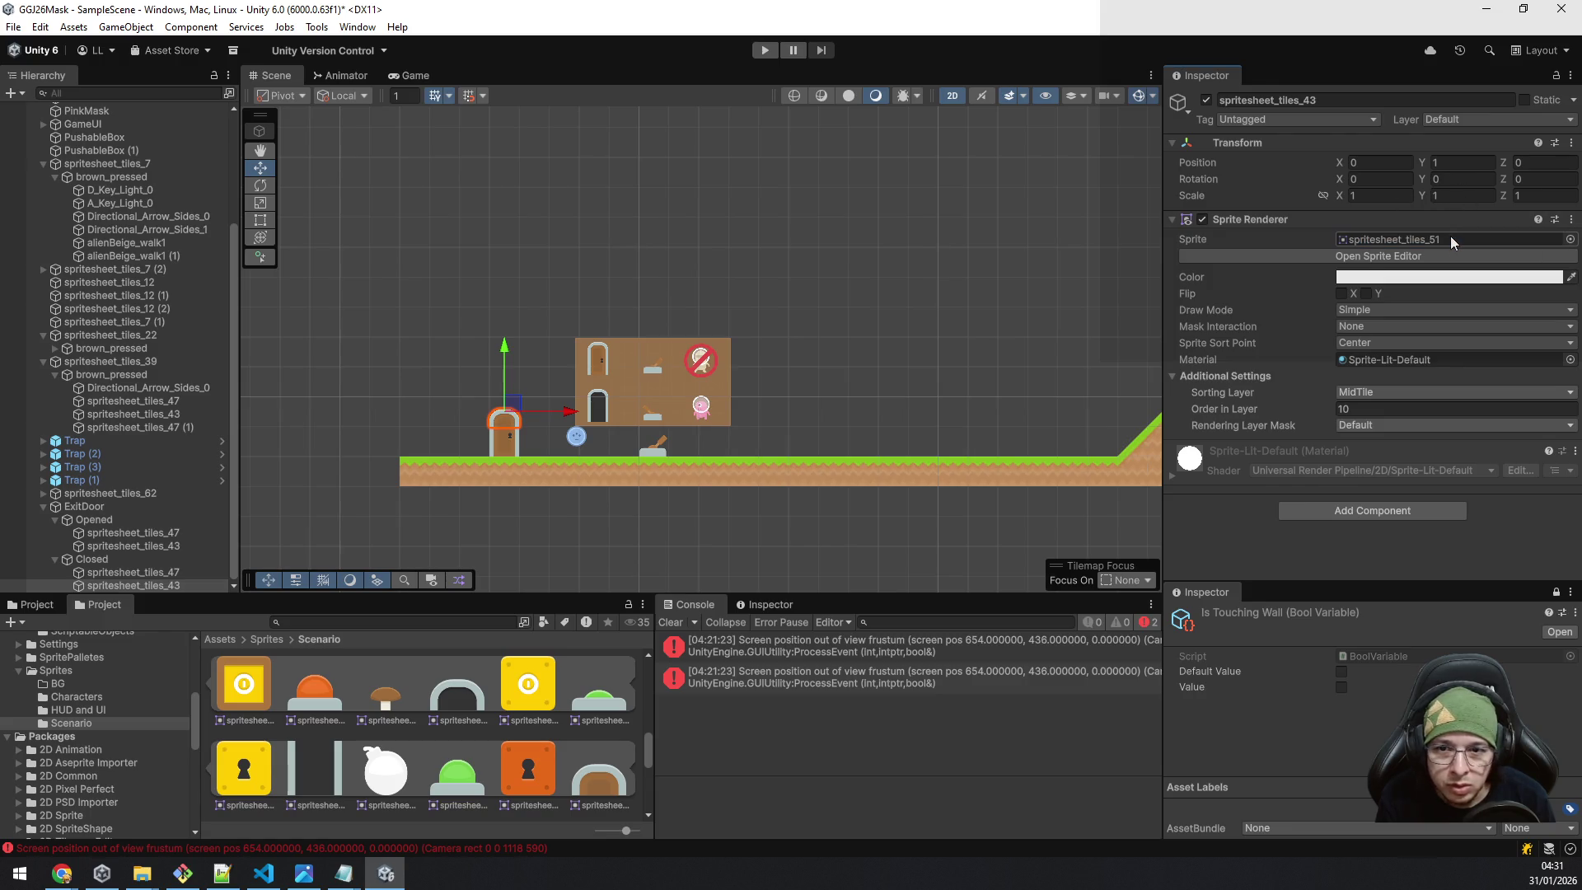
click(126, 562)
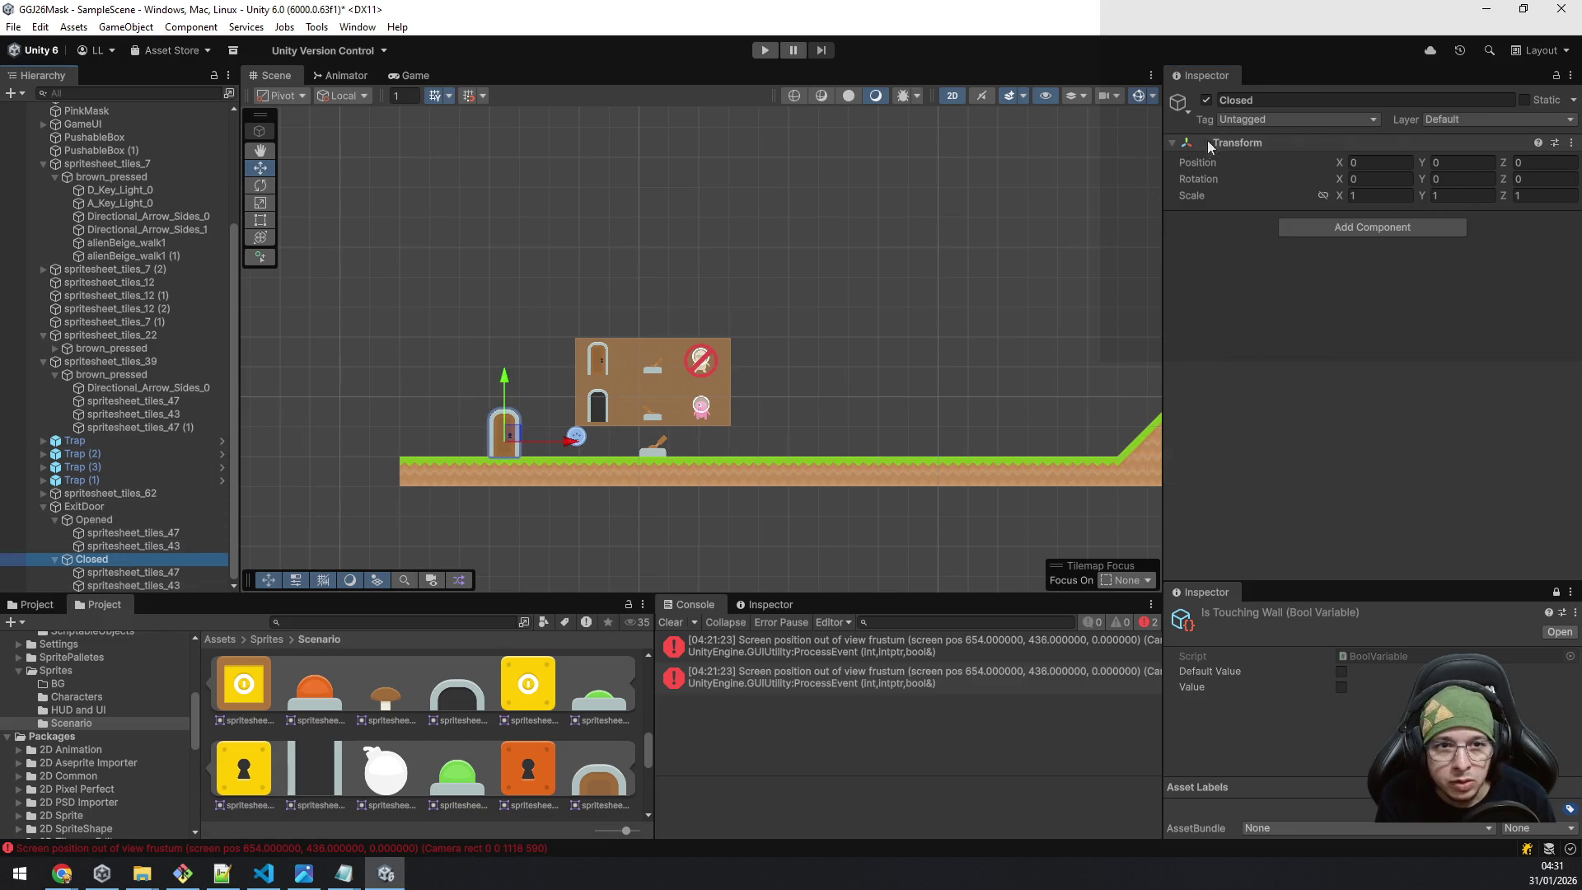
click(1206, 100)
click(1208, 97)
click(1209, 97)
click(1209, 96)
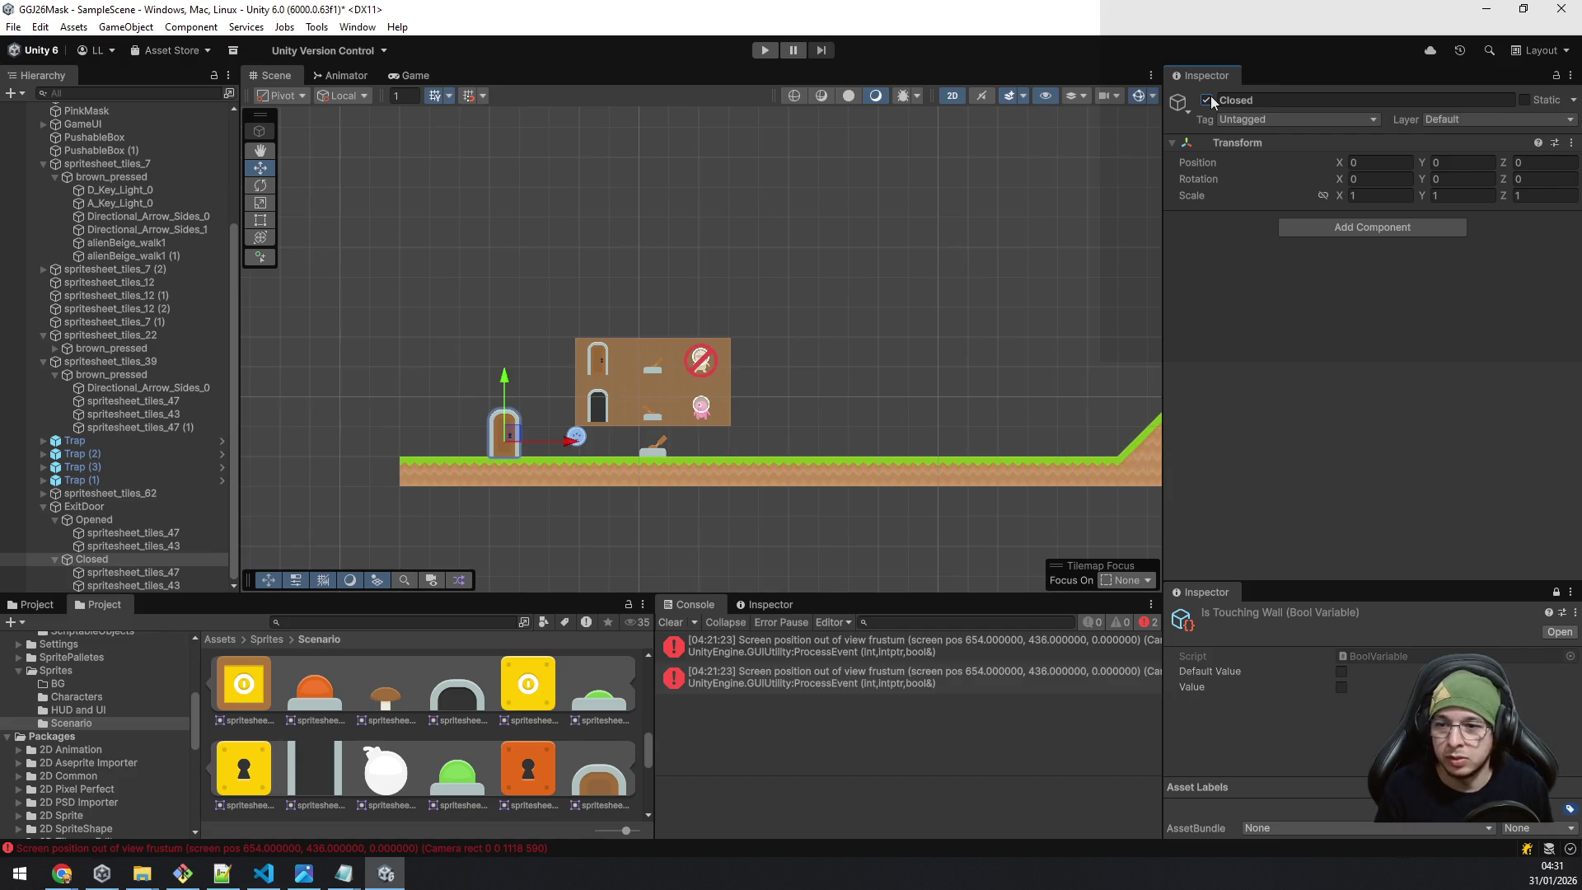
click(137, 524)
scroll(136, 525, up, 1)
click(137, 531)
scroll(136, 527, up, 1)
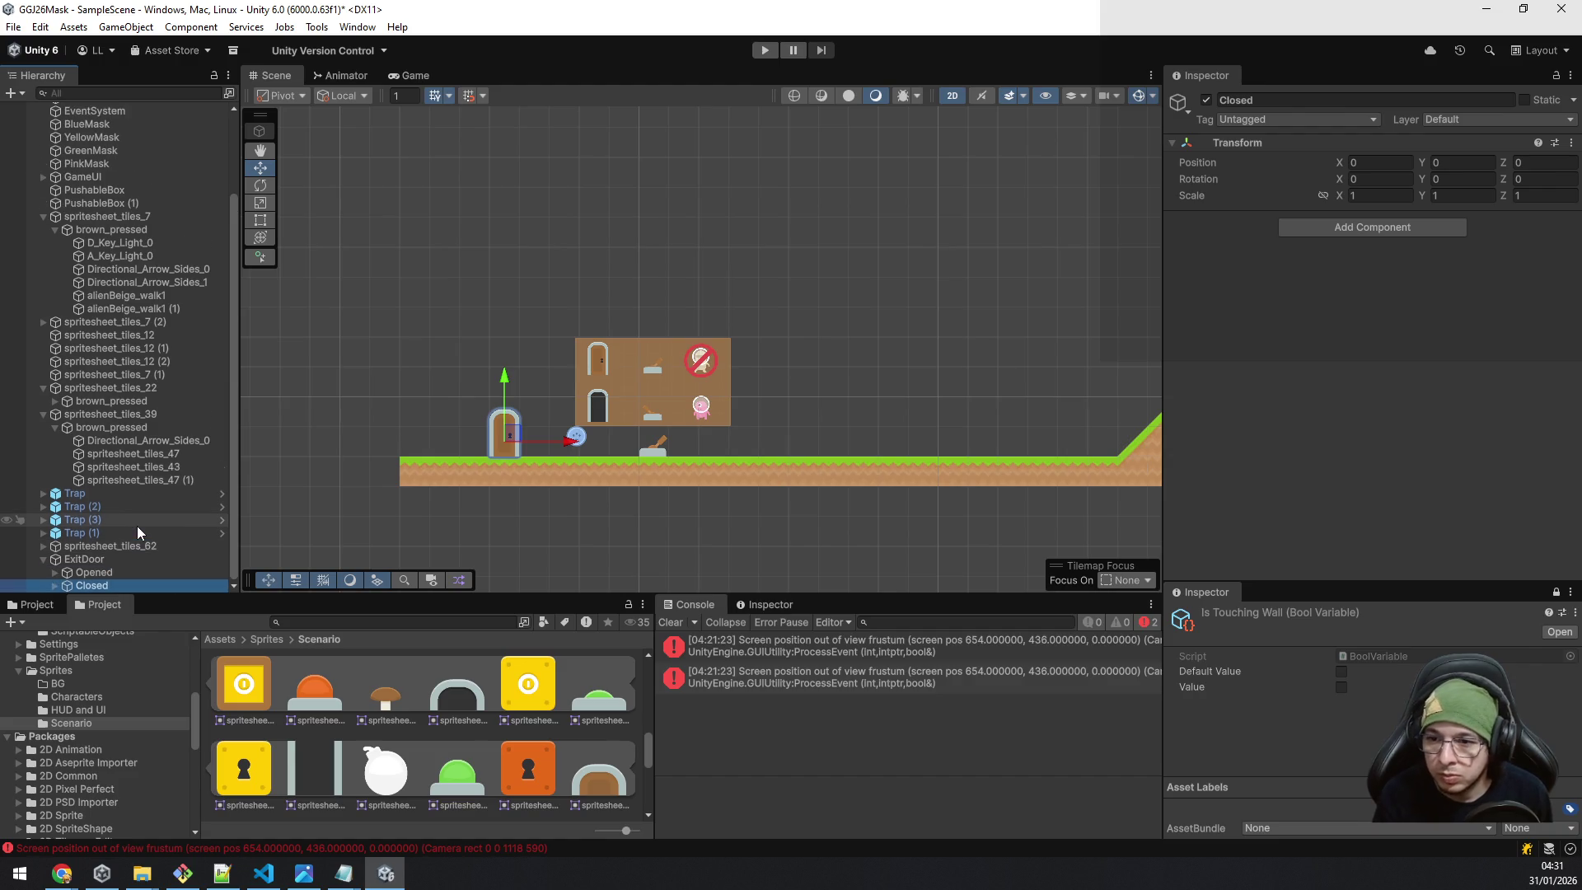
scroll(136, 532, up, 1)
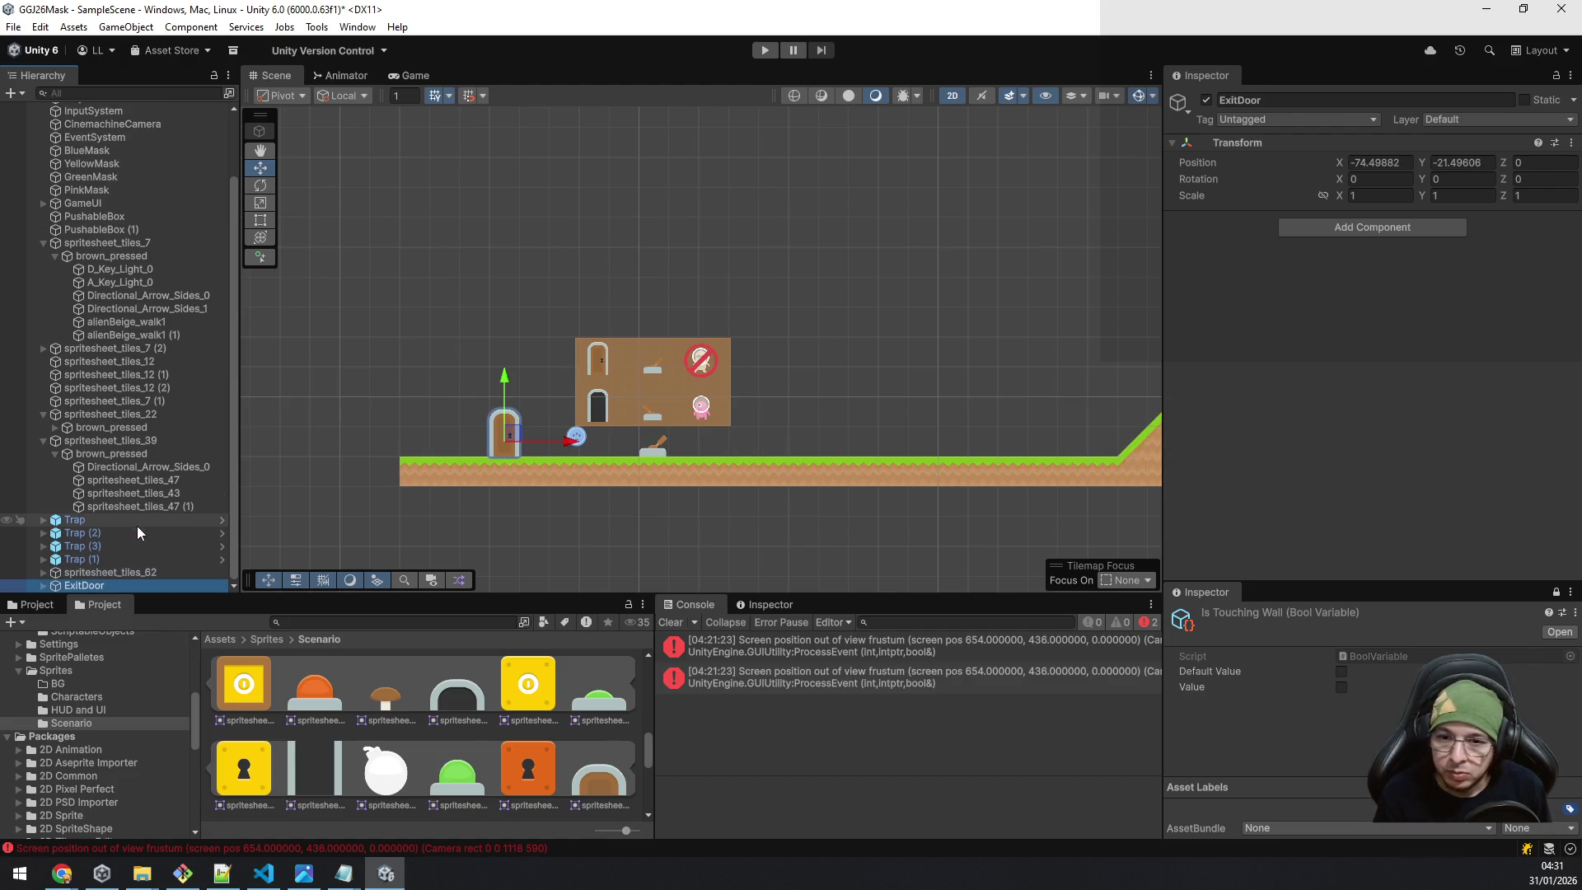
scroll(532, 786, down, 3)
scroll(540, 778, up, 5)
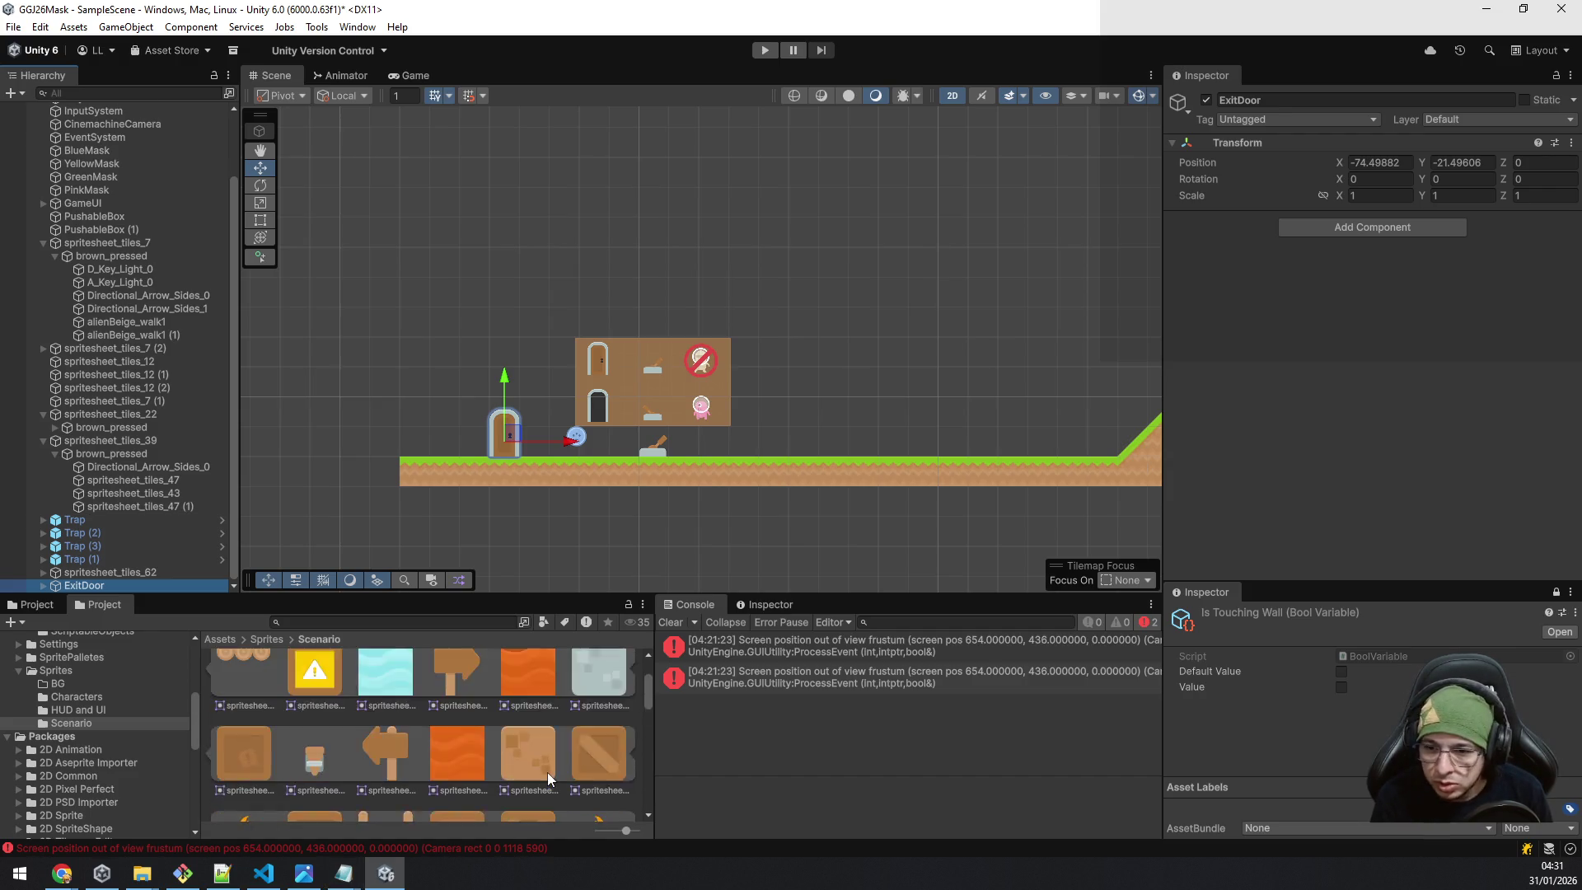
scroll(531, 774, down, 5)
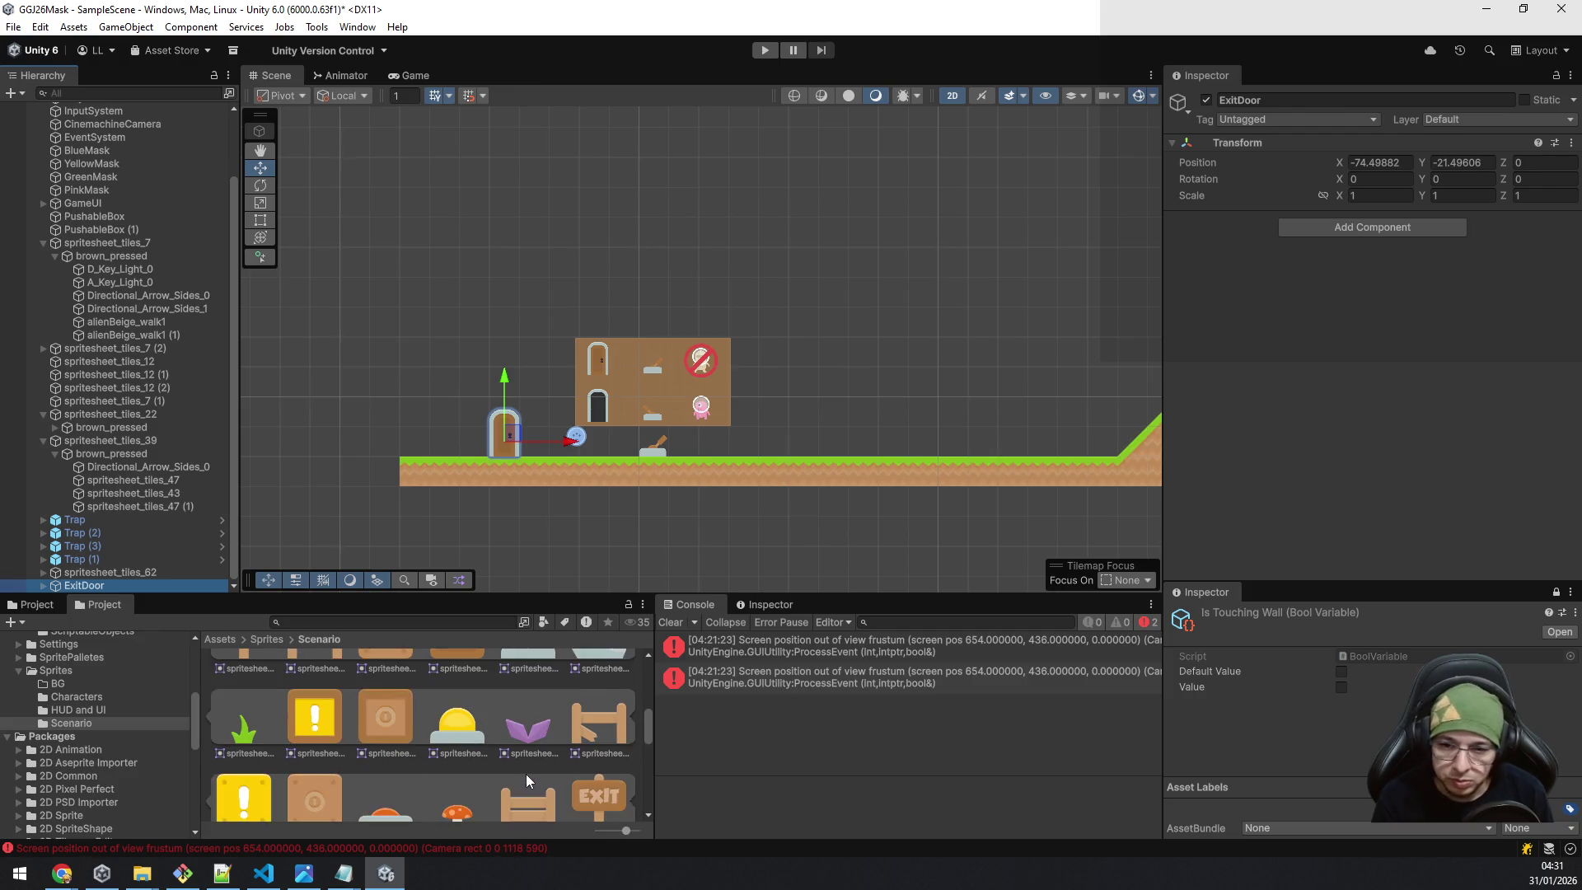
scroll(527, 779, down, 1)
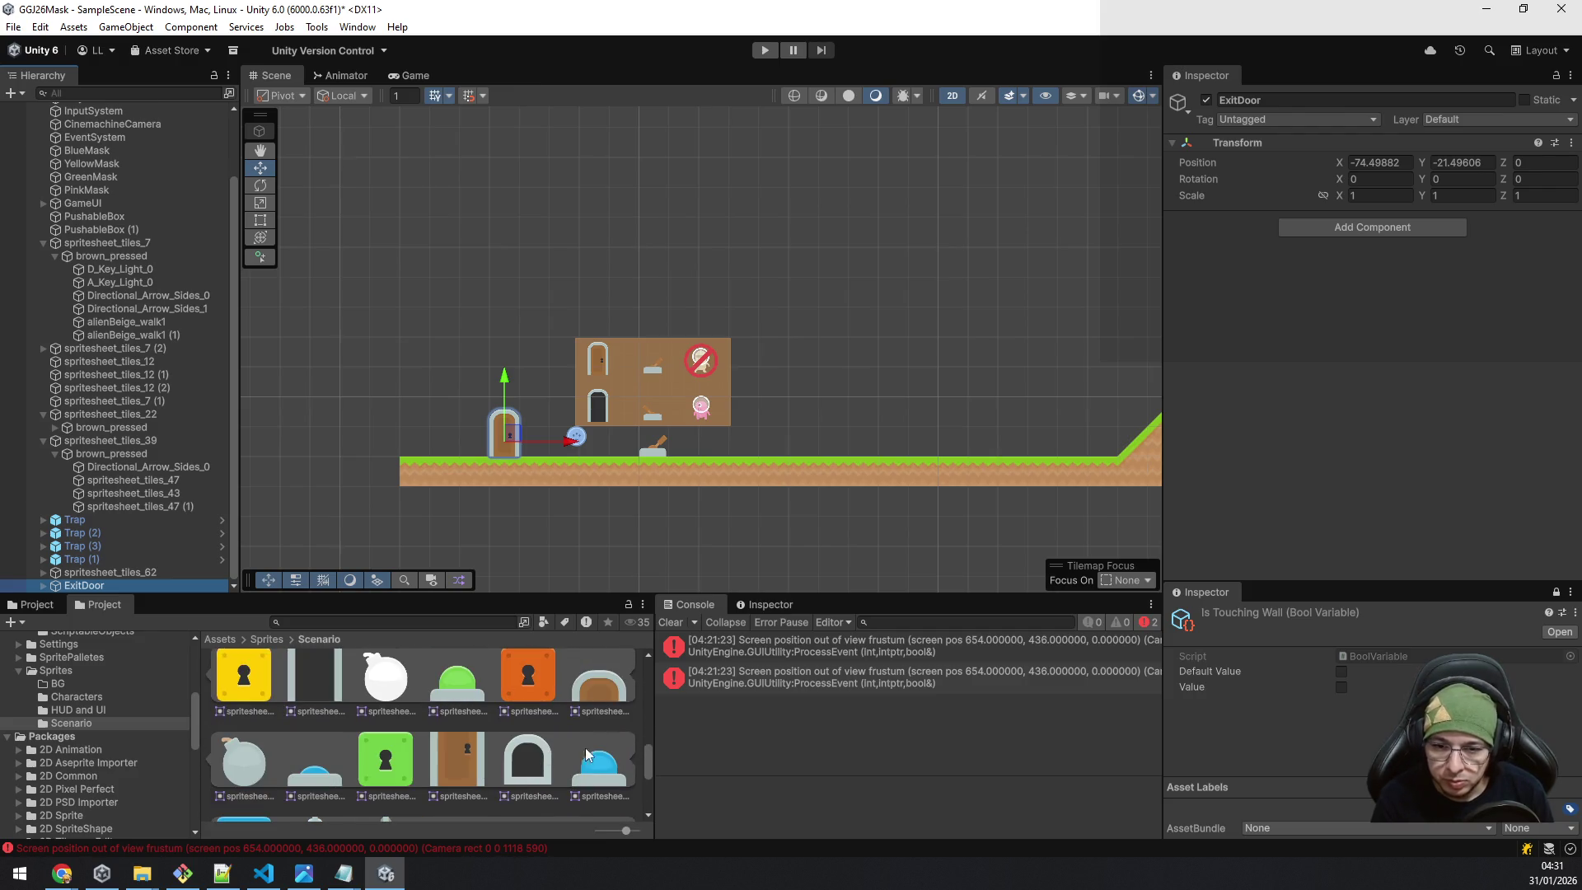
click(651, 763)
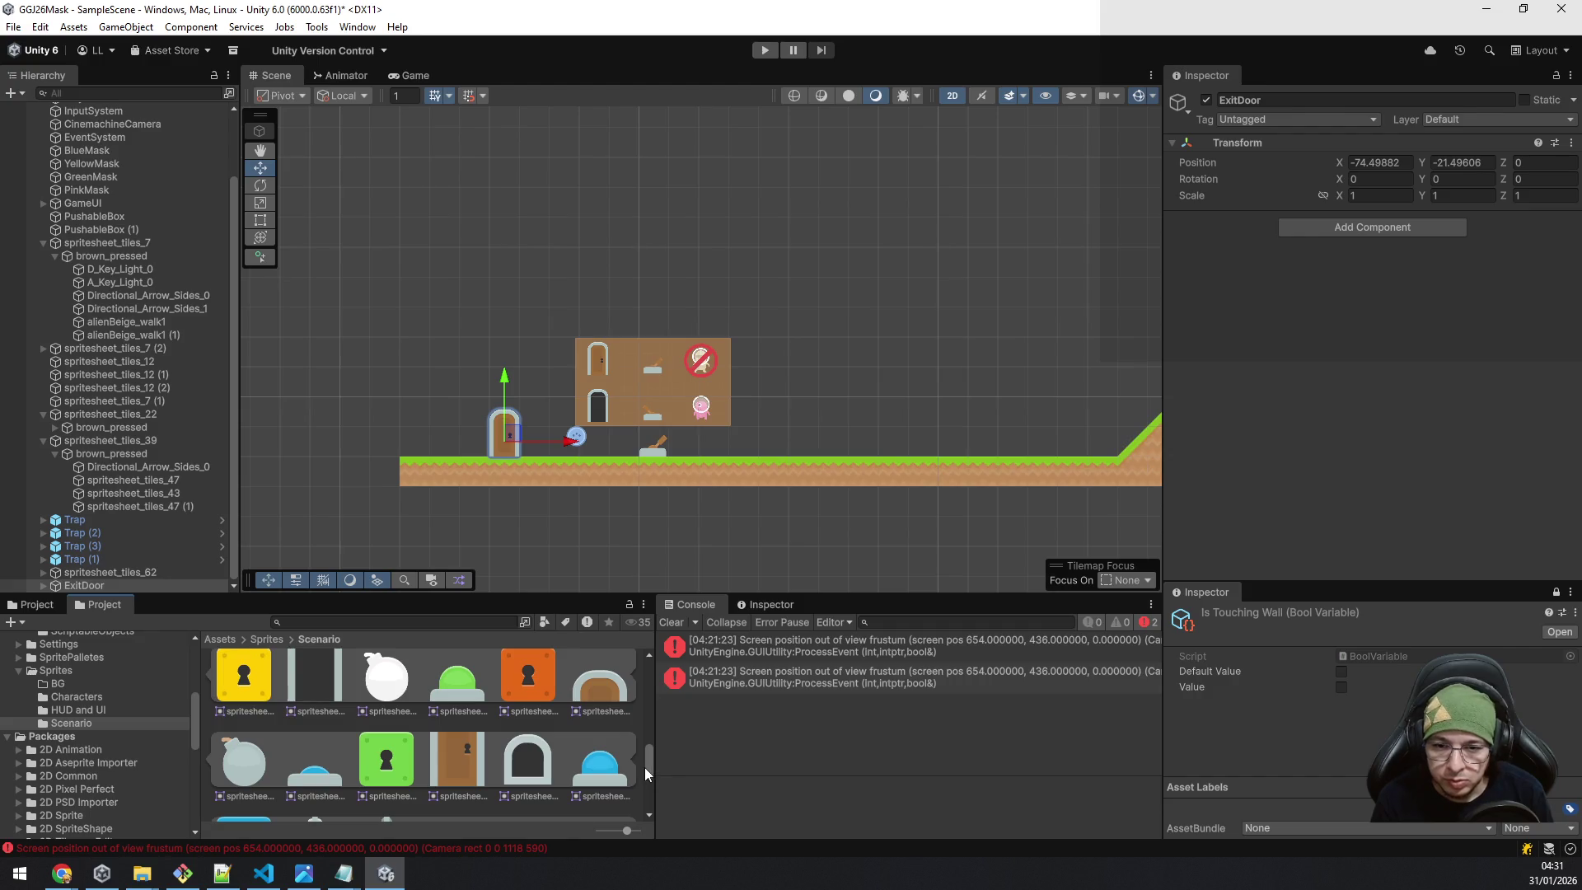
mouse_move(647, 766)
mouse_down()
mouse_move(647, 794)
mouse_move(639, 702)
mouse_up()
scroll(17, 701, up, 5)
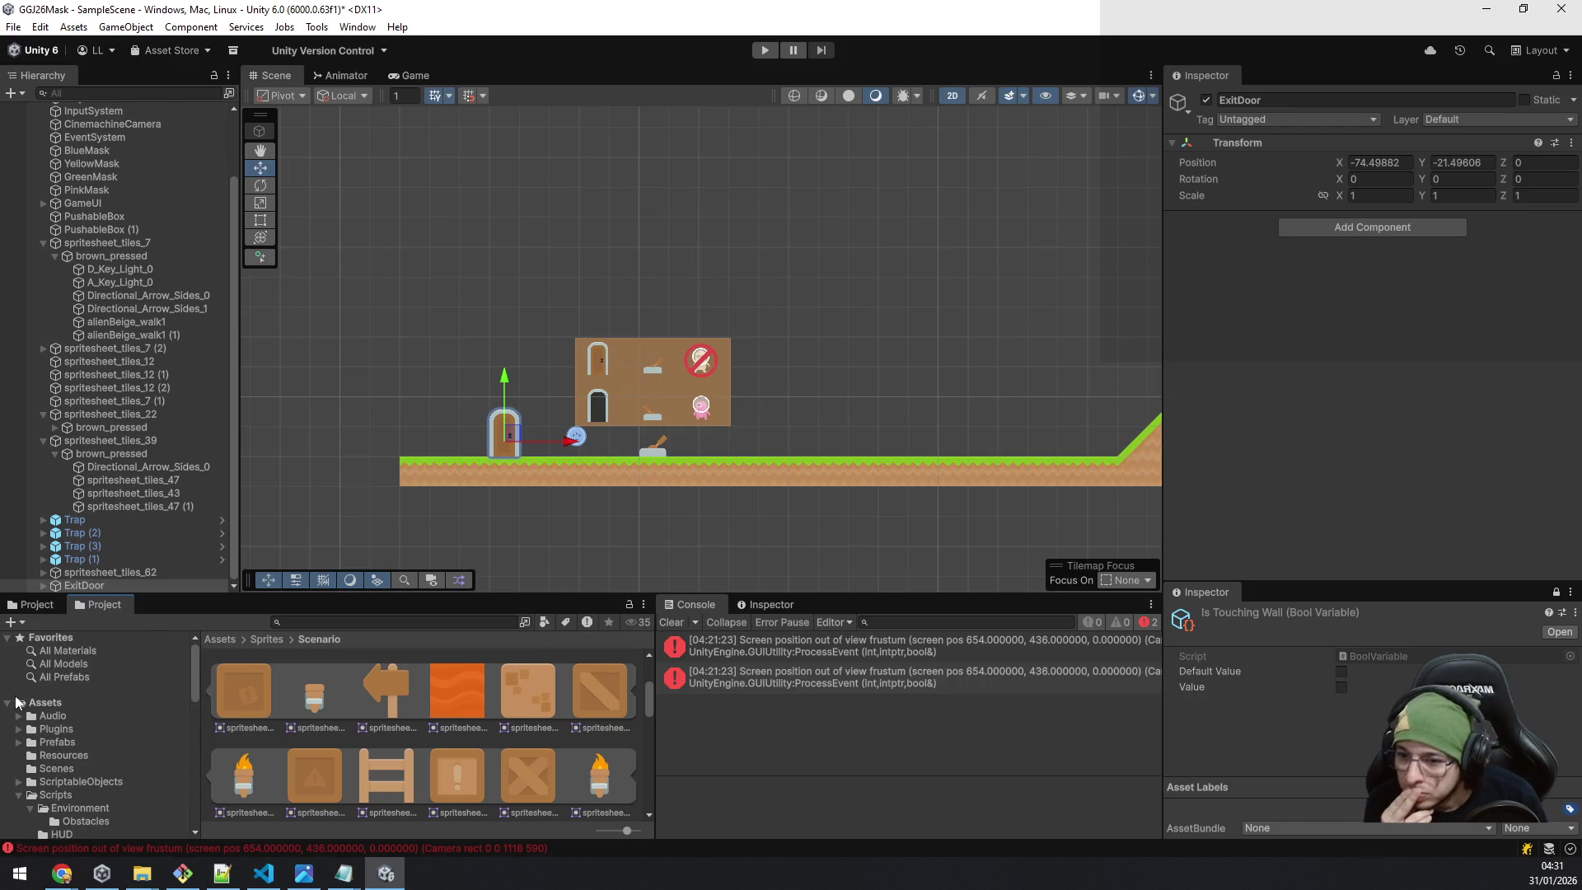
Create a folder named 'Environment' inside ScriptableObjects/GameEvents.
click(99, 778)
key(Right)
key(Down)
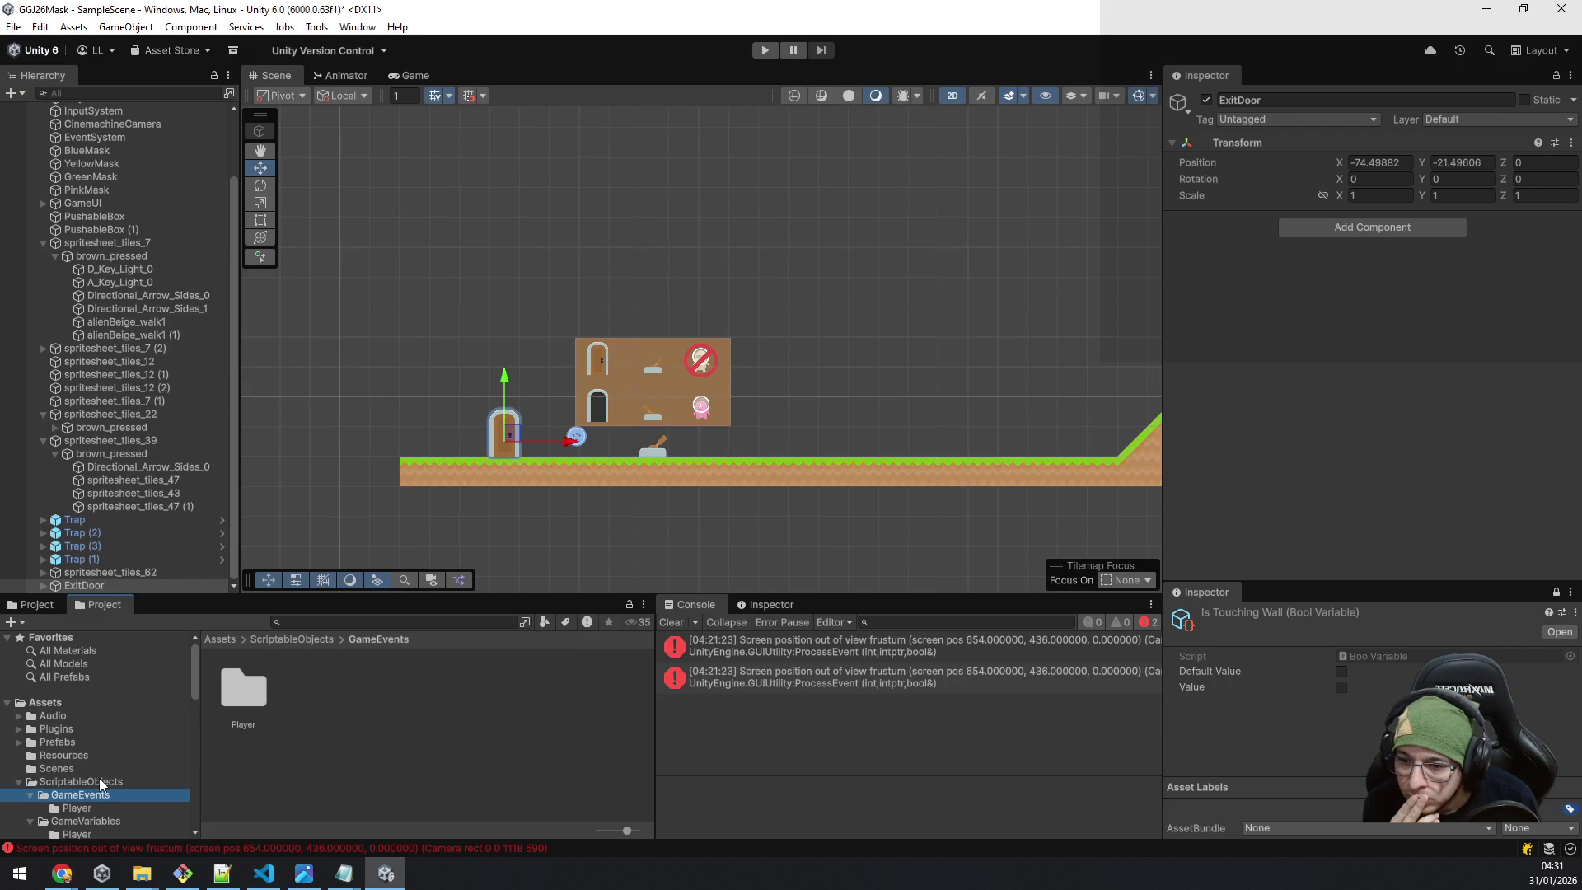
right_click(322, 721)
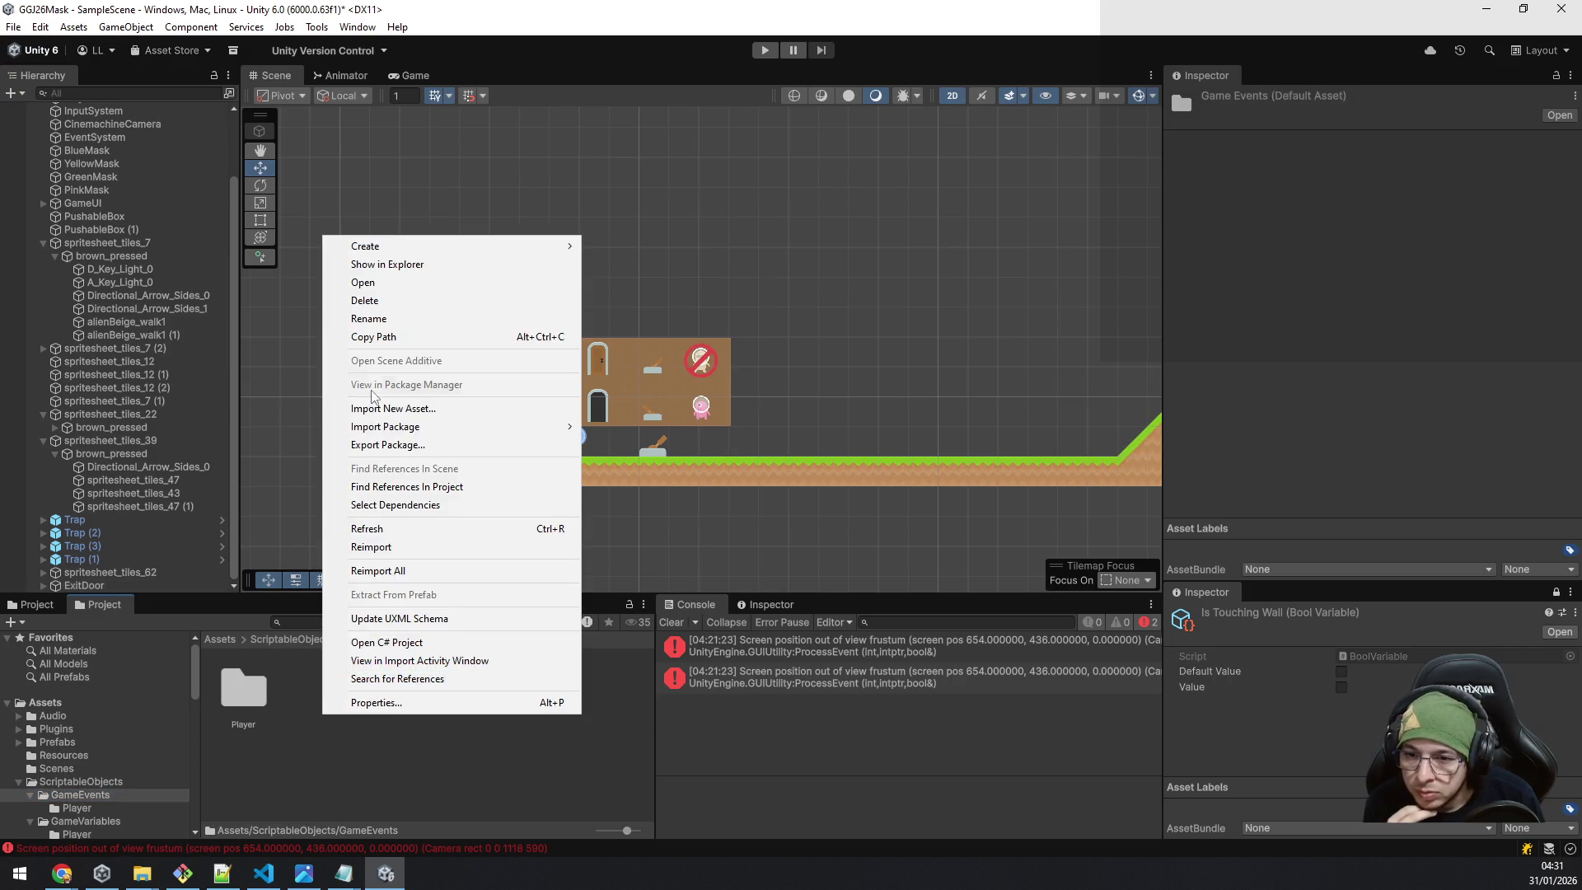
mouse_move(535, 246)
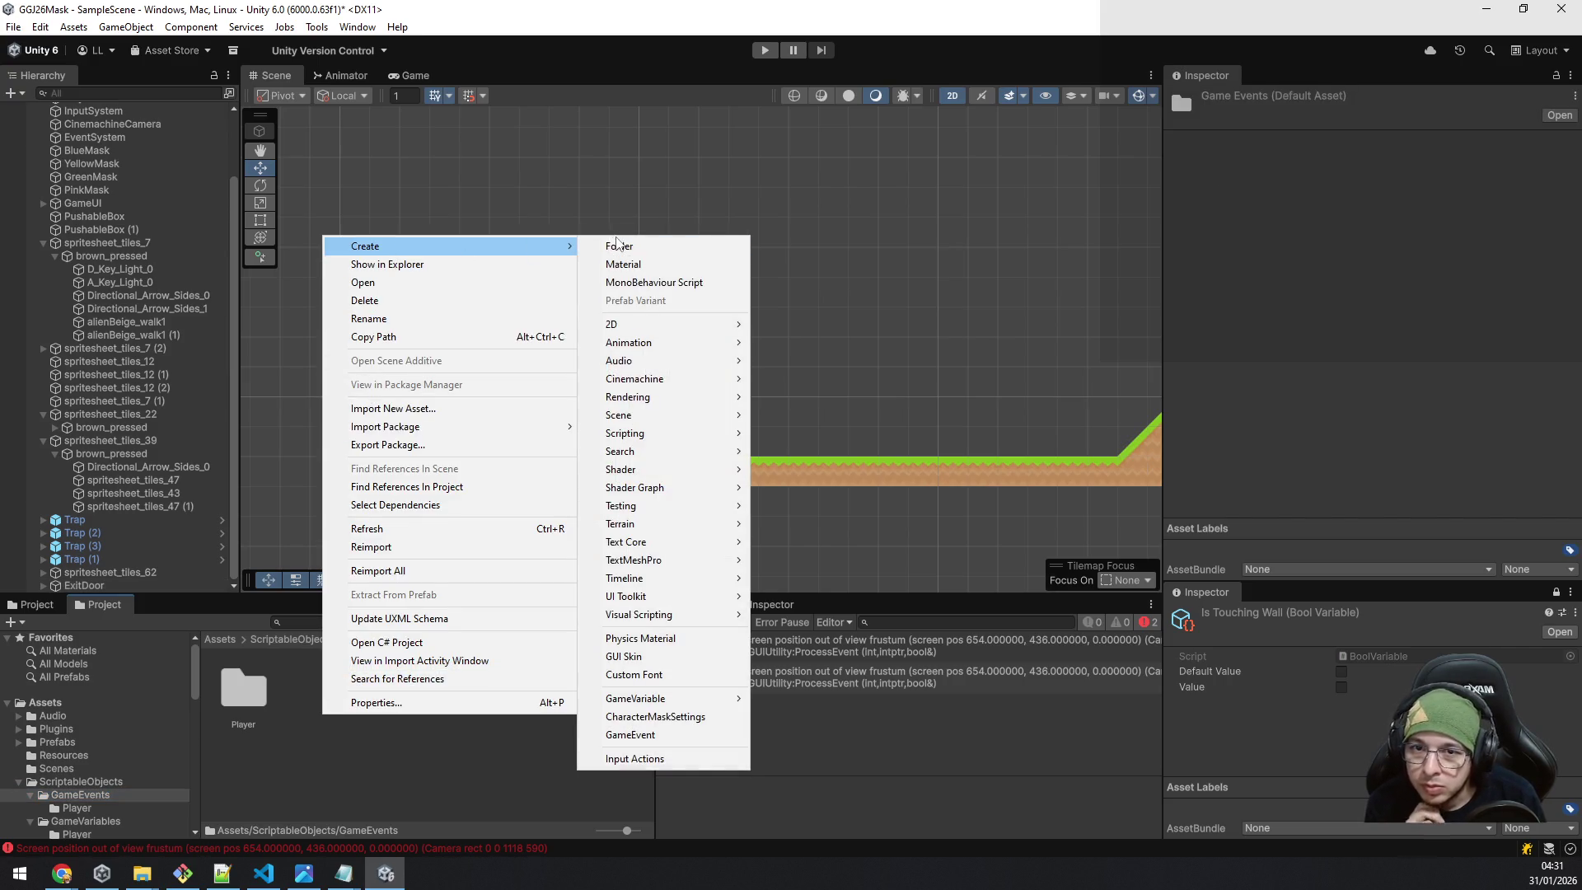
click(611, 246)
text(Env)
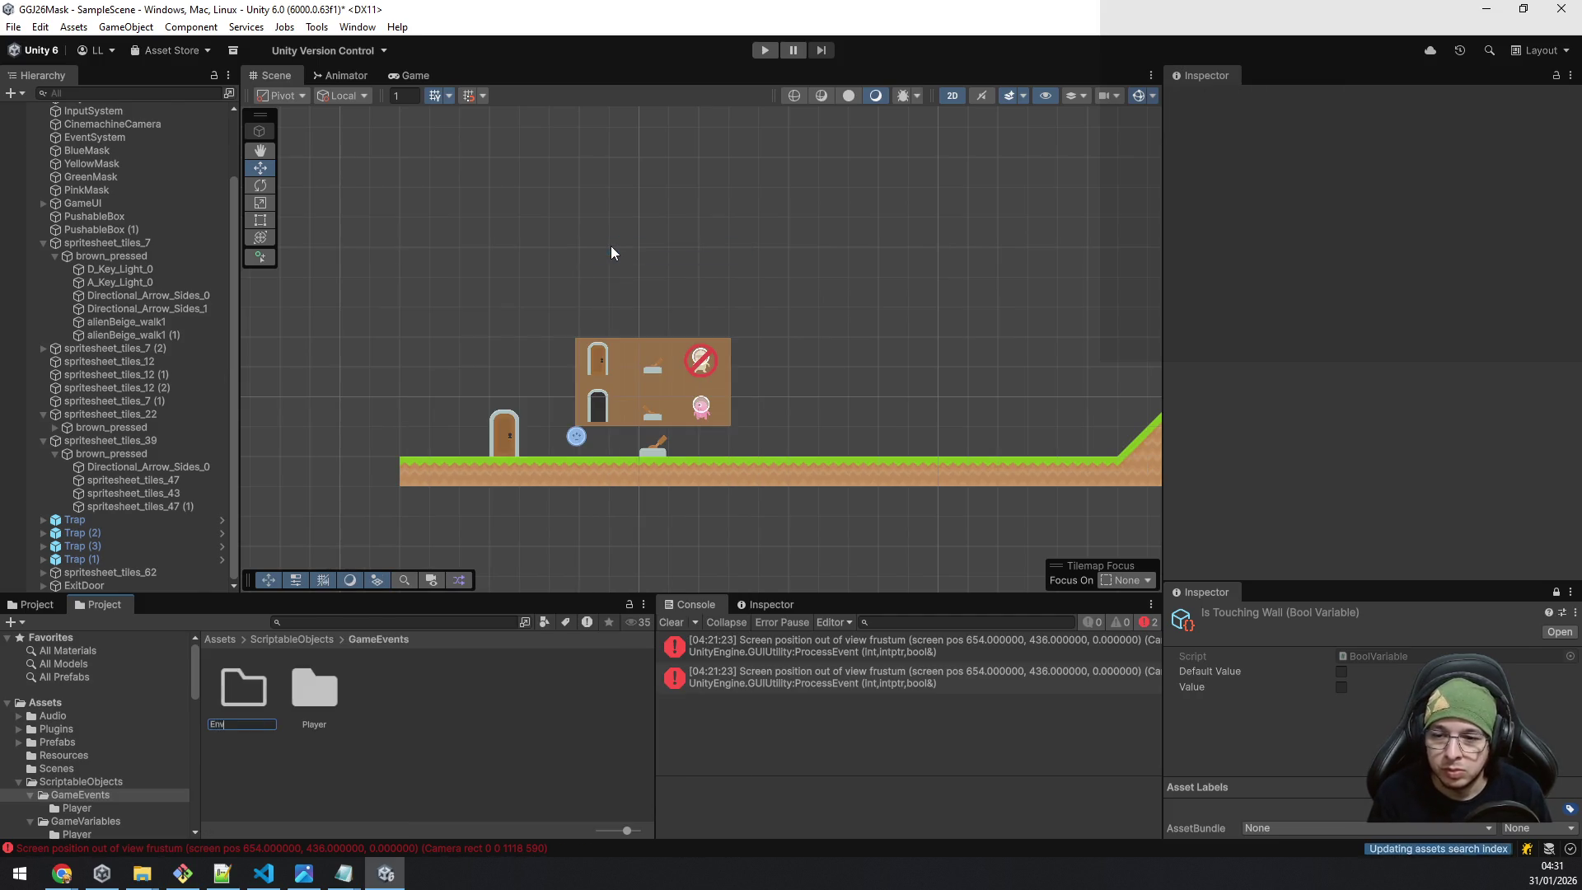
text(ironment)
key(Return)
key(Return)
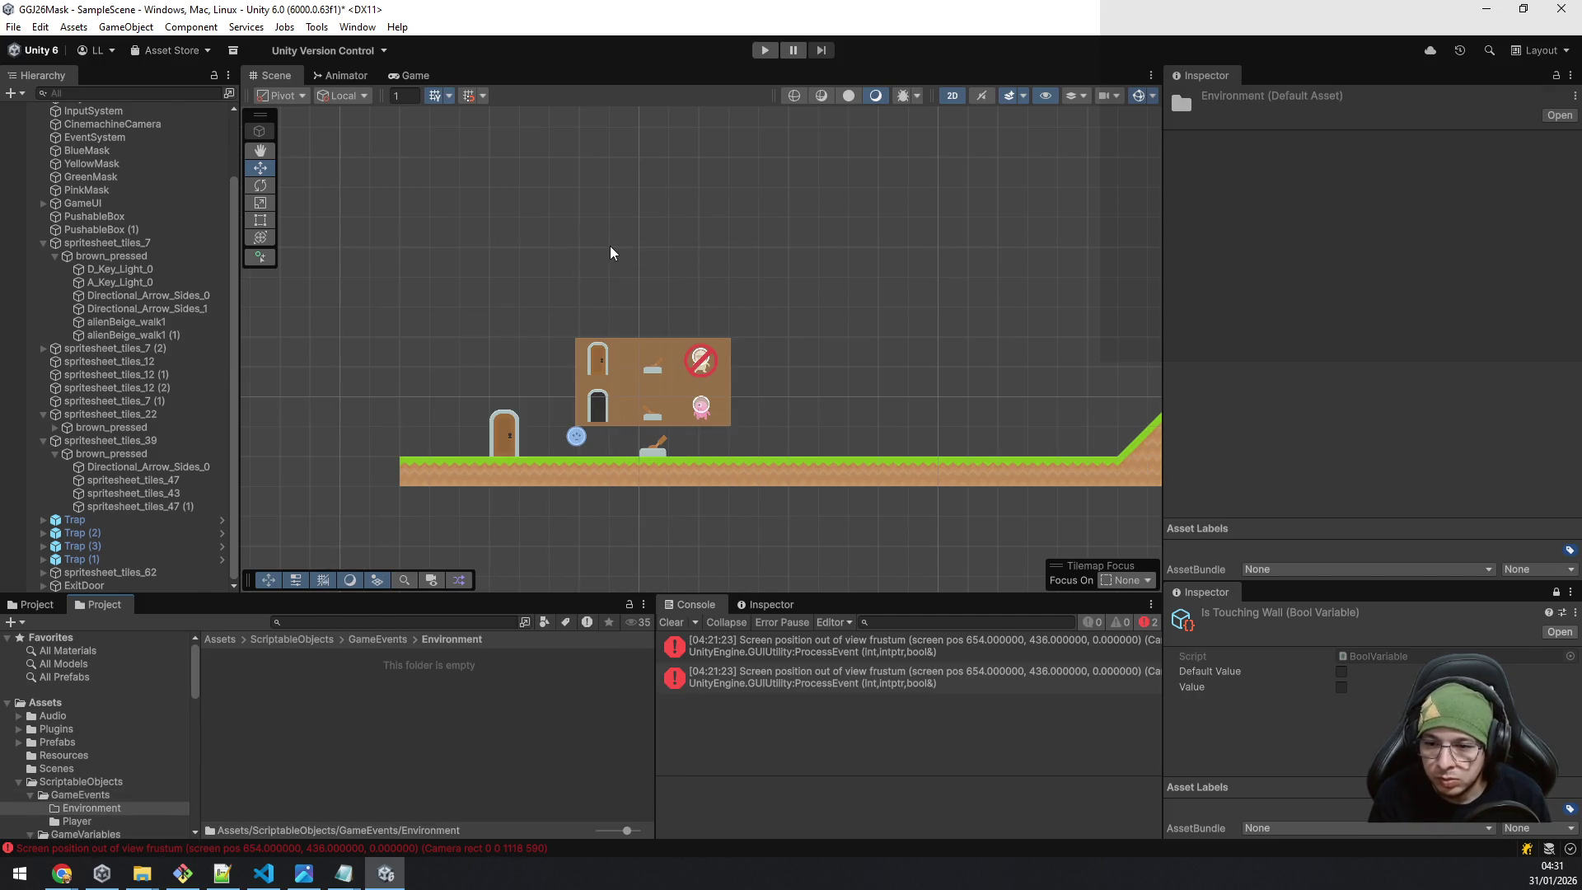
Add a 'Doors' folder inside the Environment folder.
right_click(398, 716)
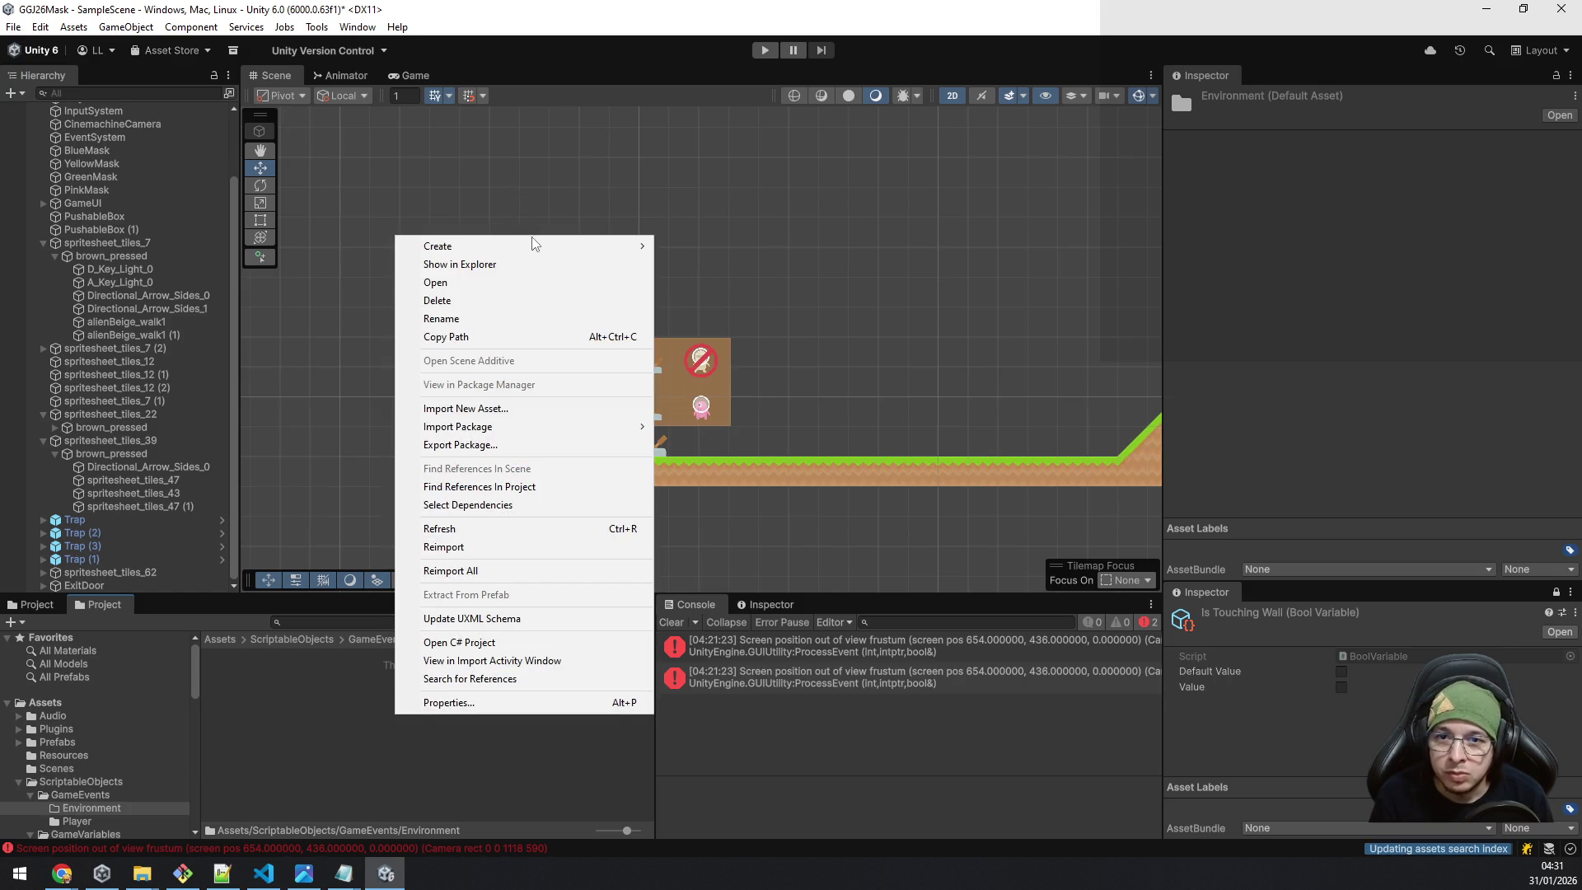
mouse_move(537, 246)
click(690, 246)
text(Doors)
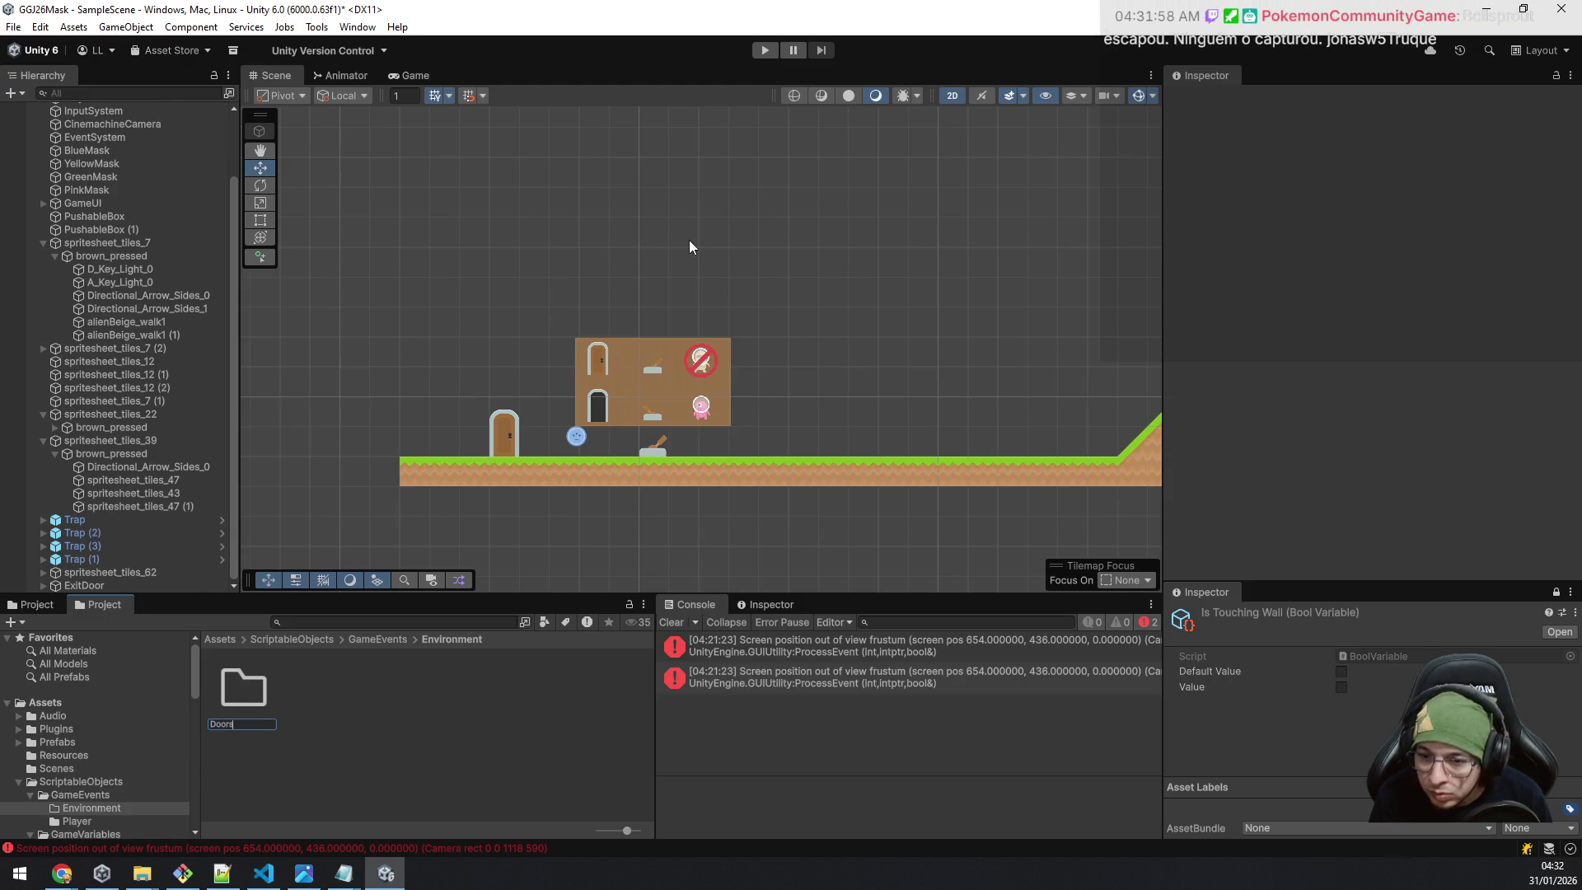
key(Return)
key(Return)
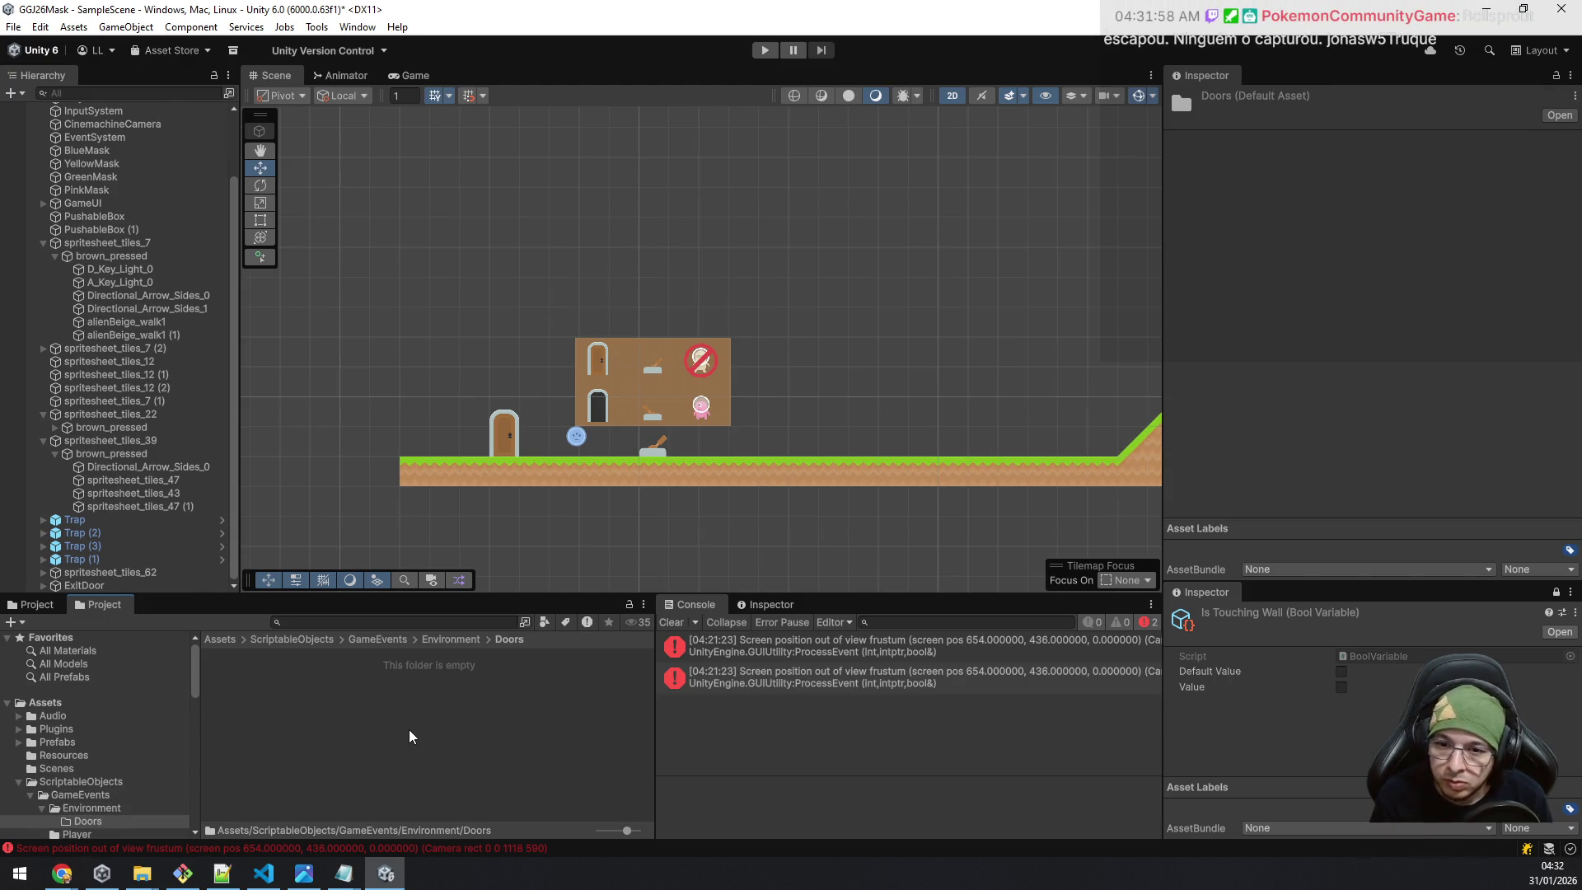
Create a GameEvent asset named ExitDoorEvent in the Doors folder.
right_click(412, 736)
mouse_move(483, 265)
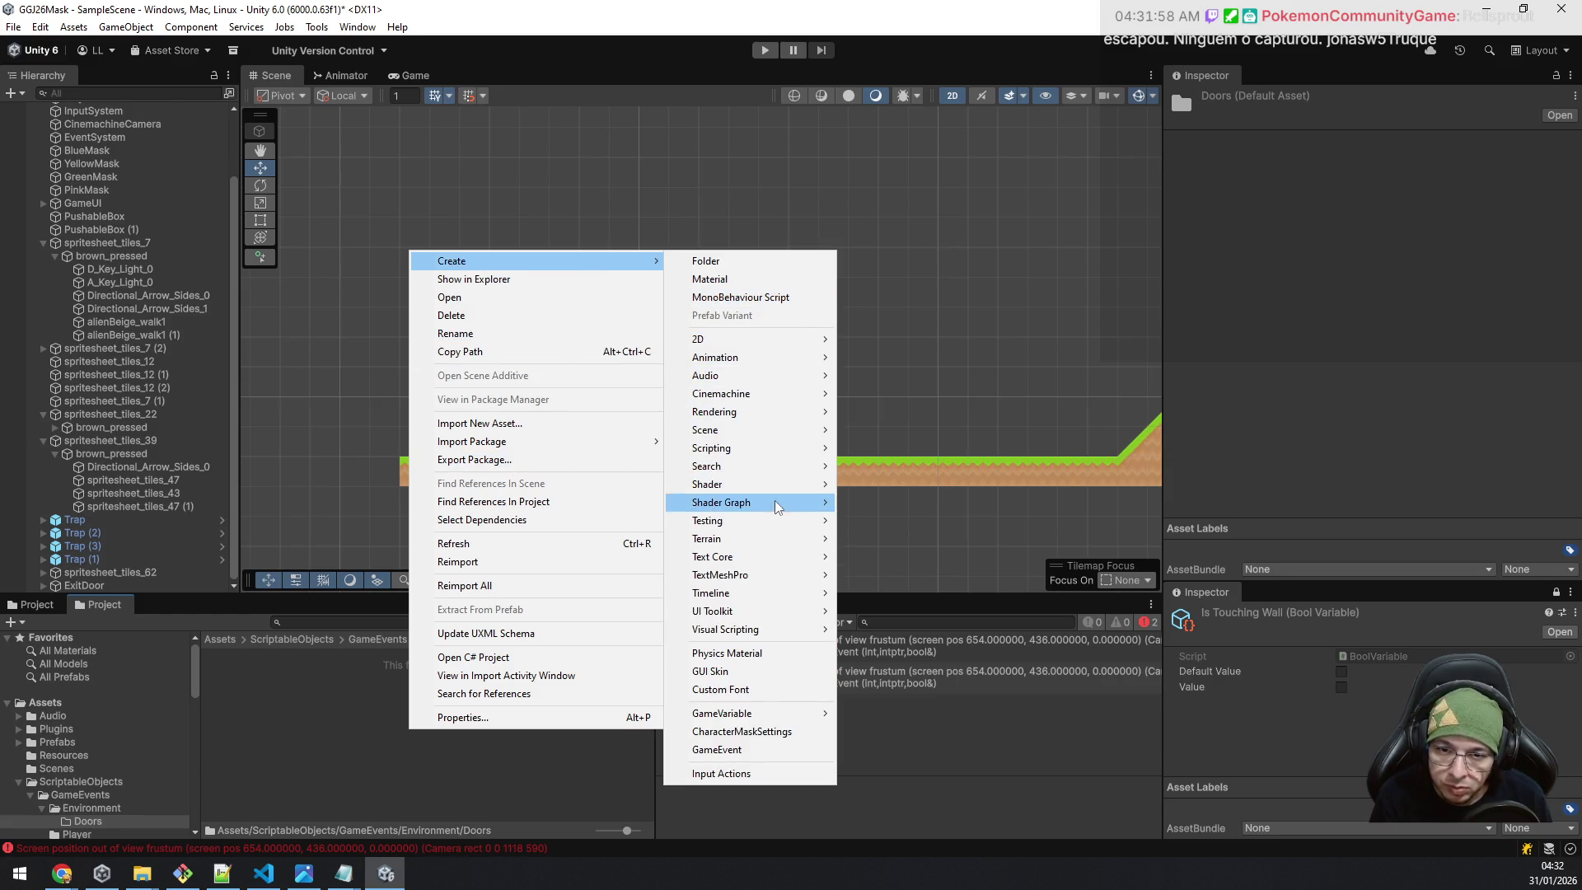
mouse_move(742, 718)
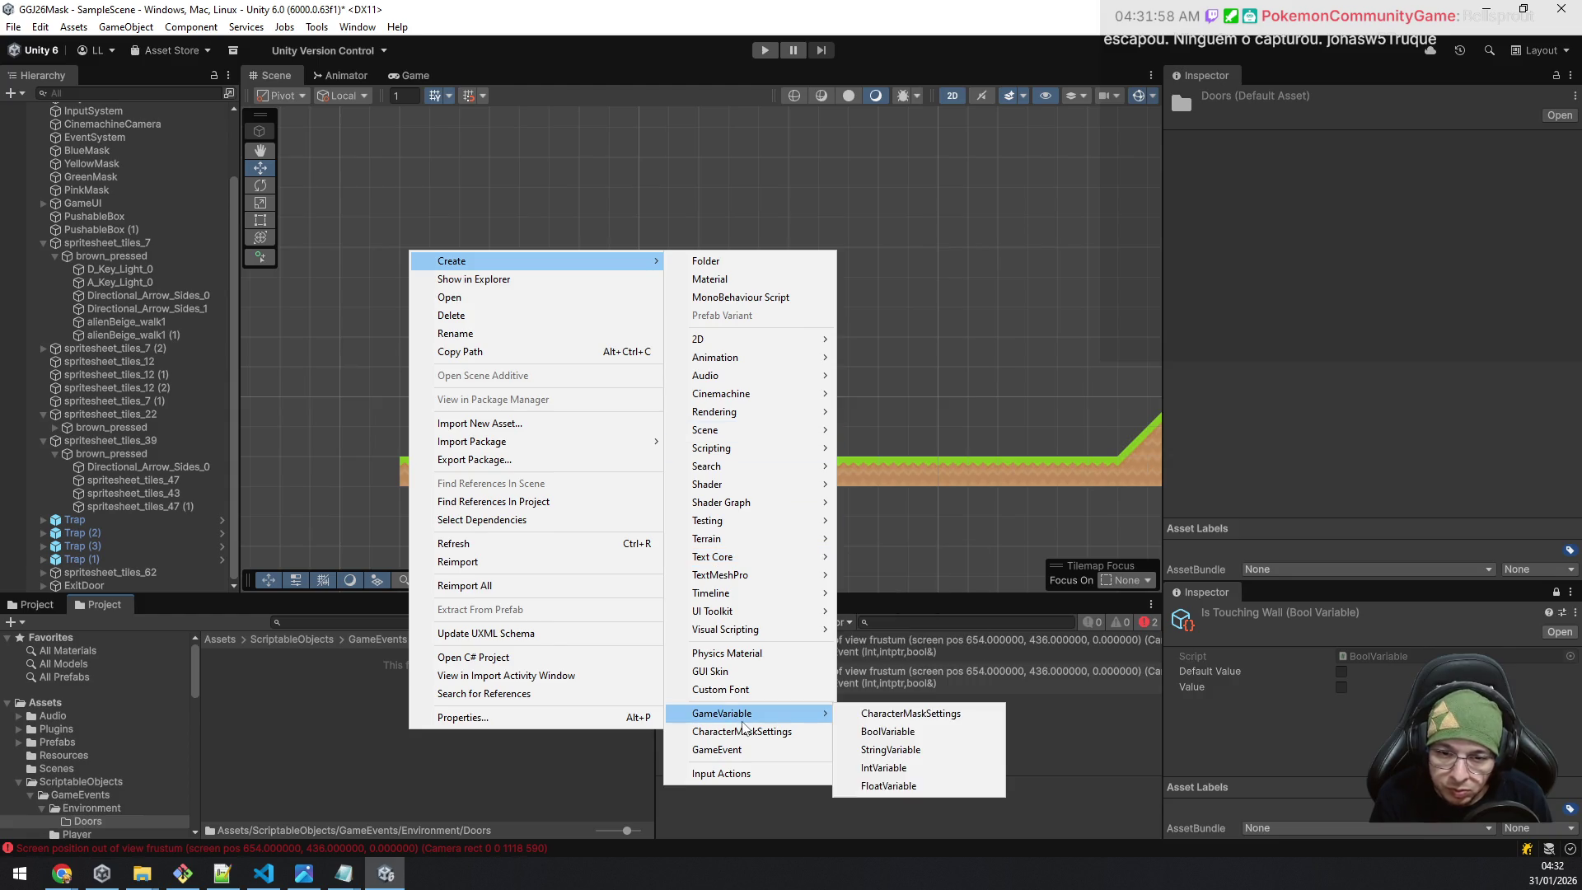
click(764, 750)
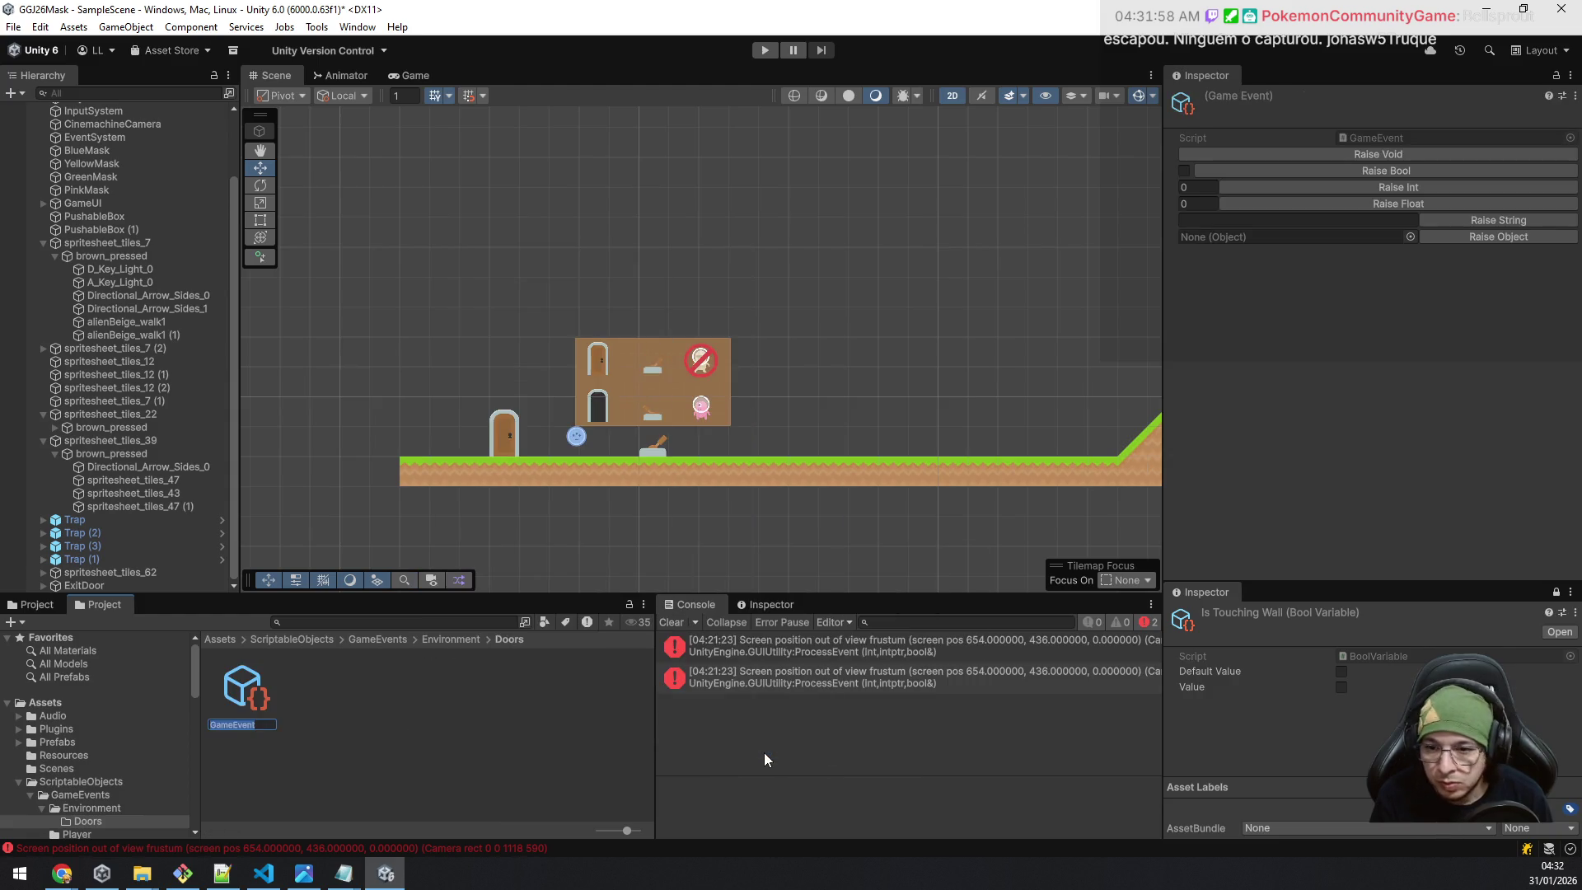
text(ExitD)
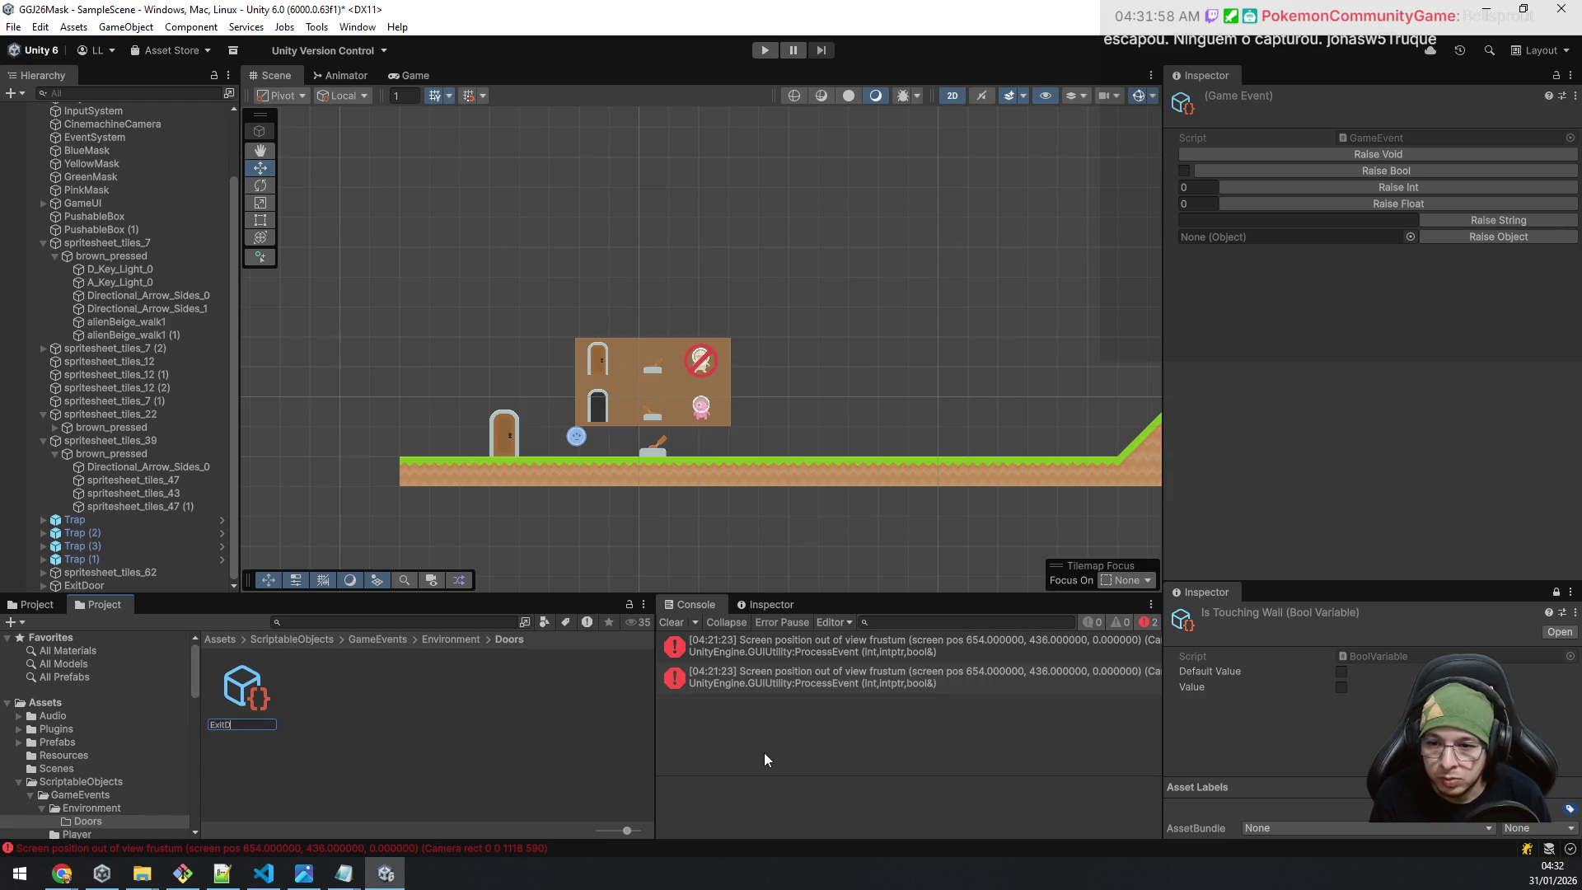
text(oorEvent)
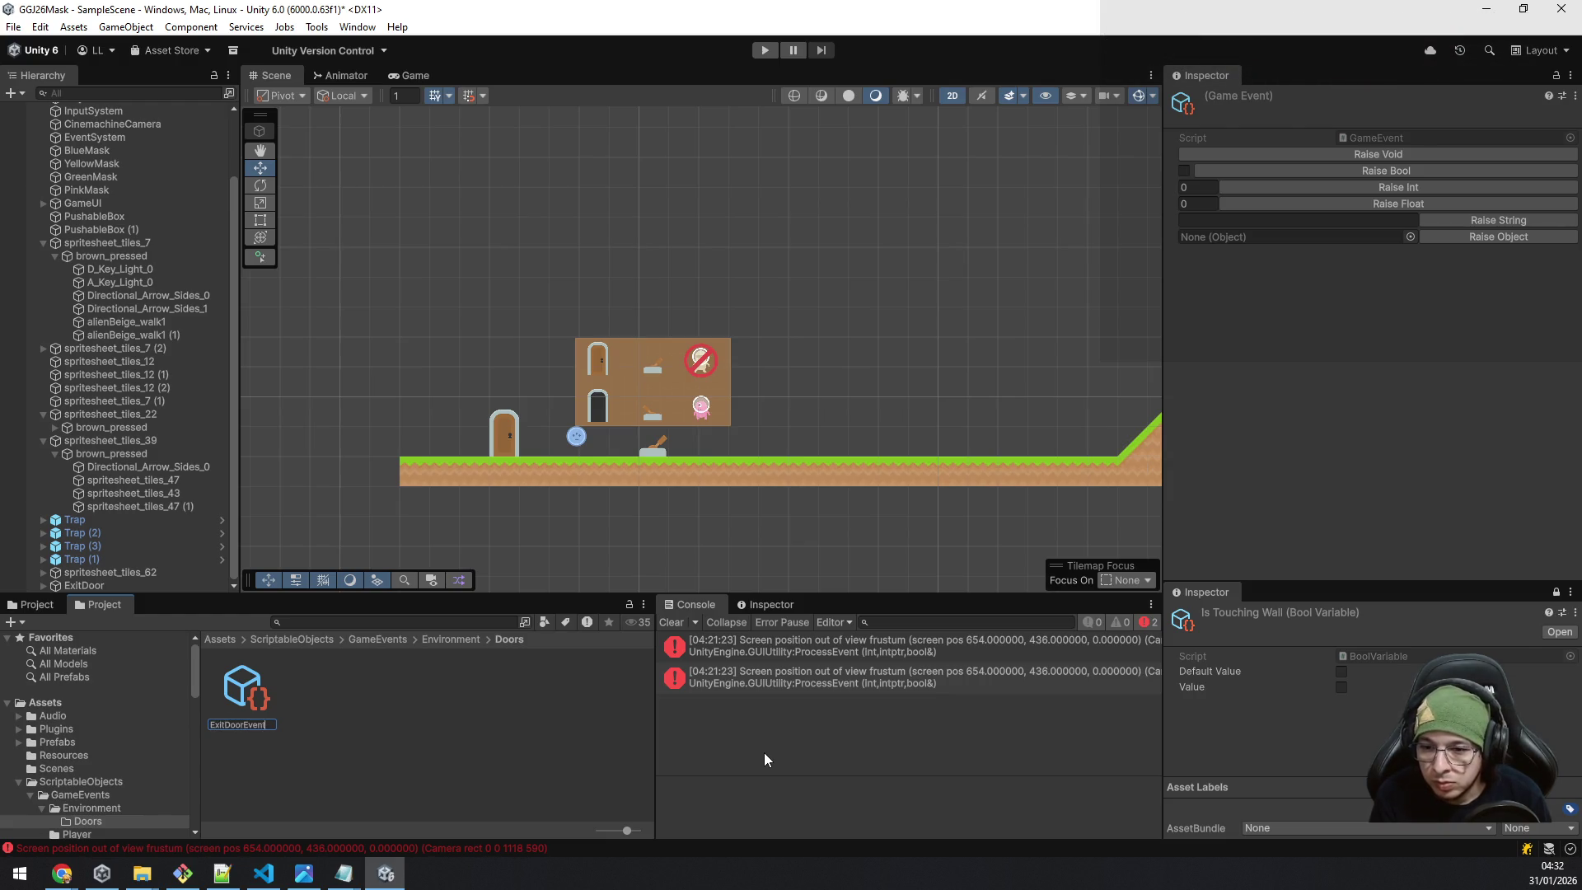
key(Return)
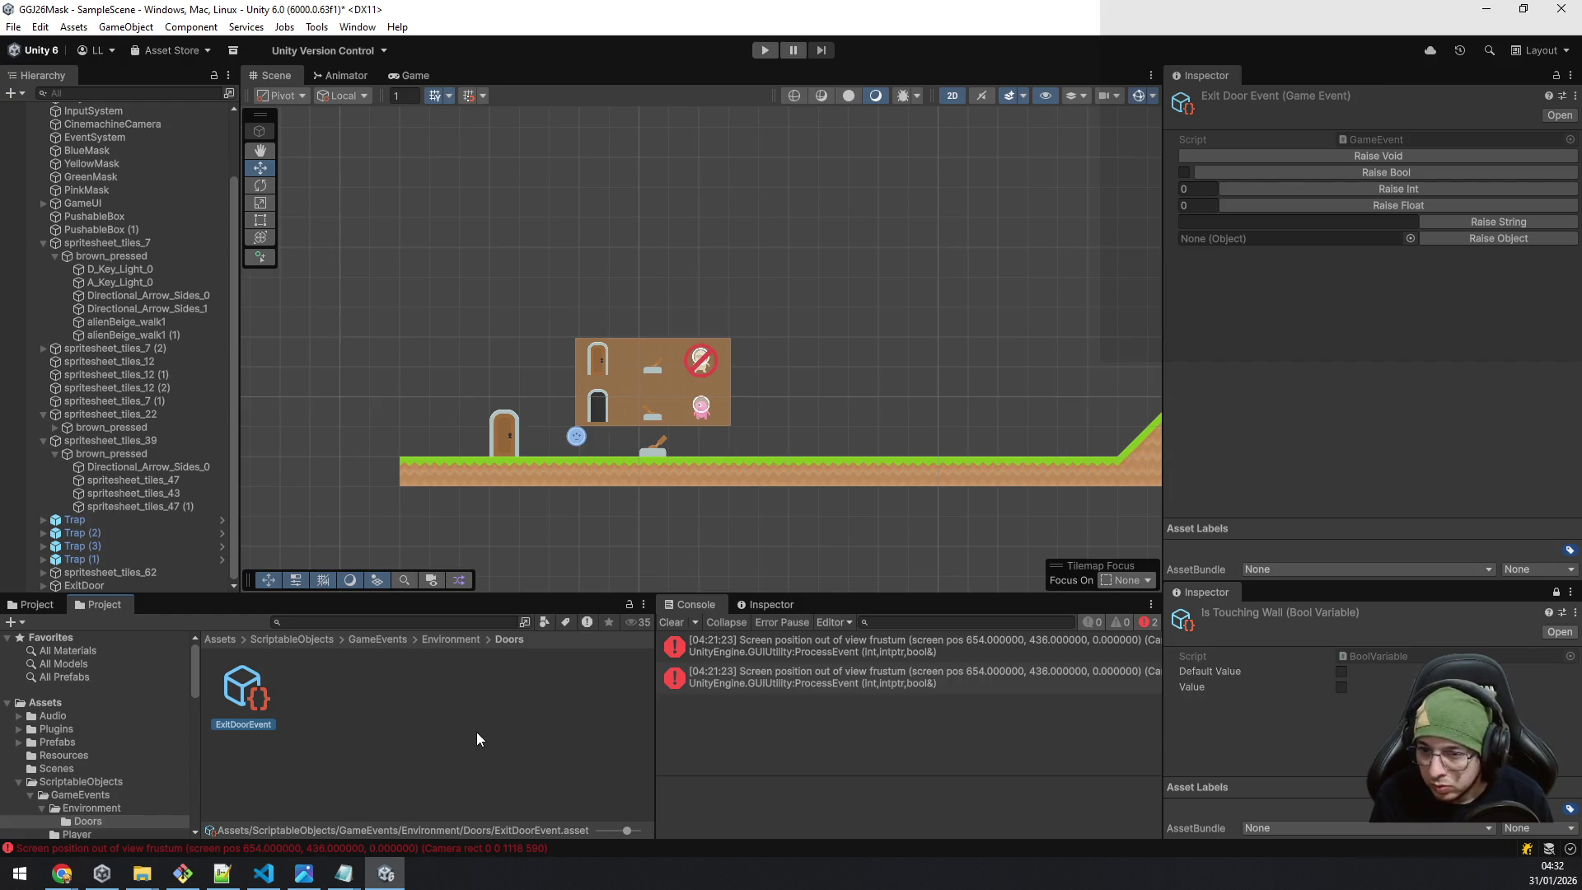
scroll(104, 760, down, 3)
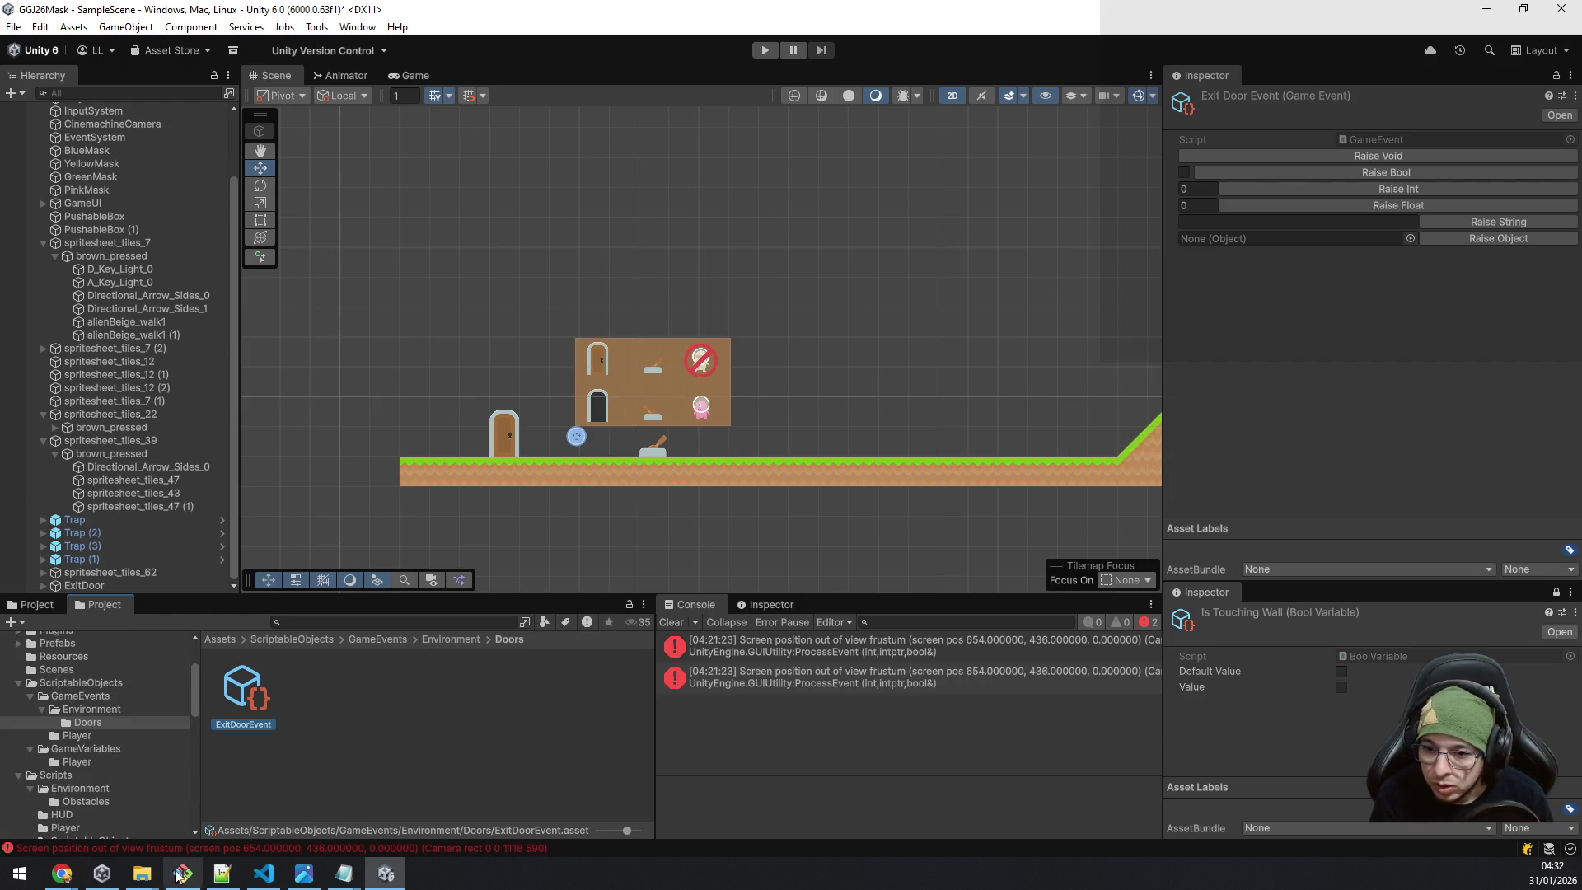
mouse_move(148, 875)
click(291, 819)
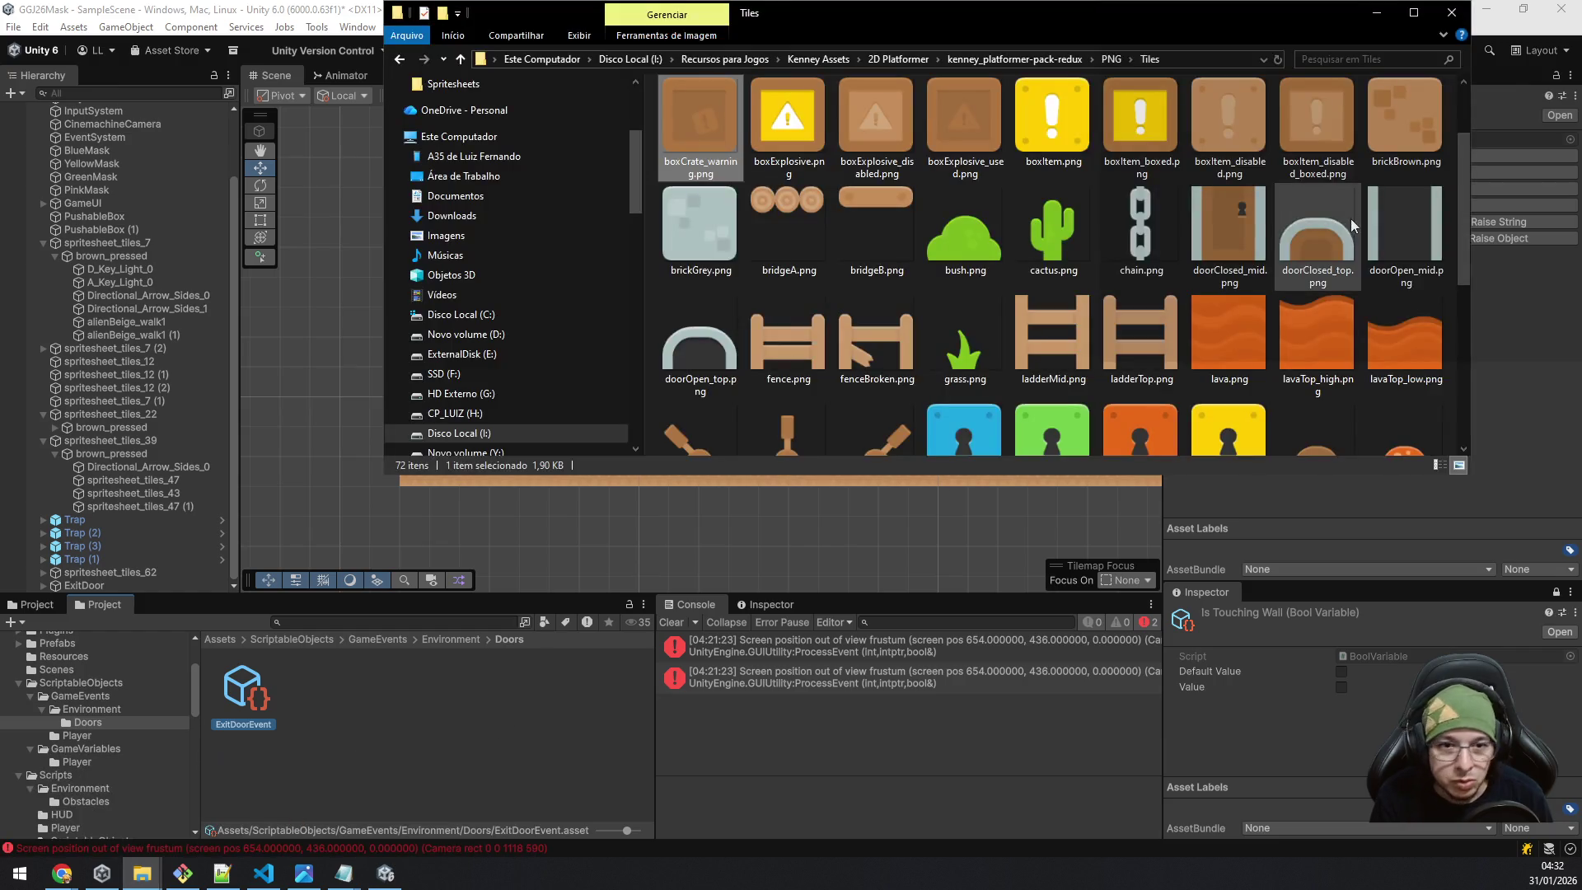
drag(1189, 25, 1581, 33)
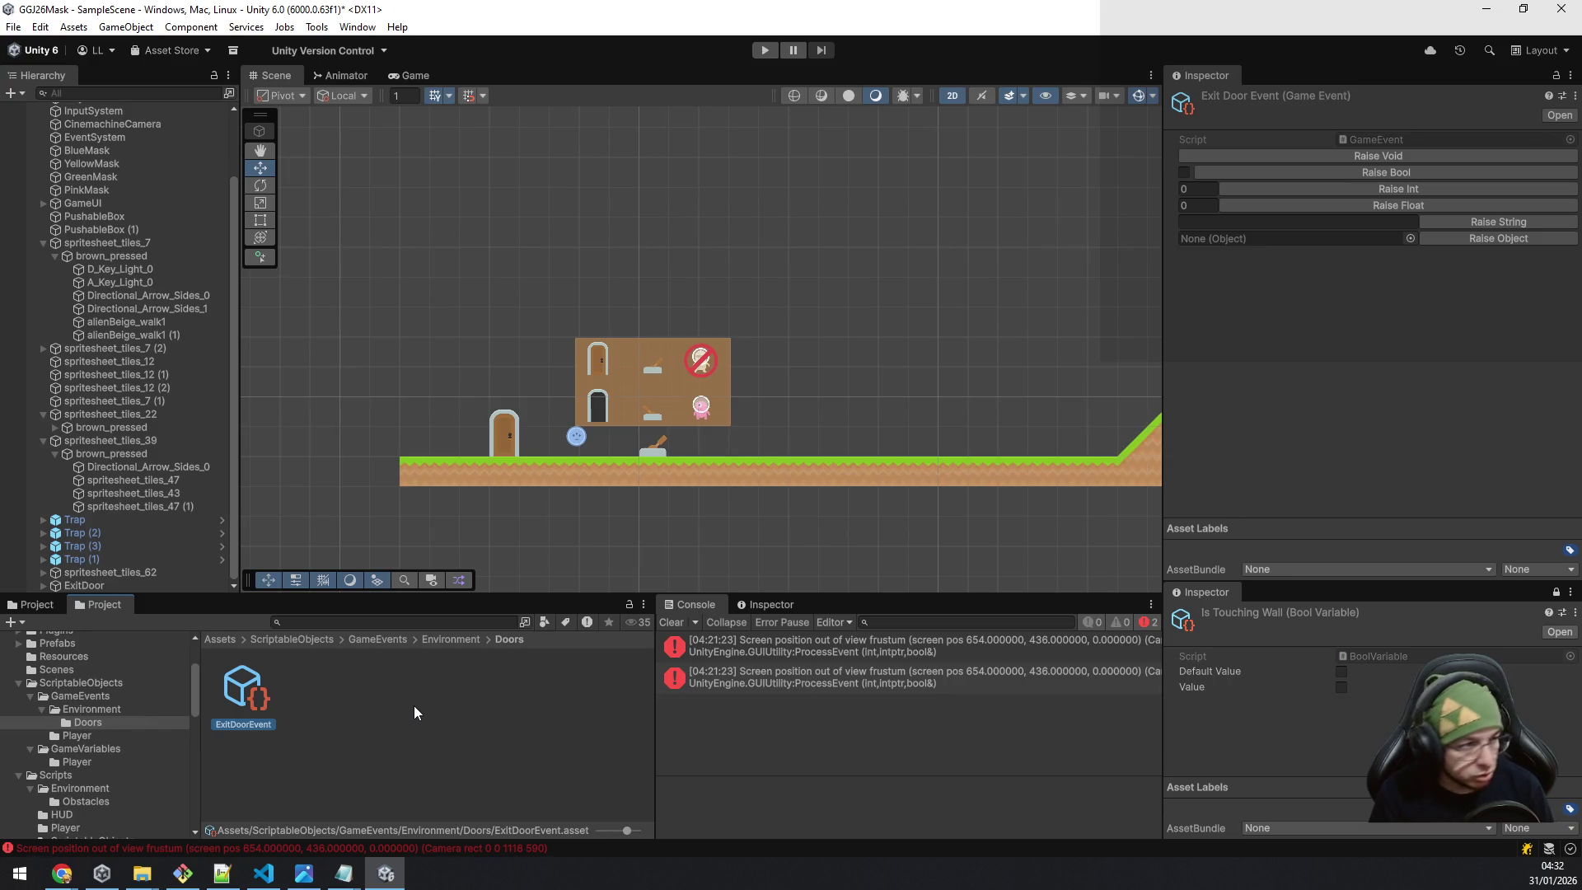
Duplicate ExitDoorEvent into BlueDoorEvent and GreenDoorEvent assets.
key(ctrl+d)
key(F2)
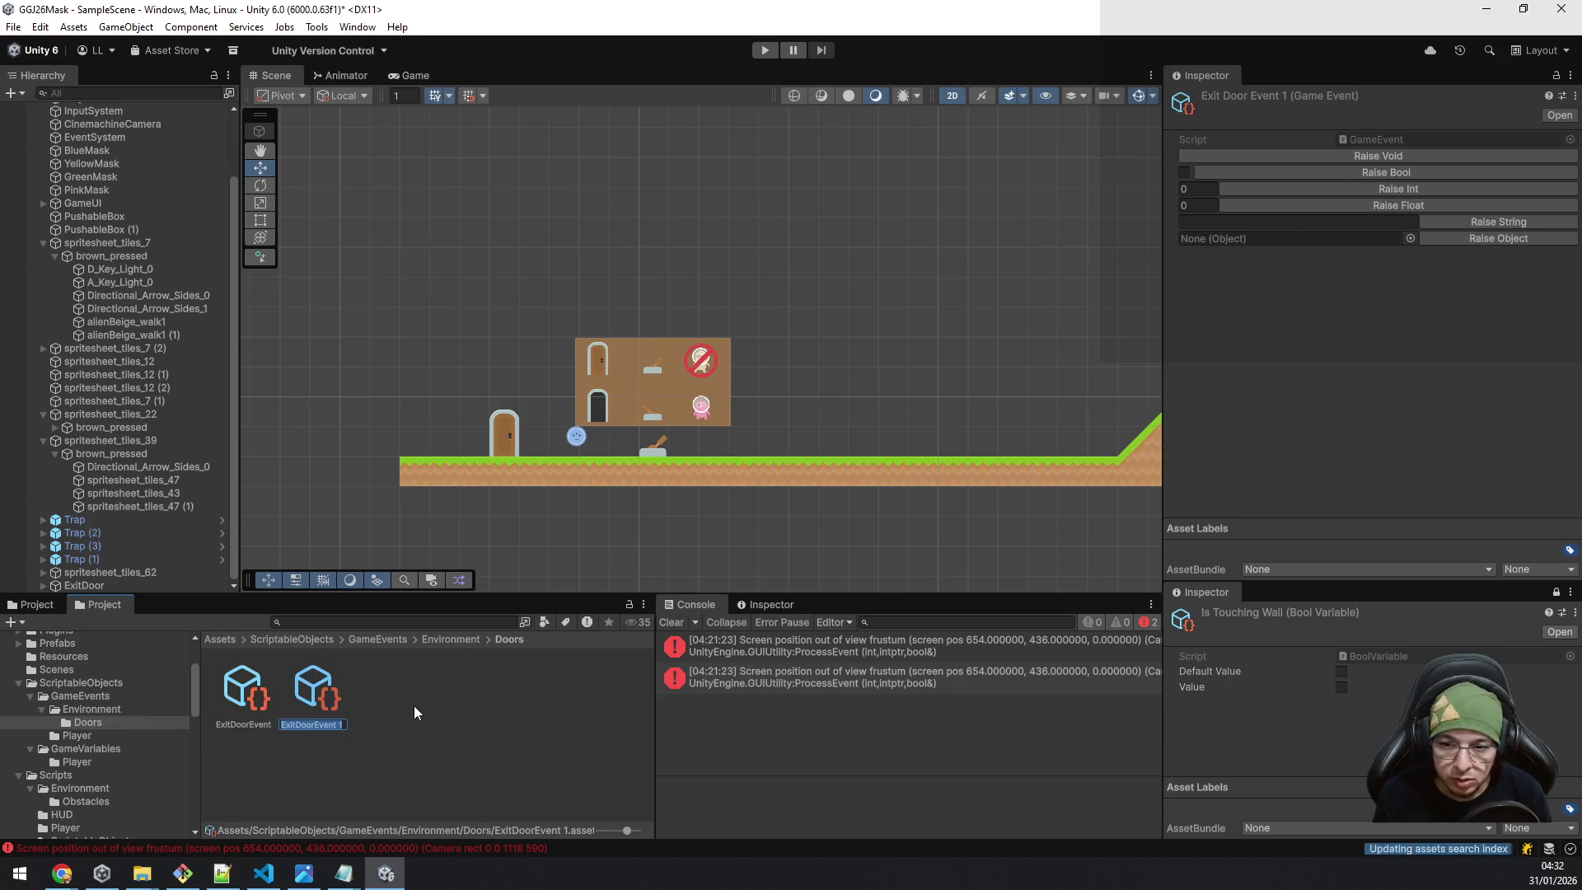
text(BlueDoorEvent)
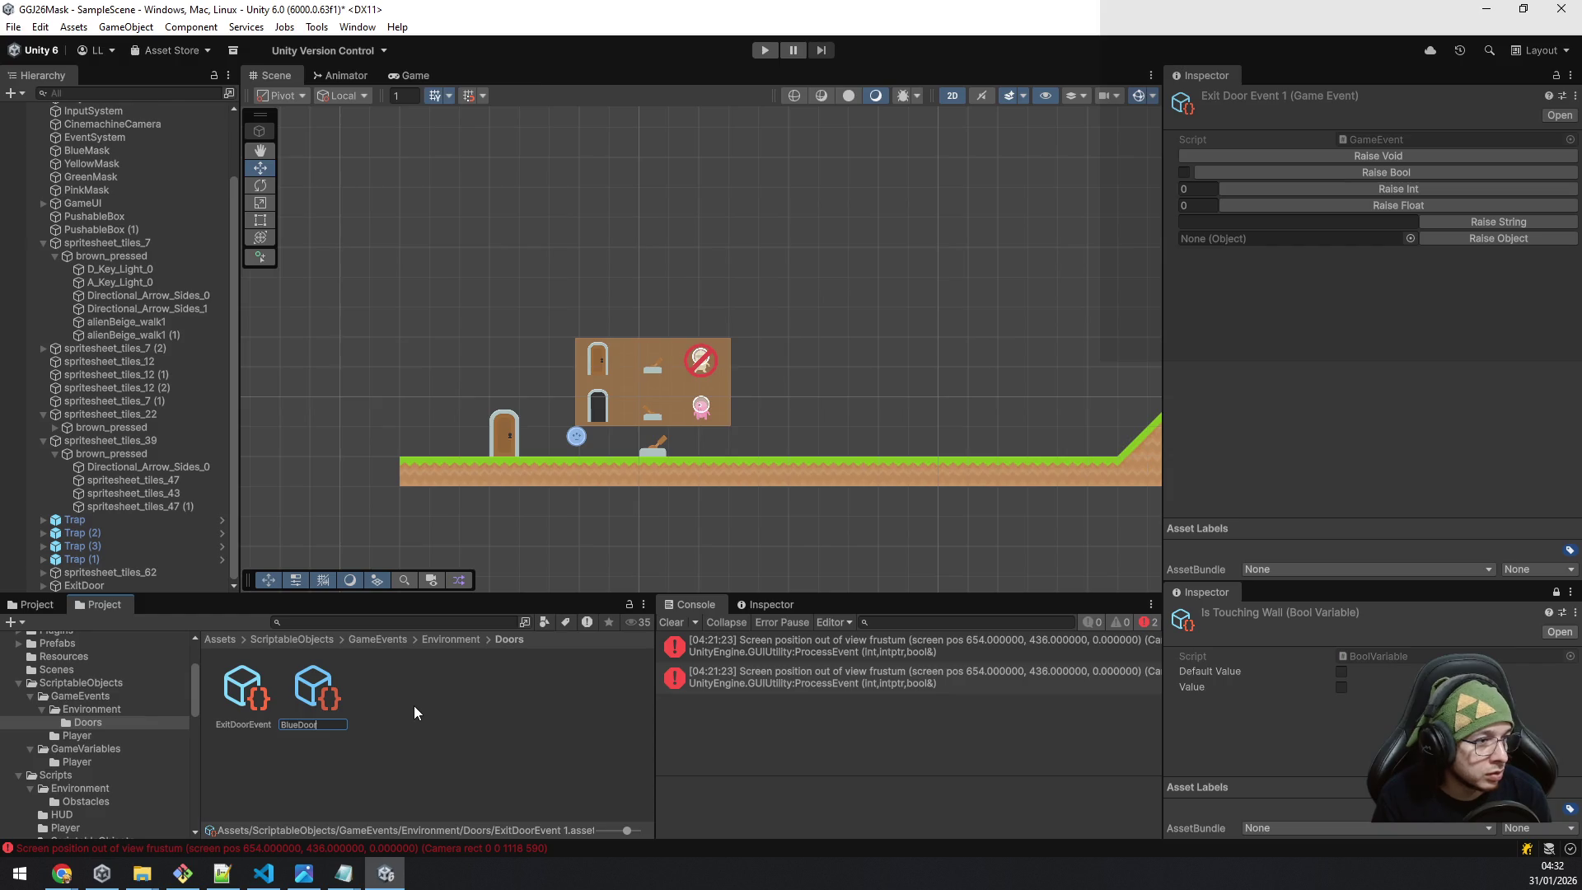
key(Return)
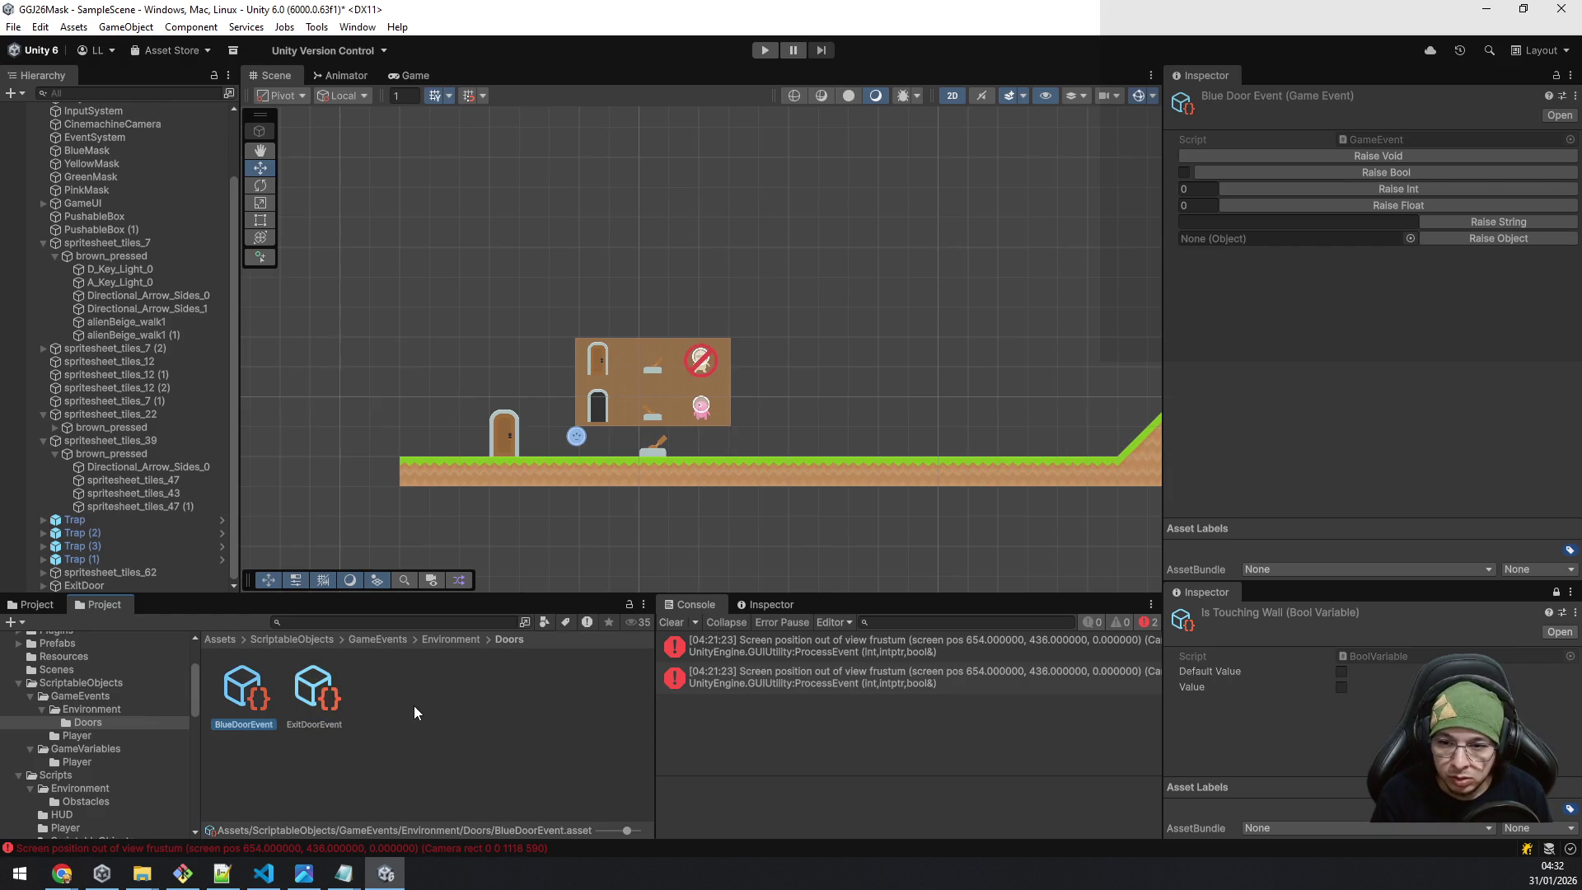
key(ctrl+d)
key(F2)
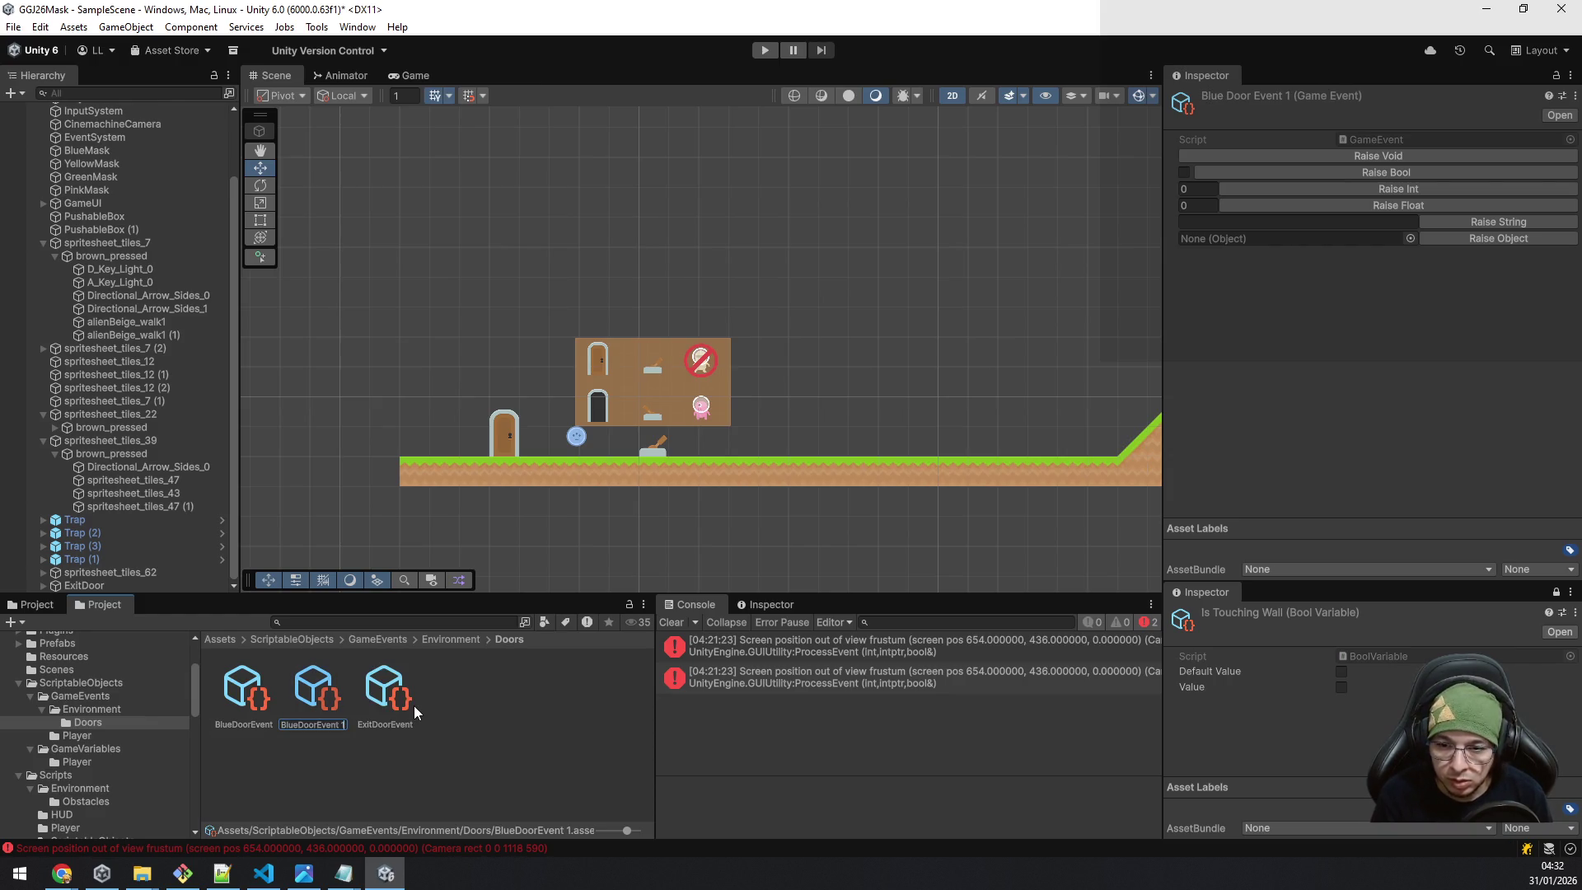
key(Delete)
key(Delete)
key(Delete)
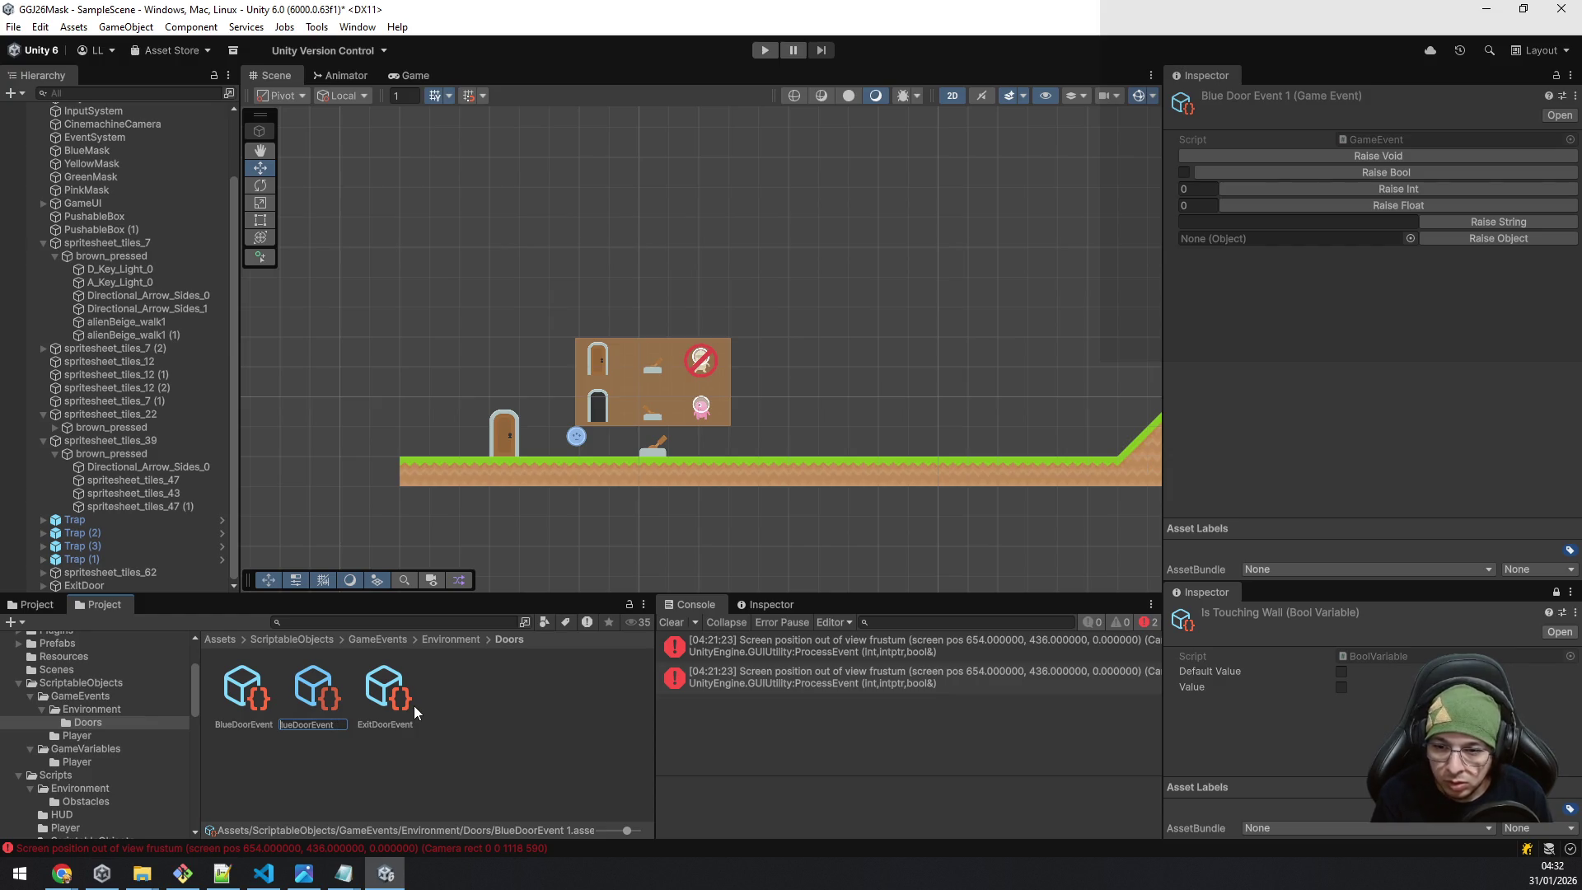
text(D)
key(ctrl+a)
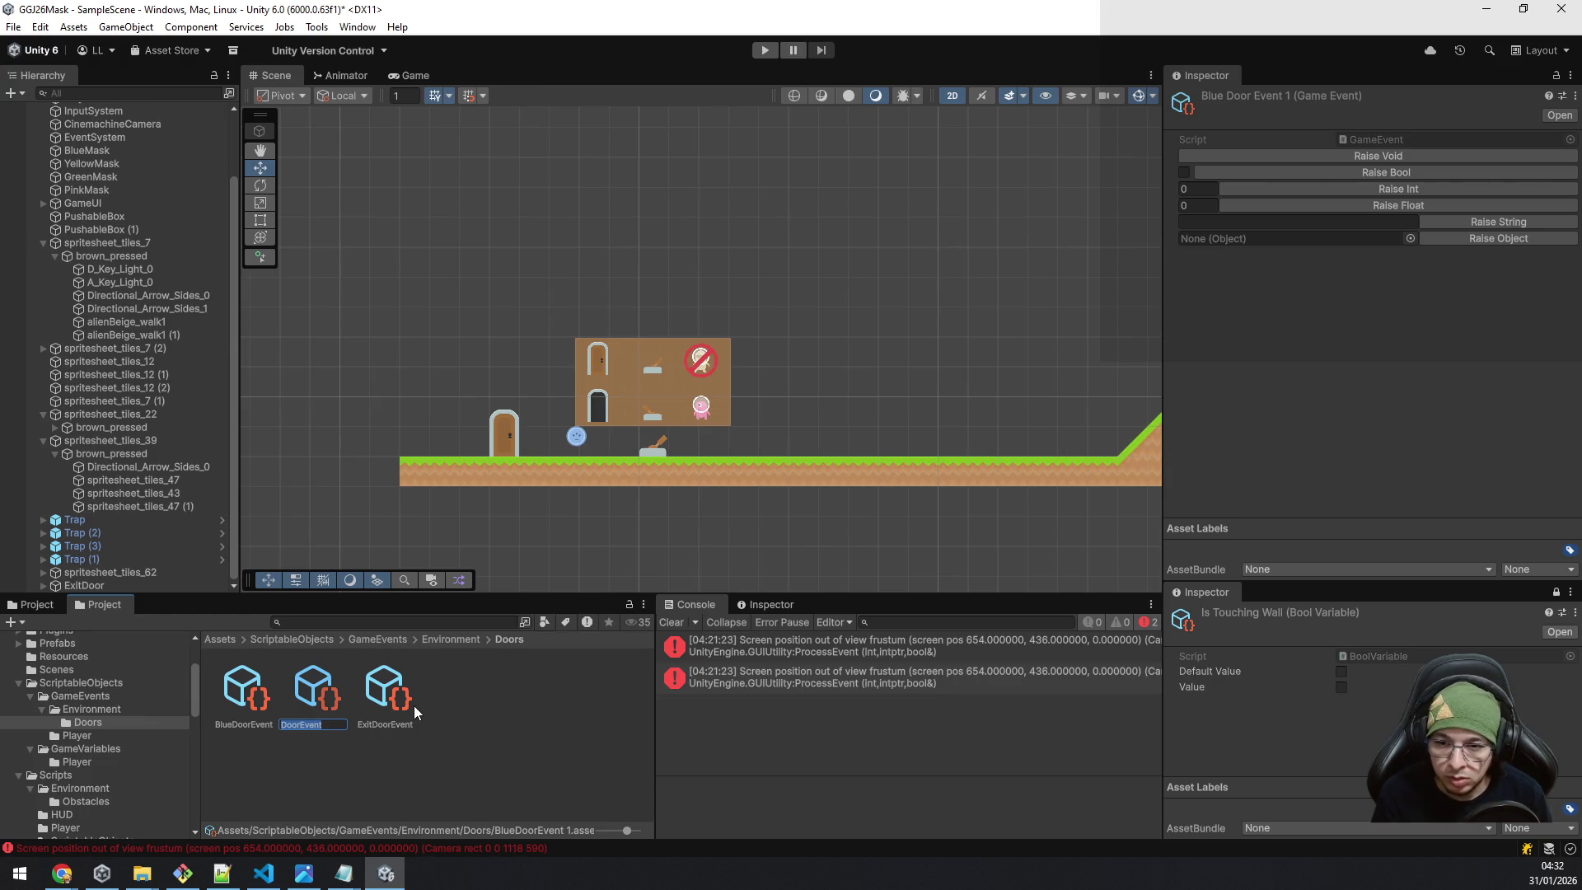
key(Home)
text(Green)
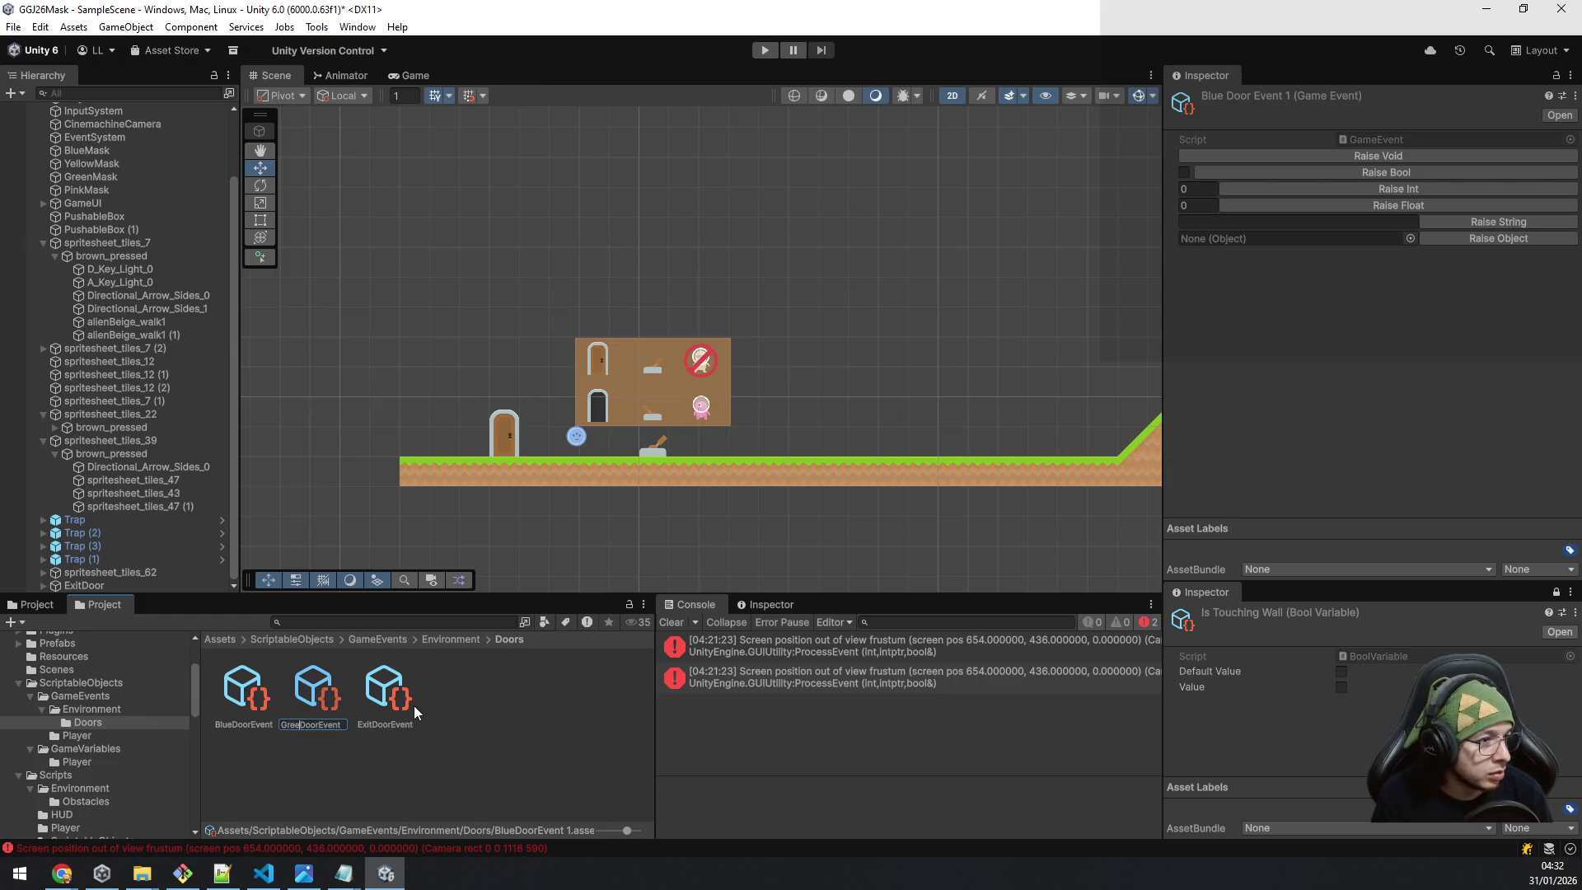
key(Return)
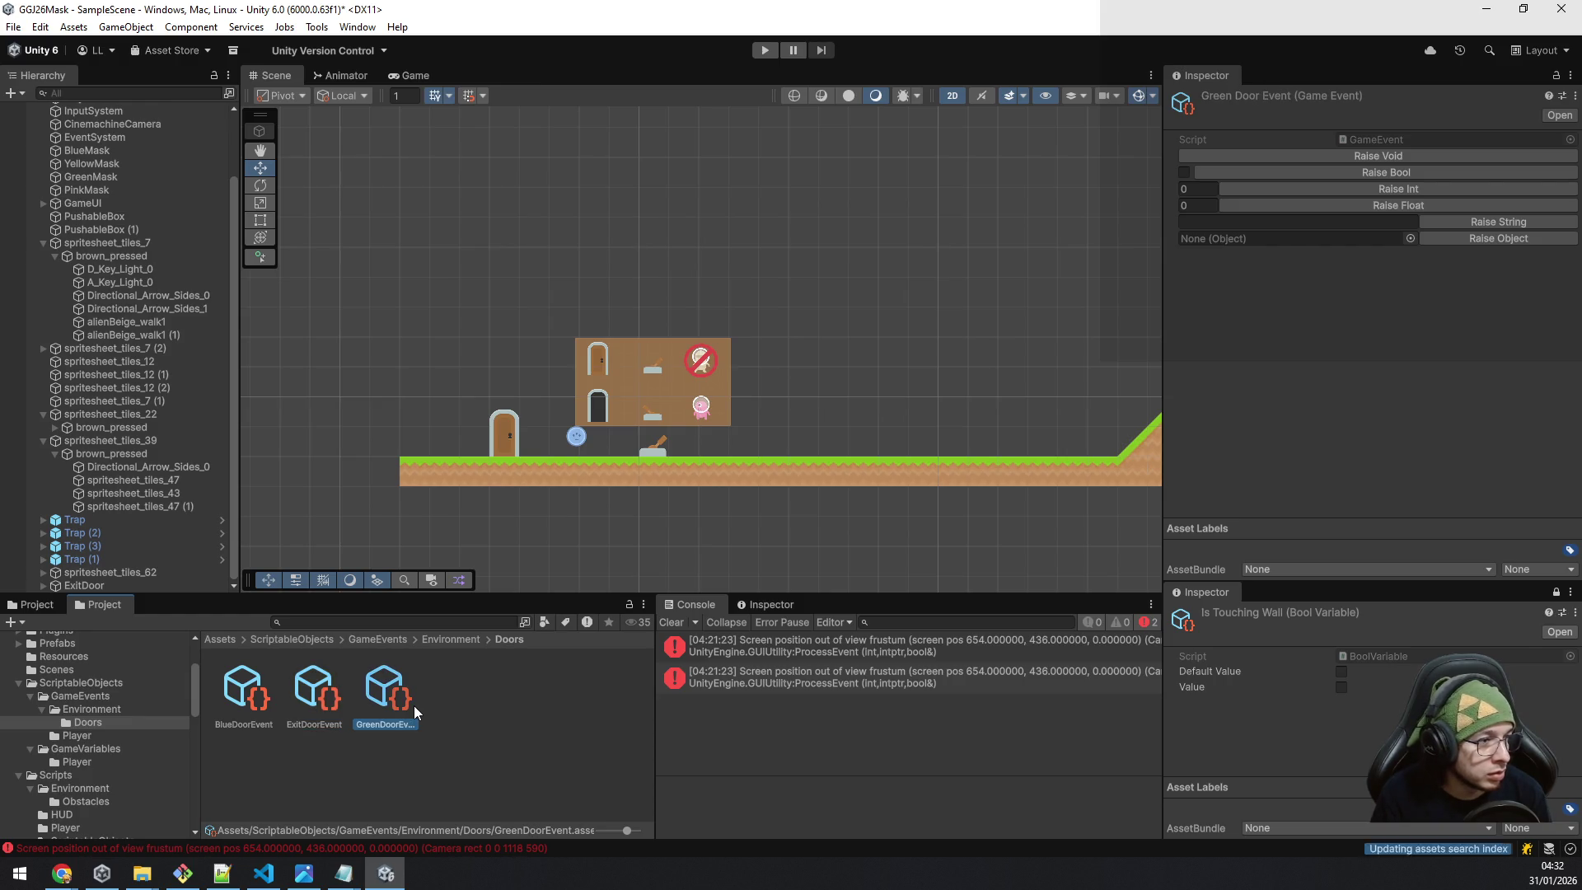
Add RedDoorEvent and YellowDoorEvent copies, then select the ExitDoor object in the level.
key(ctrl+d)
key(F2)
key(BackSpace)
key(BackSpace)
text(RedDoorEvent)
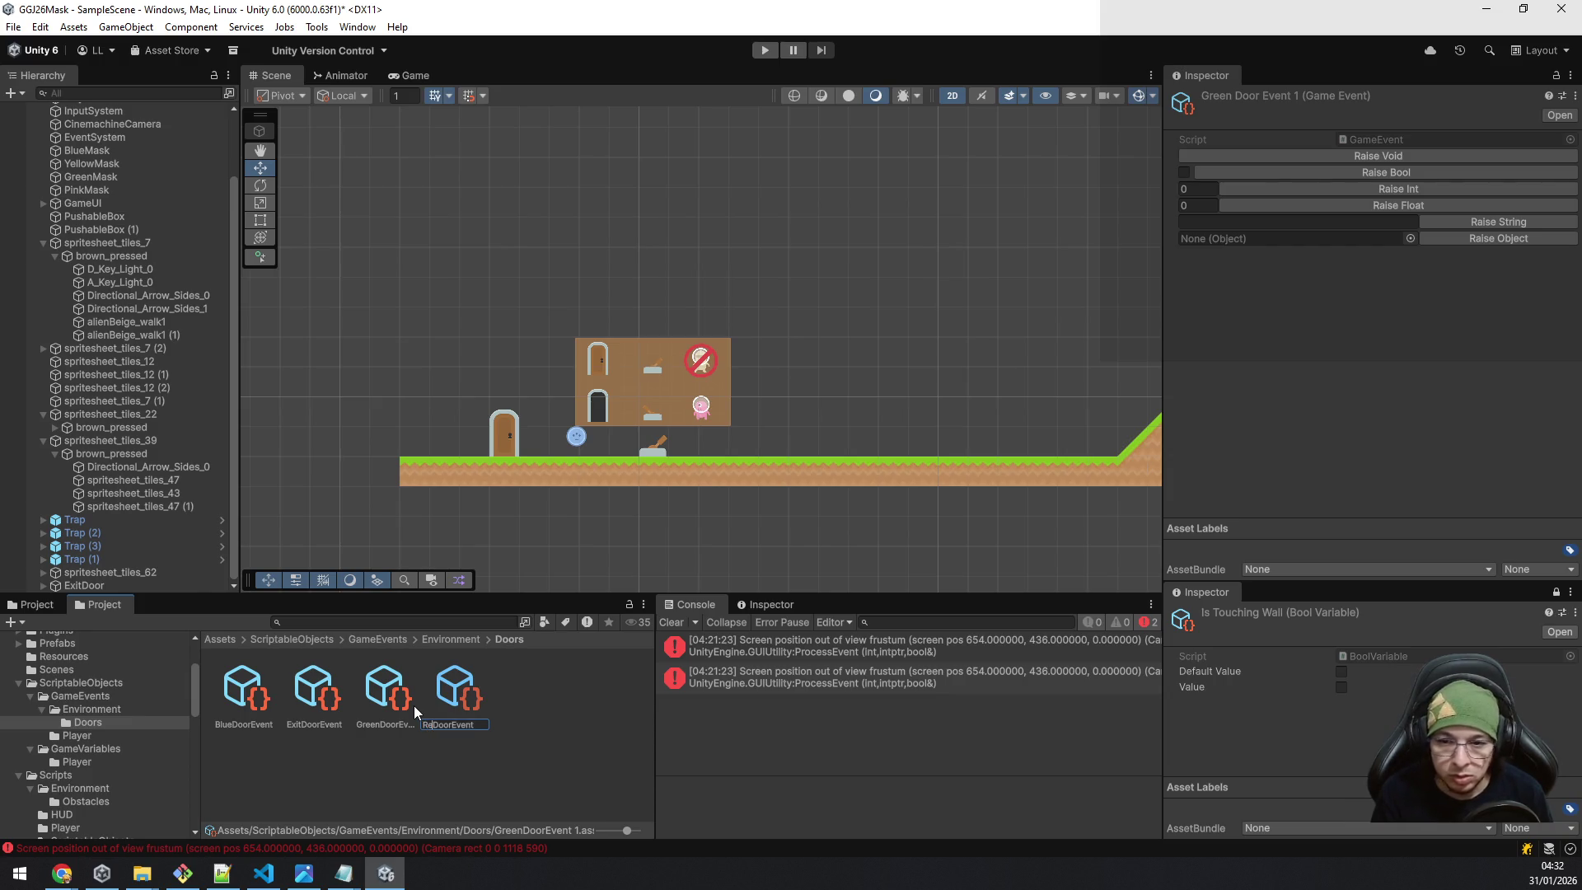
key(Return)
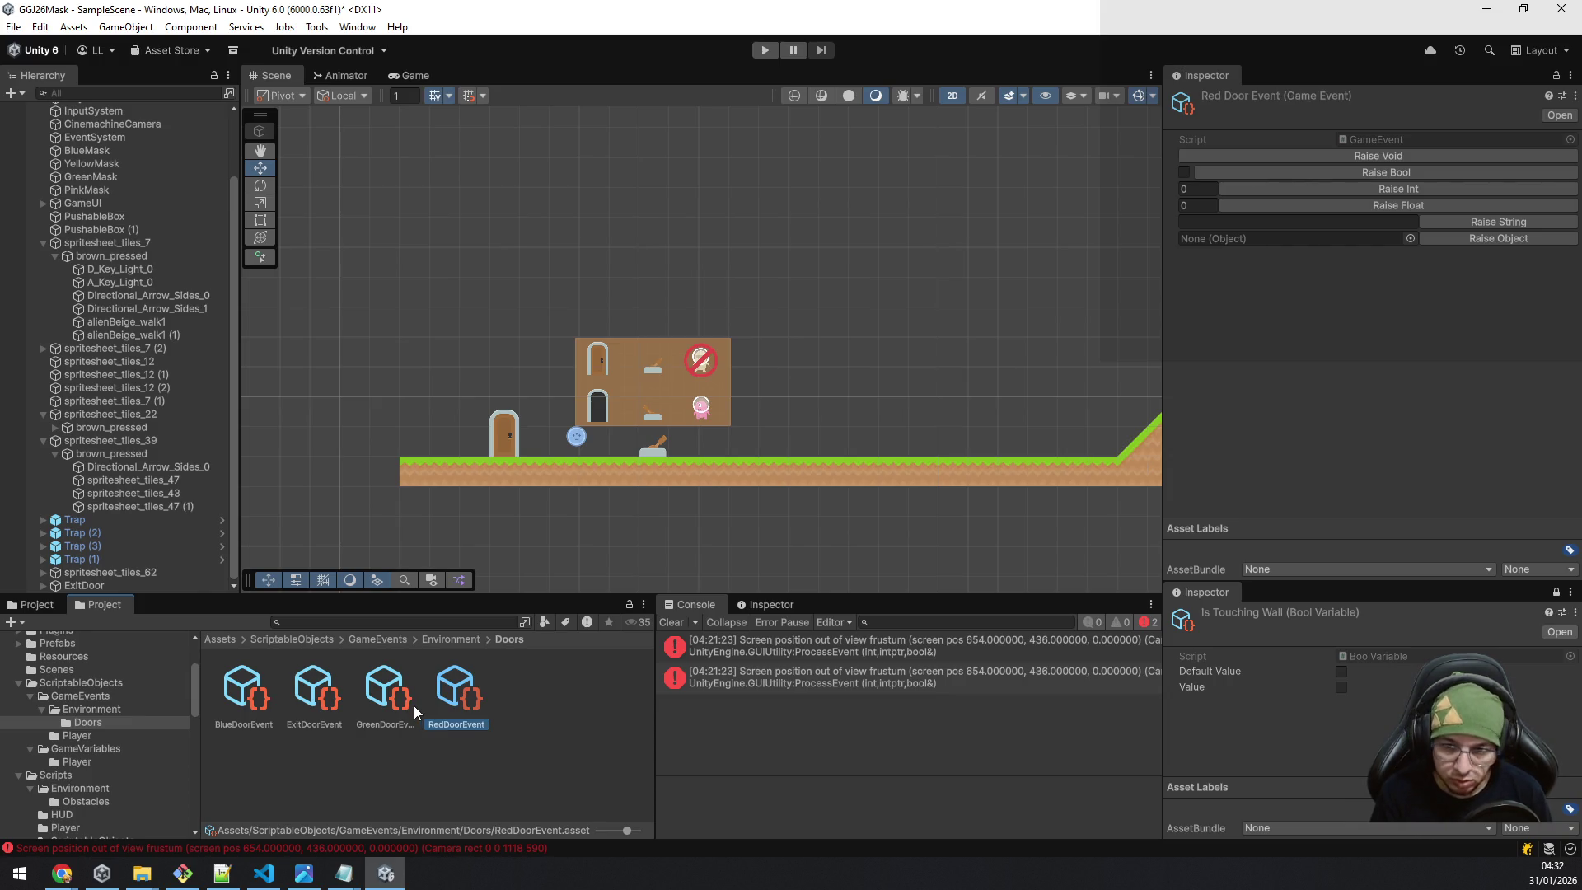
key(ctrl+d)
key(F2)
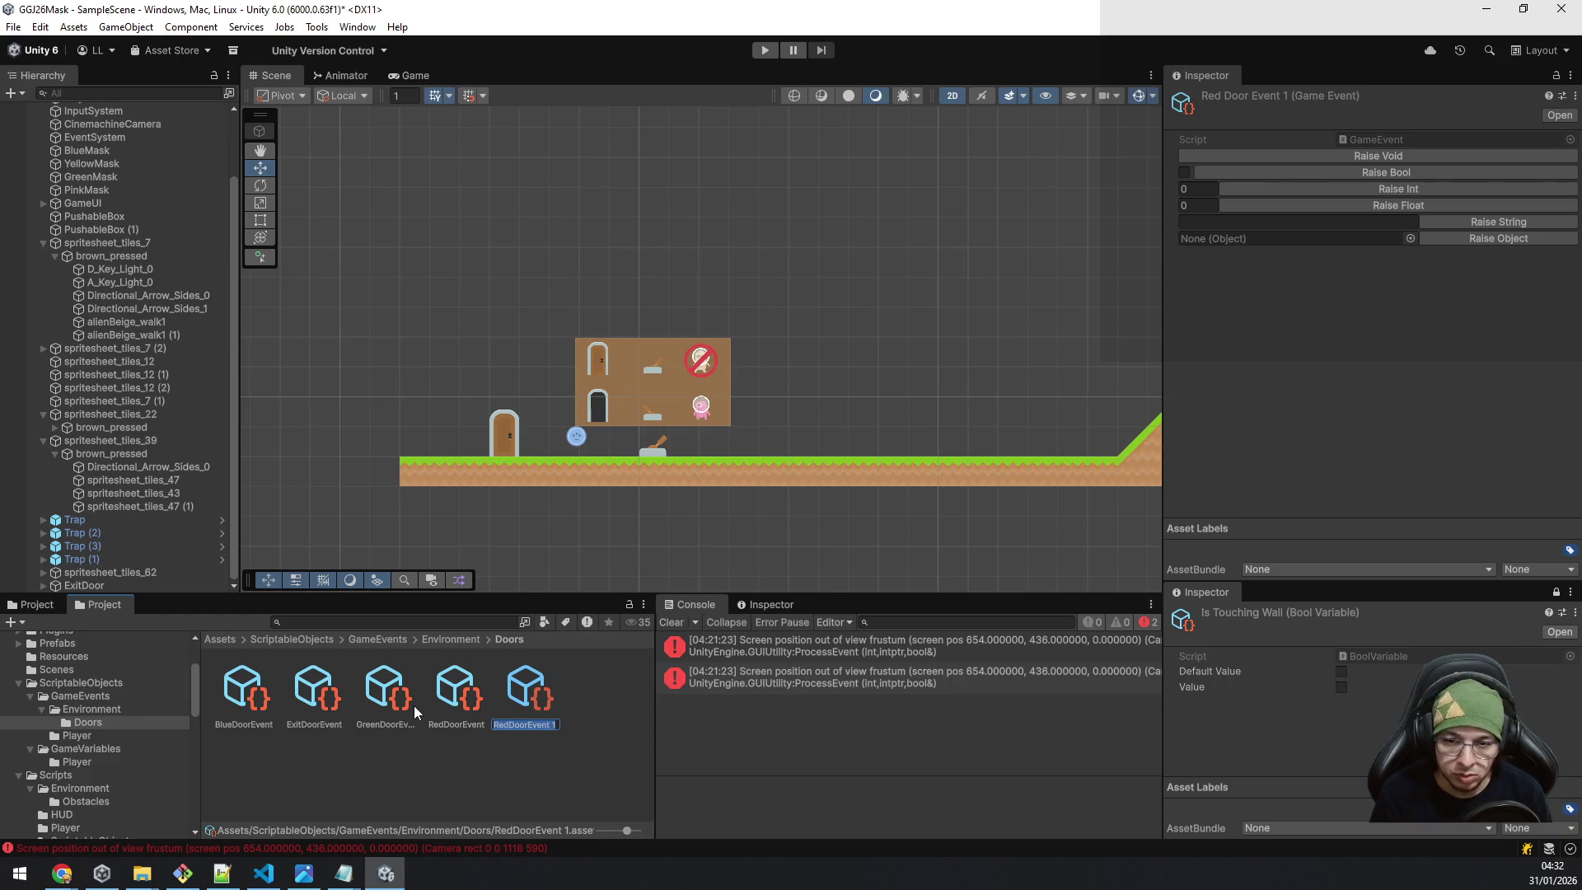
text(YellowDoorEvent)
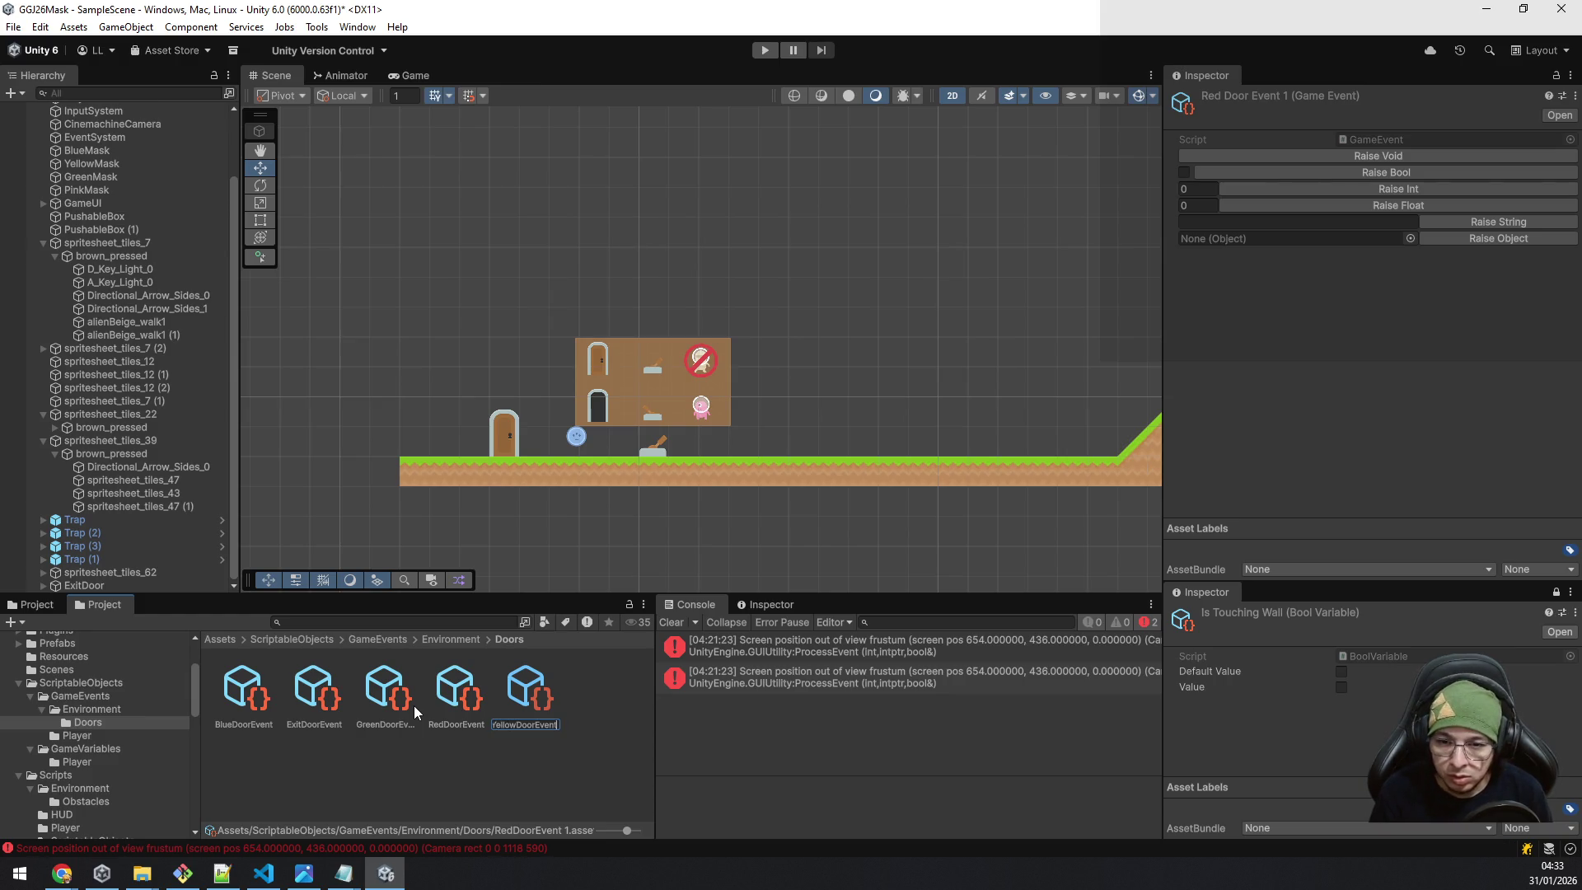
key(Return)
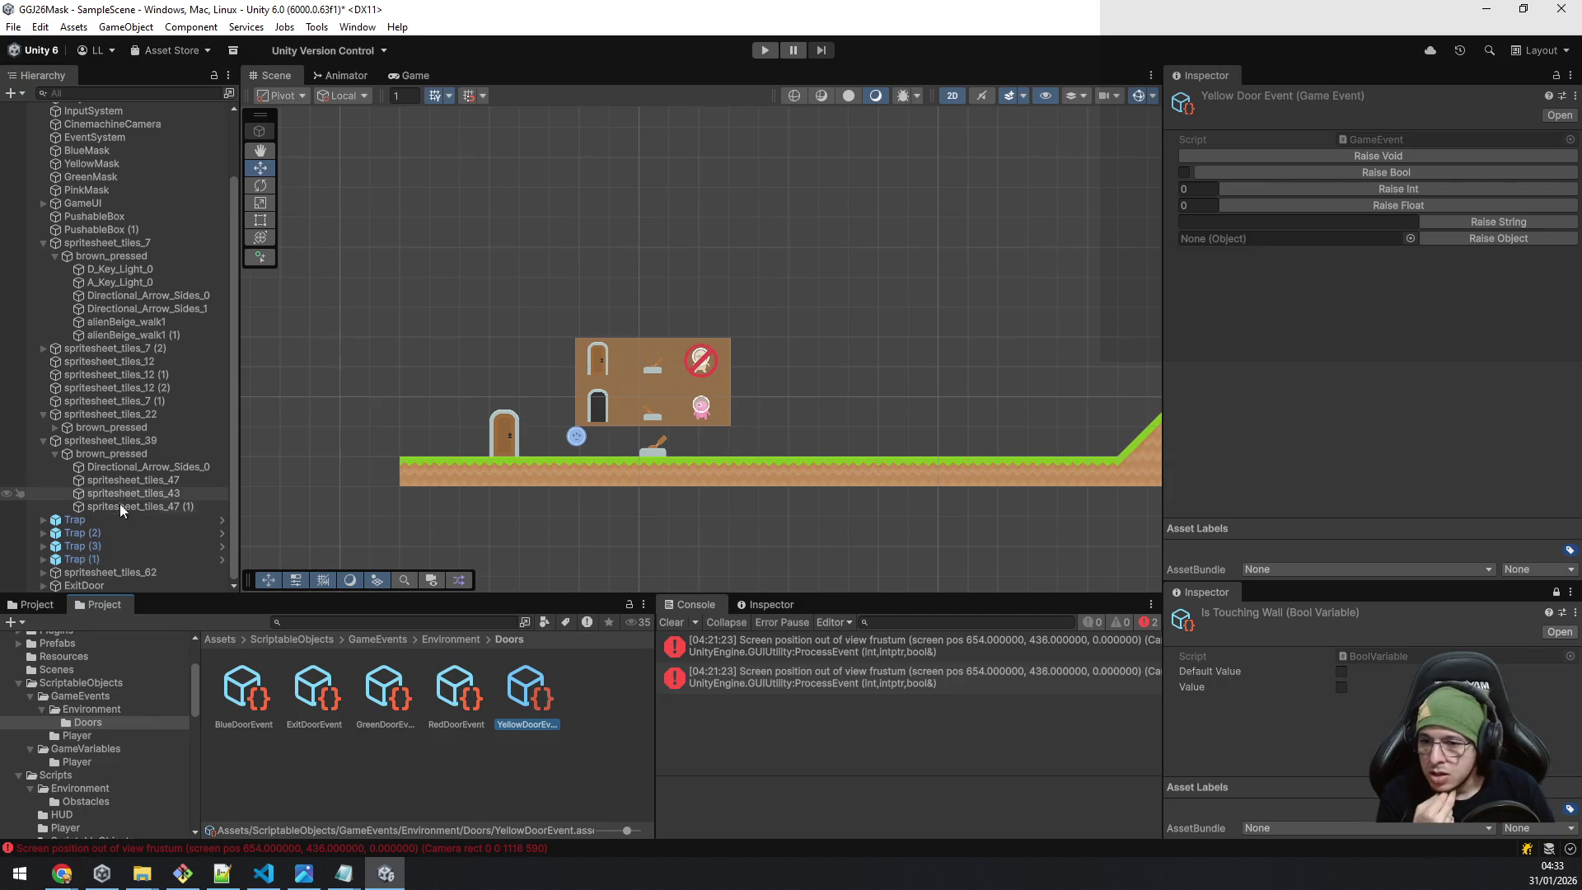
click(120, 585)
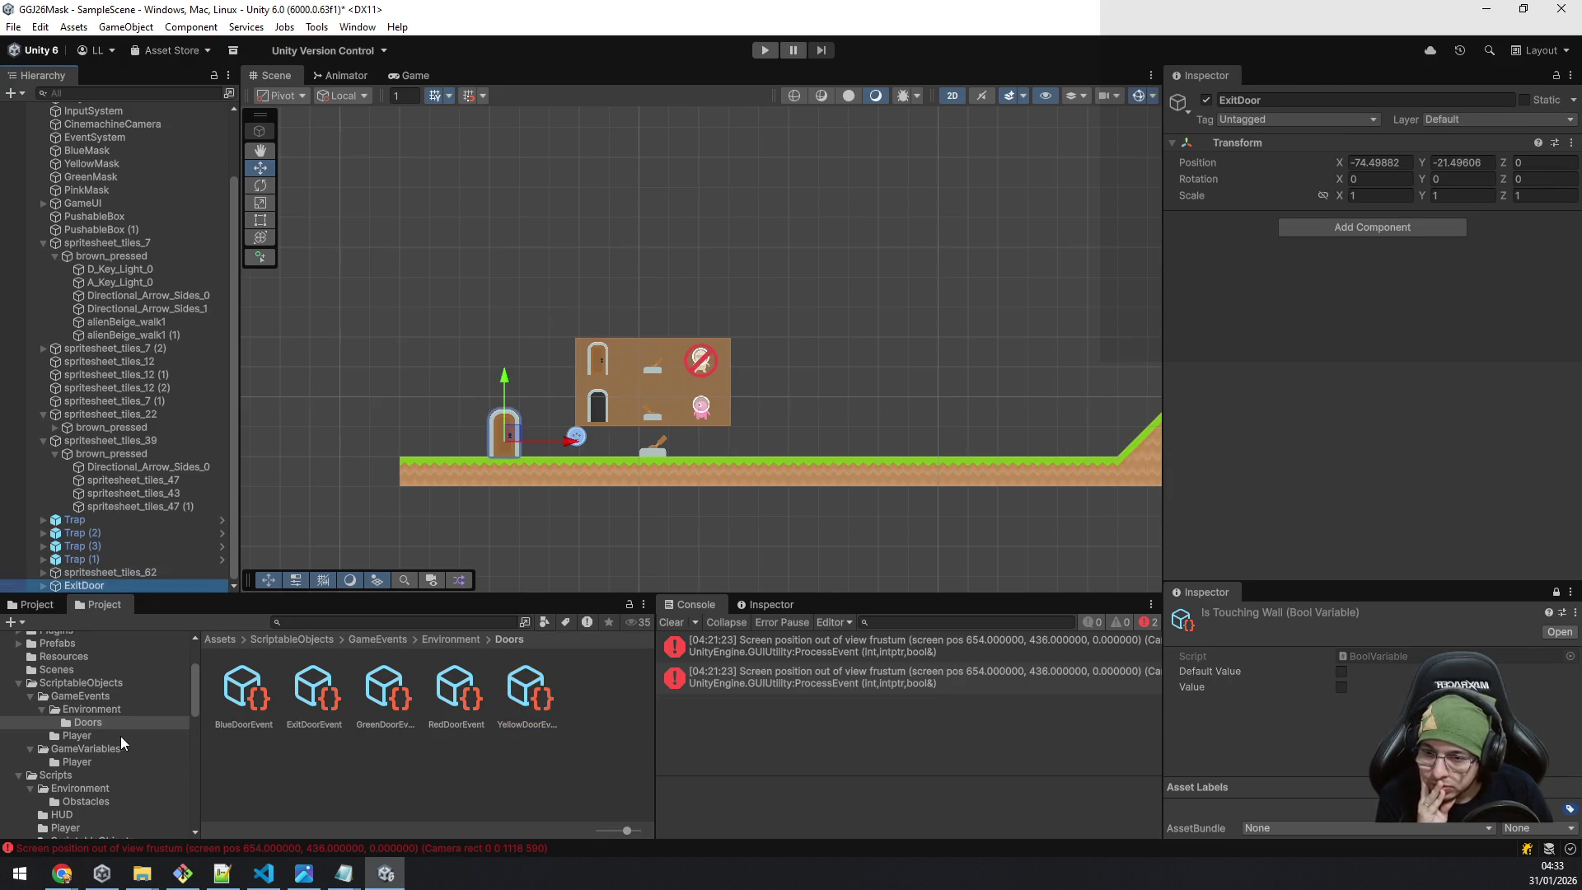
Make a 'Doors' folder under Assets/Scripts/Environment and enter the empty folder.
scroll(125, 704, down, 5)
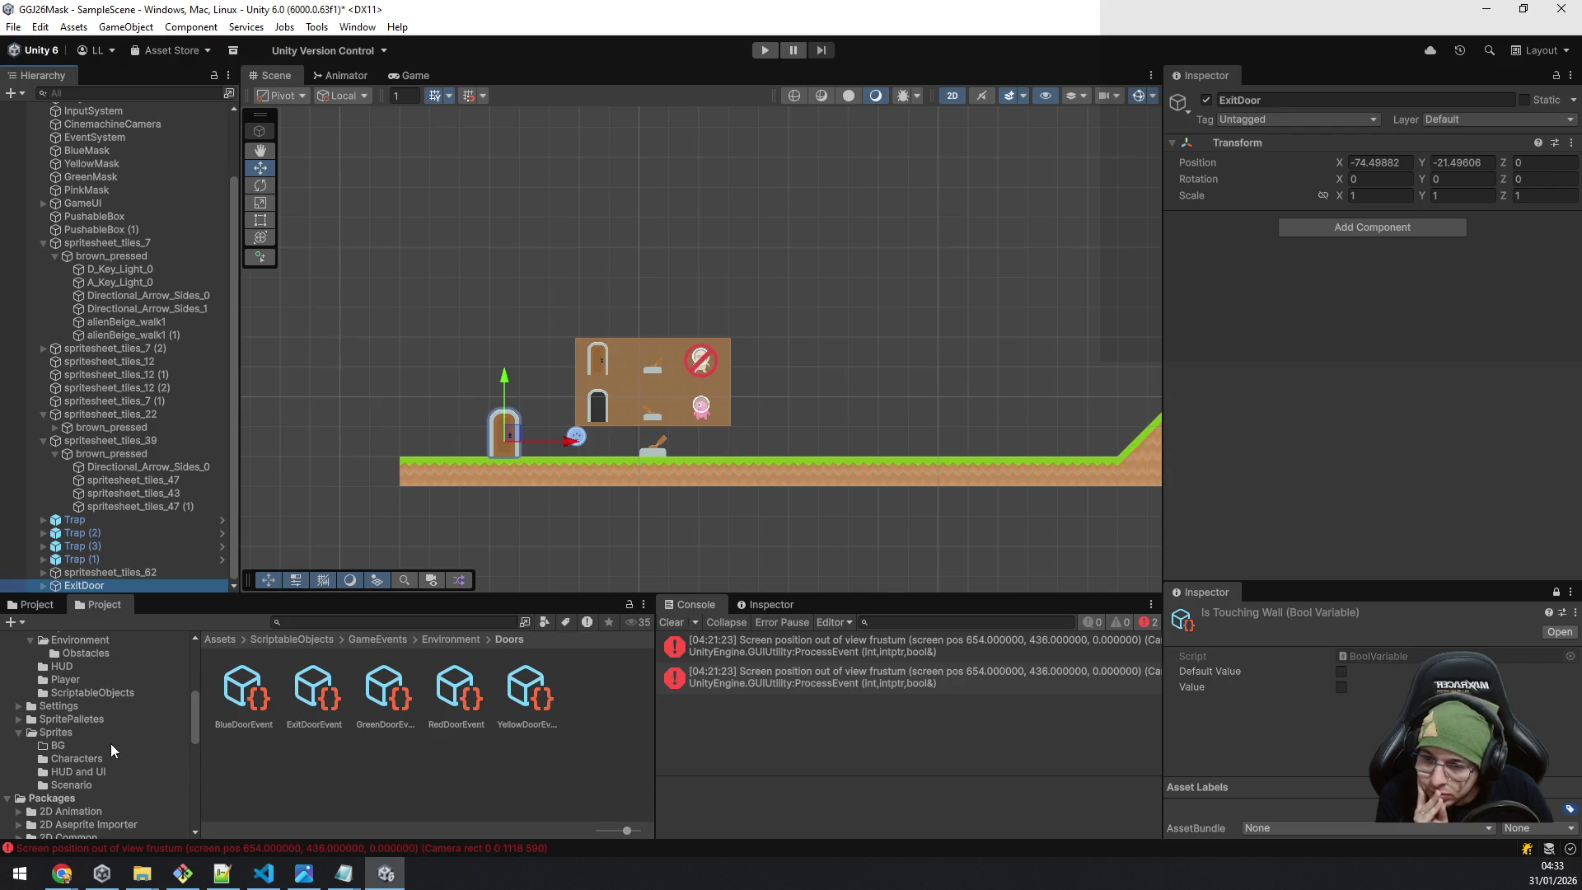
scroll(110, 742, up, 3)
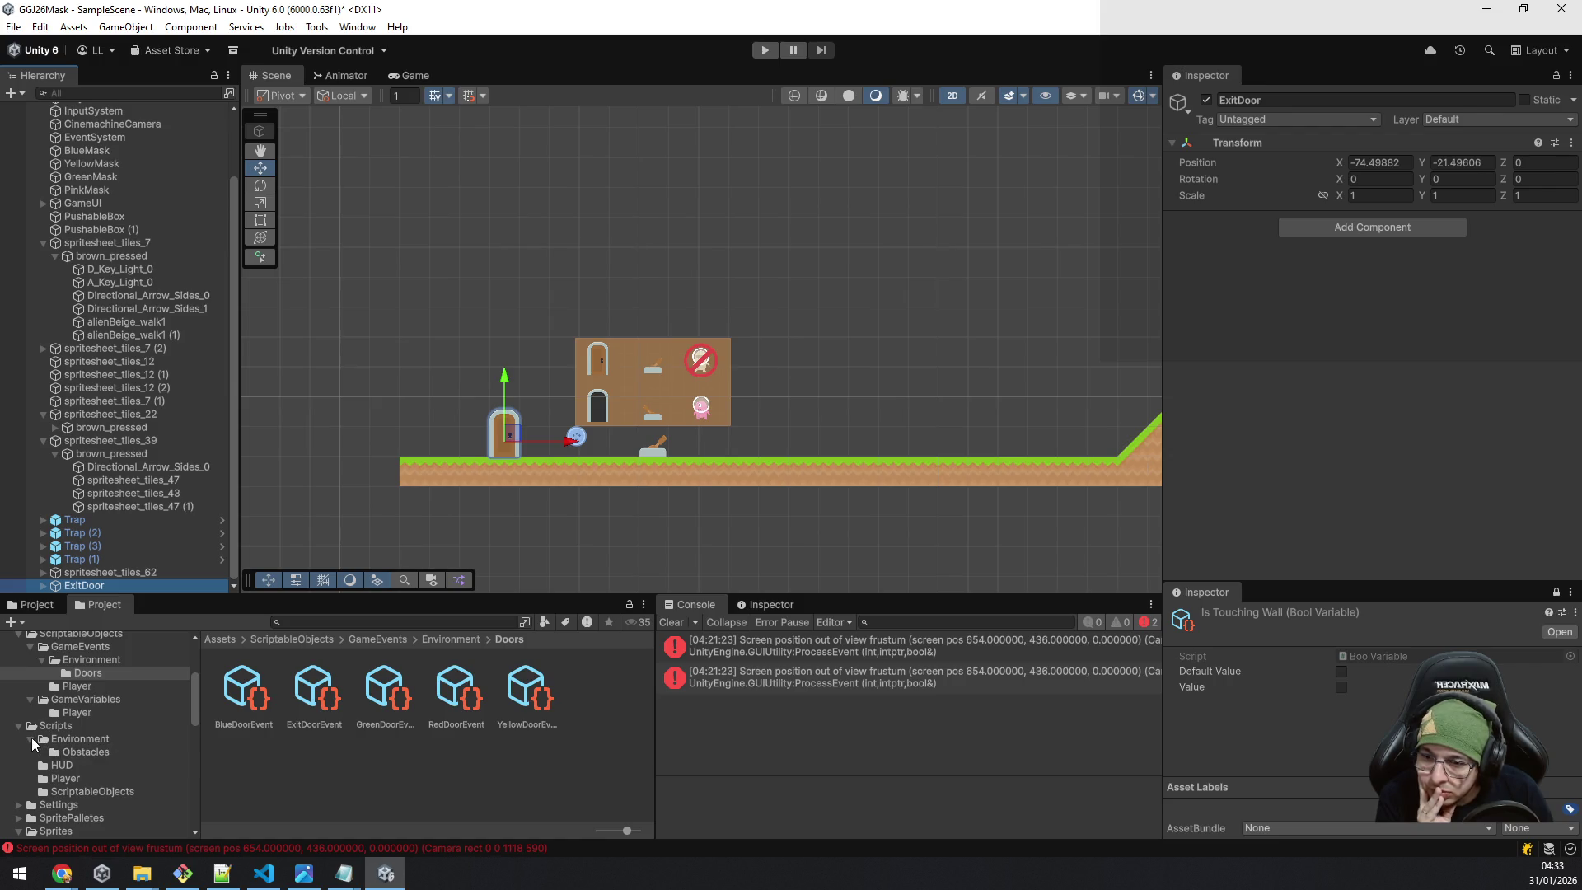
click(82, 739)
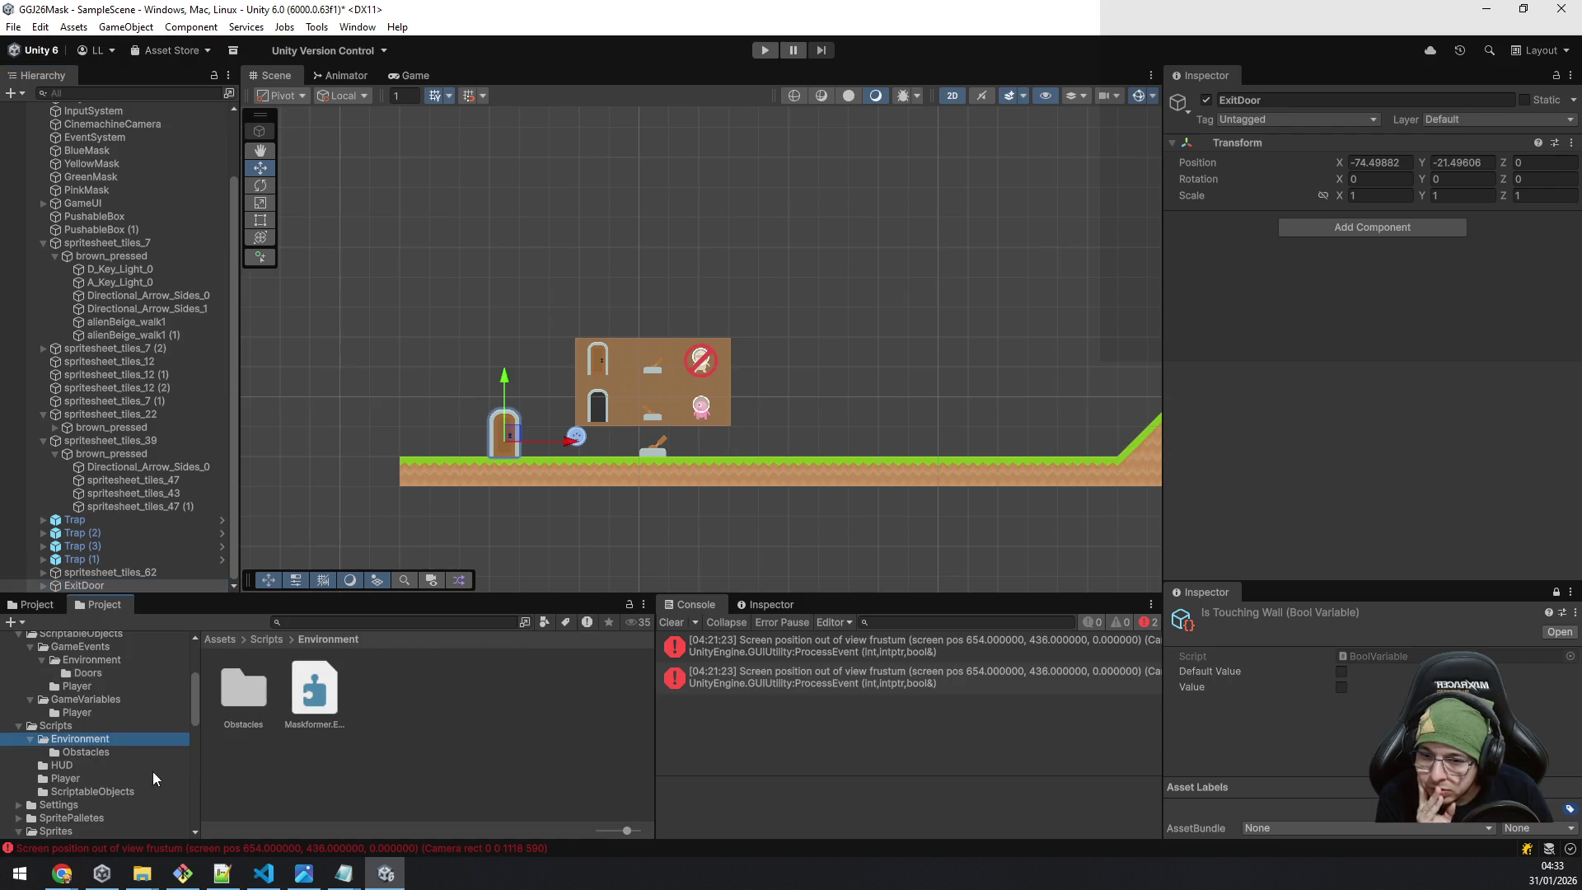
right_click(377, 753)
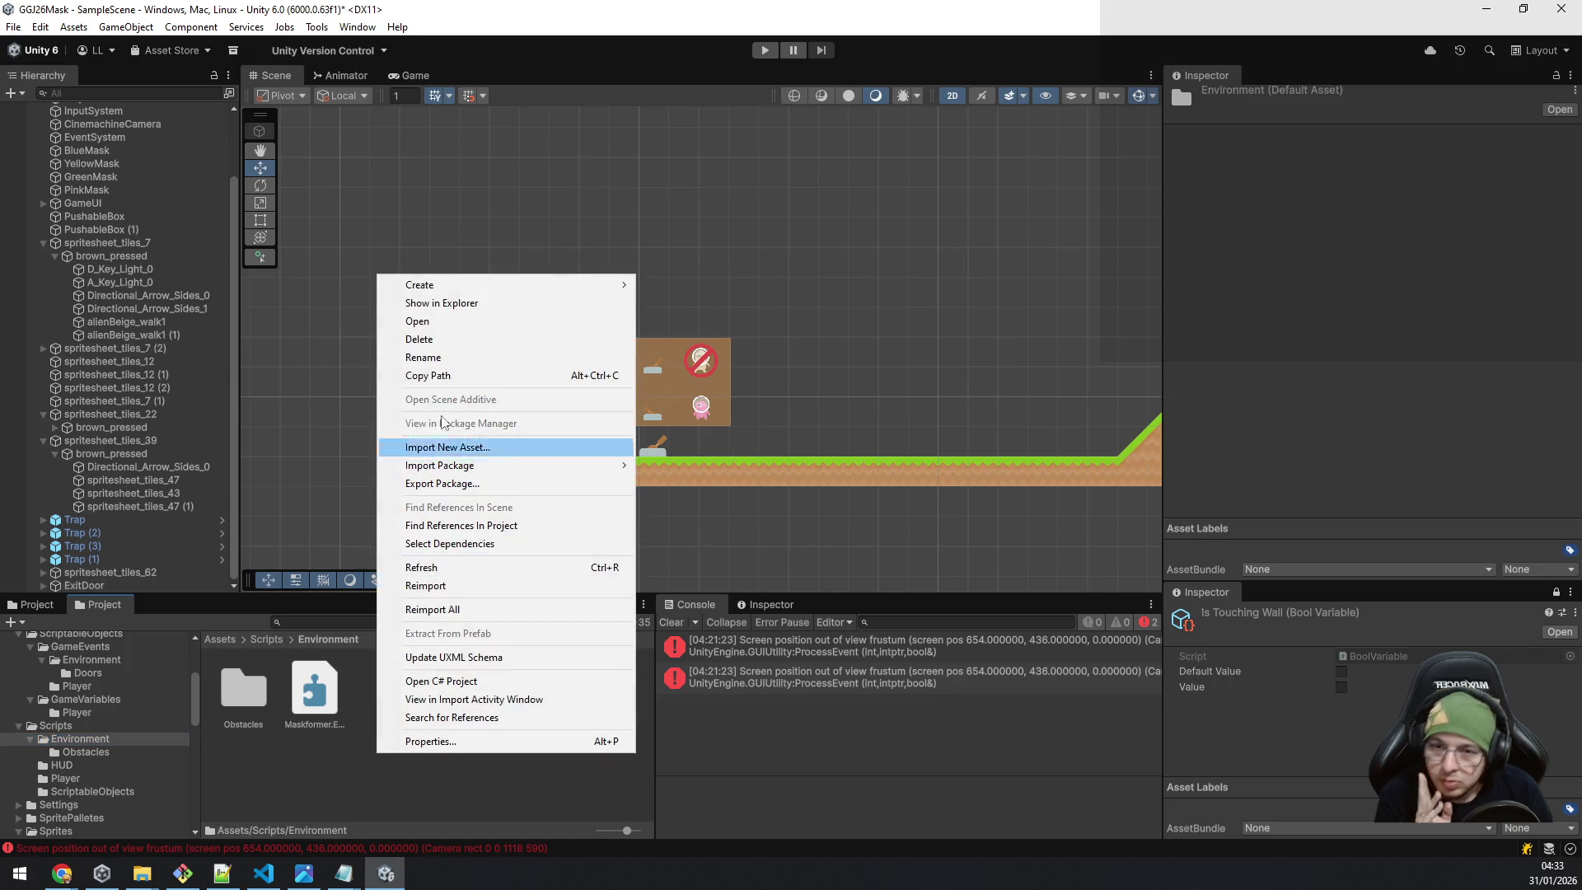
mouse_move(574, 283)
click(664, 284)
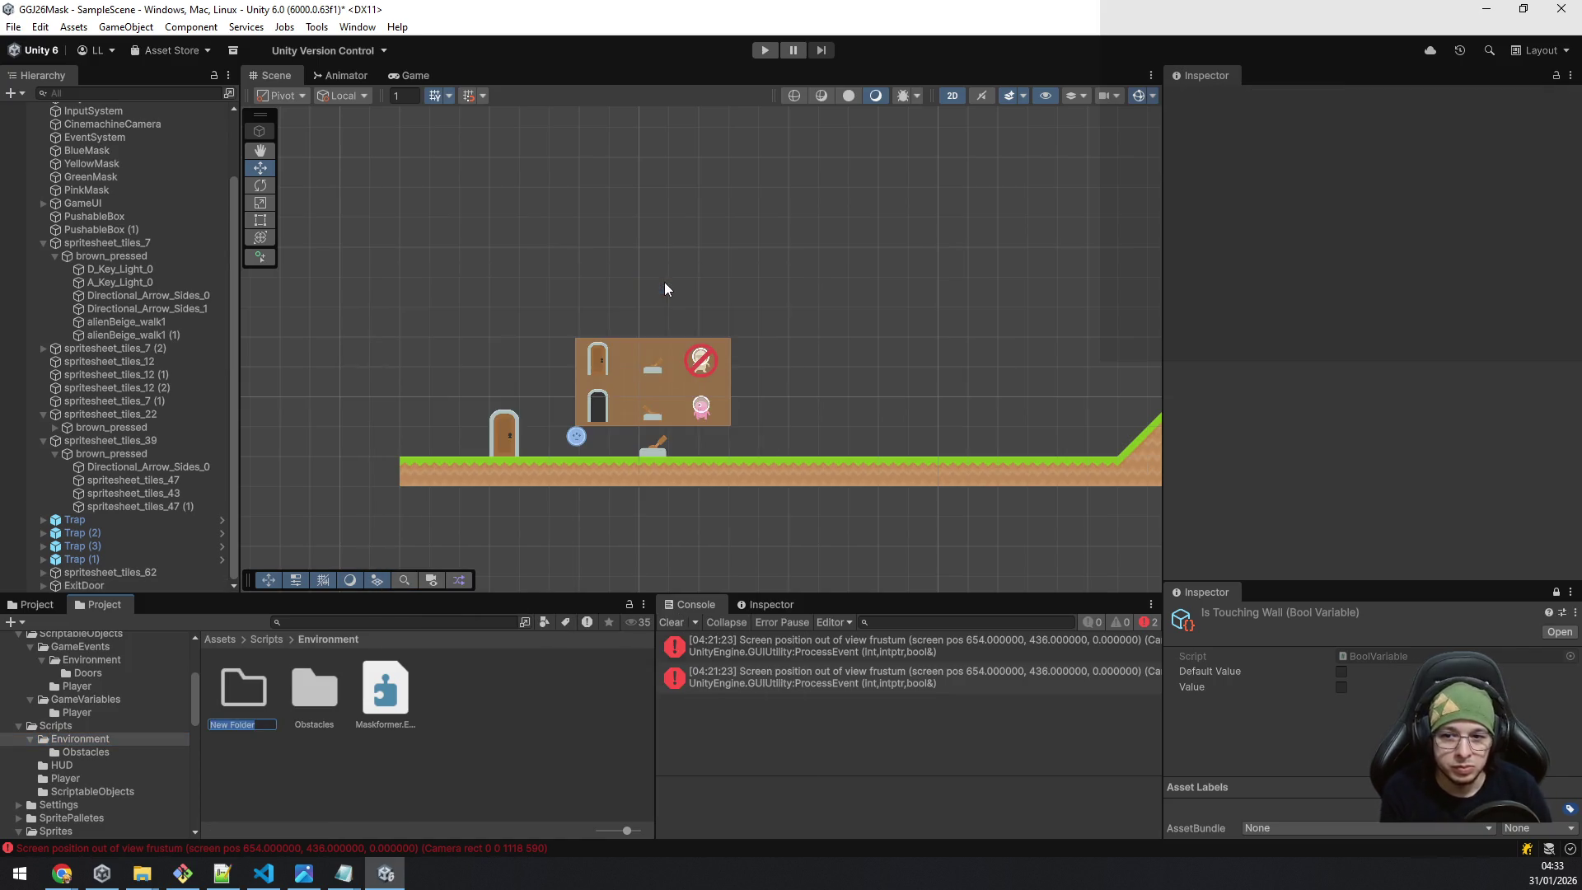
text(Doors)
key(Return)
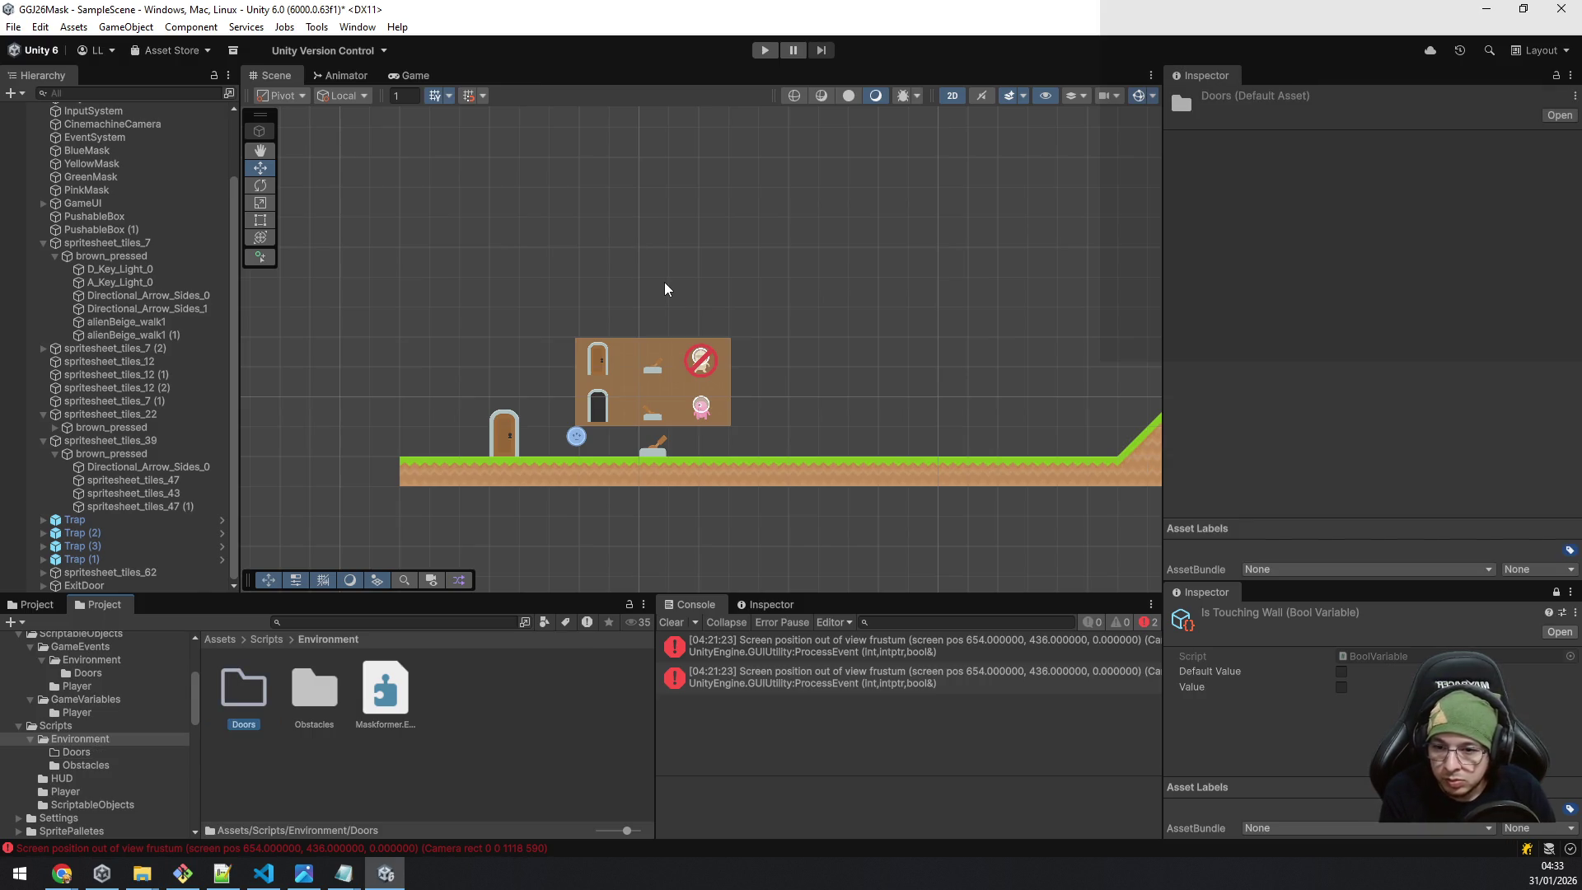
key(Return)
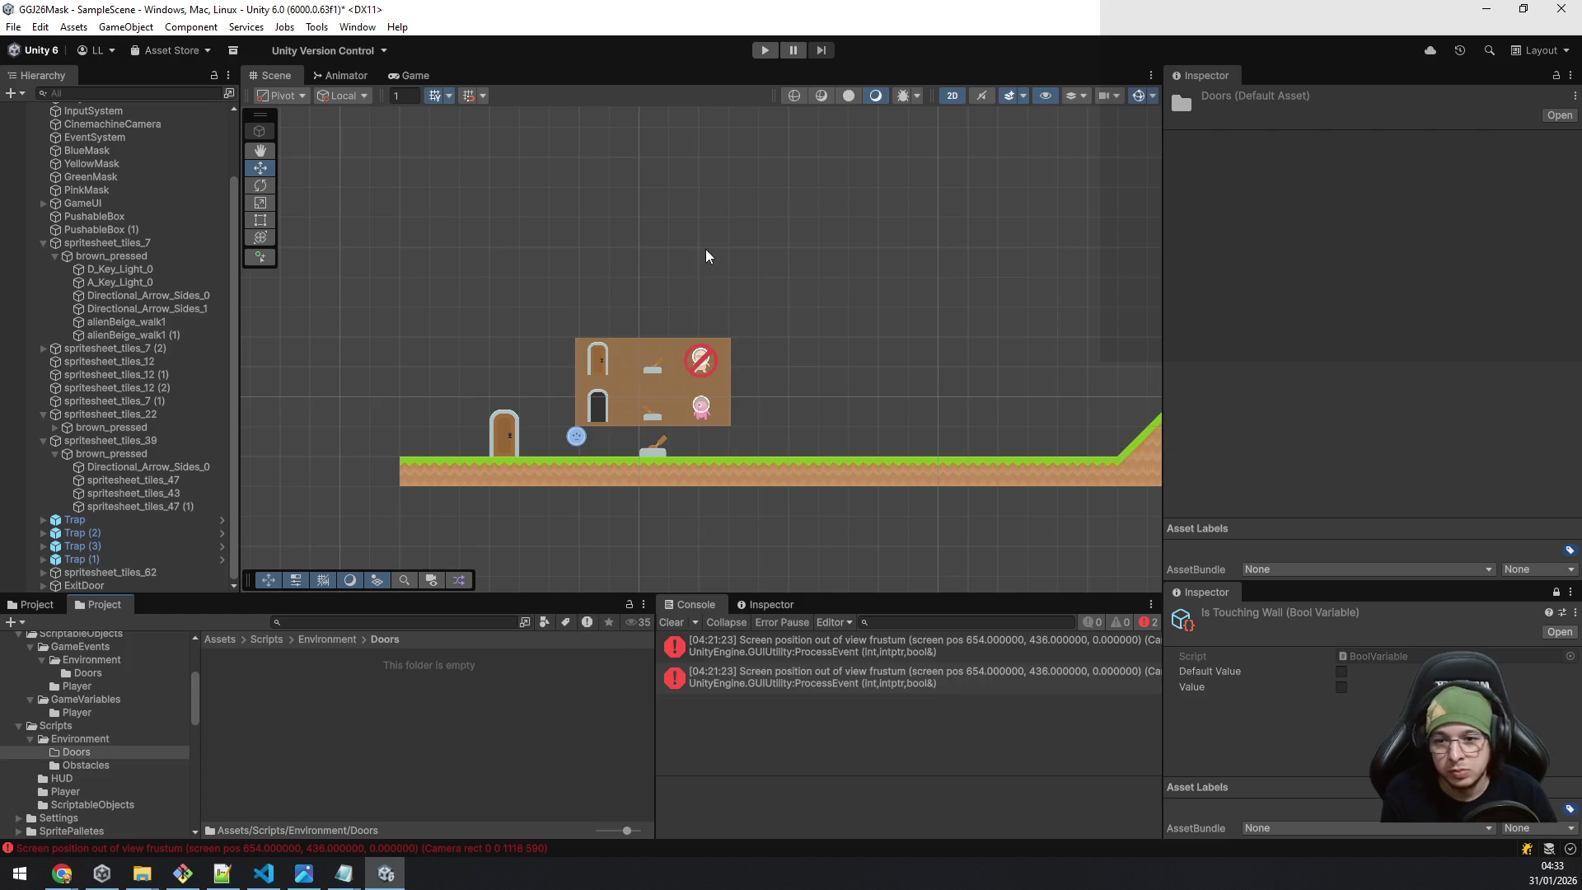
right_click(295, 709)
Create a MonoBehaviour script named LockedDoor in the Doors folder and open it for editing.
mouse_move(425, 247)
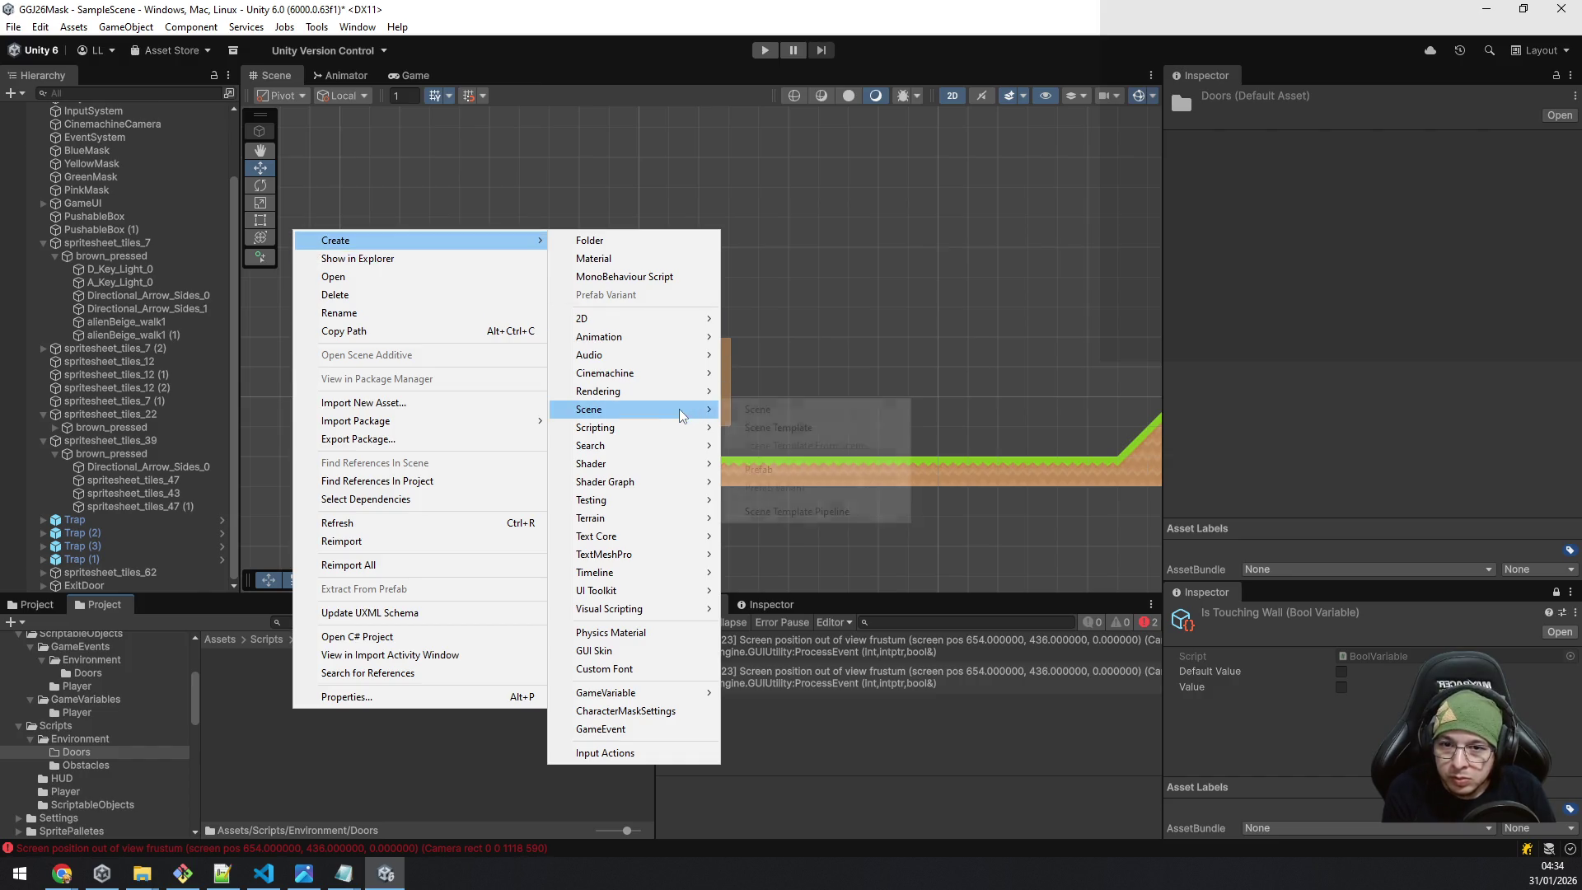
mouse_move(671, 427)
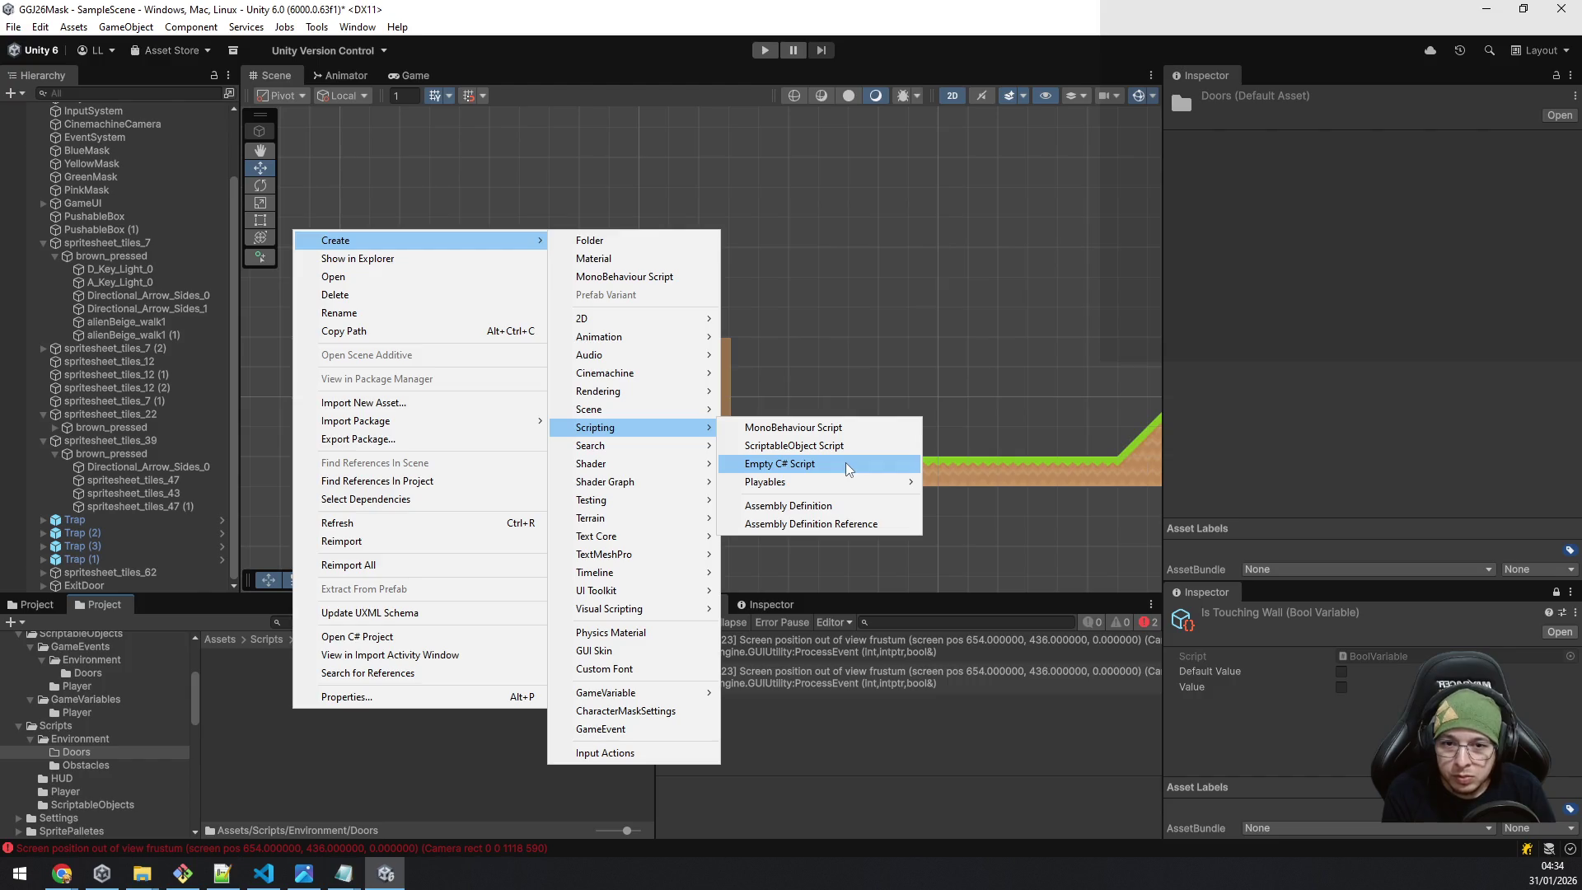
click(832, 429)
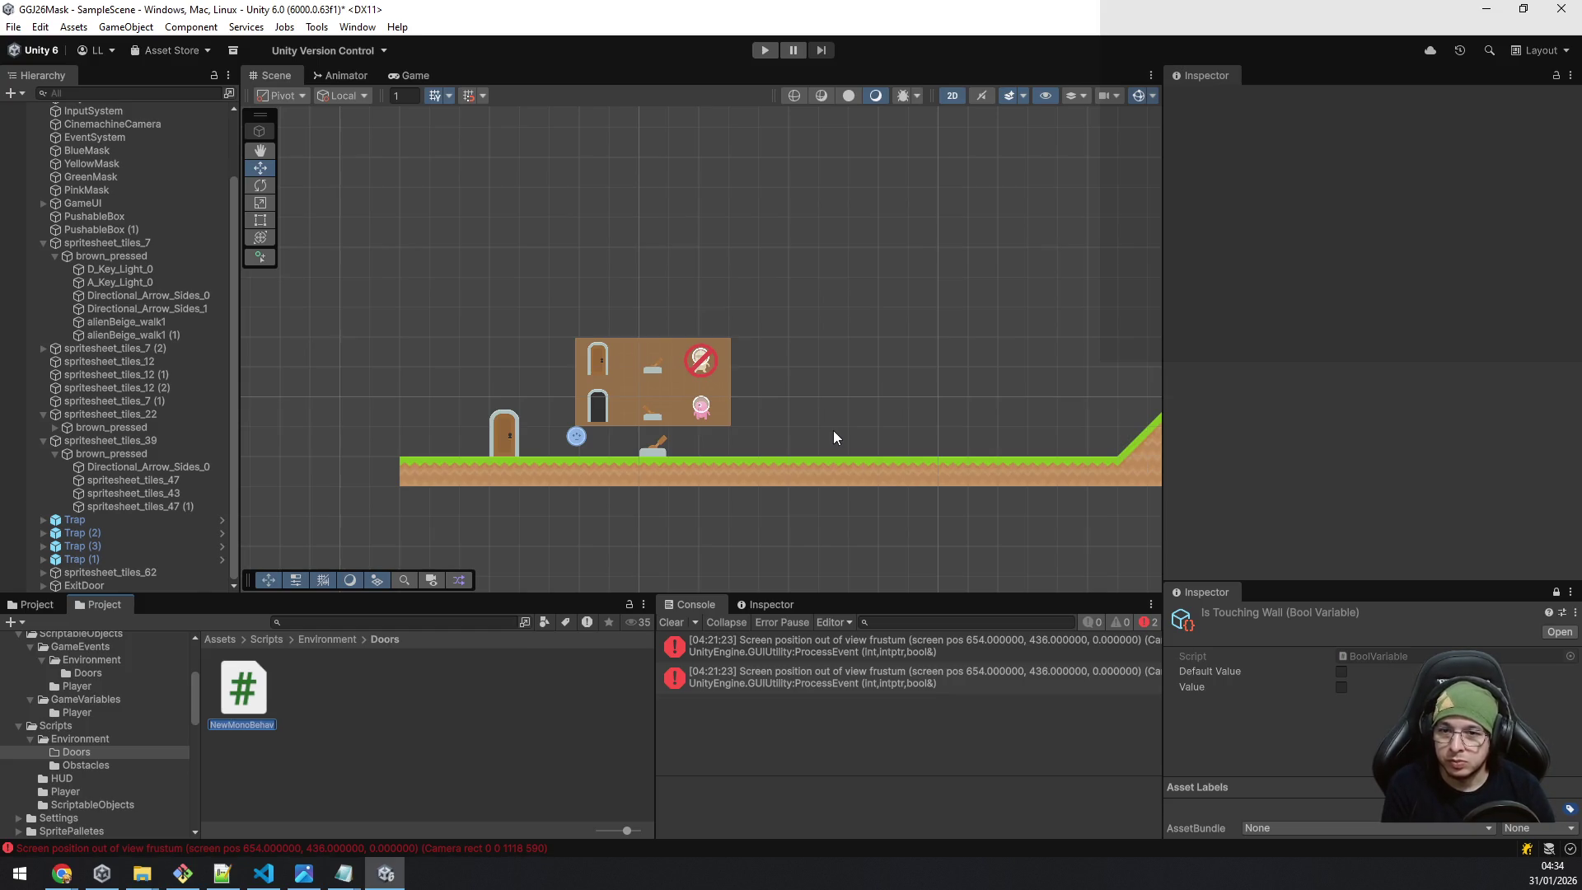
text(Loc)
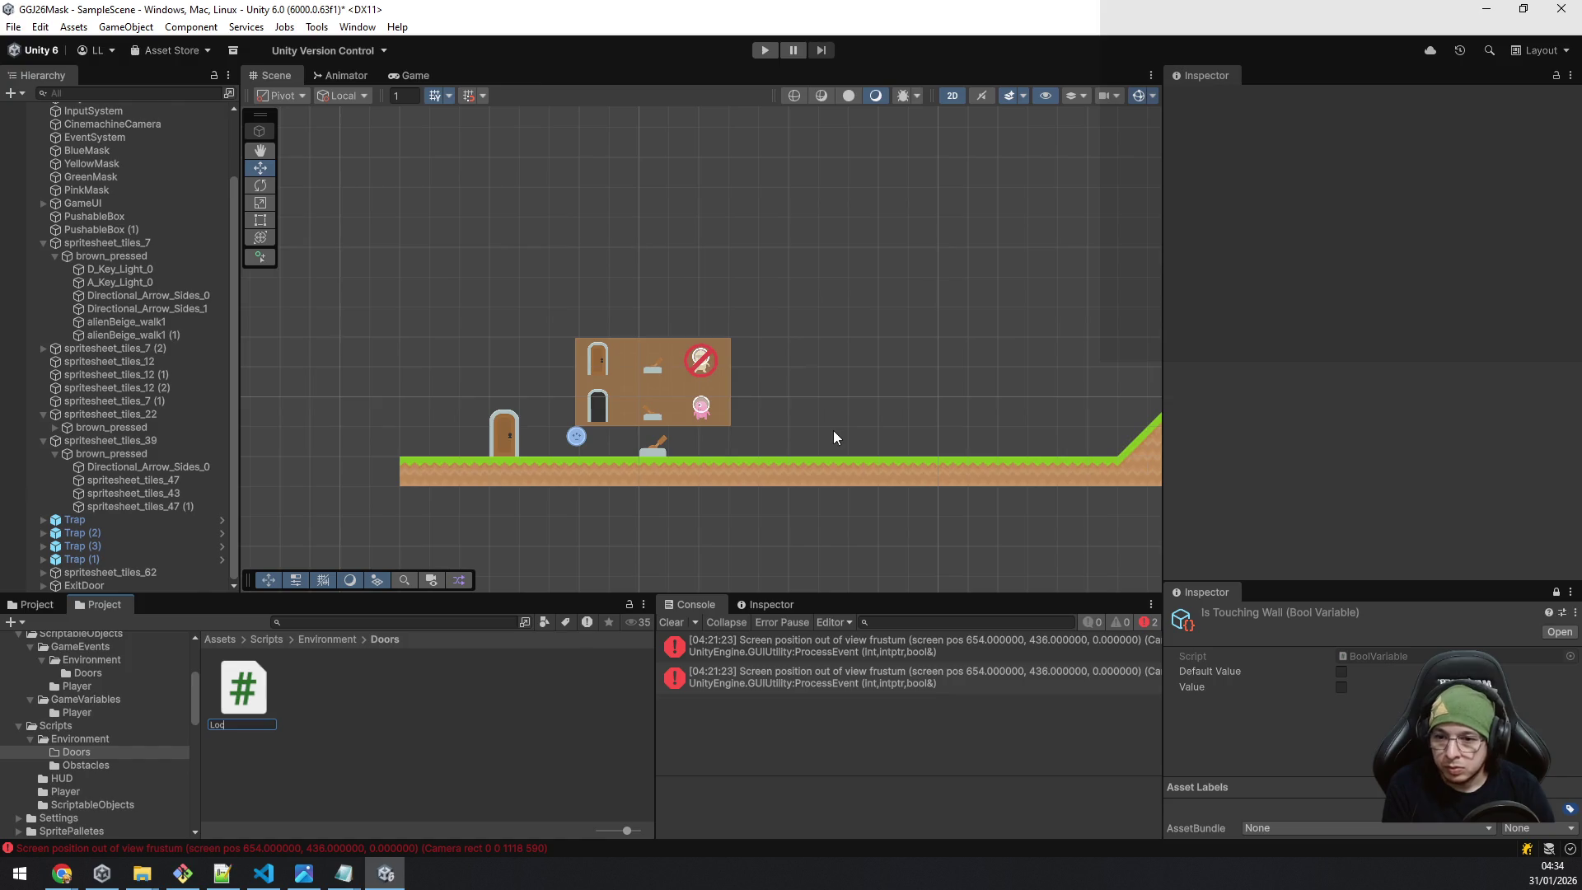
text(kedDoor)
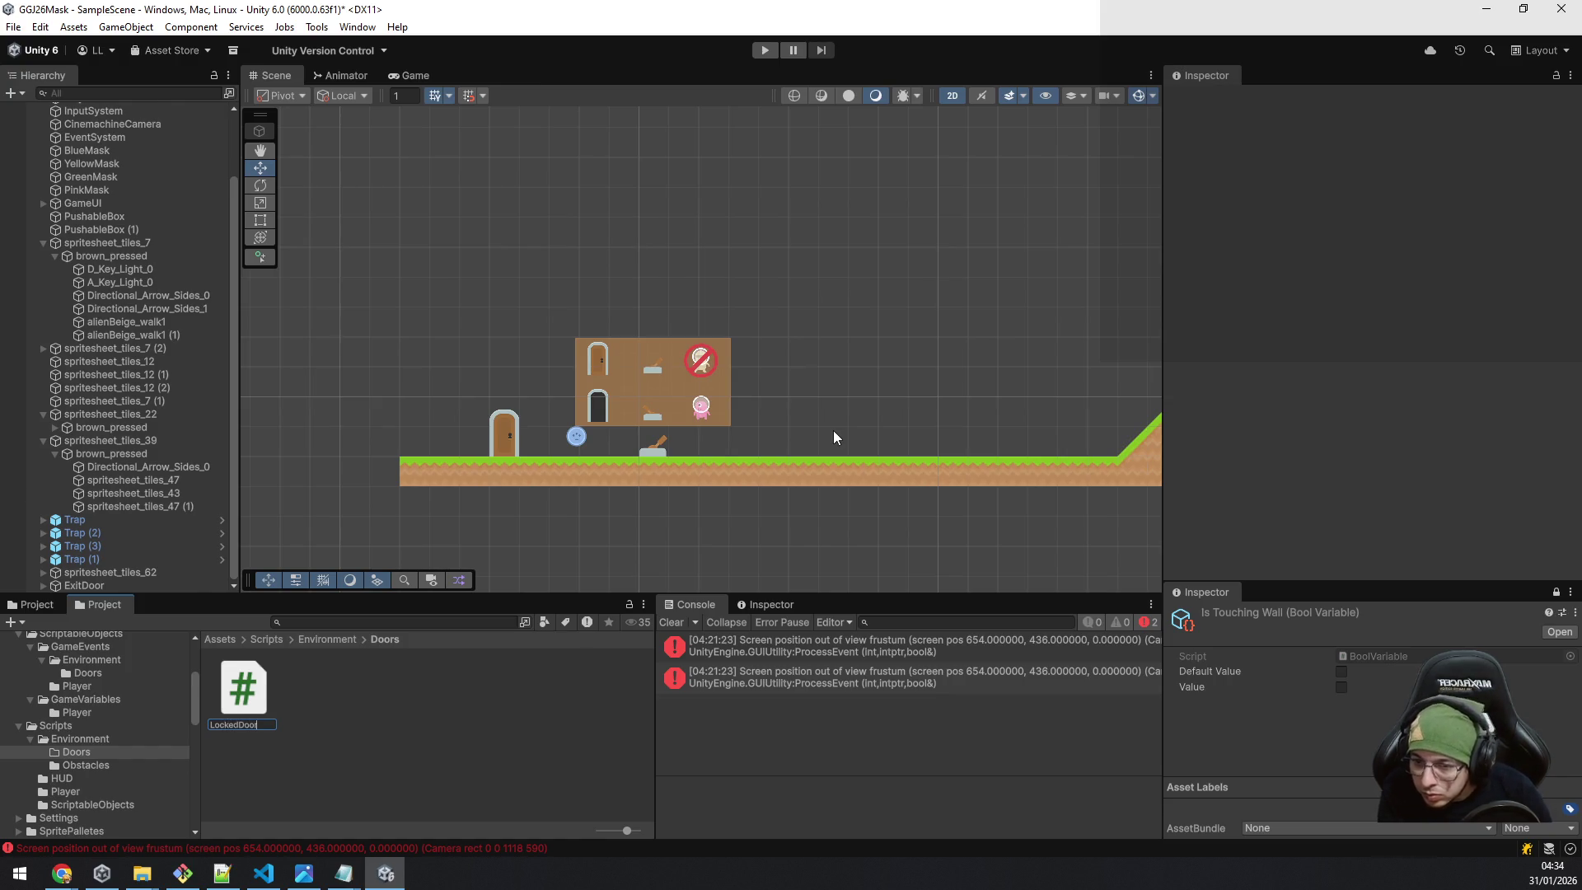
key(Return)
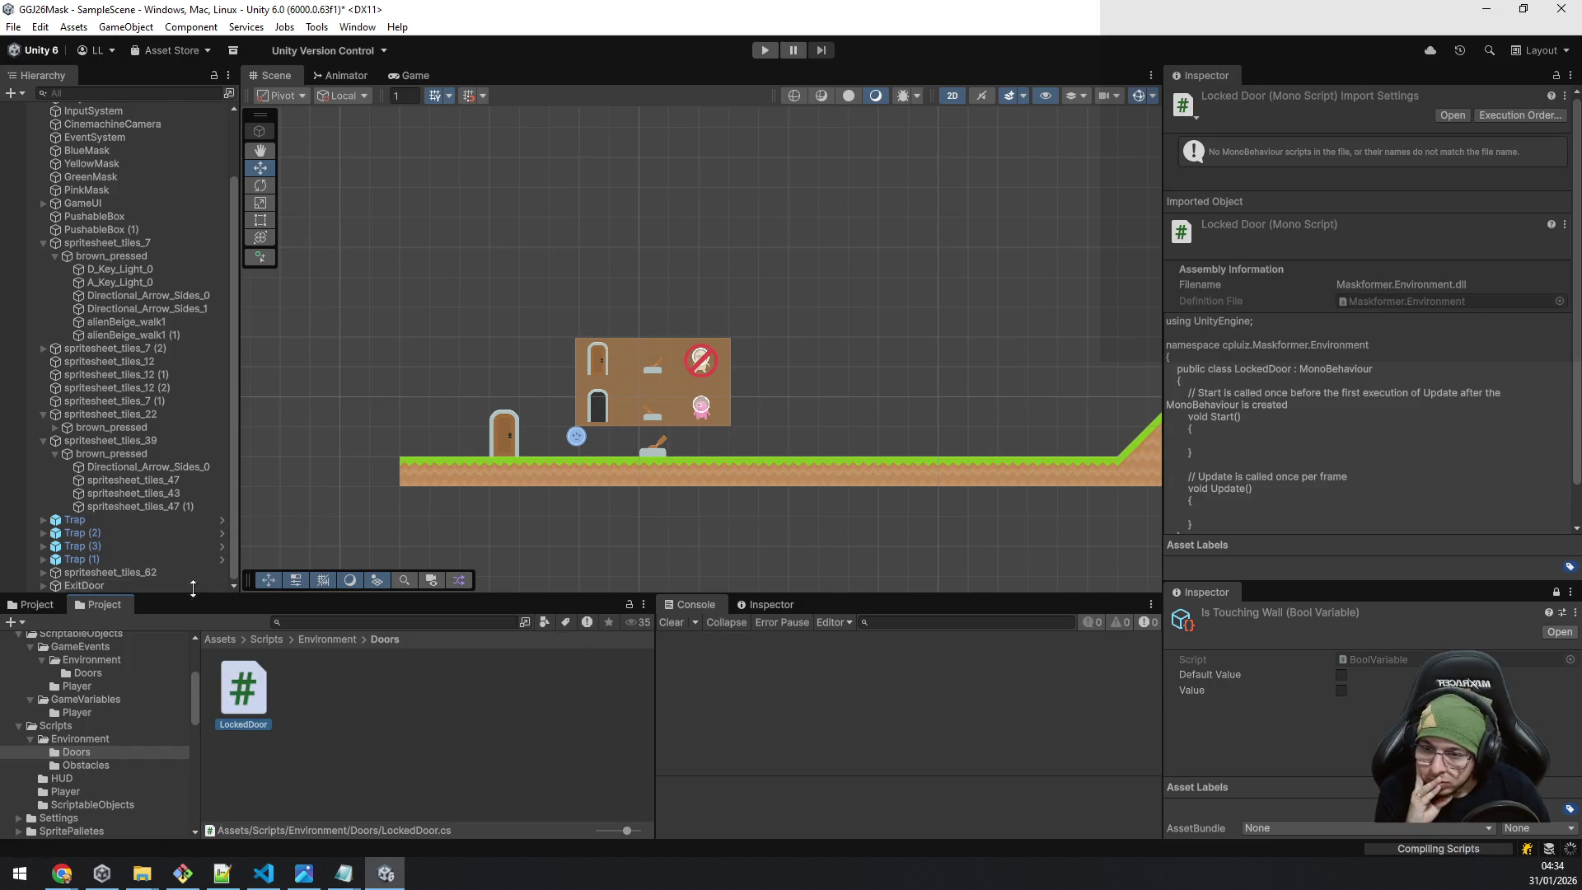
click(243, 710)
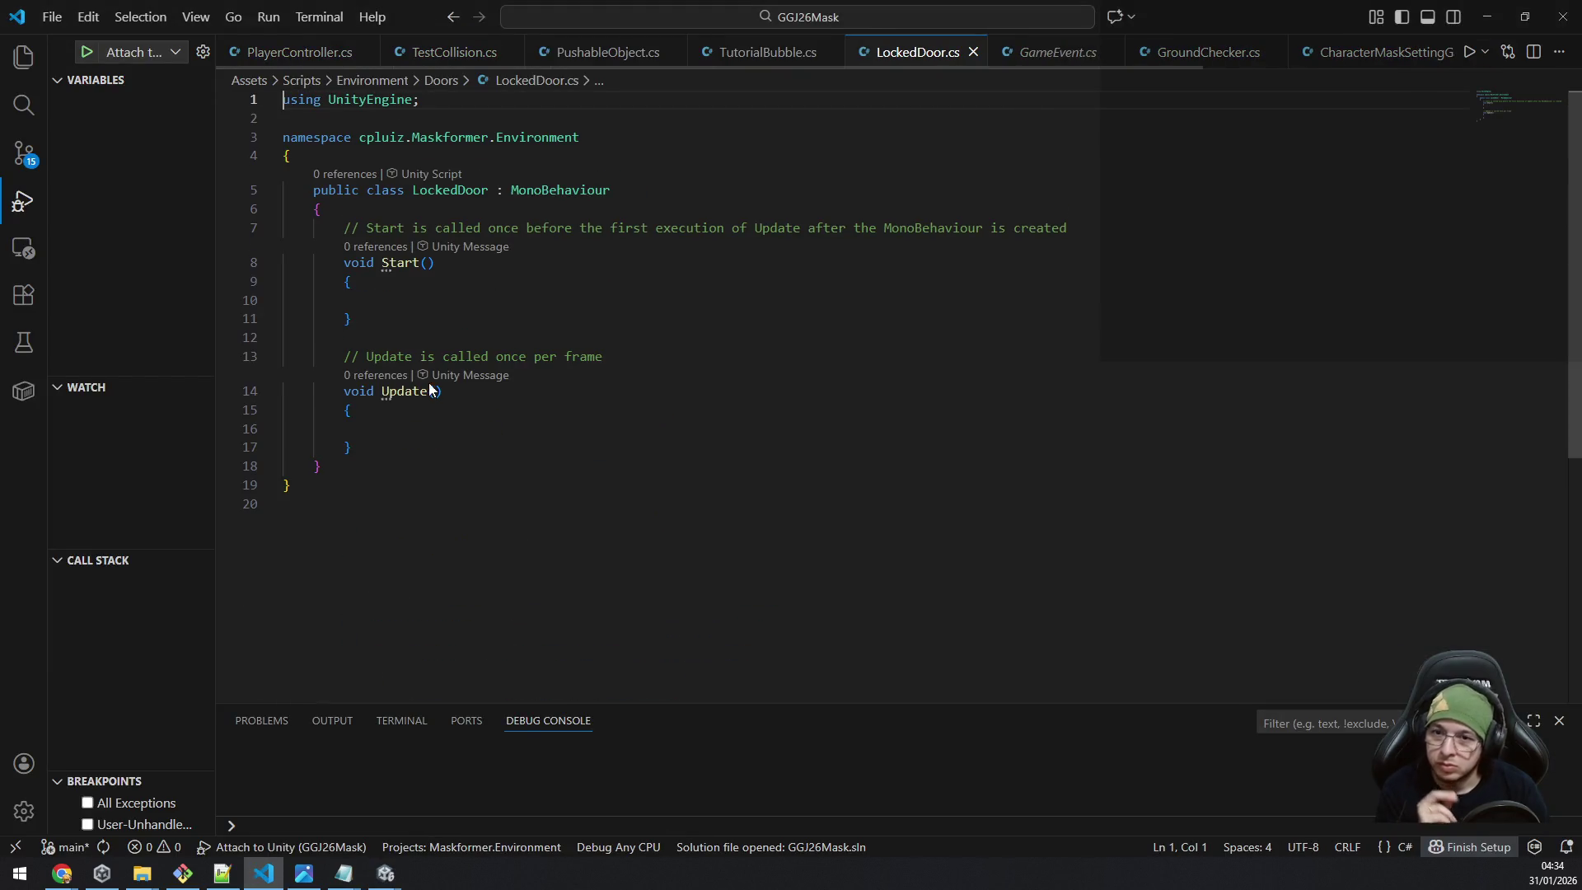
Delete the default Start and Update methods from LockedDoor.
click(413, 445)
key(shift+Up)
key(shift+Up)
key(shift+Up)
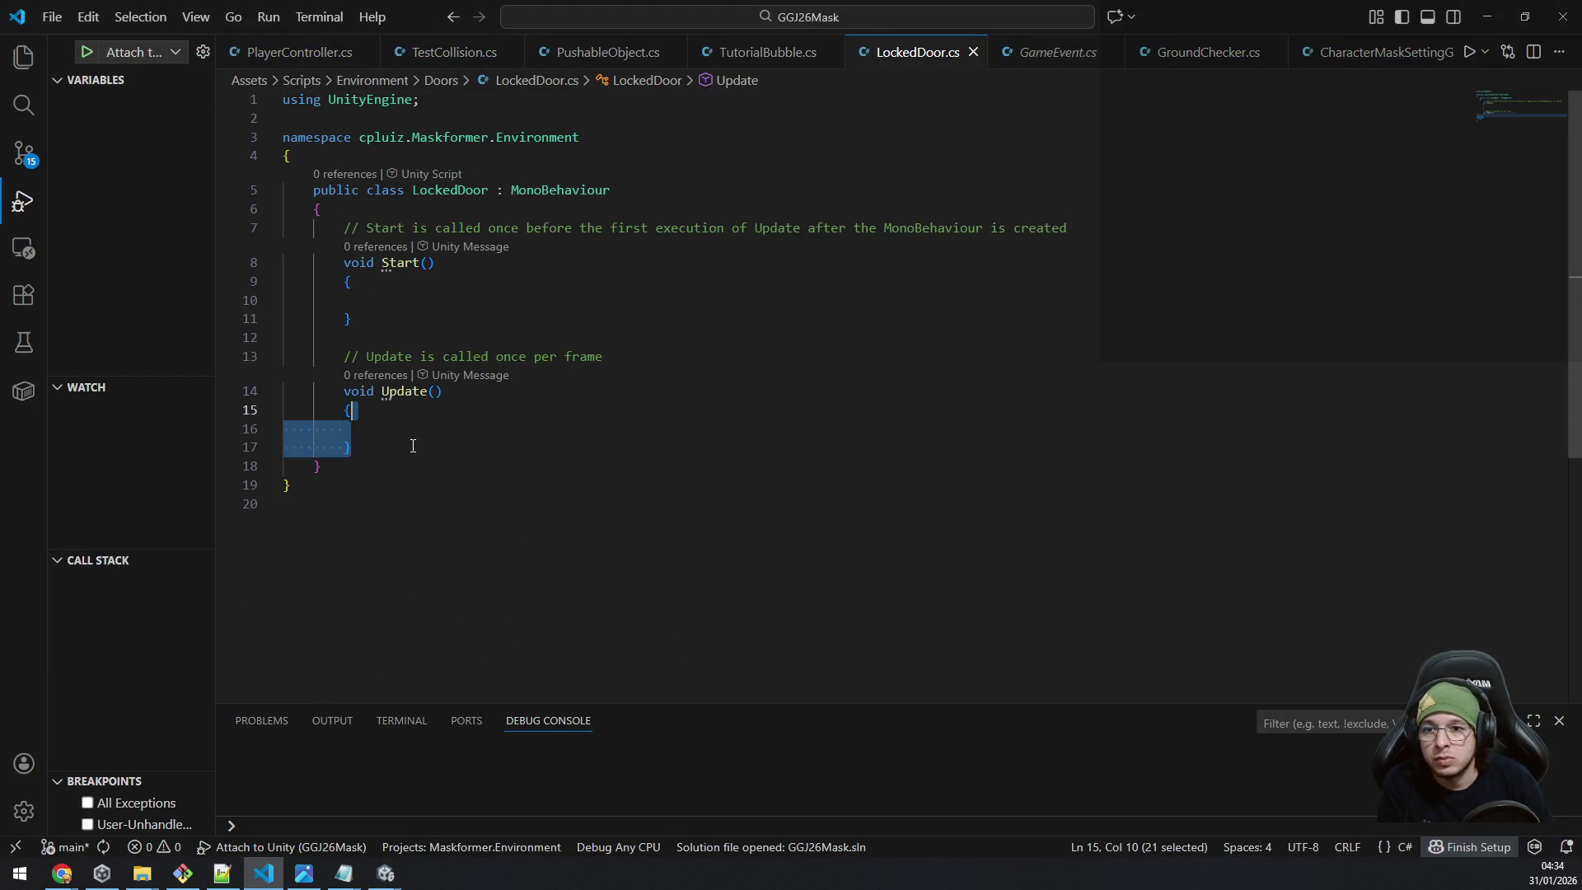
key(shift+Down)
key(shift+Right)
key(shift+Right)
key(shift+Right)
key(BackSpace)
Add a [SerializeField] protected Collider2D field named doorCollider.
text([Serial)
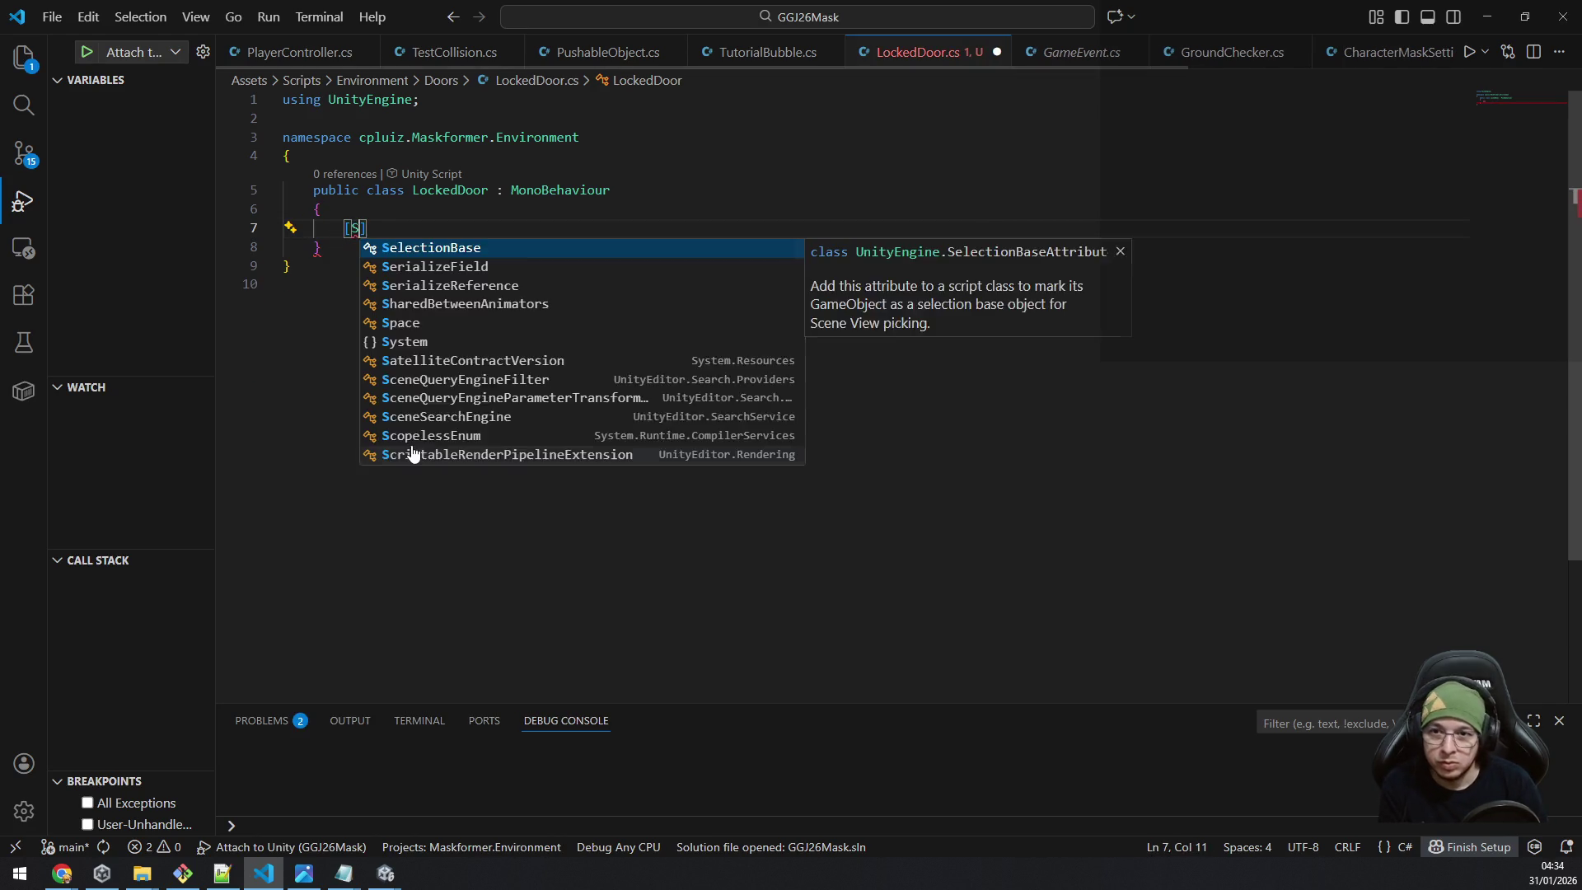
key(Tab)
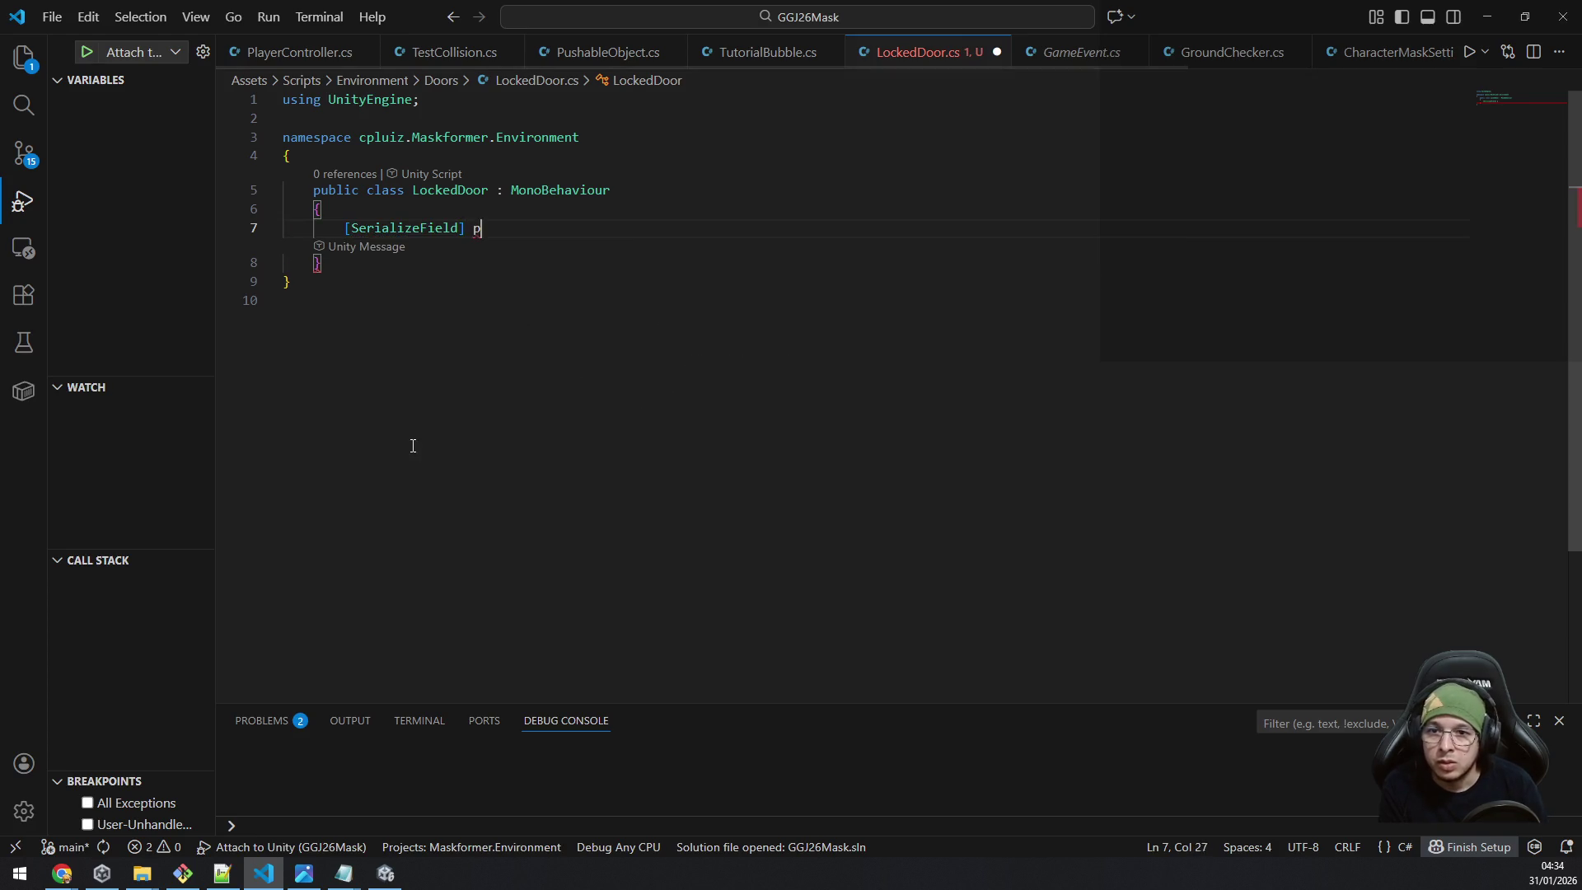
text(] protected )
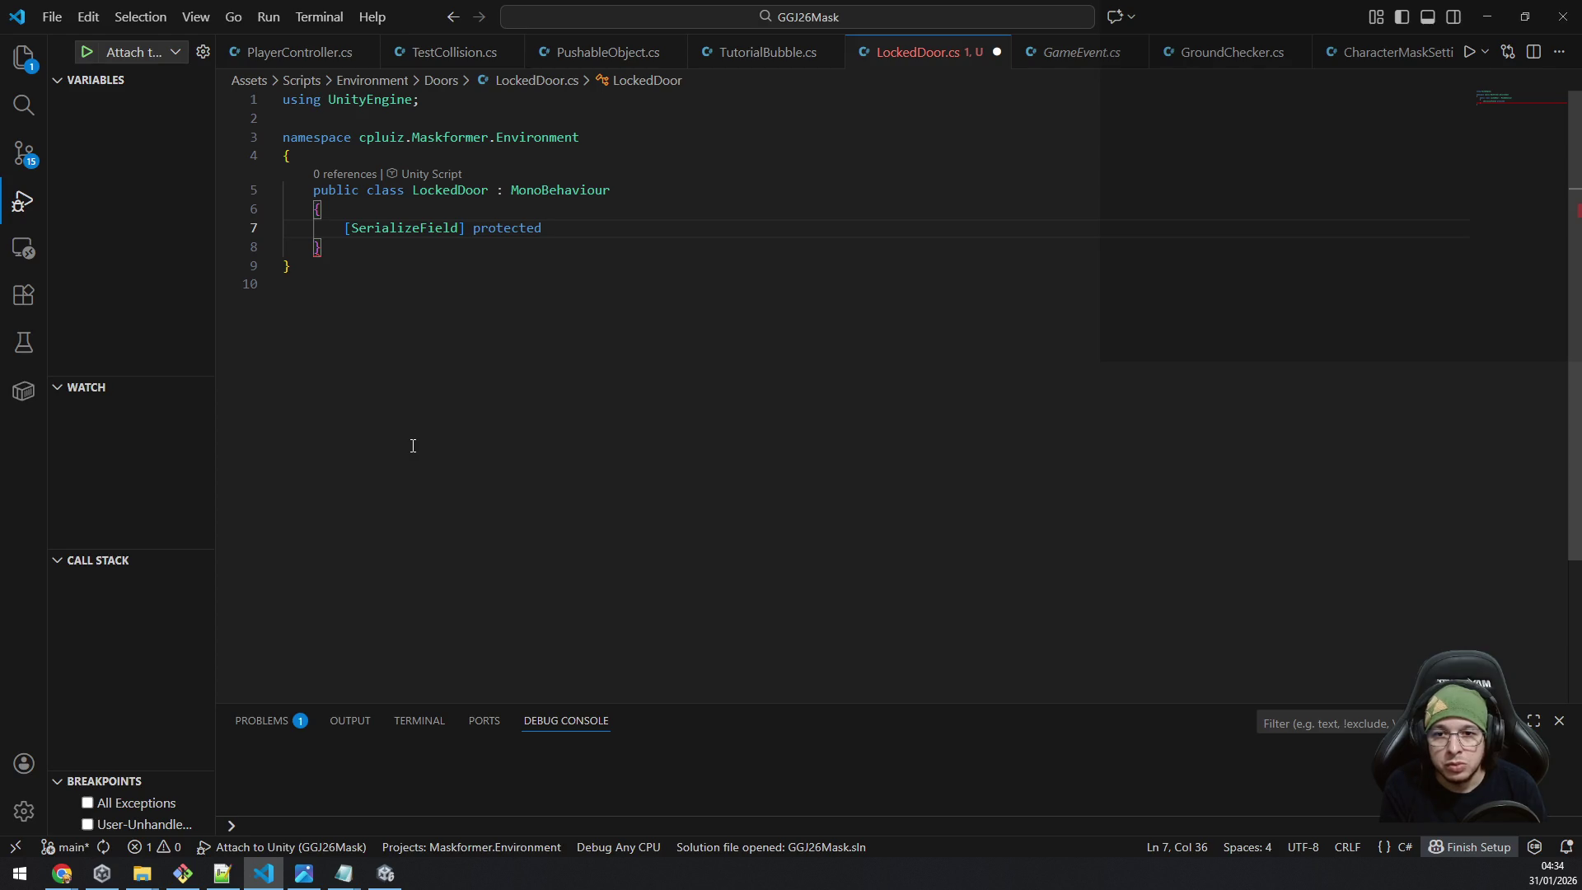
text(Collid)
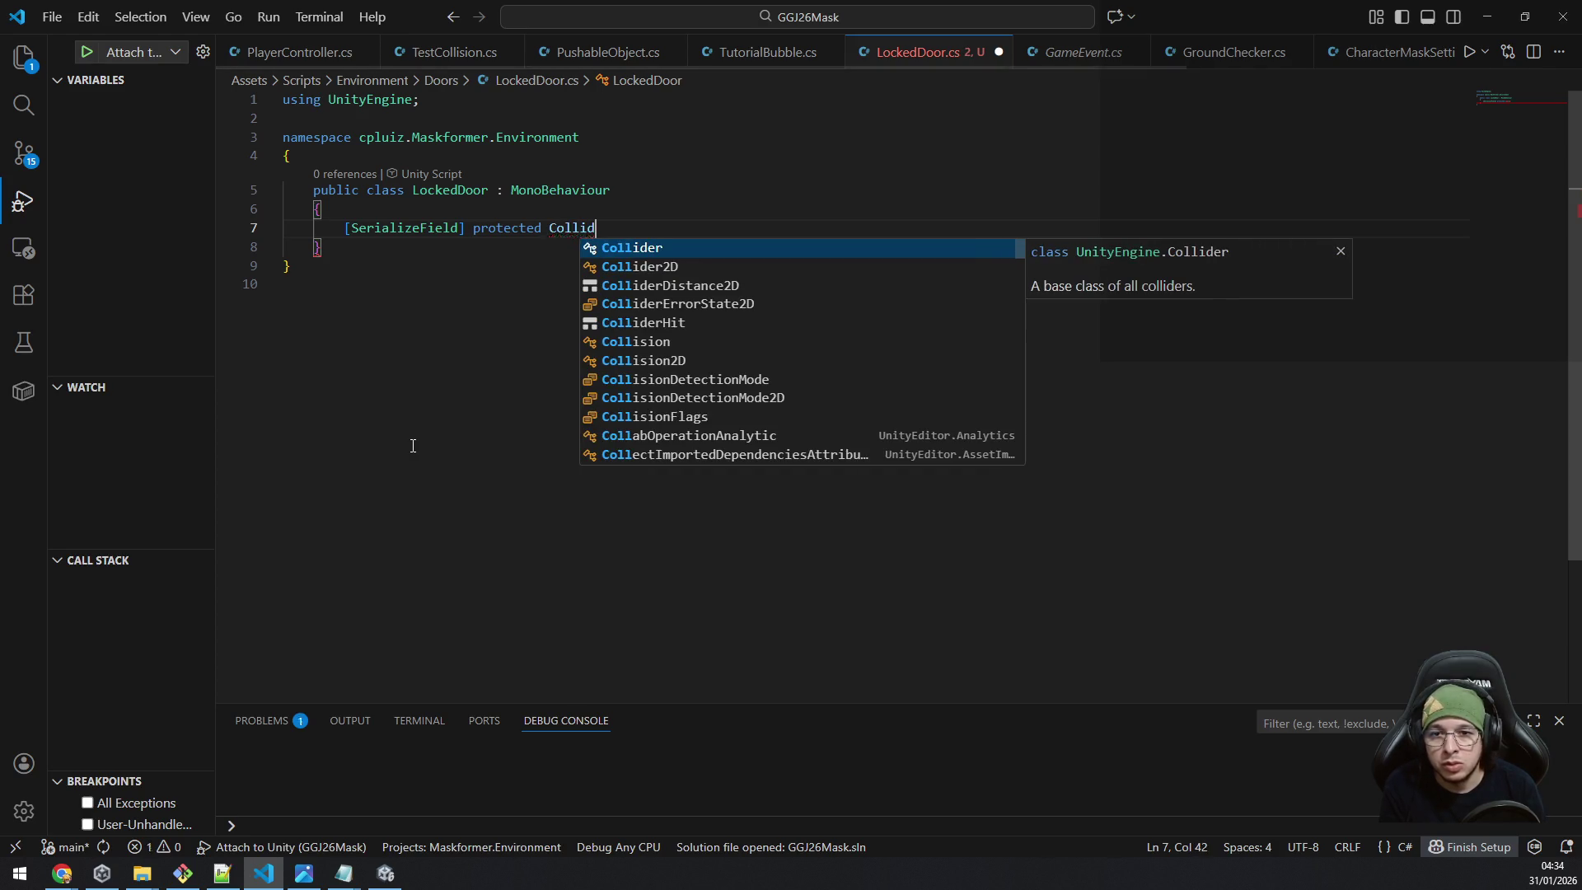
text(er2D)
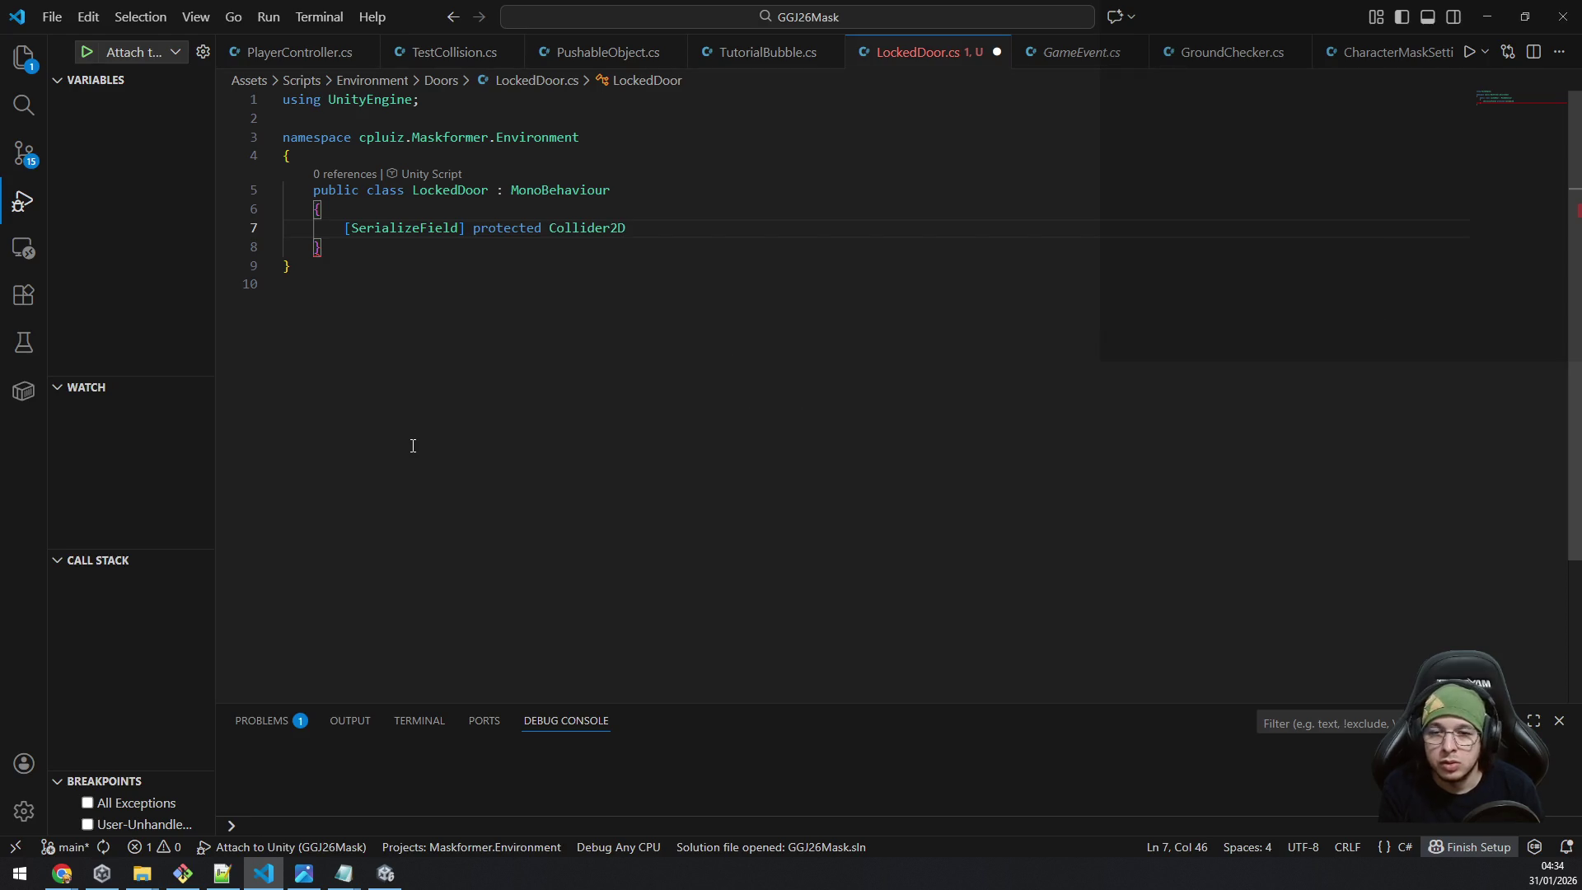
text( collide)
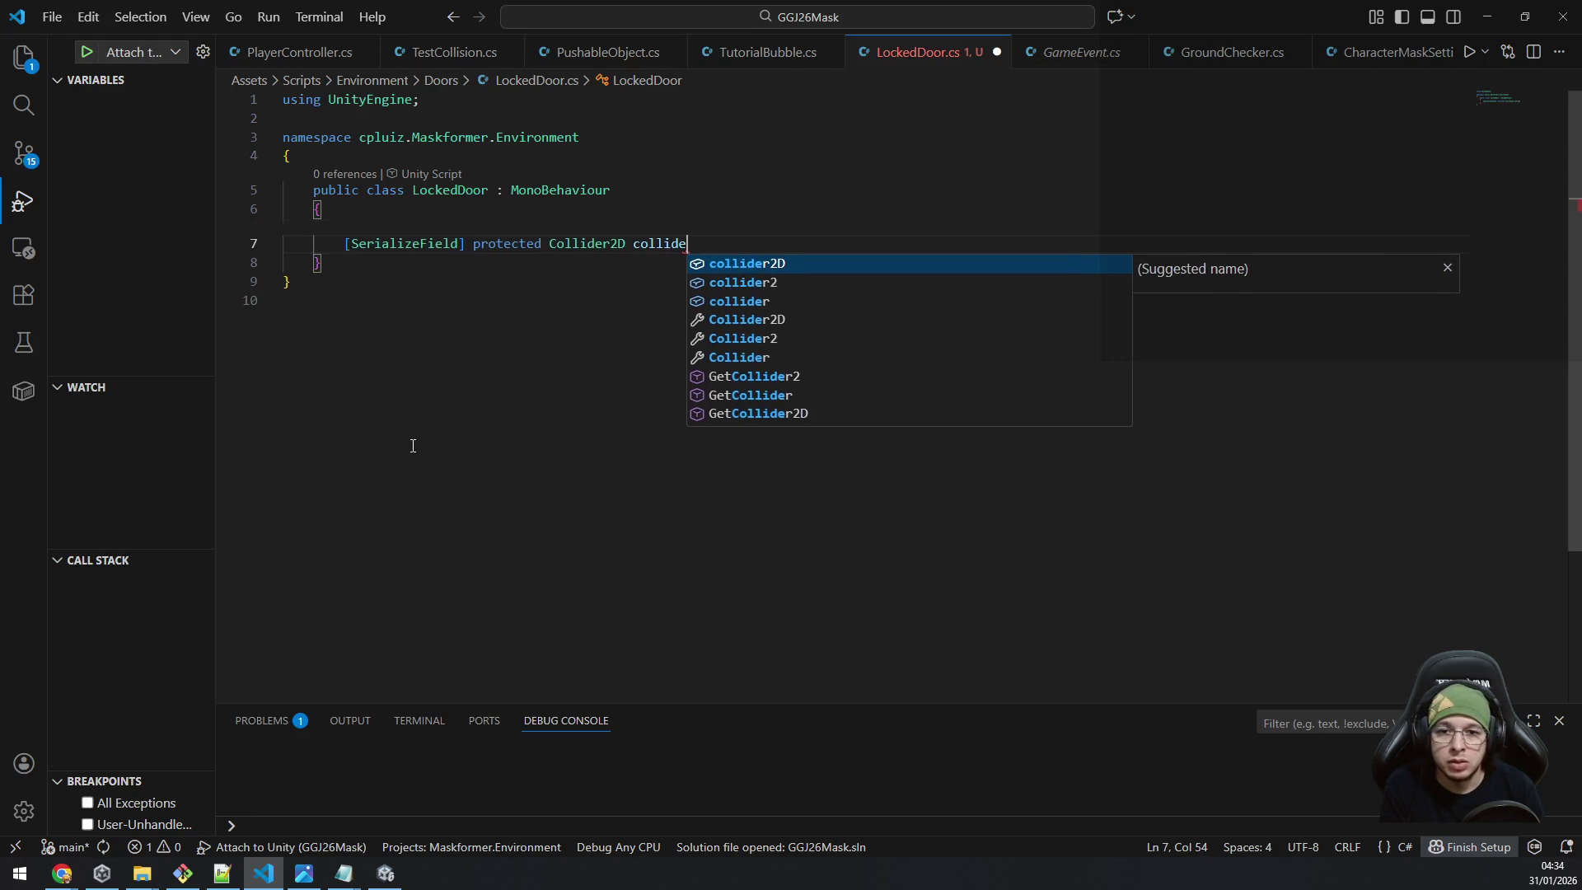
key(Tab)
text(;)
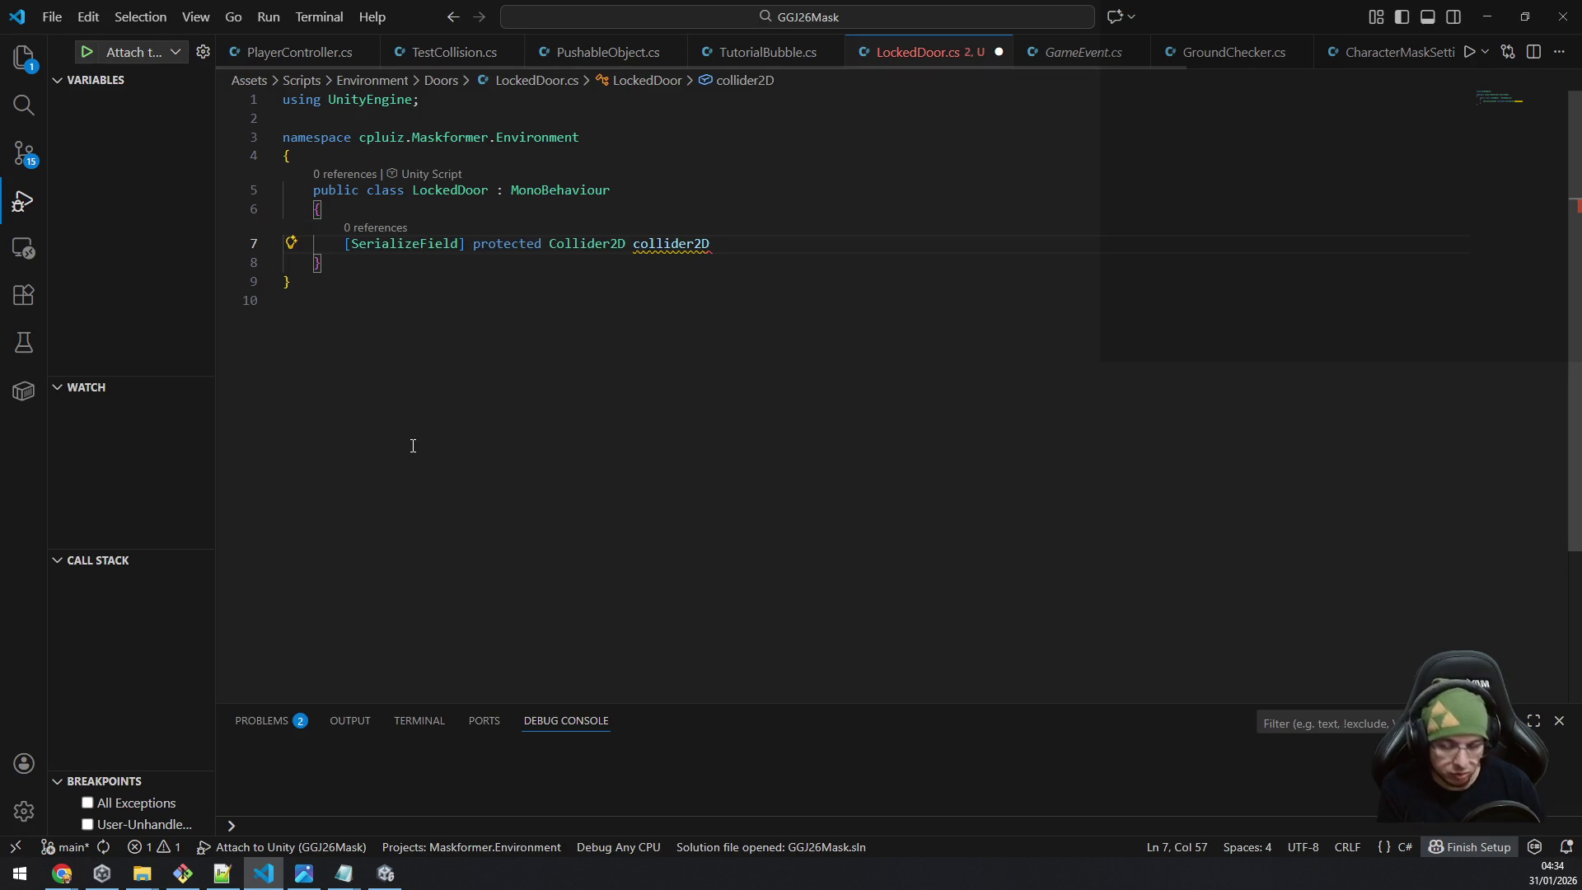
key(Left)
key(ctrl+shift+Left)
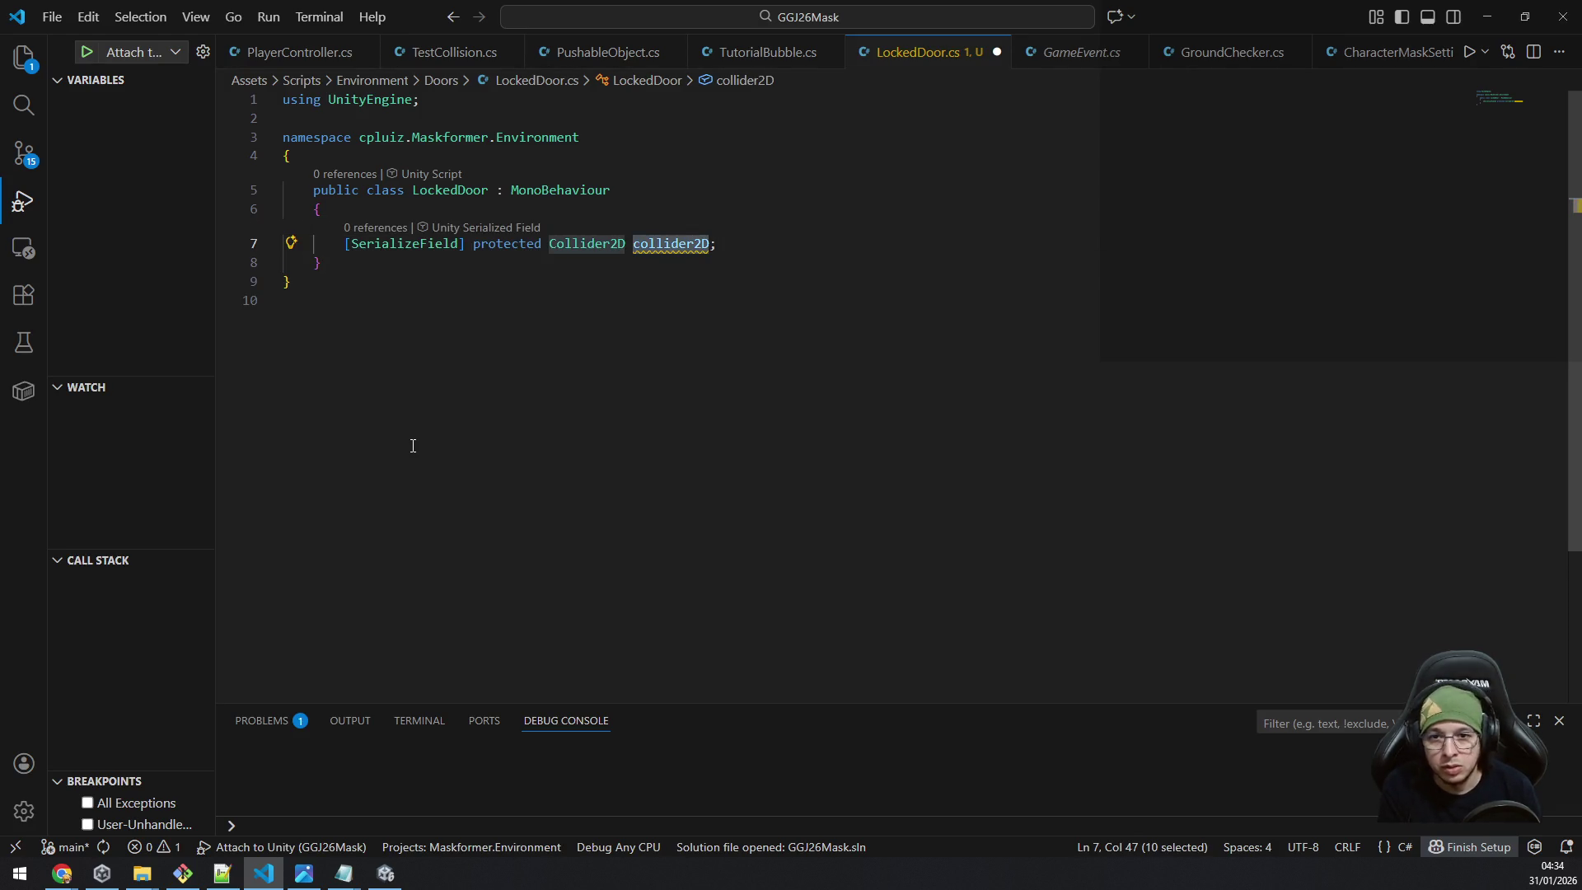
text(co)
text(doorCollide)
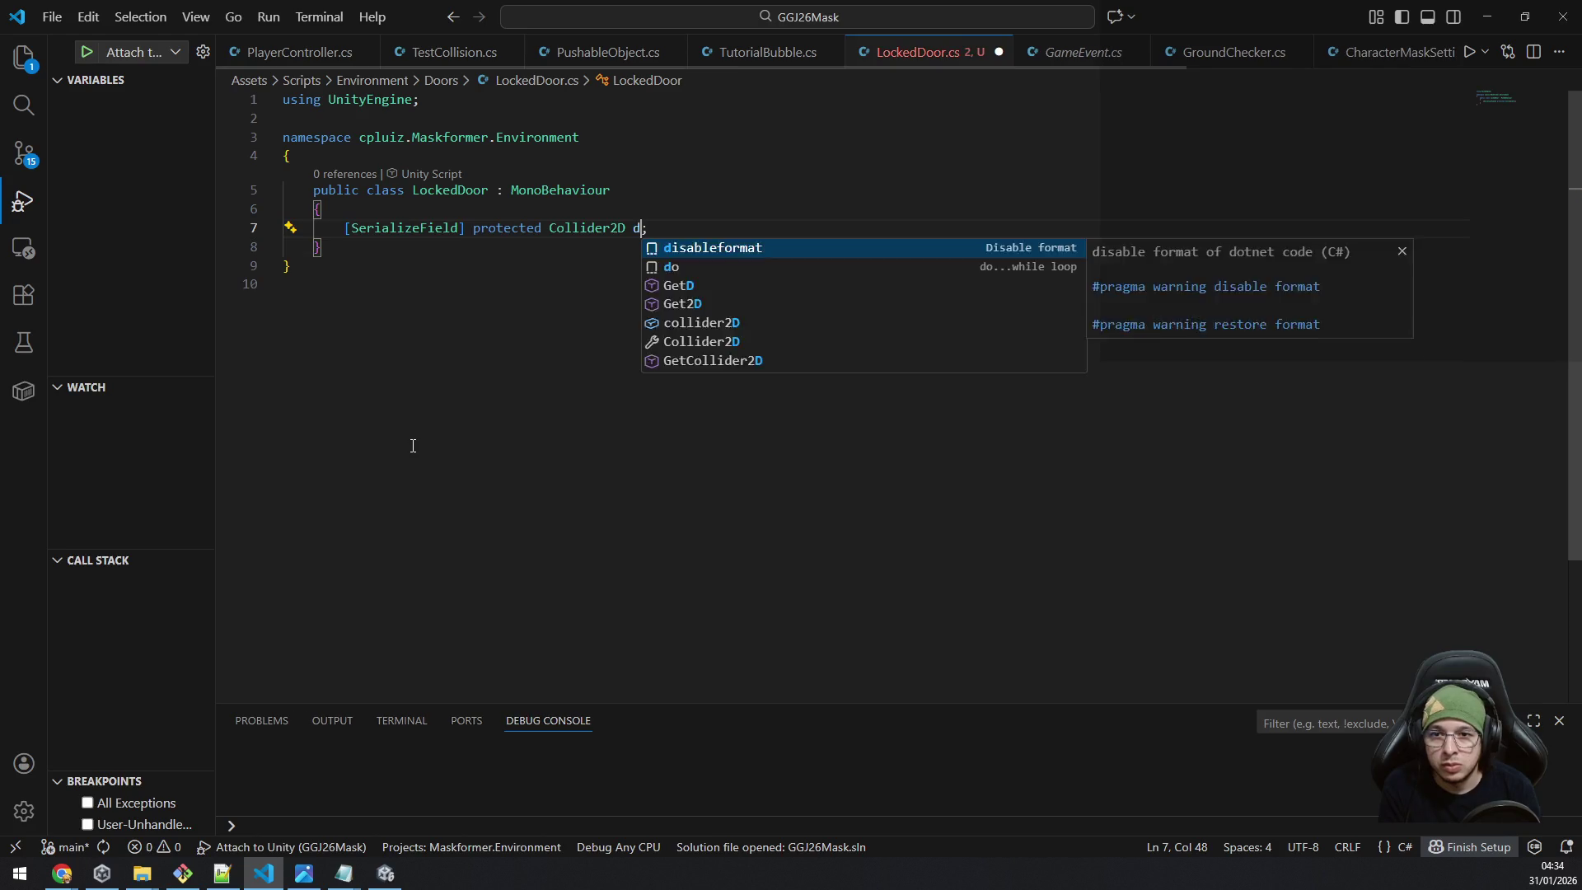
text(r)
key(End)
key(Return)
Declare a [SerializeField] protected GameObject field named closedDoorObject.
text([SerializeField)
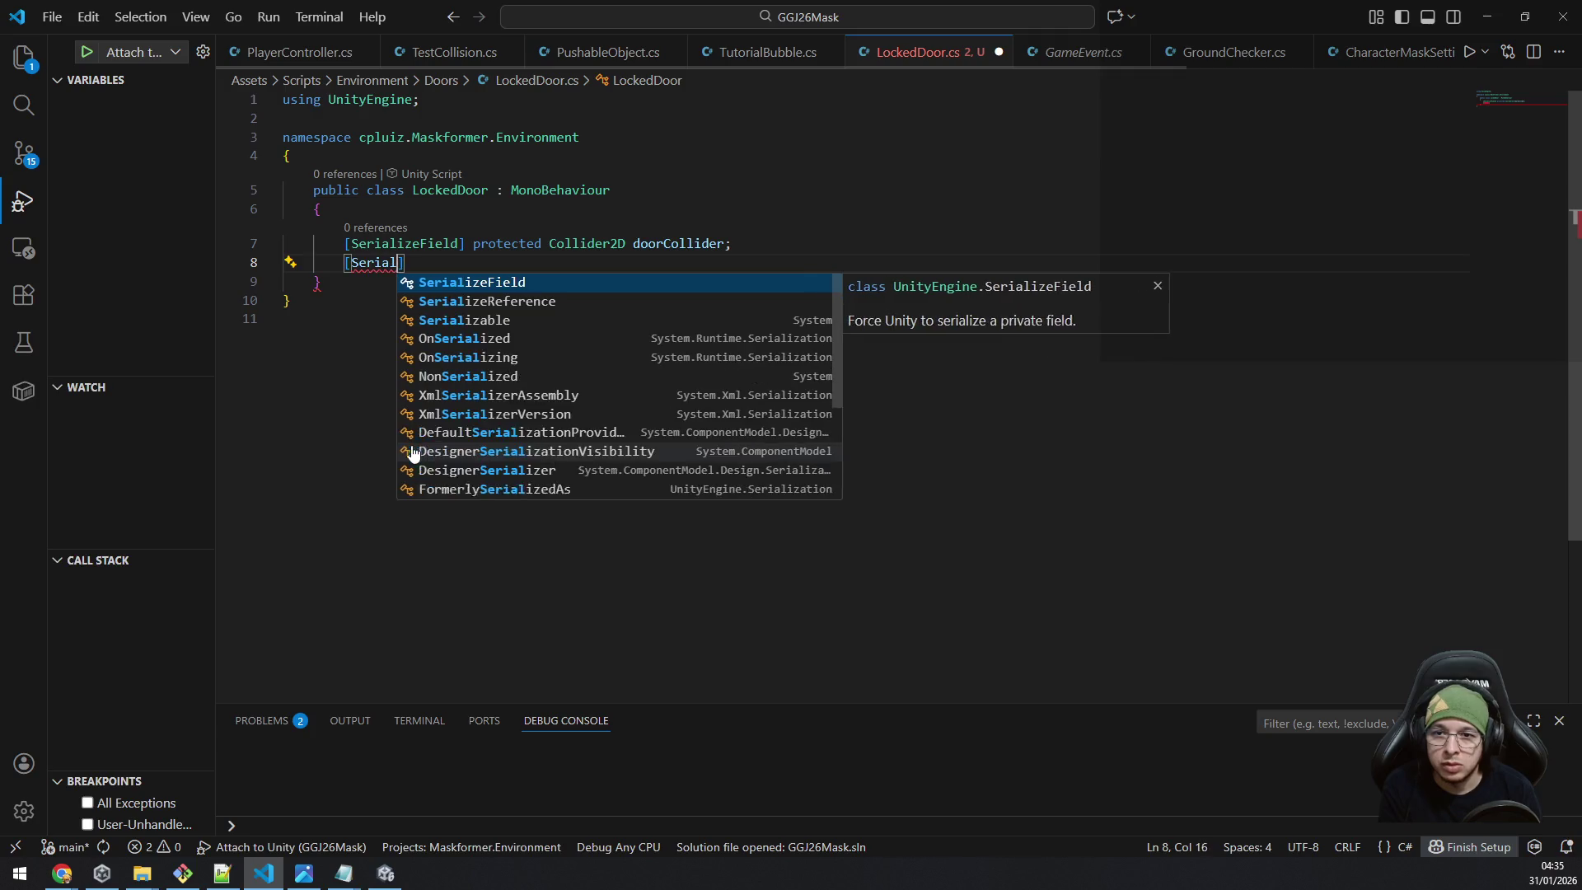
text(])
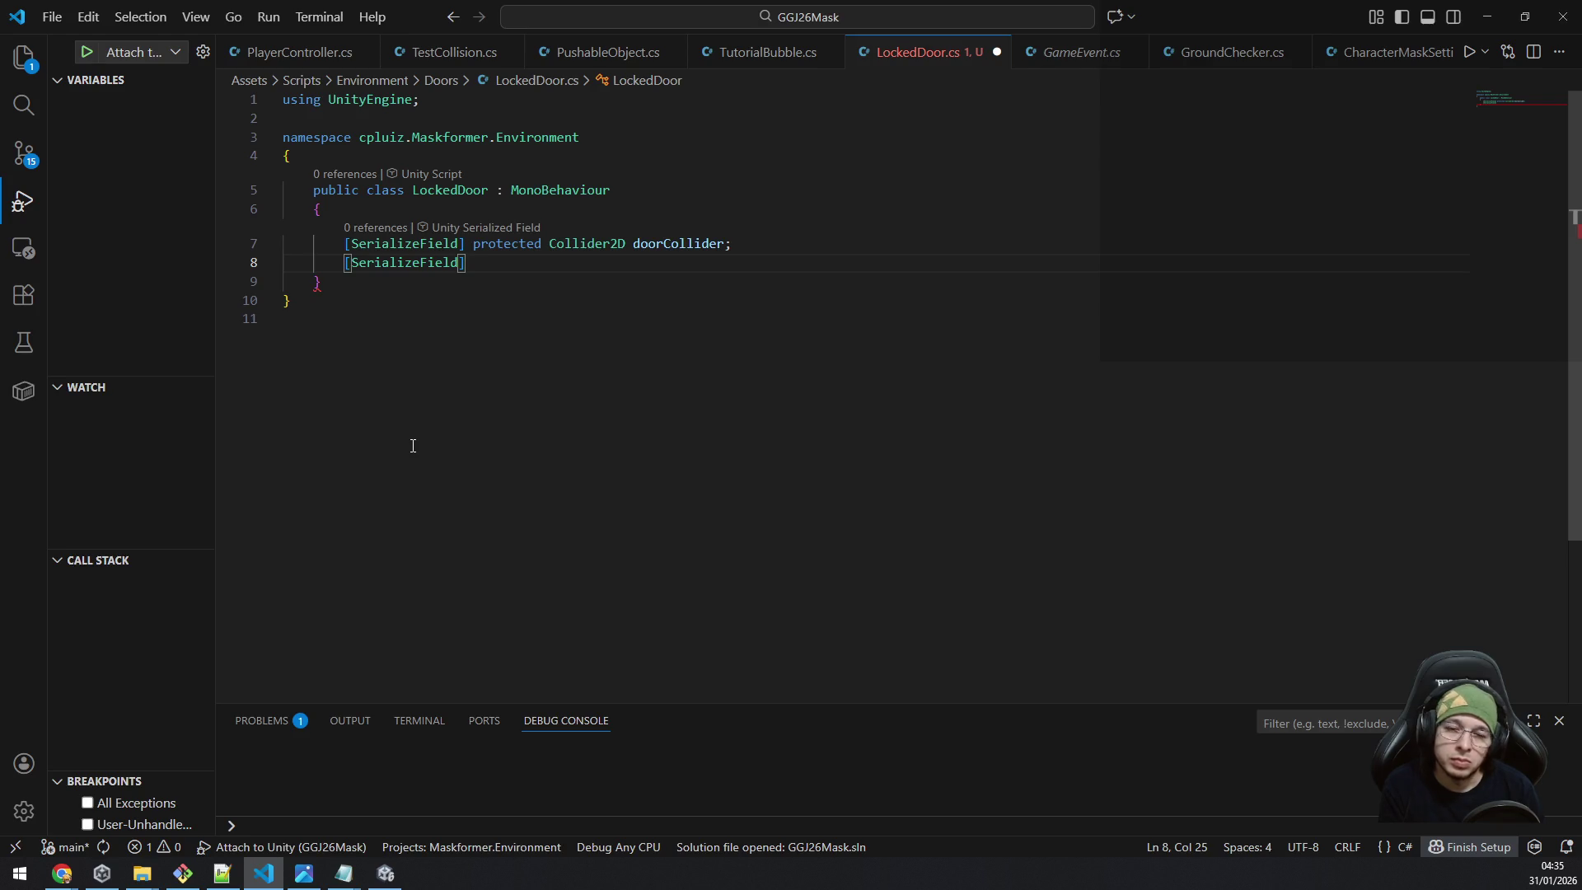
text( protecte)
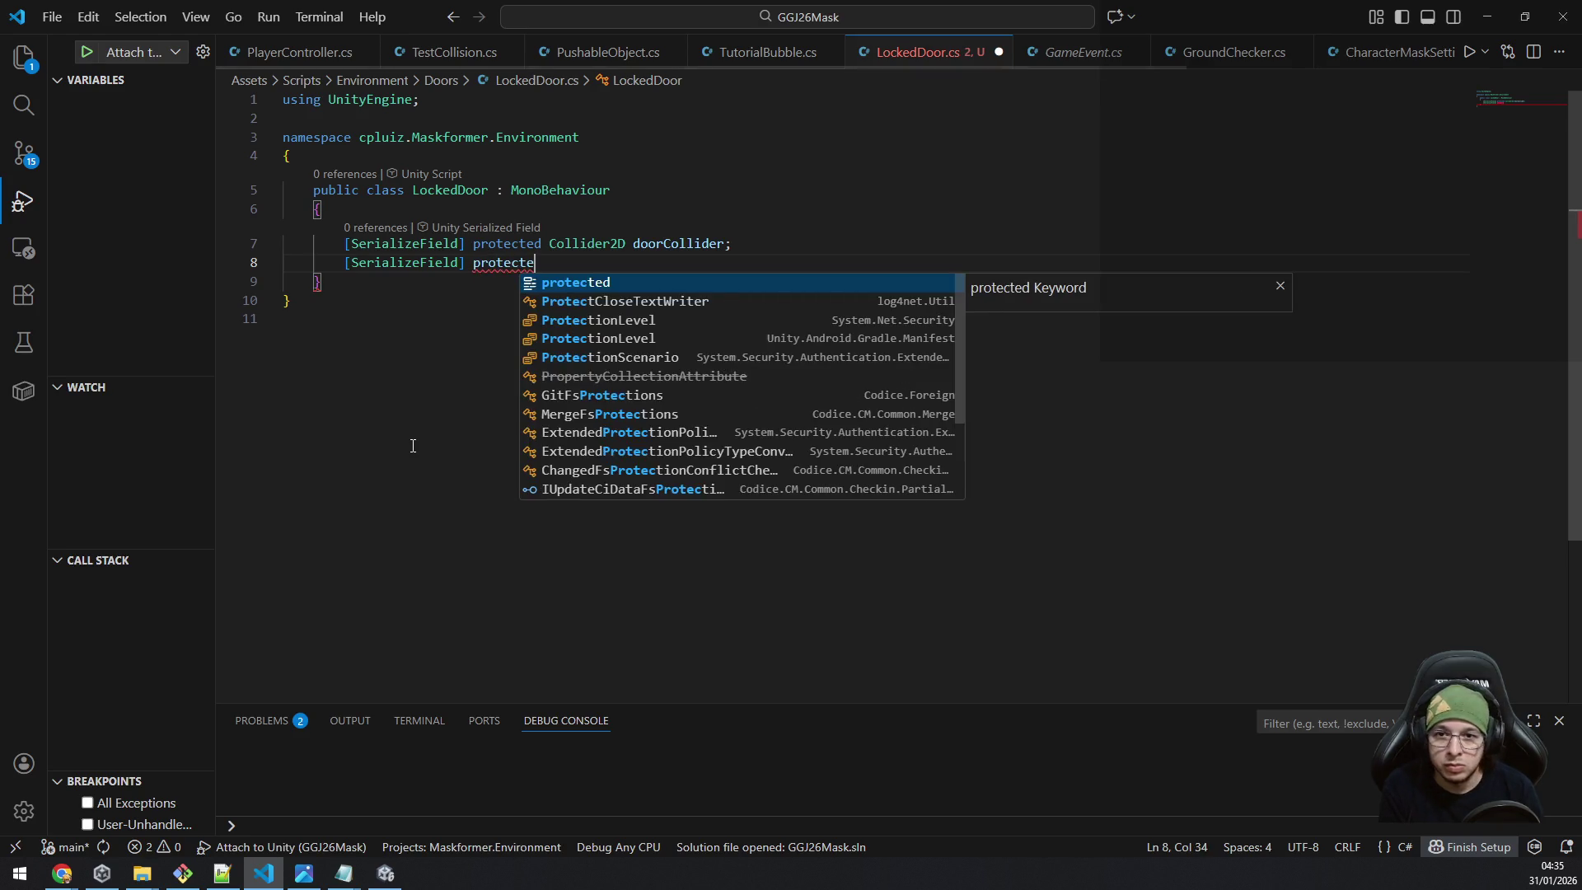
text(d ameObject)
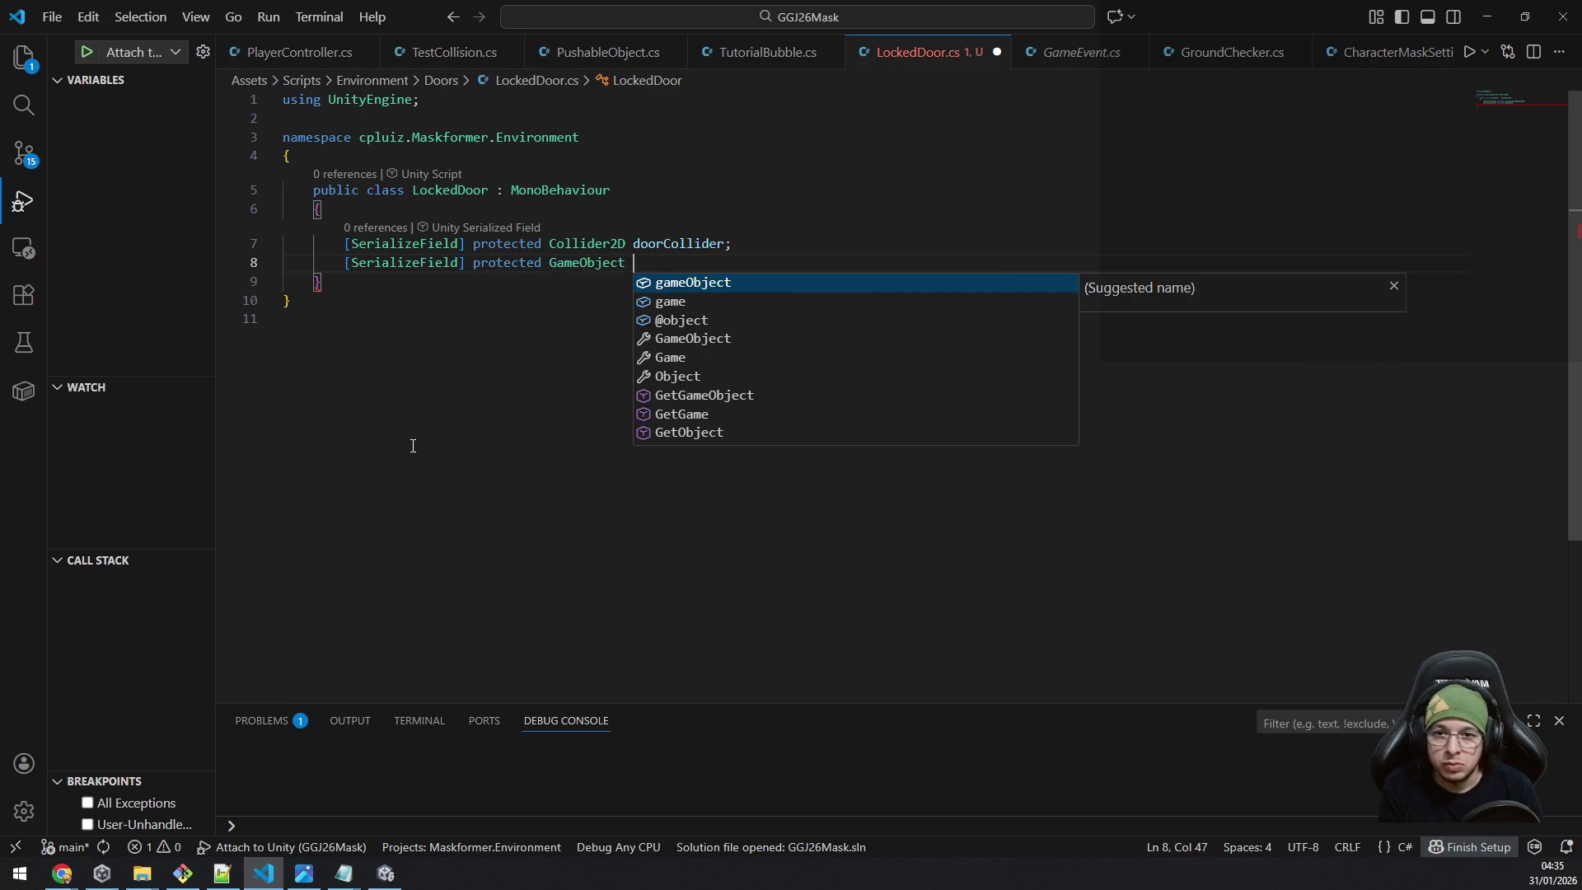
text( loade)
key(BackSpace)
key(BackSpace)
key(BackSpace)
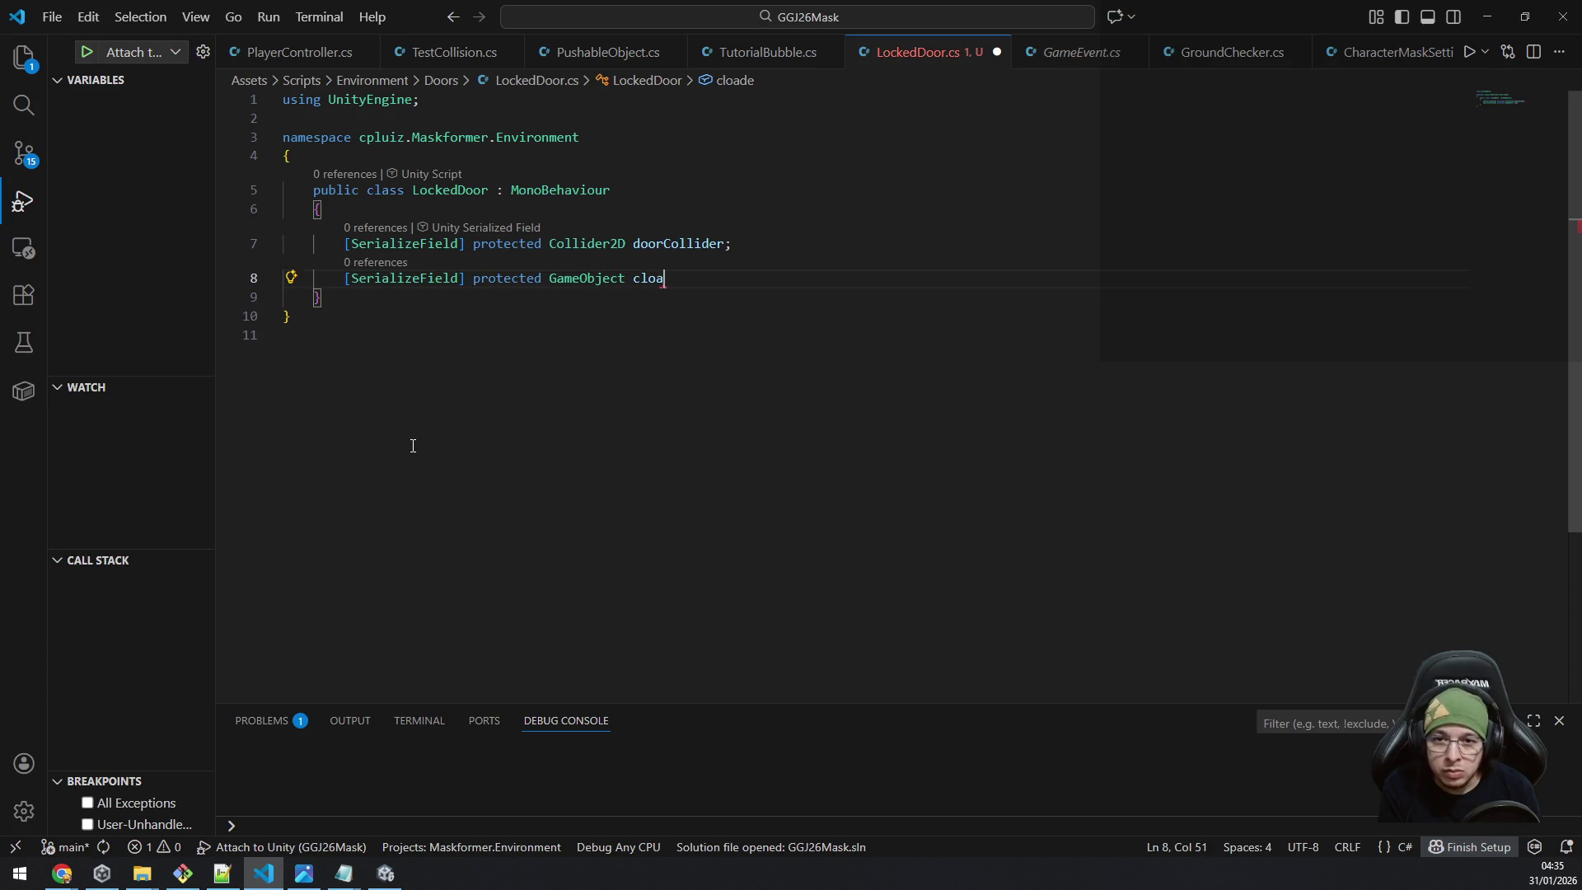
text(osedD)
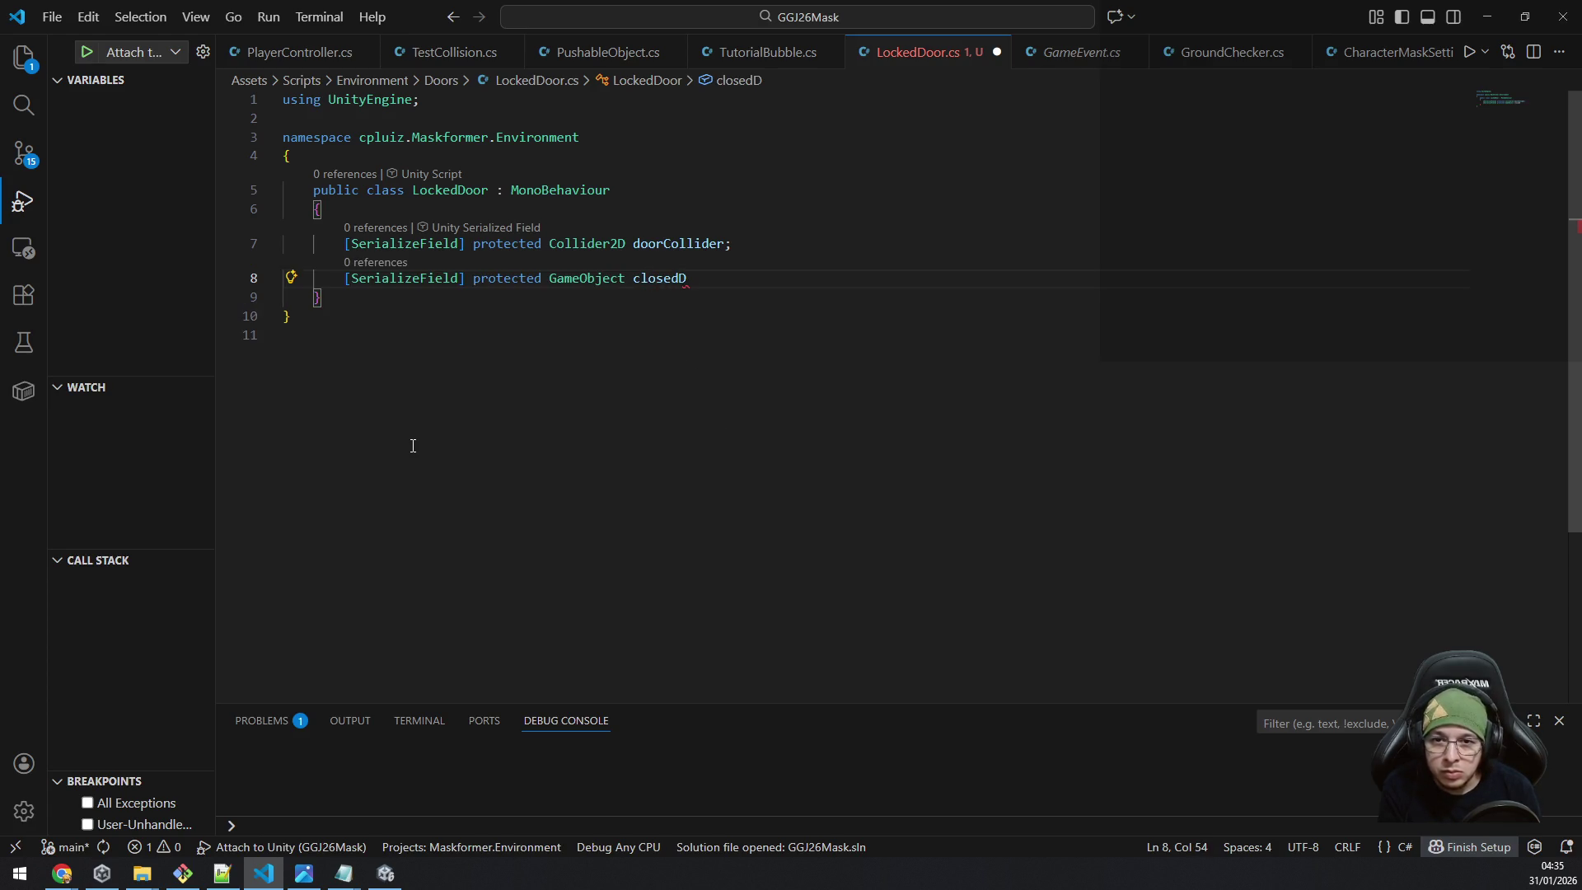
text(oor)
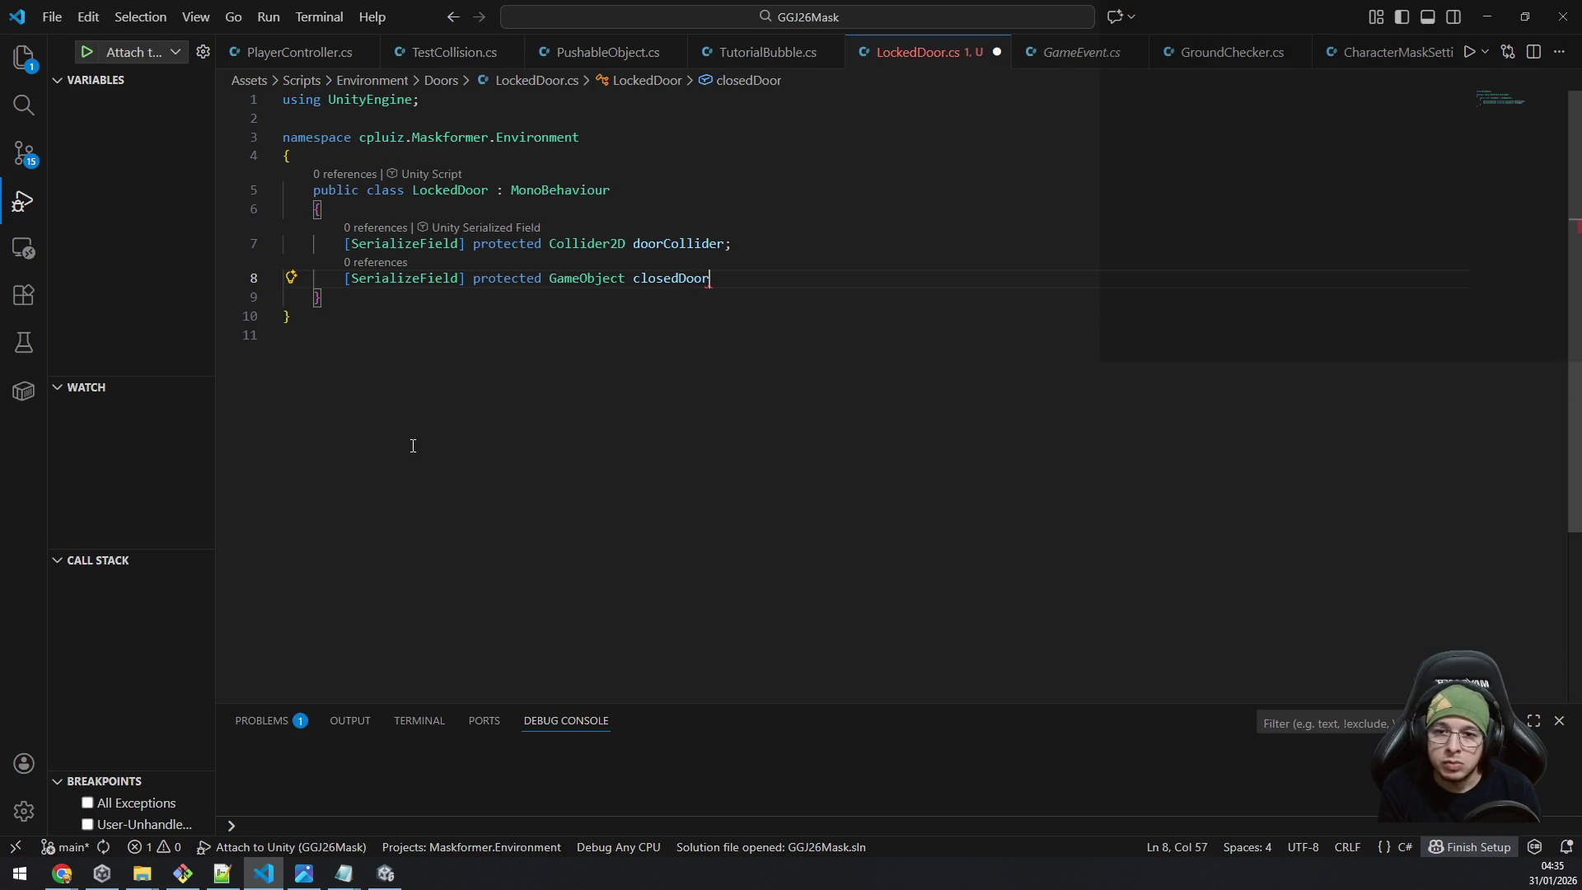
text(Object)
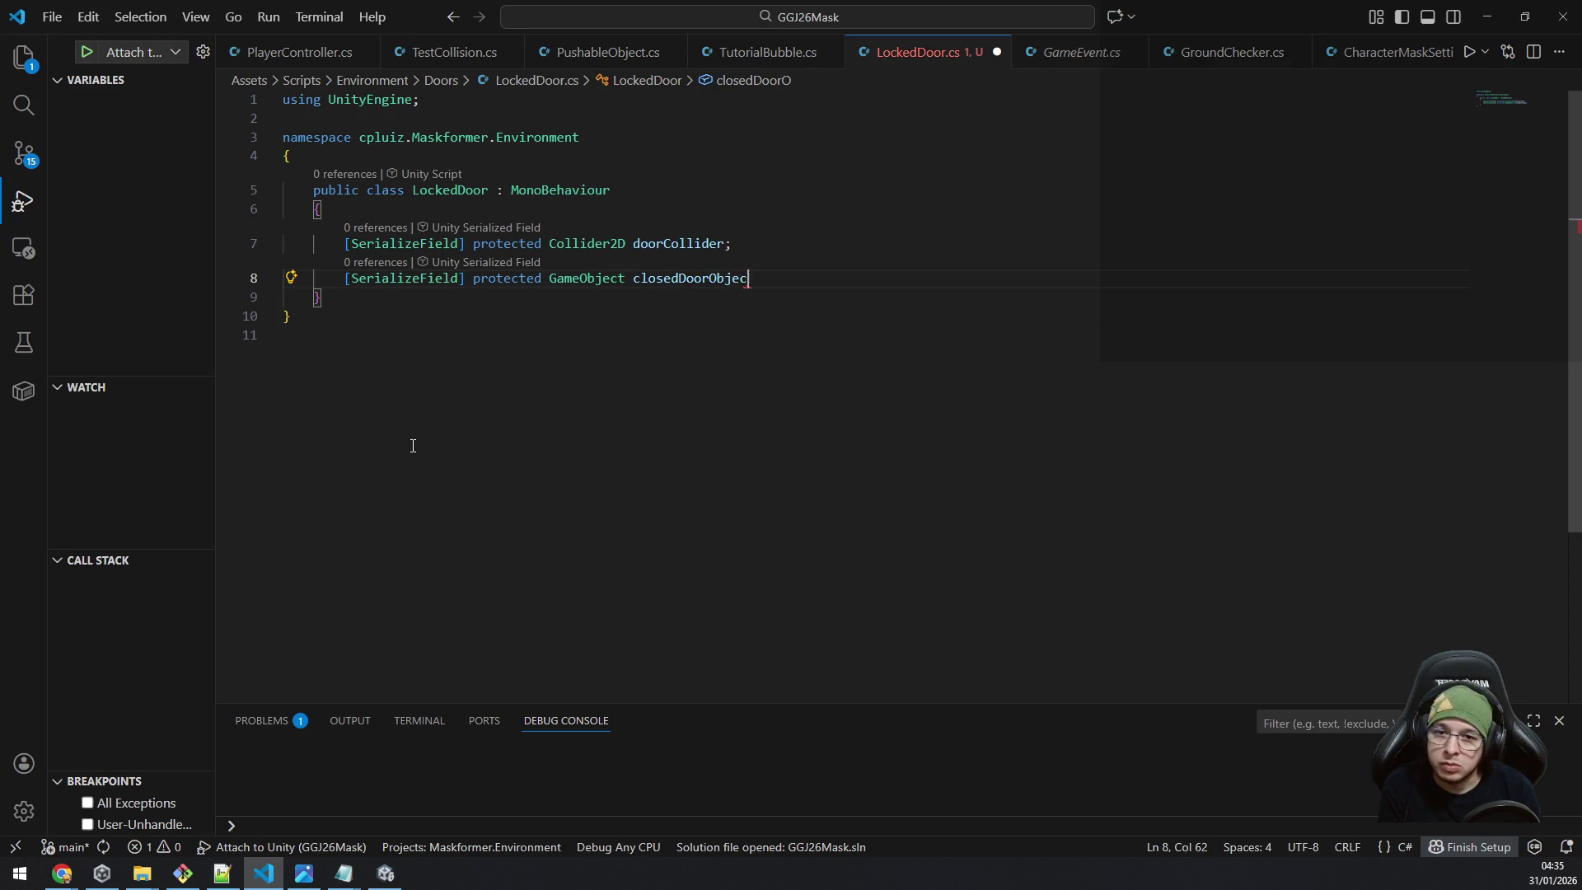
text(;)
key(Return)
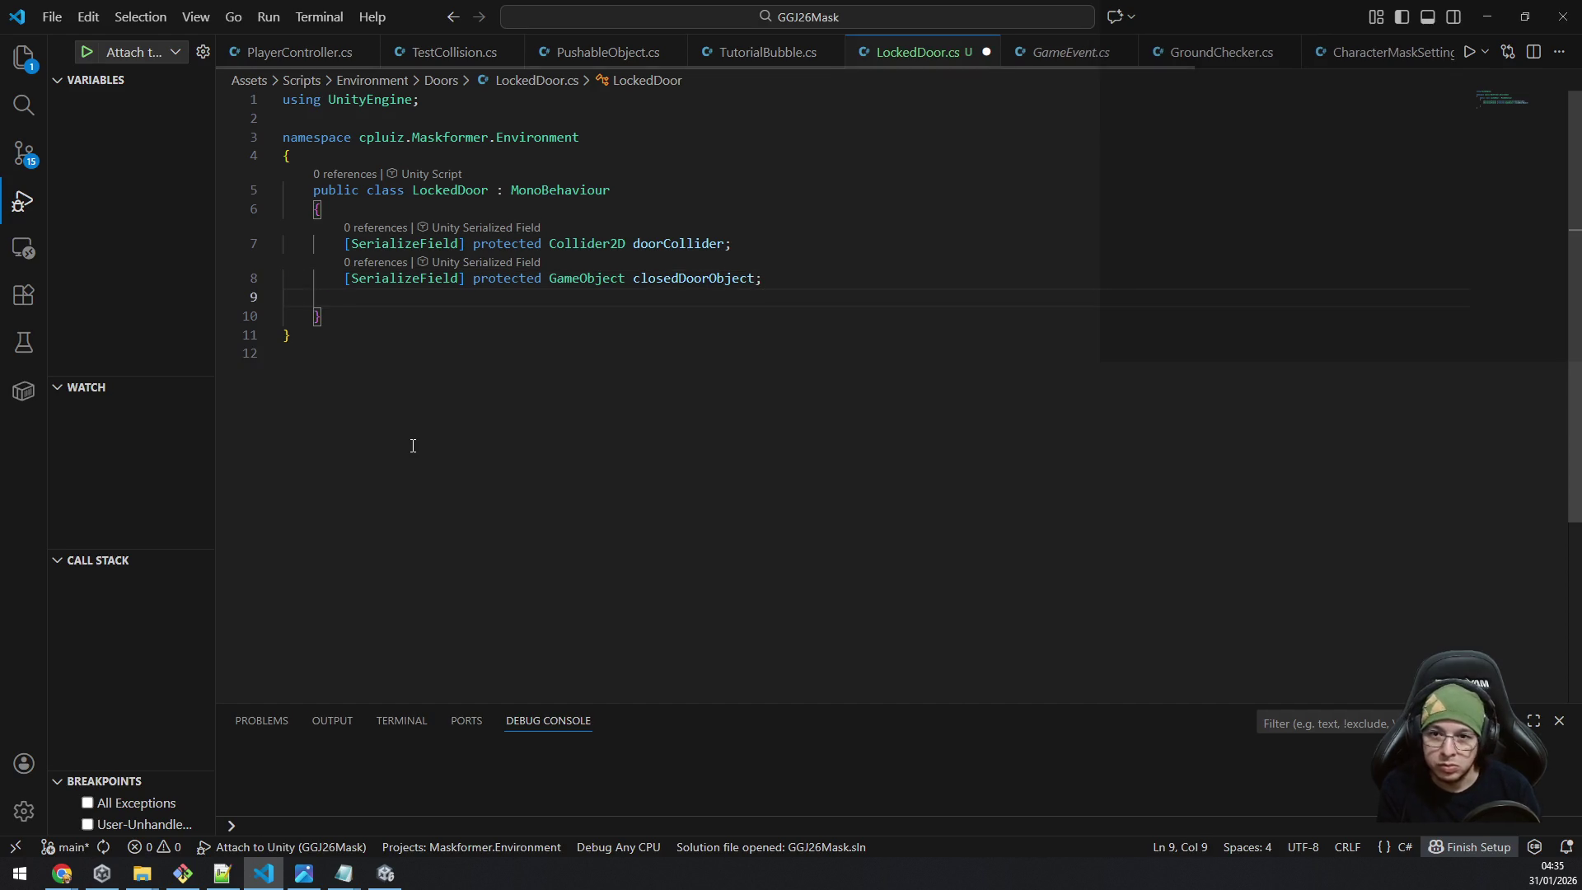
Declare a protected SpriteRenderer[] field named closedDoorSprites.
text([)
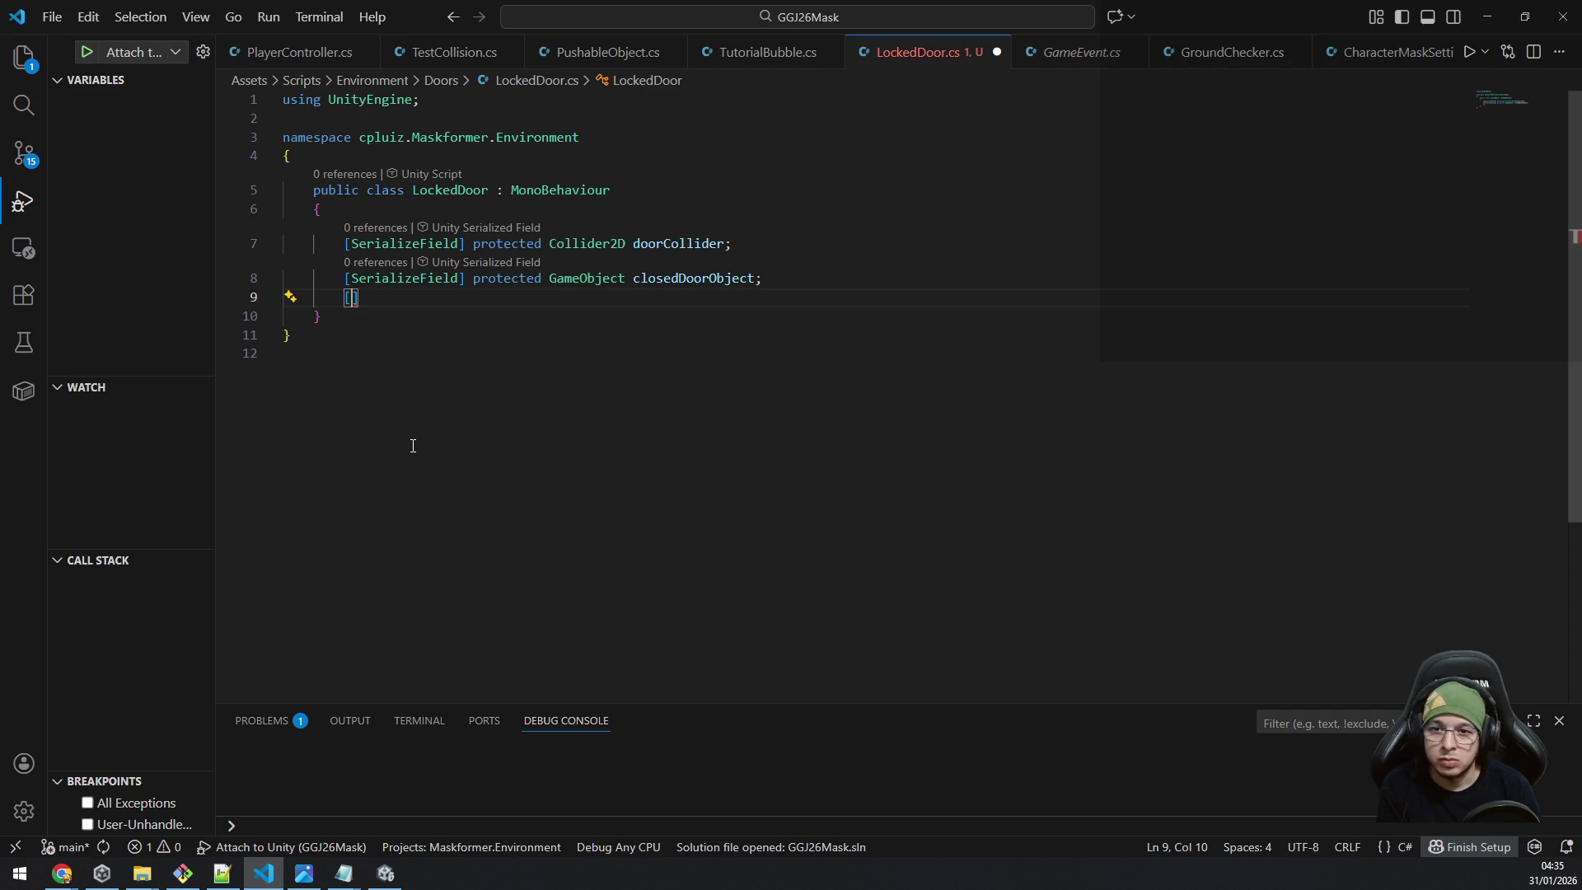
key(BackSpace)
key(BackSpace)
text(protected )
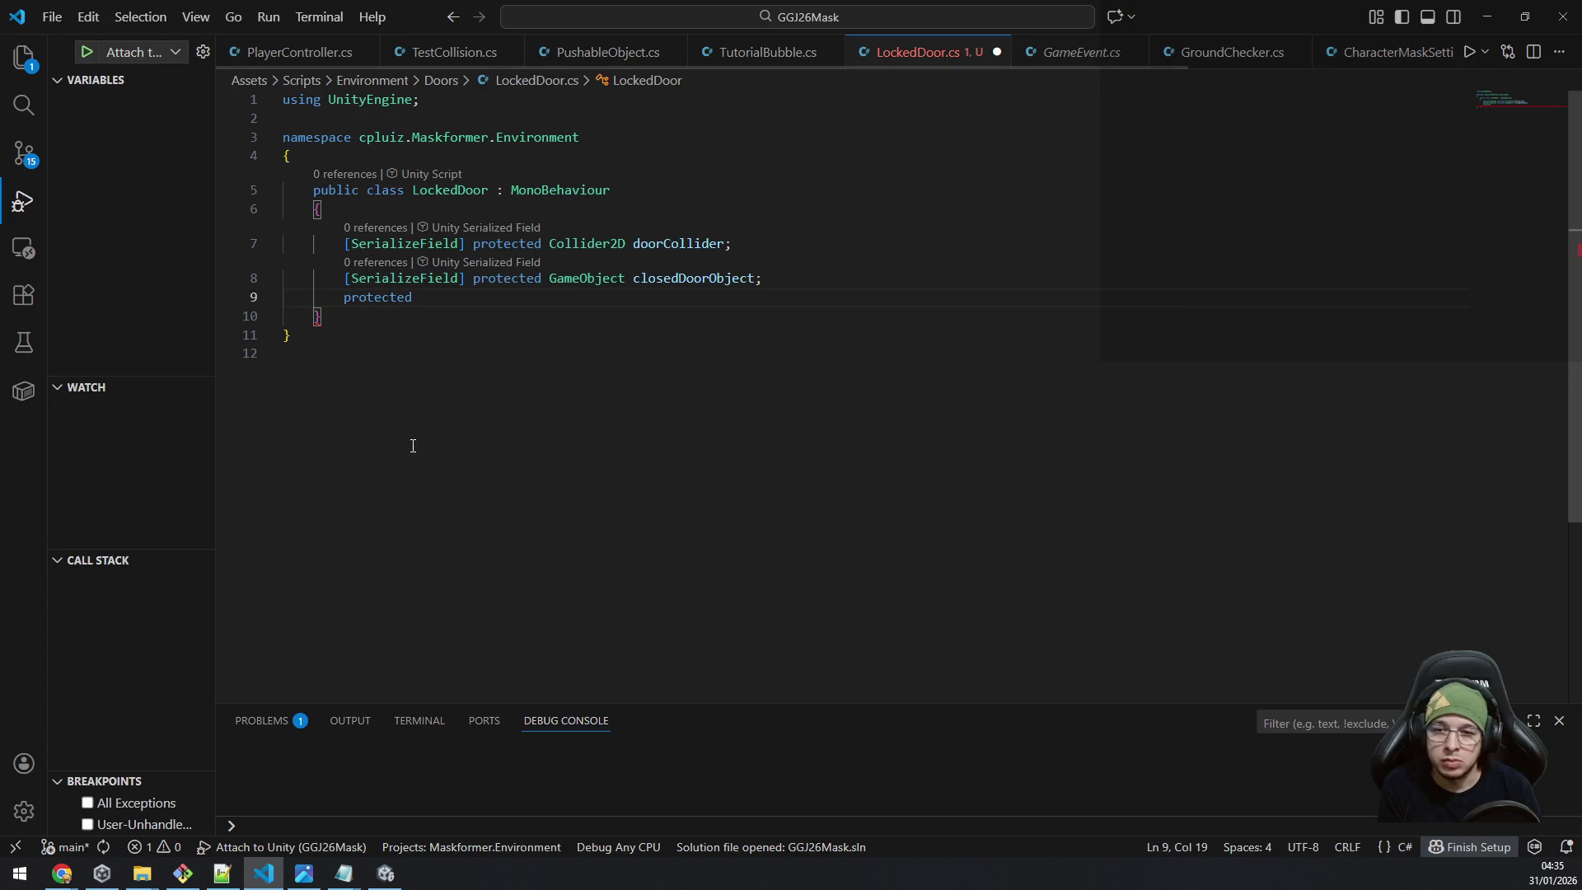
text(Spriterende)
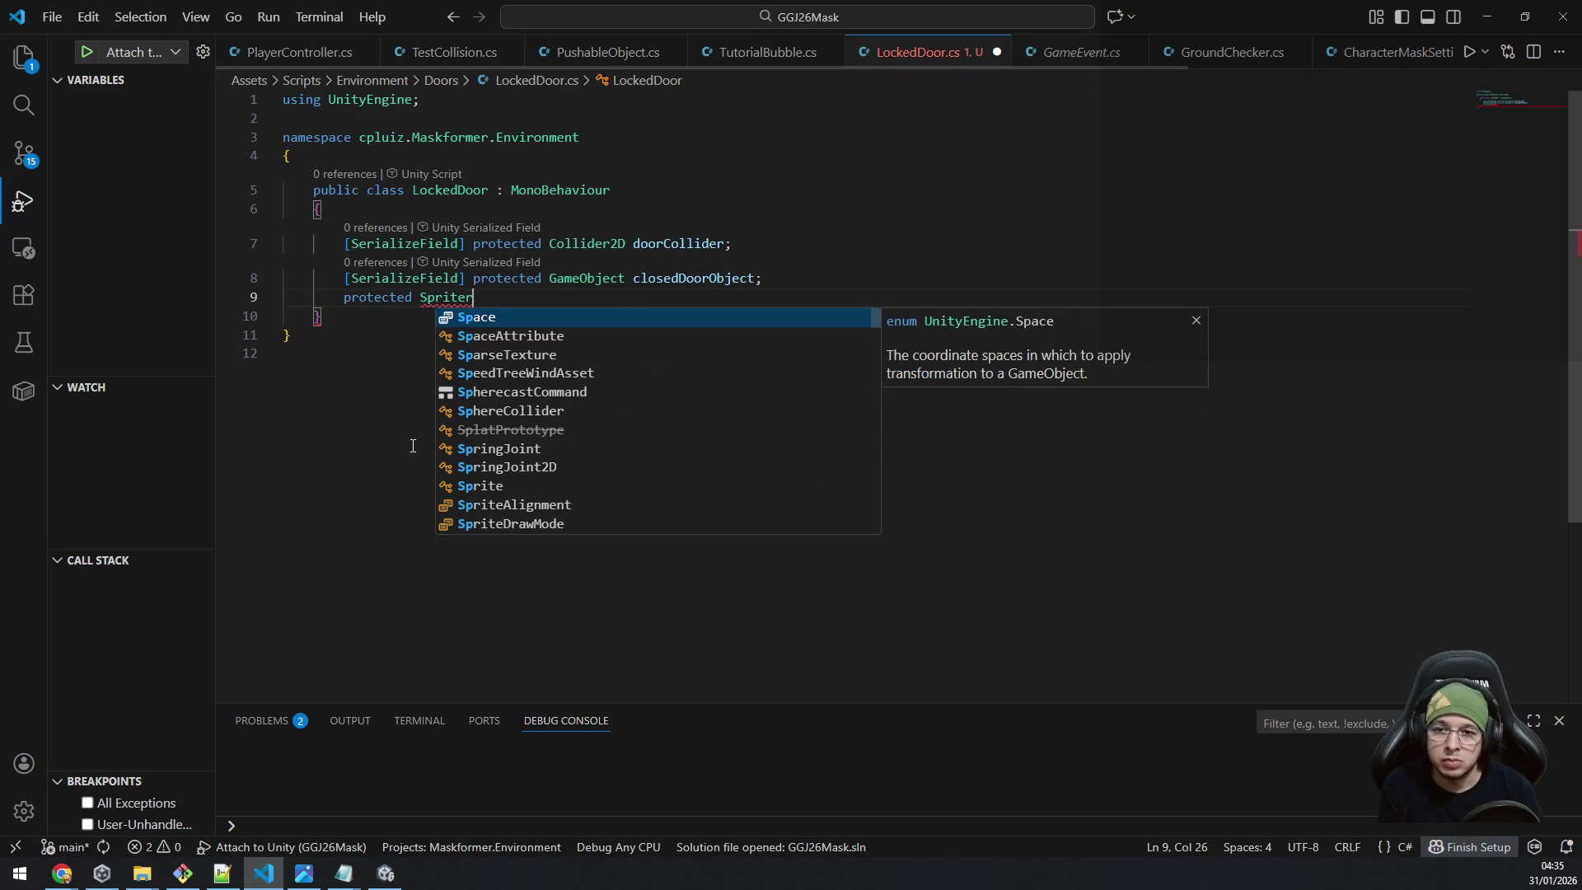
key(BackSpace)
key(BackSpace)
key(BackSpace)
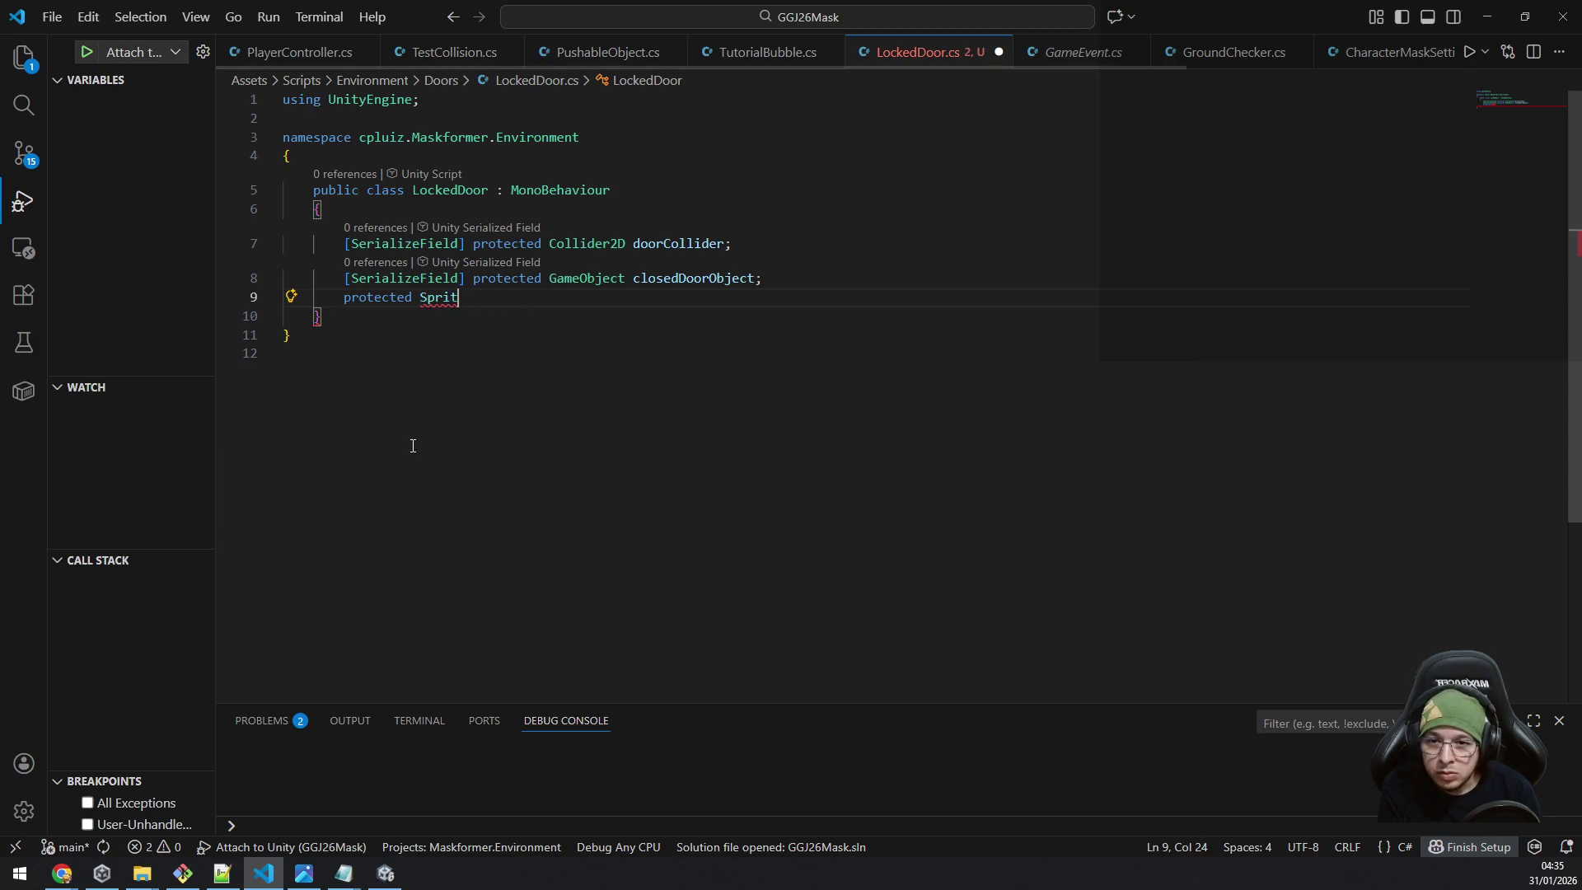
text(terencx)
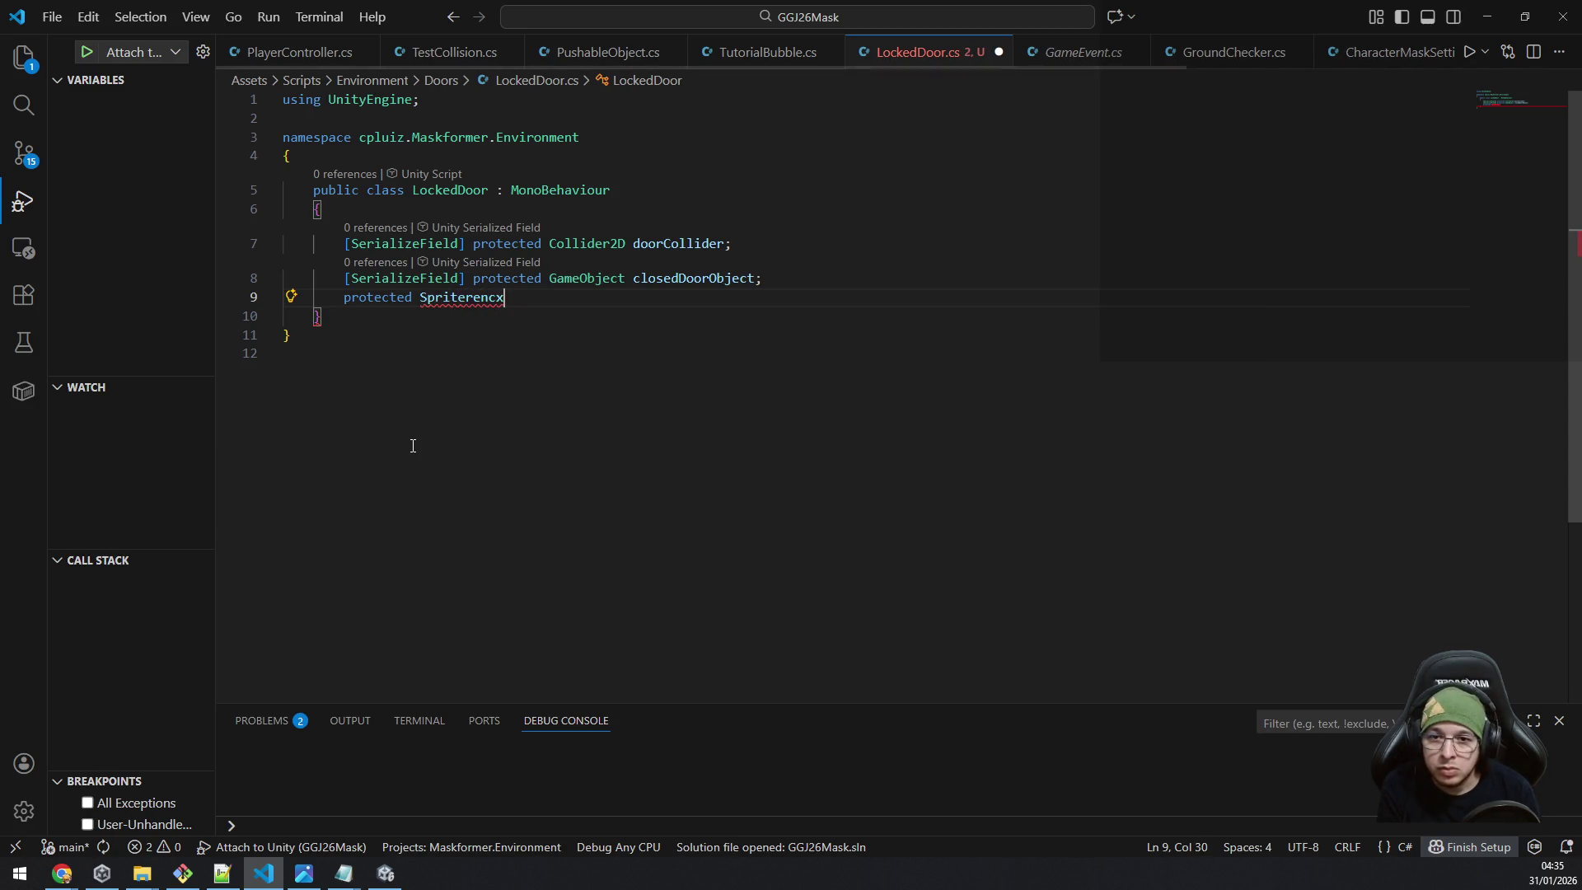
key(BackSpace)
key(BackSpace)
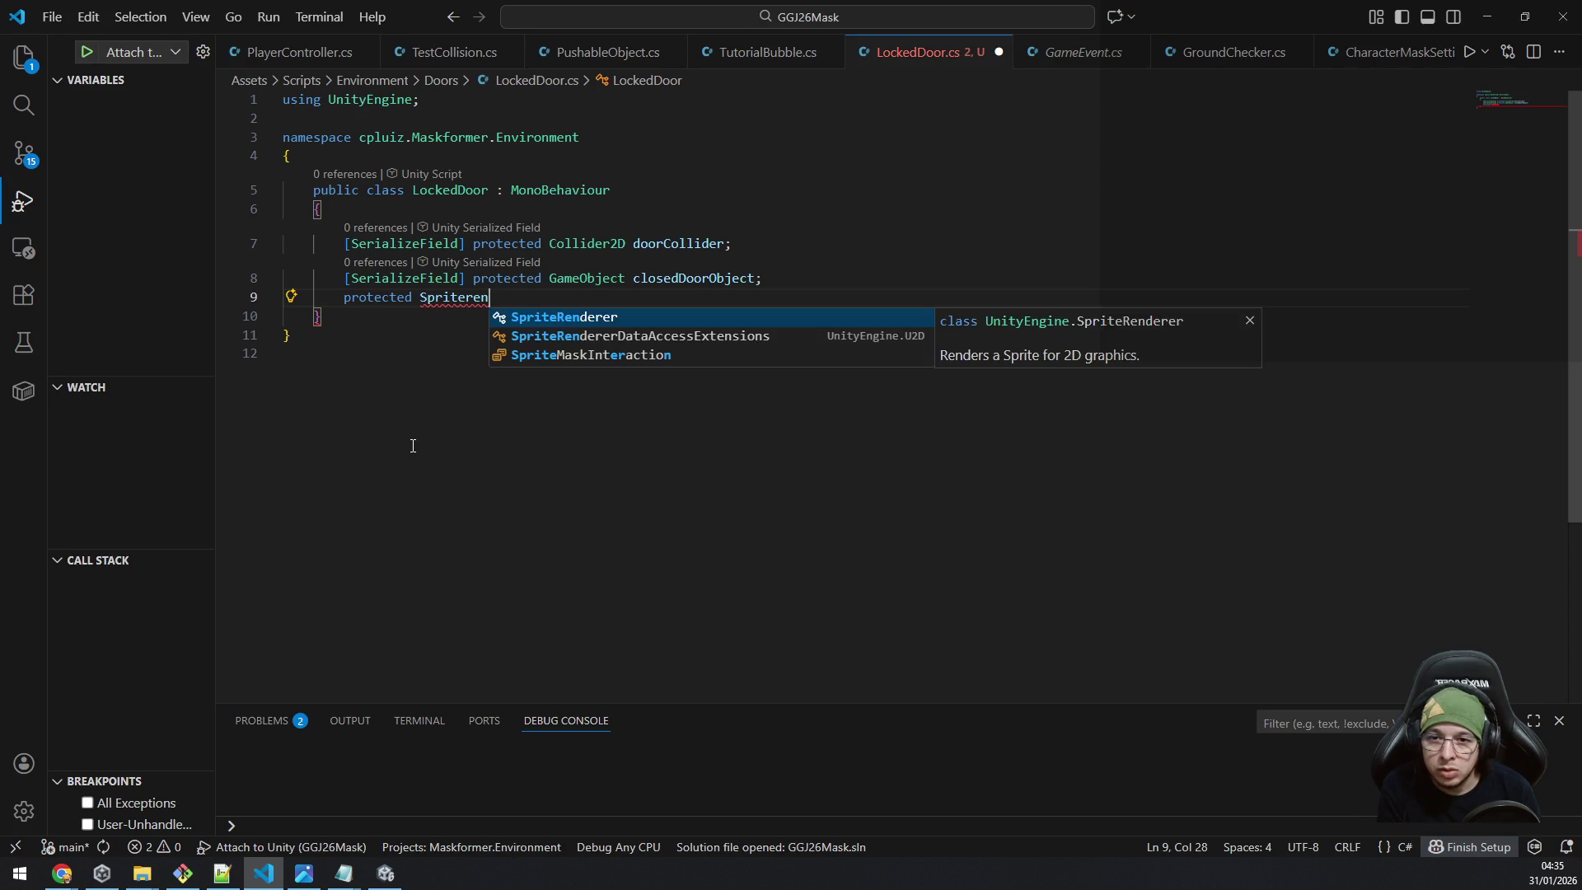
key(Tab)
text([])
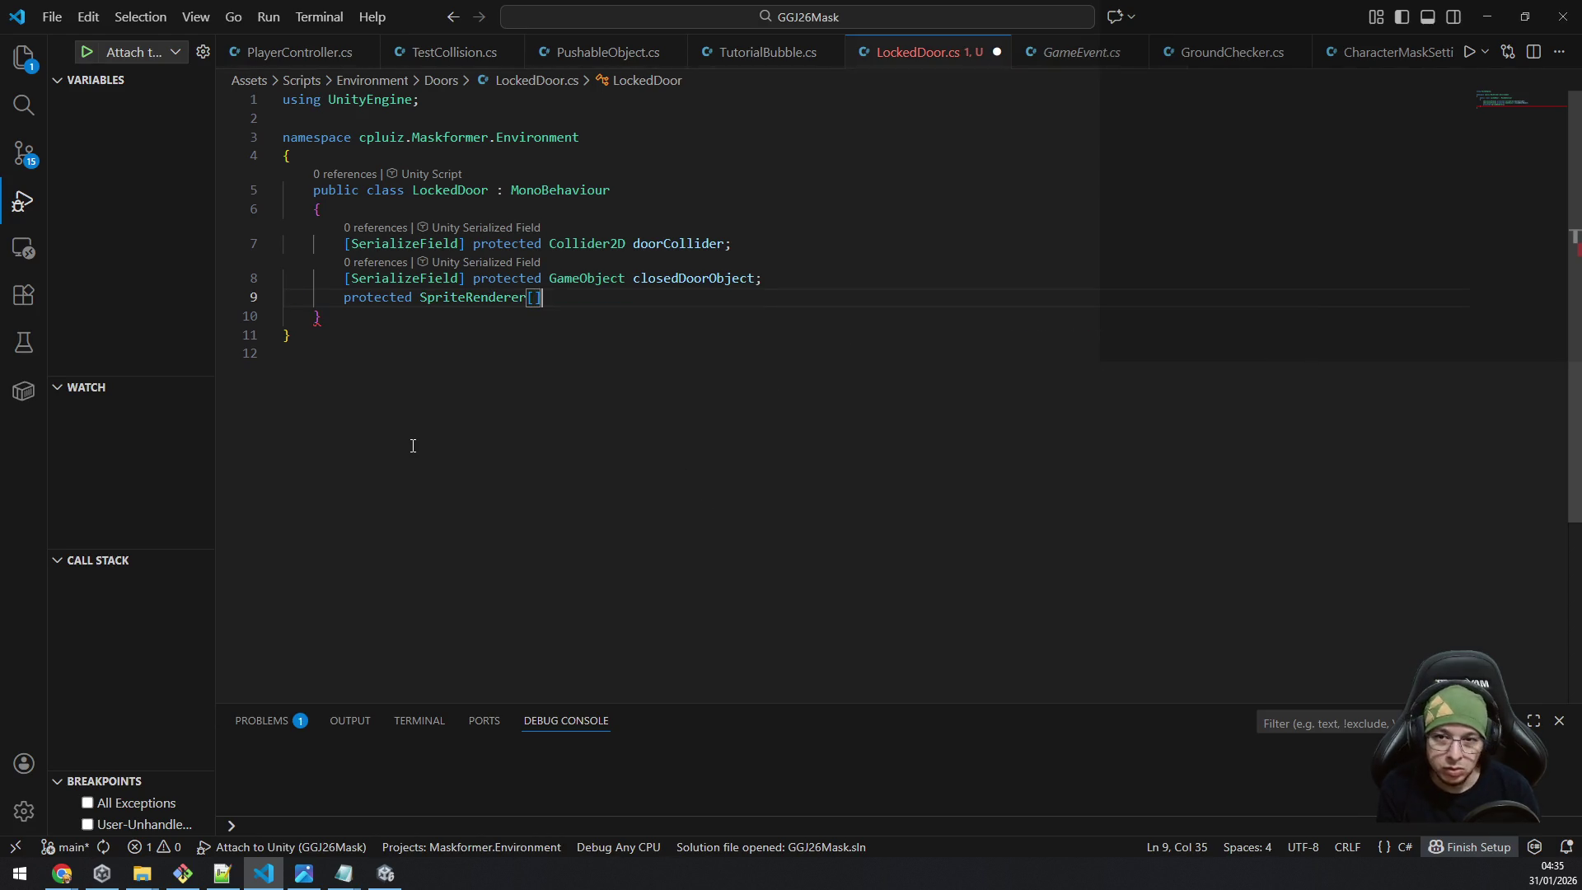
text( closedDoor)
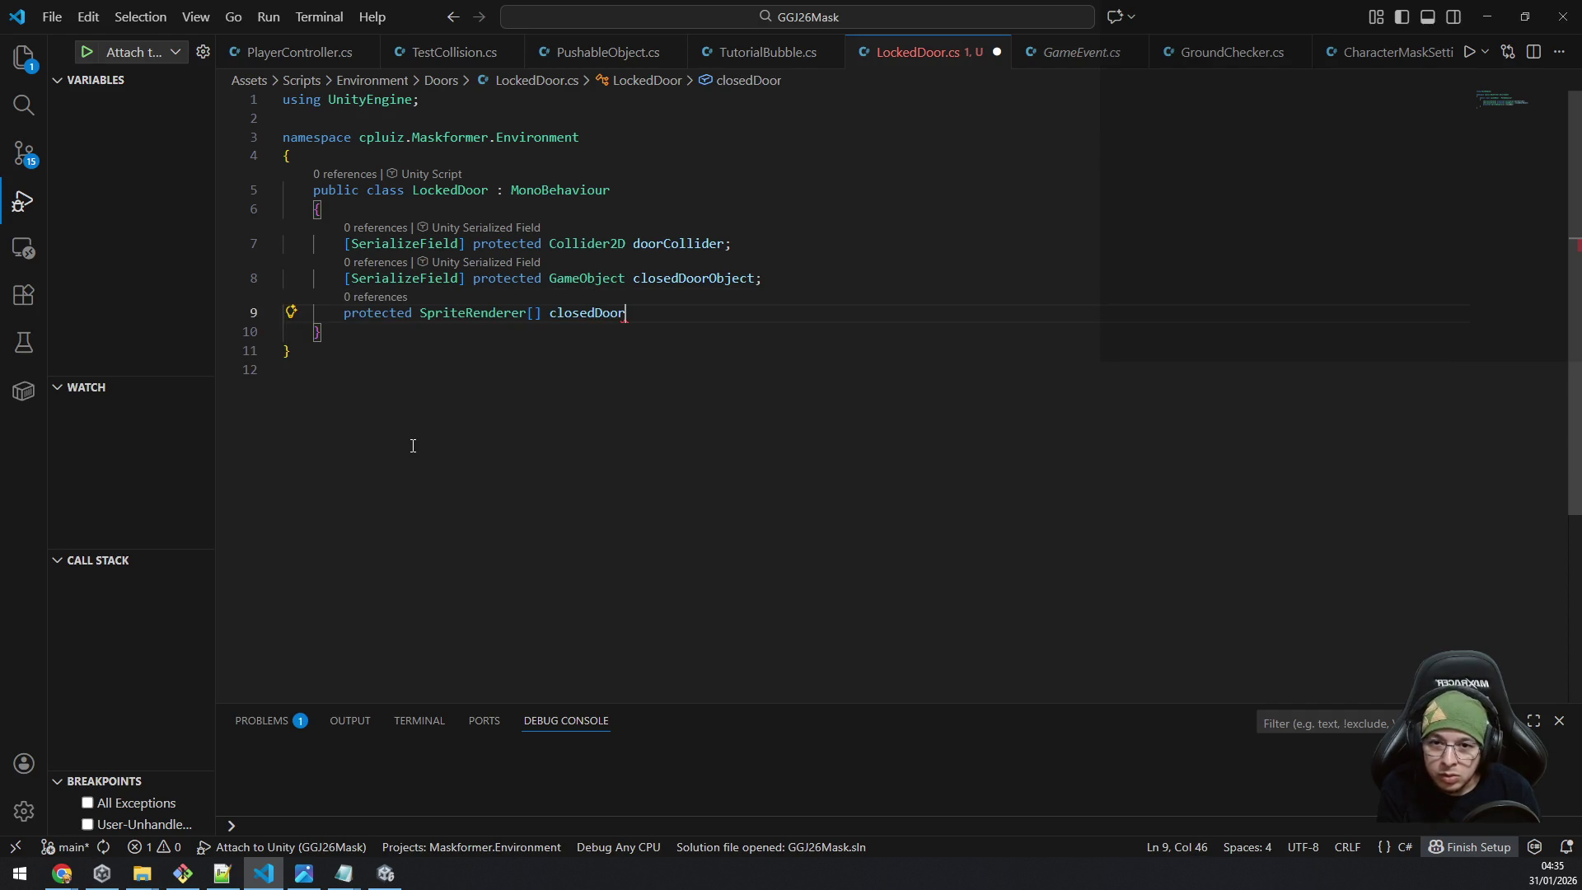
text(Sprites)
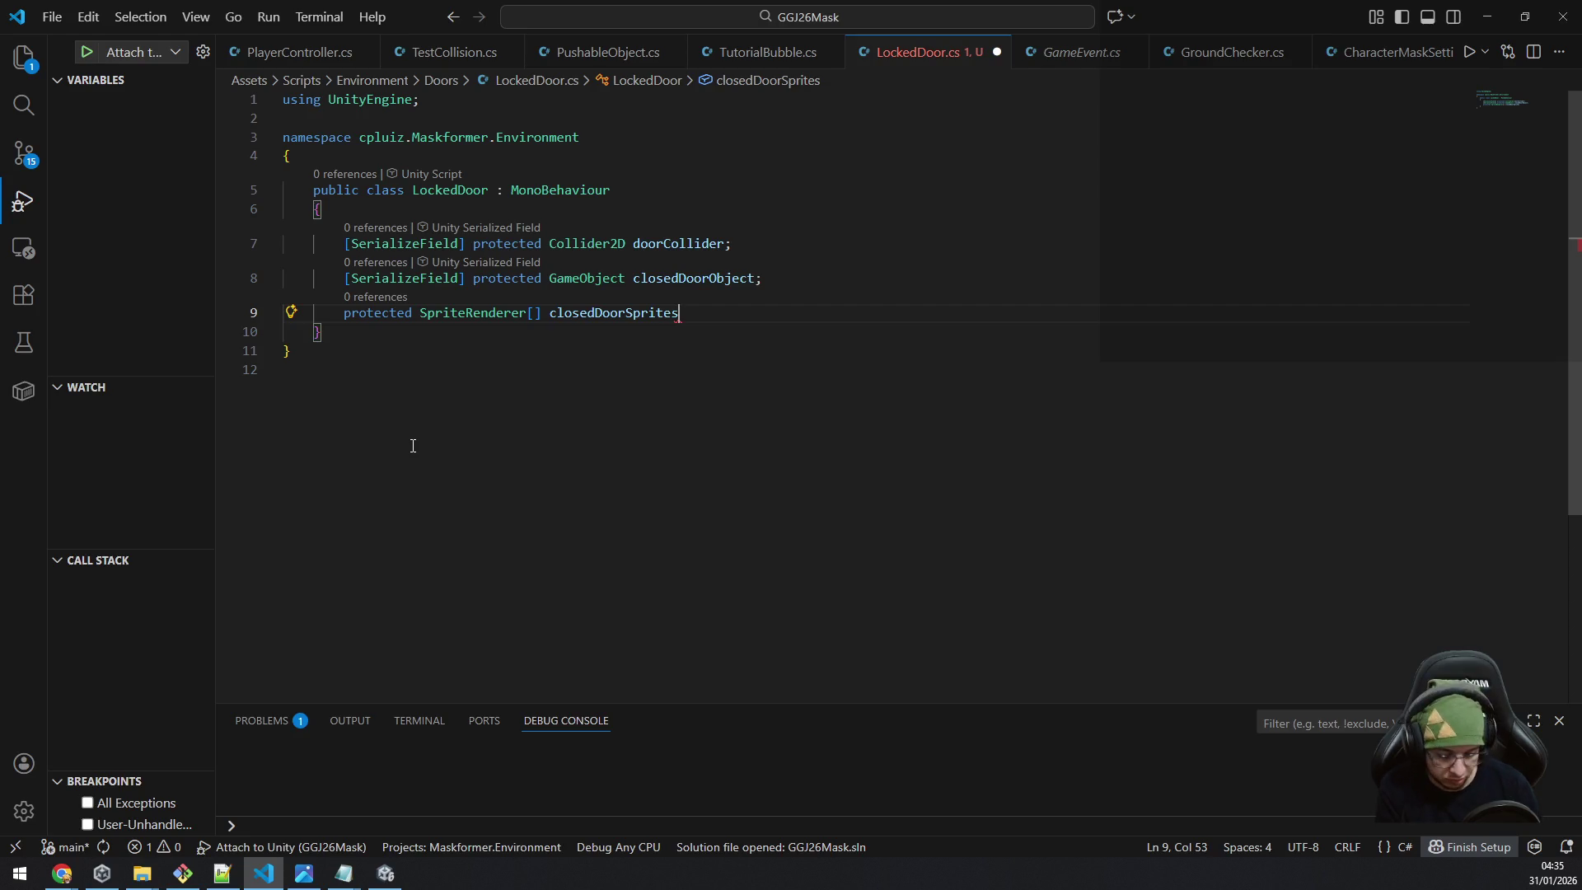
text(;)
key(Return)
key(Return)
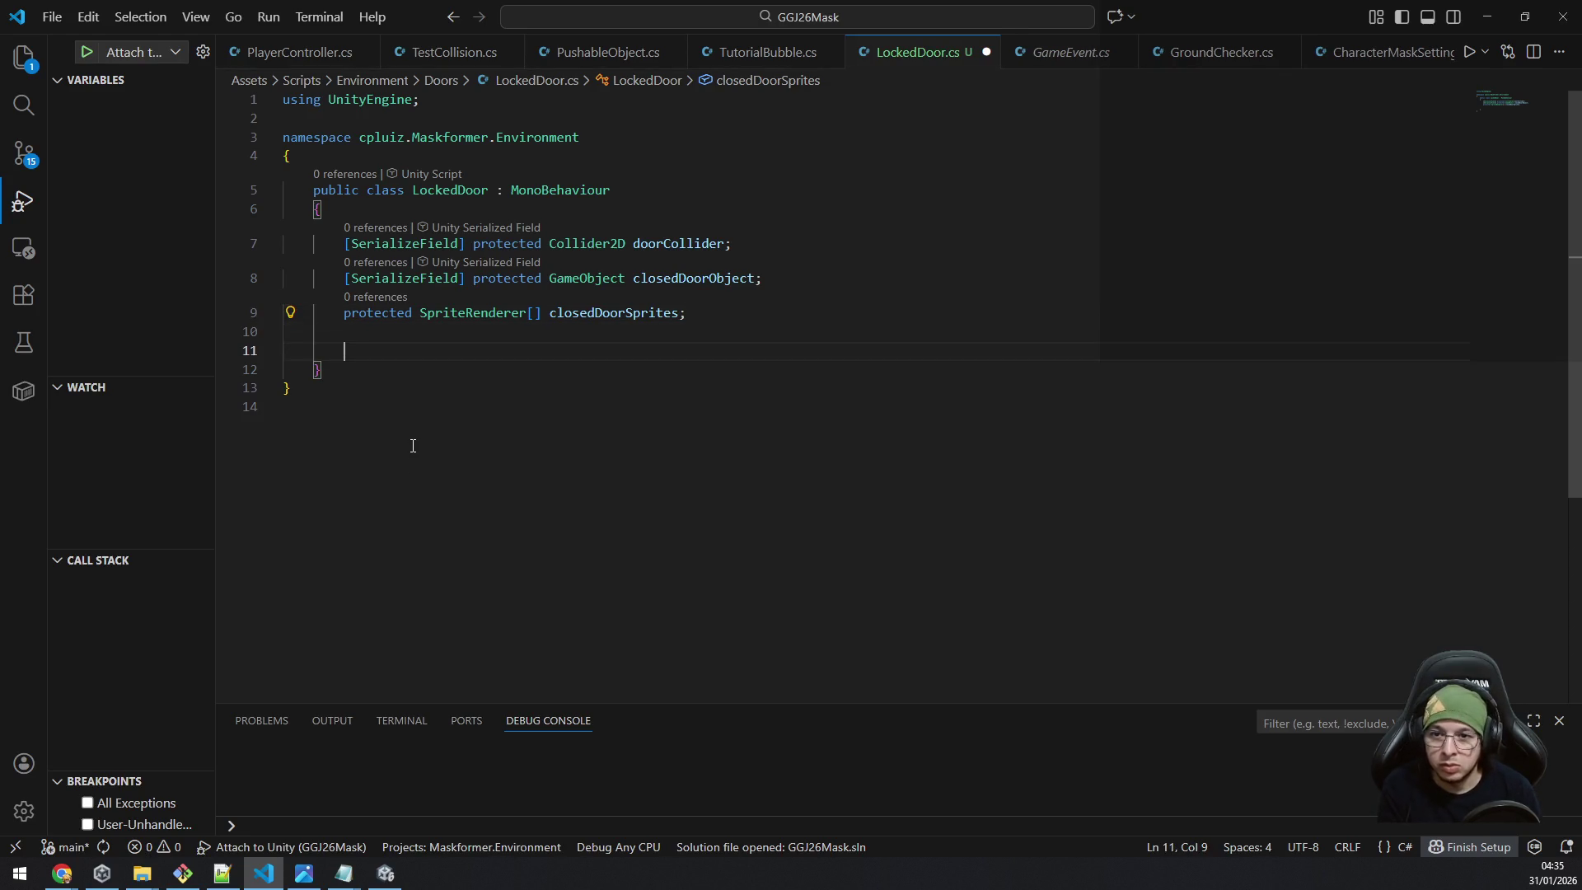
Add an Awake method that starts assigning closedDoorSprites from closedDoorObject.
text(void Awa)
key(Return)
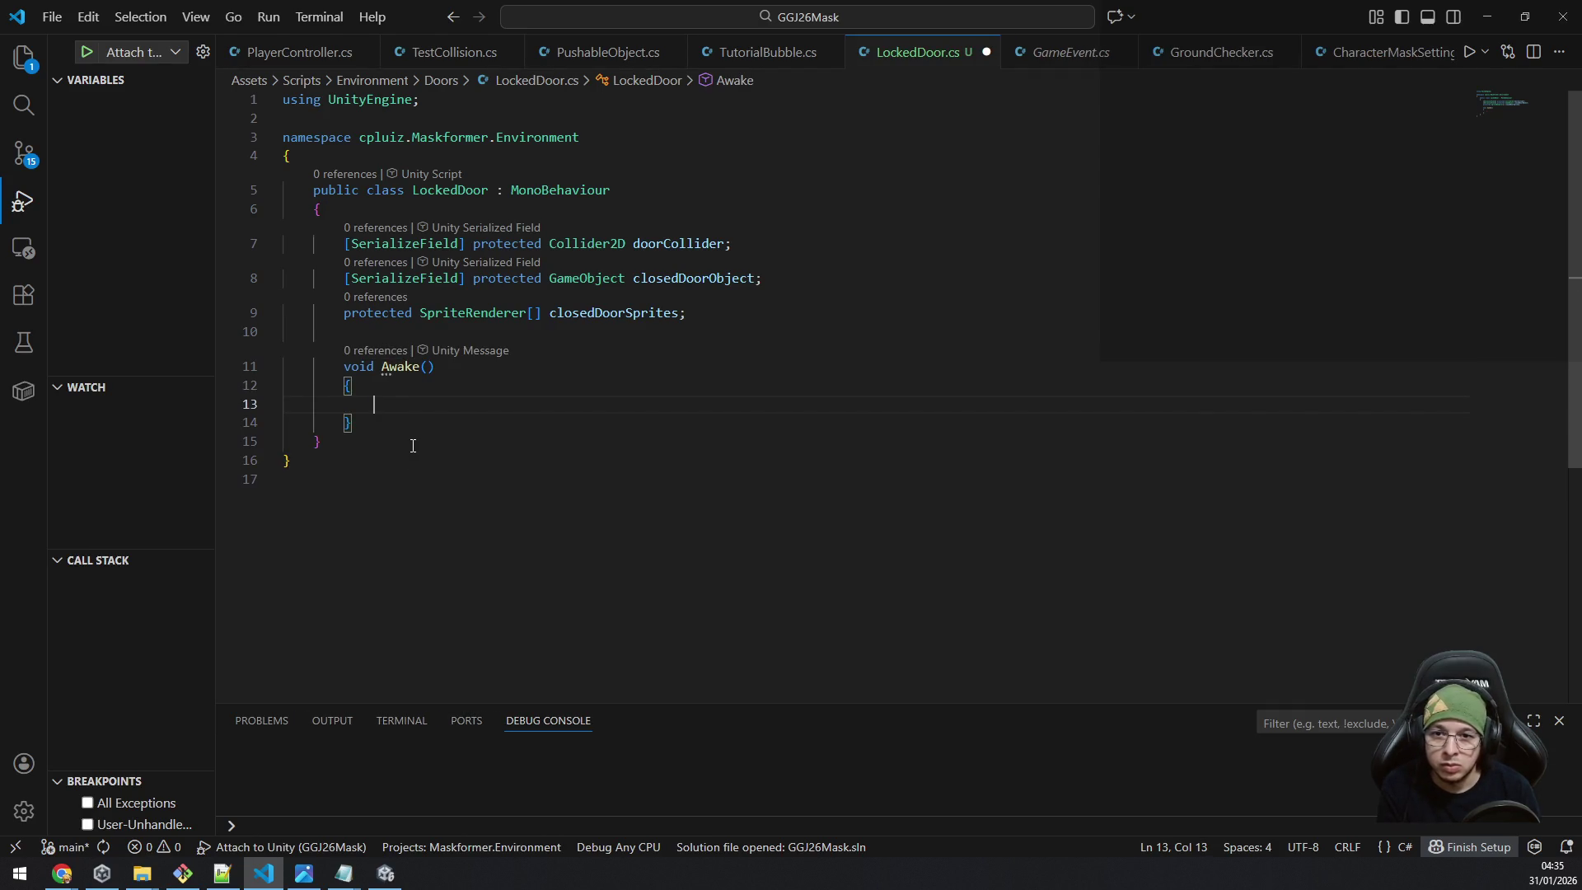
text(closed)
key(Down)
key(Return)
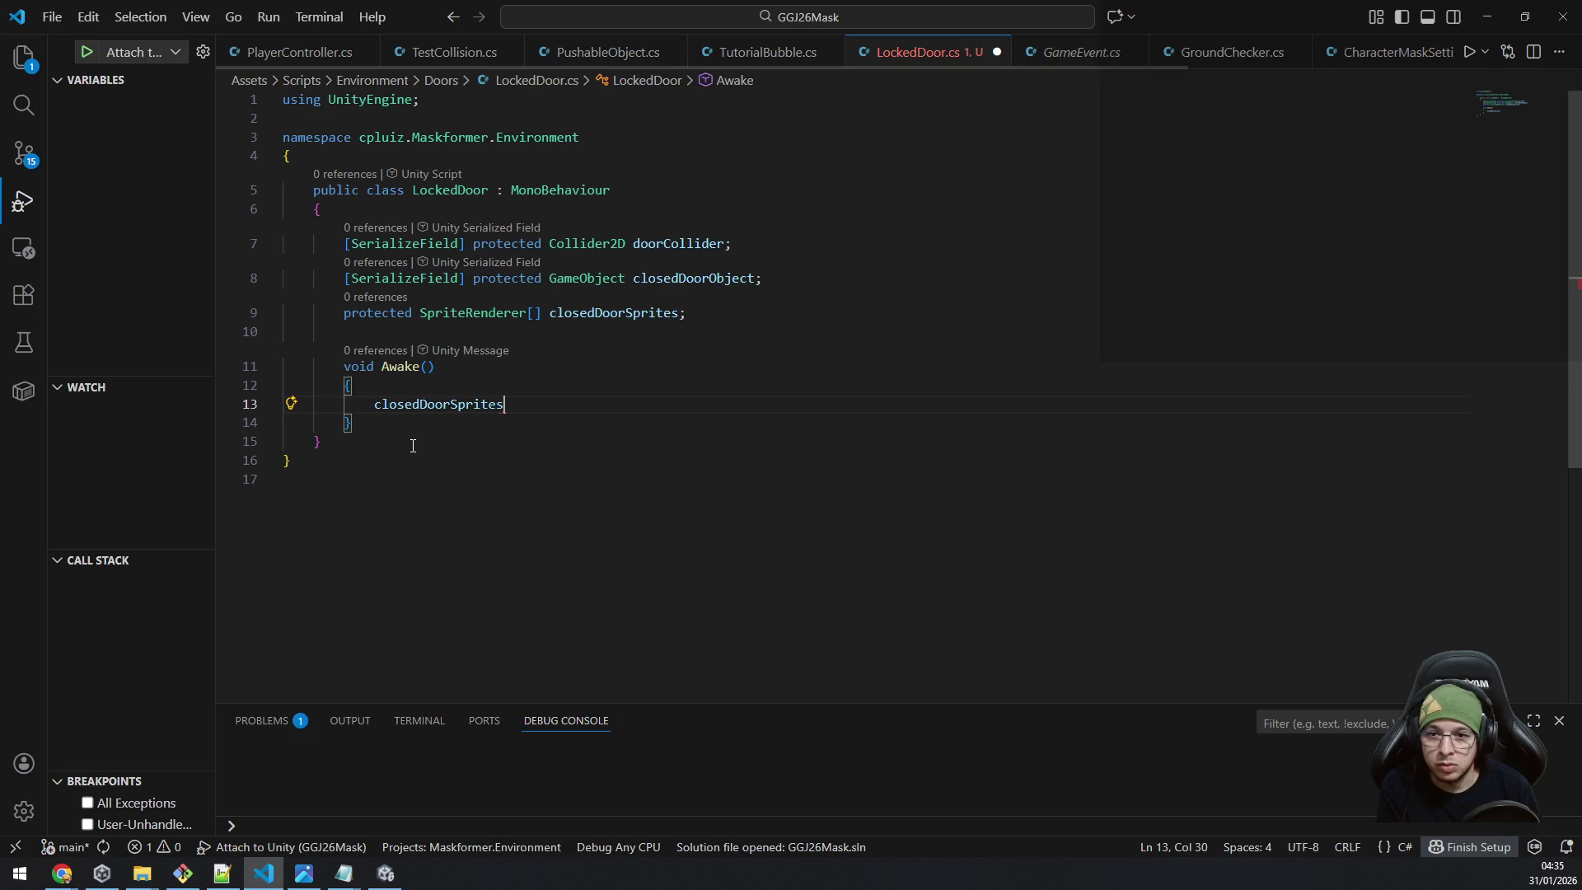
text(= closed)
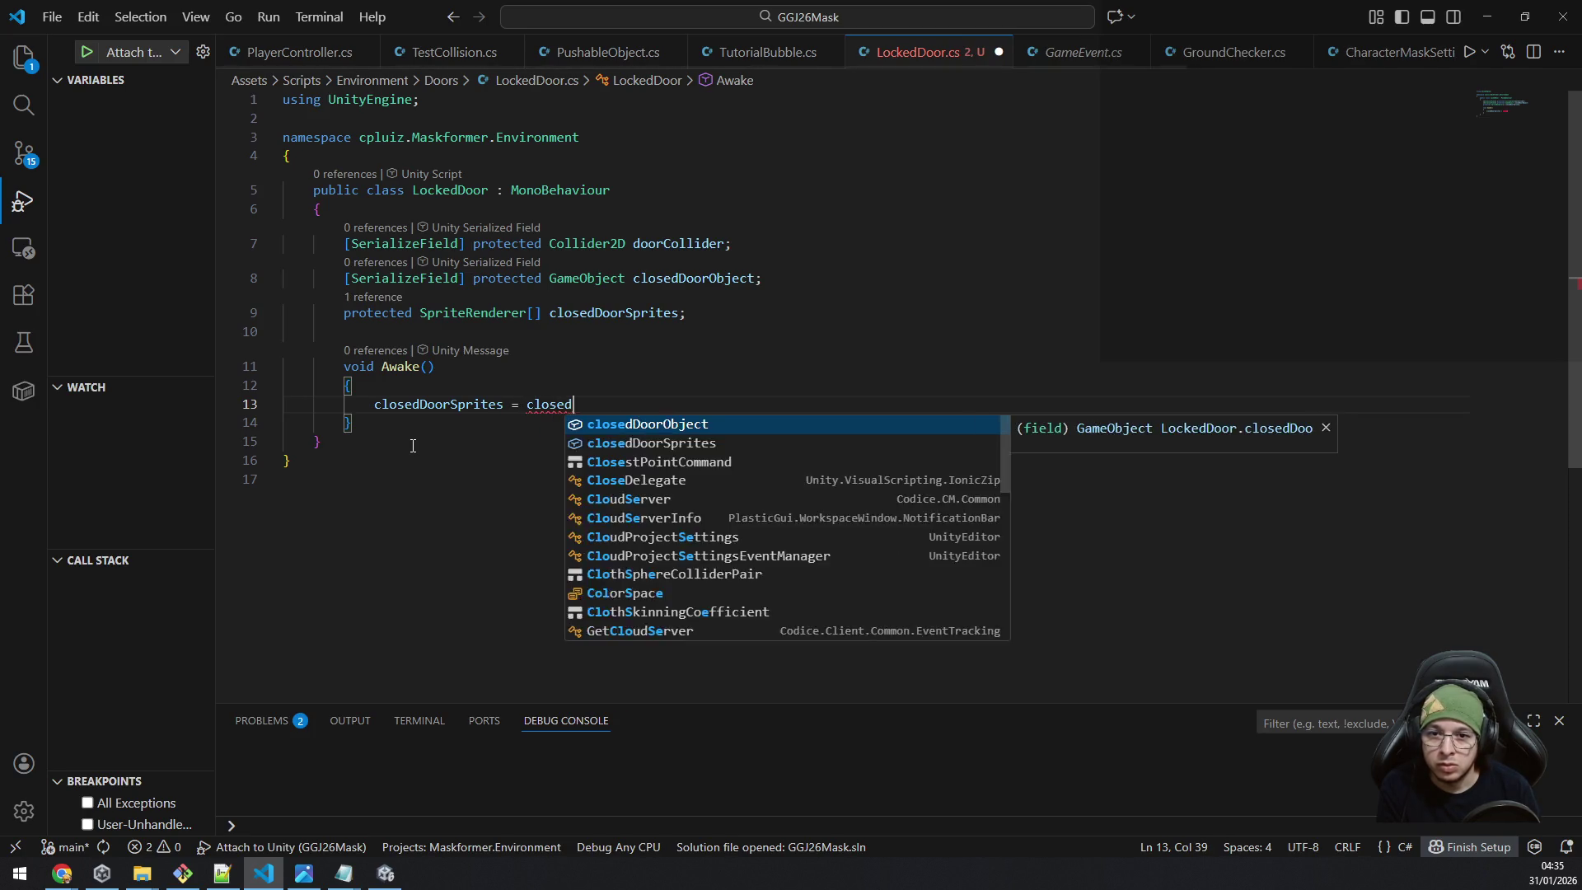
key(Return)
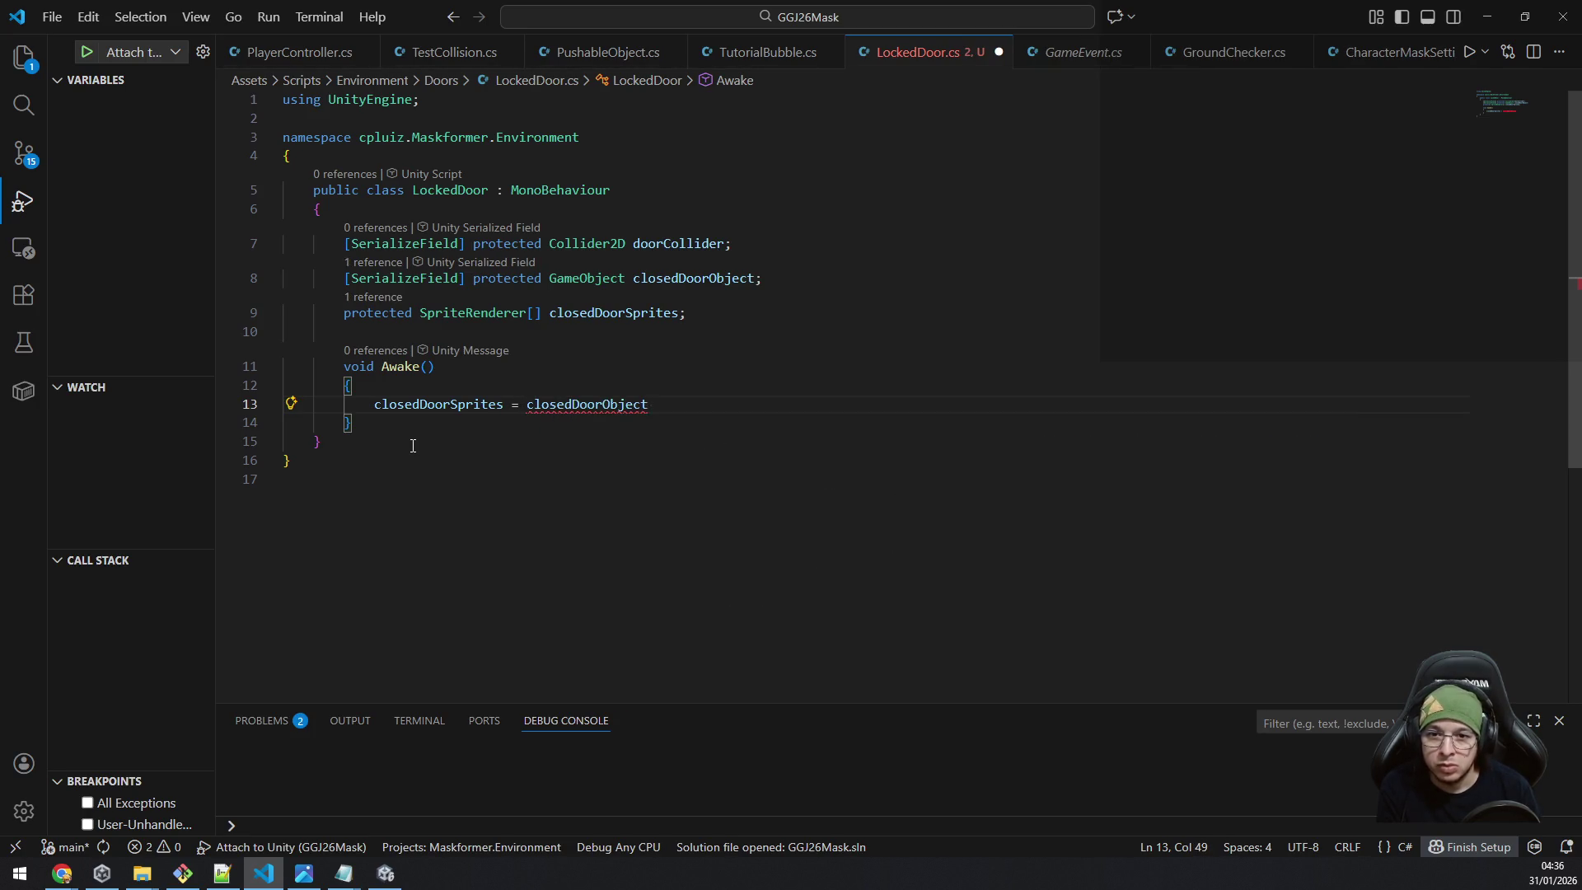
text(.tra)
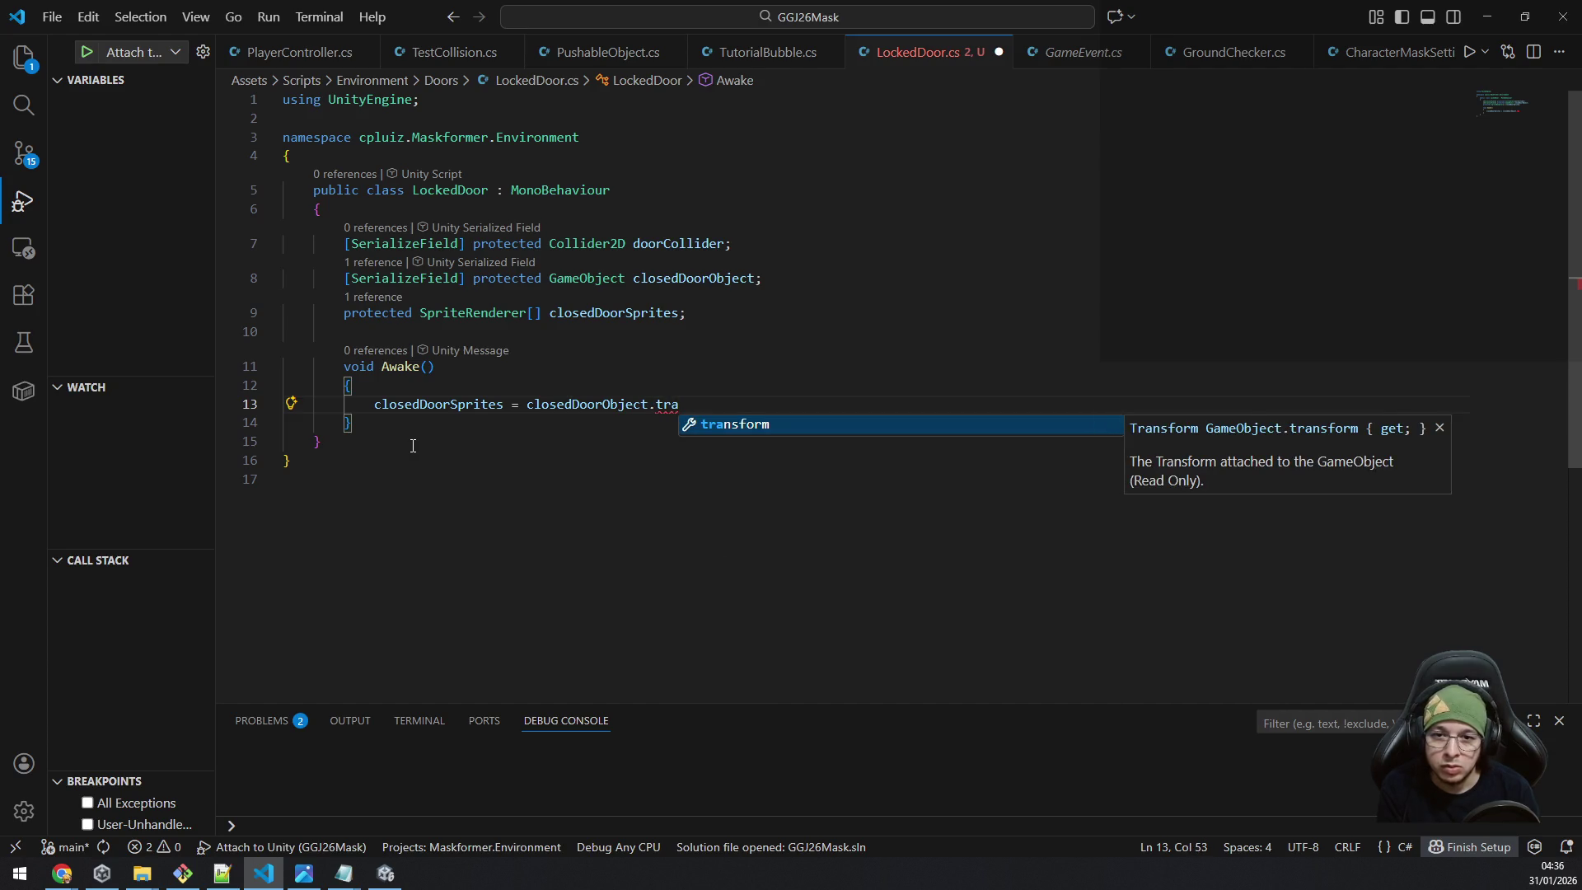
Change the closedDoorObject field type from GameObject to Transform.
key(Escape)
key(Up)
key(Up)
key(Up)
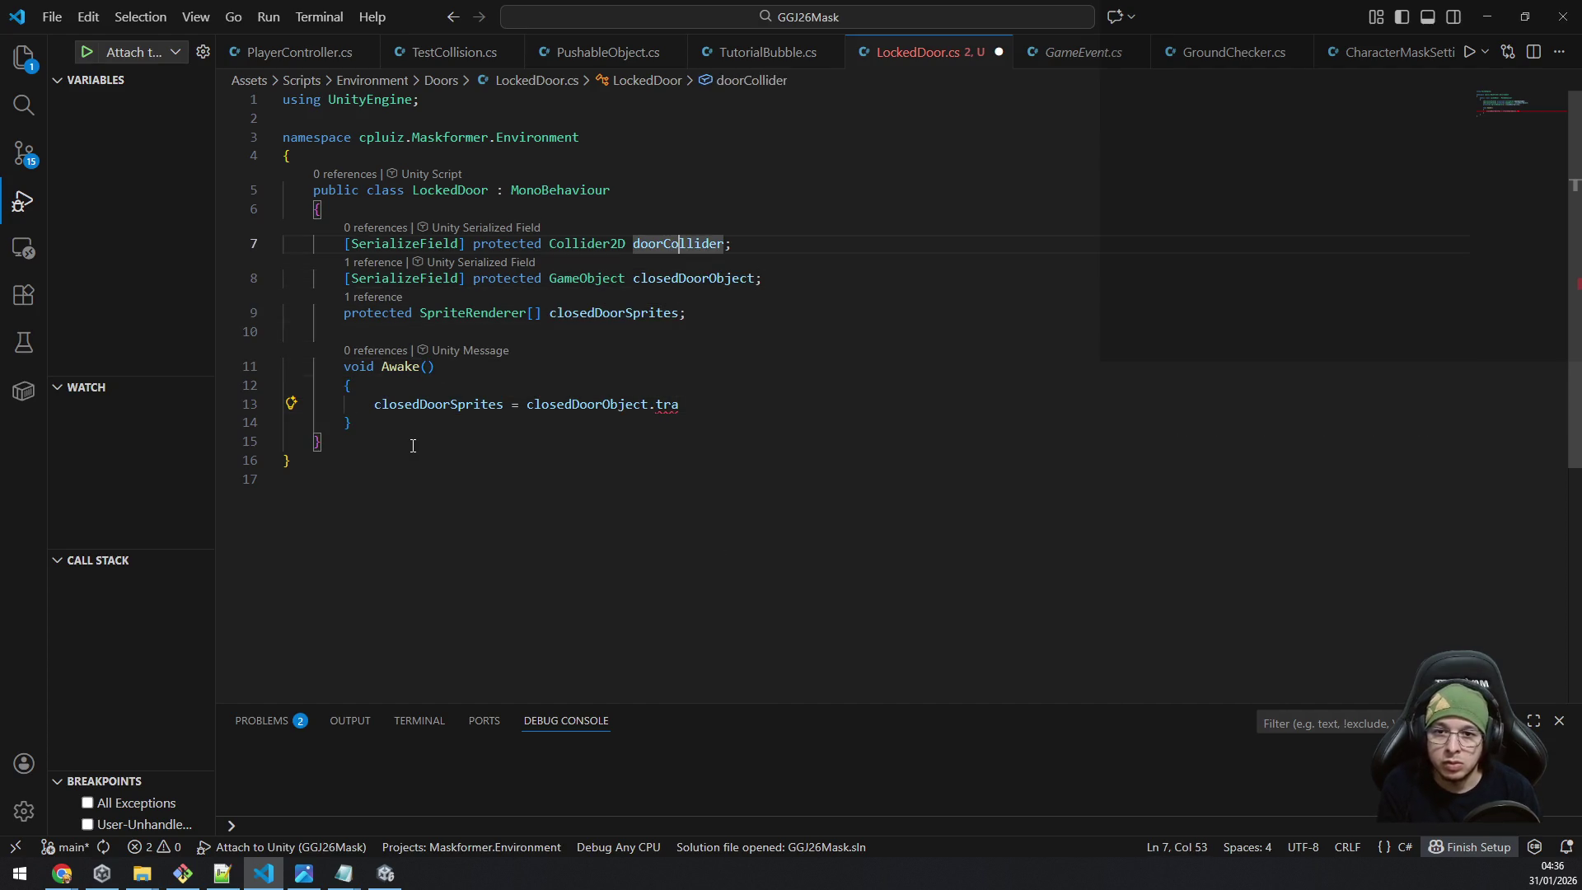
key(Down)
key(Left)
key(Left)
key(Left)
key(Left)
key(ctrl+shift+Left)
text(Transform)
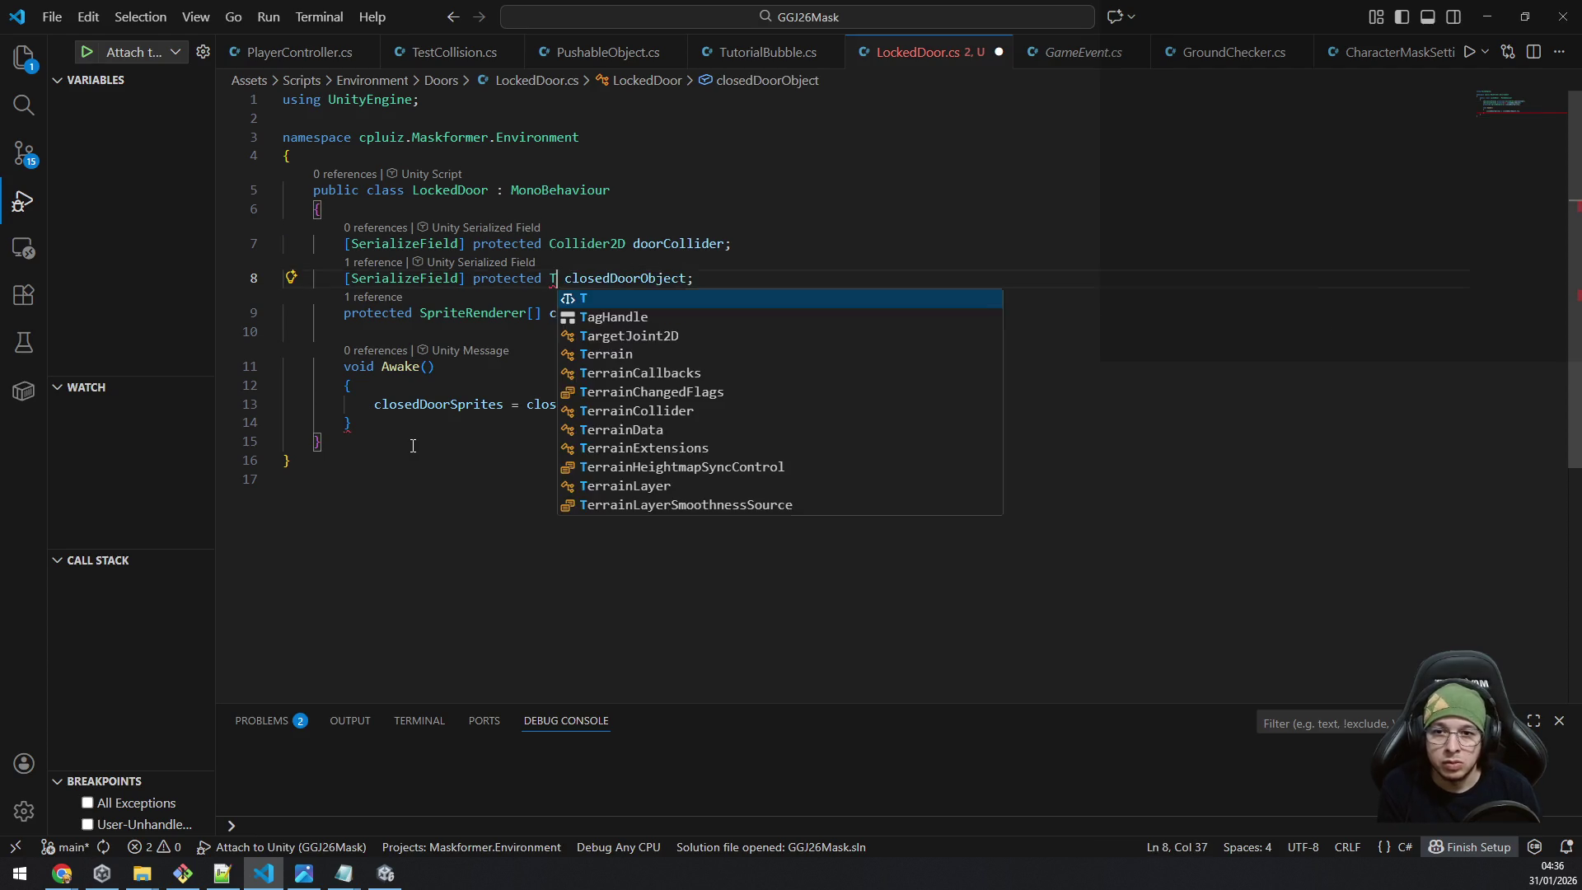
key(Escape)
key(Down)
key(Down)
key(Down)
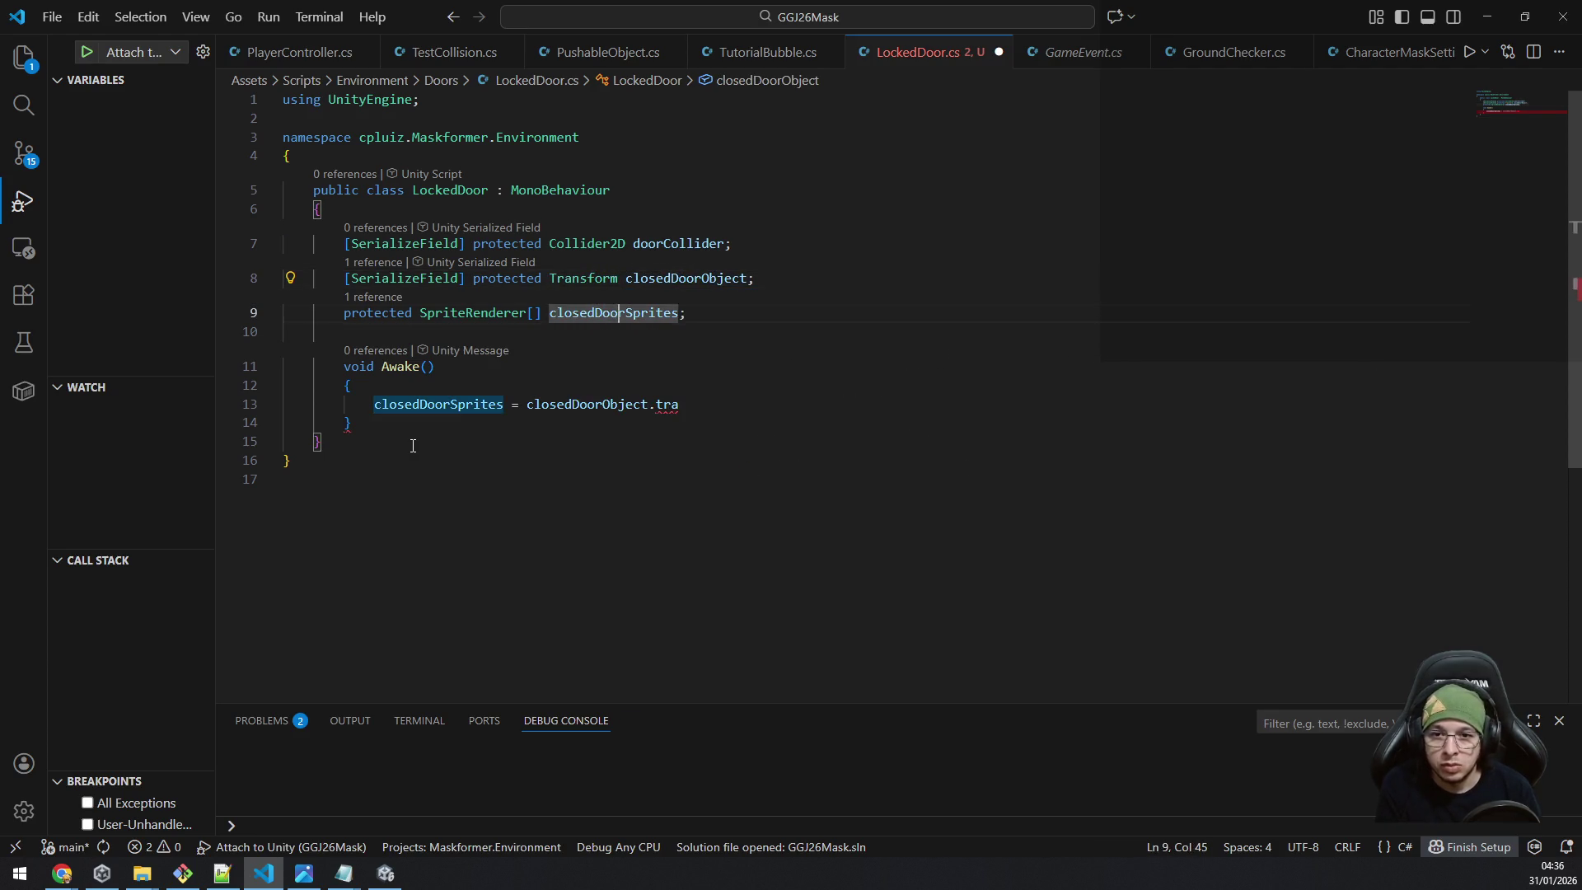
Complete the assignment with GetComponentsInChildren<SpriteRenderer>() and save the script.
key(ctrl+Right)
key(Right)
key(ctrl+shift+Right)
key(BackSpace)
text(getcomponentsin)
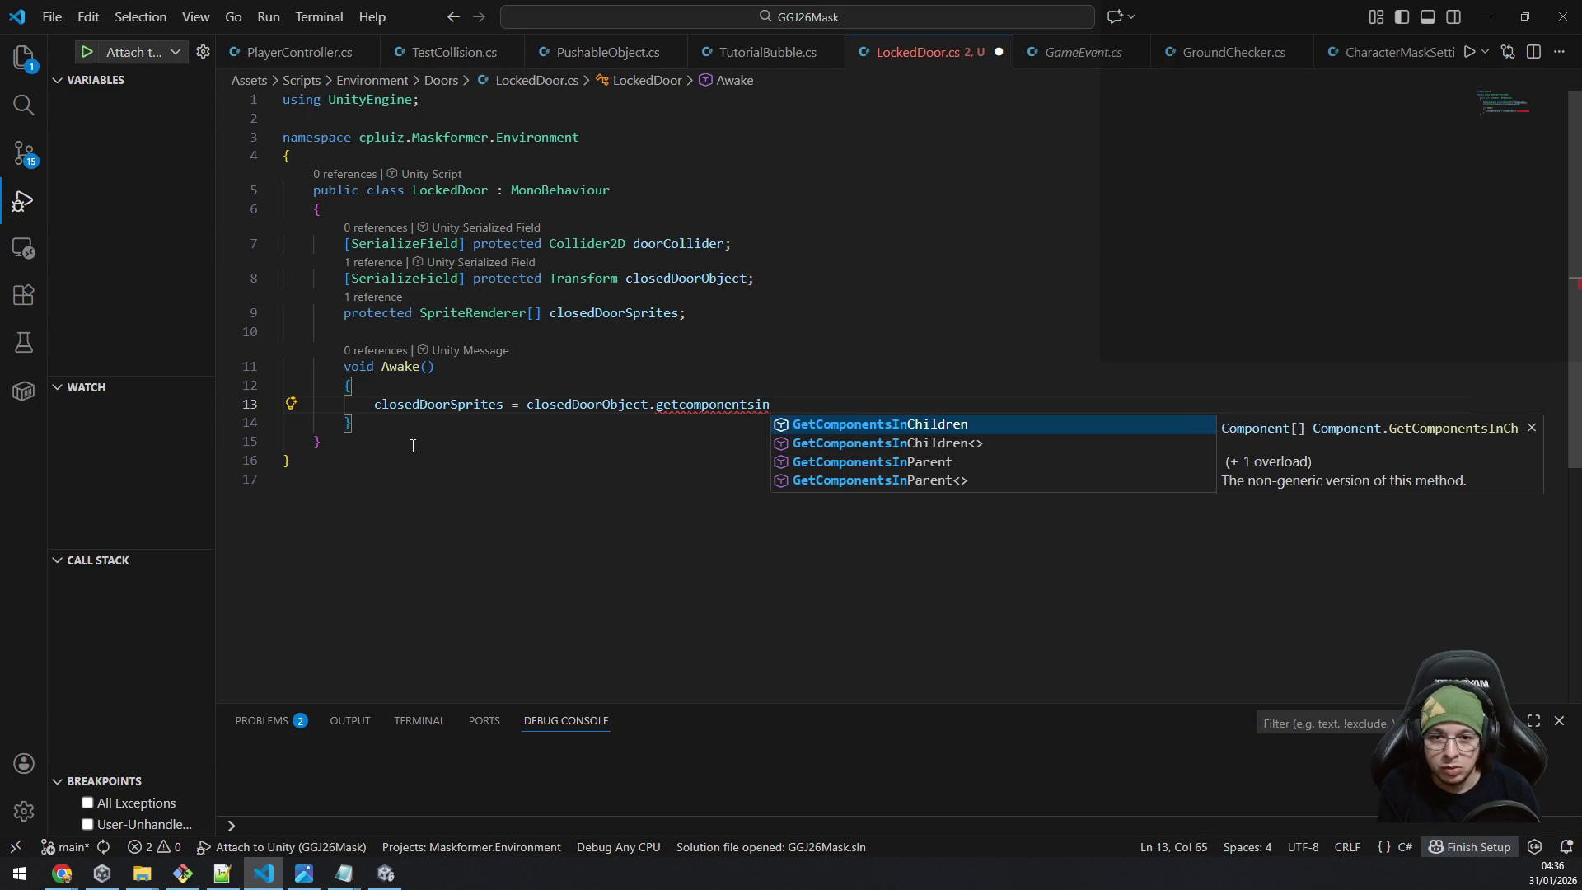
key(Down)
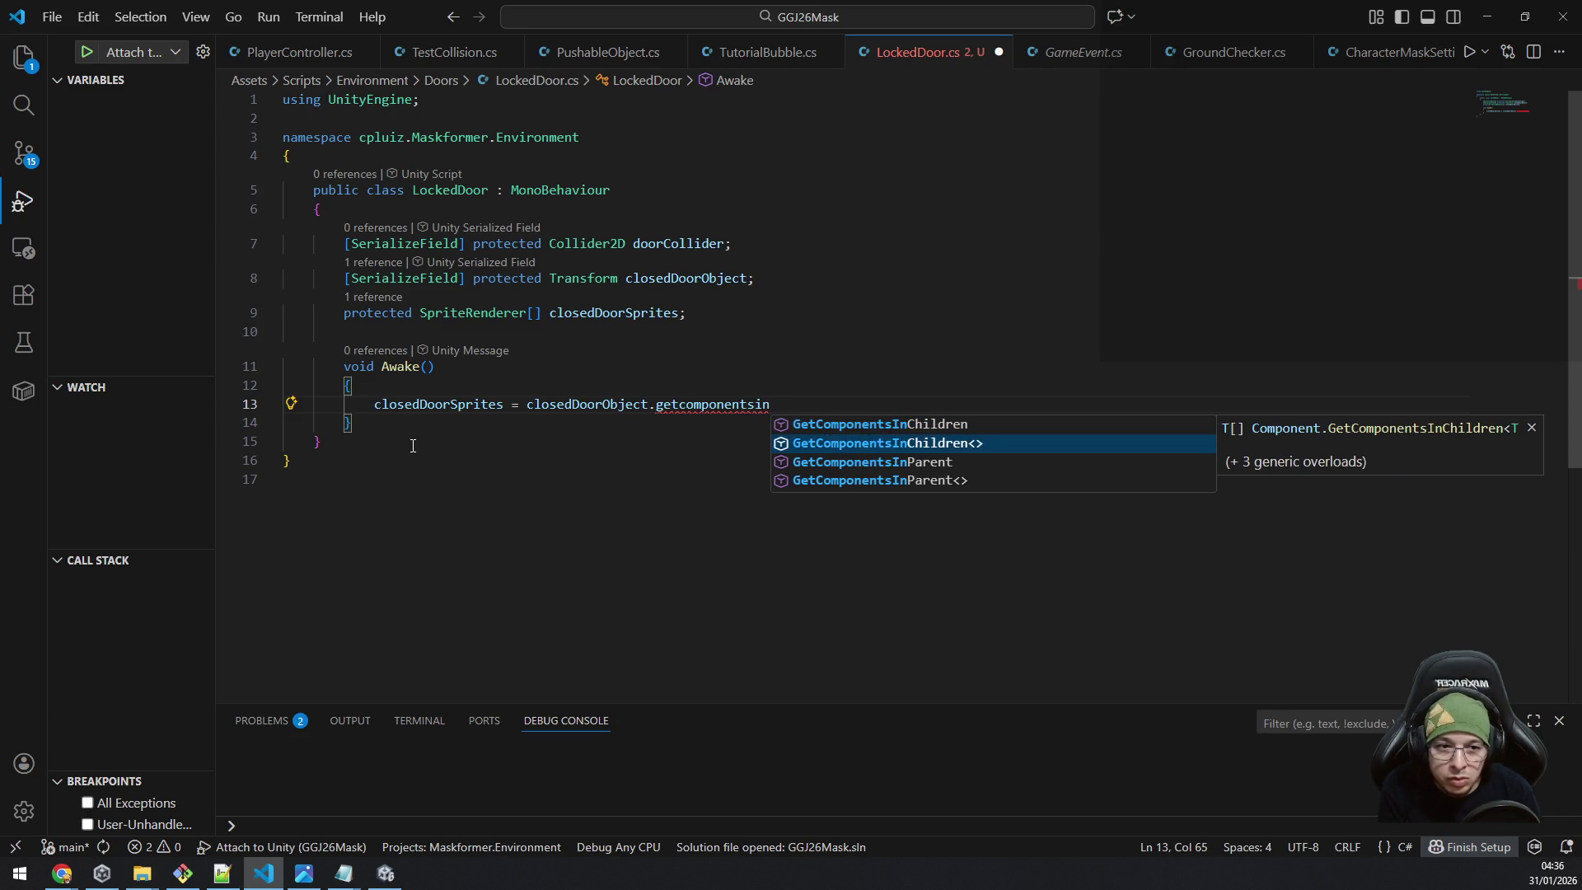
key(Tab)
text(<)
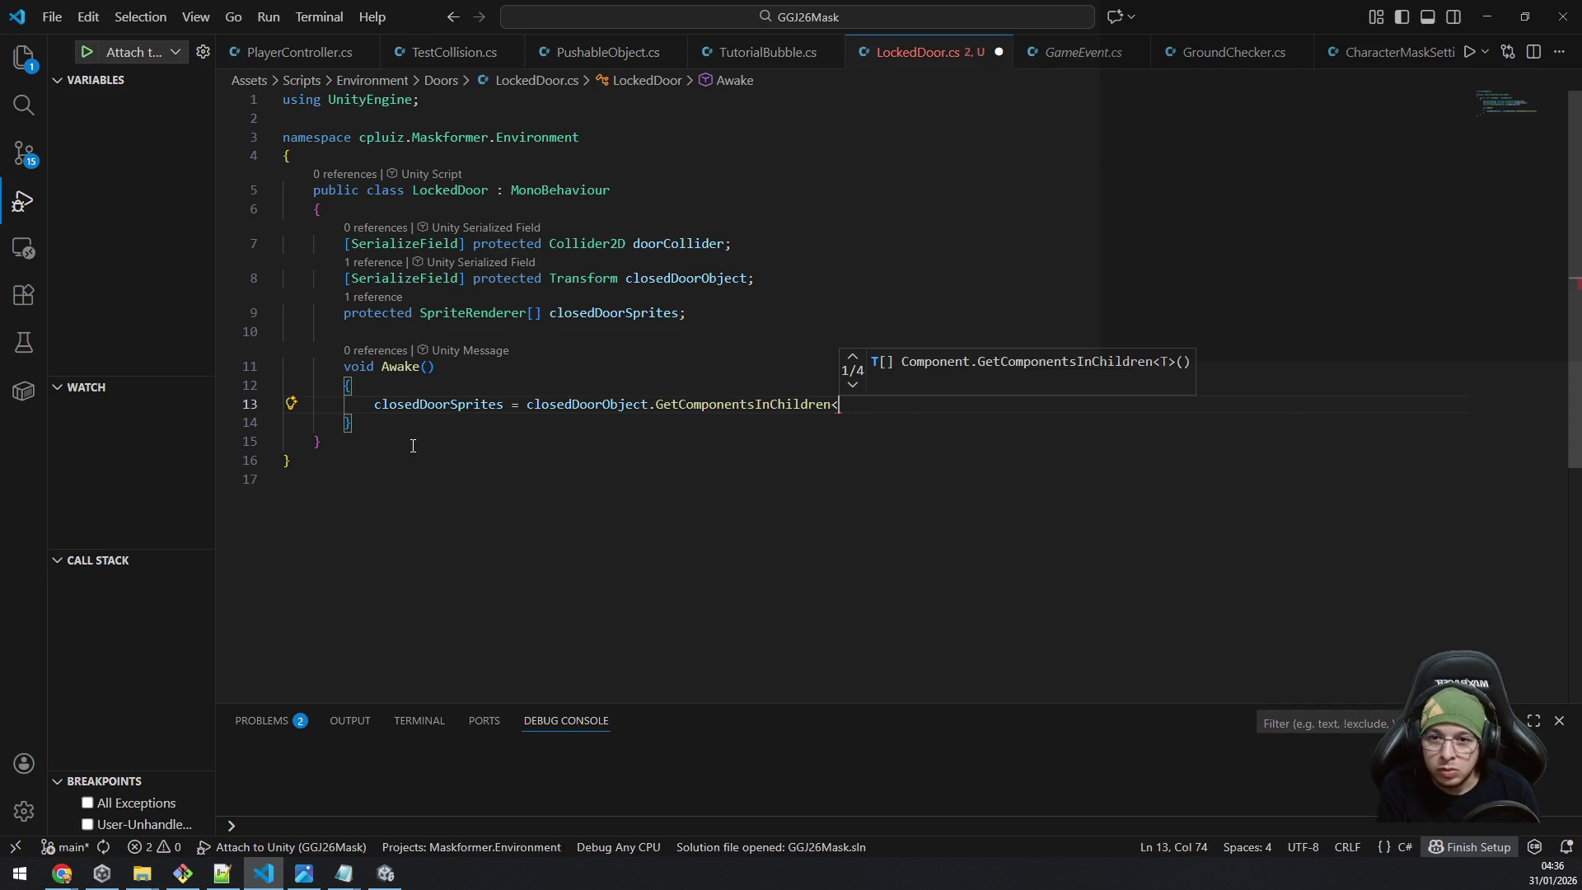
text(SpriteRenderer>();)
key(ctrl+s)
click(412, 445)
key(Up)
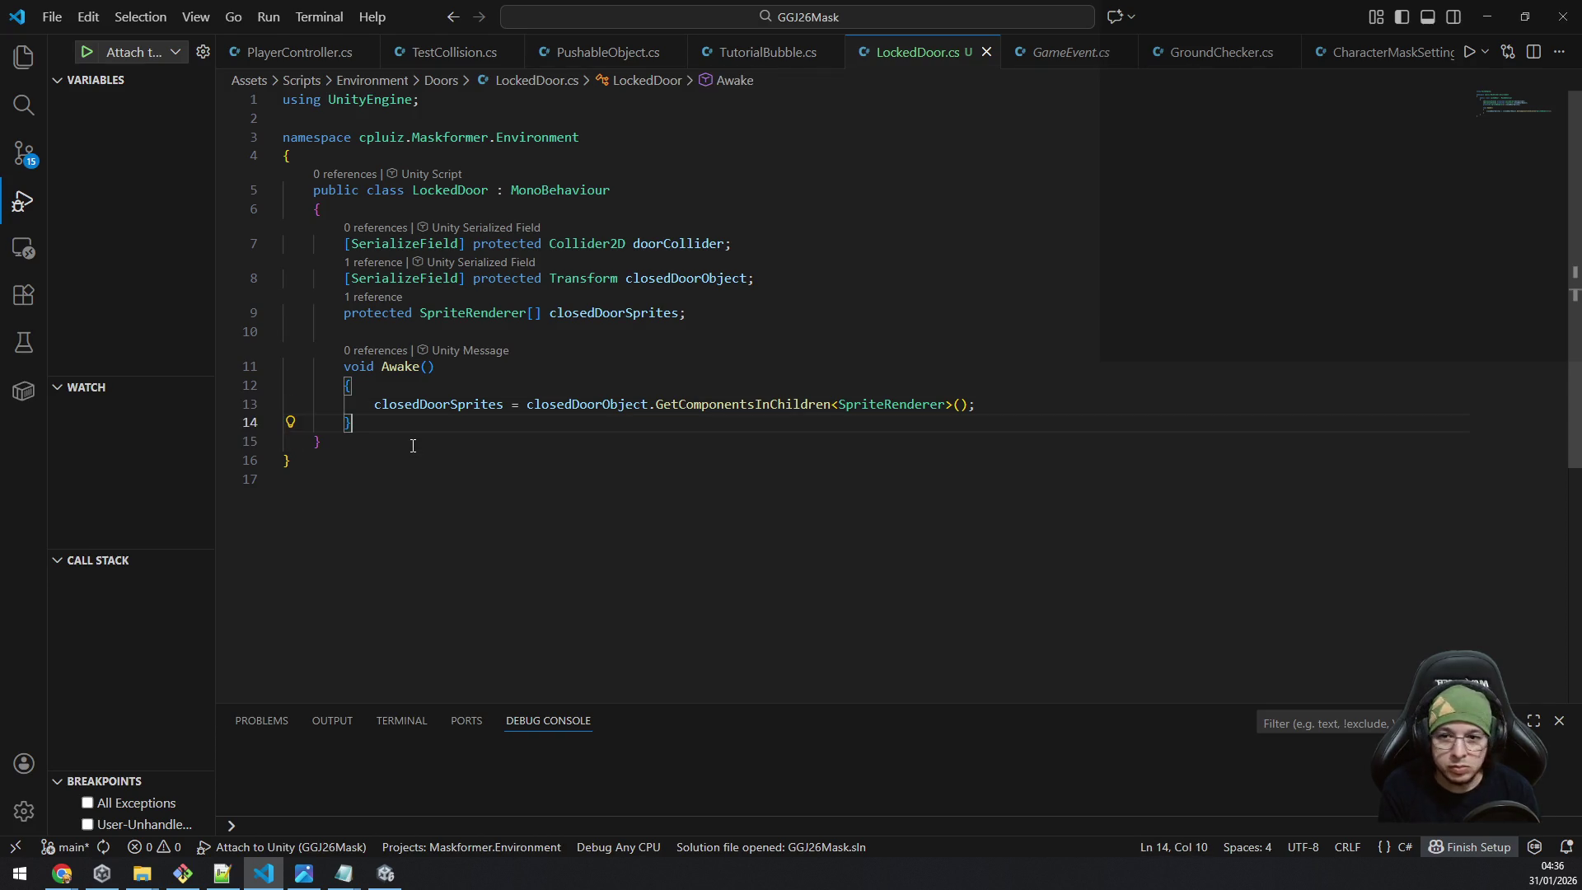
key(Return)
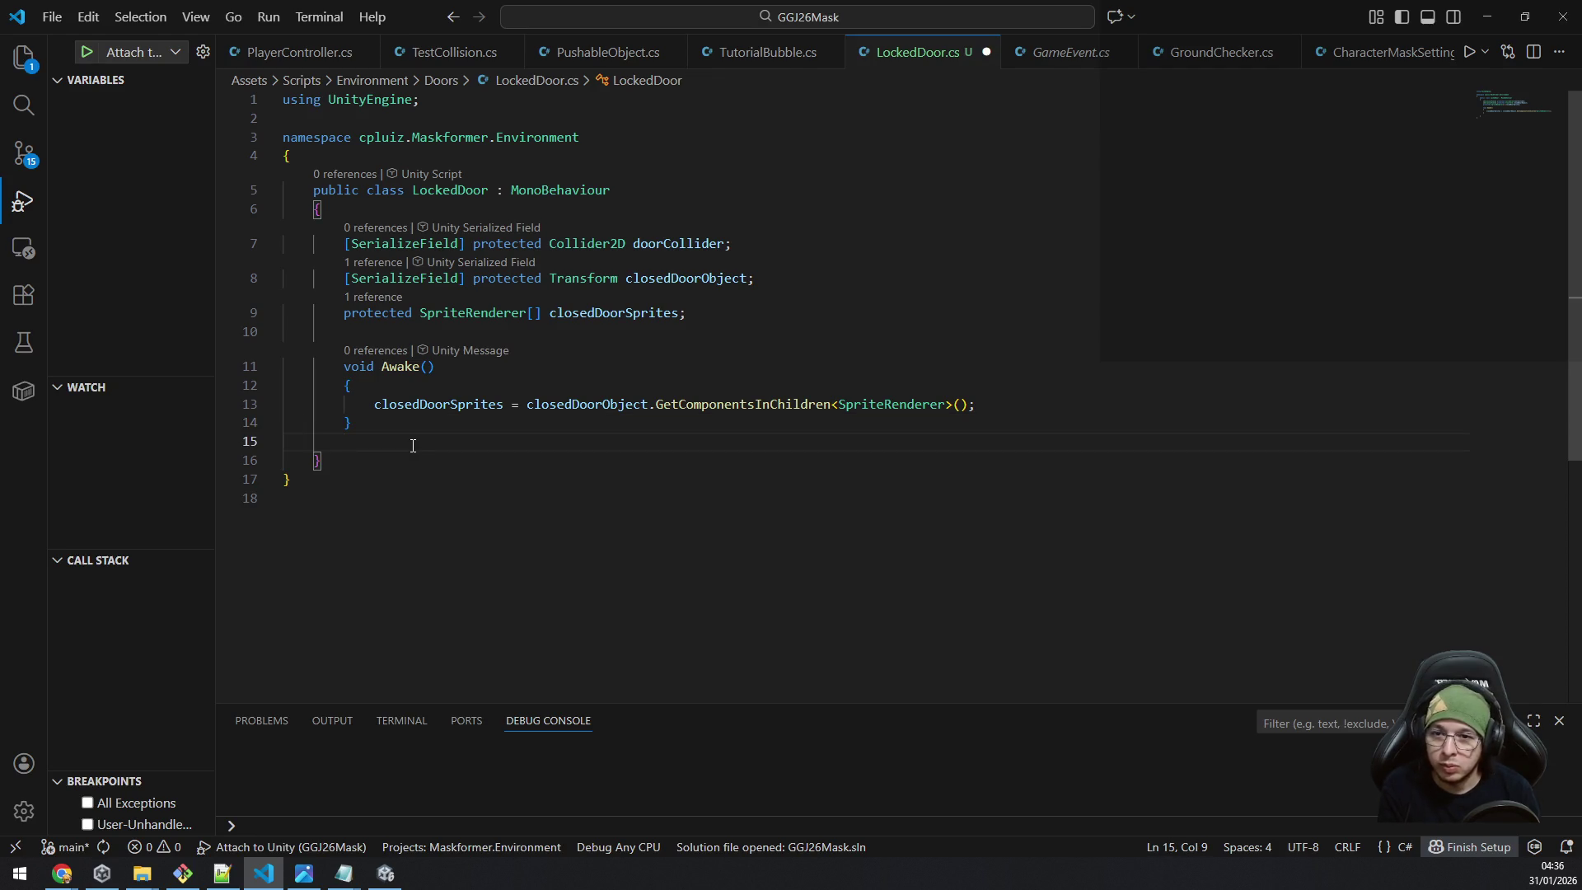
Declare protected void Fade(float targetAlpha, float fadeDuration) and open its method body.
text(pro)
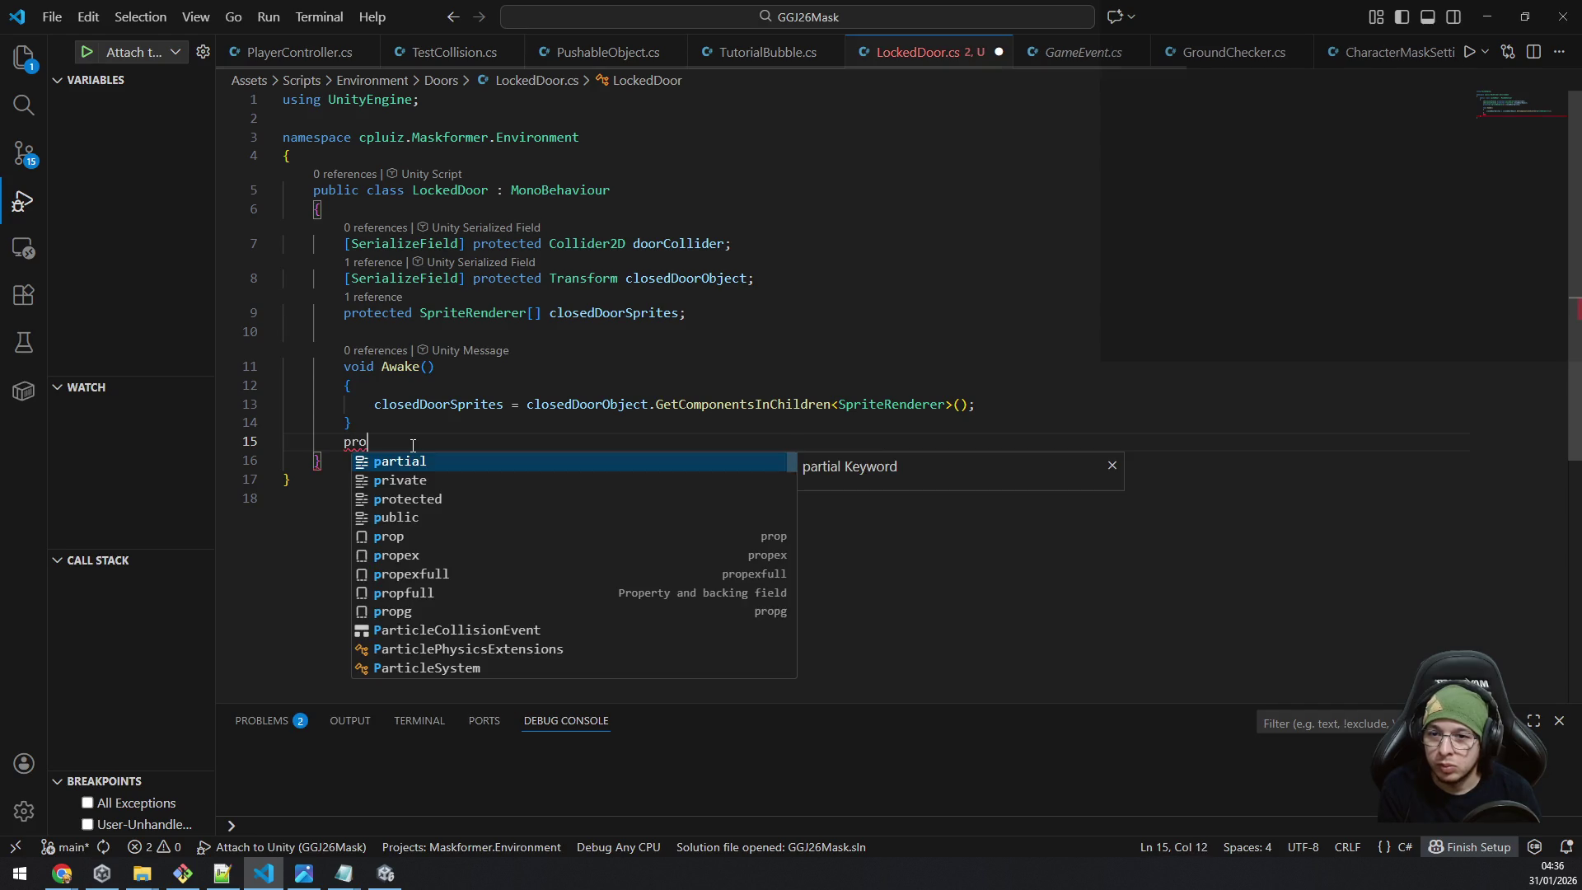
text(tected void )
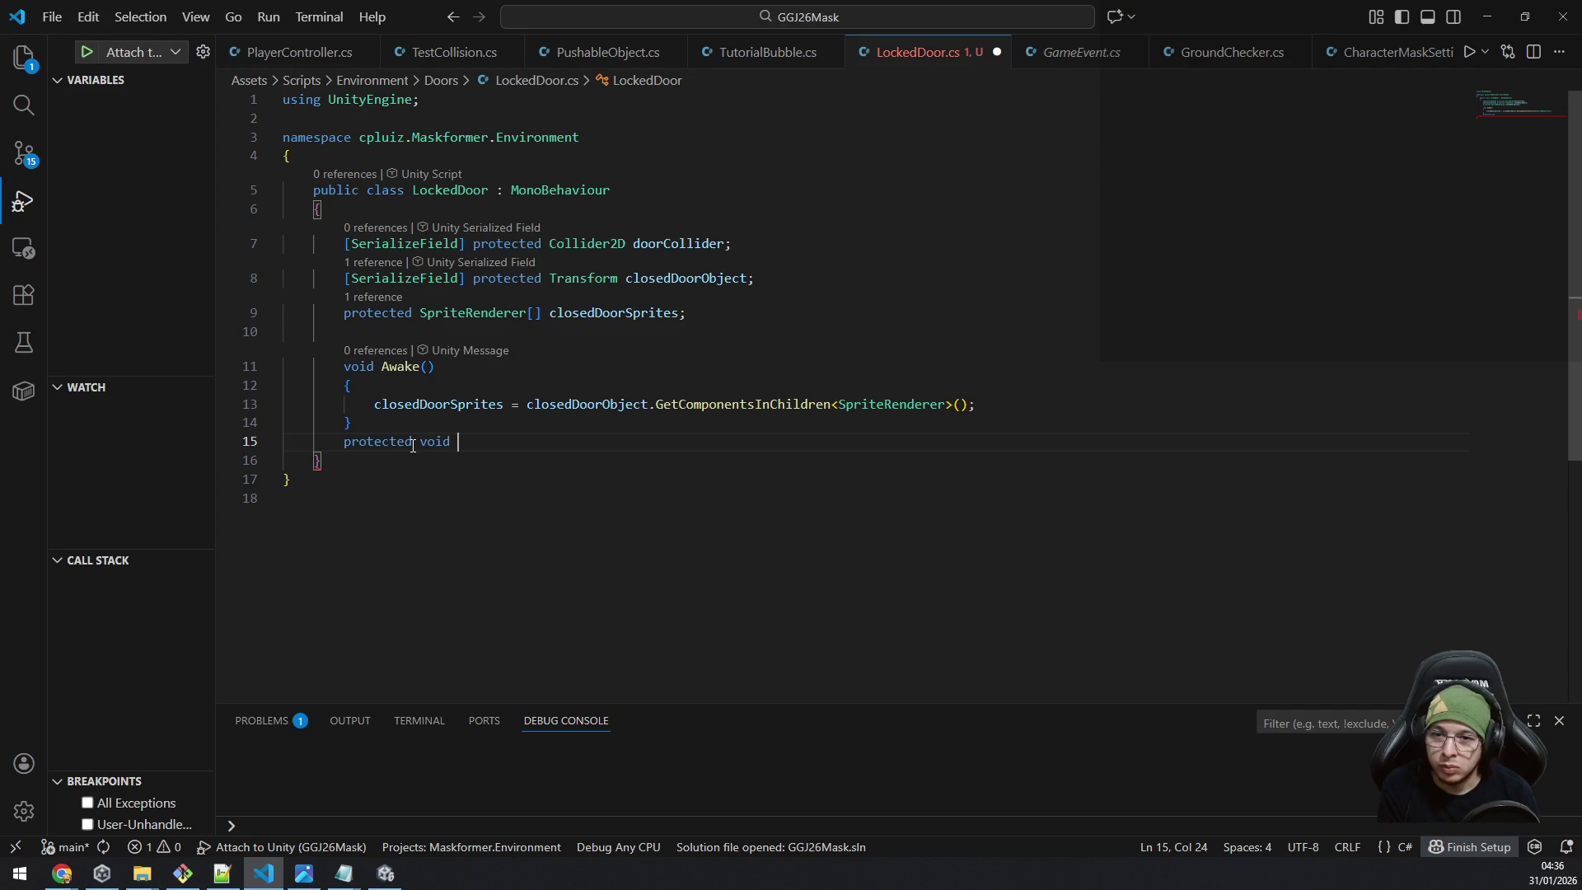
text(Fade)
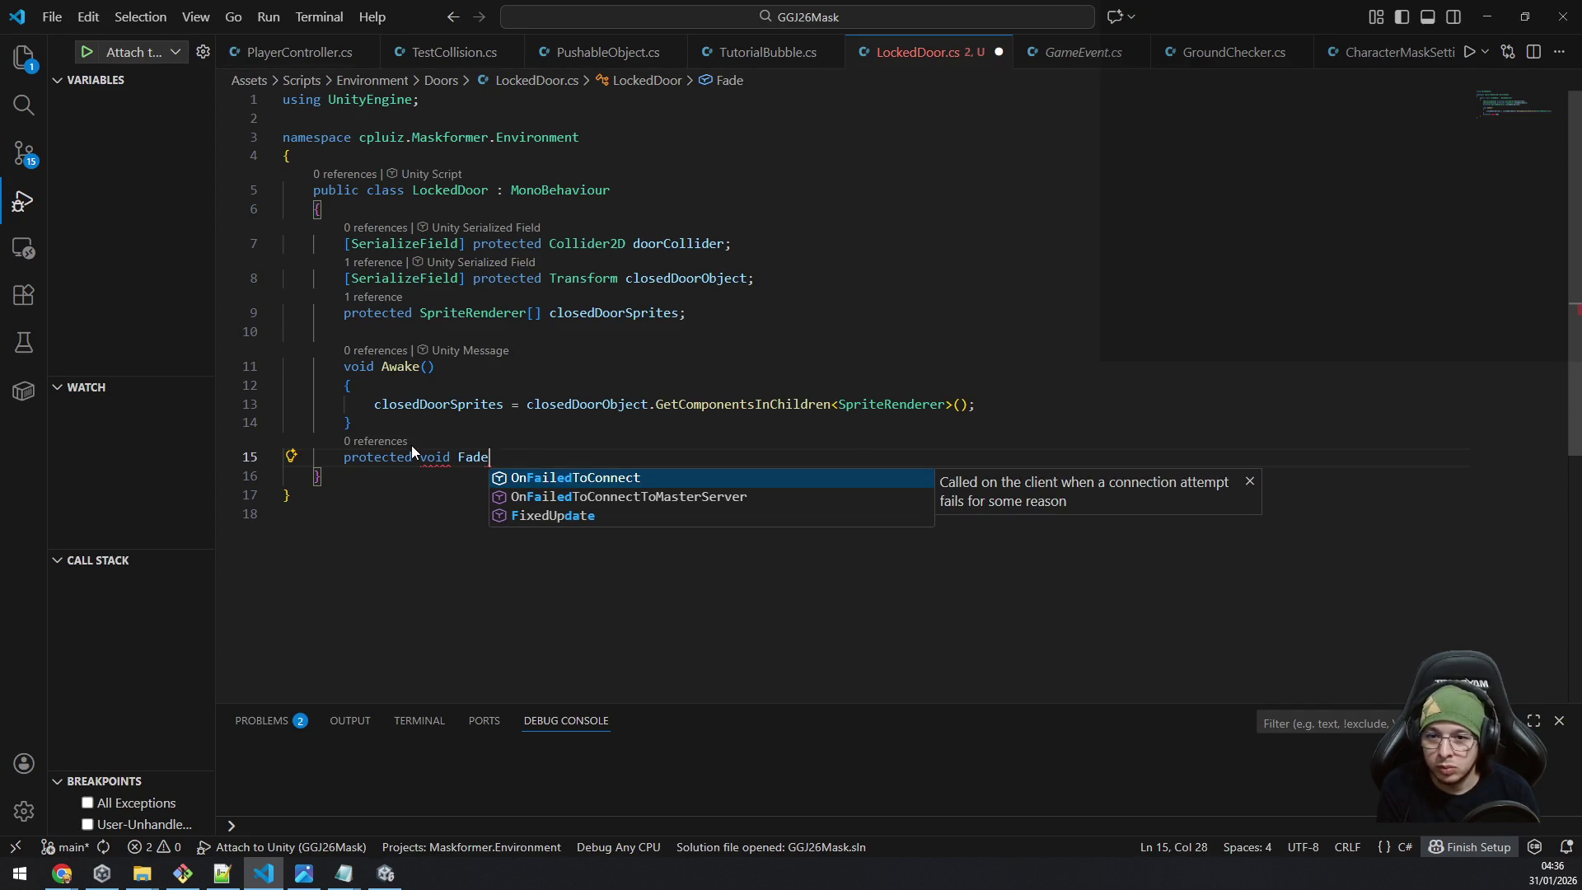
text(()
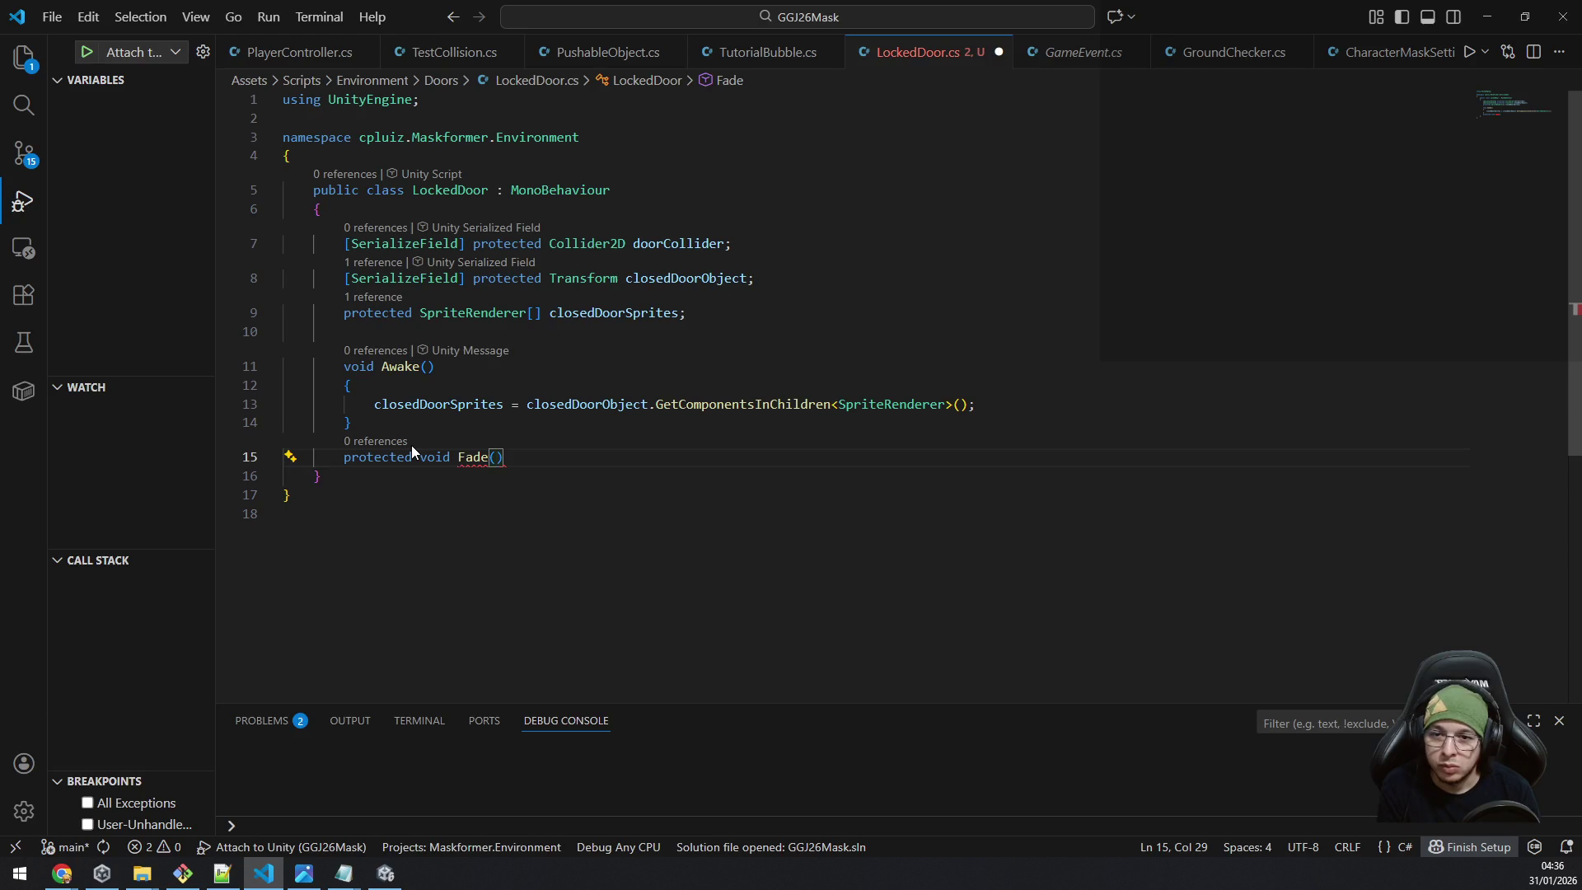
text(float targetAl)
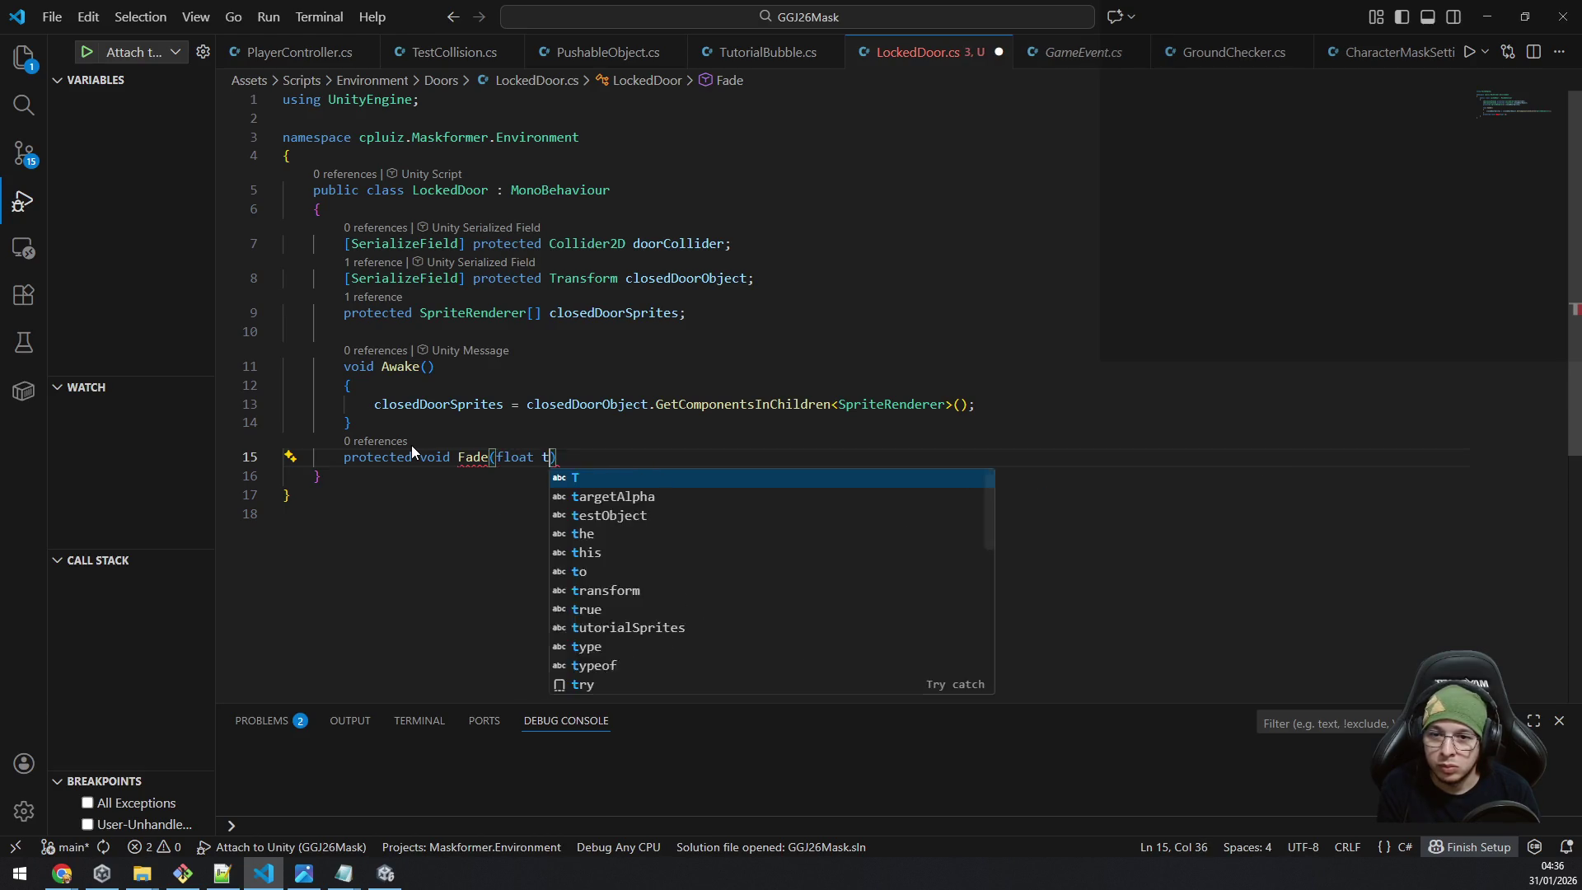
key(Tab)
text(,)
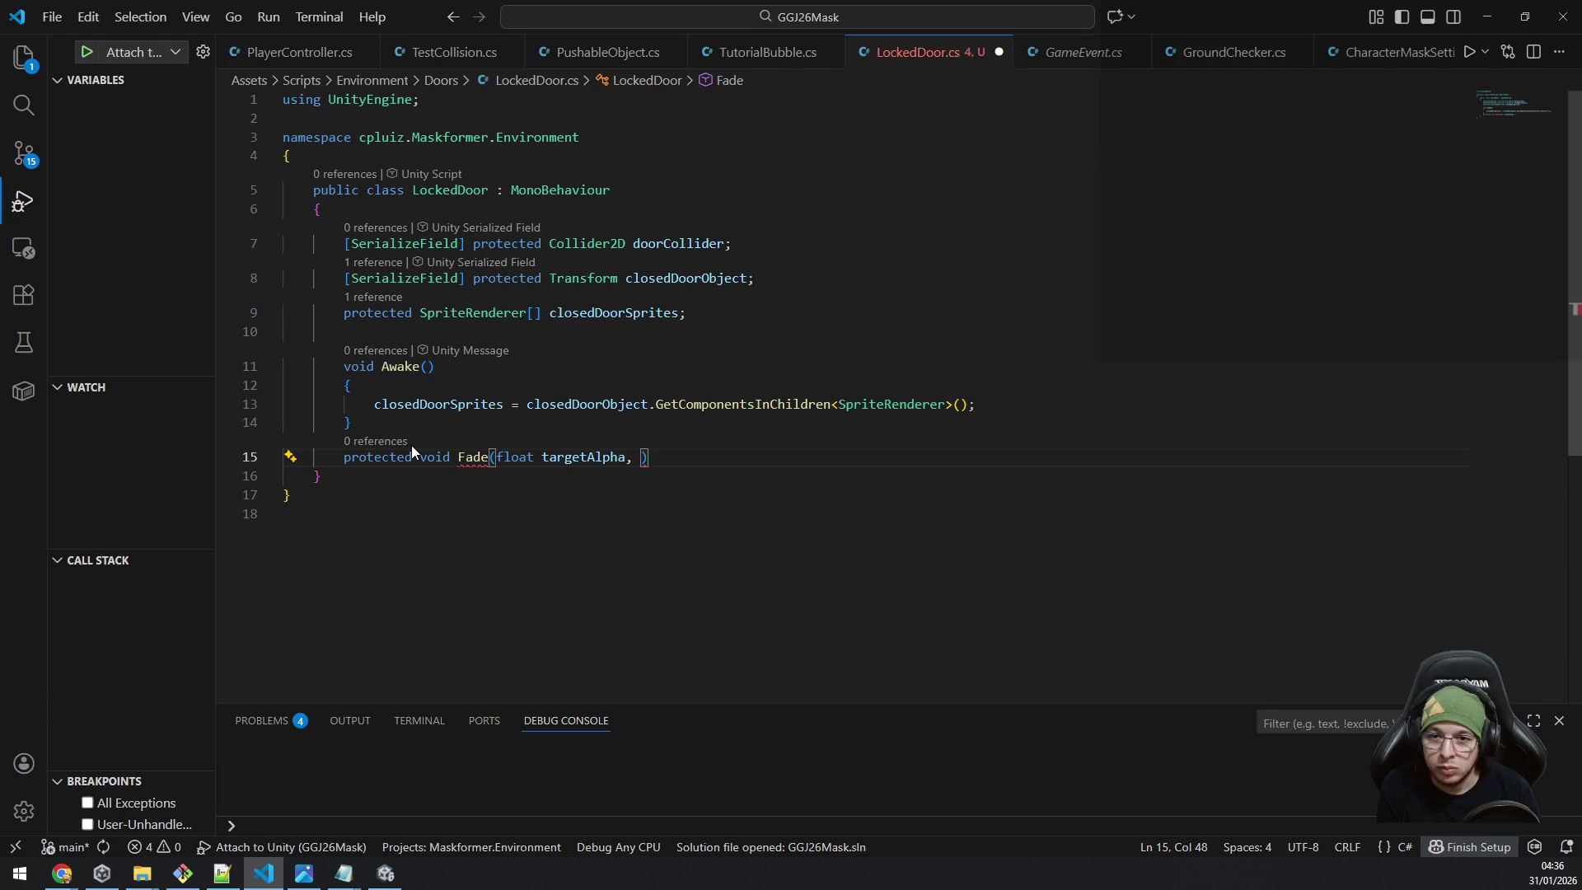
text(float)
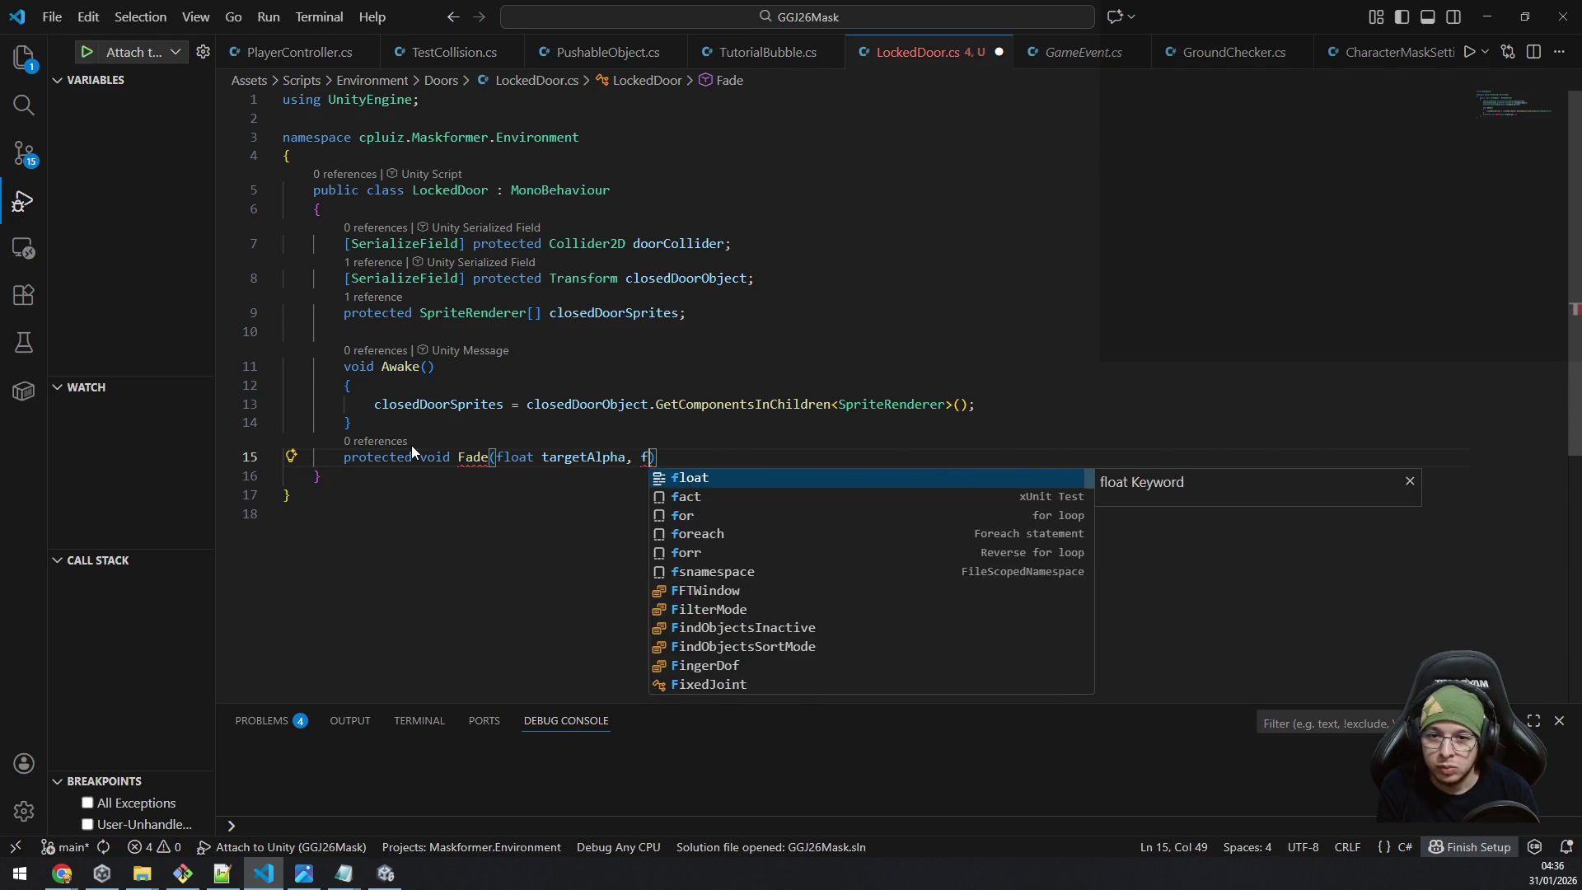
text( fadeDuration)
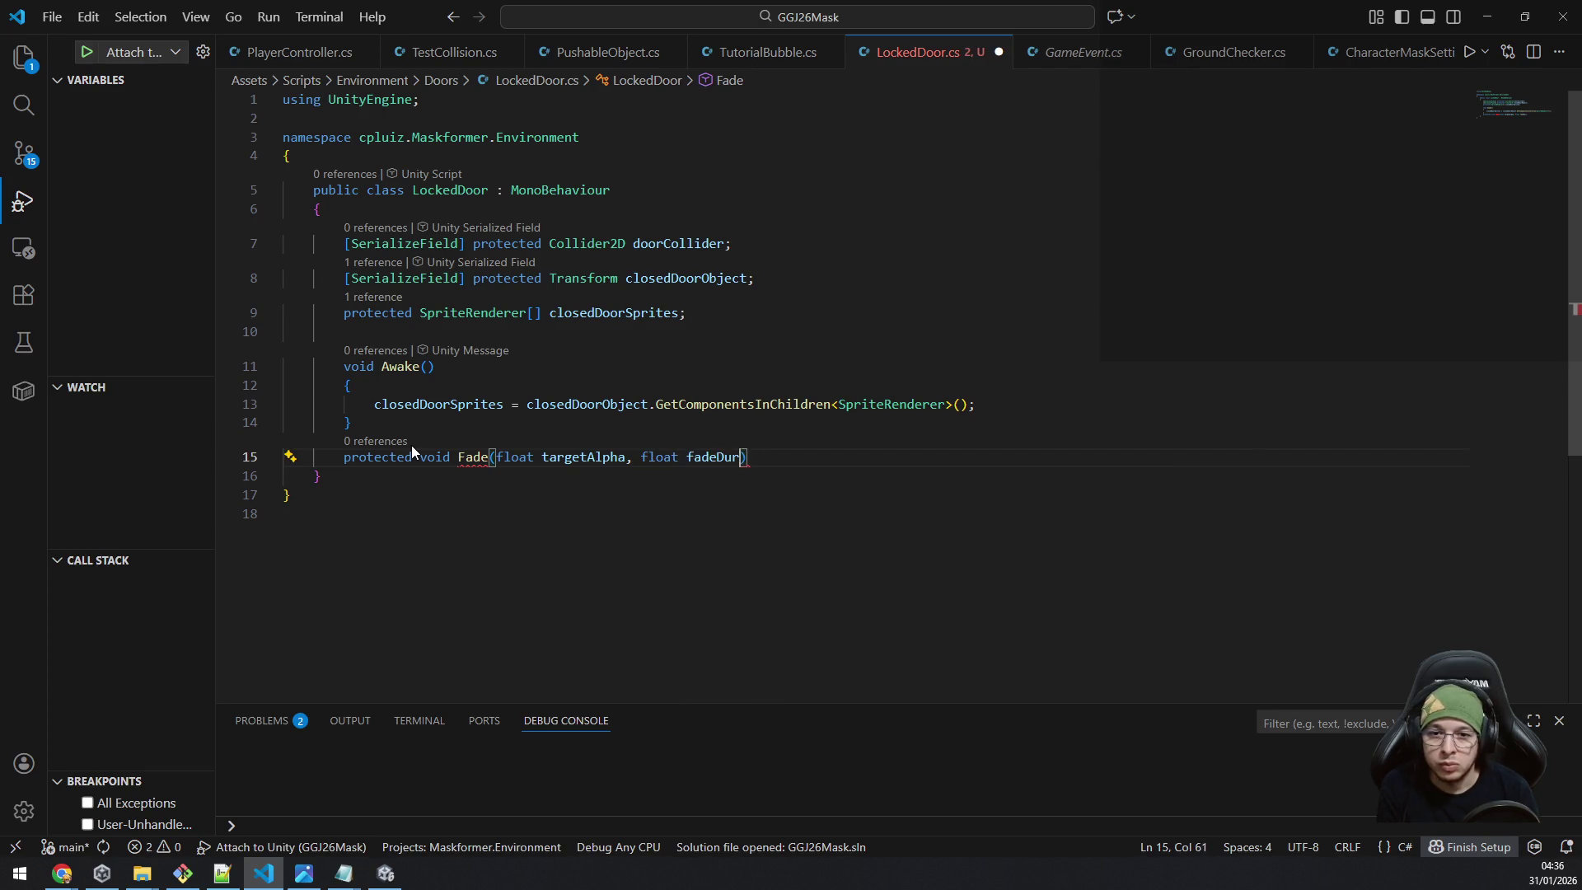
text())
key(Return)
text({)
key(Return)
Add a Mathf.Clamp01(targetAlpha) assignment inside Fade, then delete the line again.
text(tar)
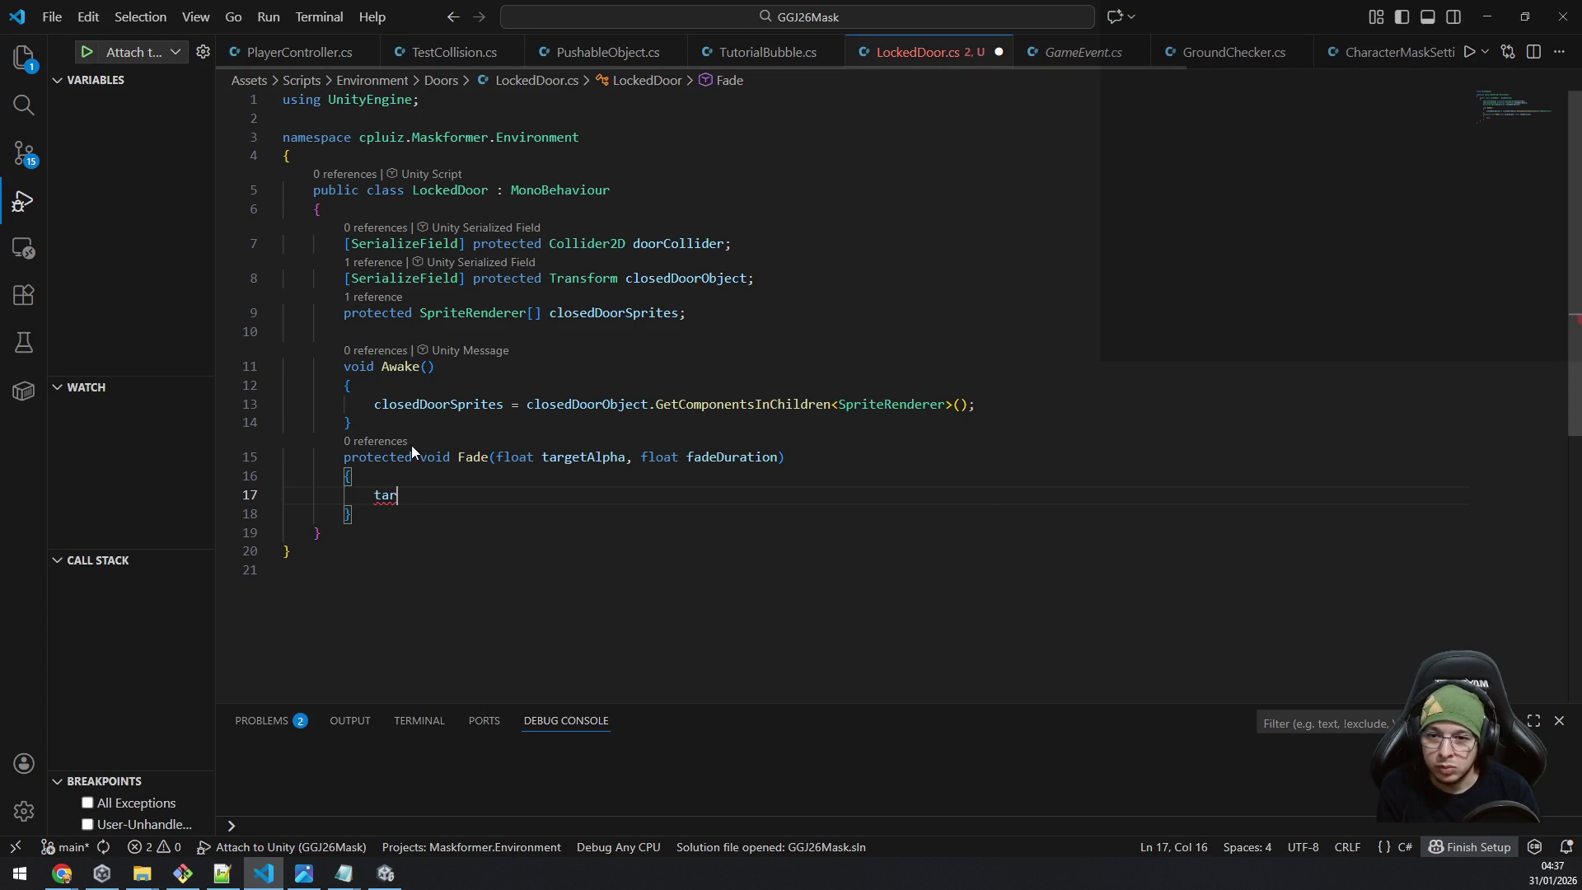
text(getAlpha = Mar)
key(BackSpace)
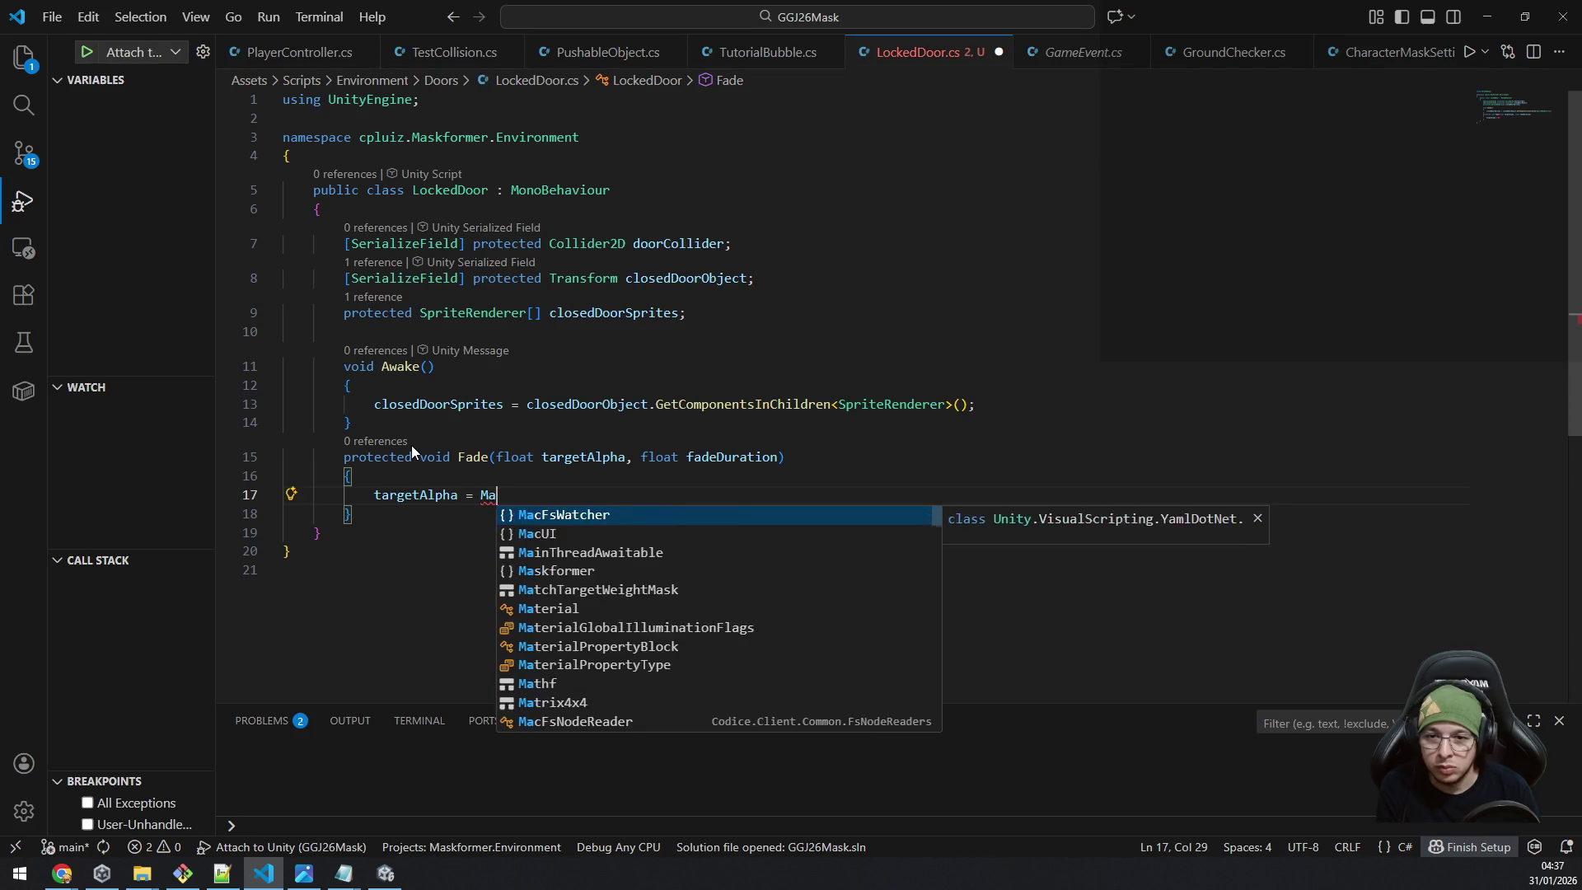
text(thf.clamp)
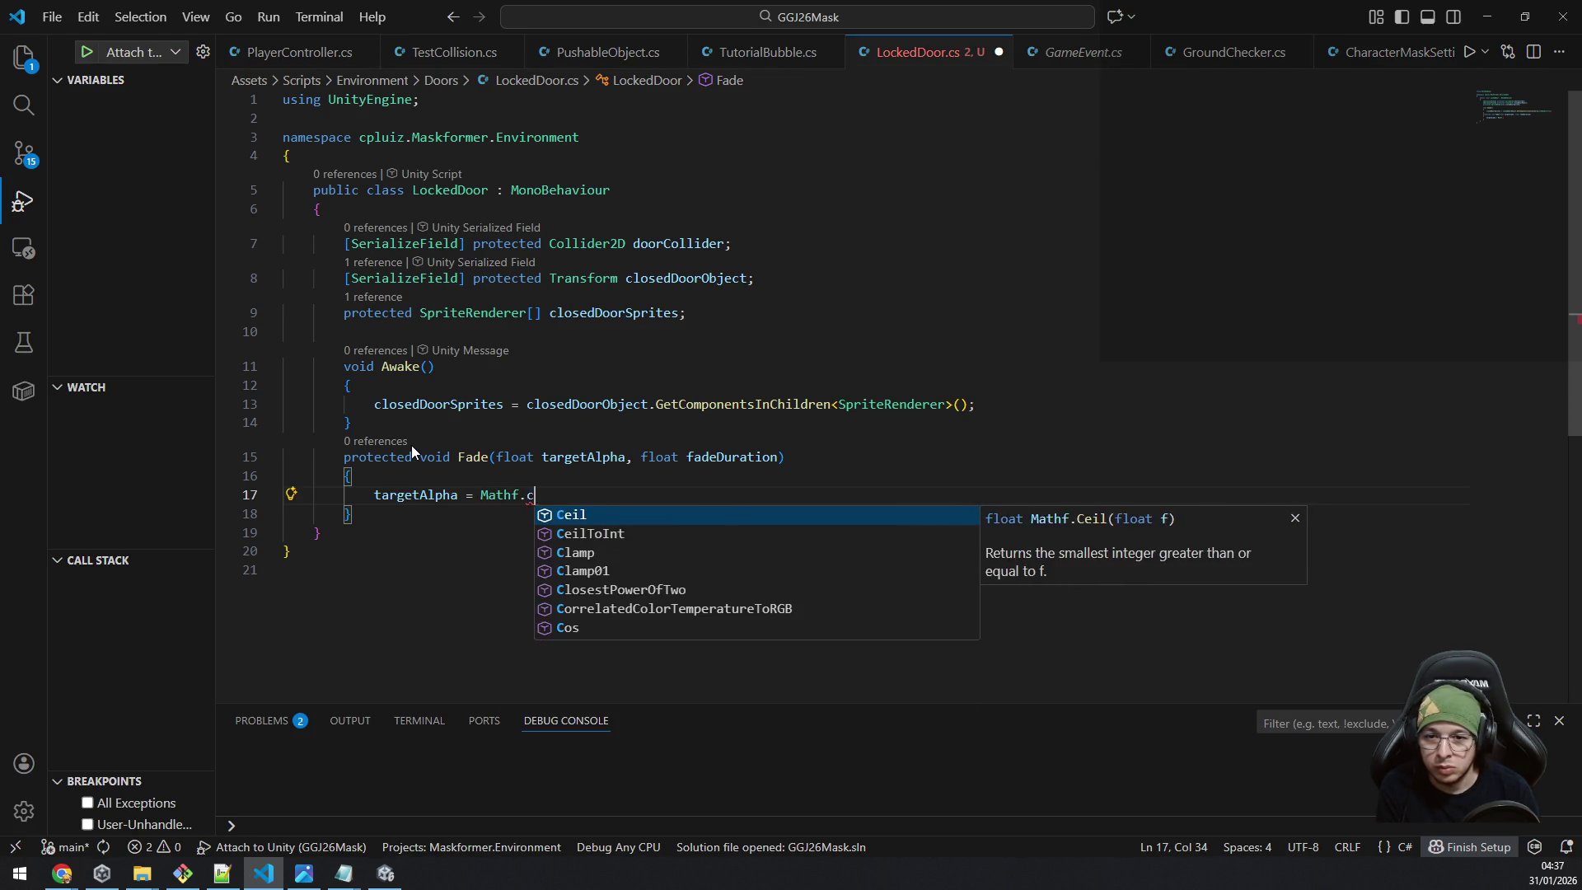
key(Down)
key(Tab)
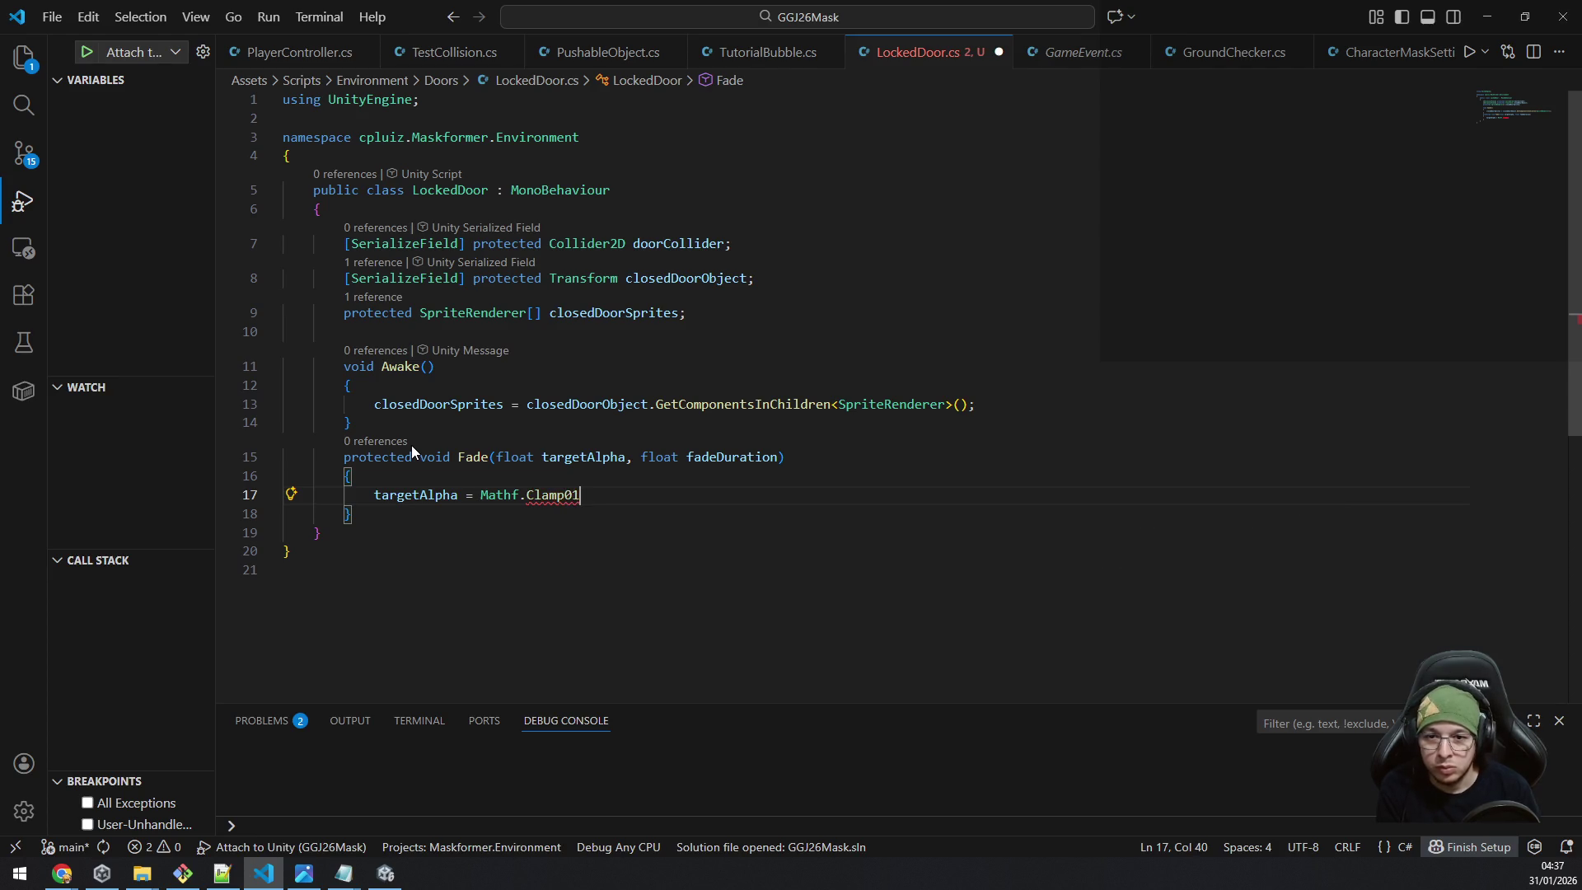
text((targetA)
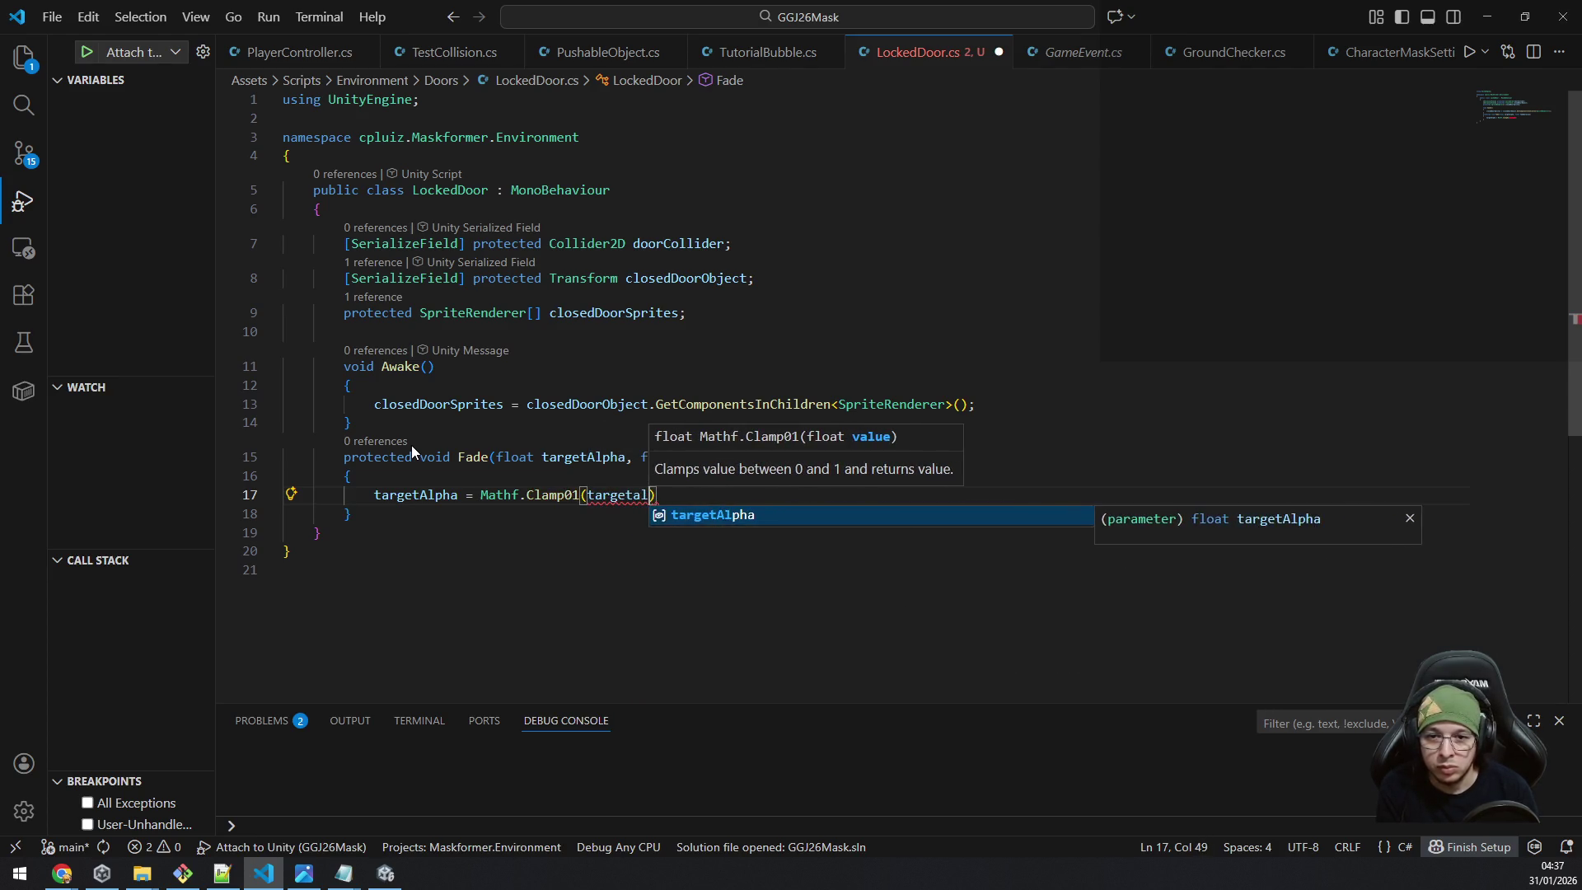
key(Tab)
text();)
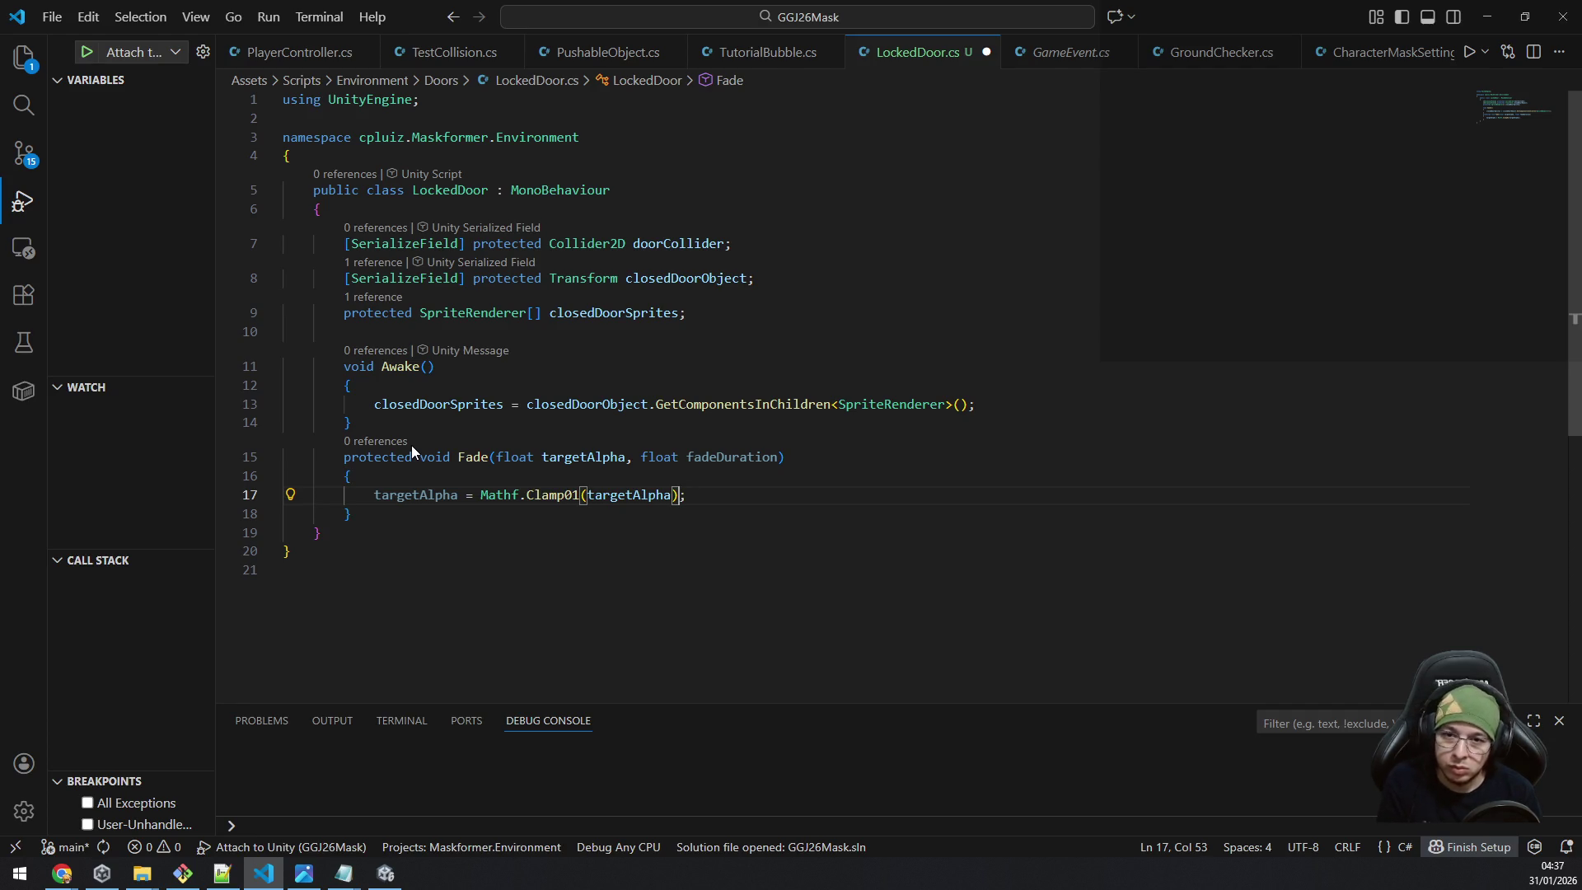
key(Left)
key(ctrl+shift+Left)
key(ctrl+shift+Left)
key(ctrl+shift+Left)
key(BackSpace)
key(shift+Home)
key(shift+Home)
key(shift+Home)
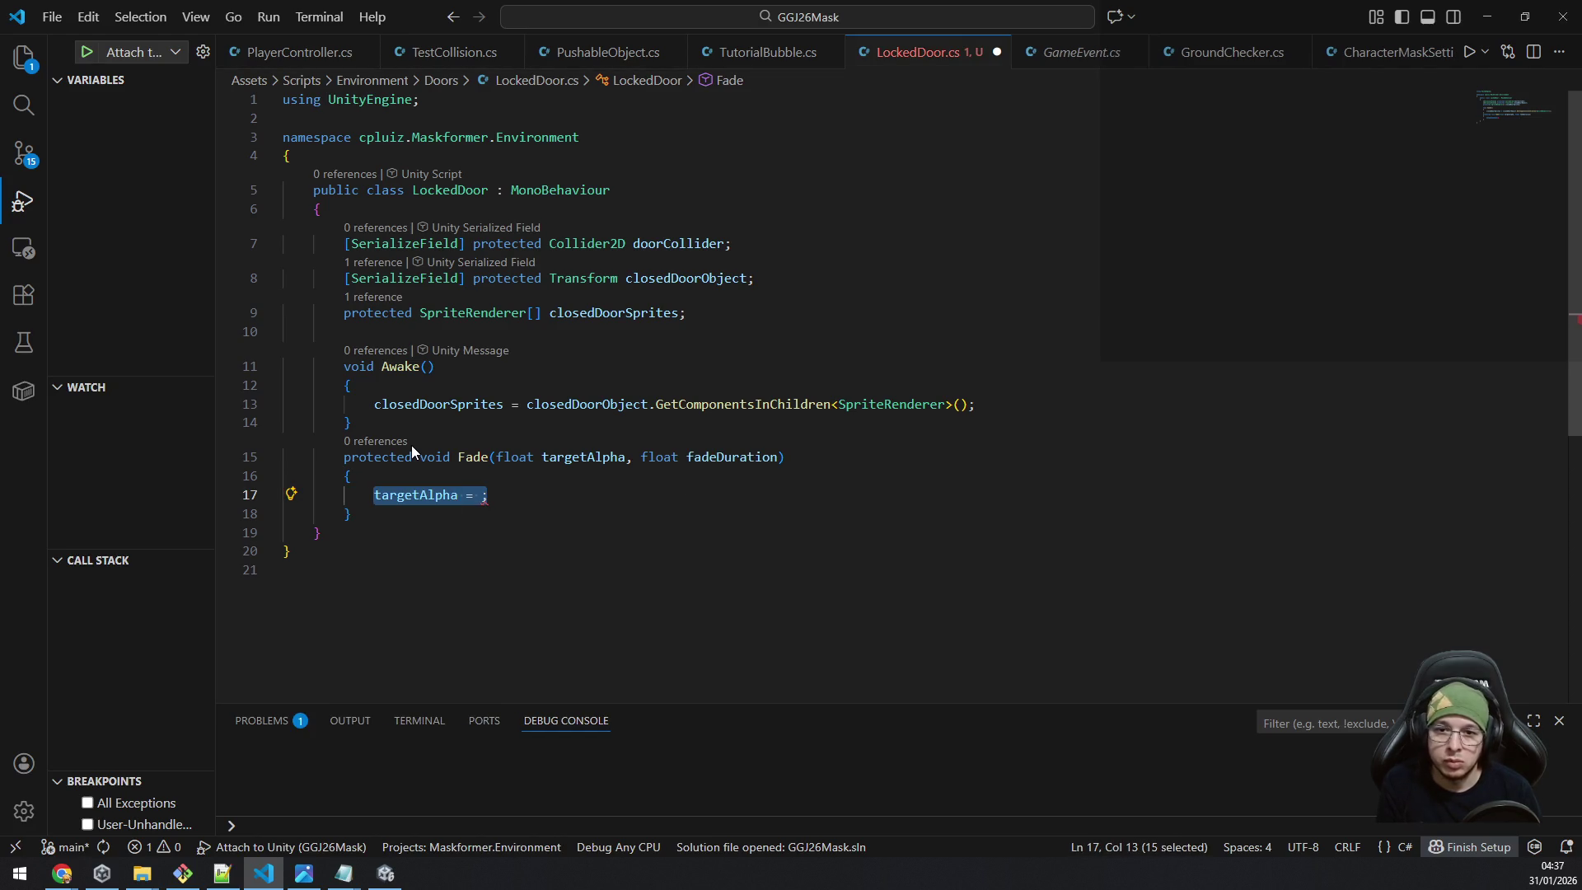
key(BackSpace)
Give the fadeDuration parameter a default value of 0.5f.
key(Up)
key(Up)
key(End)
key(Left)
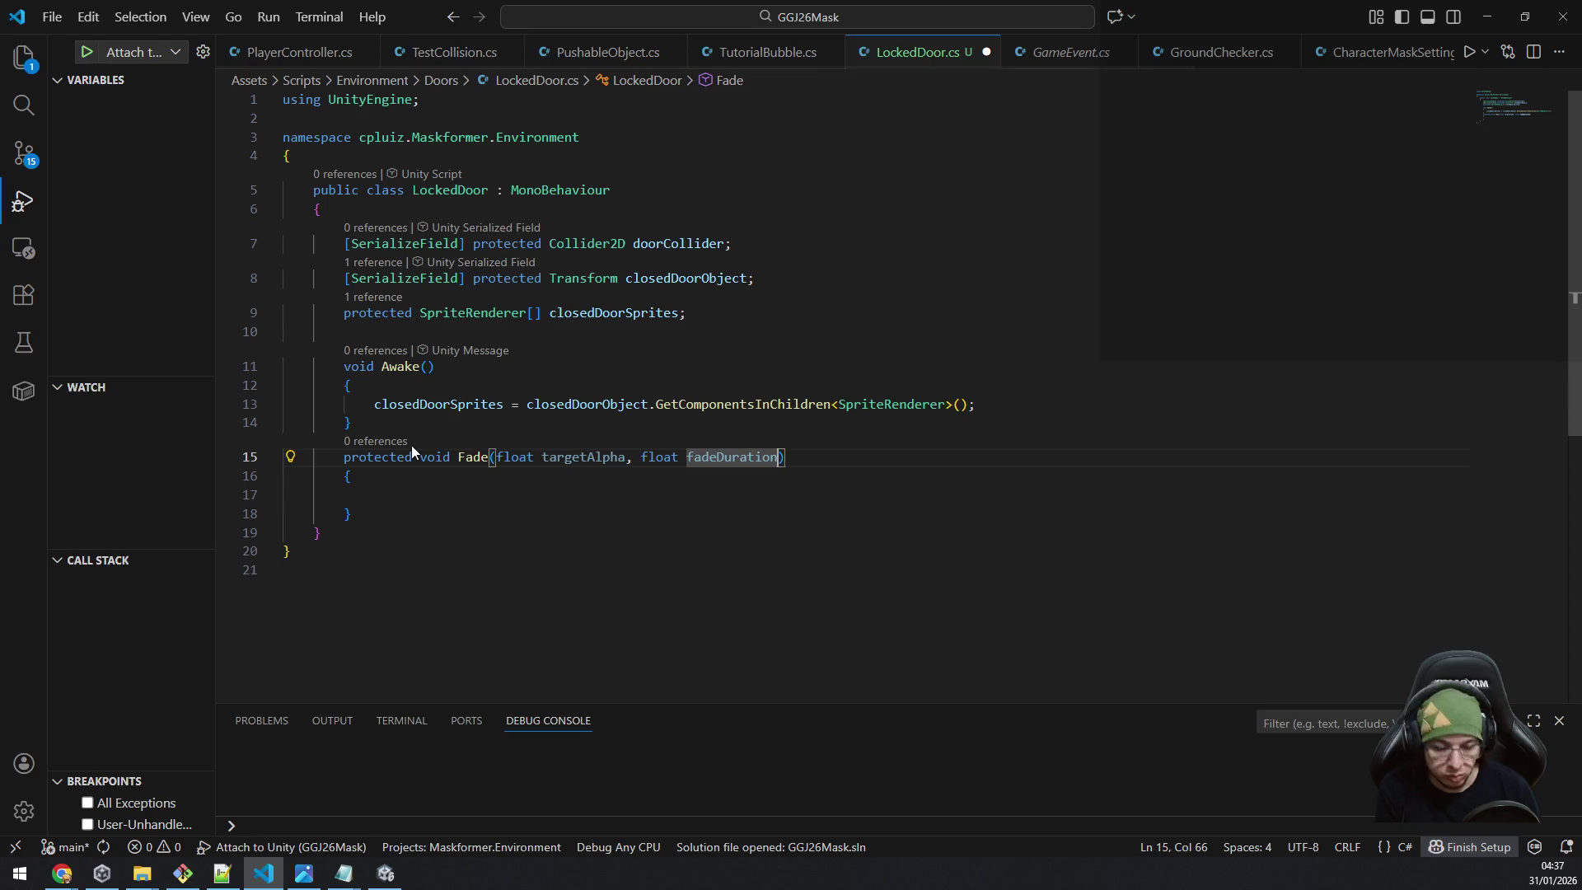
text(= 0.)
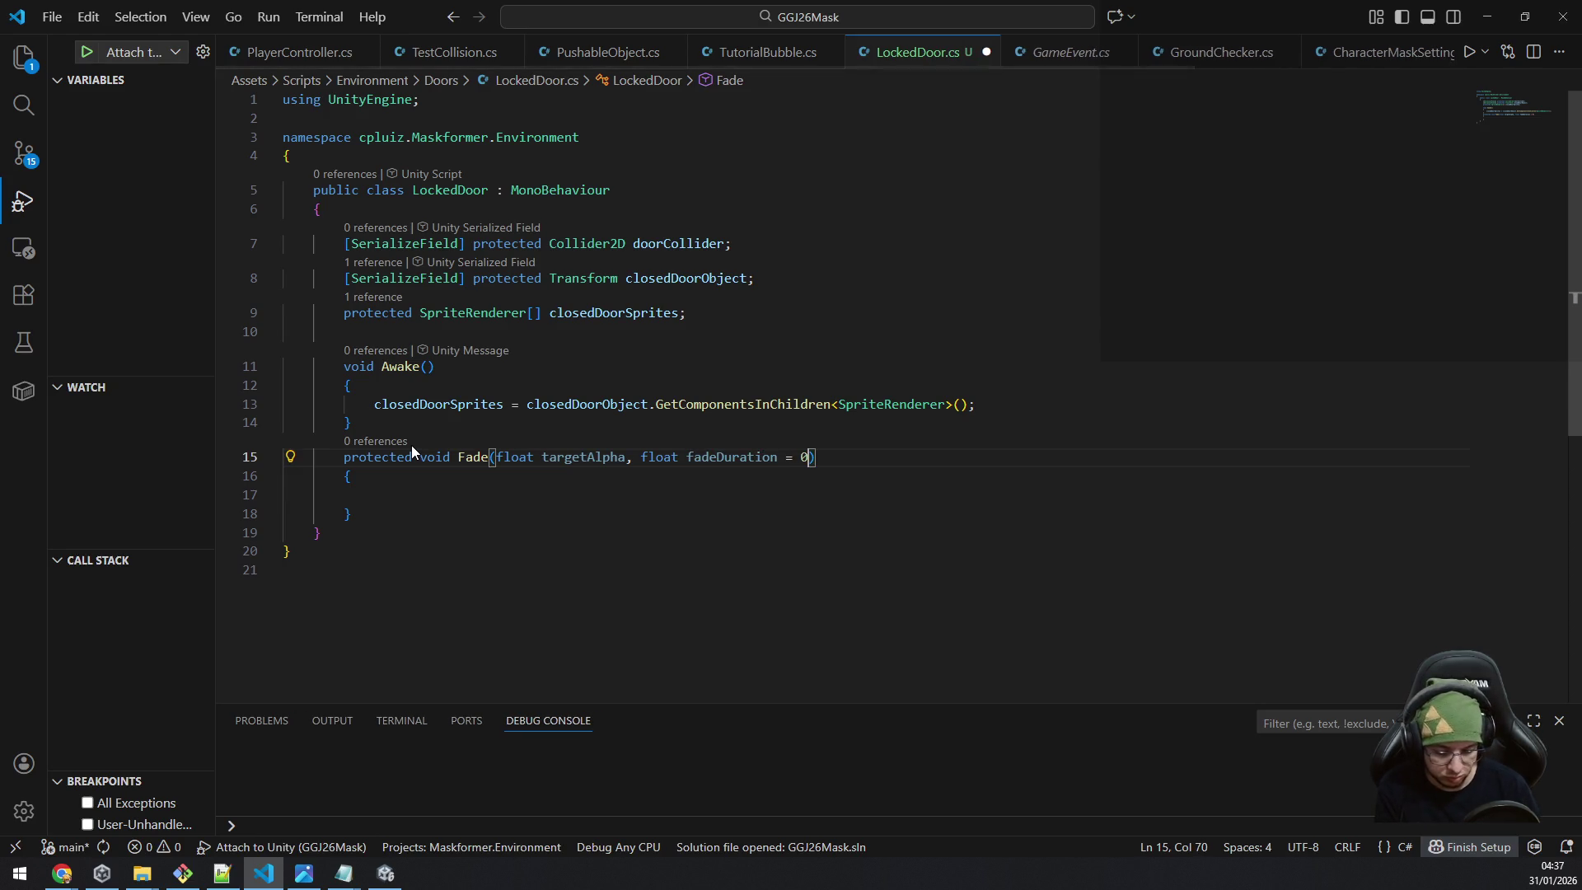
text(5f)
key(Down)
key(Down)
key(Down)
key(Up)
key(Up)
key(Up)
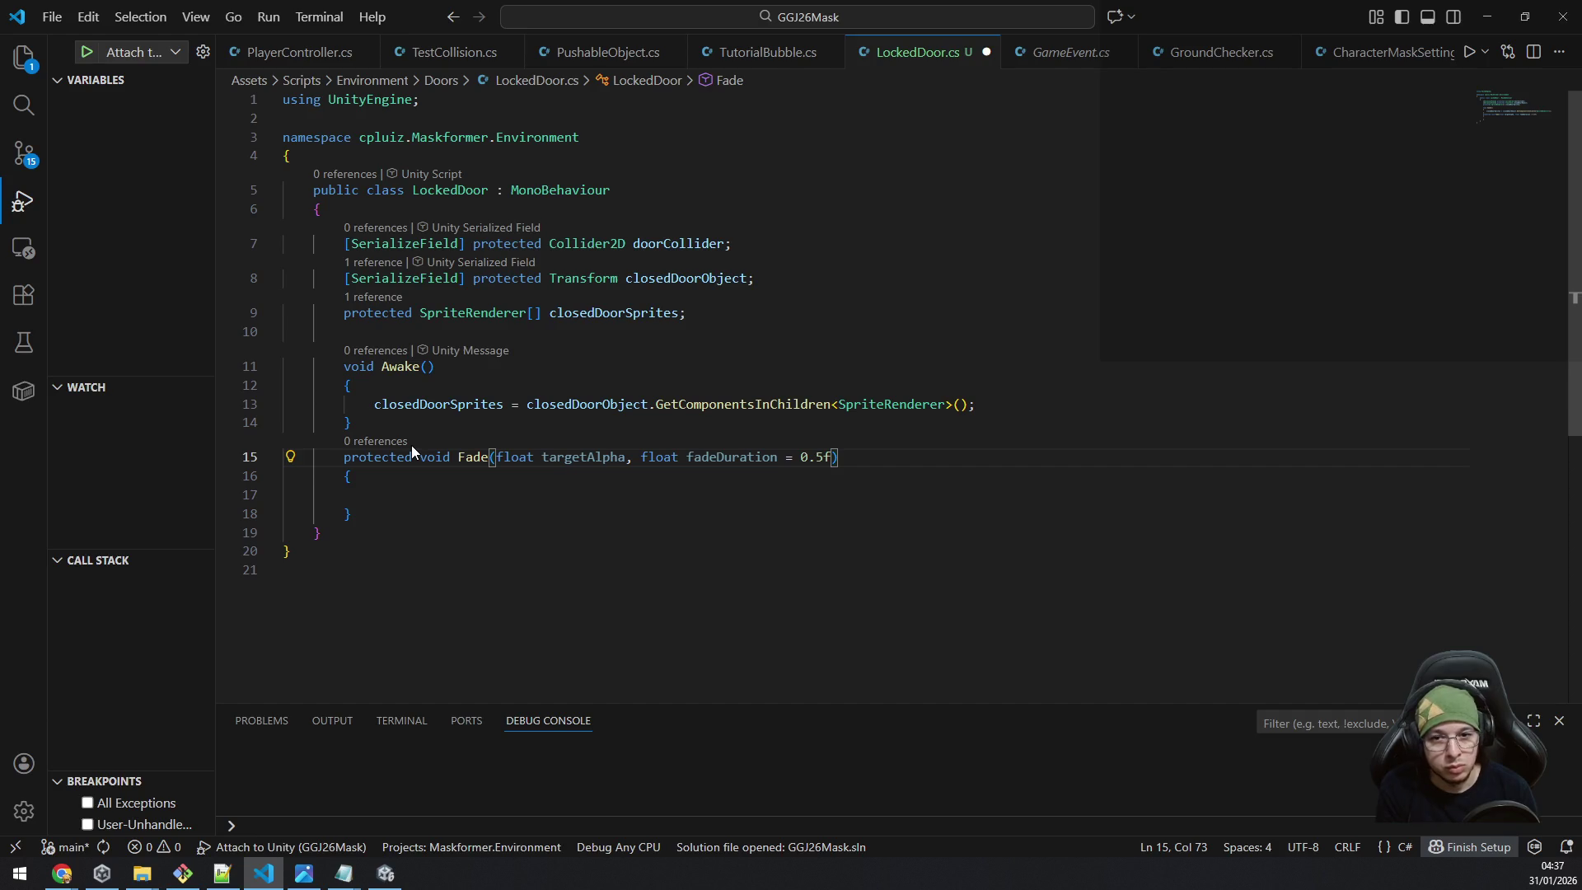
key(Down)
key(Down)
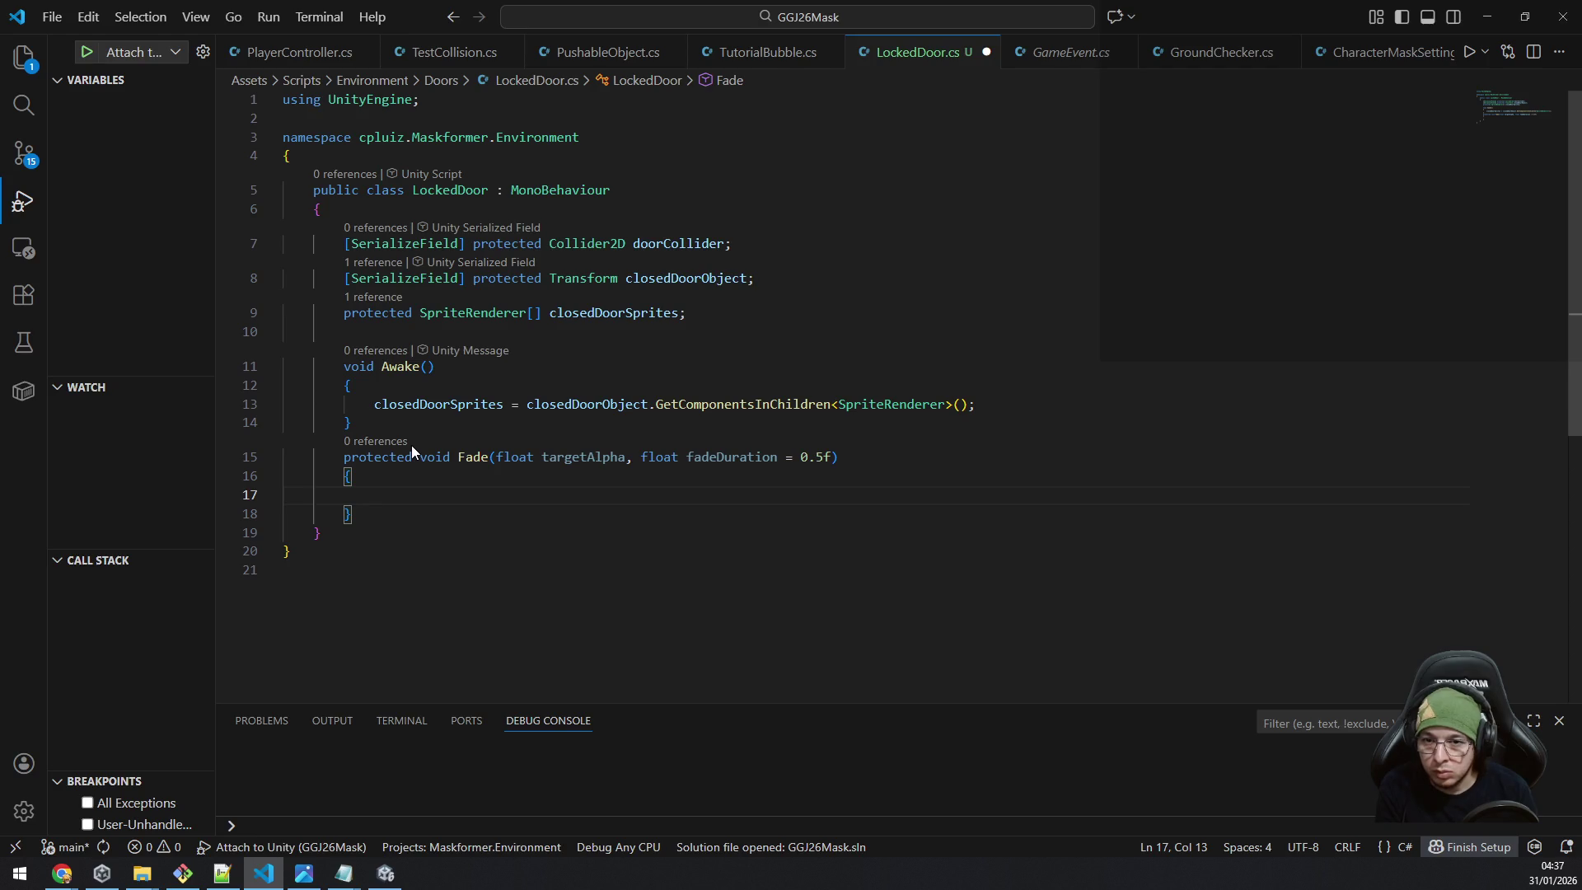
Add a foreach (SpriteRenderer sprite in closedDoorSprites) loop with an empty body.
text(foreach)
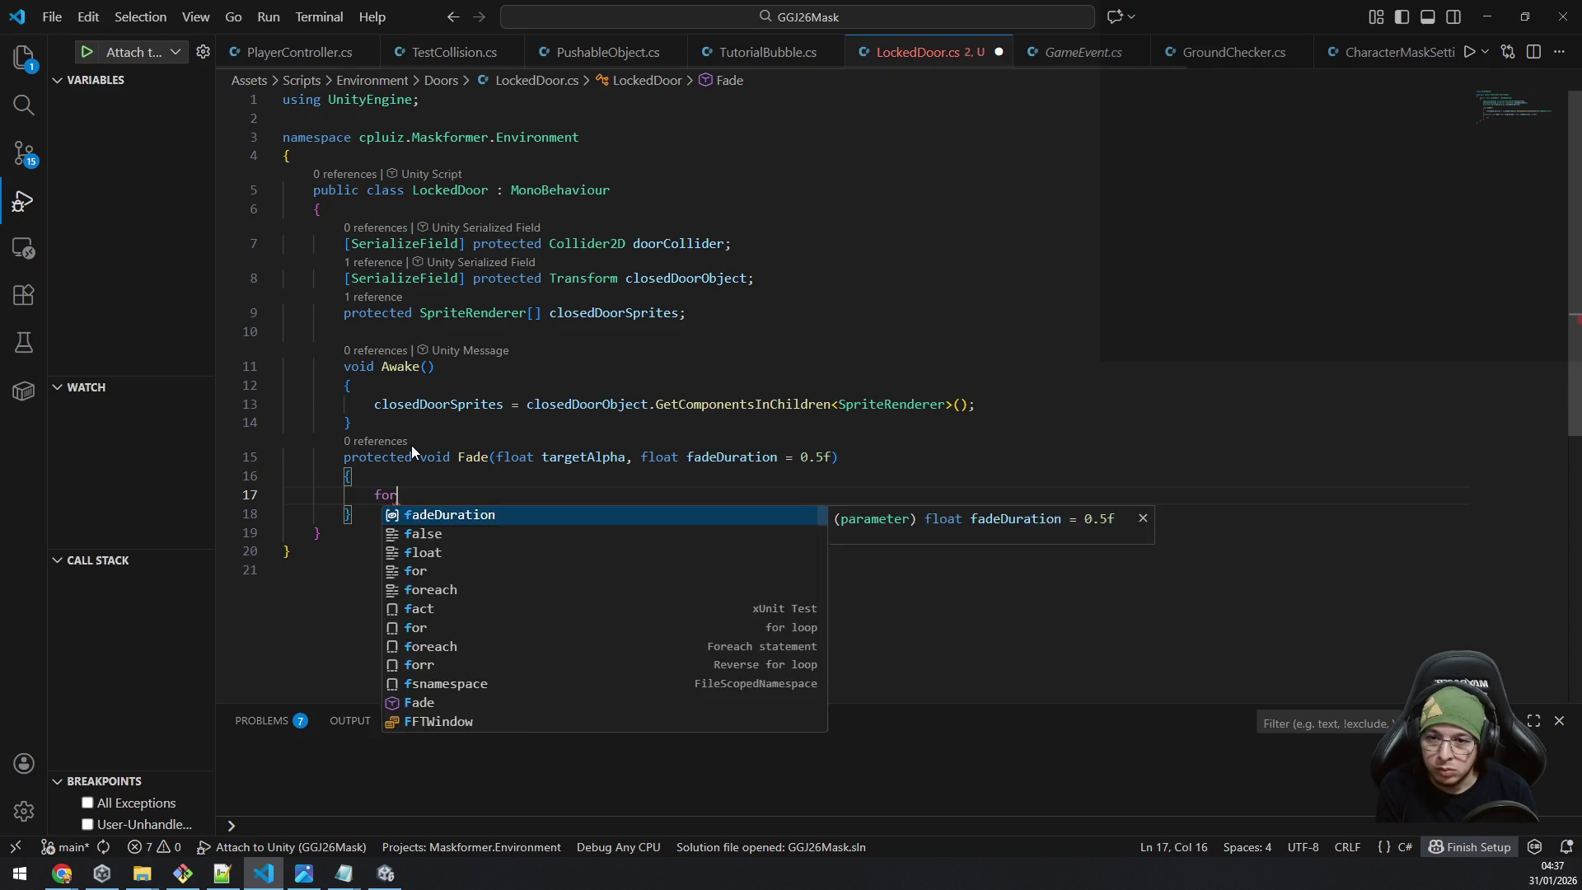
key(Escape)
text((c)
key(BackSpace)
text(Spriterende)
key(Tab)
key(Escape)
text(rer sprite in clo)
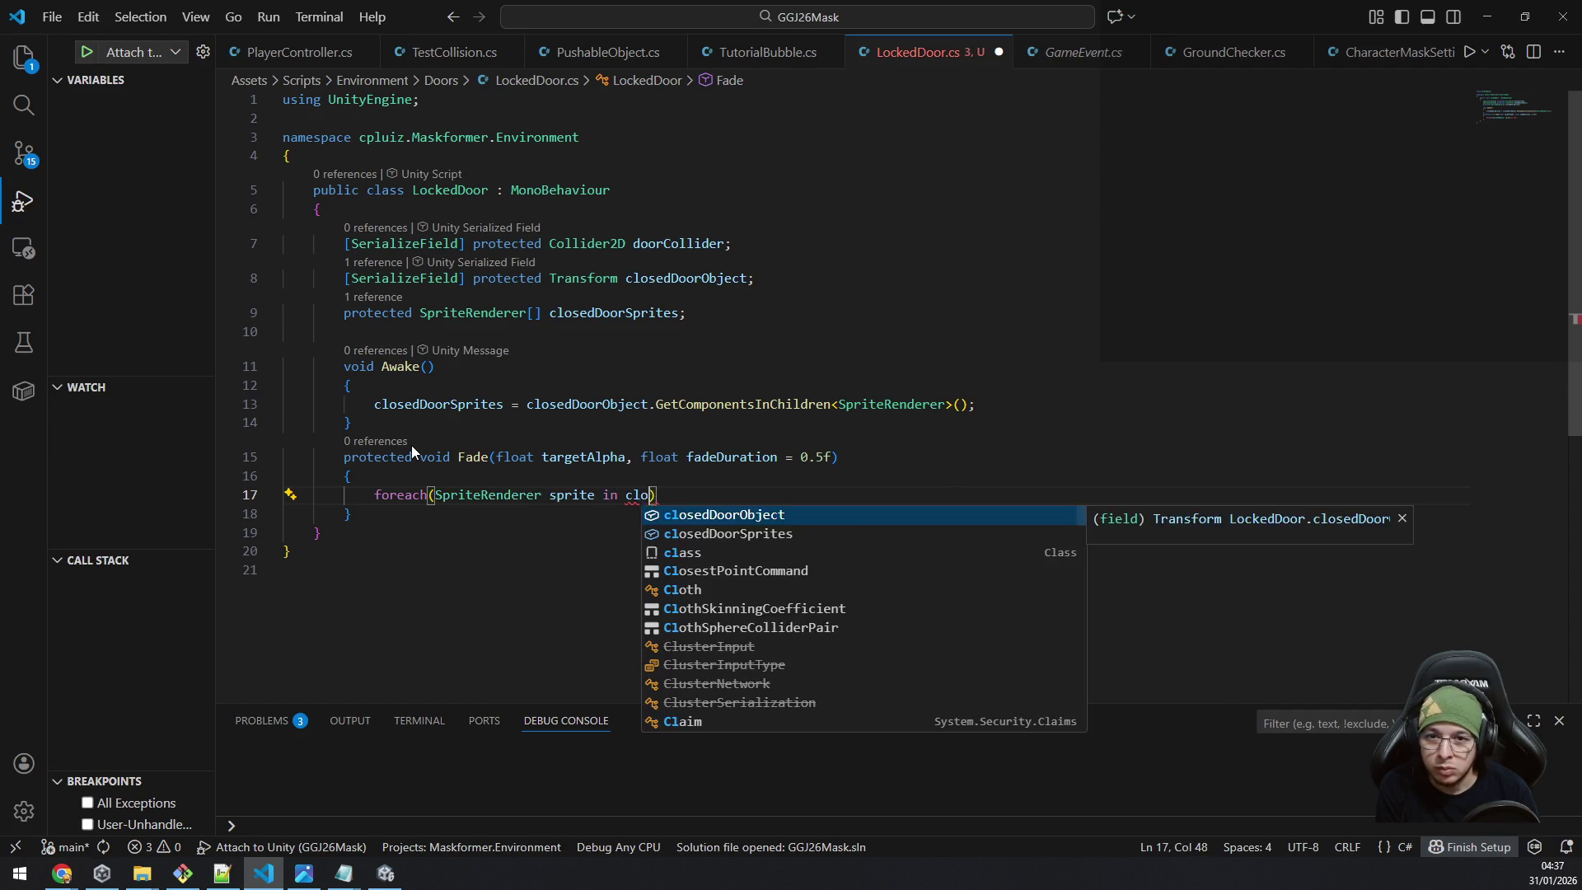
text(sed)
key(Down)
key(Tab)
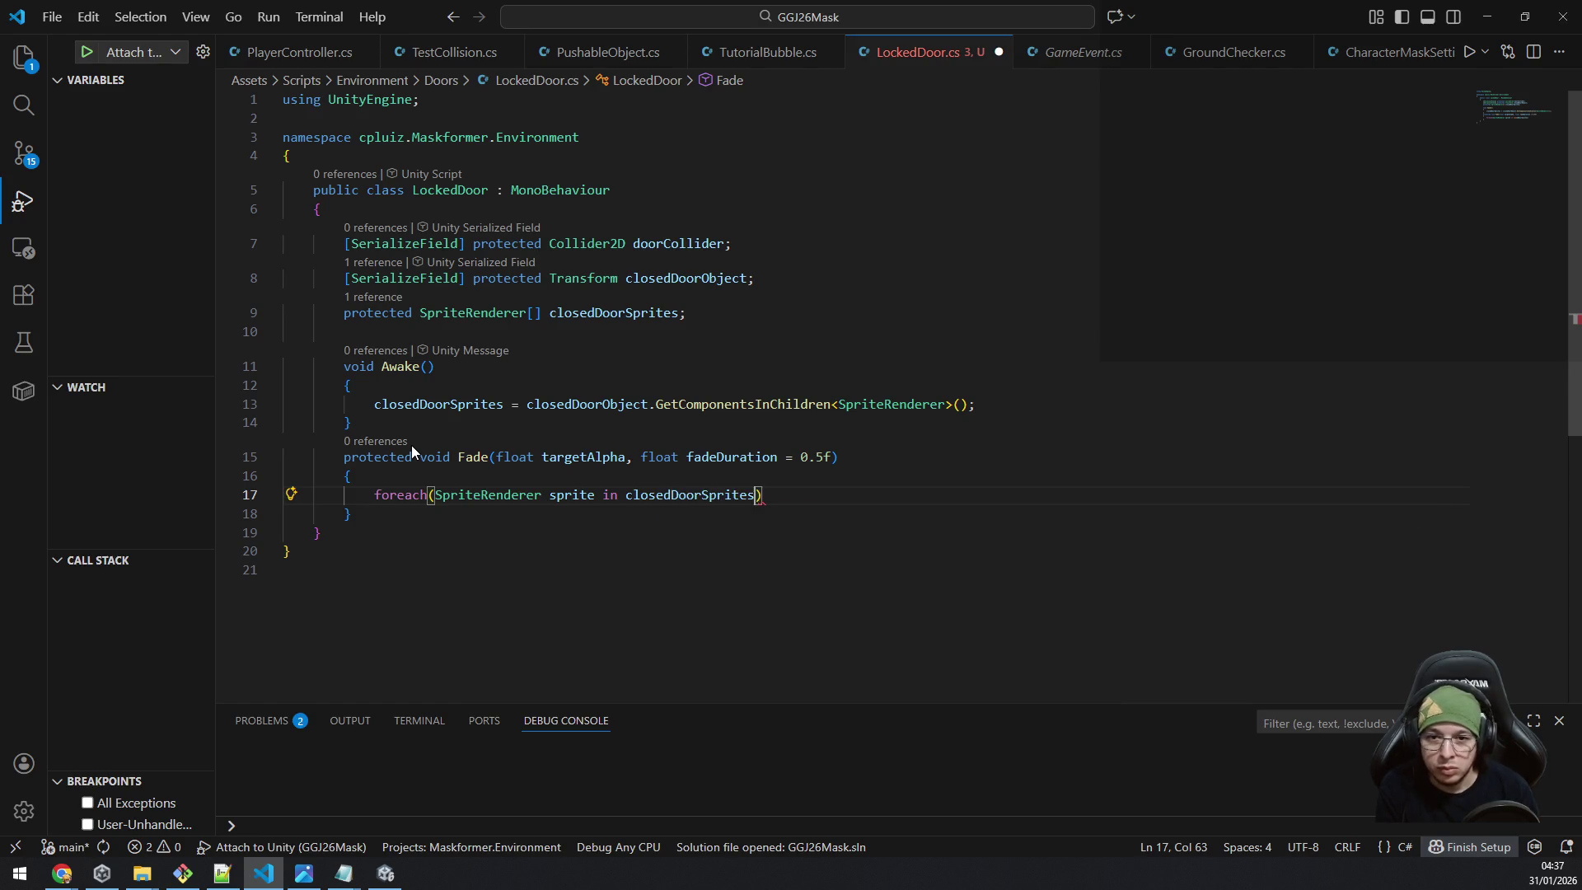
key(Return)
text({)
key(Return)
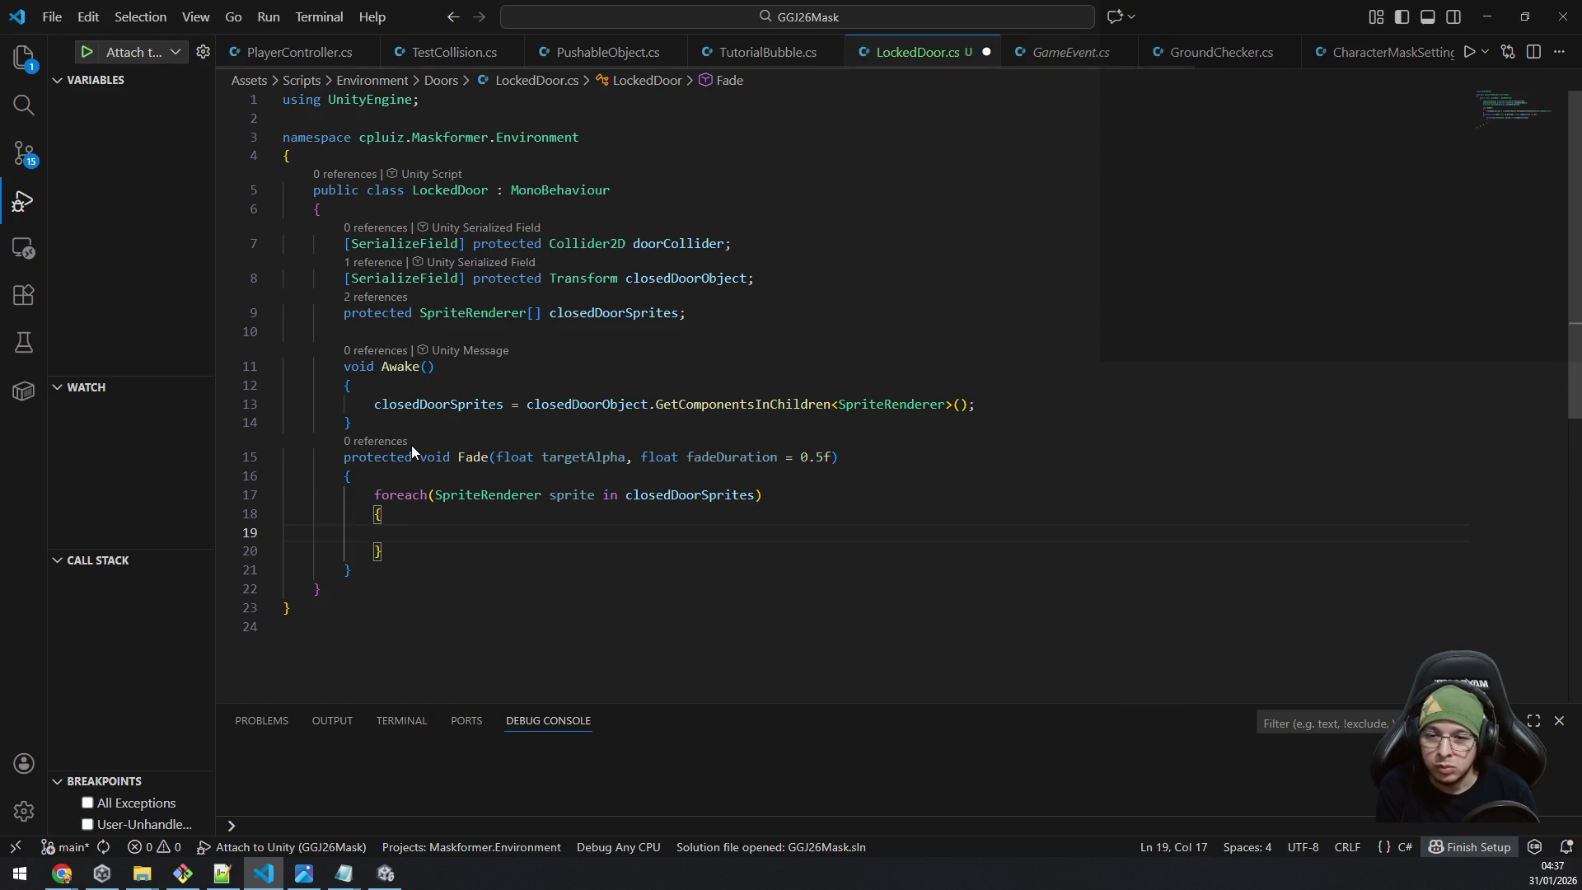
Begin a sprite. member call in the loop, searching for the fade method and trimming back to 'd'.
text(sprite.)
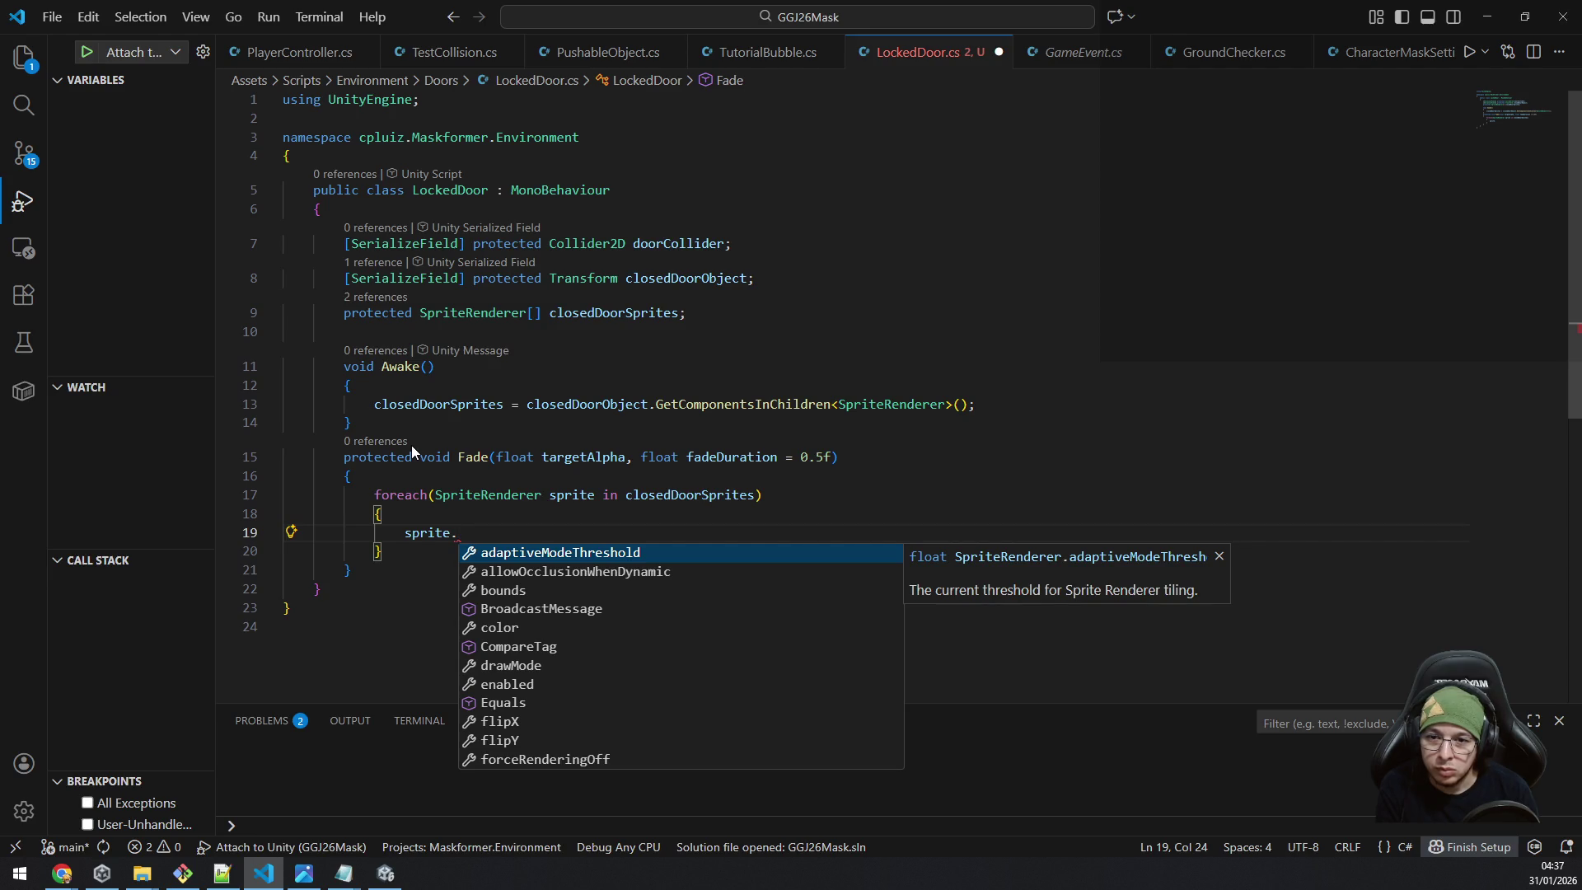
text(dof)
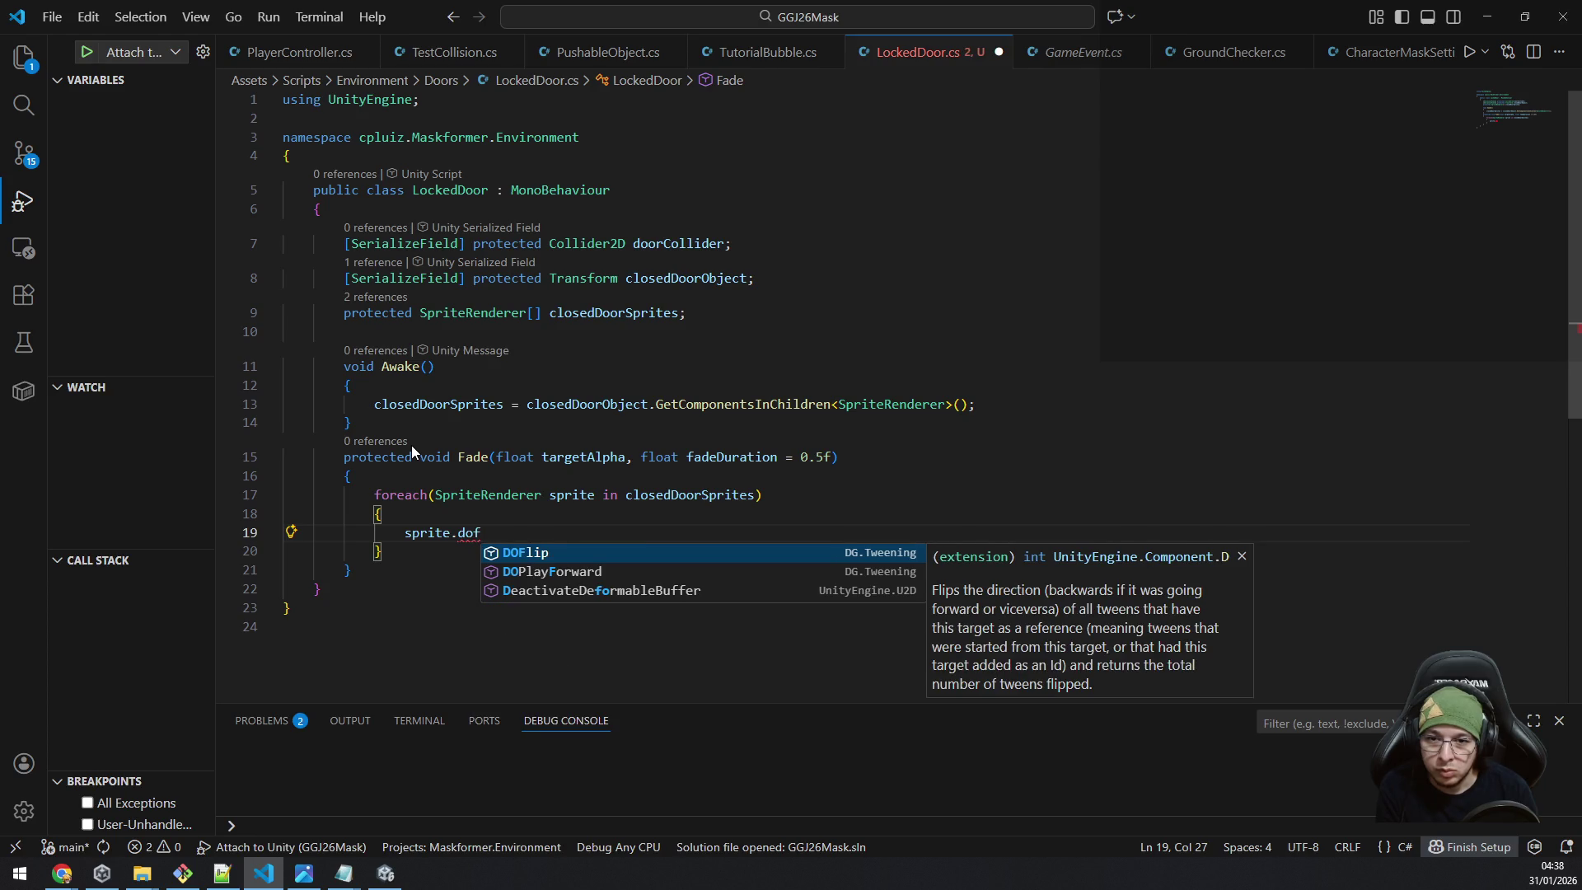
key(BackSpace)
key(BackSpace)
key(BackSpace)
text(fade)
key(BackSpace)
key(BackSpace)
key(BackSpace)
text(doal)
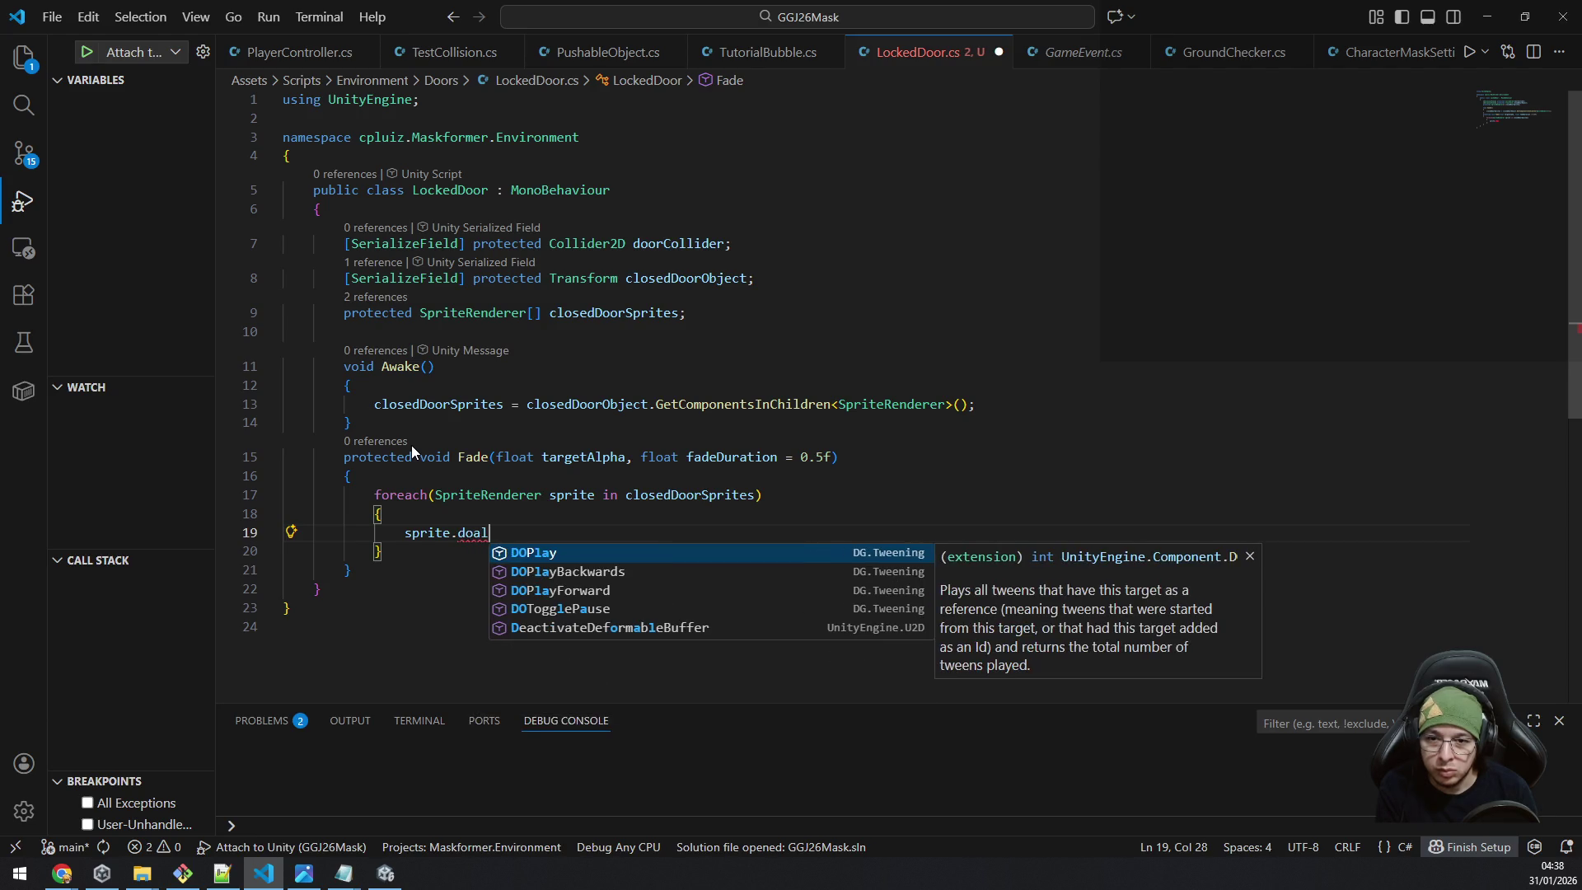
key(BackSpace)
key(BackSpace)
key(BackSpace)
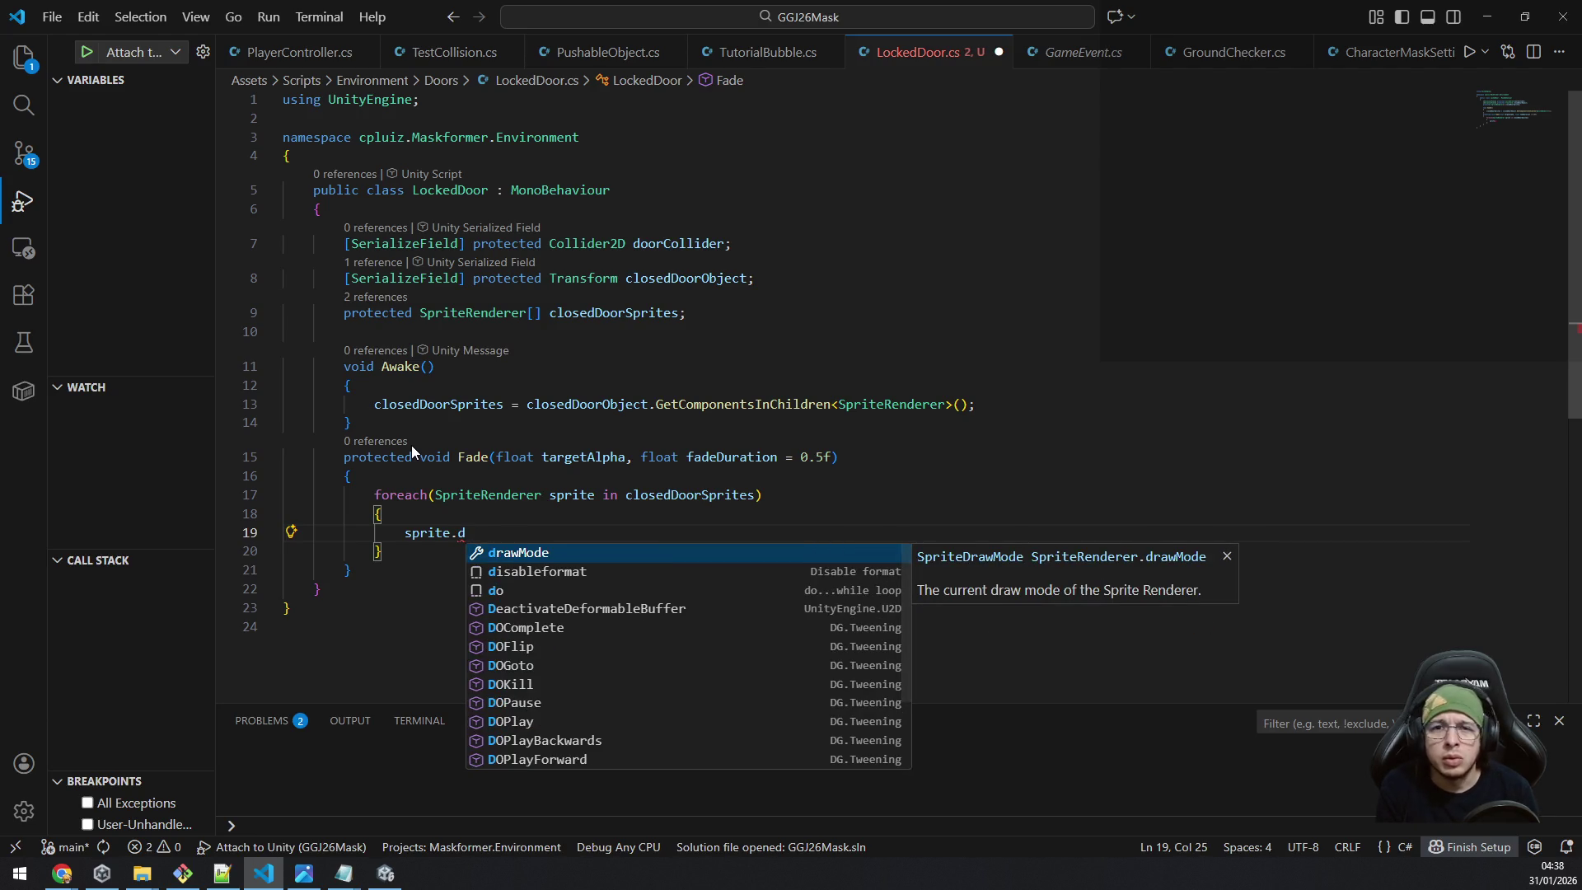
Compare LockedDoor against the TutorialBubble script for reference.
click(766, 52)
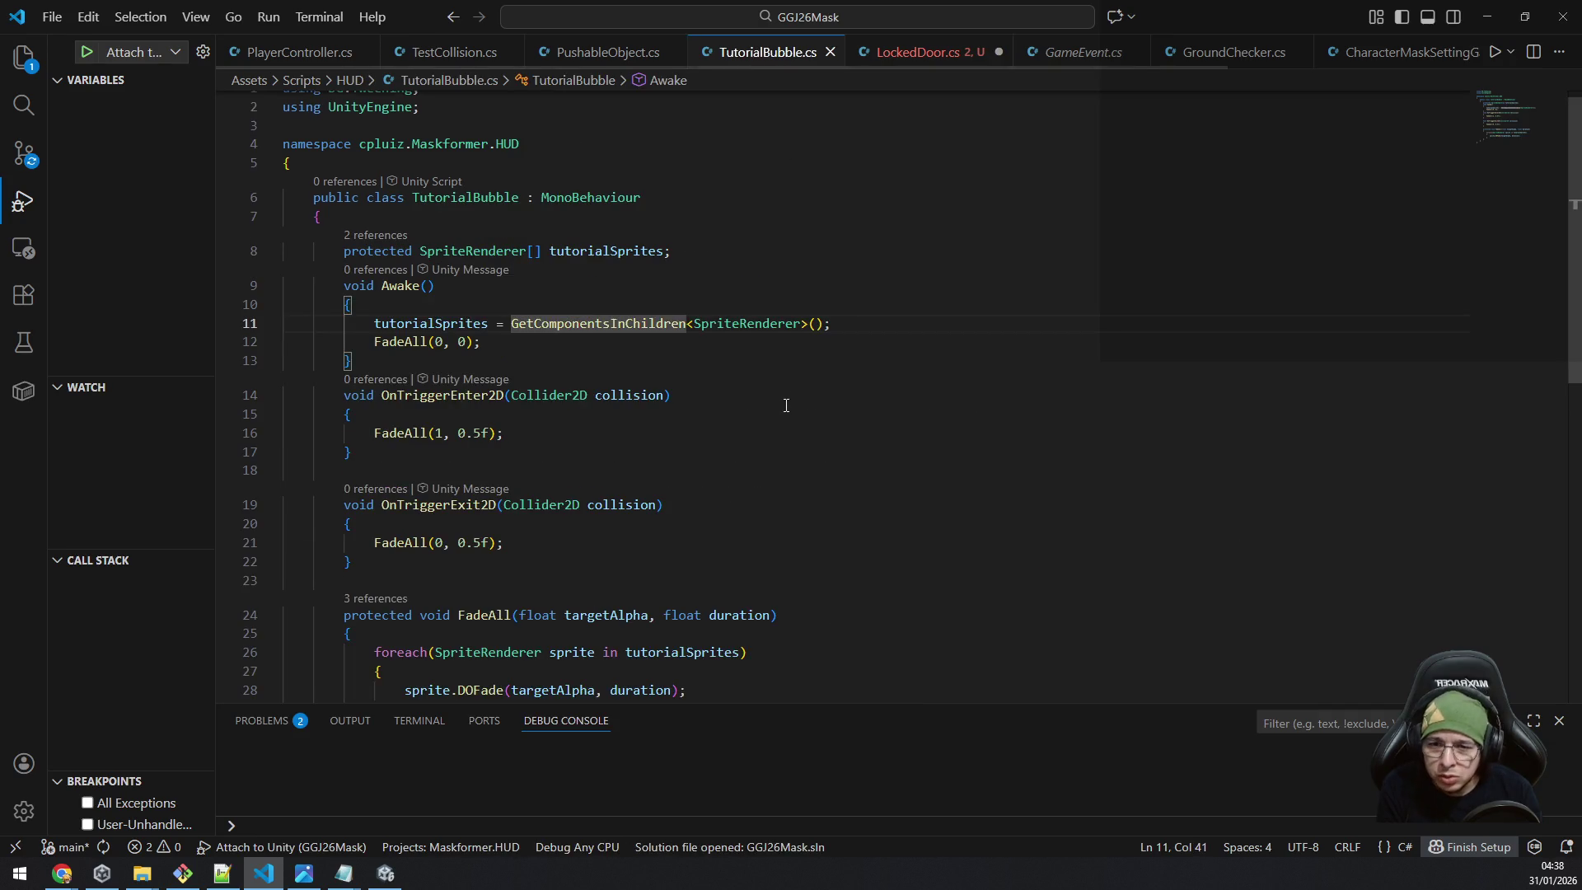
scroll(785, 416, down, 3)
key(ctrl+Tab)
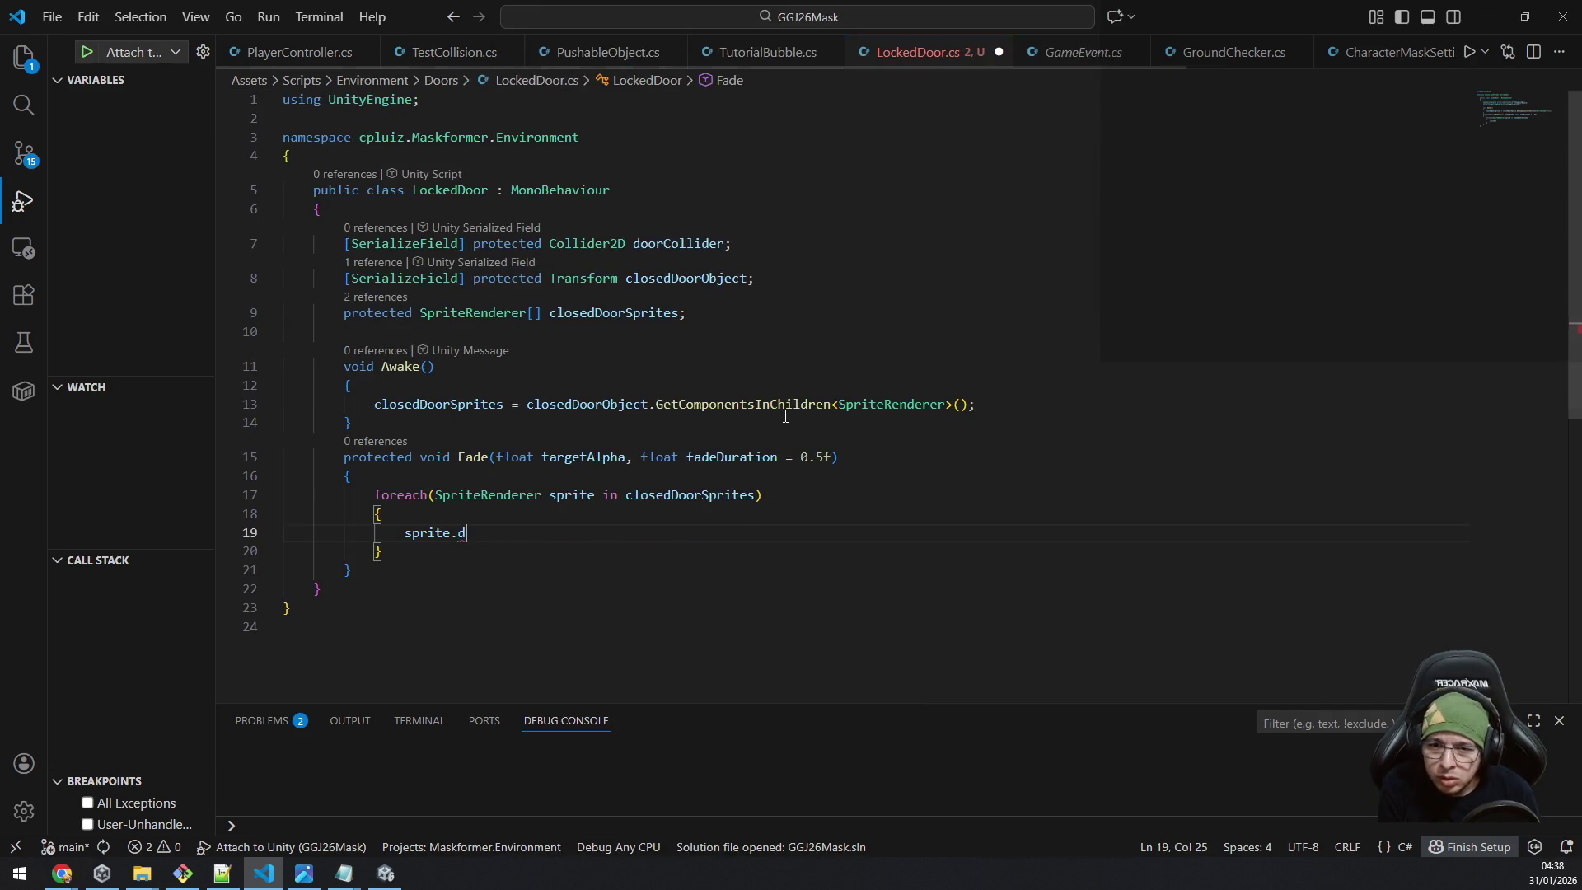
key(ctrl+Tab)
scroll(789, 395, up, 3)
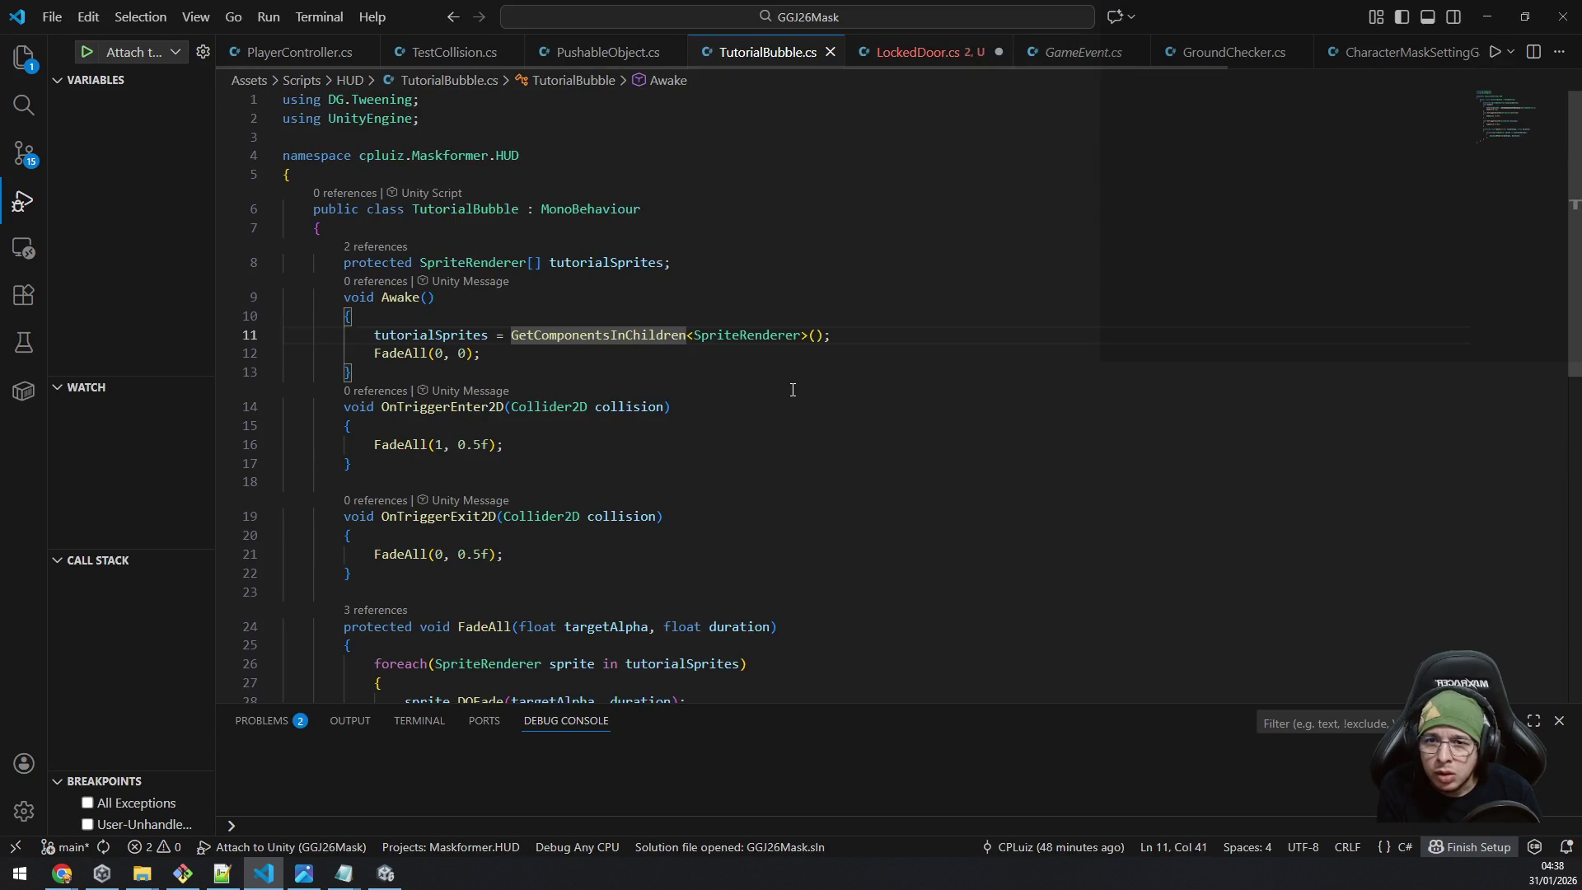
key(ctrl+Tab)
Undo the accidental blank line at the top of LockedDoor and clear the dofa member search.
key(ctrl+Home)
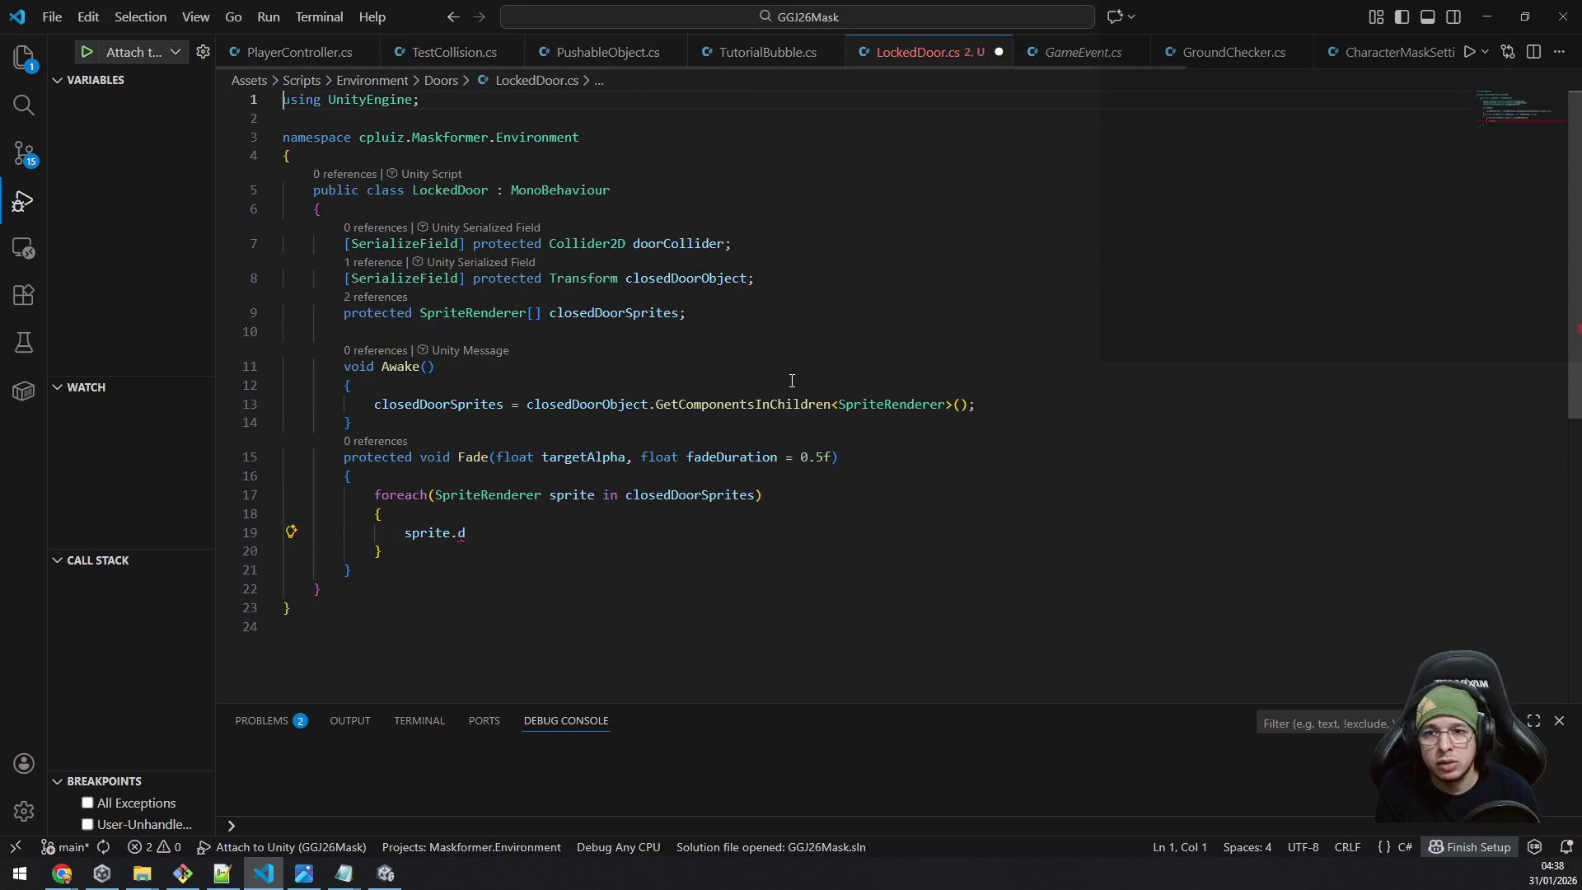
key(Return)
key(Up)
key(ctrl+z)
key(ctrl+z)
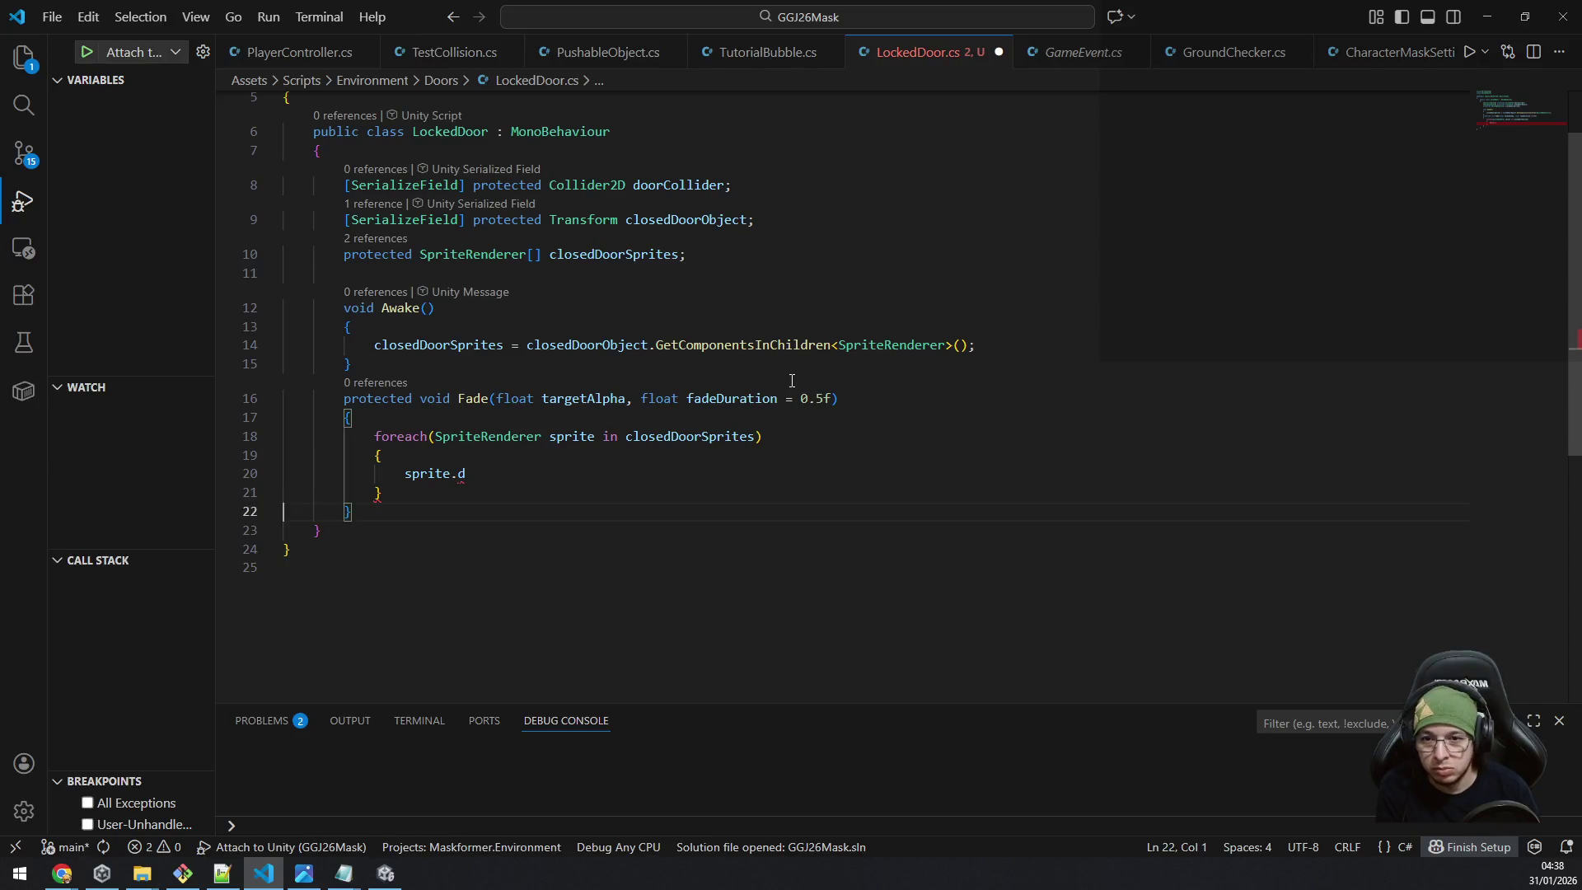
key(ctrl+z)
key(ctrl+z)
text(dofa)
key(BackSpace)
key(BackSpace)
key(BackSpace)
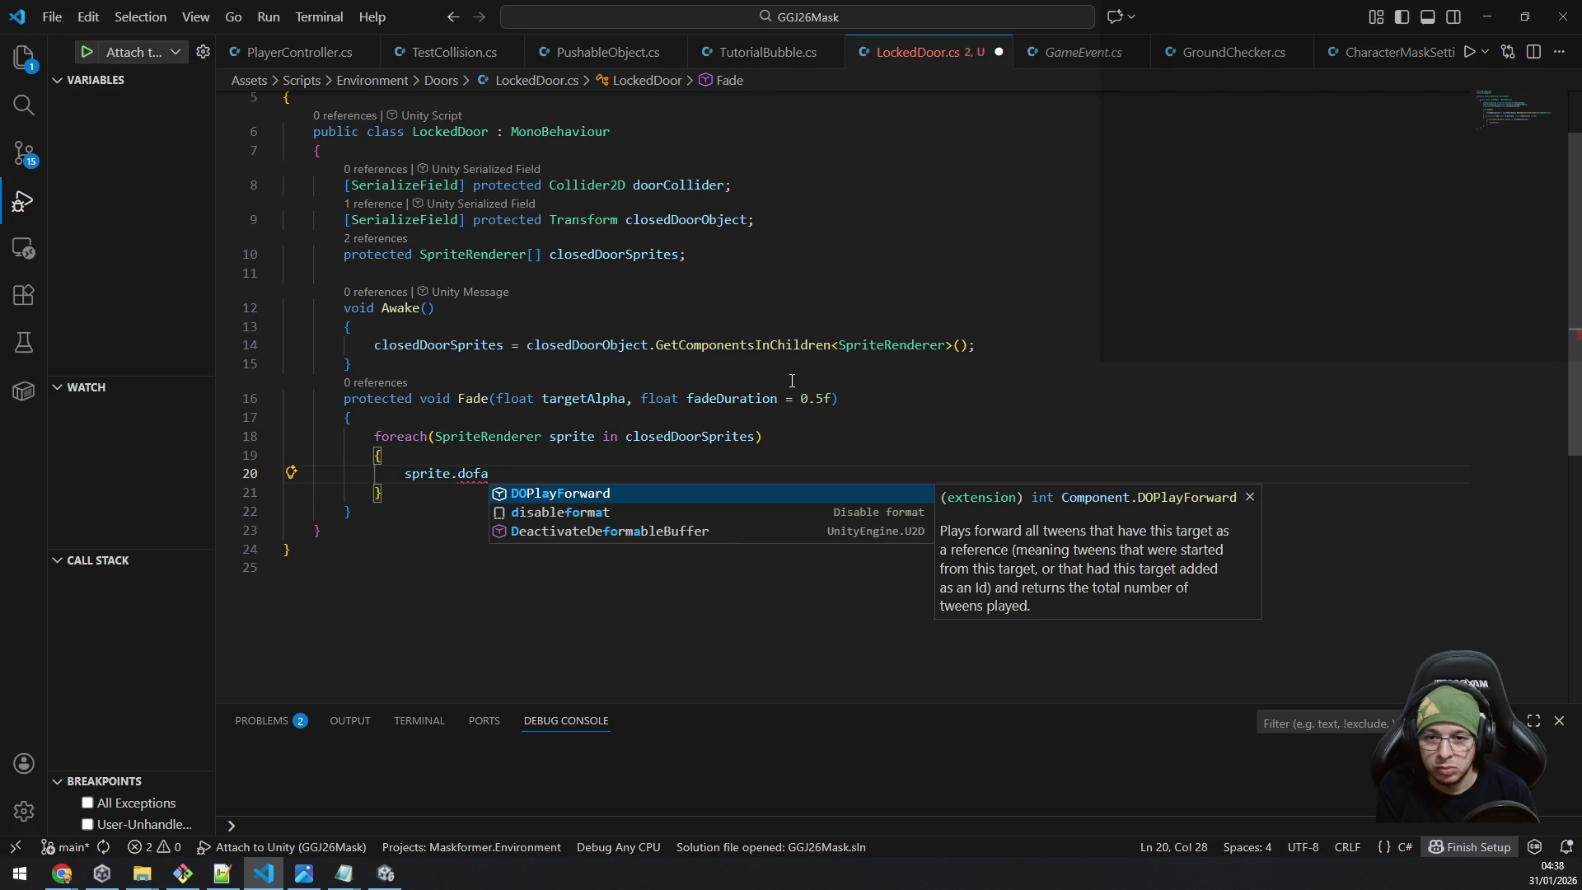
key(Escape)
Complete the loop statement as sprite.DOFade() after checking TutorialBubble's version.
key(ctrl+Tab)
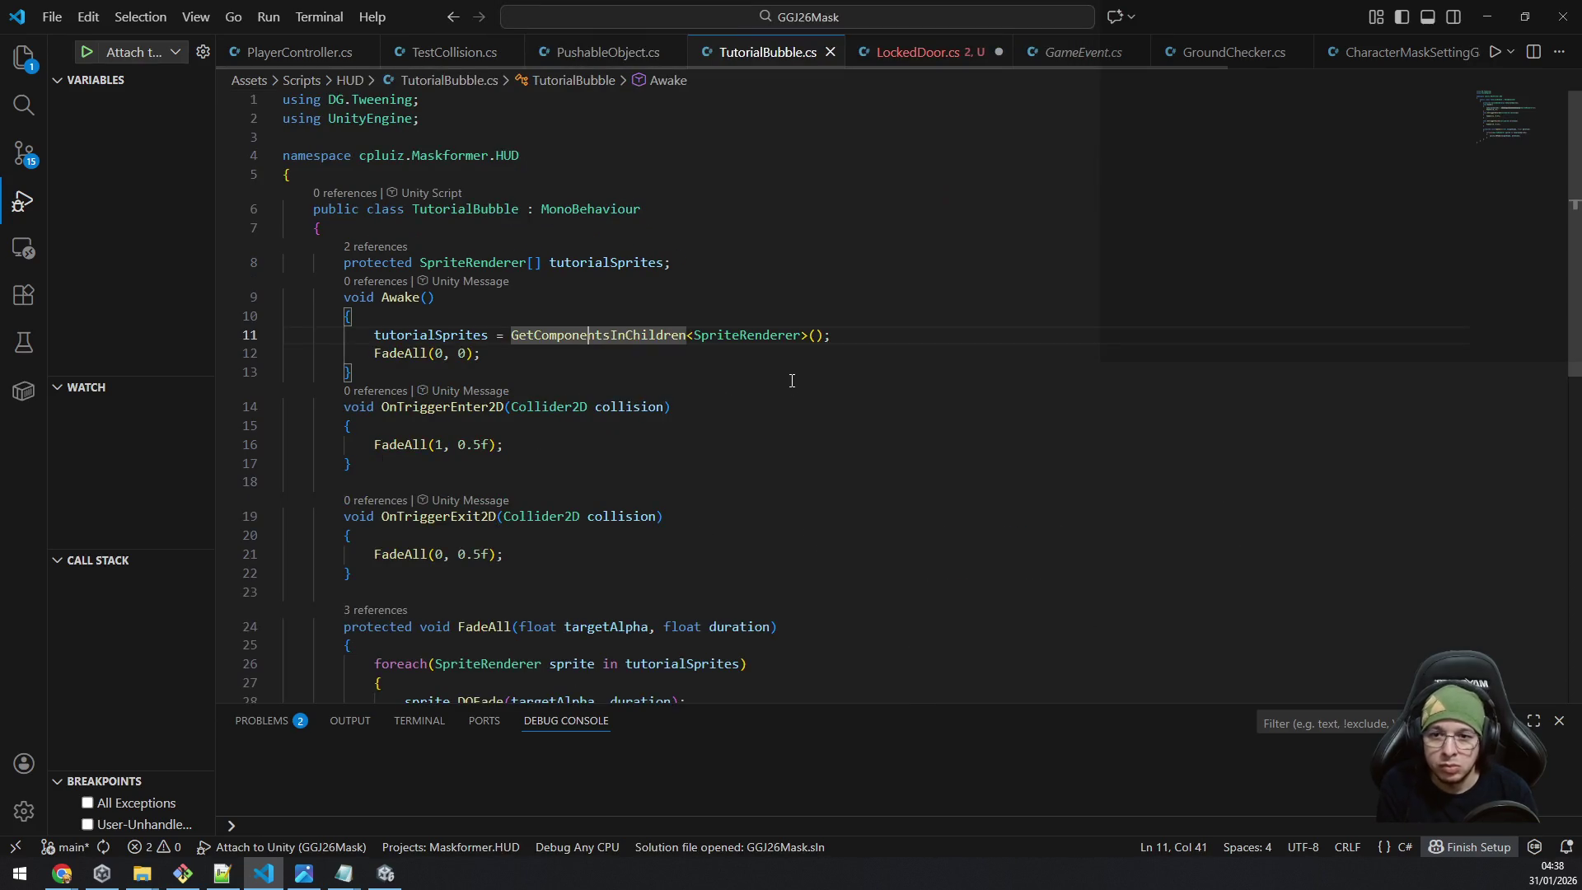
scroll(779, 409, down, 3)
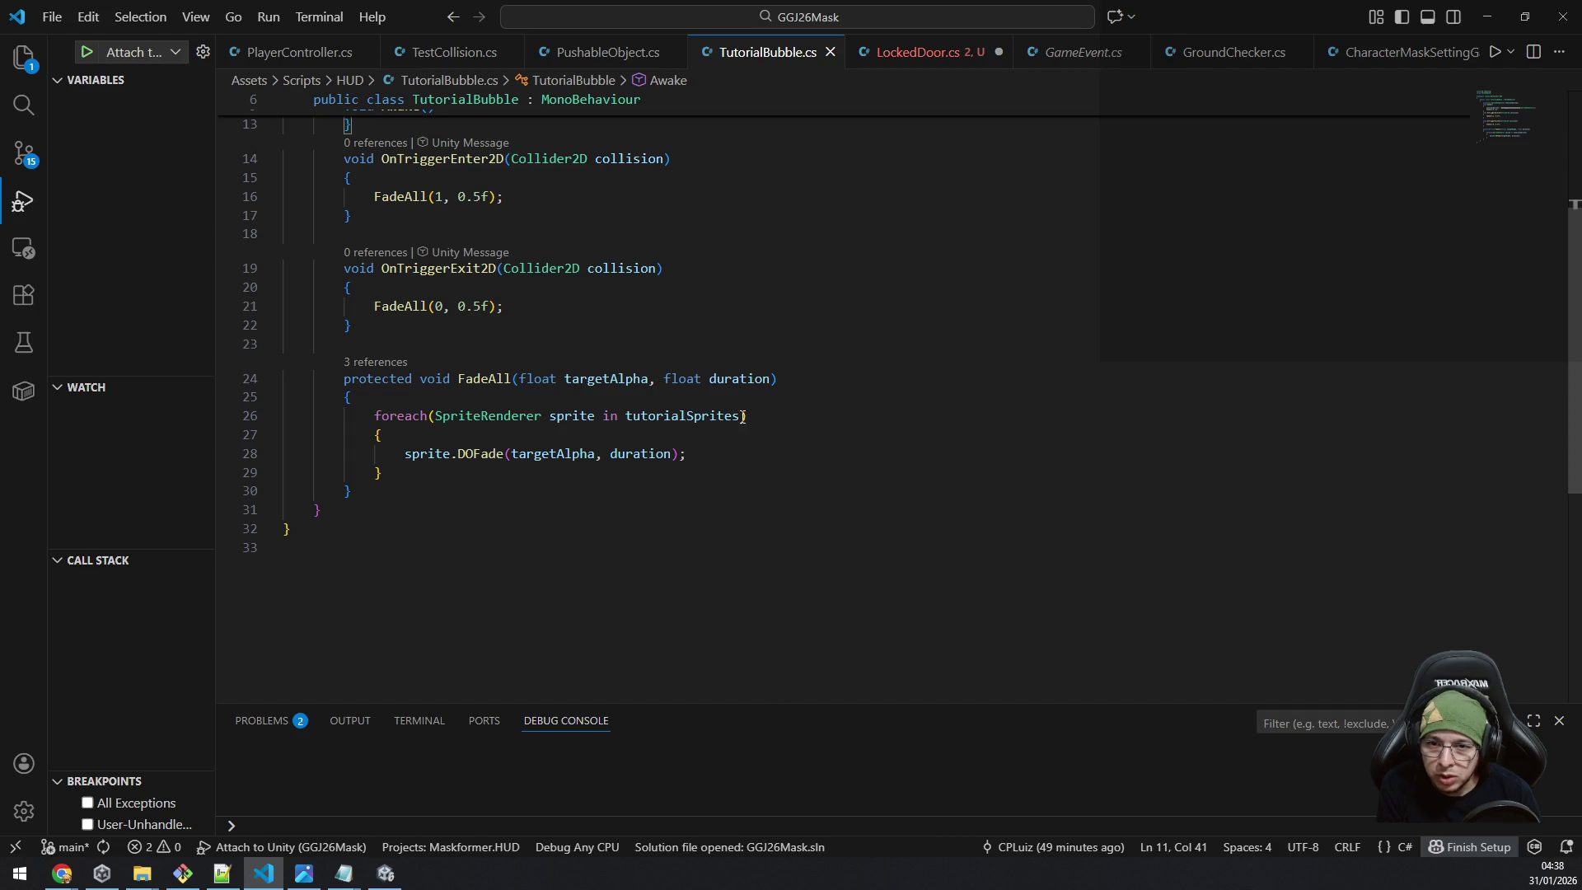
key(ctrl+Tab)
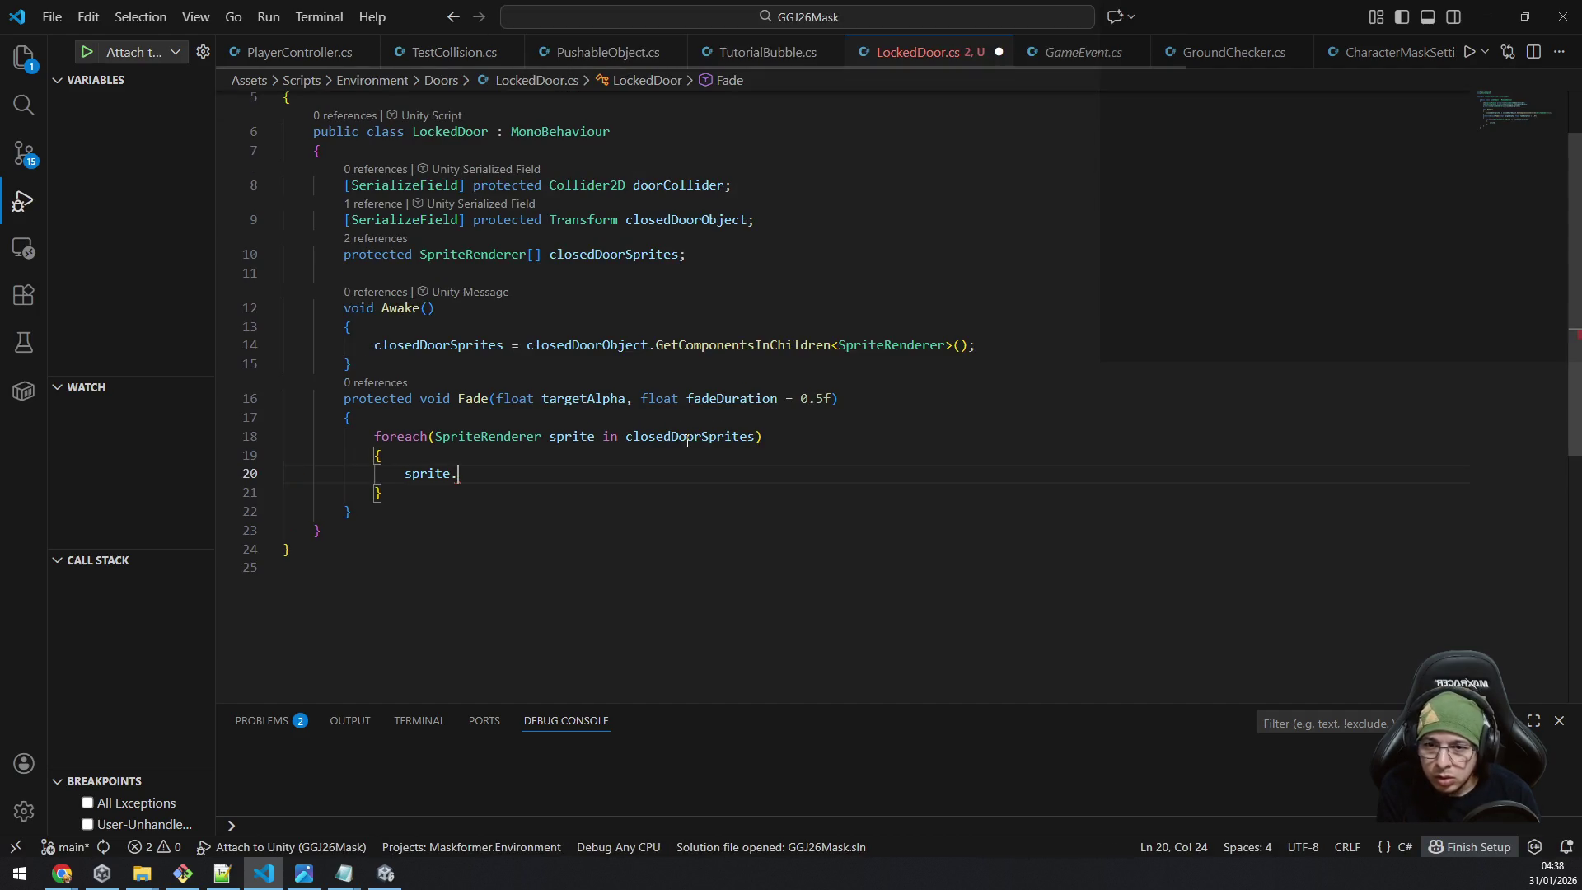
text(DOF)
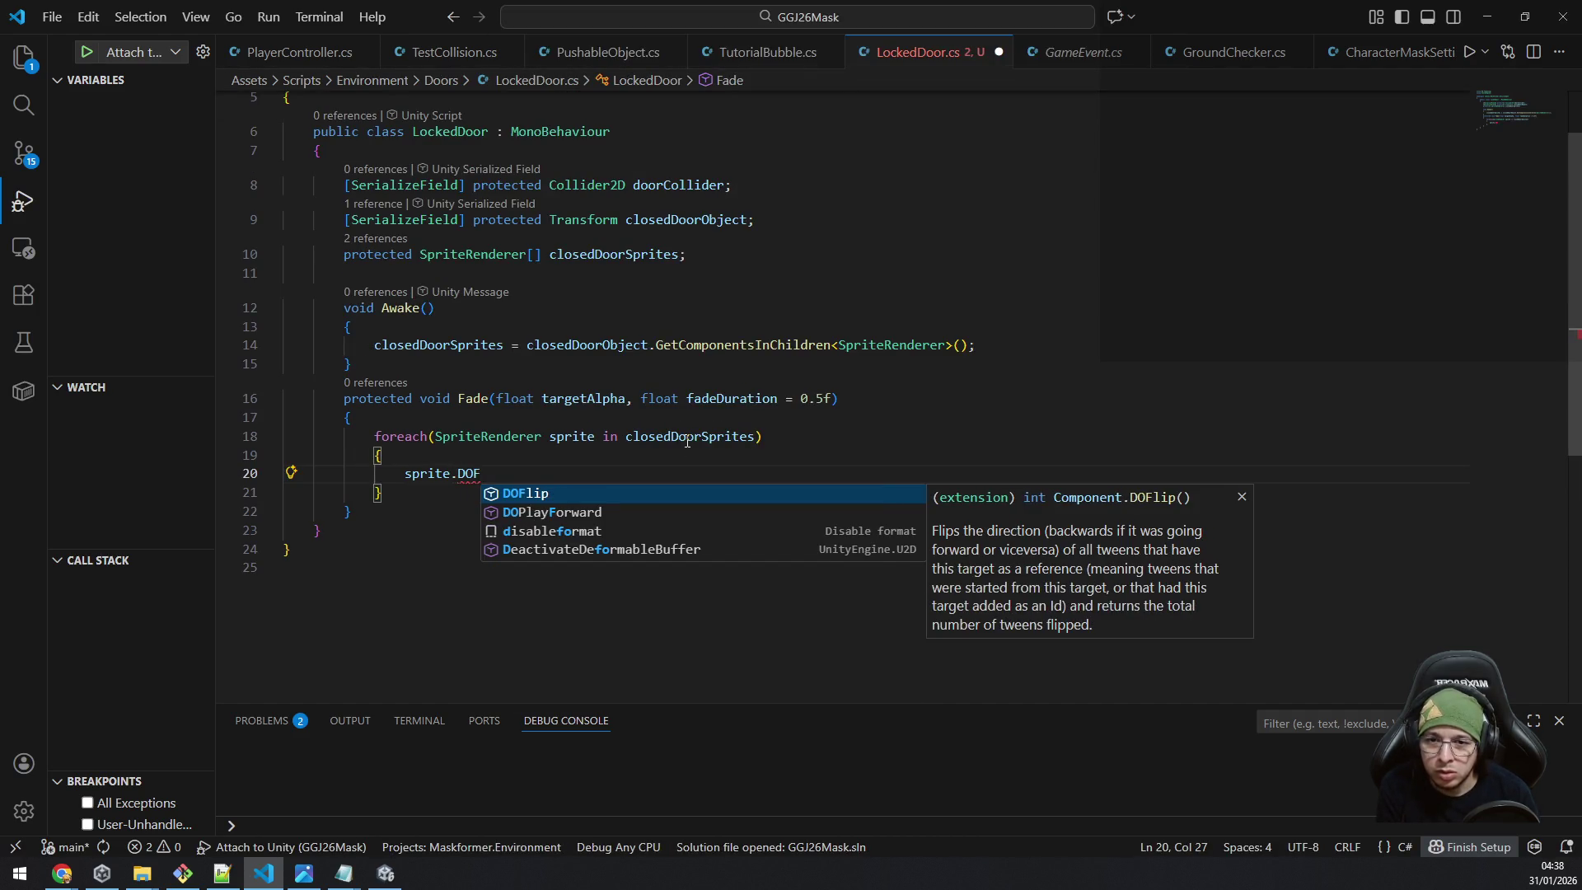
text(ade()
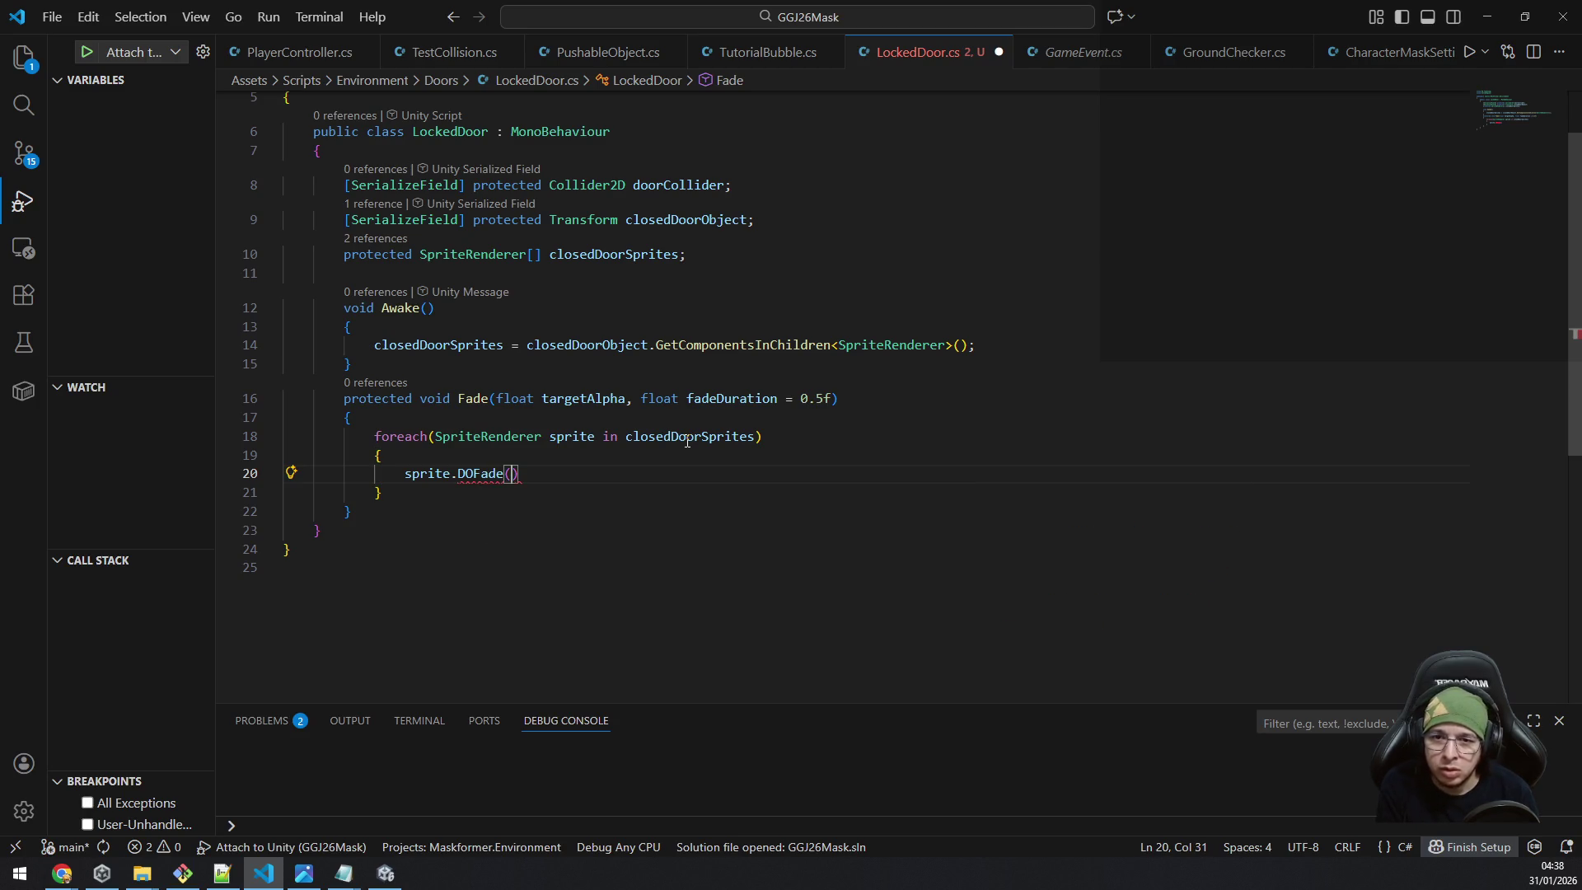
scroll(577, 280, up, 2)
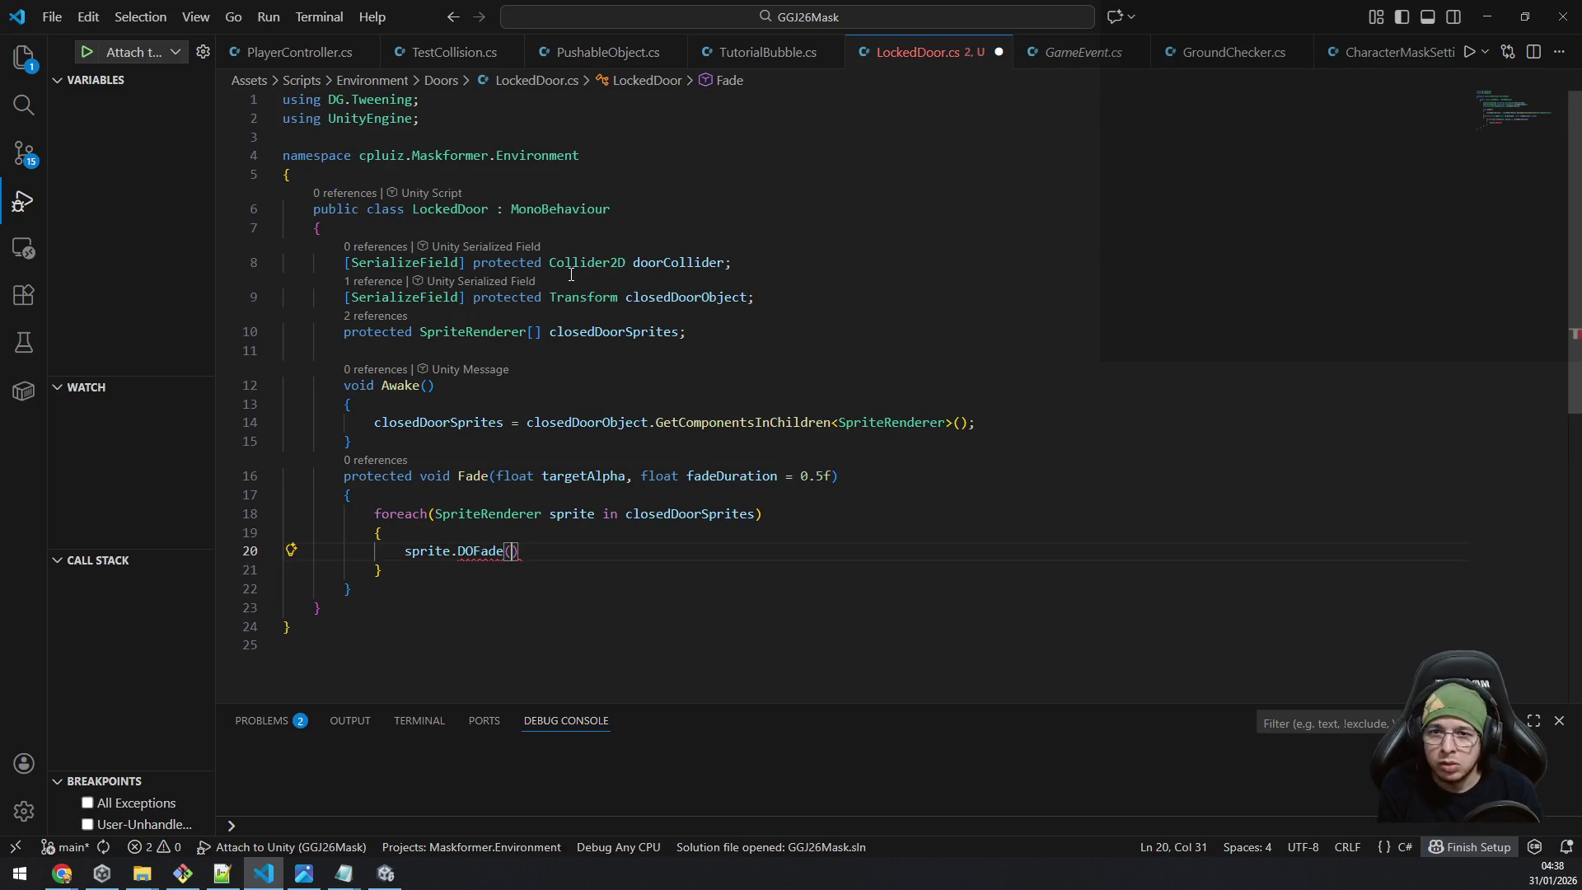
Compare LockedDoor with TutorialBubble's FadeAll and locate its DOFade line.
key(ctrl+Tab)
scroll(775, 230, up, 5)
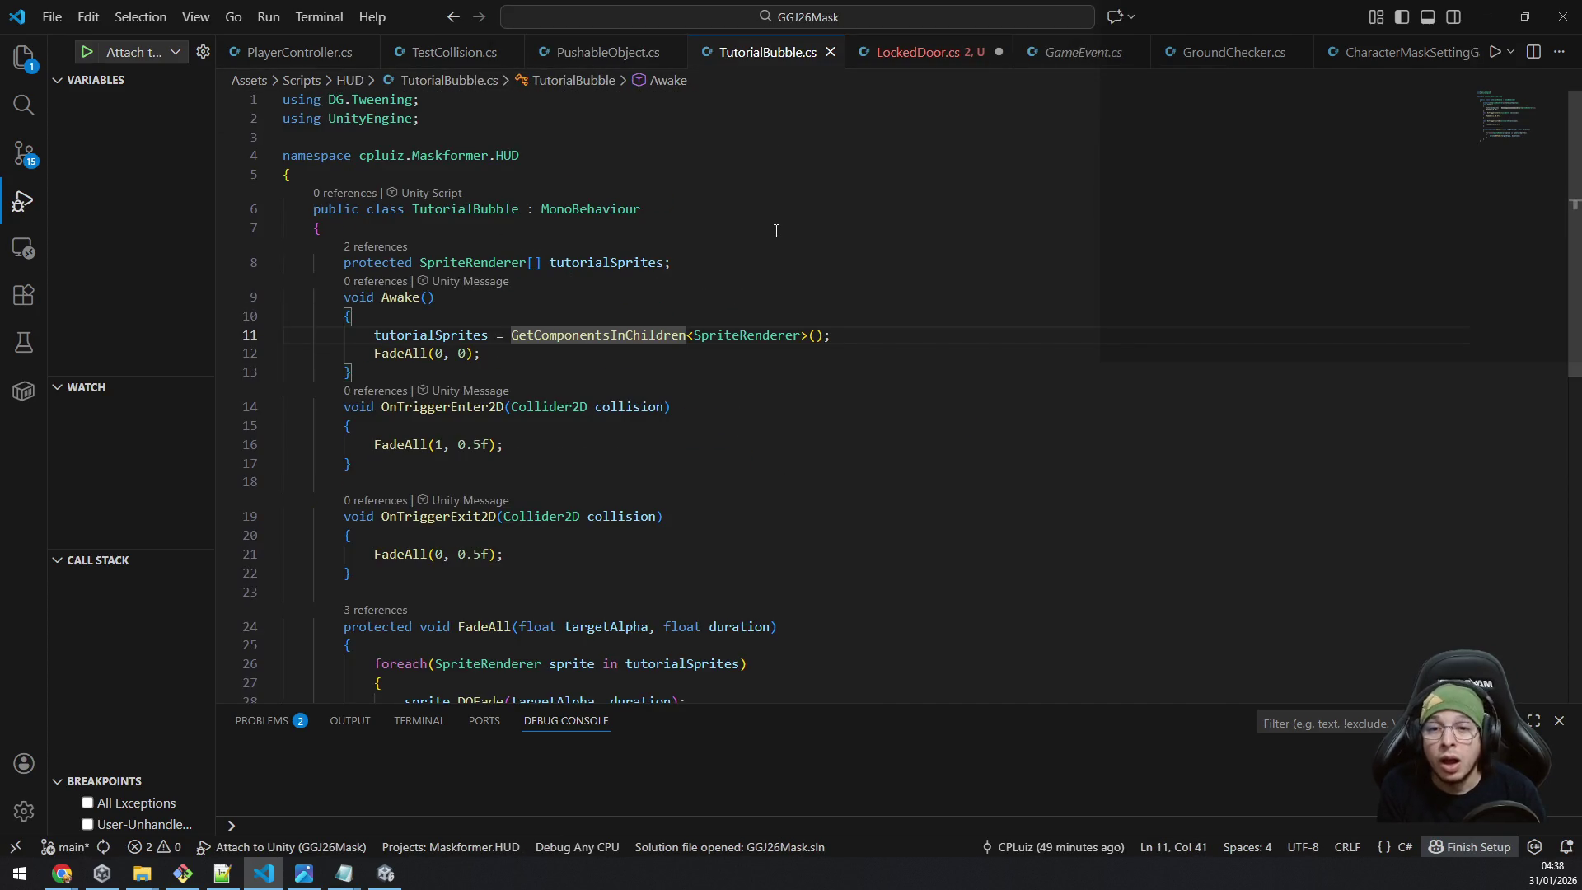
key(ctrl+Tab)
key(ctrl+Tab)
key(ctrl+Tab)
key(ctrl+Tab)
key(ctrl+Tab)
key(ctrl+Tab)
key(ctrl+Tab)
key(ctrl+Tab)
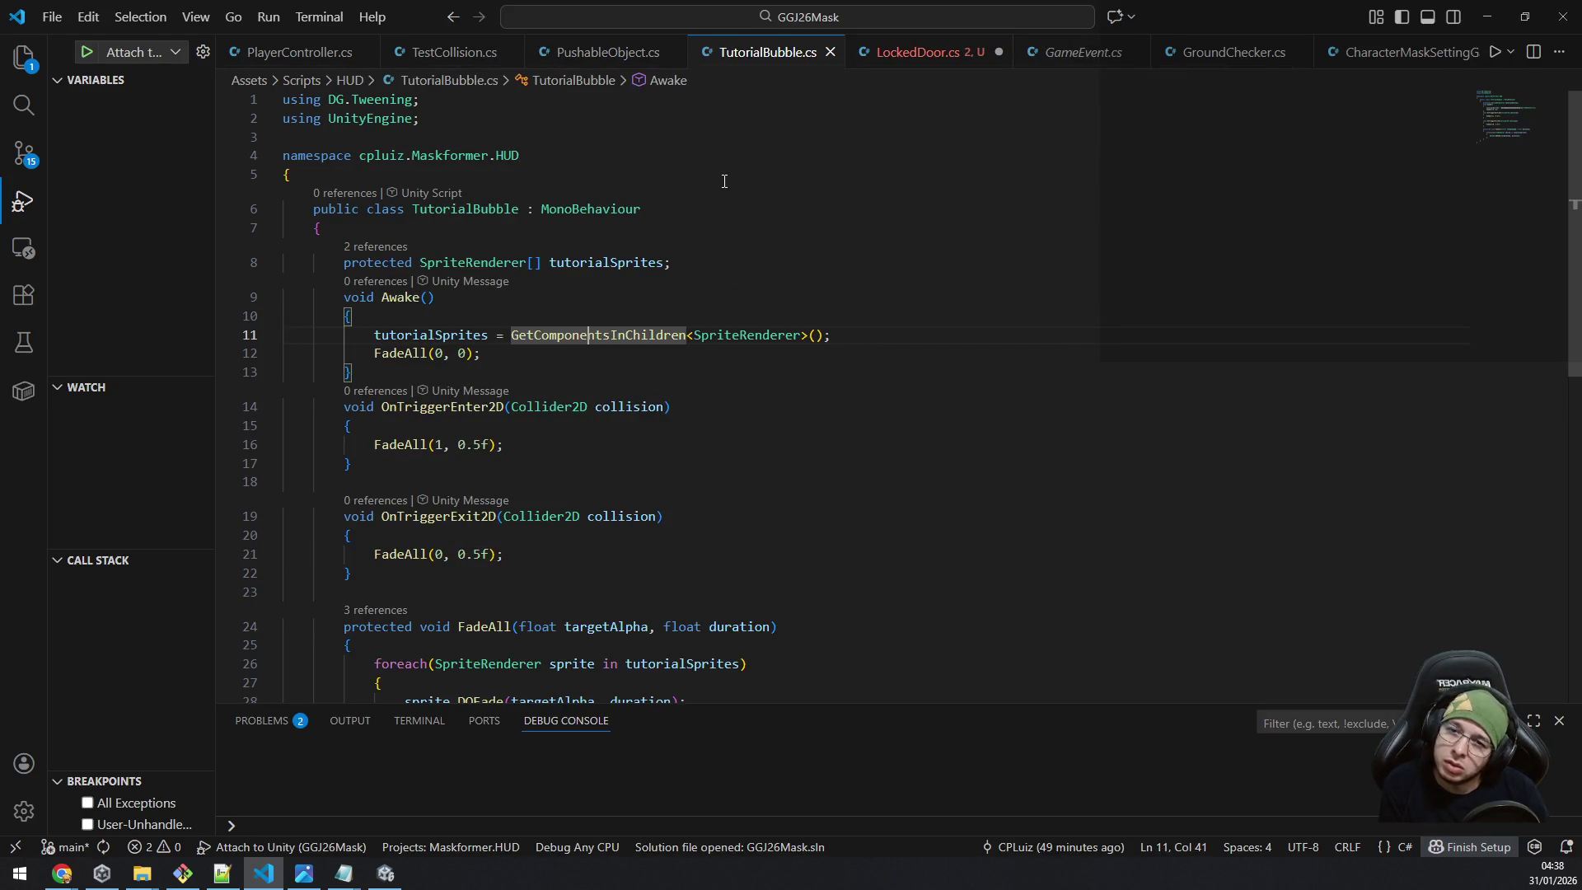
key(ctrl+Tab)
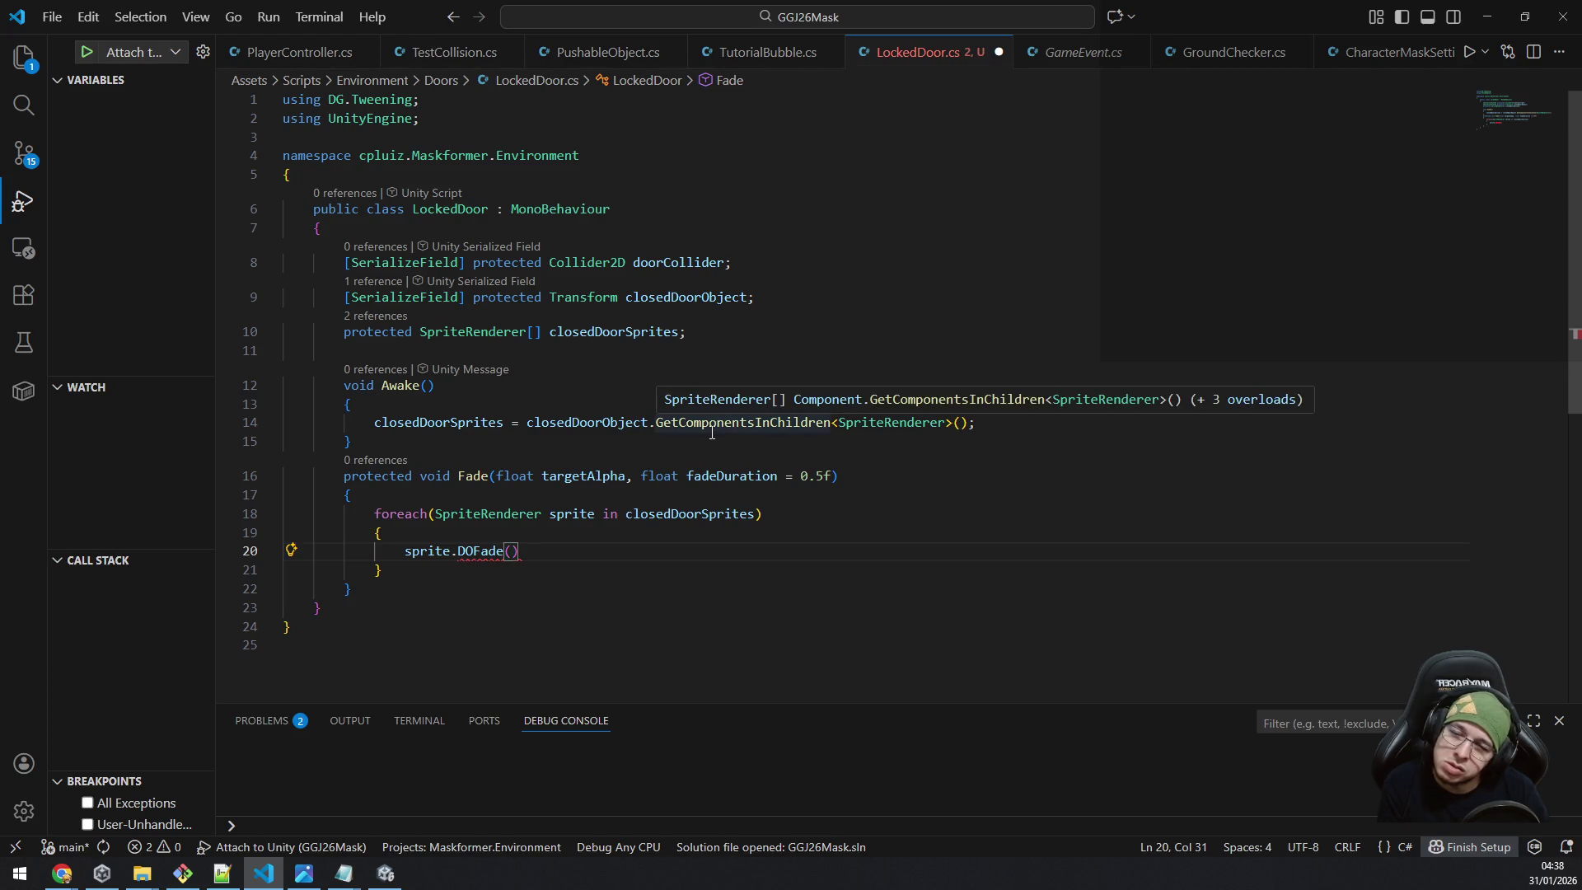
key(ctrl+Tab)
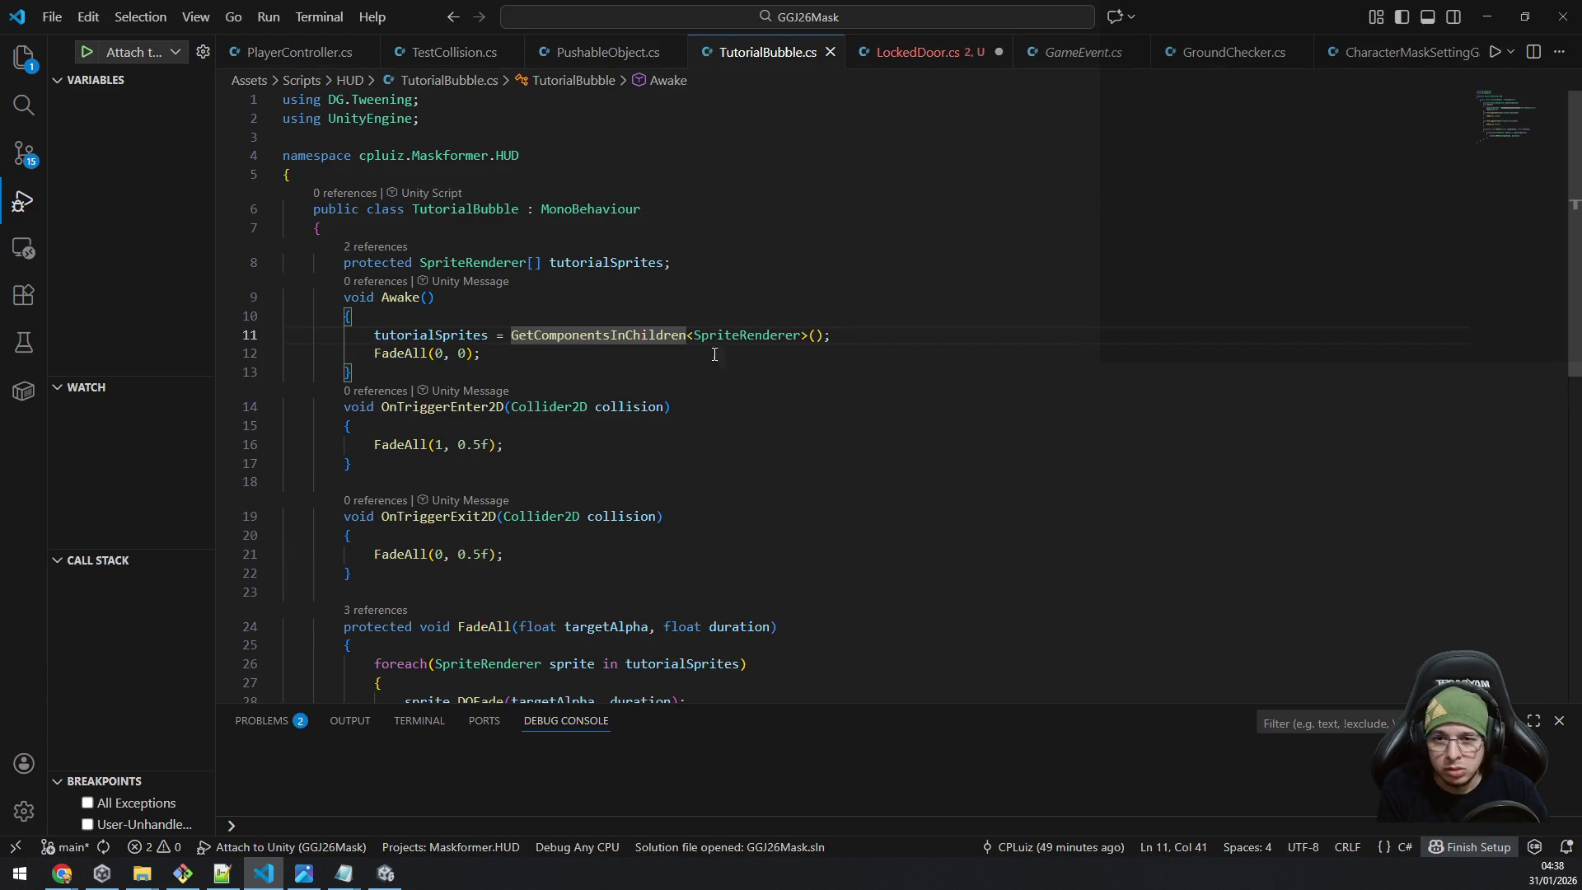
scroll(741, 445, down, 4)
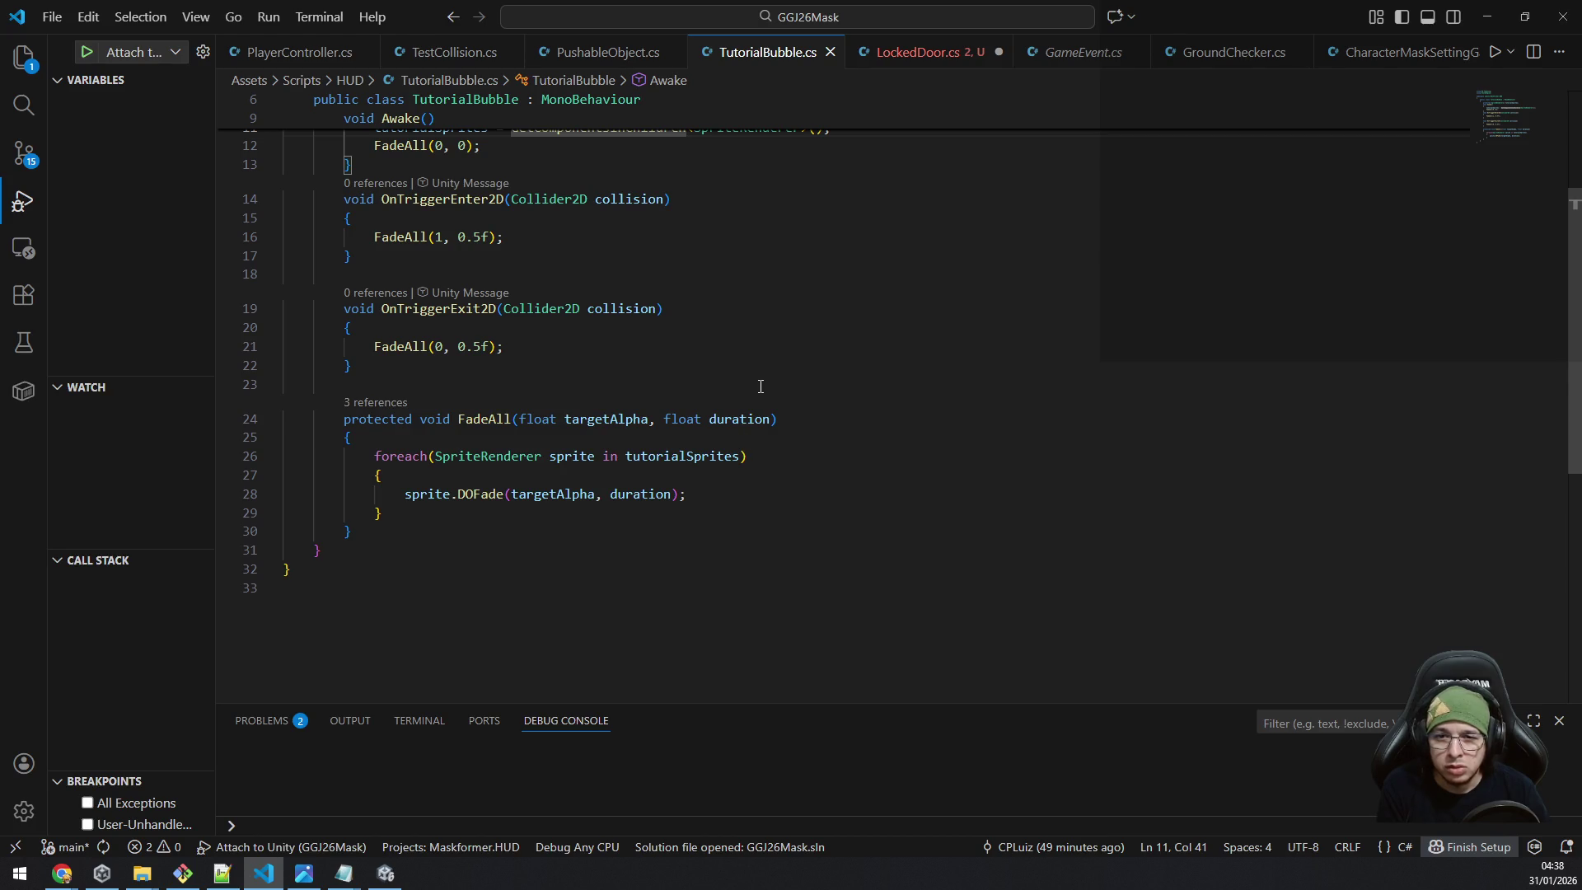
key(ctrl+Tab)
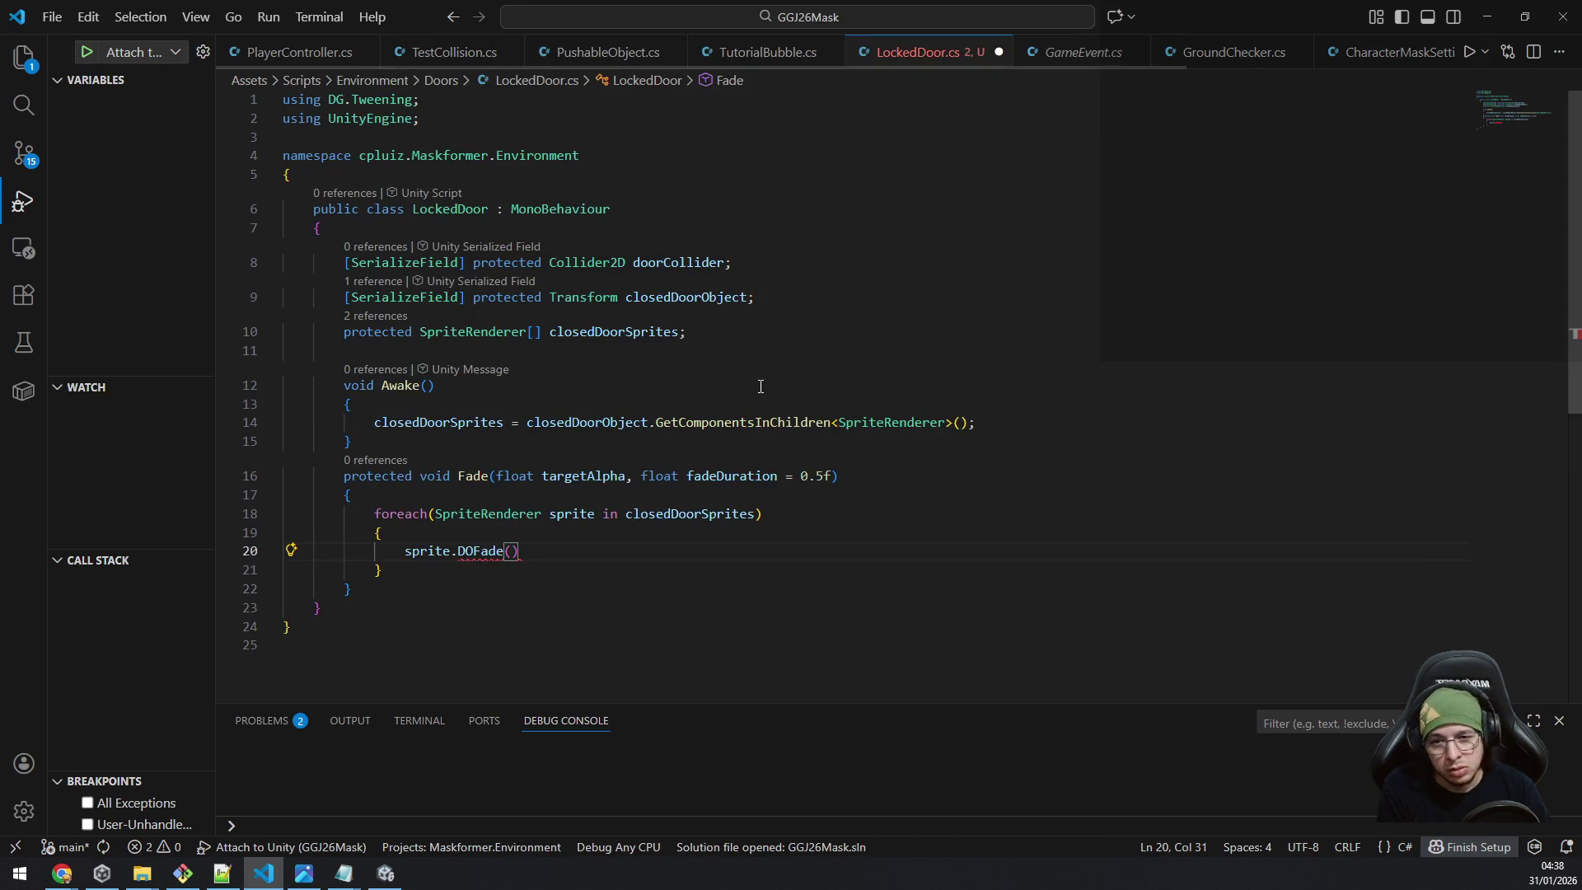
key(ctrl+Tab)
click(700, 493)
Fill in the call as sprite.DOFade(targetAlpha, fadeDuration); in LockedDoor.
key(shift+Home)
key(ctrl+Tab)
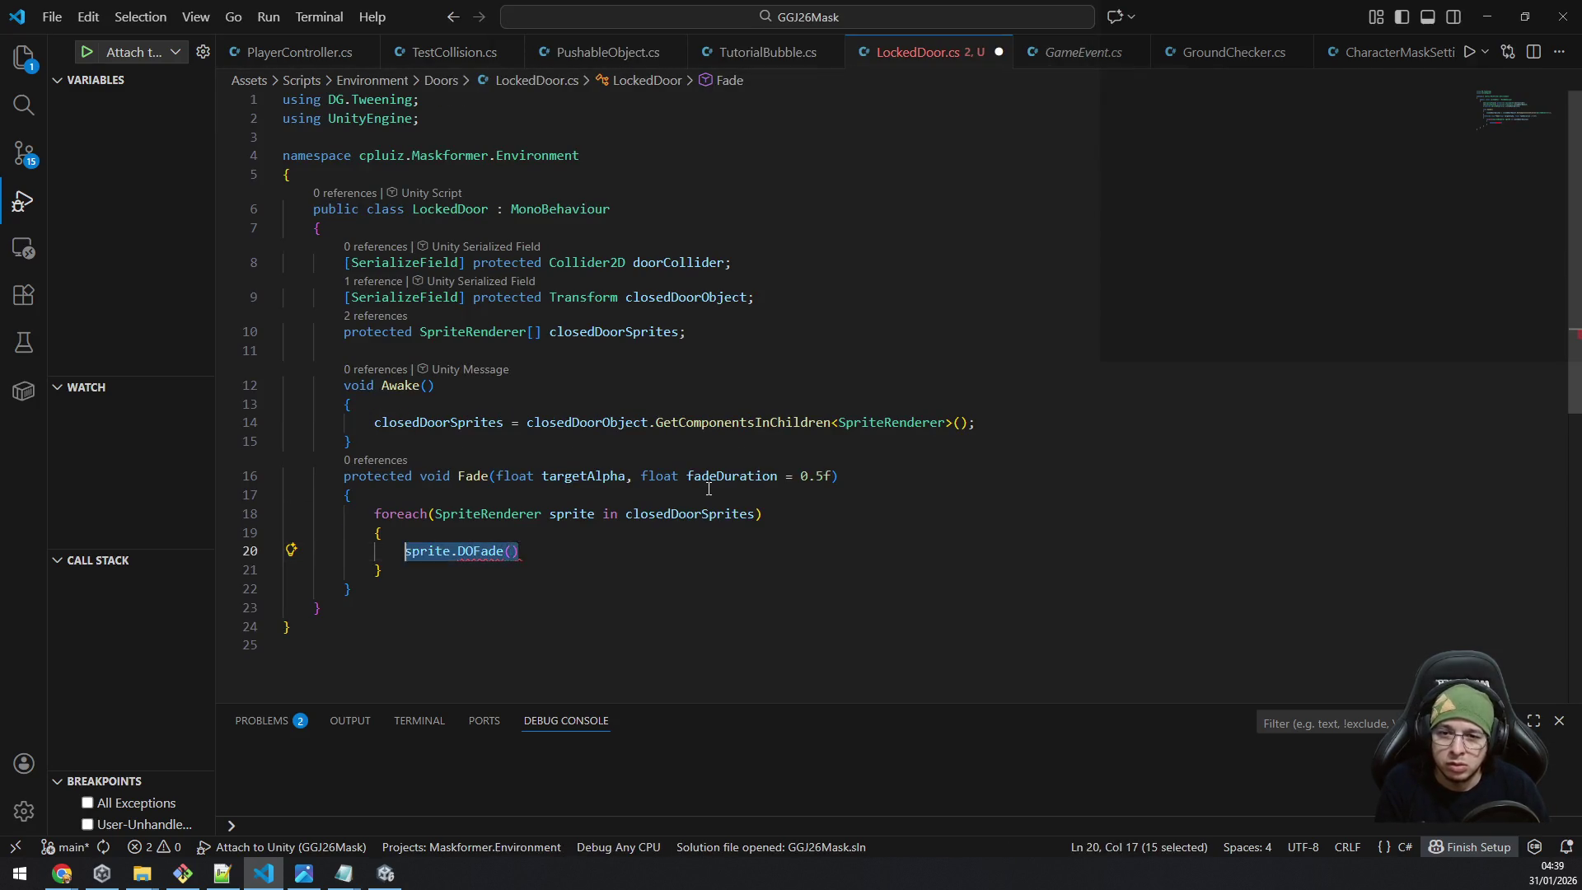
text(targetAlpha, duration);)
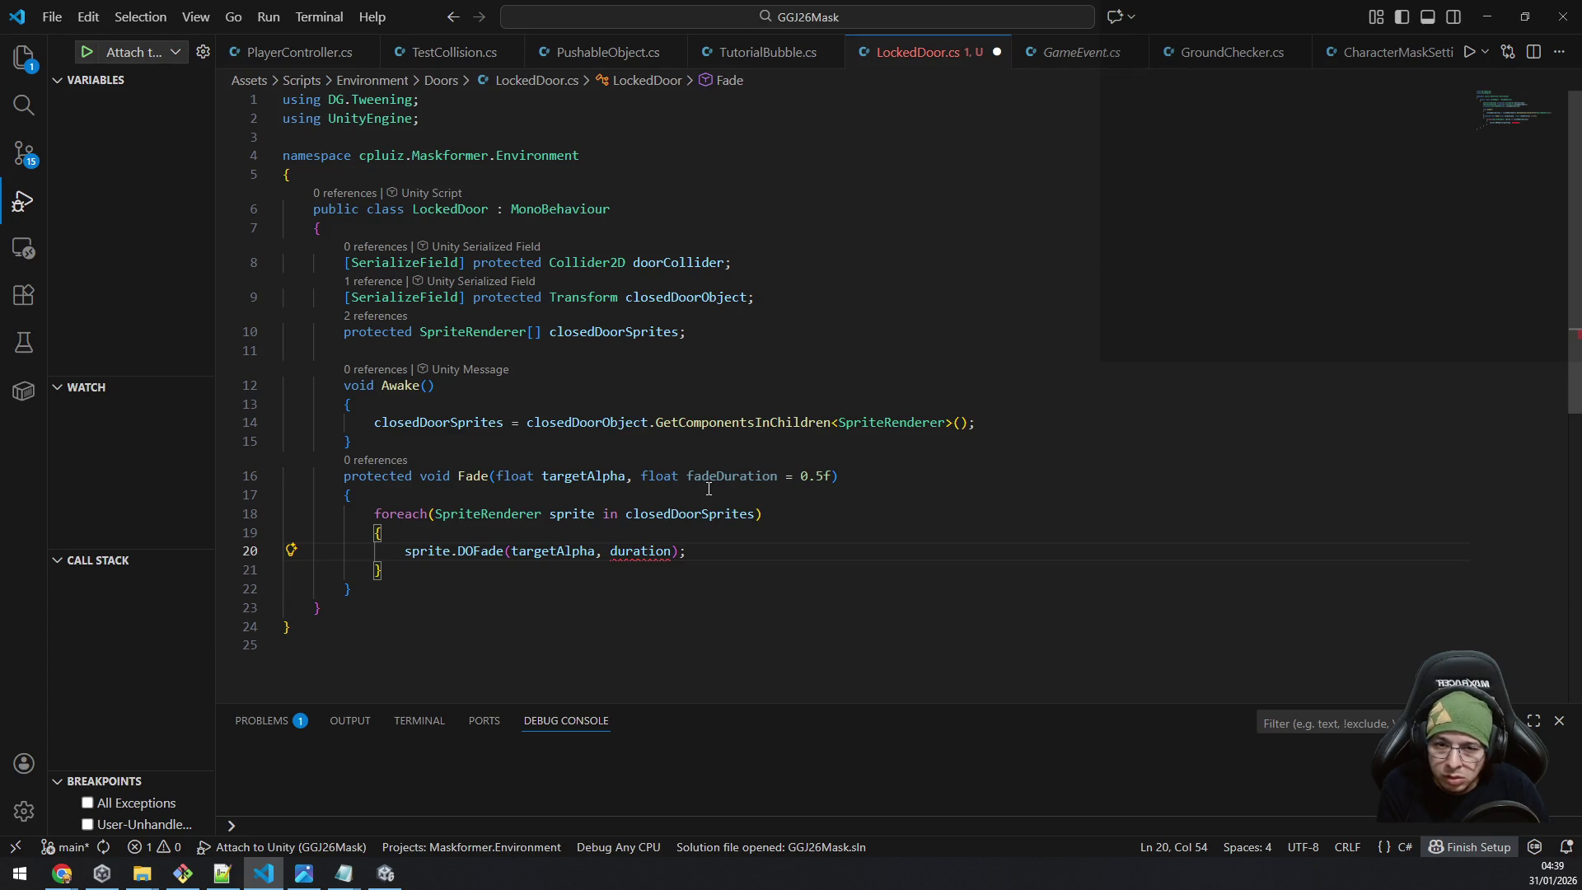
double_click(730, 476)
key(ctrl+c)
double_click(640, 550)
key(ctrl+v)
Check that the sprite loop variable matches the one used in the DOFade call.
click(791, 565)
click(599, 515)
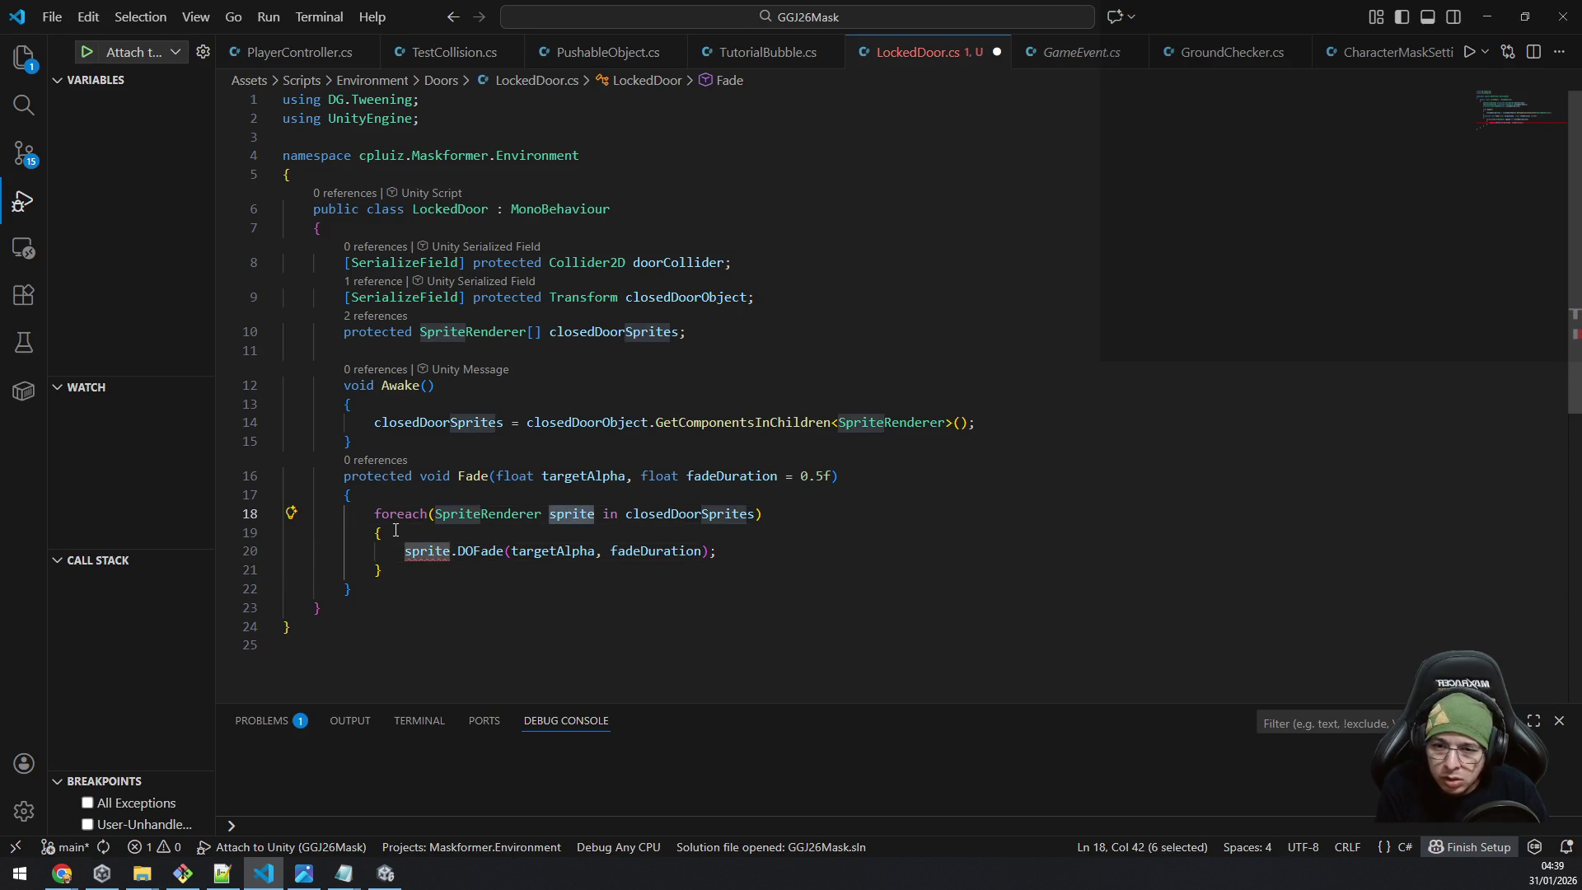
click(452, 550)
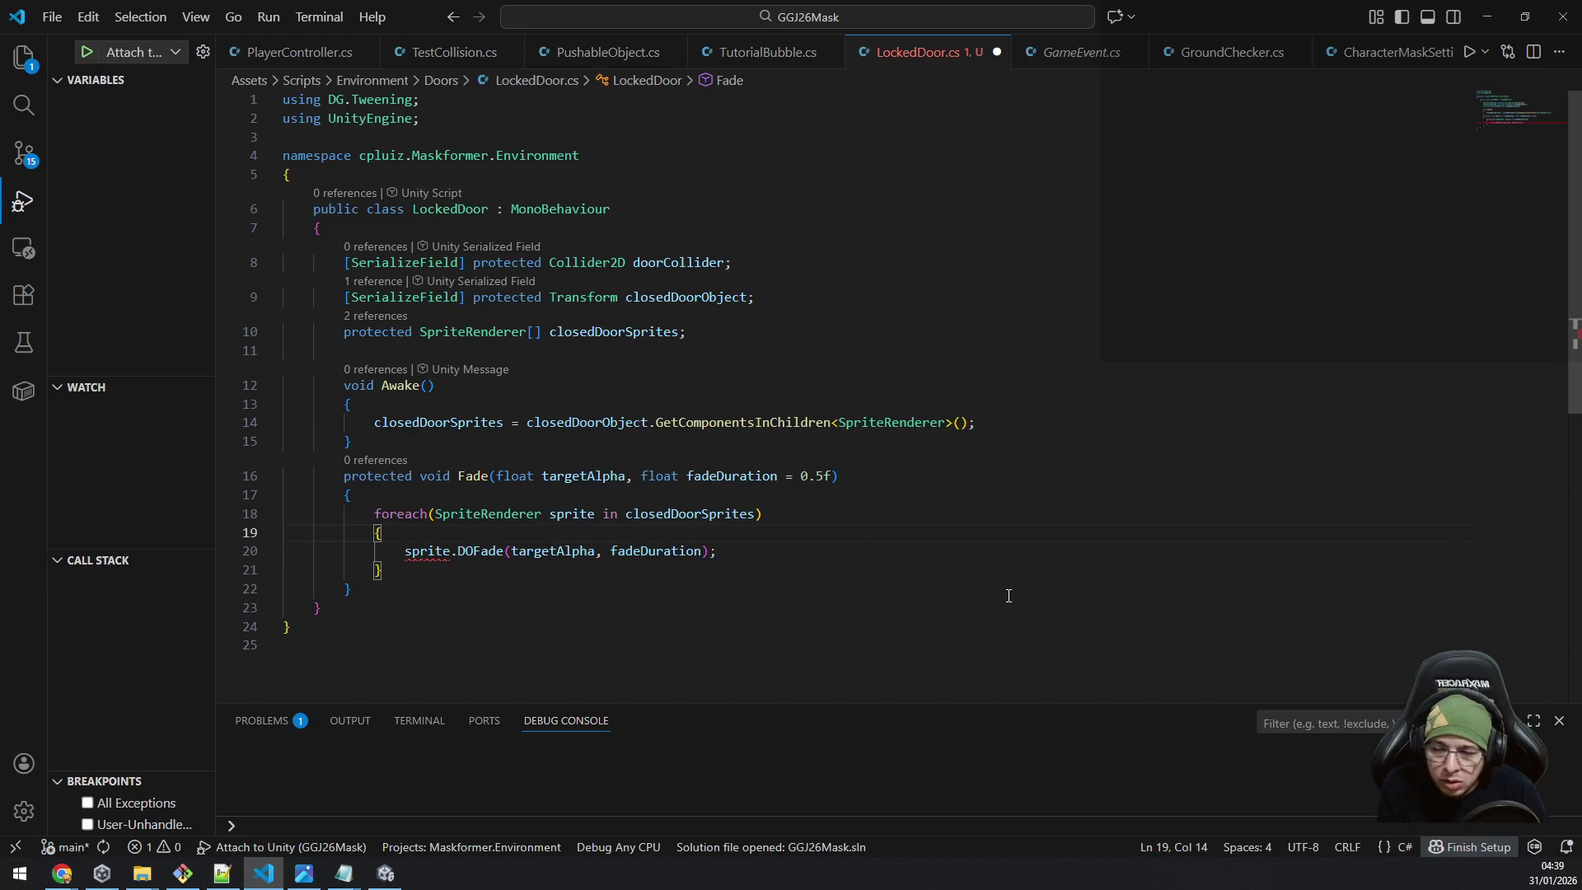
click(925, 502)
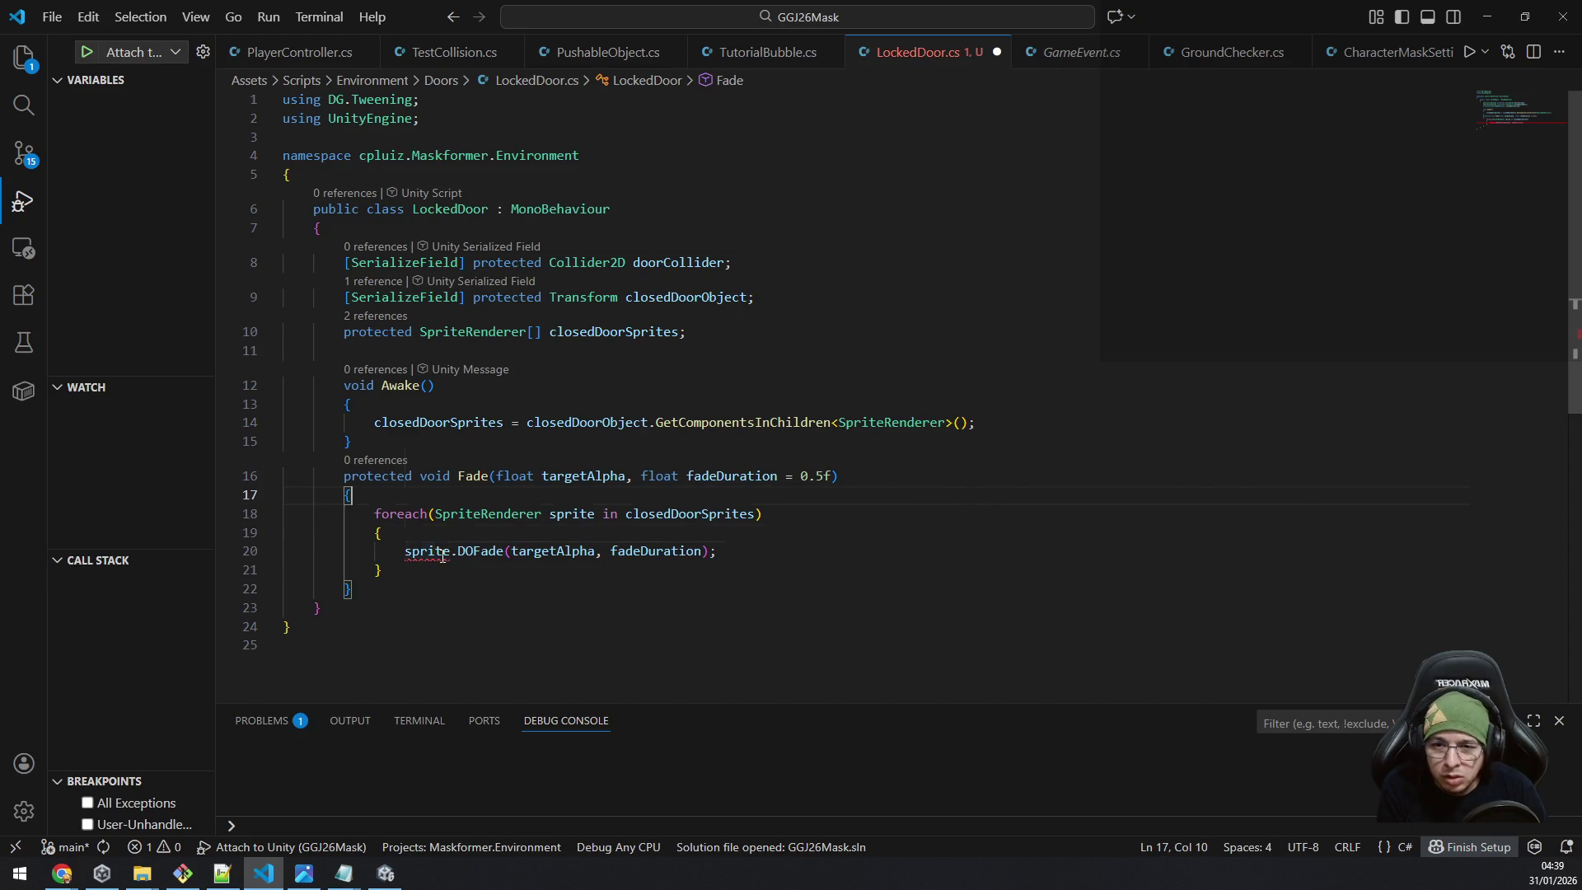
mouse_move(443, 556)
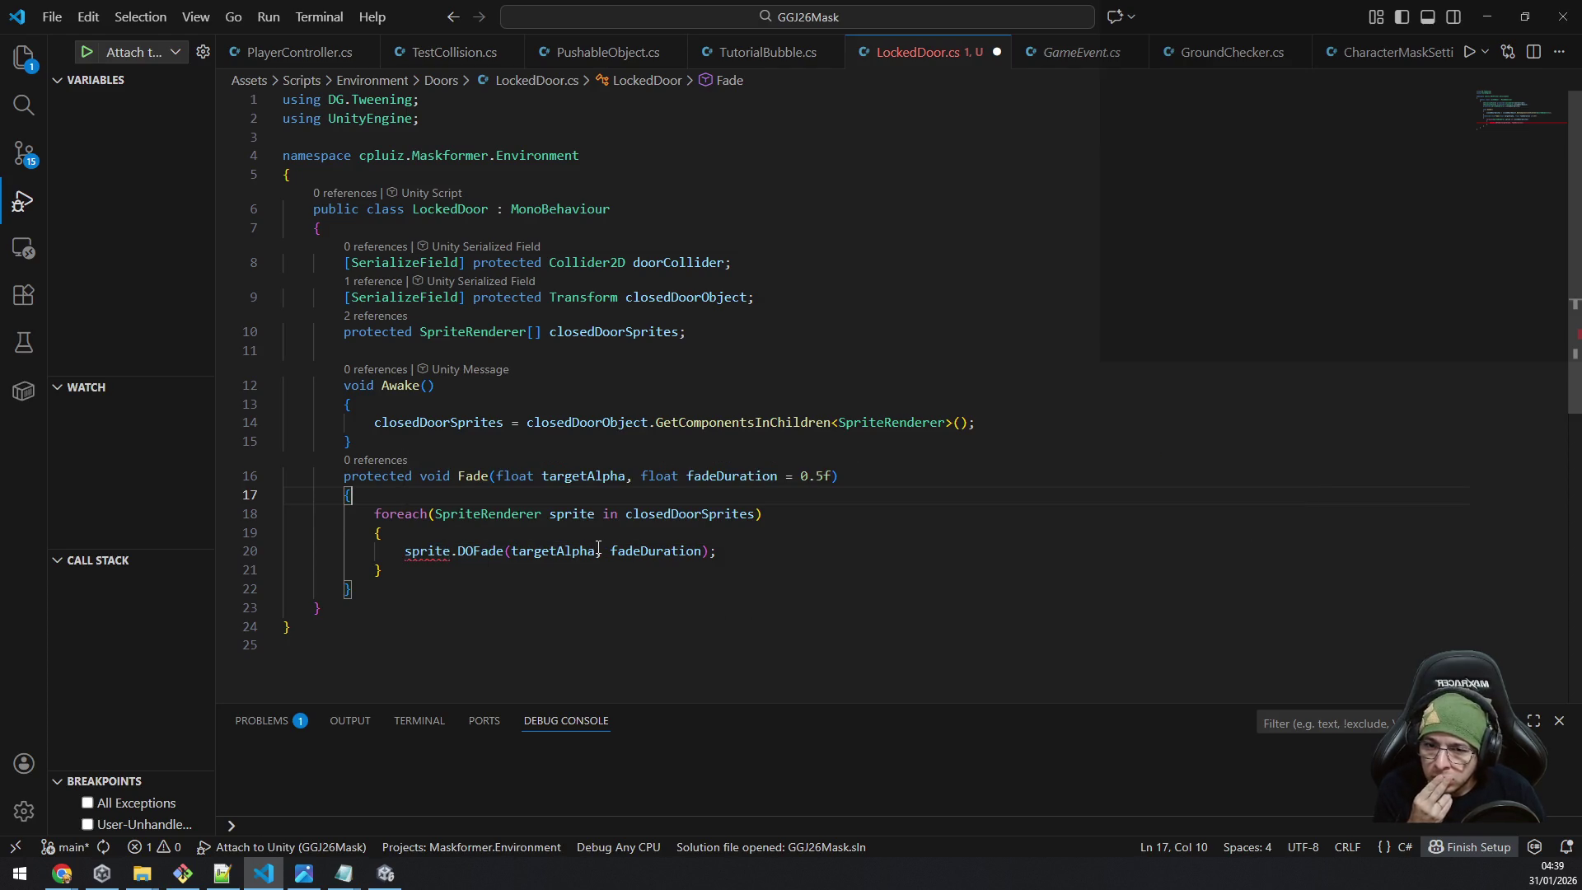
Compare the finished Fade with TutorialBubble once more, then return to Unity to recompile.
key(ctrl+Tab)
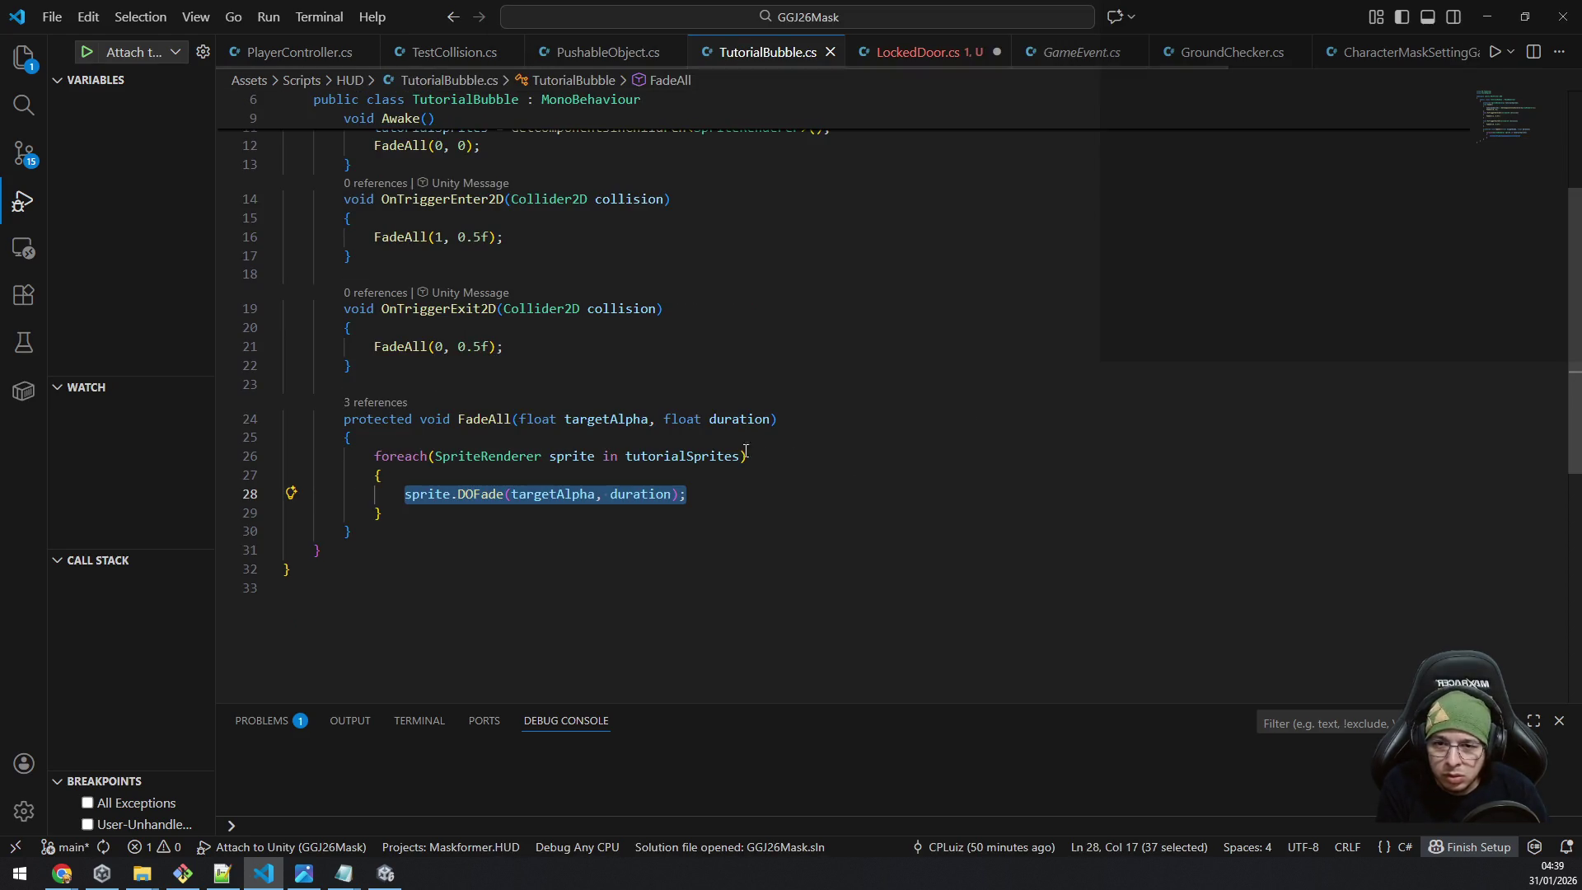
key(ctrl+Tab)
key(ctrl+Tab)
scroll(823, 486, up, 2)
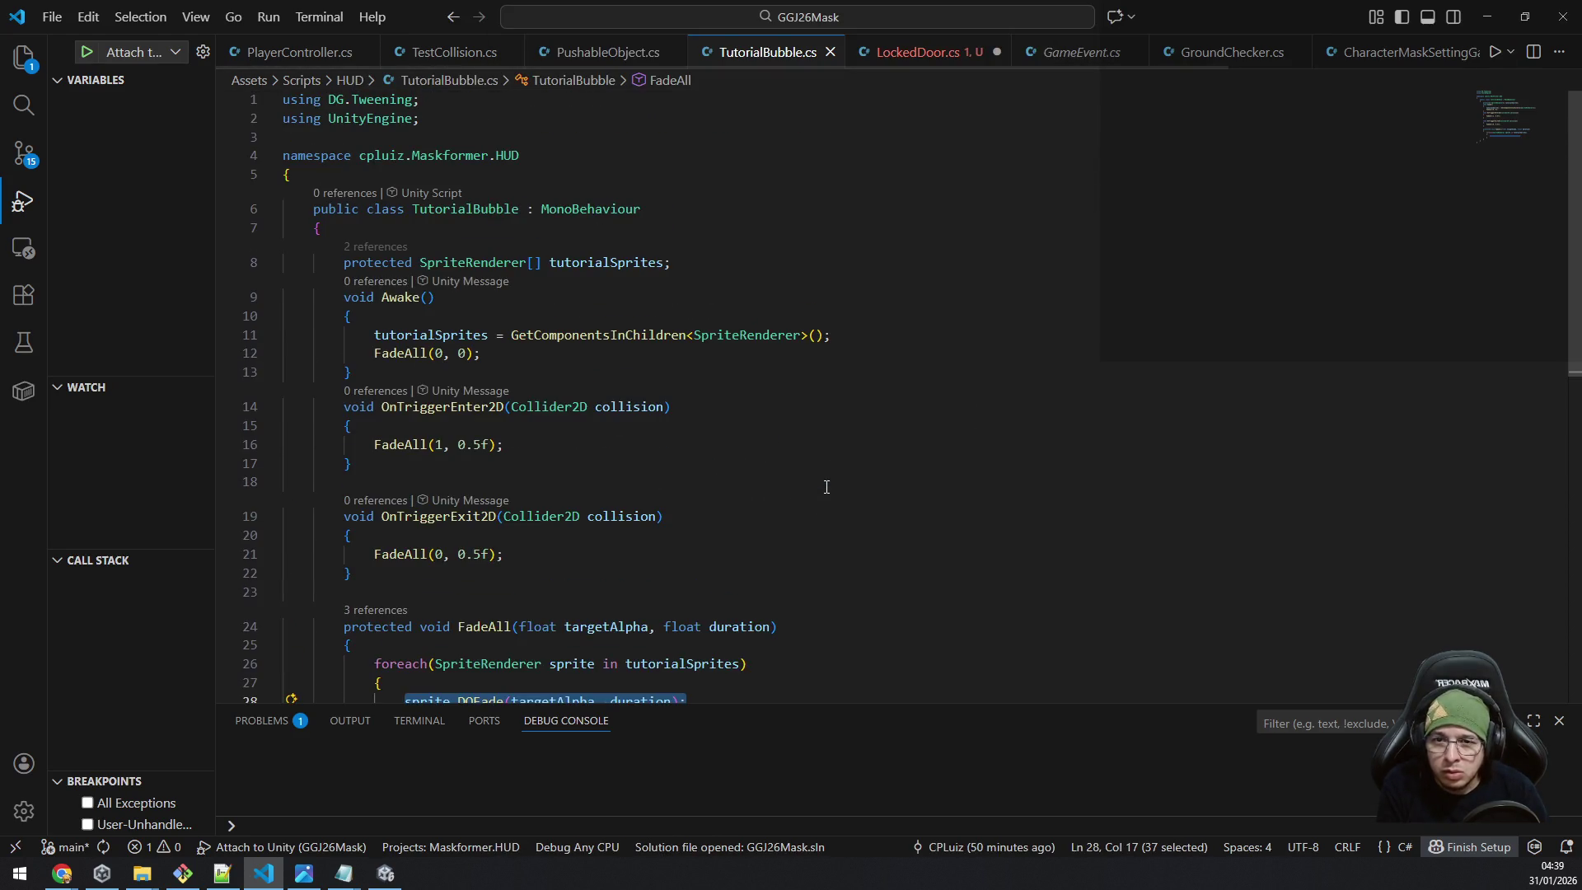
key(ctrl+Tab)
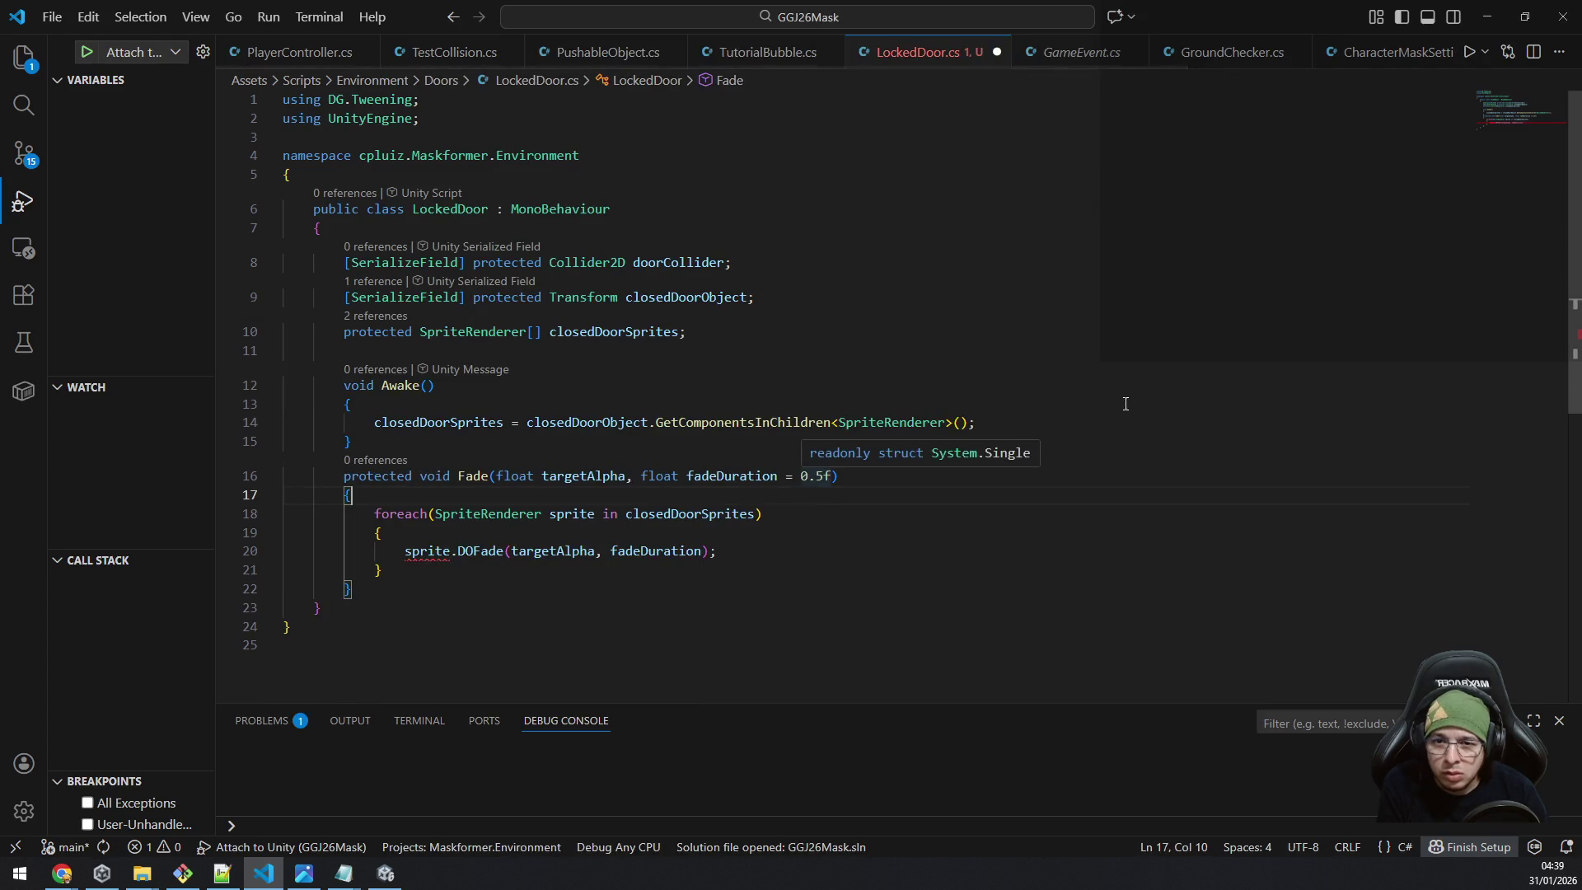
key(ctrl+Tab)
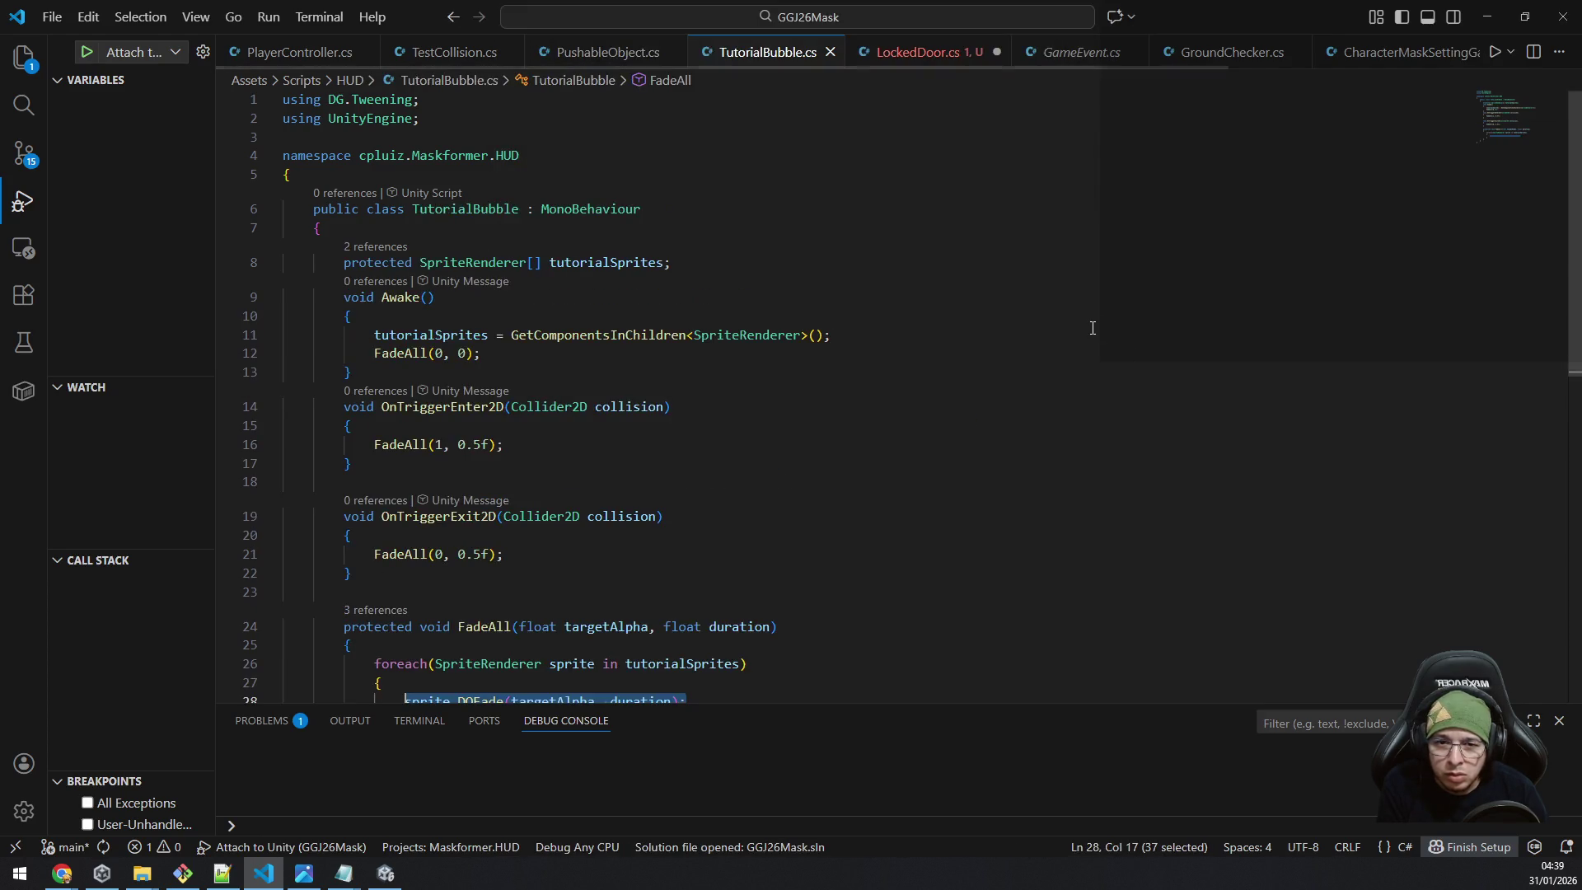
key(ctrl+Tab)
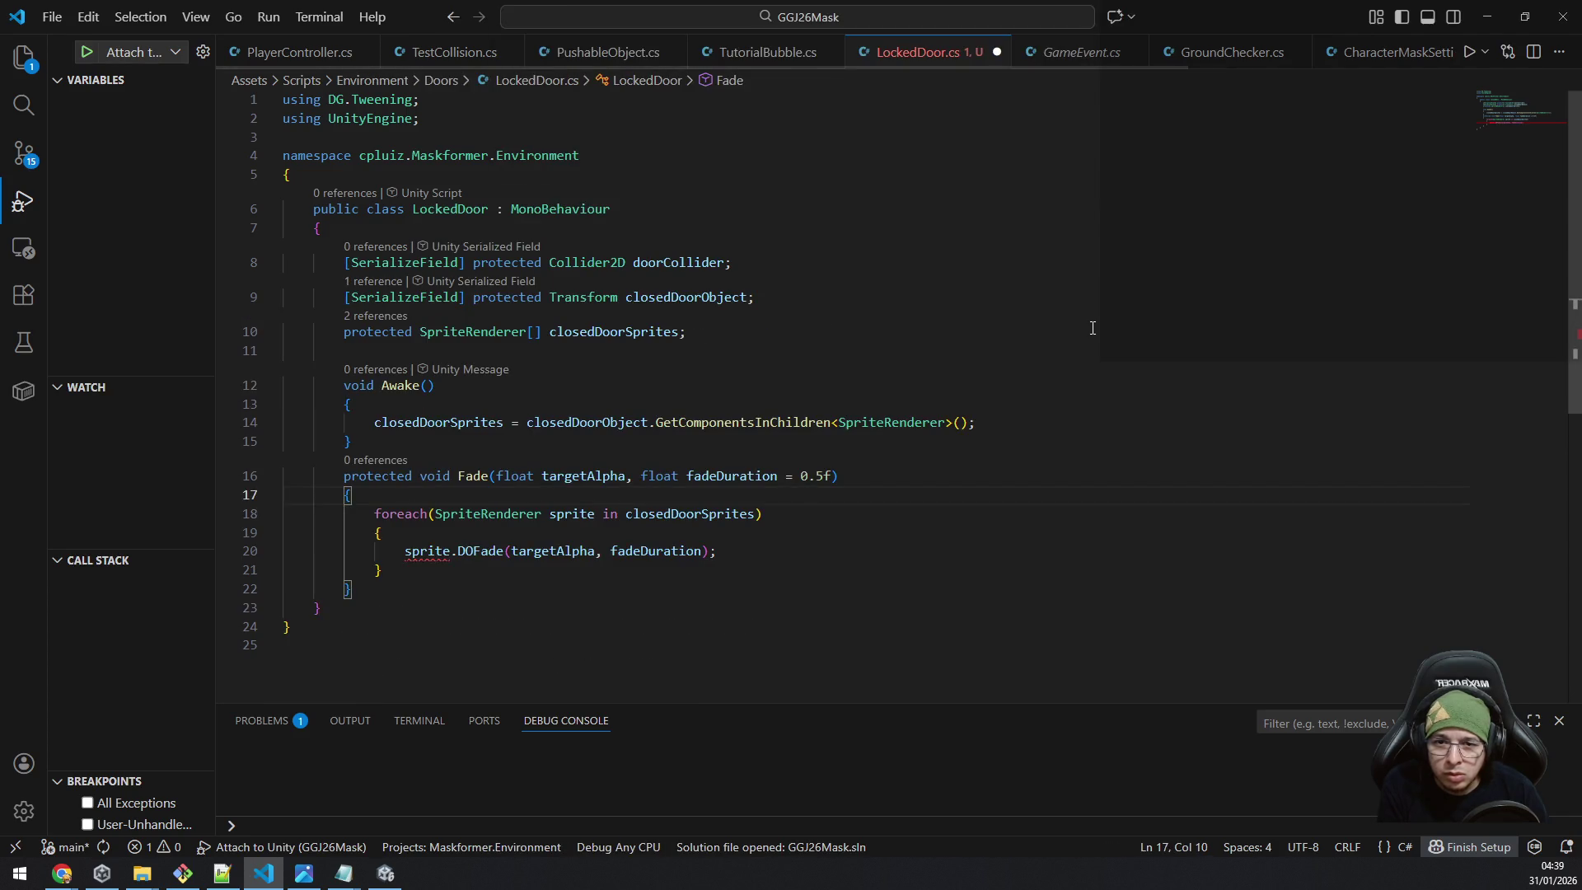
key(ctrl+Tab)
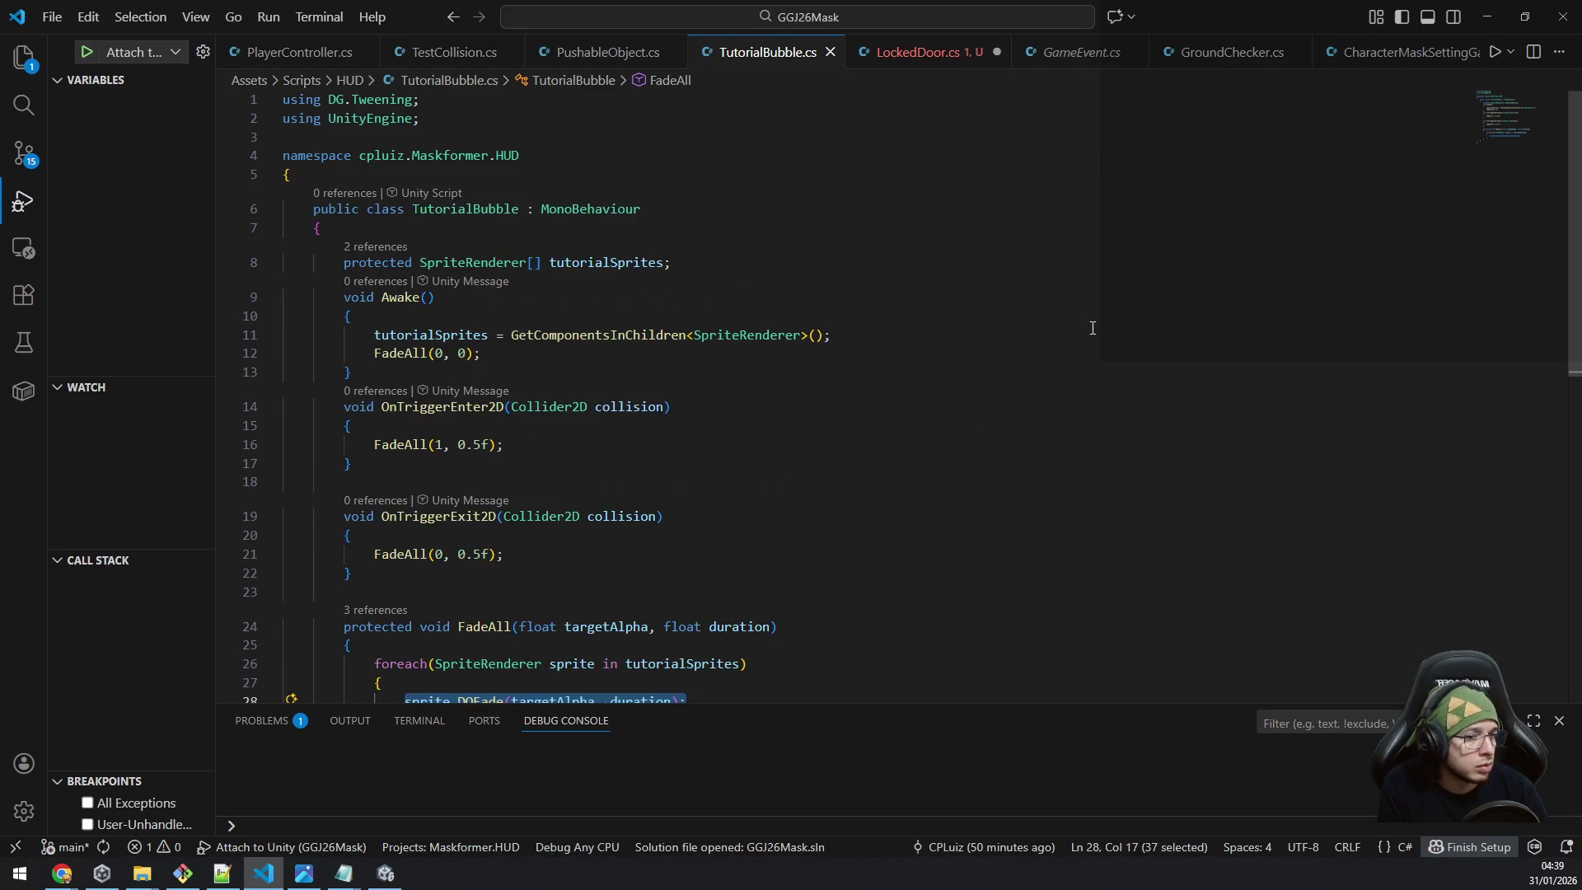
key(alt+Tab)
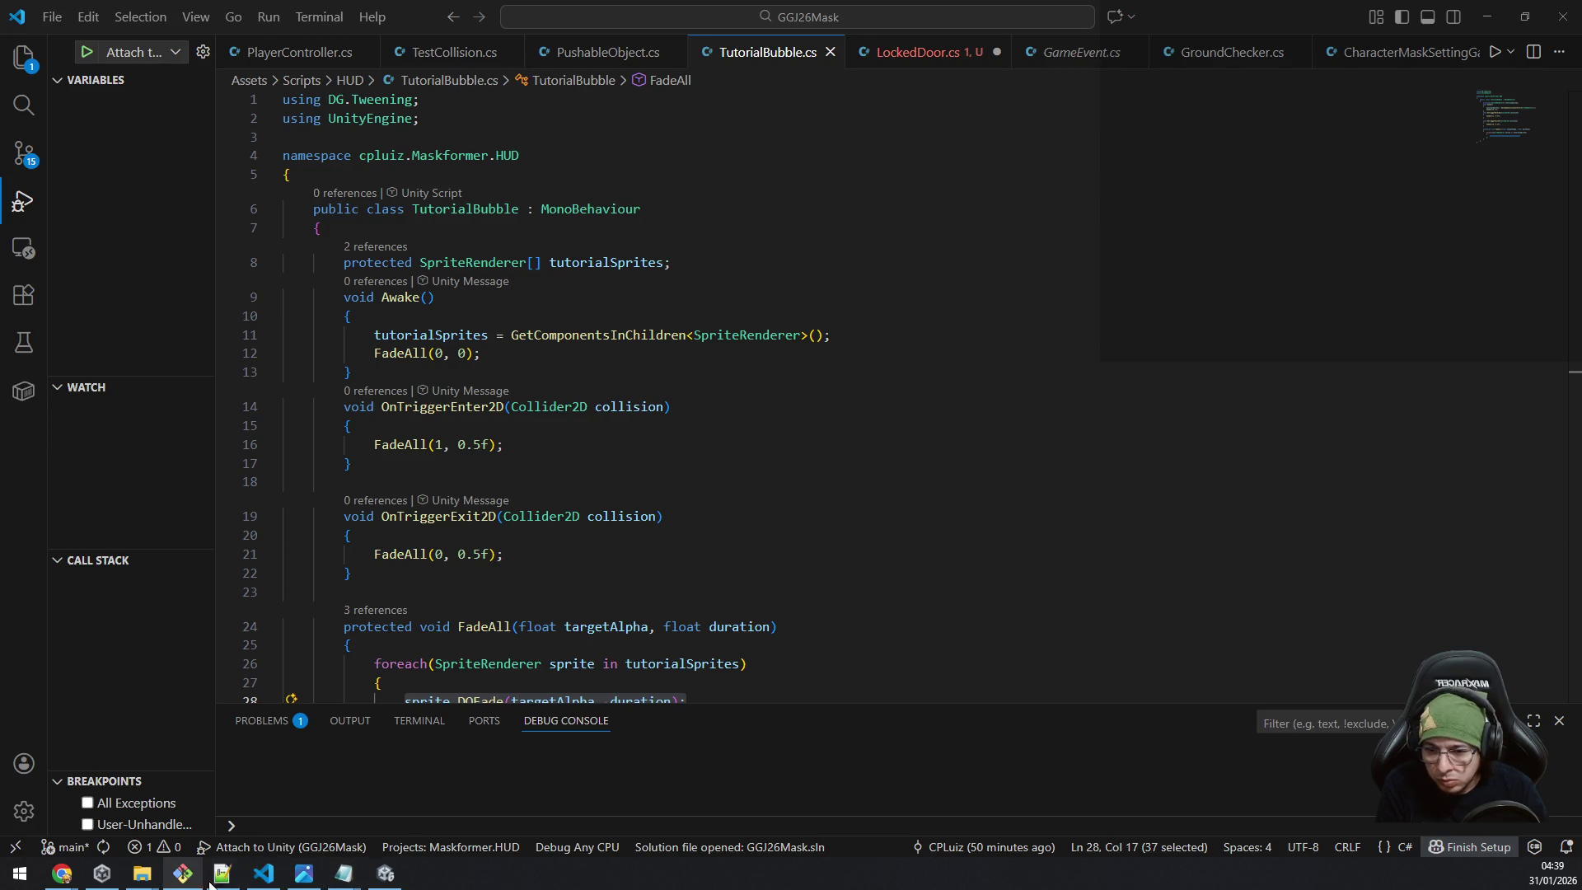
click(393, 878)
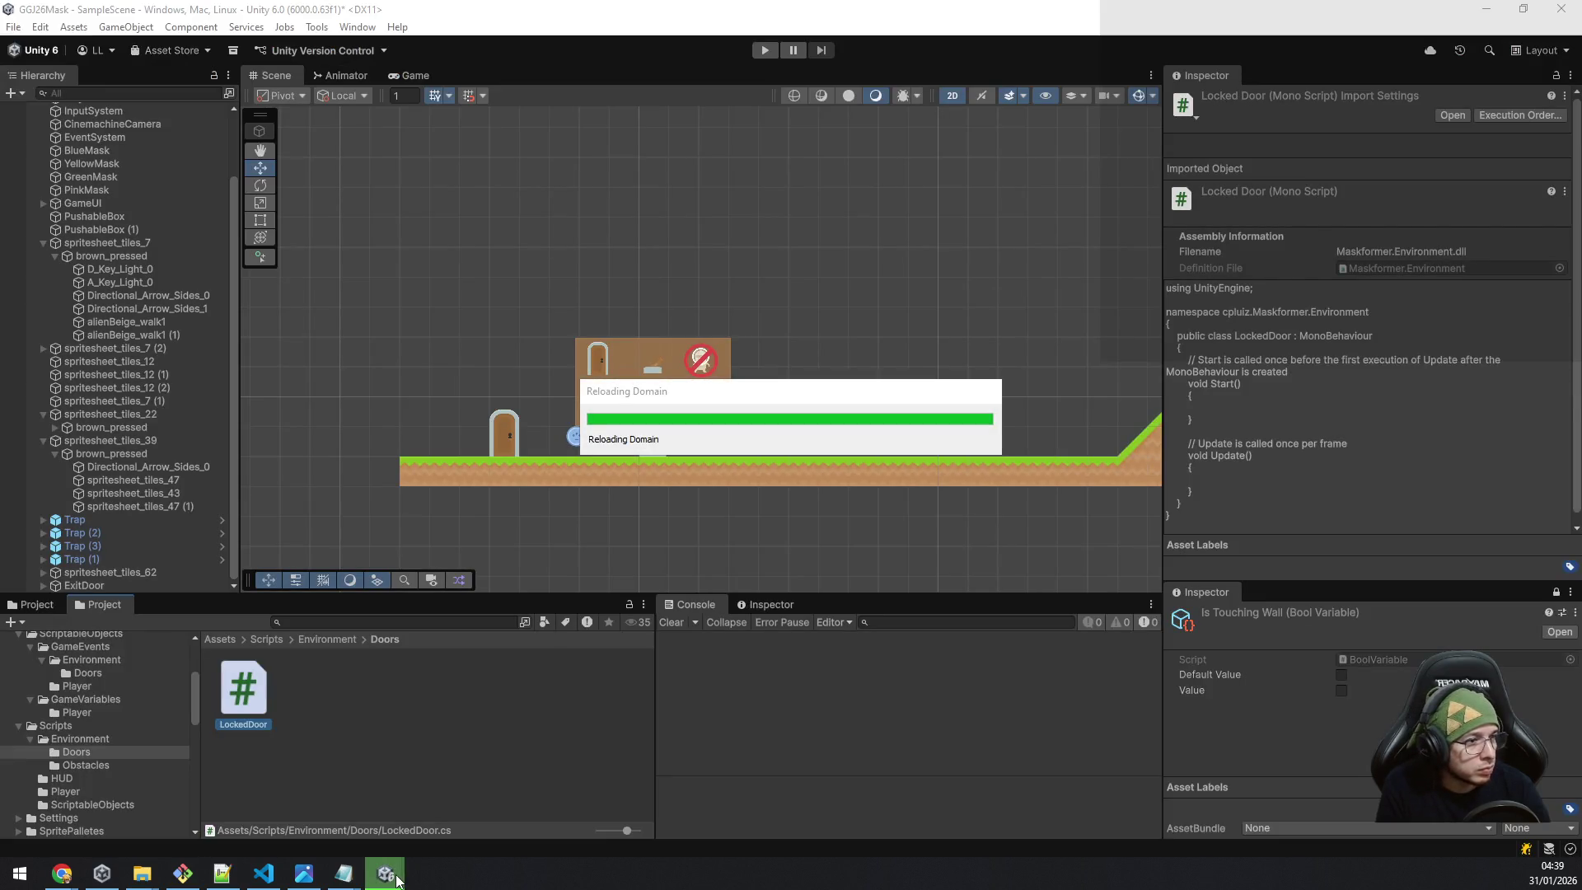
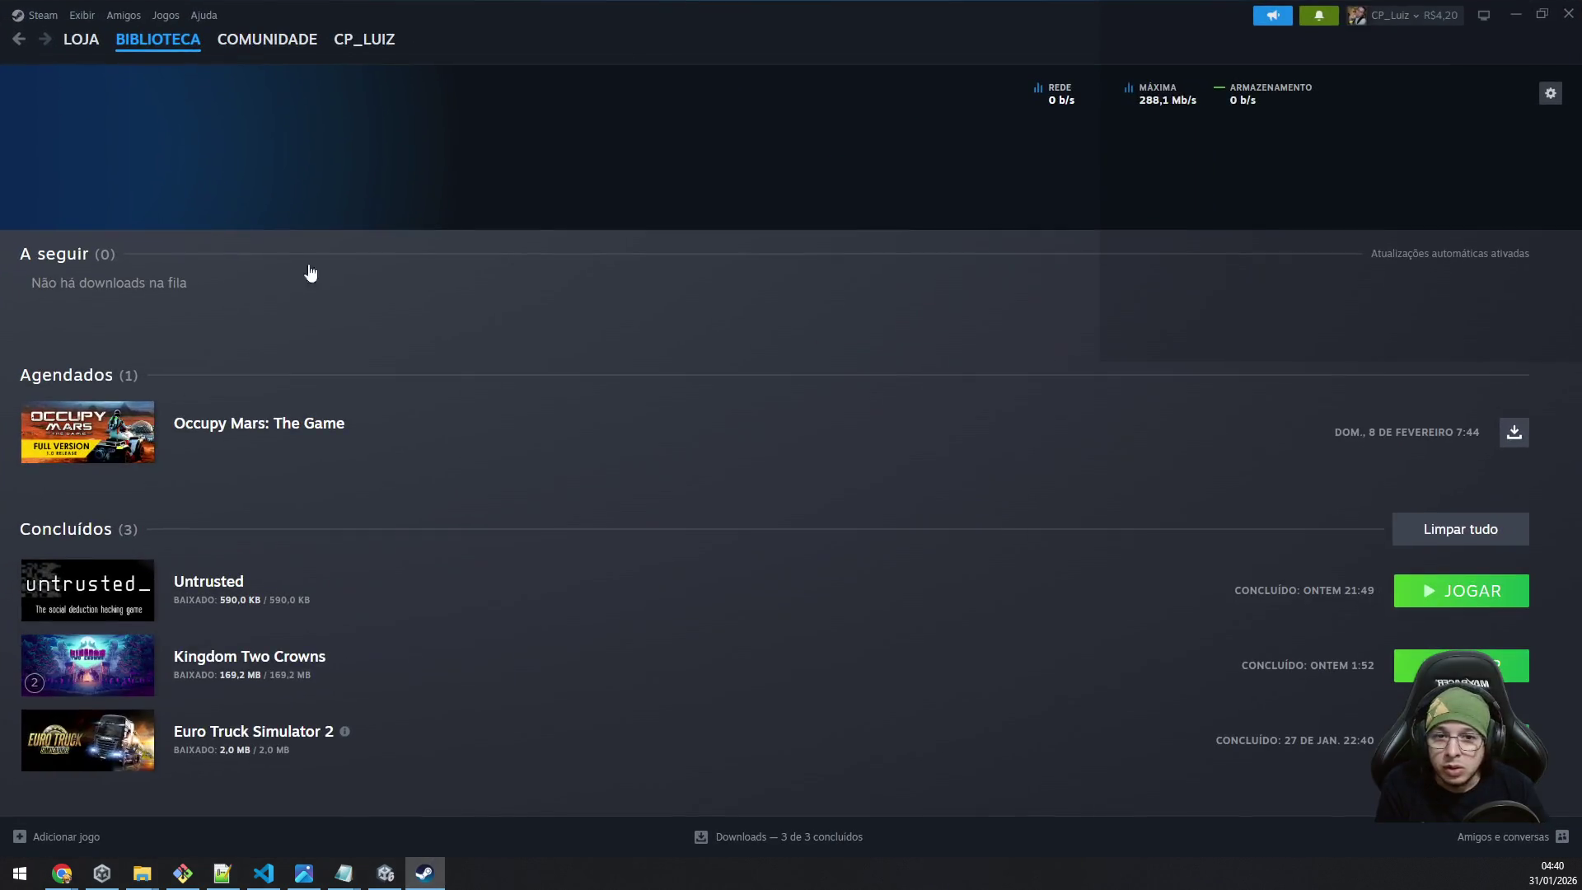
Open the Occupy Mars library page in Steam and start downloading its update.
mouse_move(83, 450)
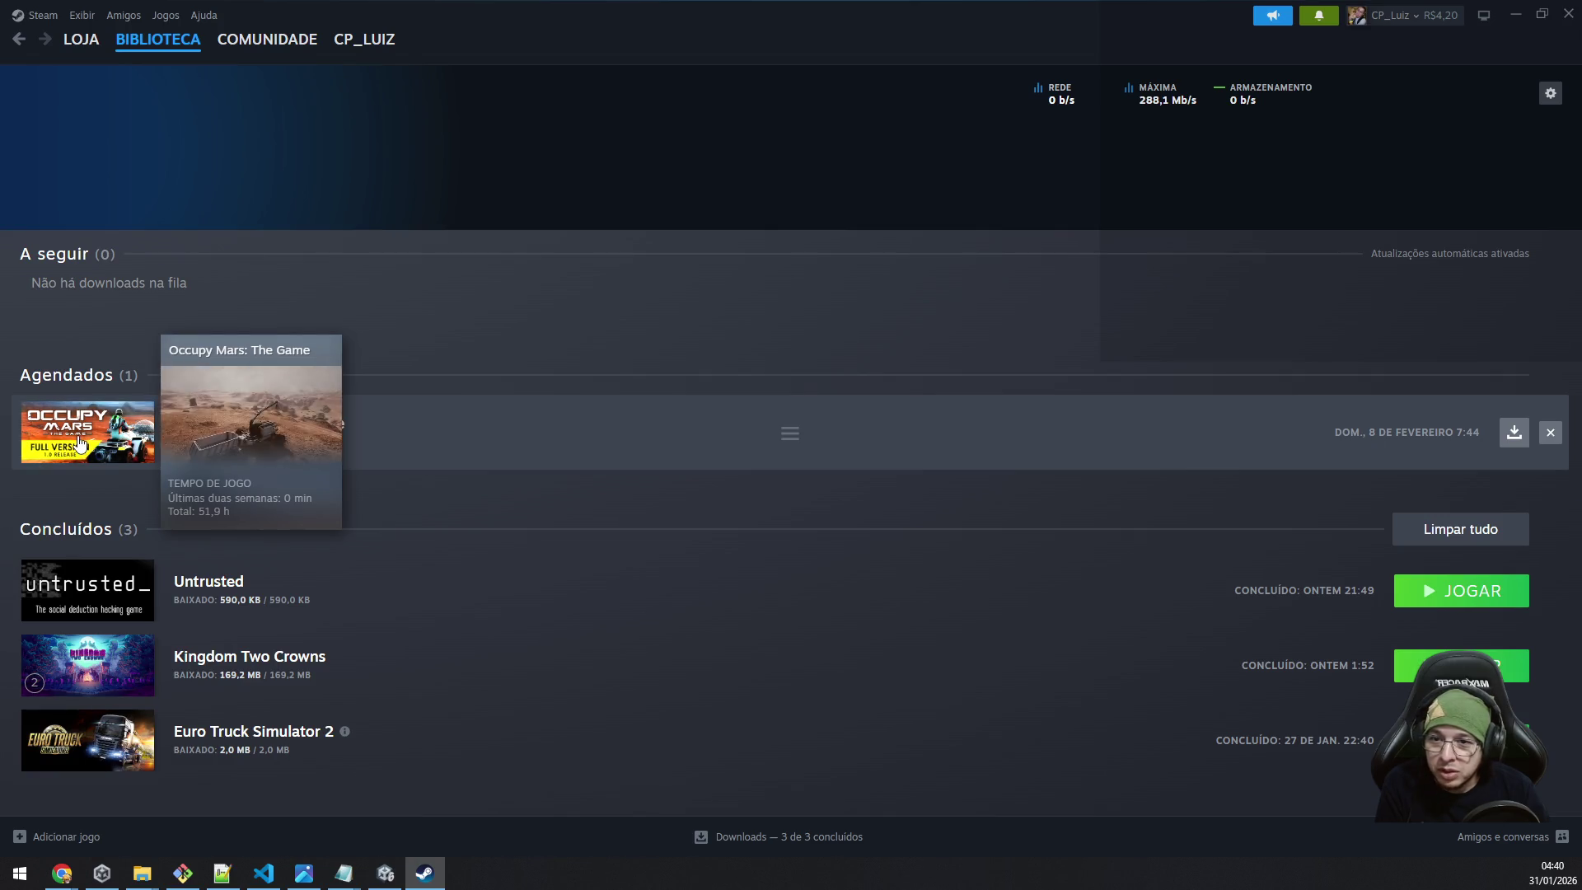
click(82, 449)
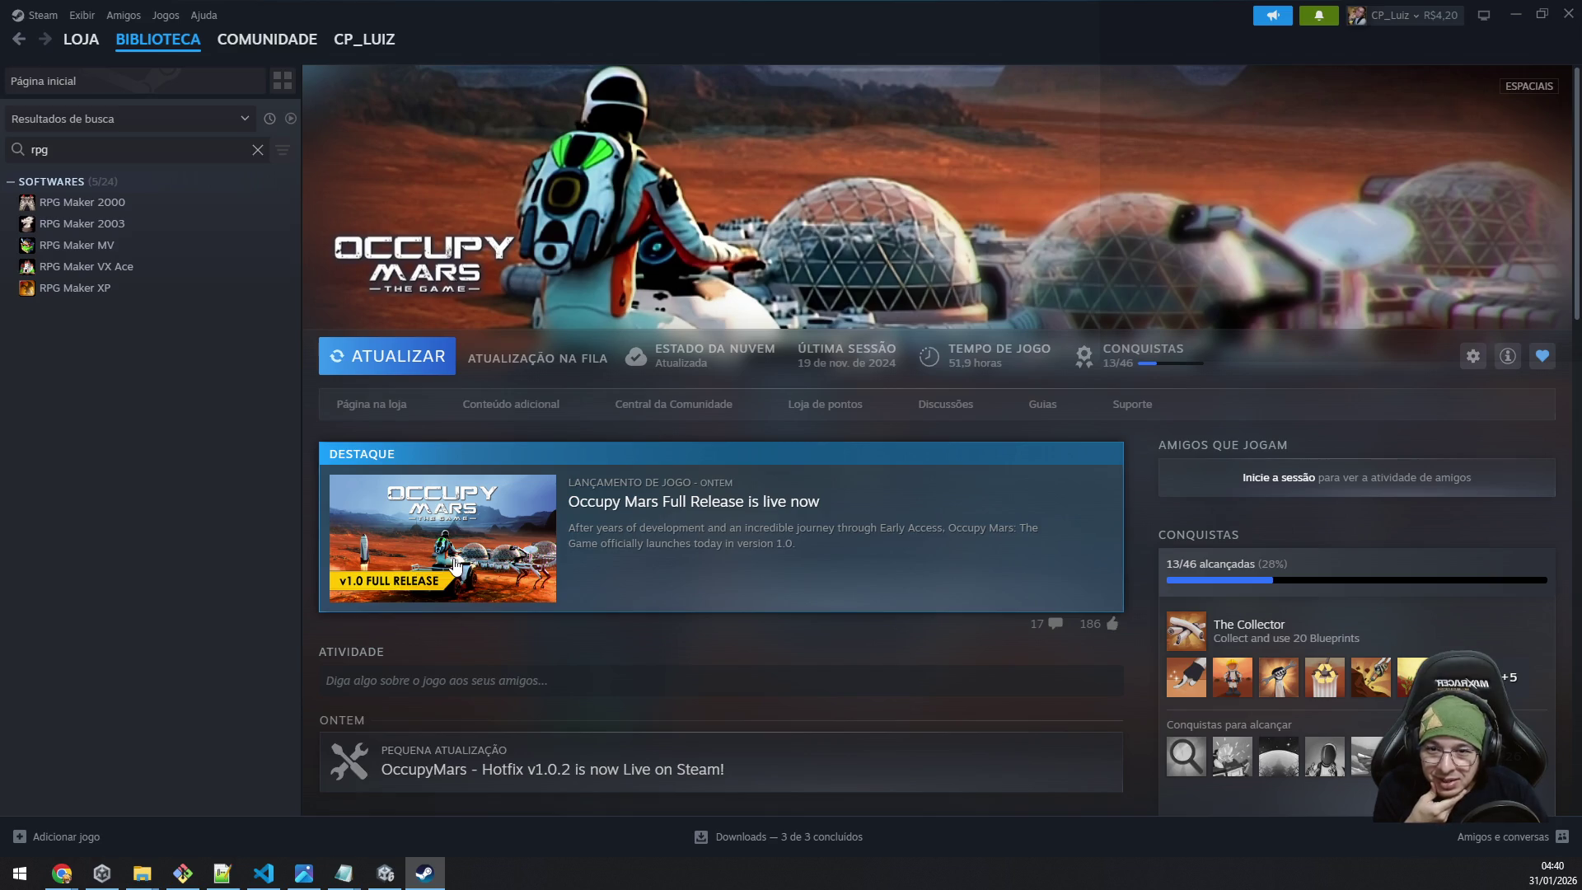
click(413, 363)
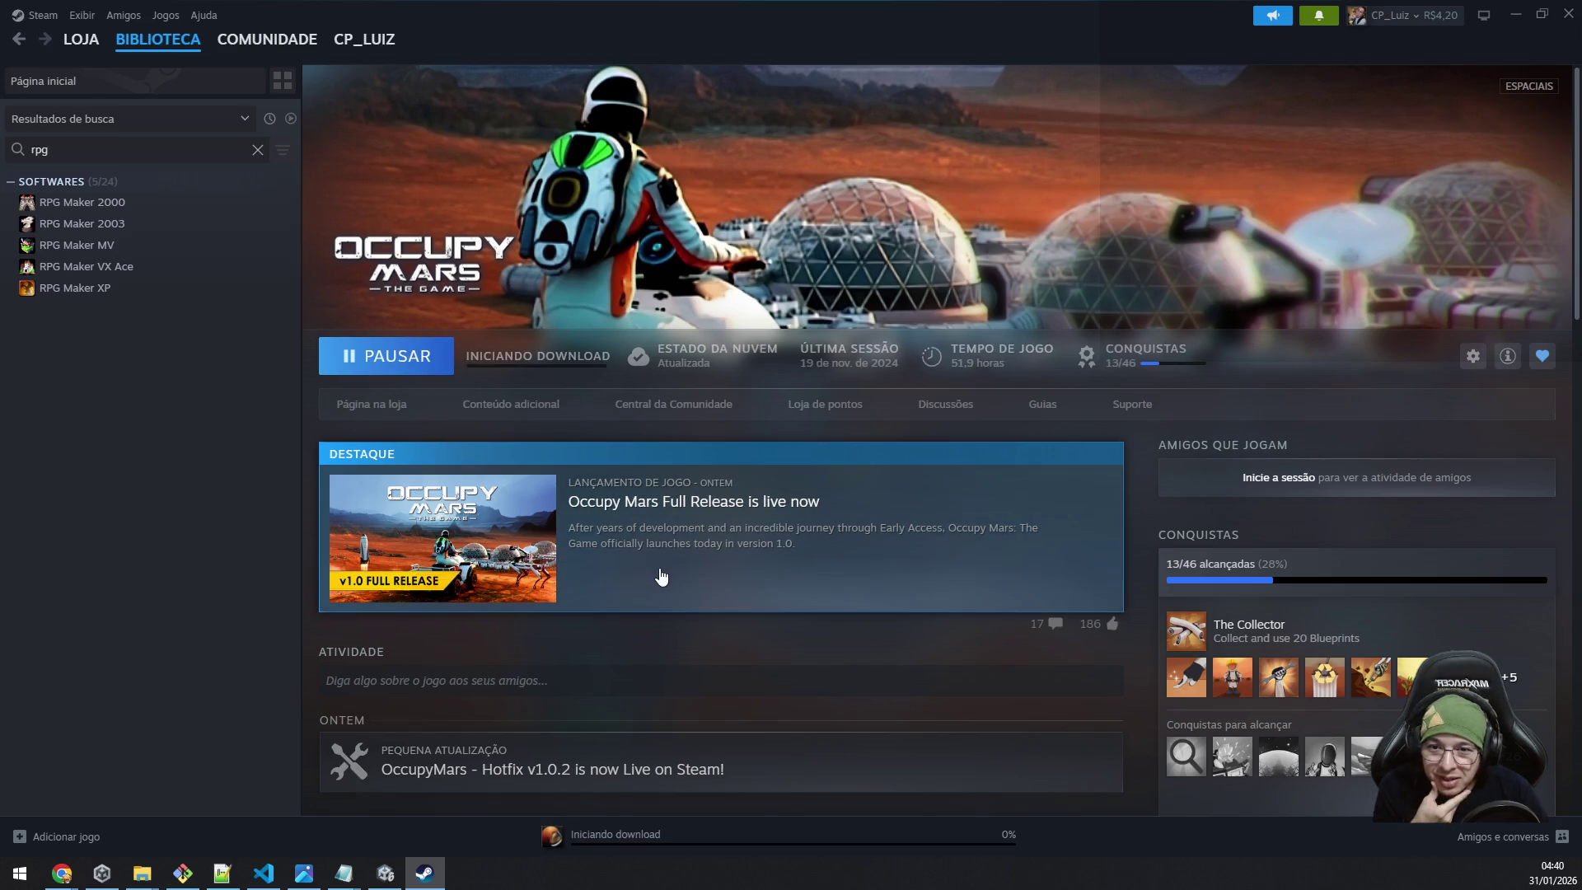
Read the Occupy Mars full-release news down to the Hotfix v1.0.2 post, then close it.
click(536, 553)
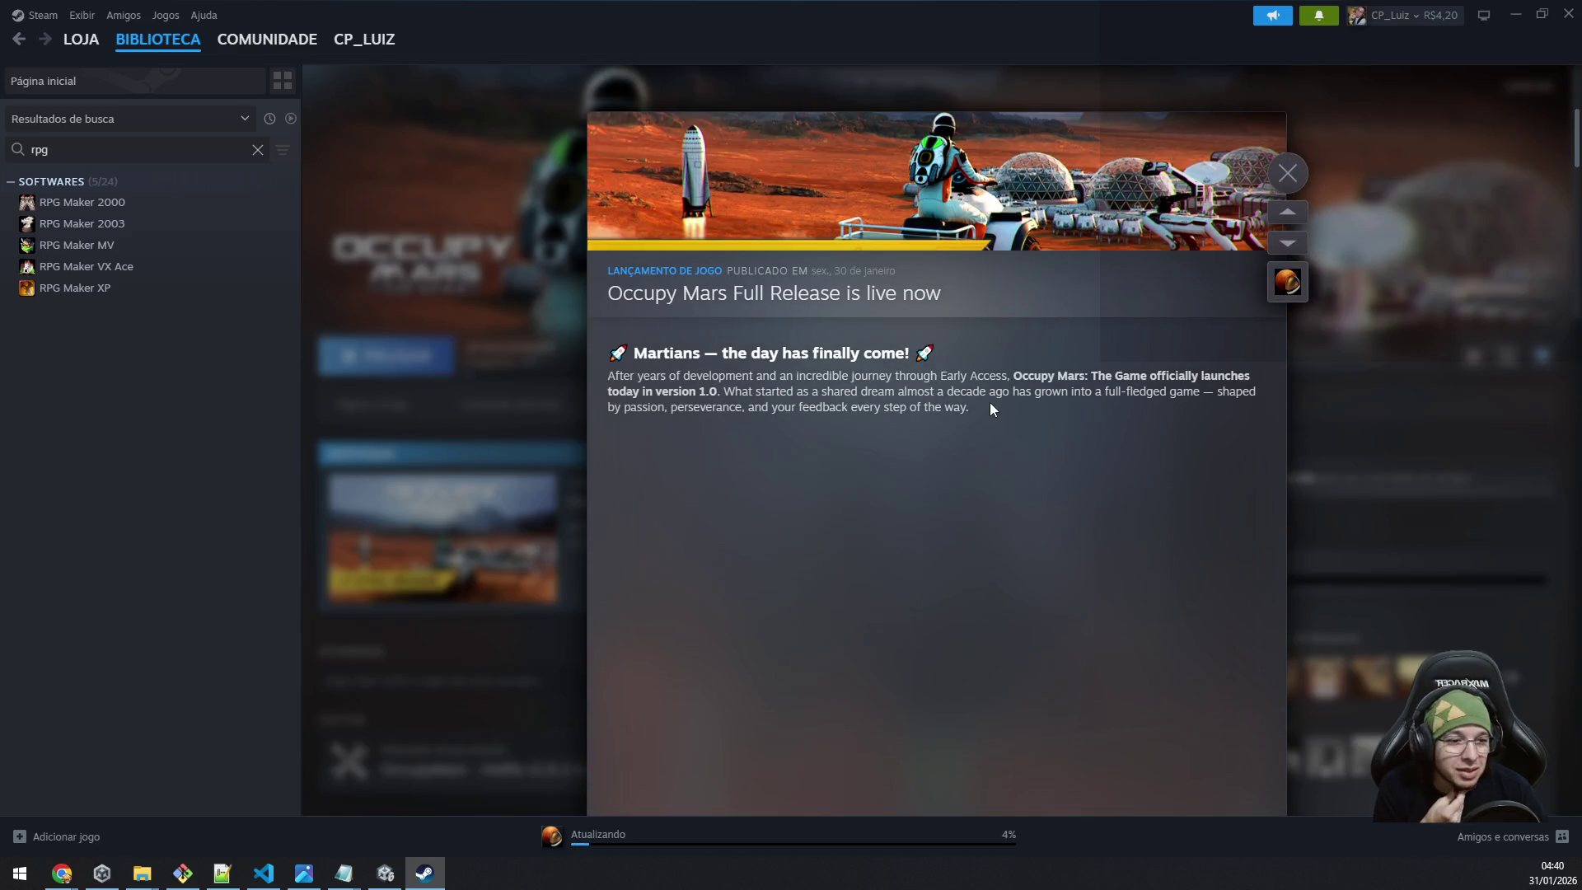
scroll(990, 411, down, 8)
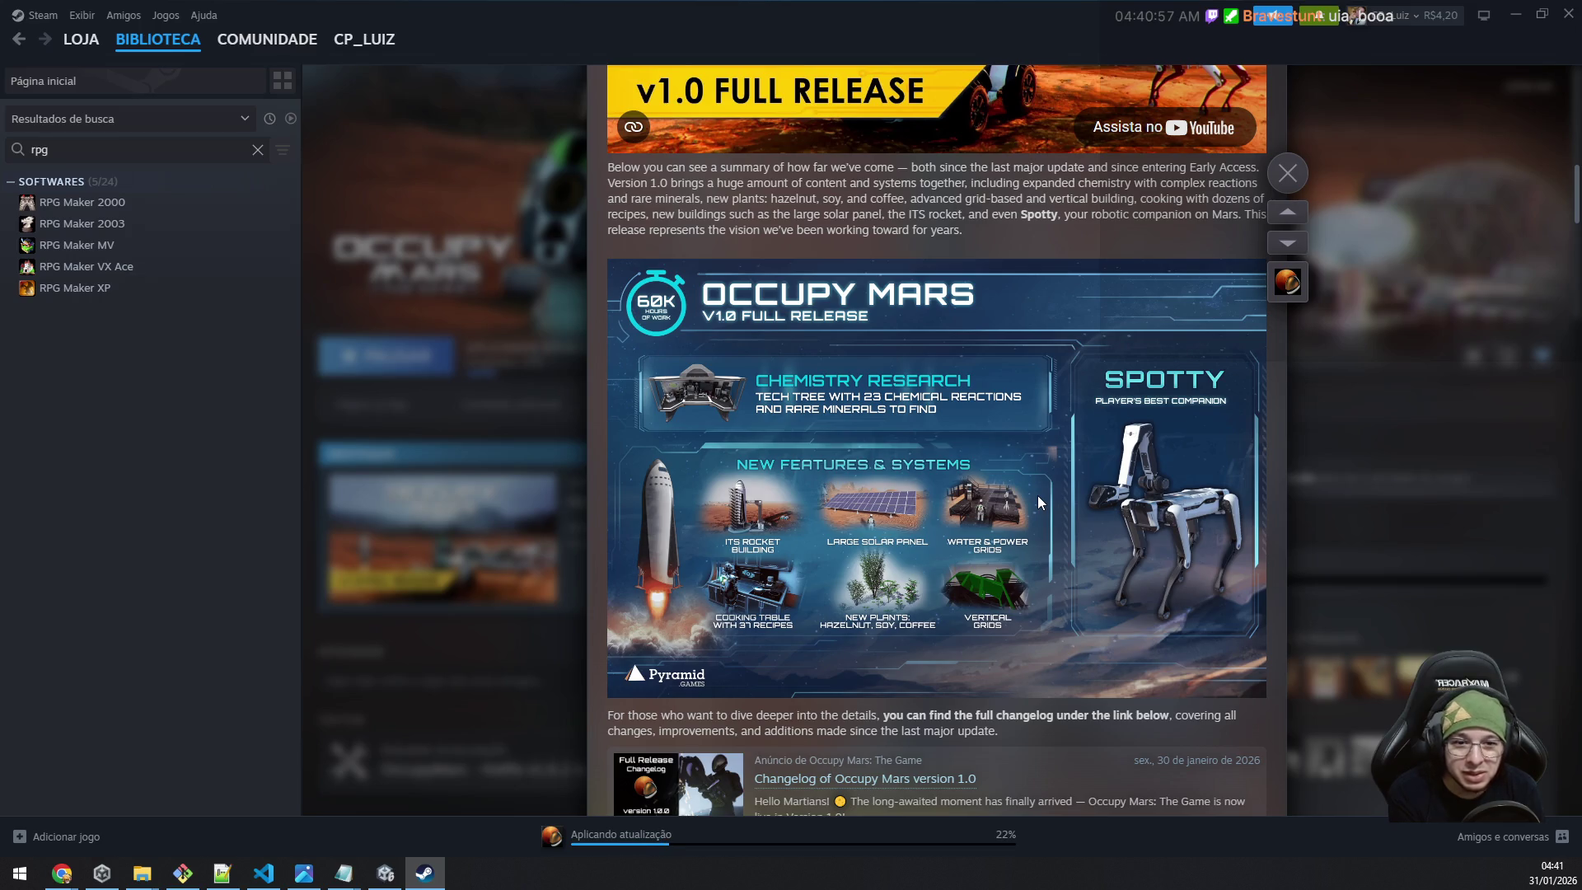
scroll(1038, 495, down, 6)
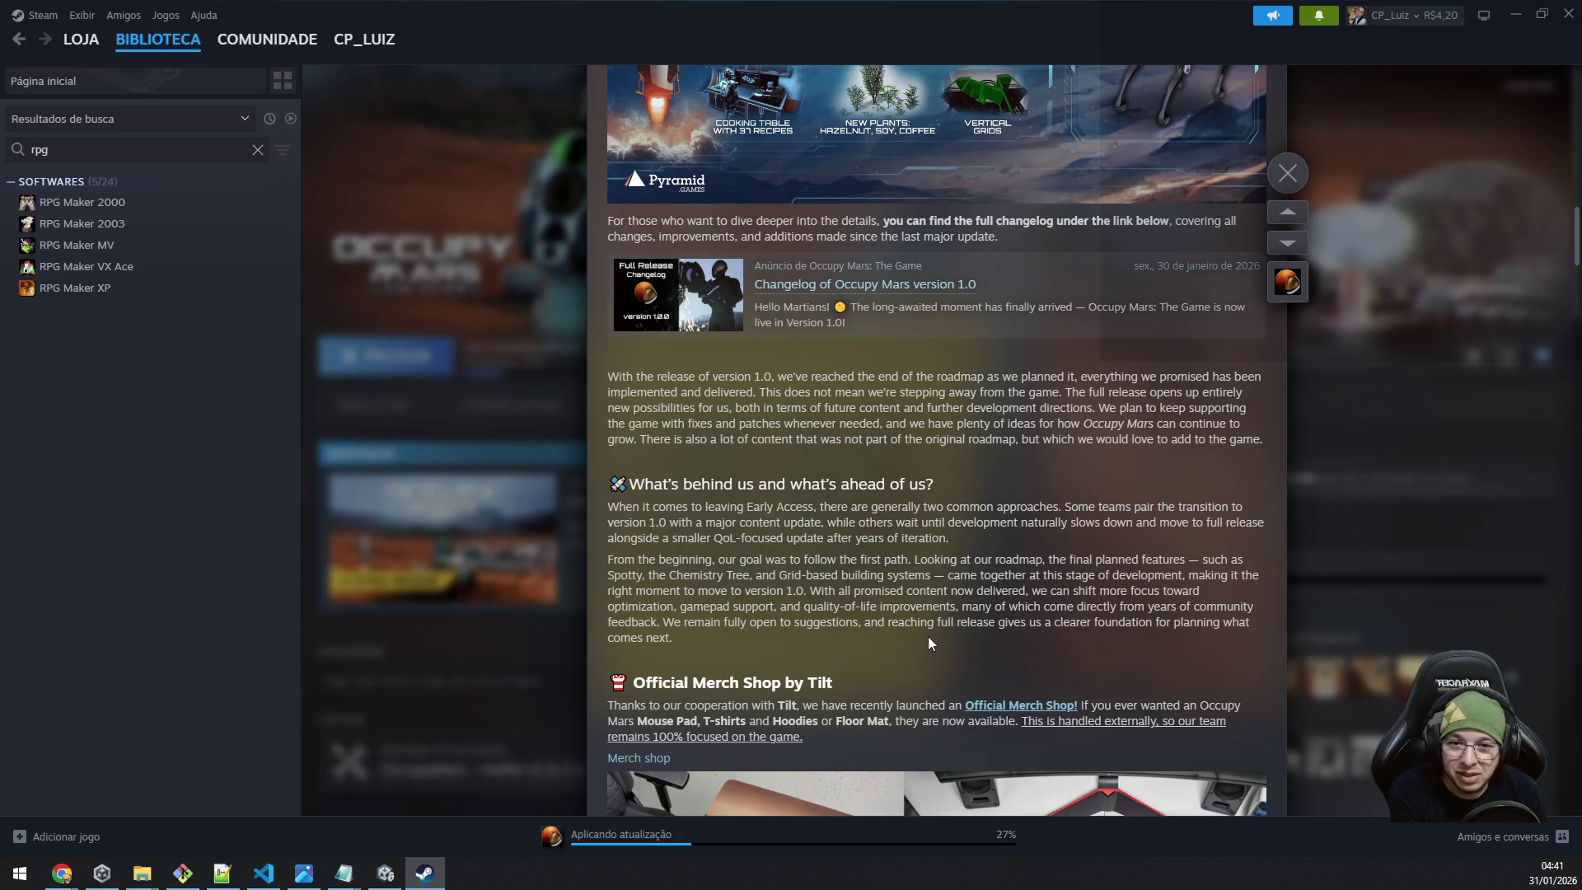
scroll(929, 635, down, 3)
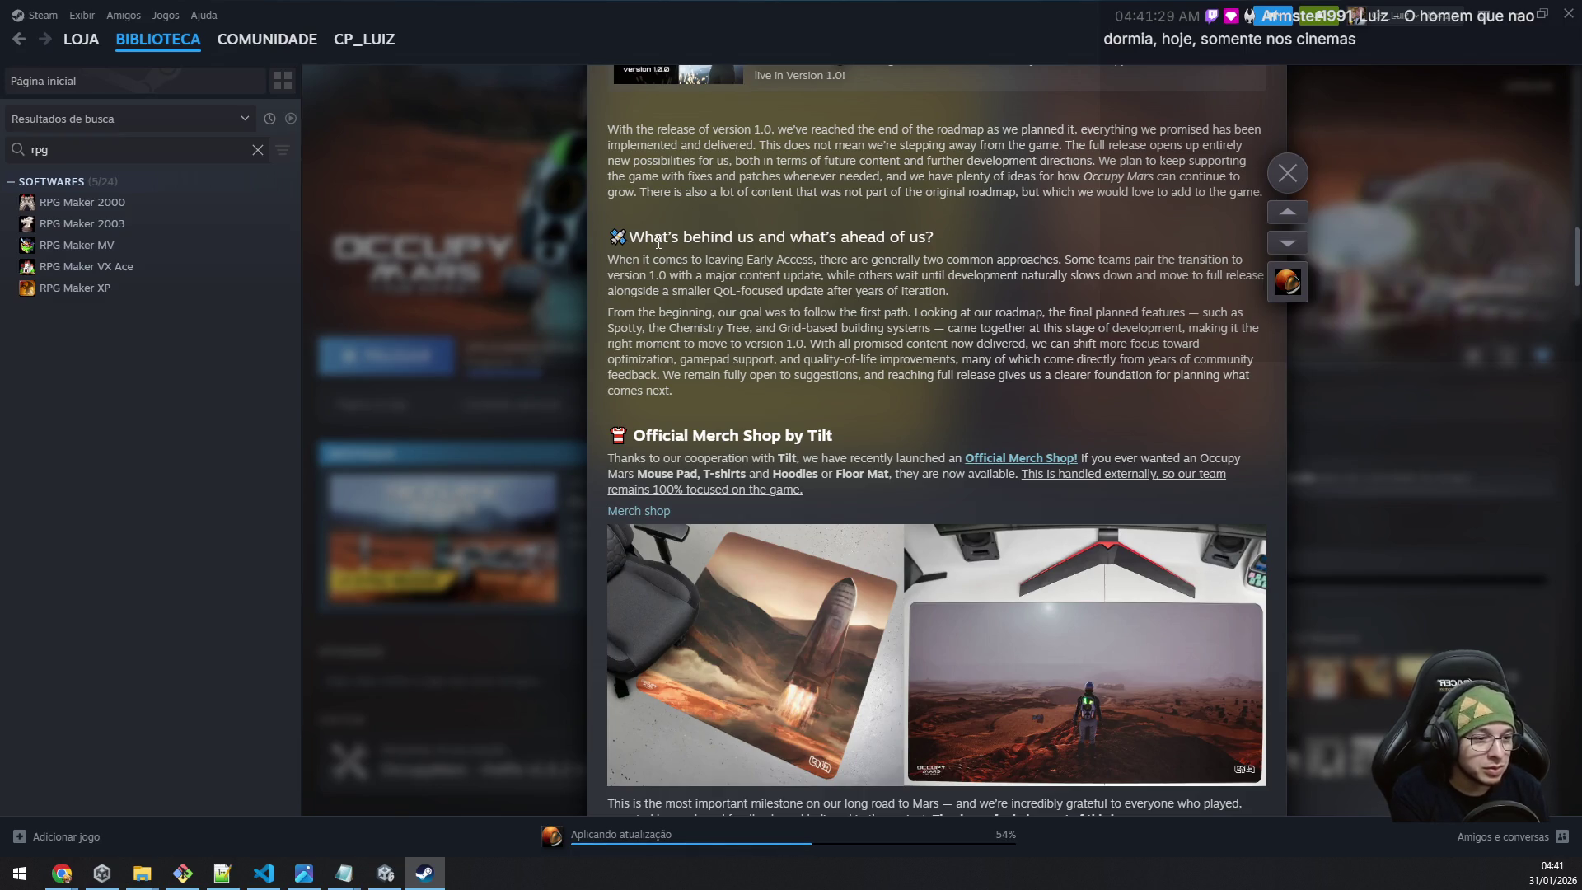
scroll(651, 424, down, 1)
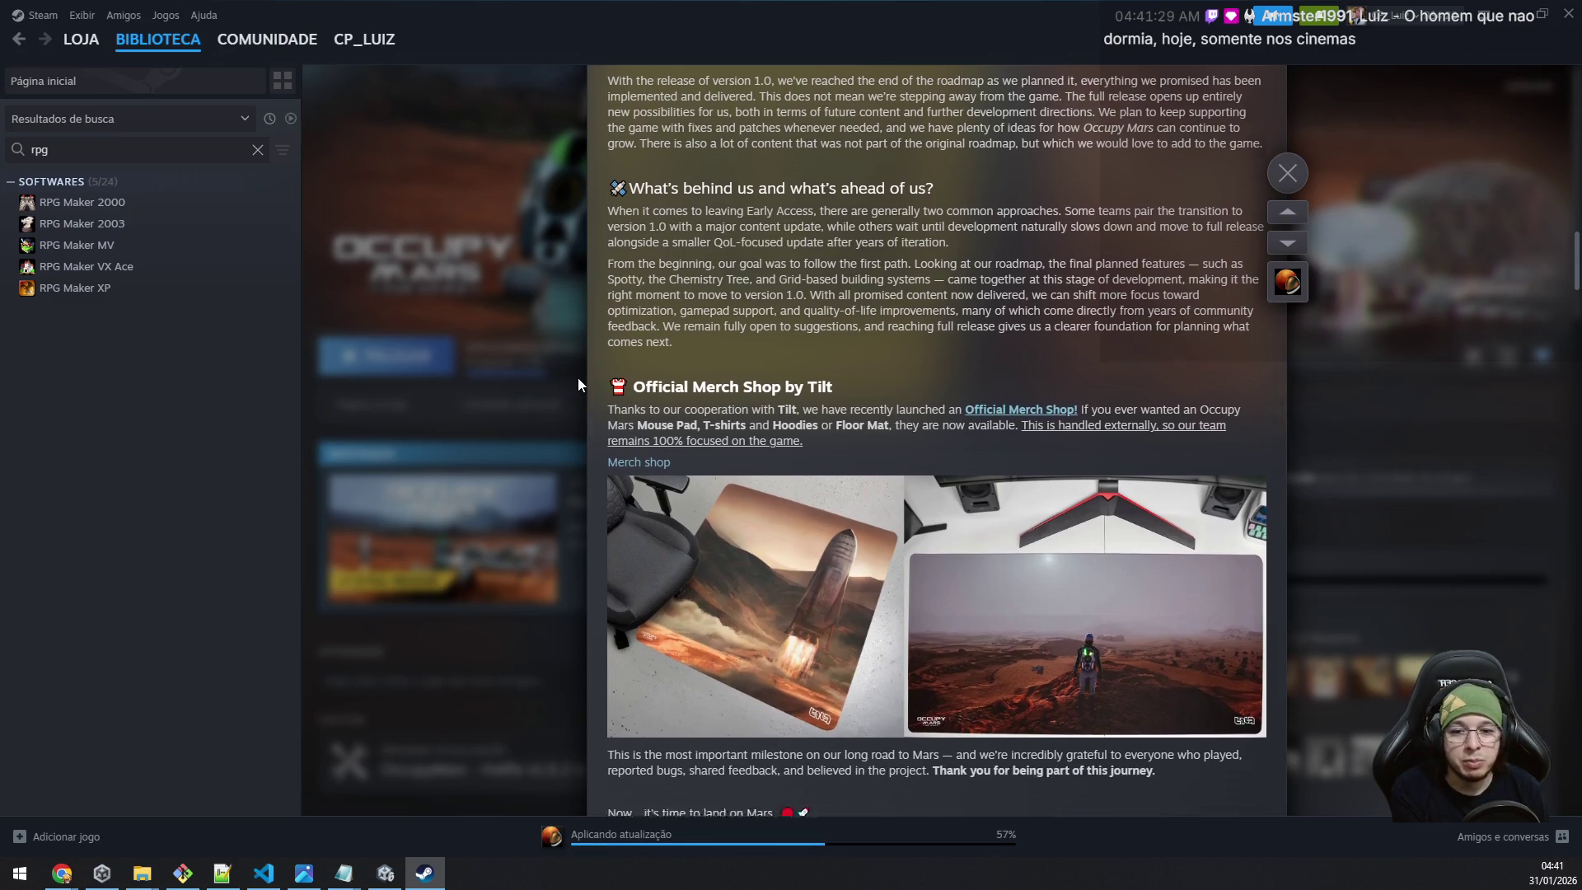
scroll(577, 377, down, 2)
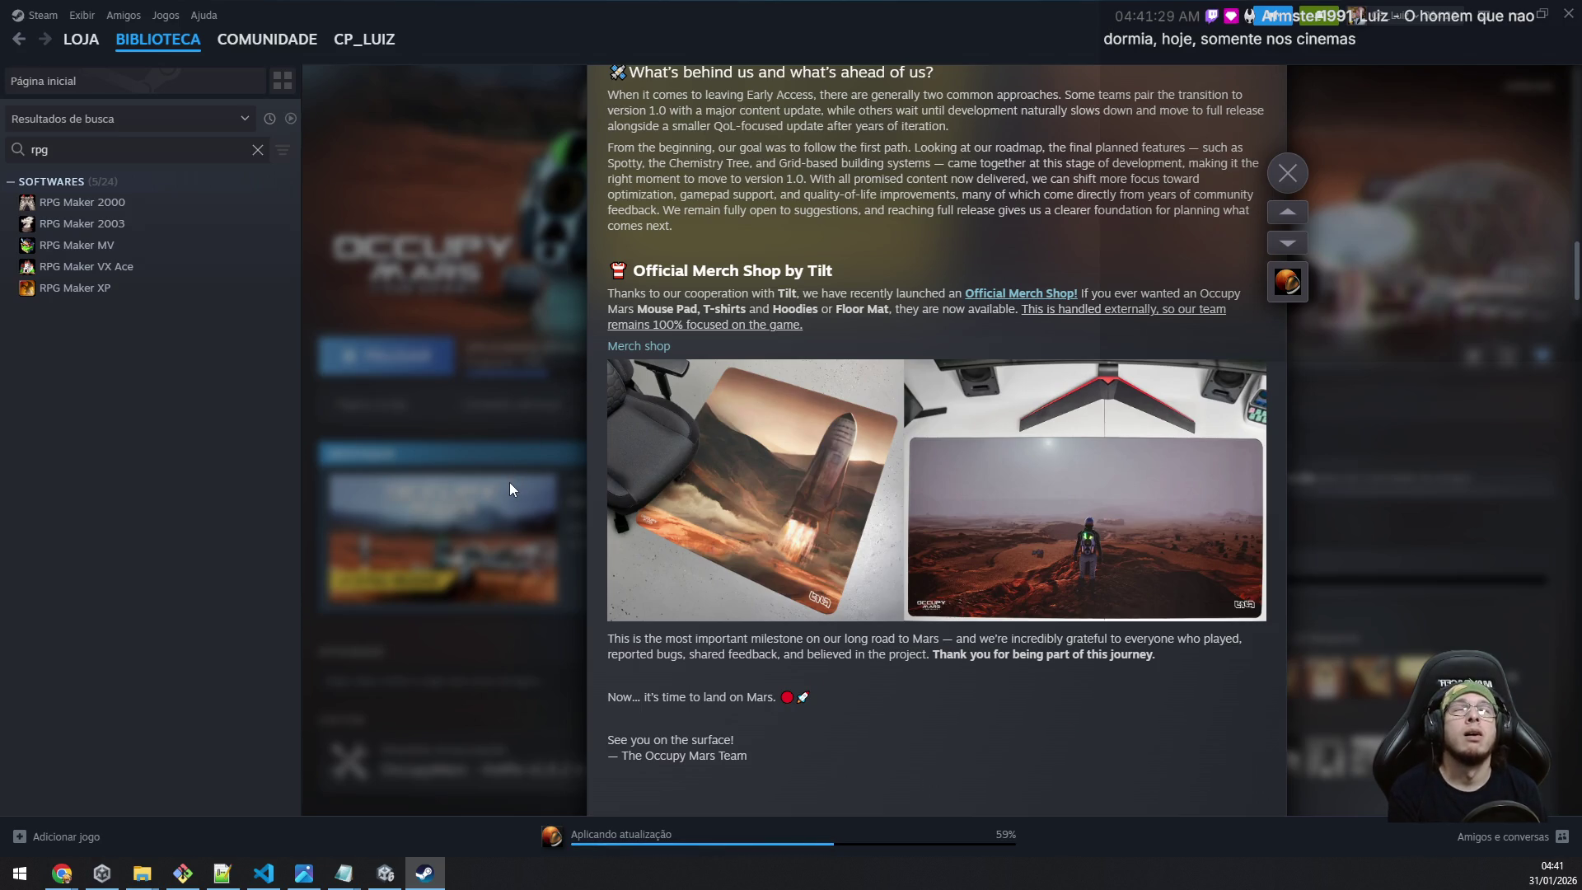
scroll(714, 518, down, 3)
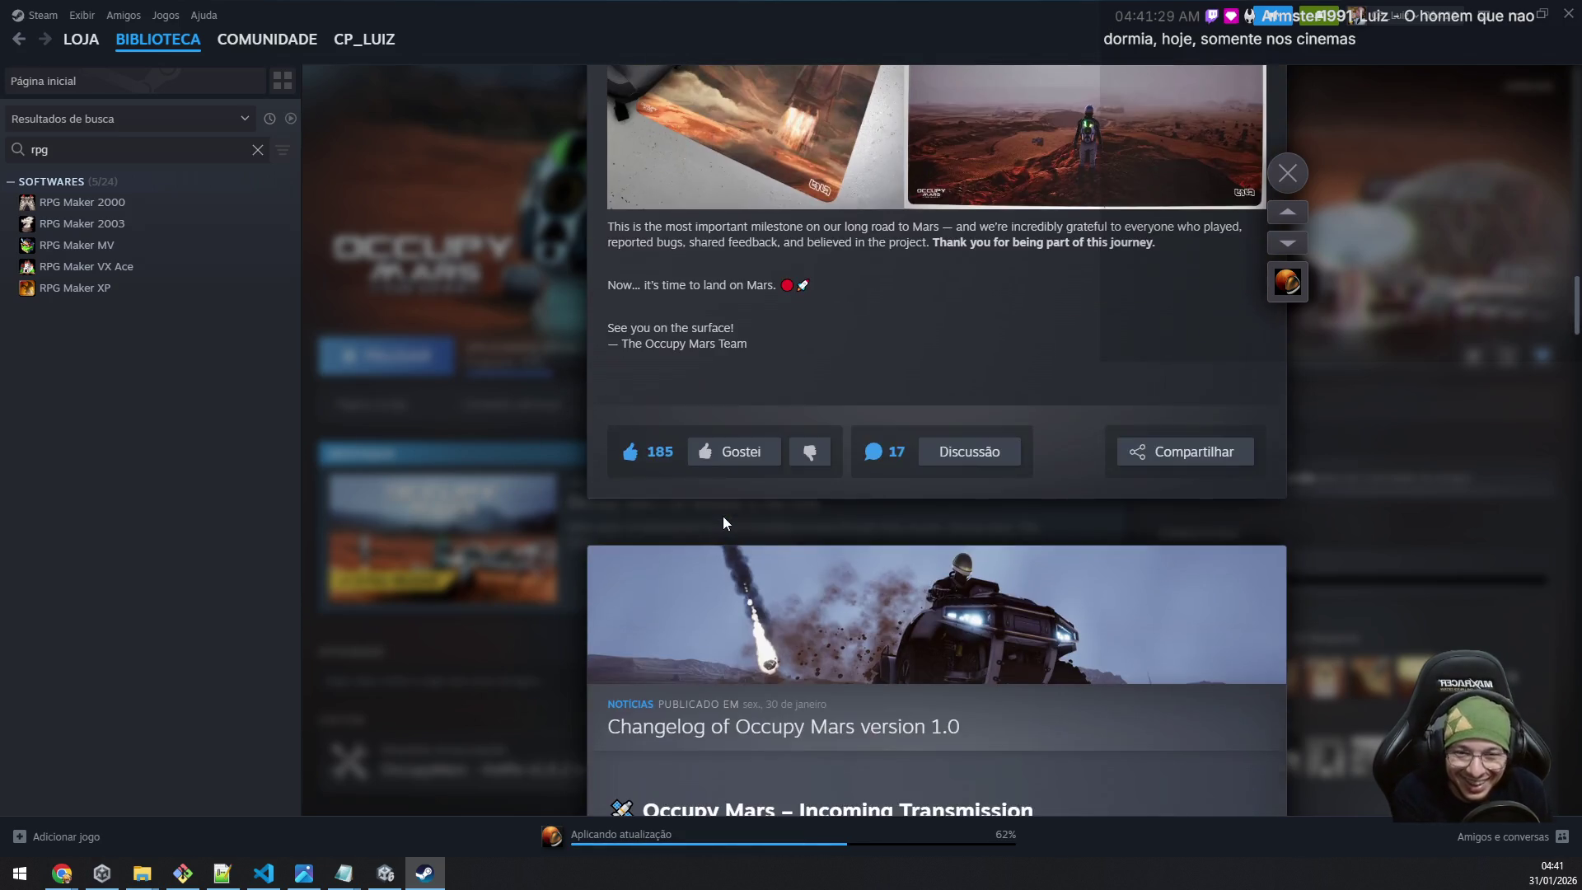
scroll(718, 517, down, 4)
scroll(713, 521, up, 10)
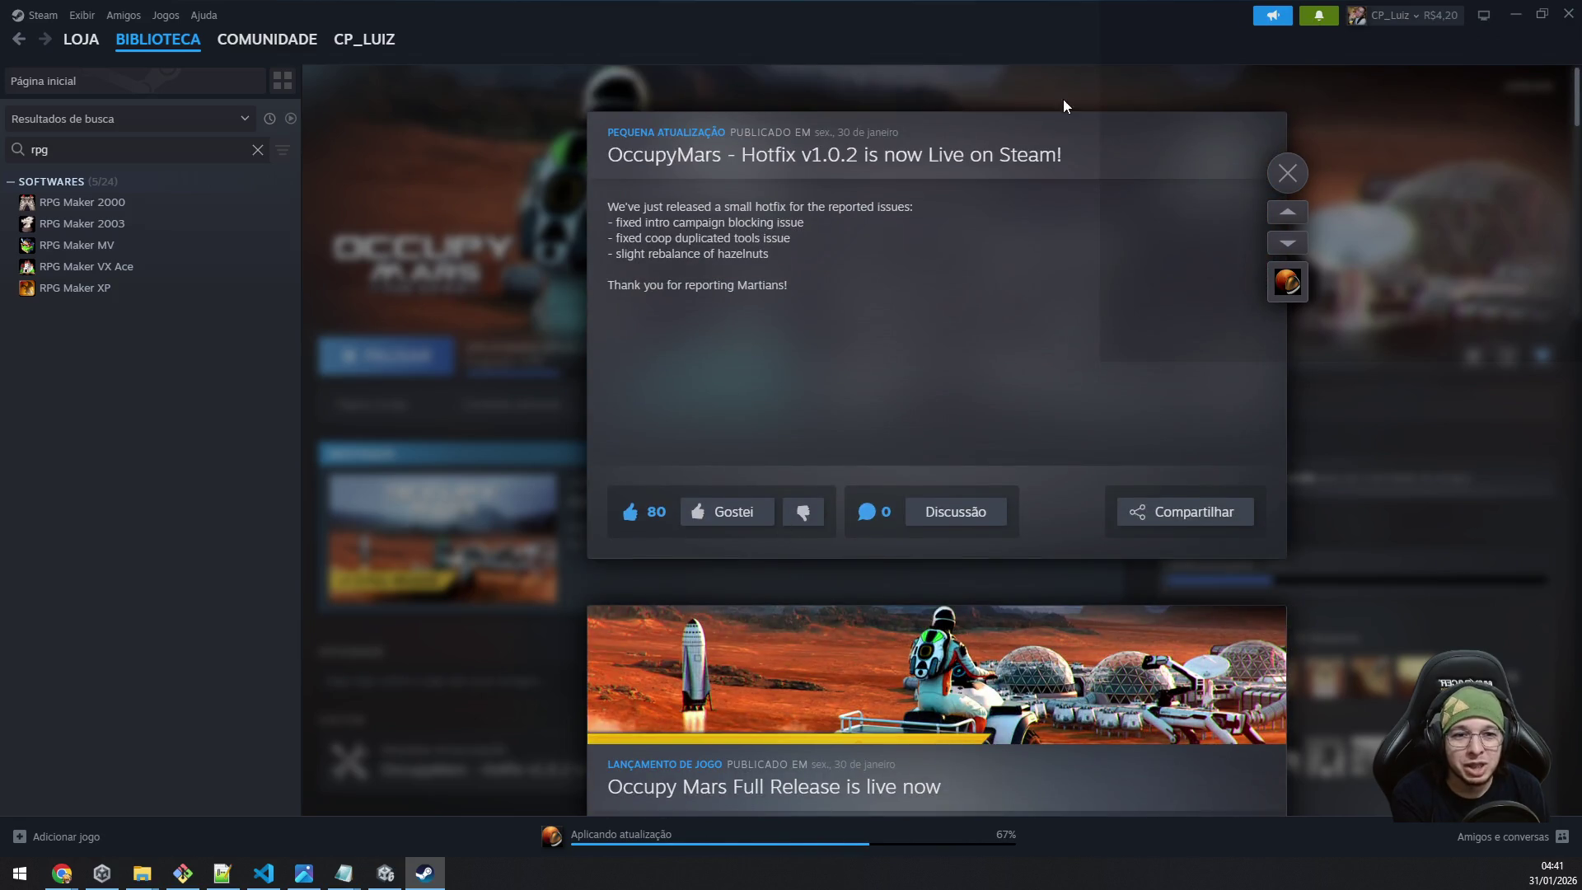
click(1283, 171)
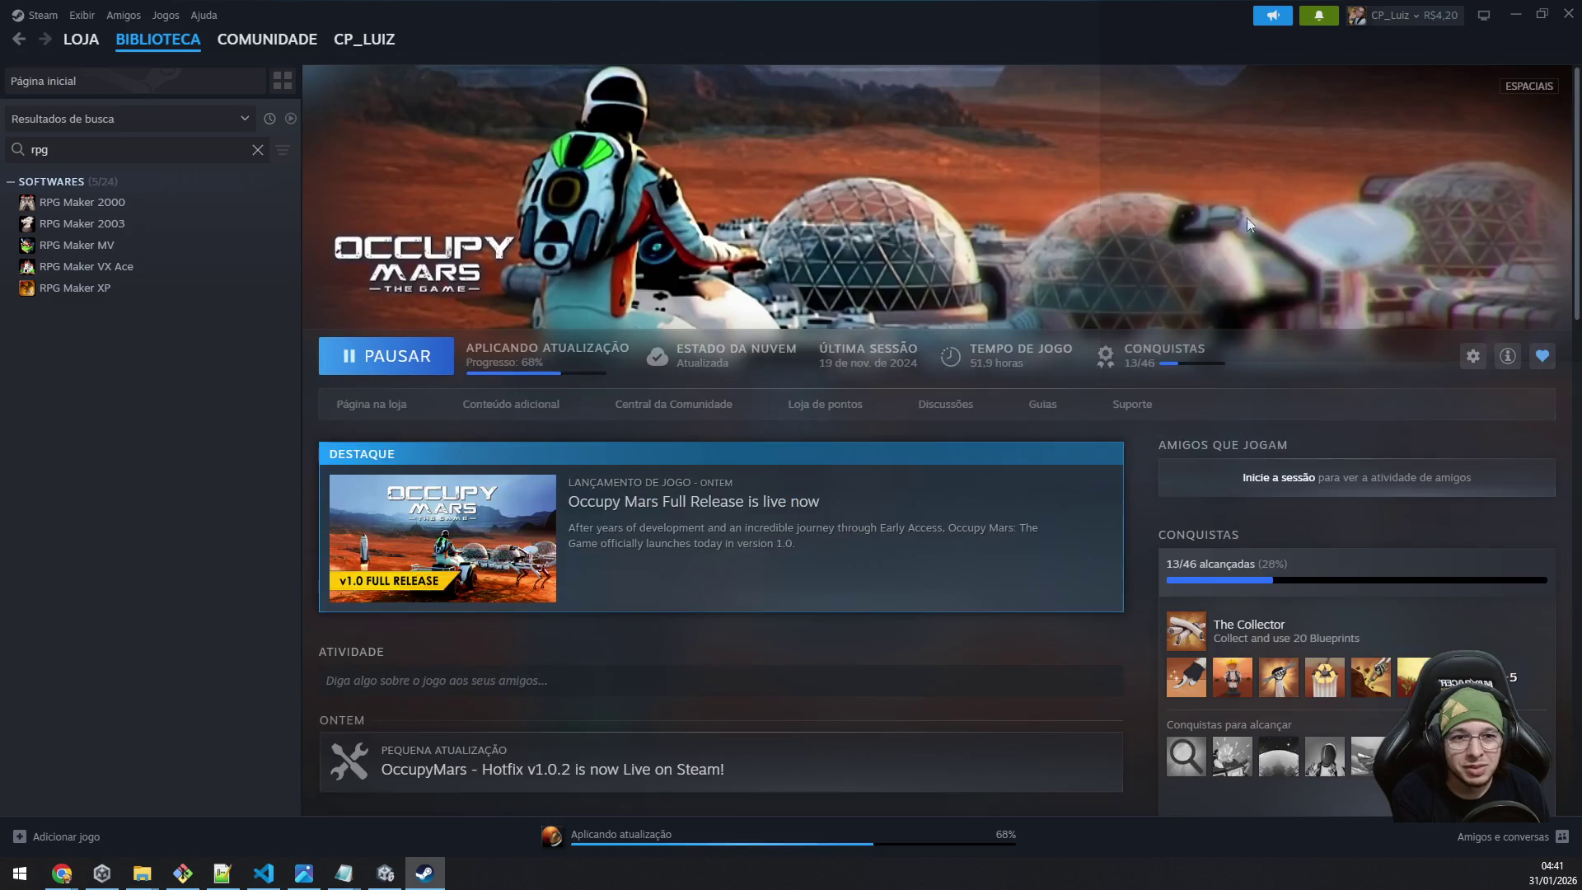
Check the Steam notifications list, then minimize Steam to get back to Unity.
click(1318, 15)
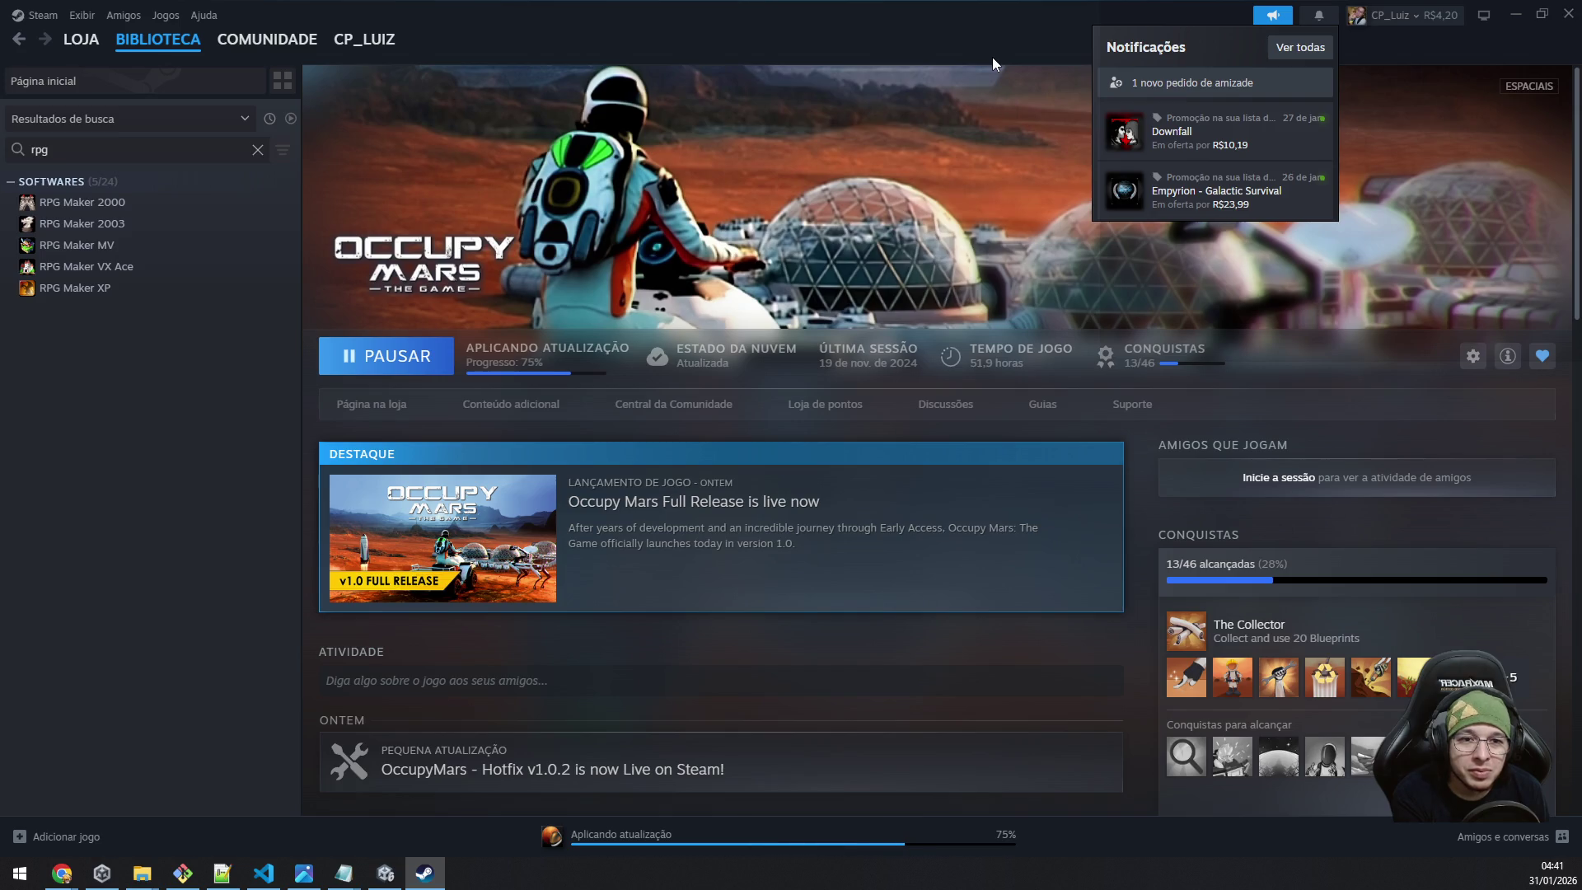
click(817, 36)
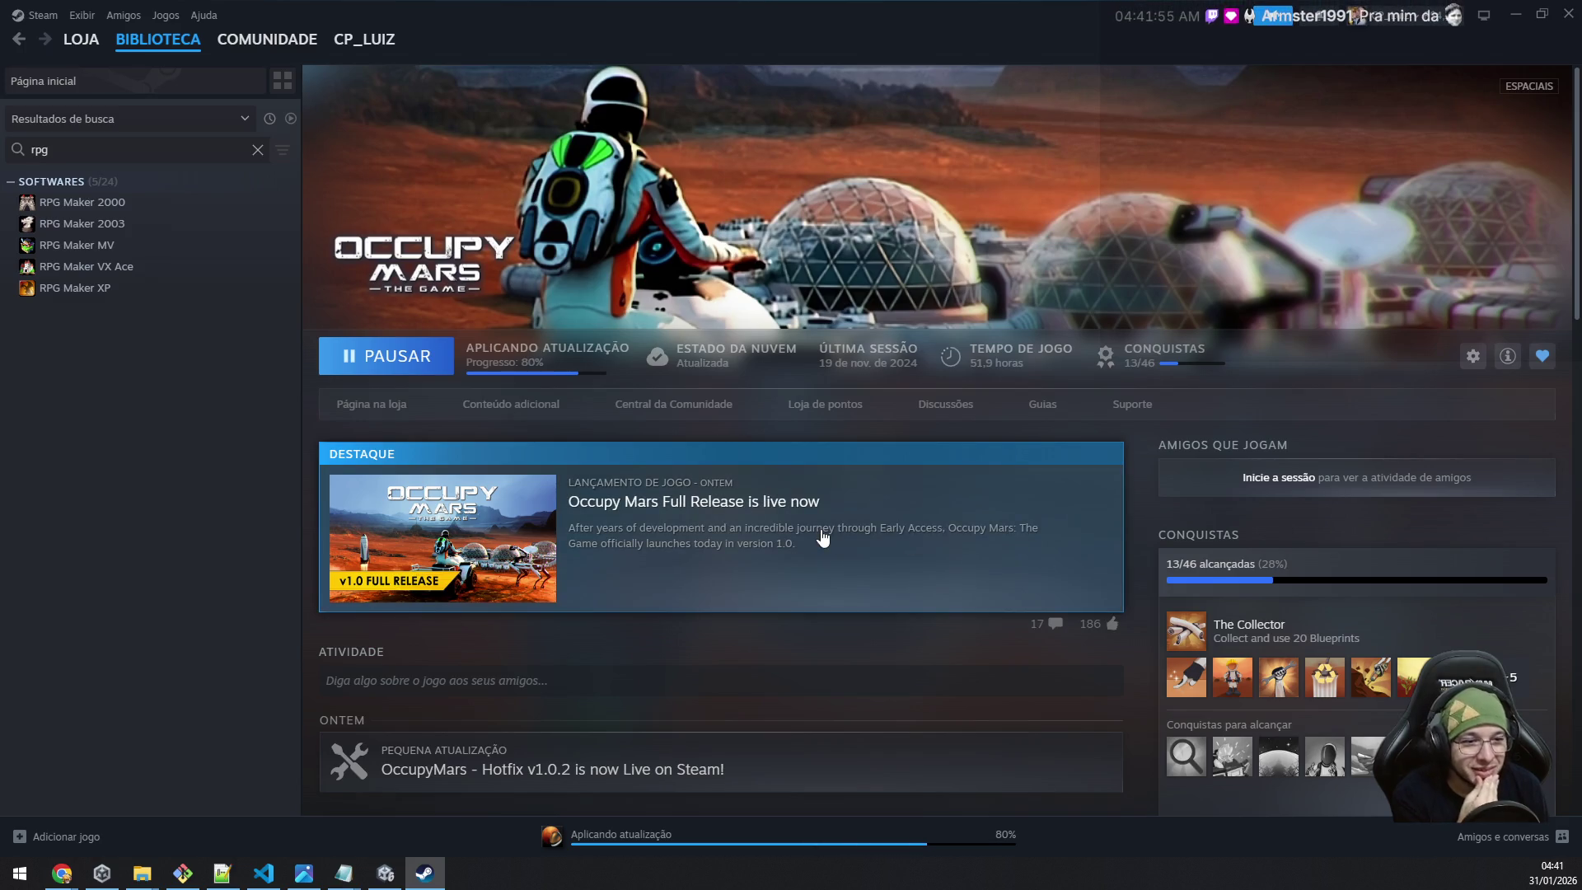
click(1514, 14)
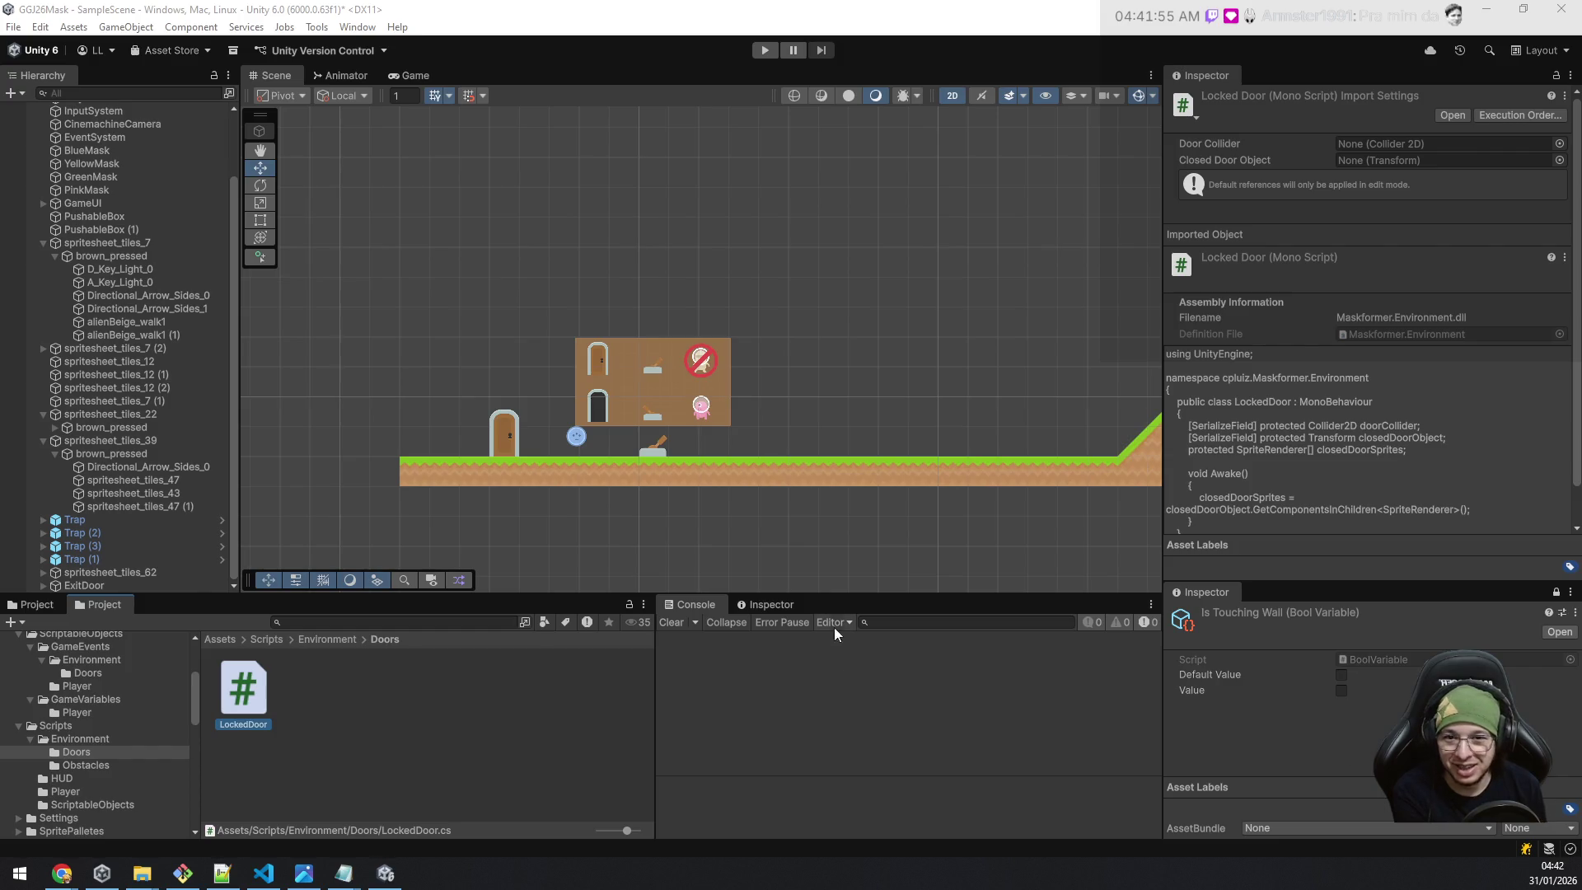
Pan and zoom the Scene view over the level's start area, then show the Environment scripts folder.
scroll(857, 523, down, 6)
mouse_move(909, 489)
mouse_down()
mouse_move(865, 511)
mouse_move(466, 374)
mouse_up()
mouse_move(915, 388)
mouse_down()
mouse_move(667, 416)
mouse_move(953, 342)
mouse_up()
drag(552, 338, 664, 343)
drag(538, 404, 679, 406)
scroll(692, 404, up, 5)
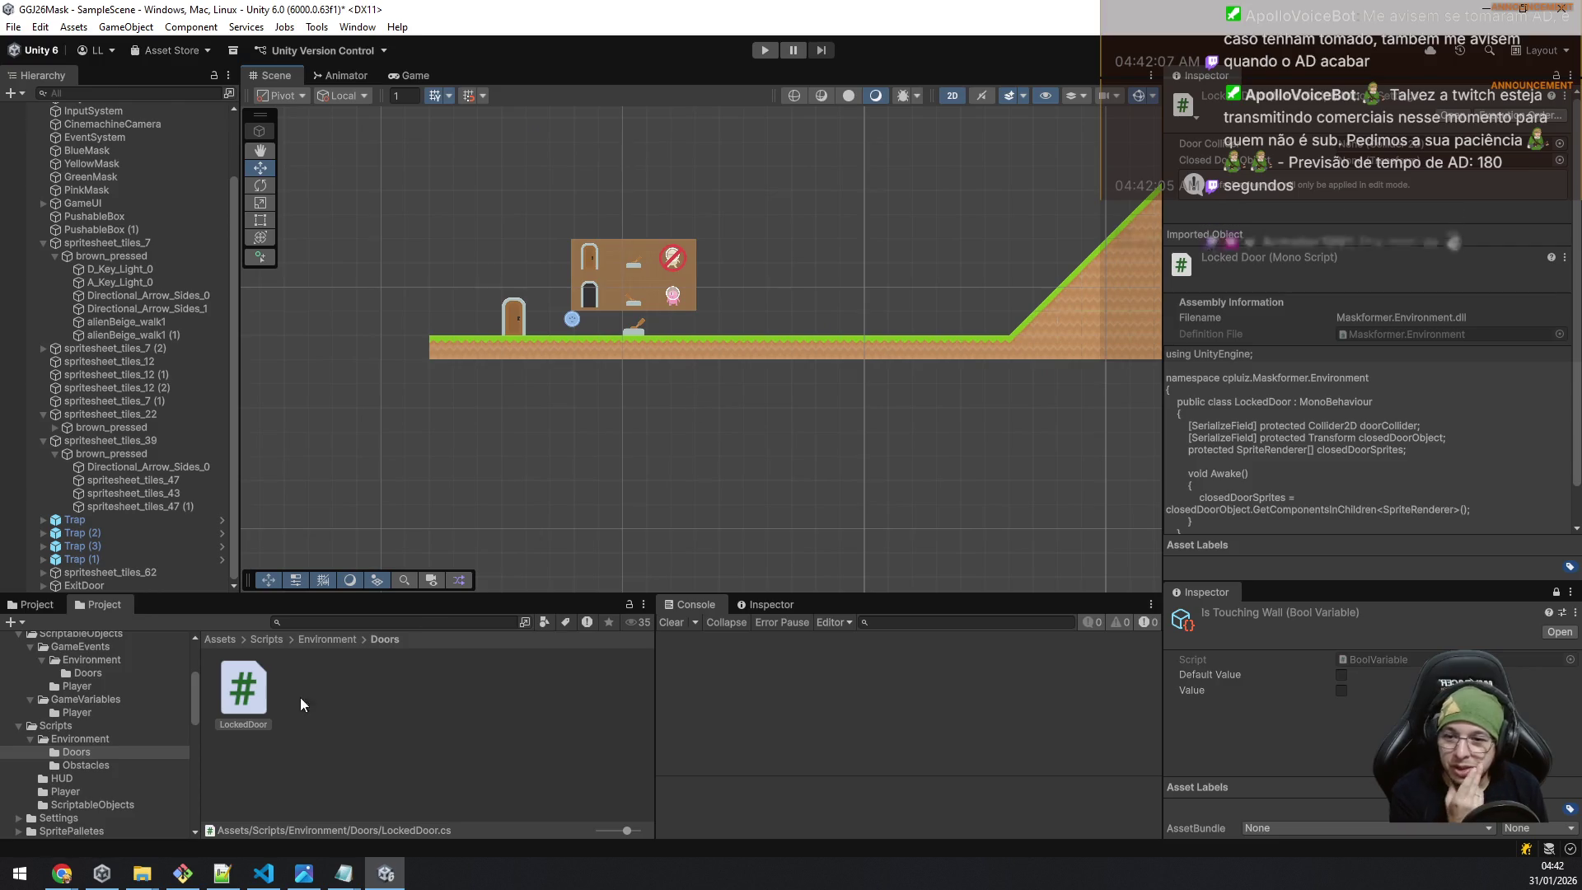
click(96, 738)
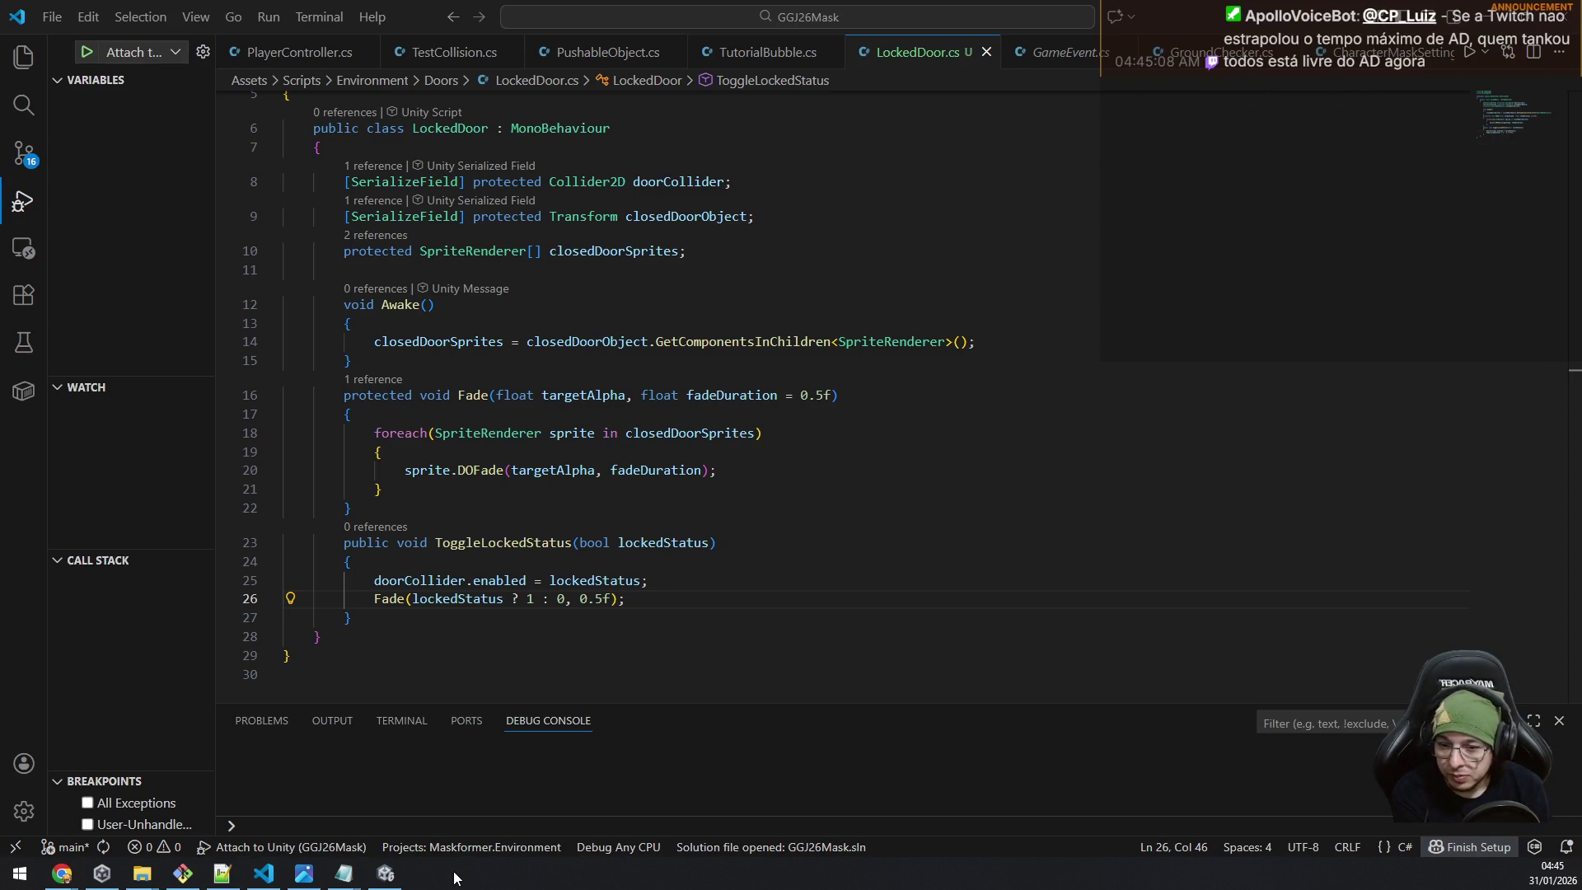
Return from LockedDoor.cs in VS Code to the Unity editor.
click(385, 873)
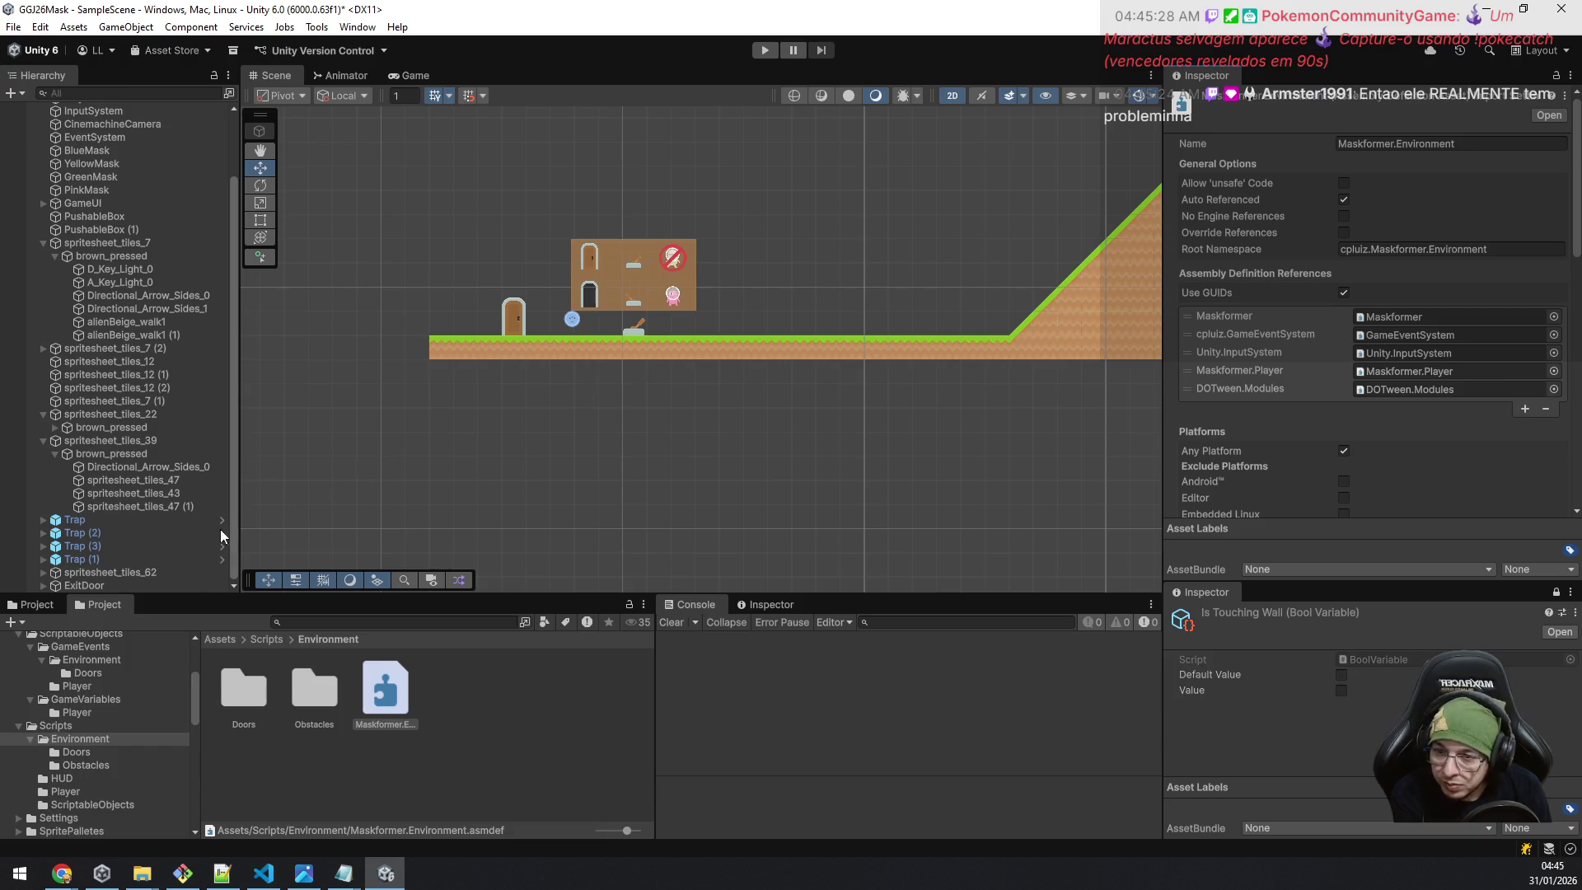
Add a Locked Door script to ExitDoor and frame ExitDoor in the Scene view.
click(87, 585)
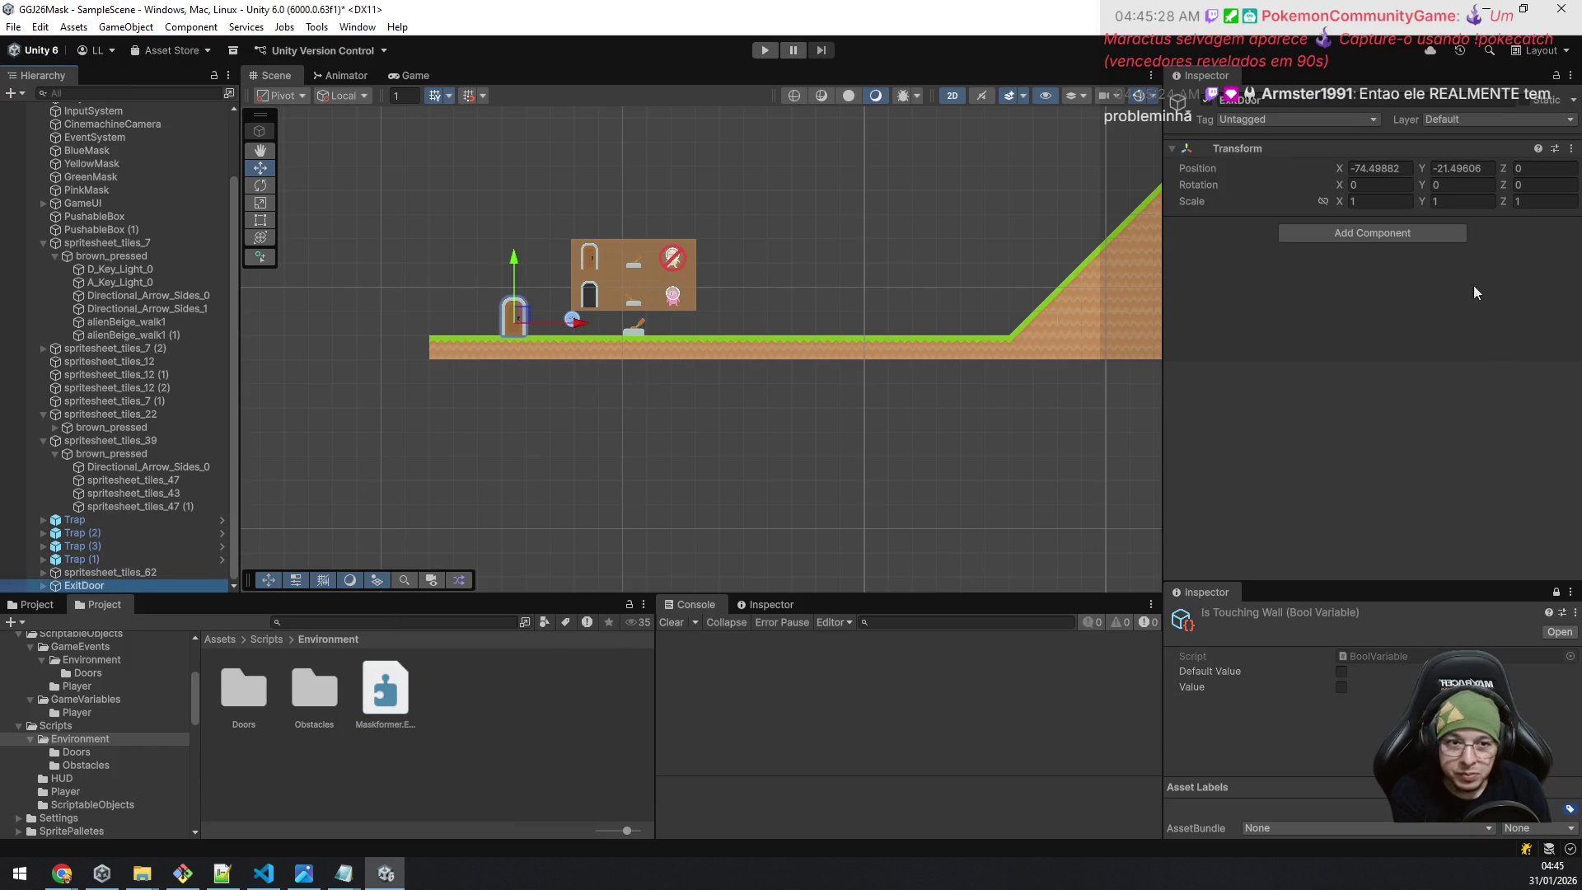
click(1440, 235)
text(lock)
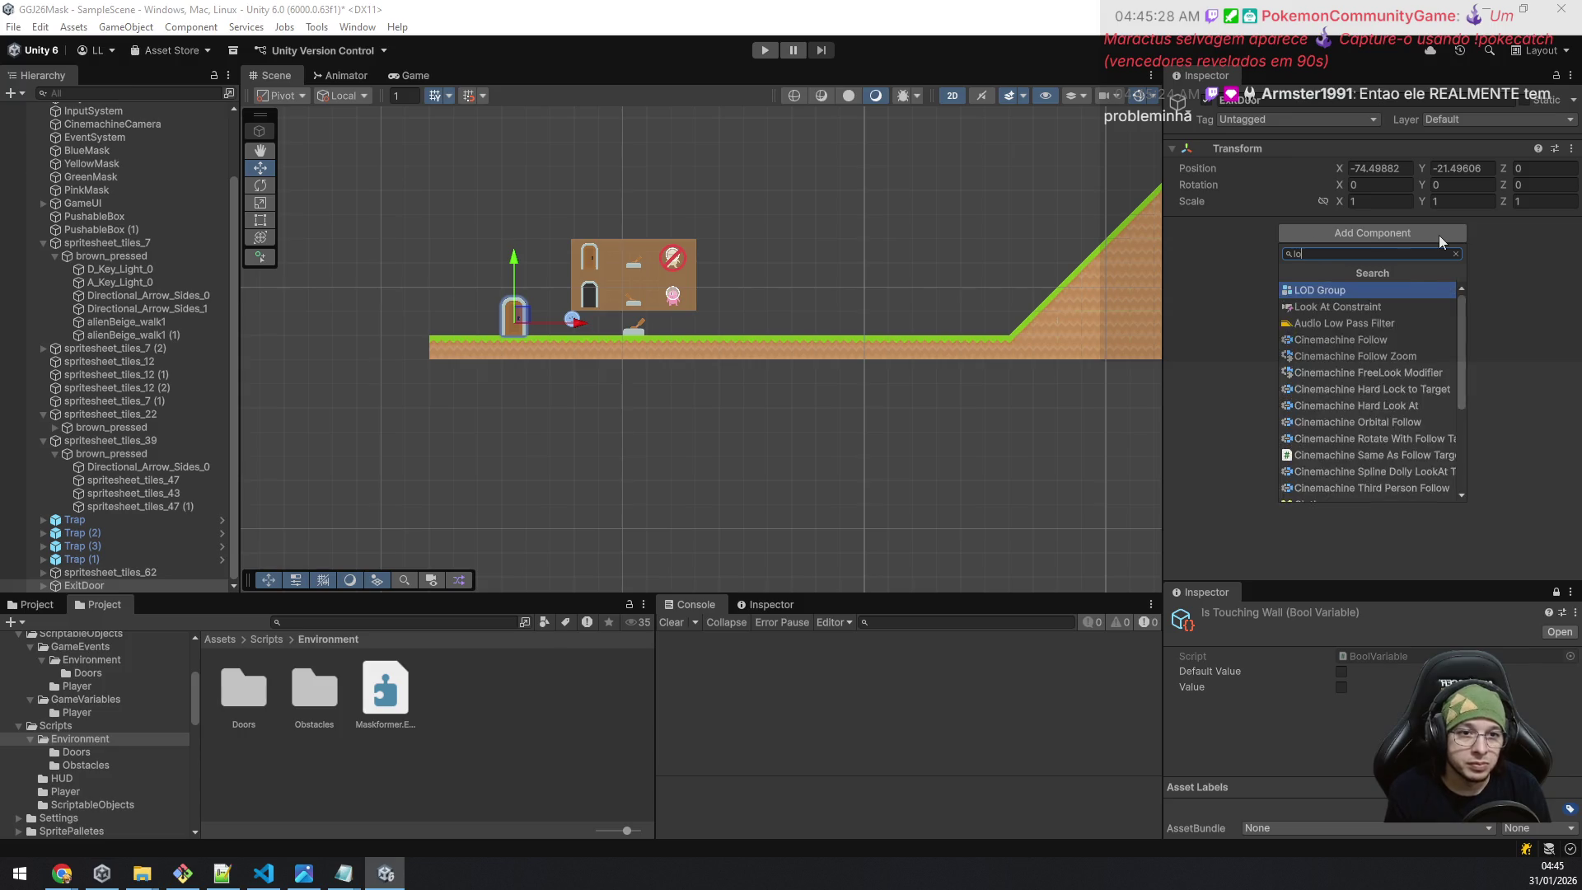
key(Down)
key(Return)
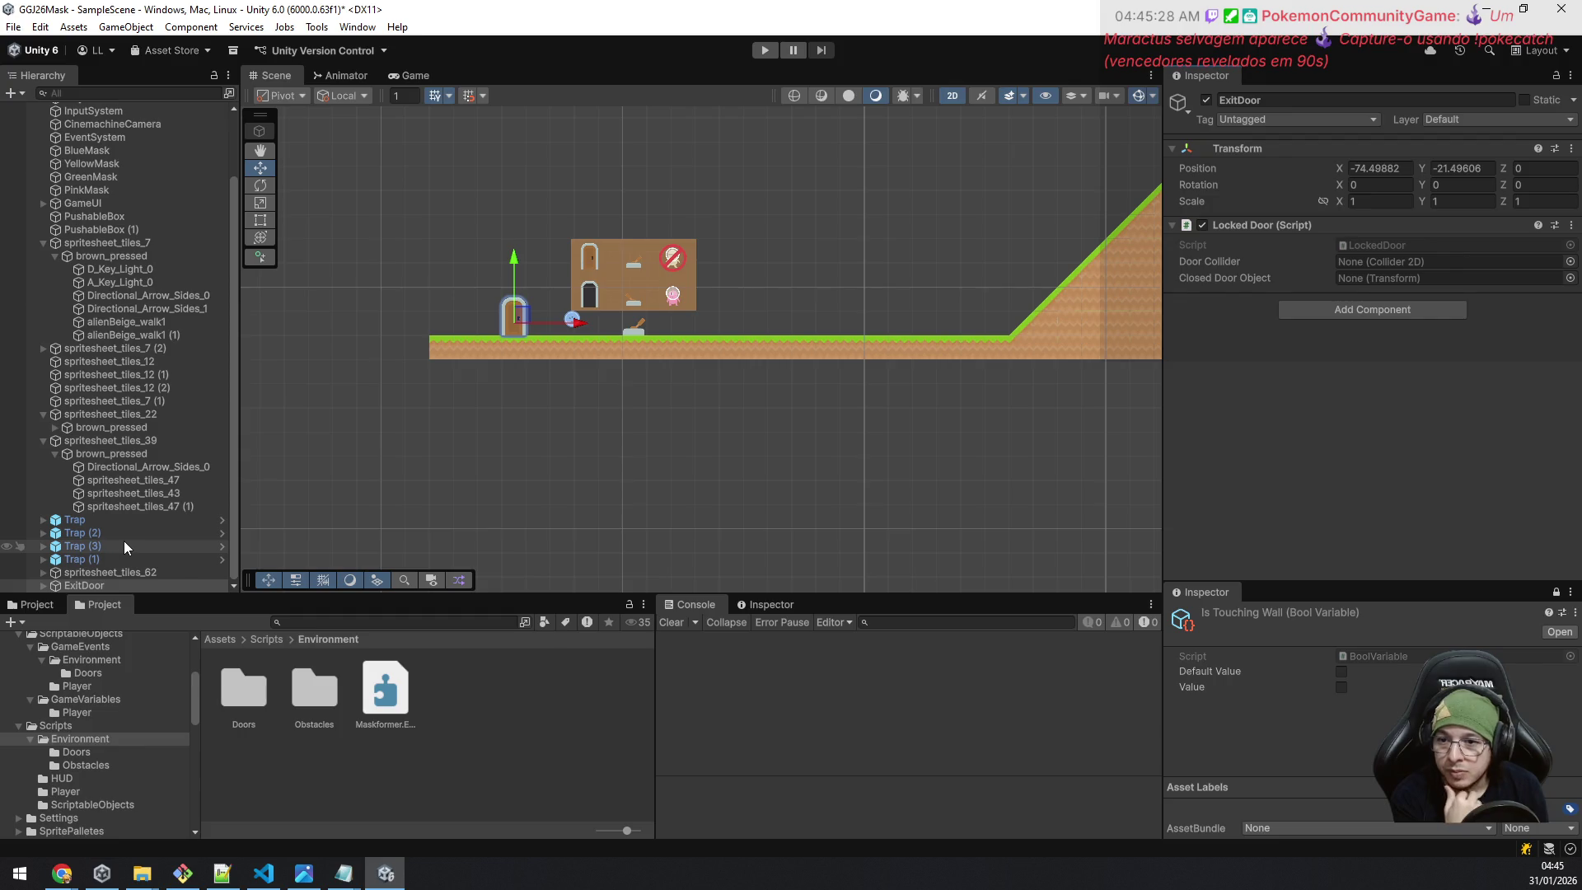
double_click(113, 581)
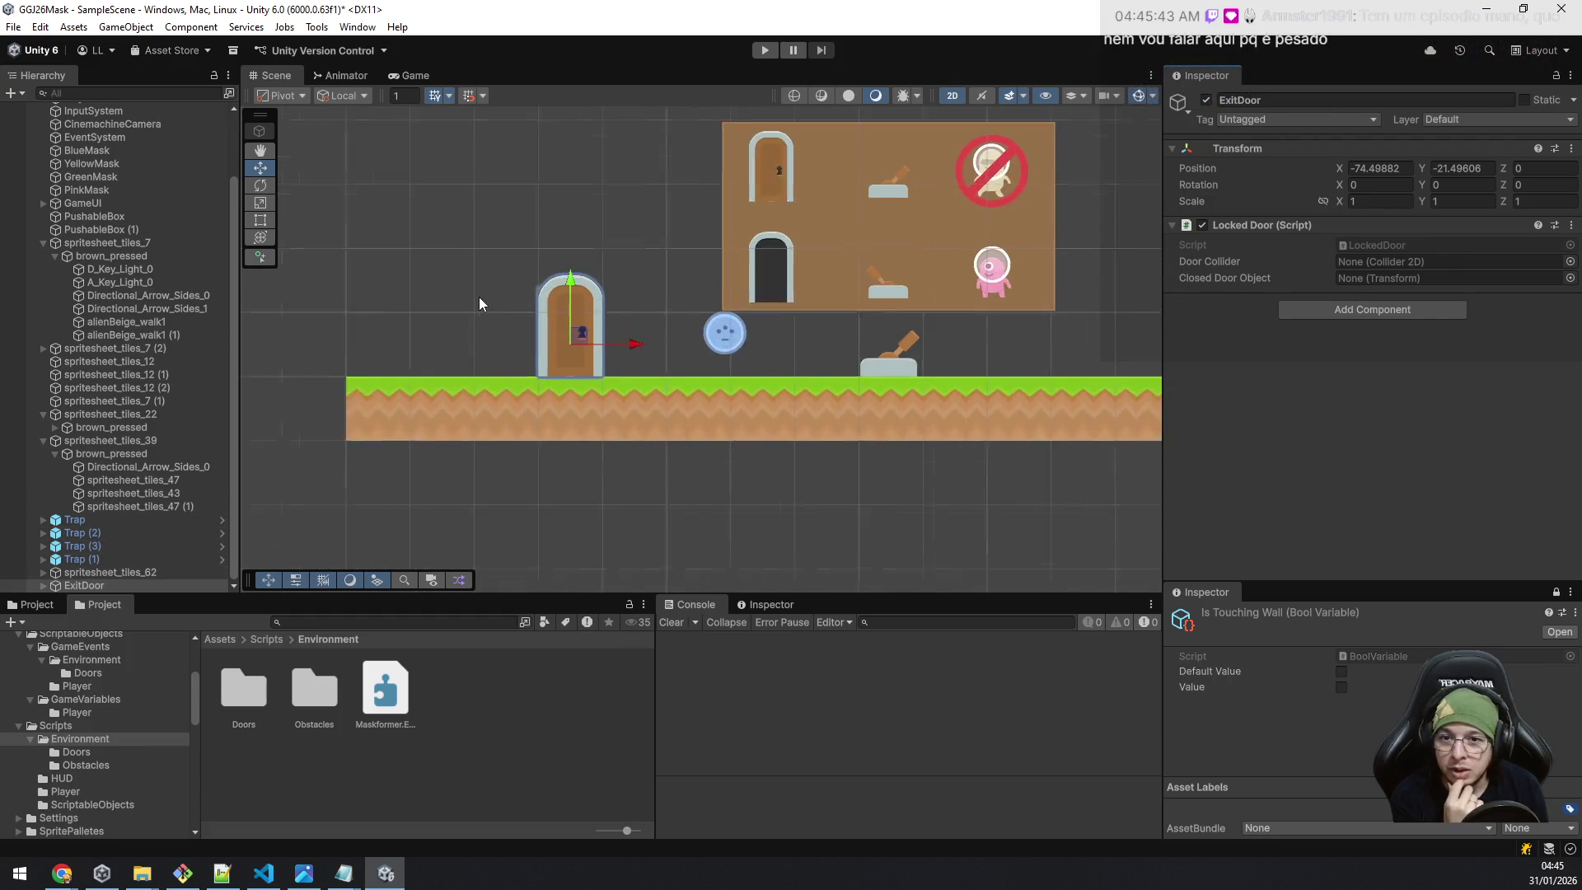
Add a Box Collider 2D to ExitDoor and stretch it up to the door's top.
click(1400, 315)
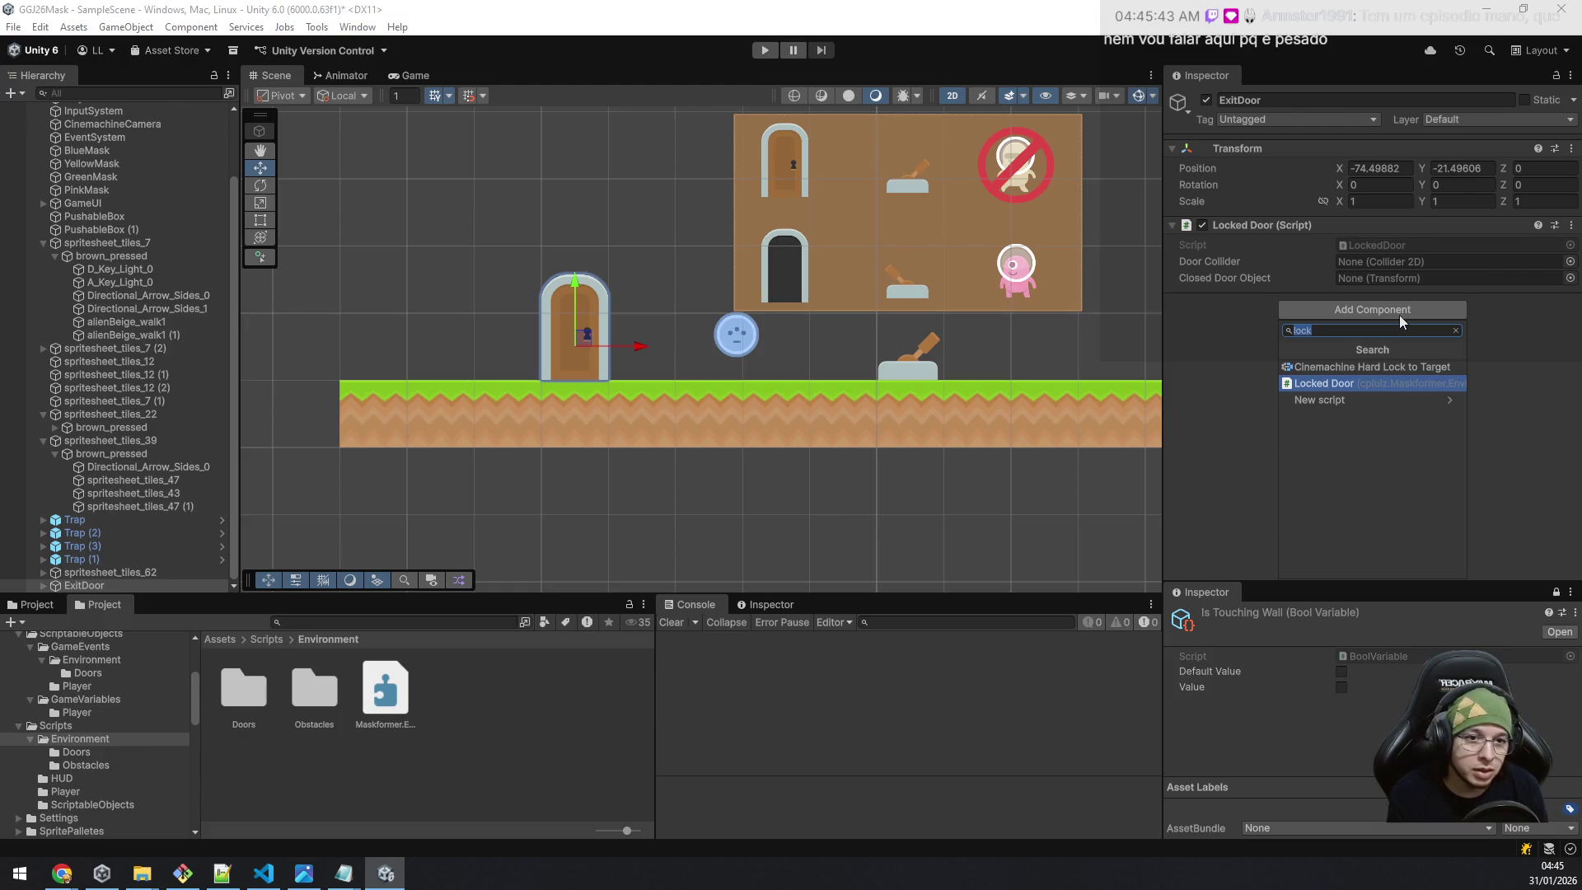
text(boxco)
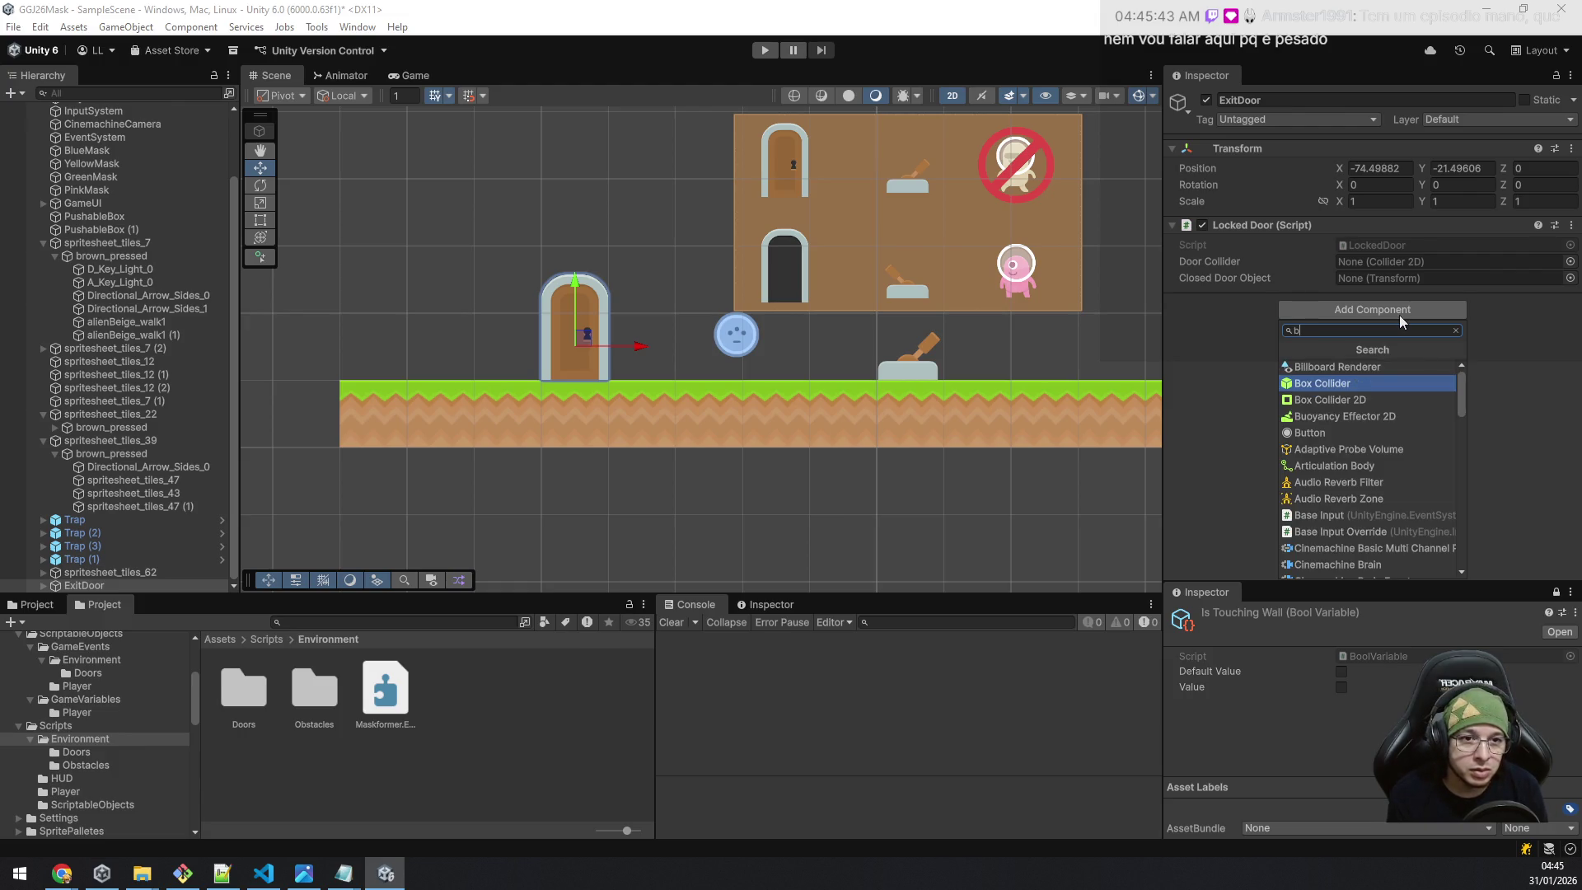
key(Return)
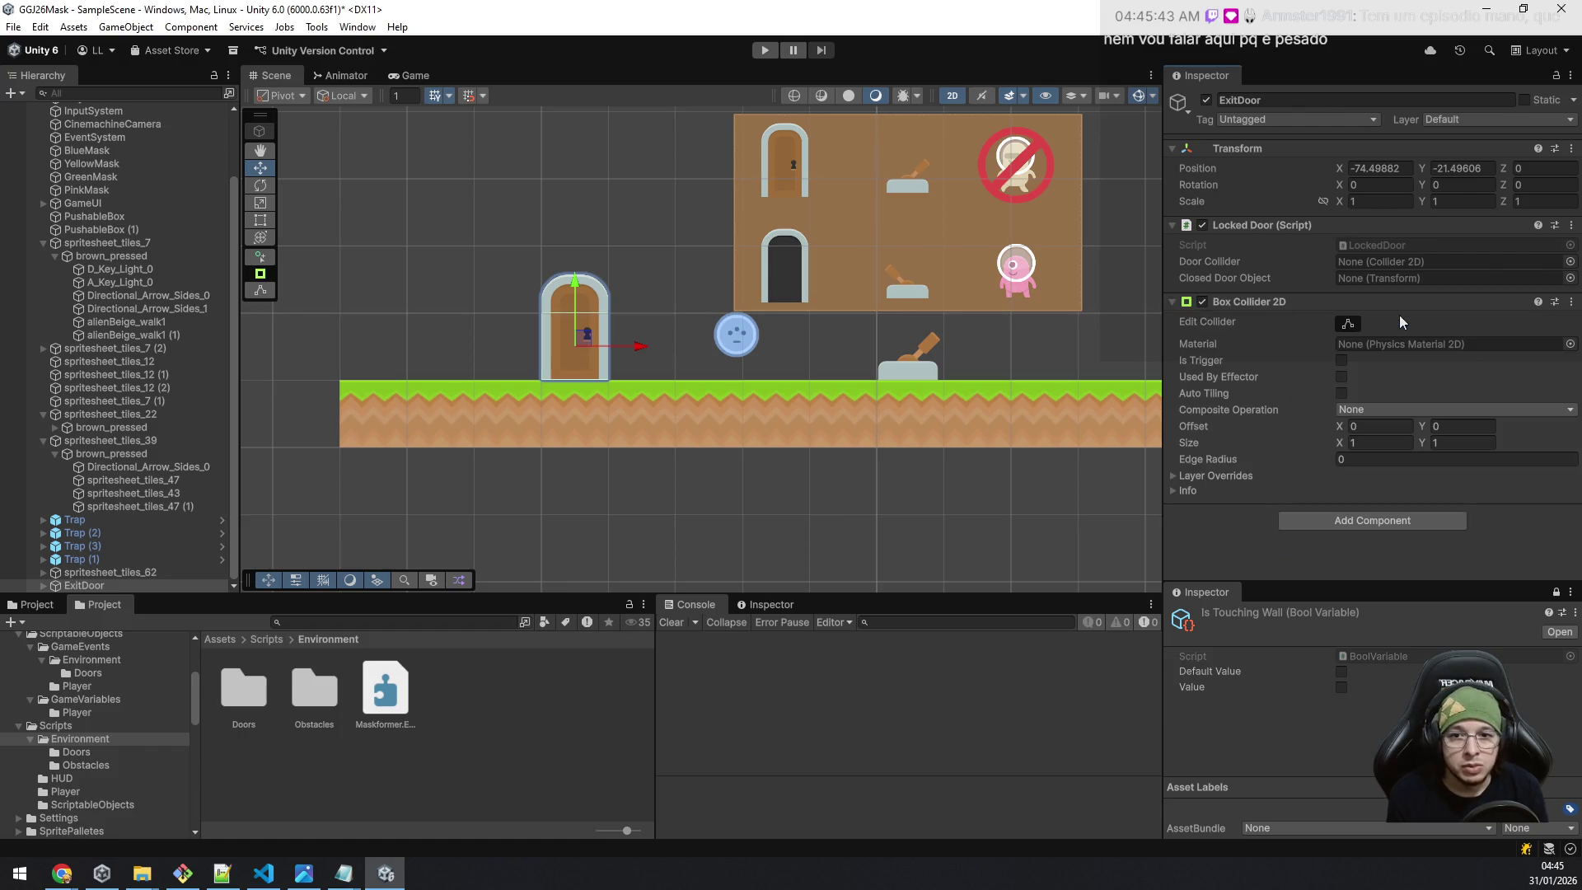
click(1352, 323)
scroll(662, 306, up, 5)
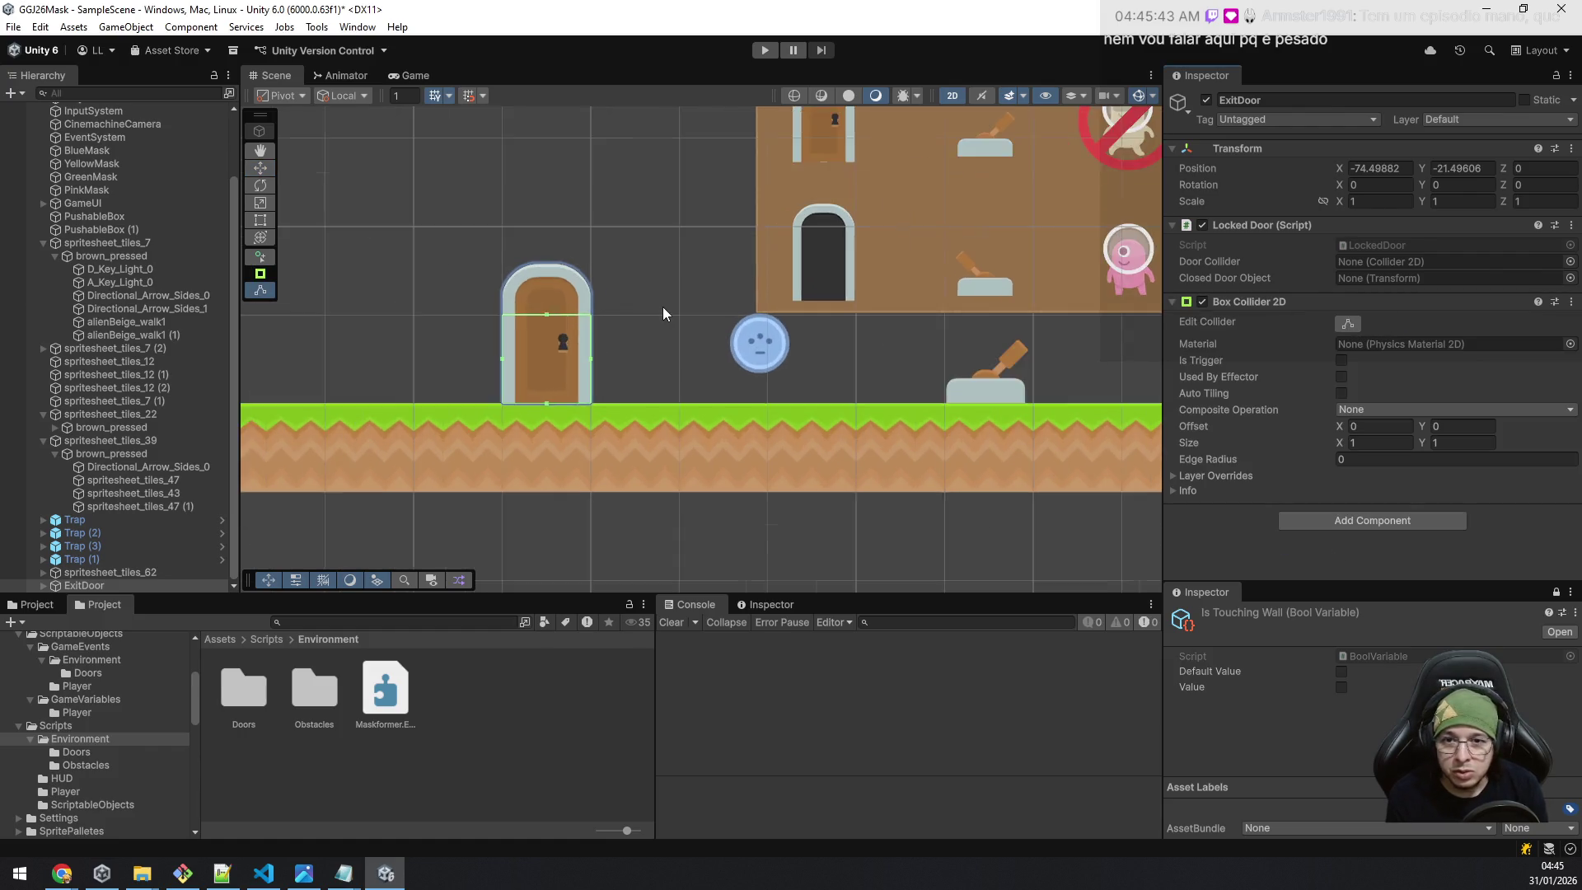
drag(521, 320, 512, 250)
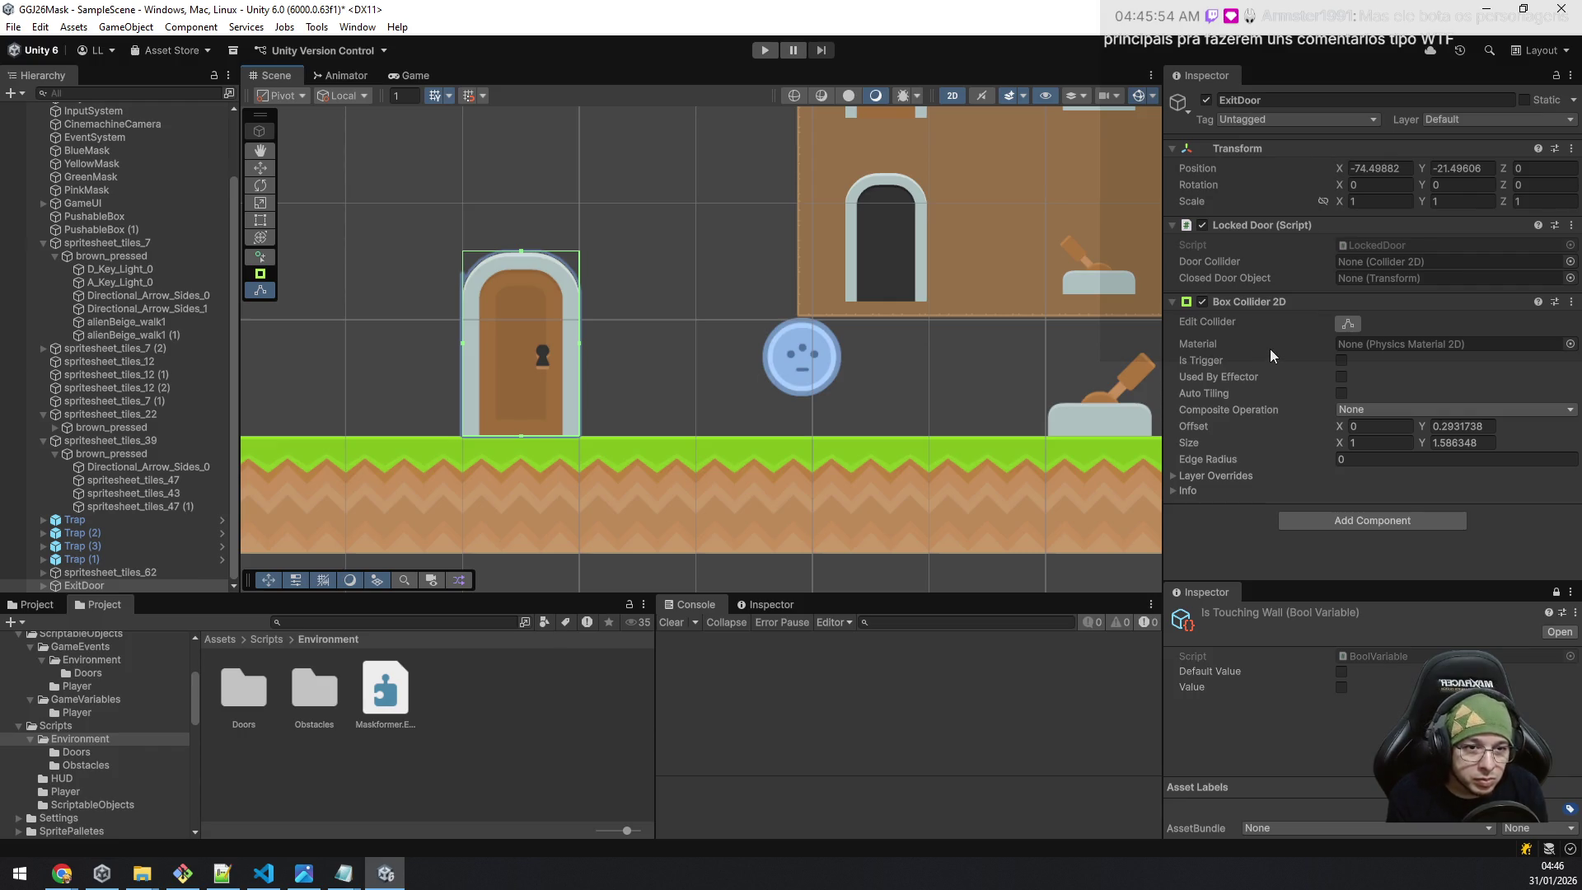
Set the Box Collider 2D as Door Collider and the Closed child as Closed Door Object.
drag(1239, 297, 1367, 262)
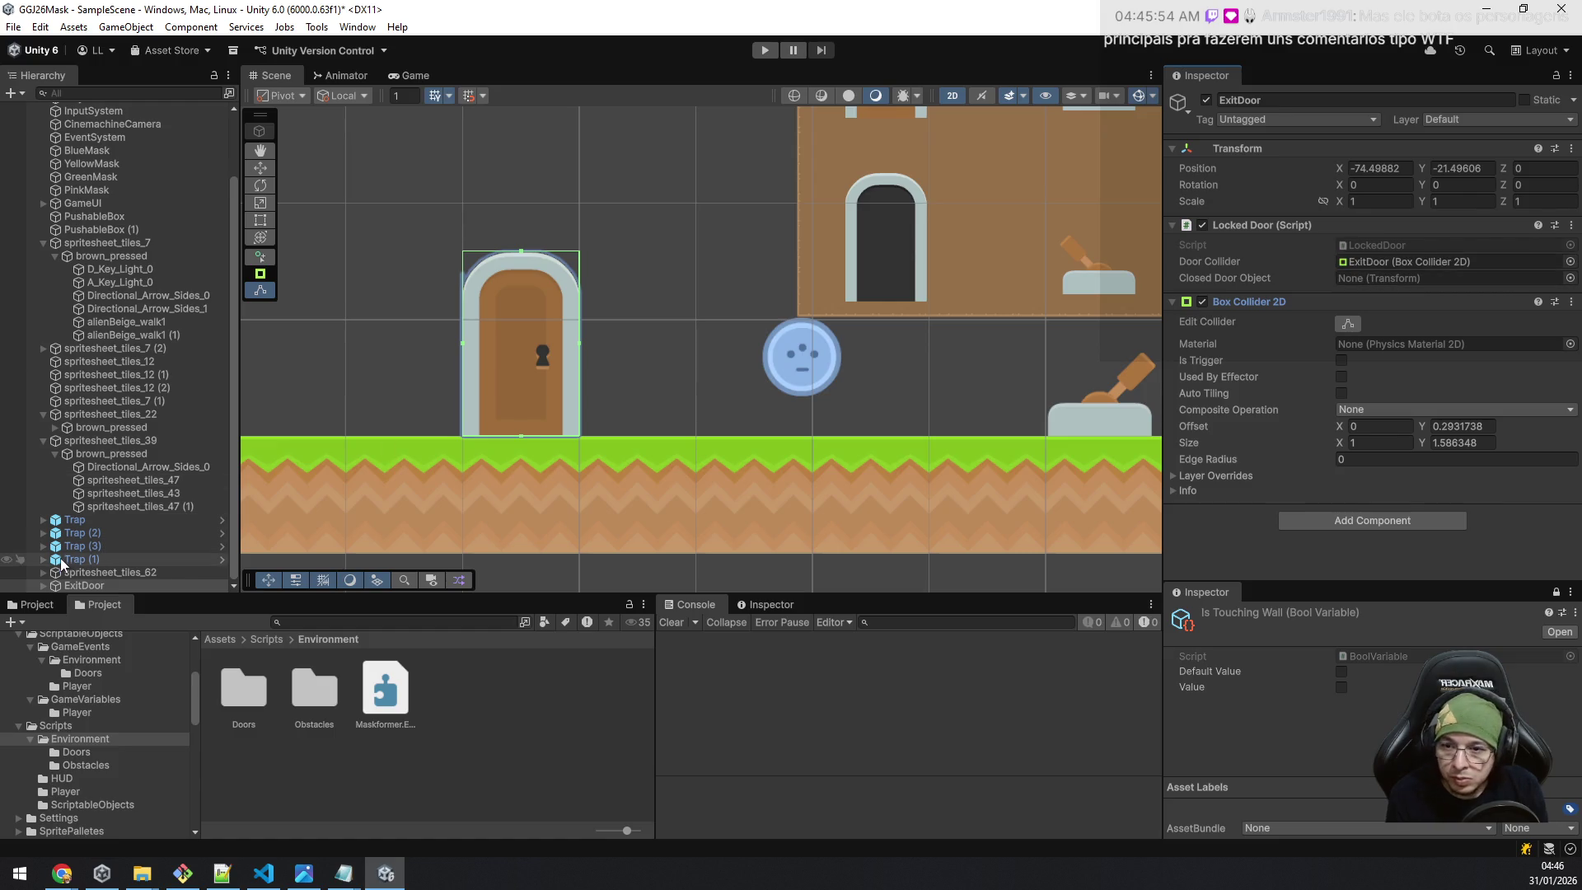
click(43, 585)
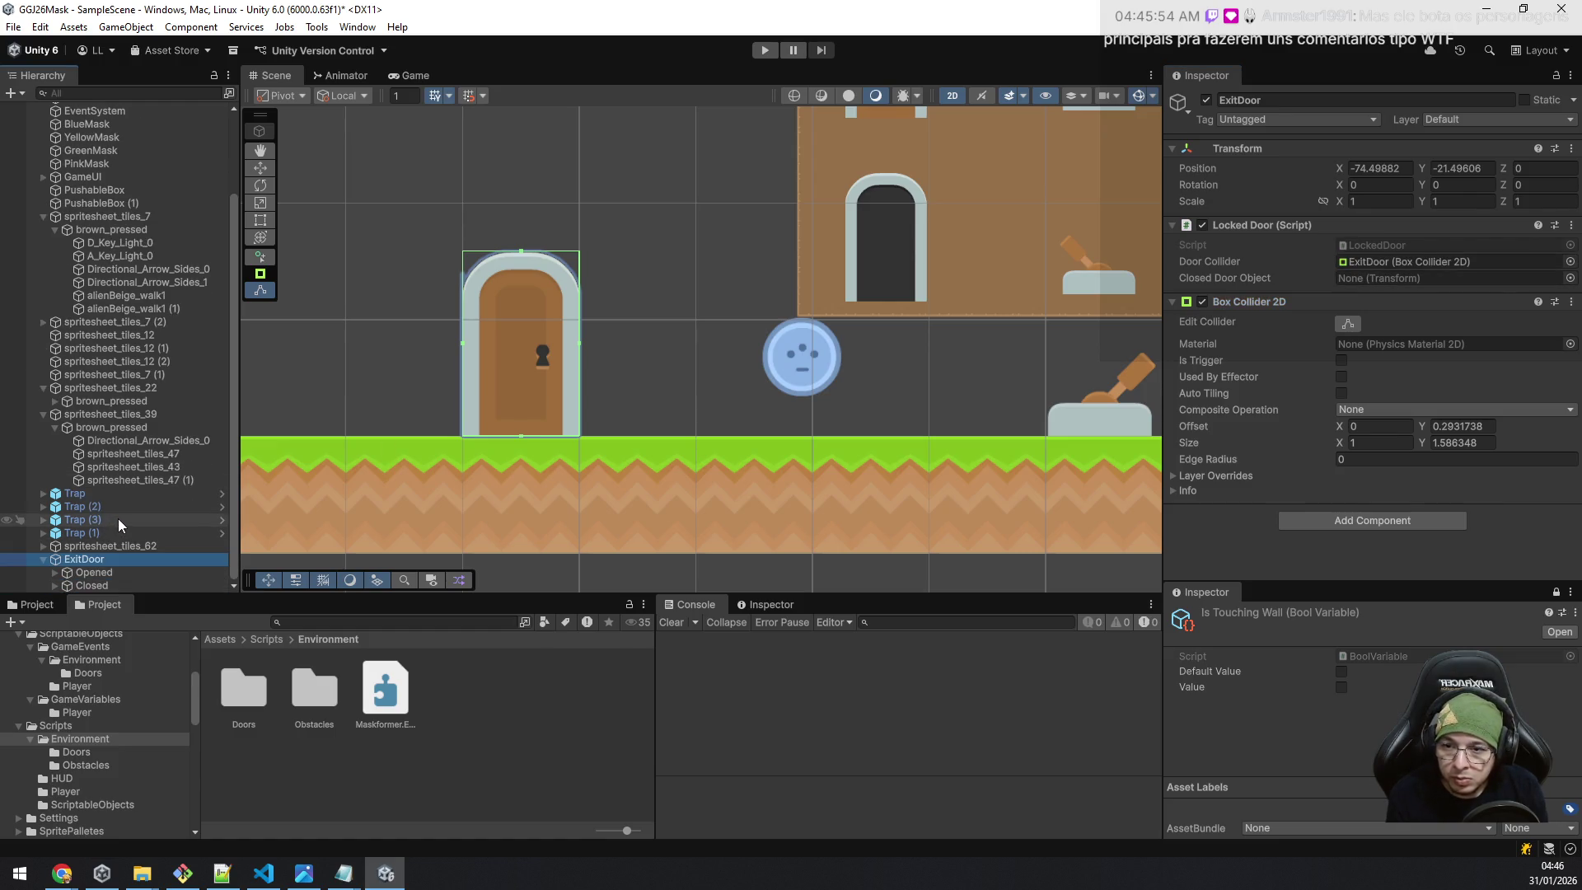
mouse_move(105, 588)
mouse_down()
mouse_move(824, 461)
mouse_move(1392, 302)
mouse_move(1395, 280)
mouse_up()
click(1370, 520)
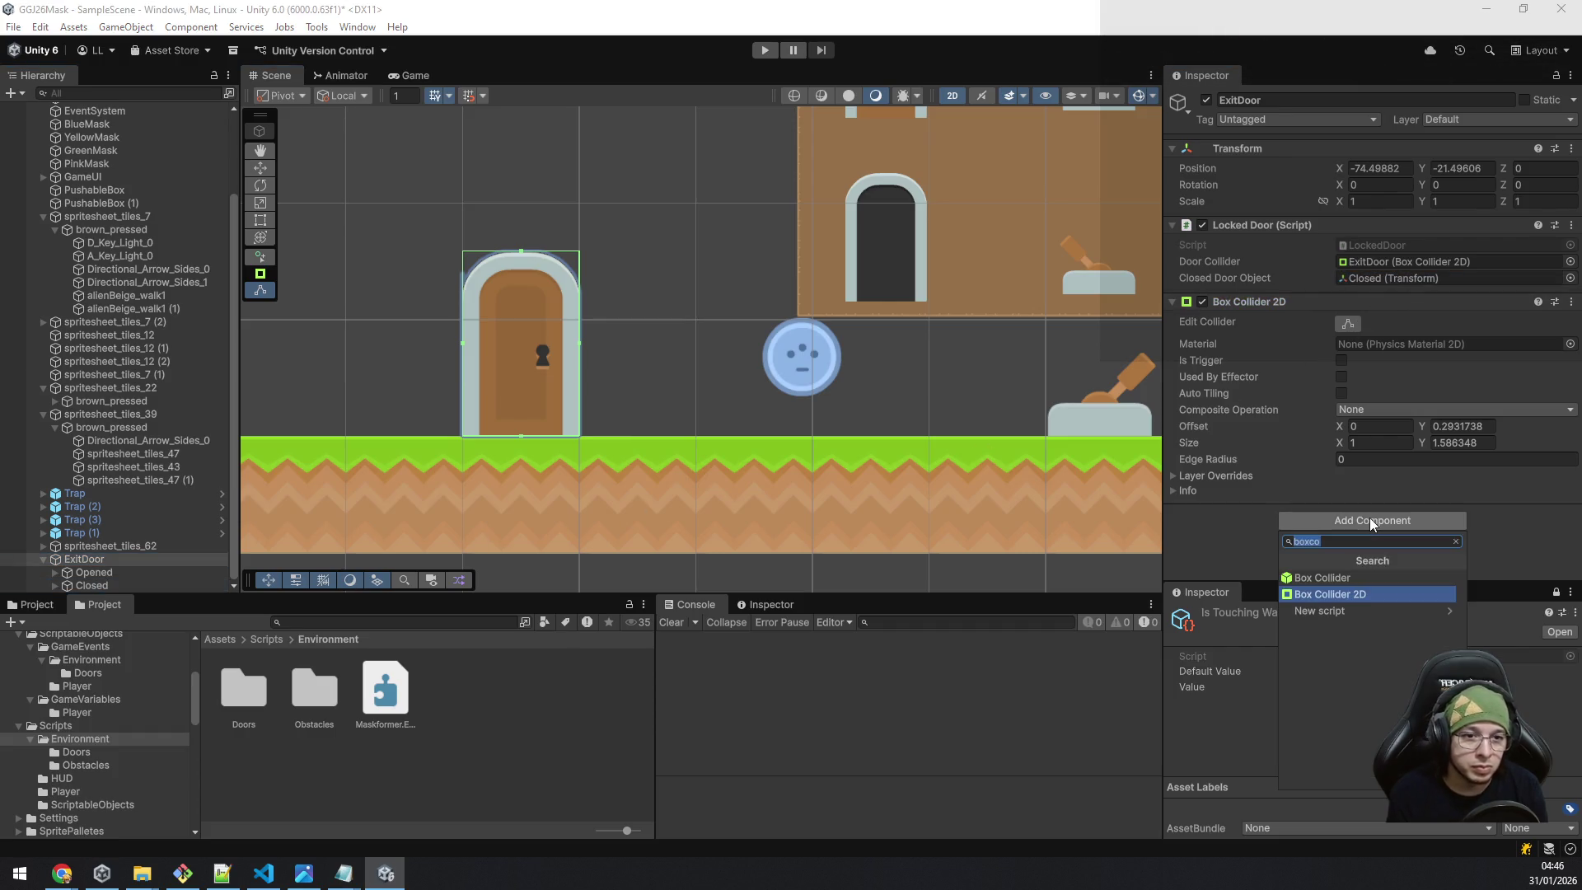
Add a Game Event Listener Bool to ExitDoor listening to ExitDoorEvent.
text(listener)
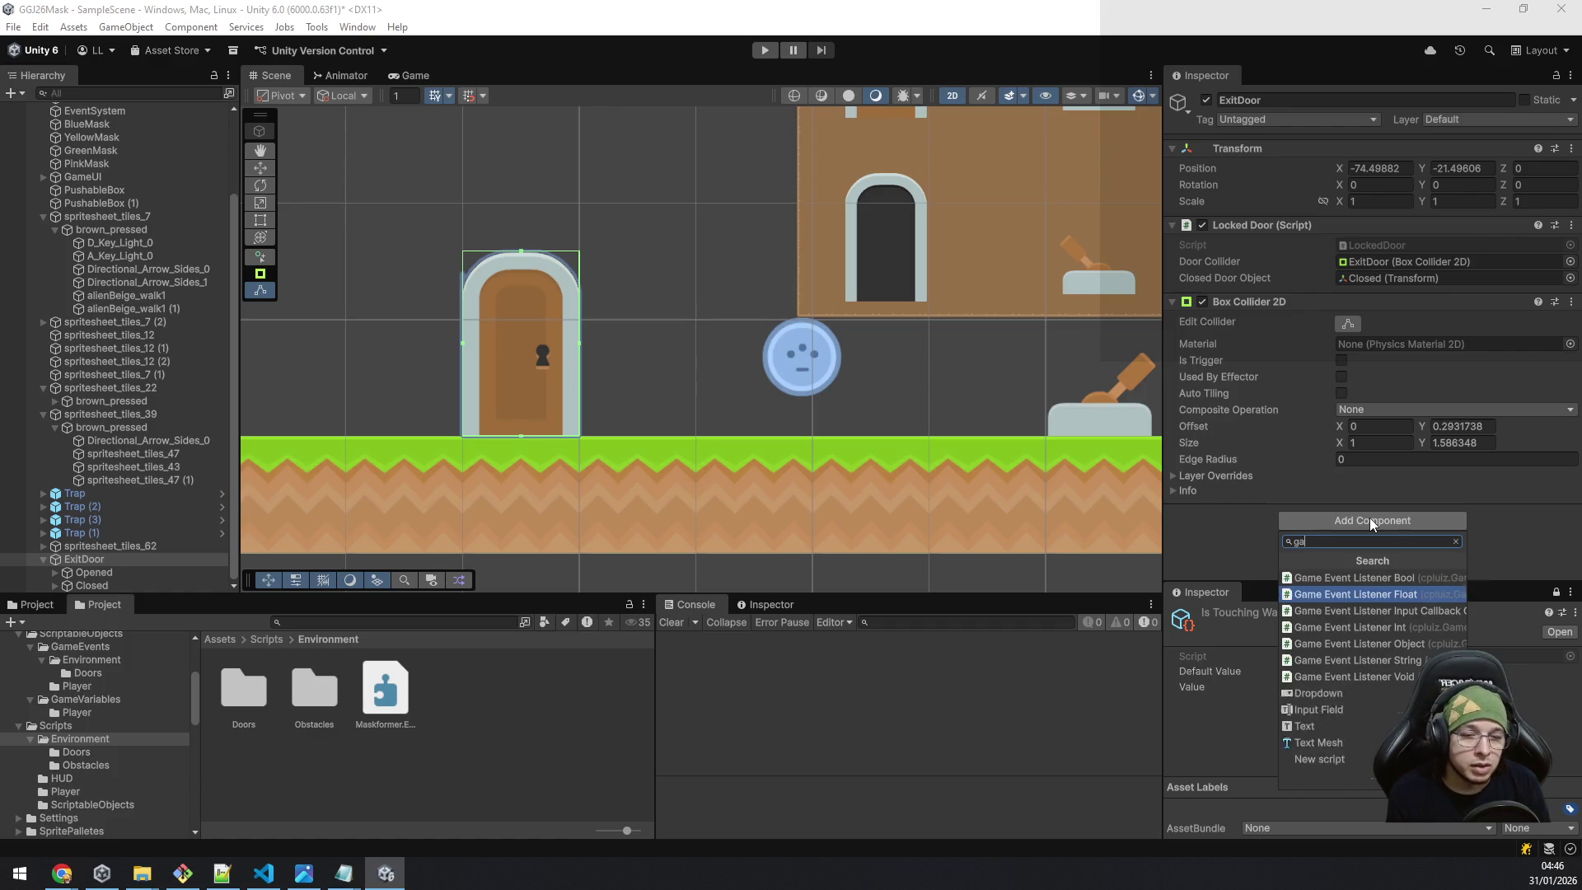
key(Return)
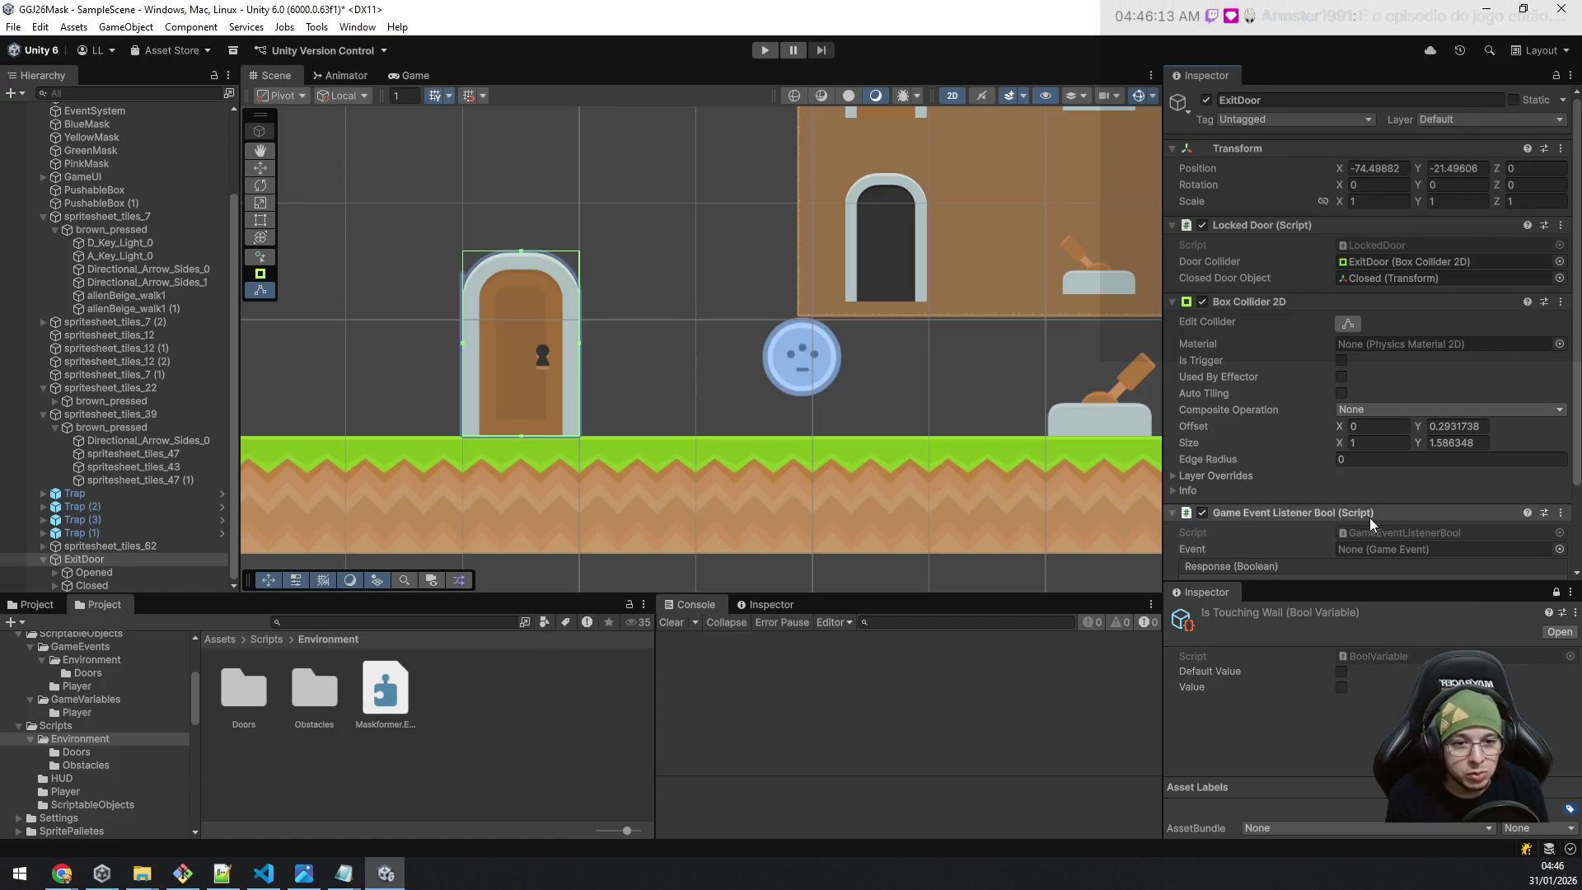
scroll(1362, 476, down, 2)
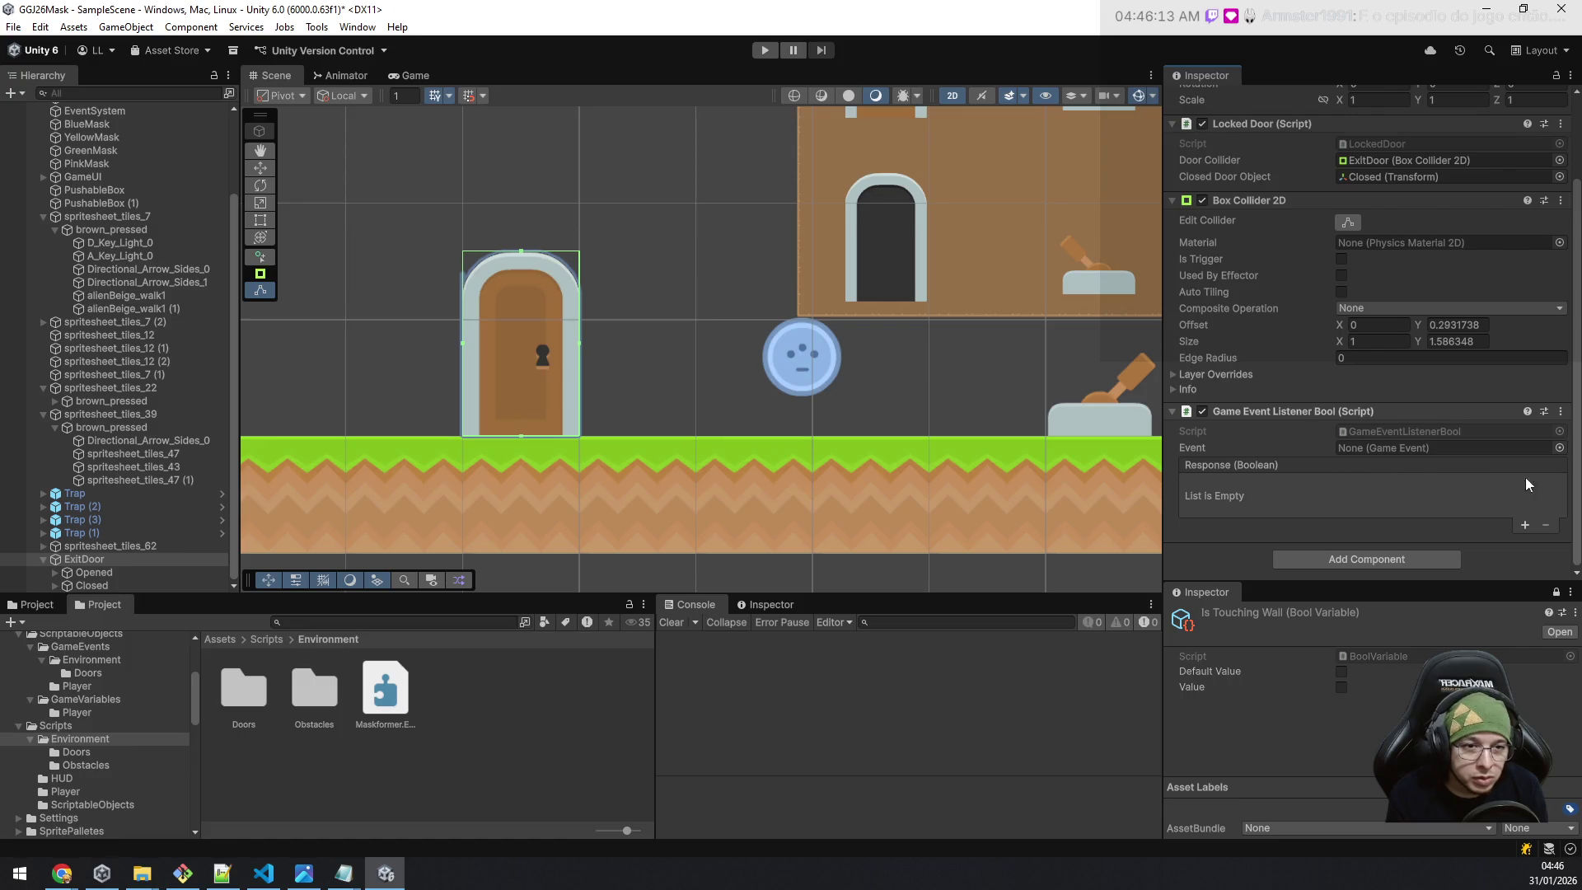
click(1559, 447)
text(exit)
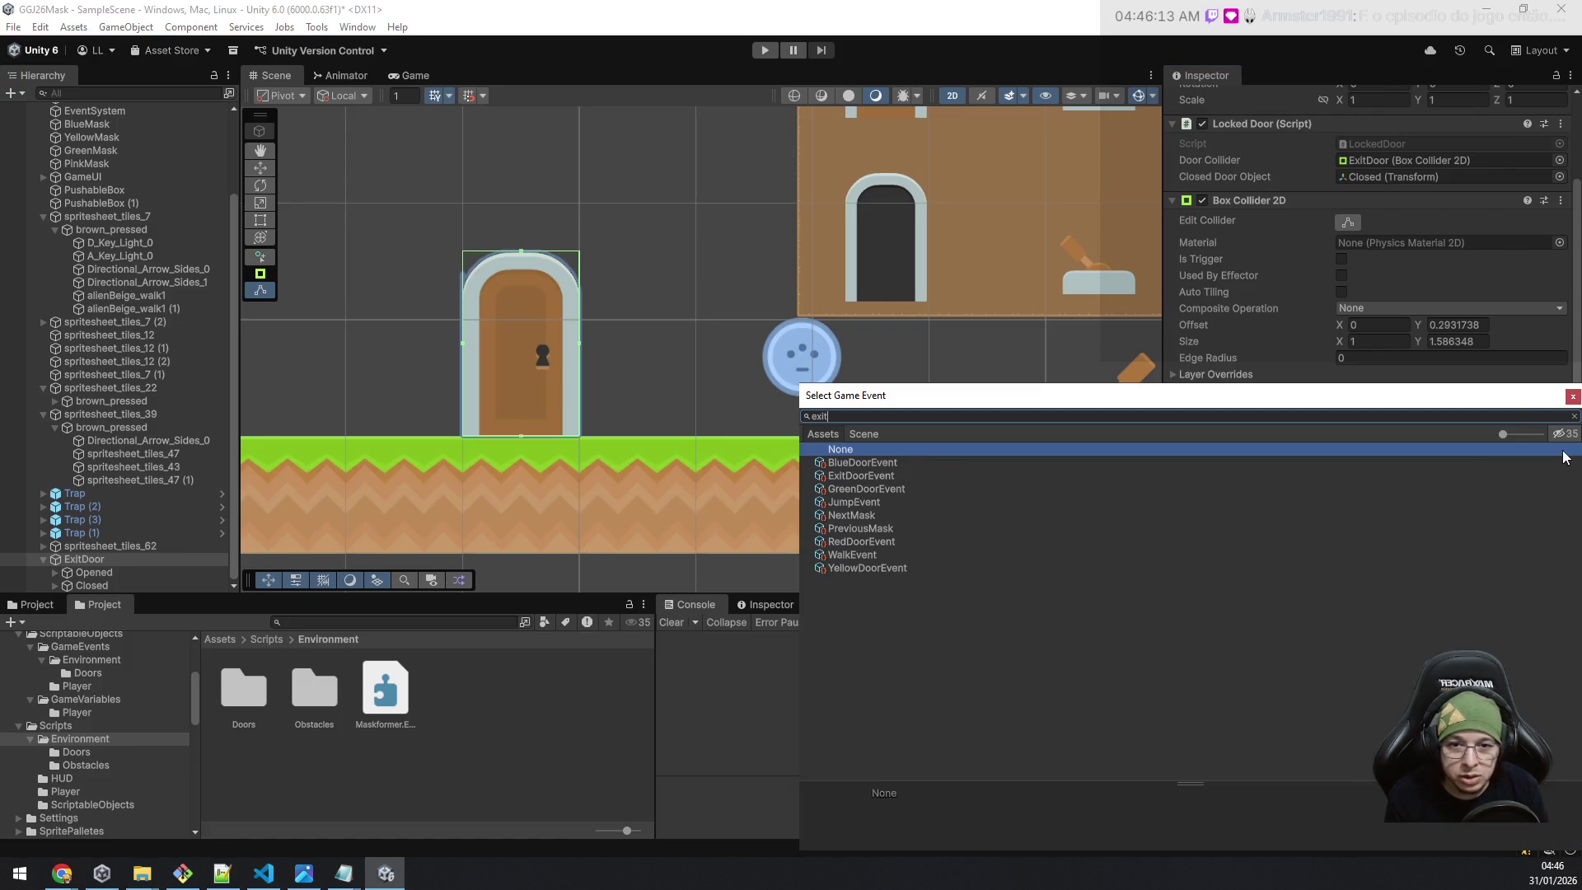
double_click(896, 463)
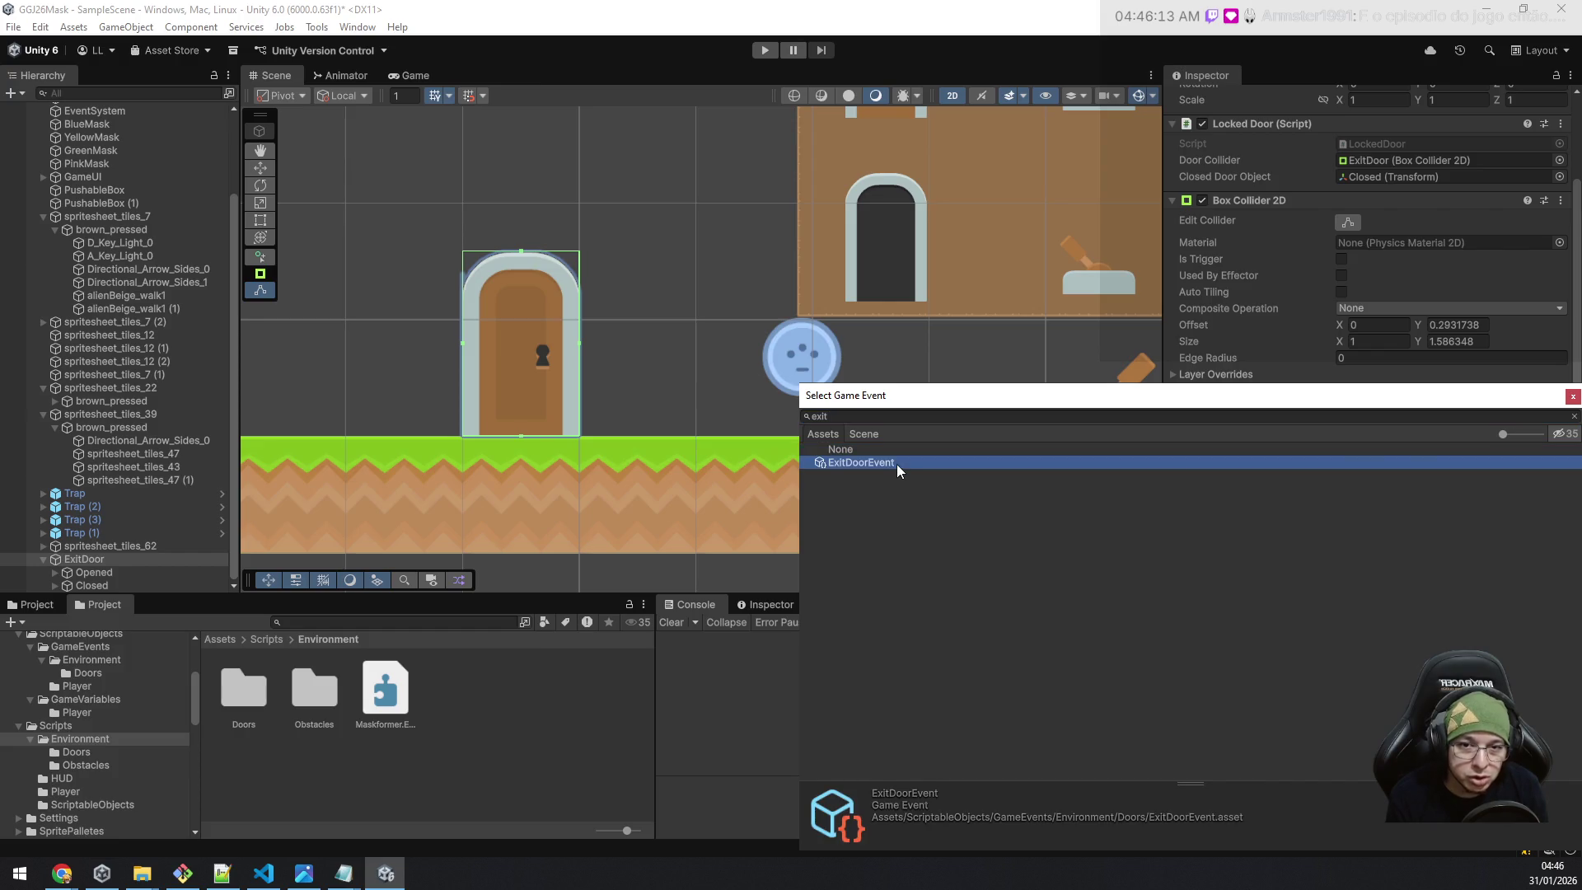
Add a listener response that calls ExitDoor's LockedDoor.ToggleLockedStatus.
click(1523, 525)
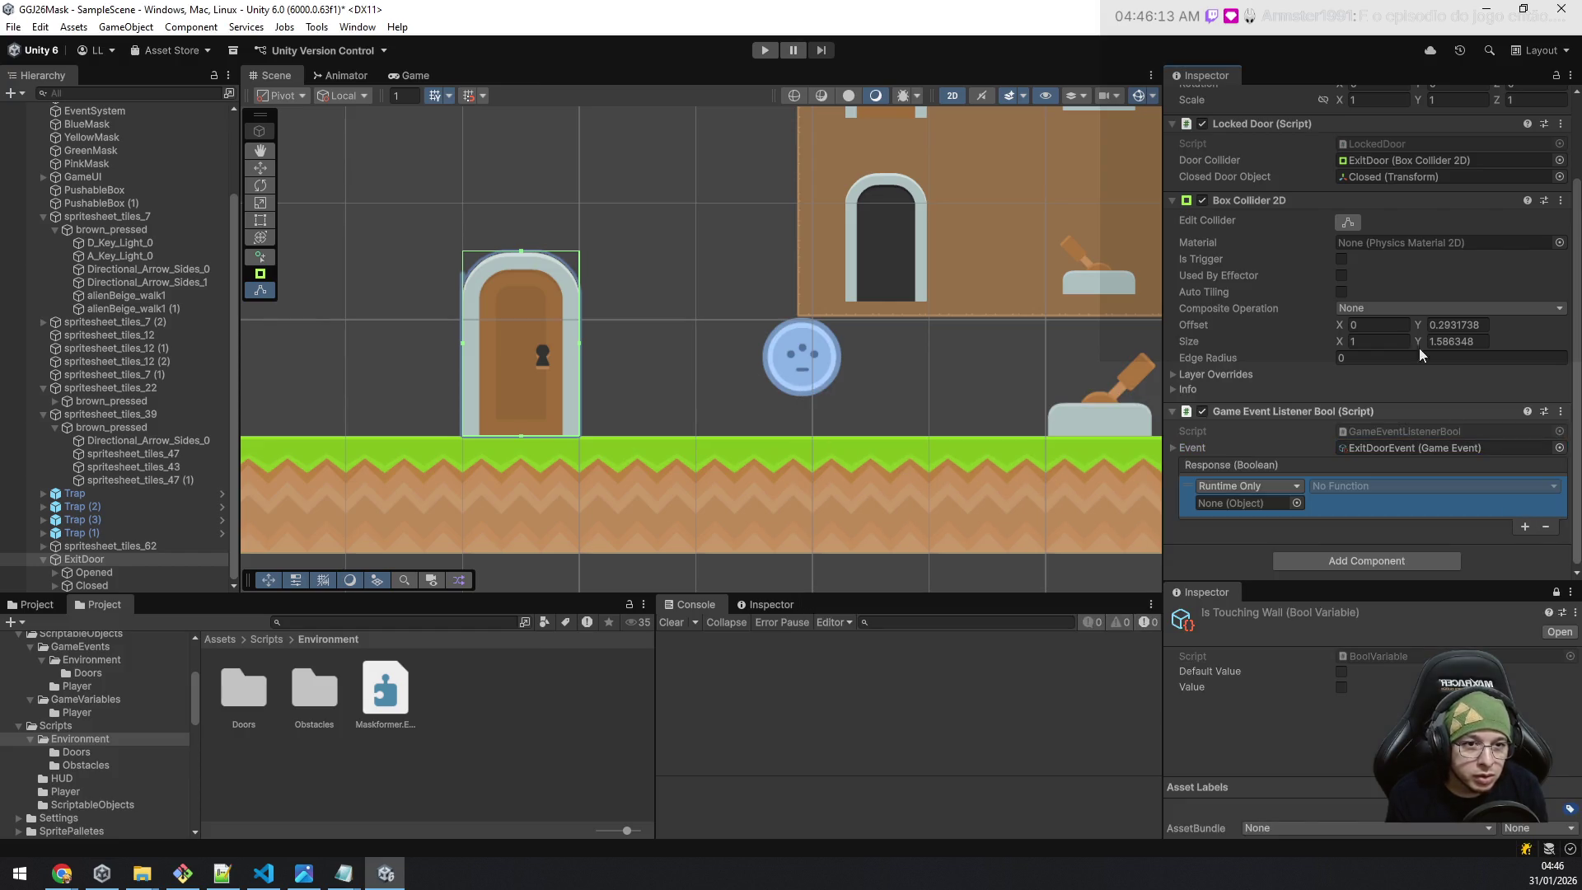
drag(1277, 125, 1245, 508)
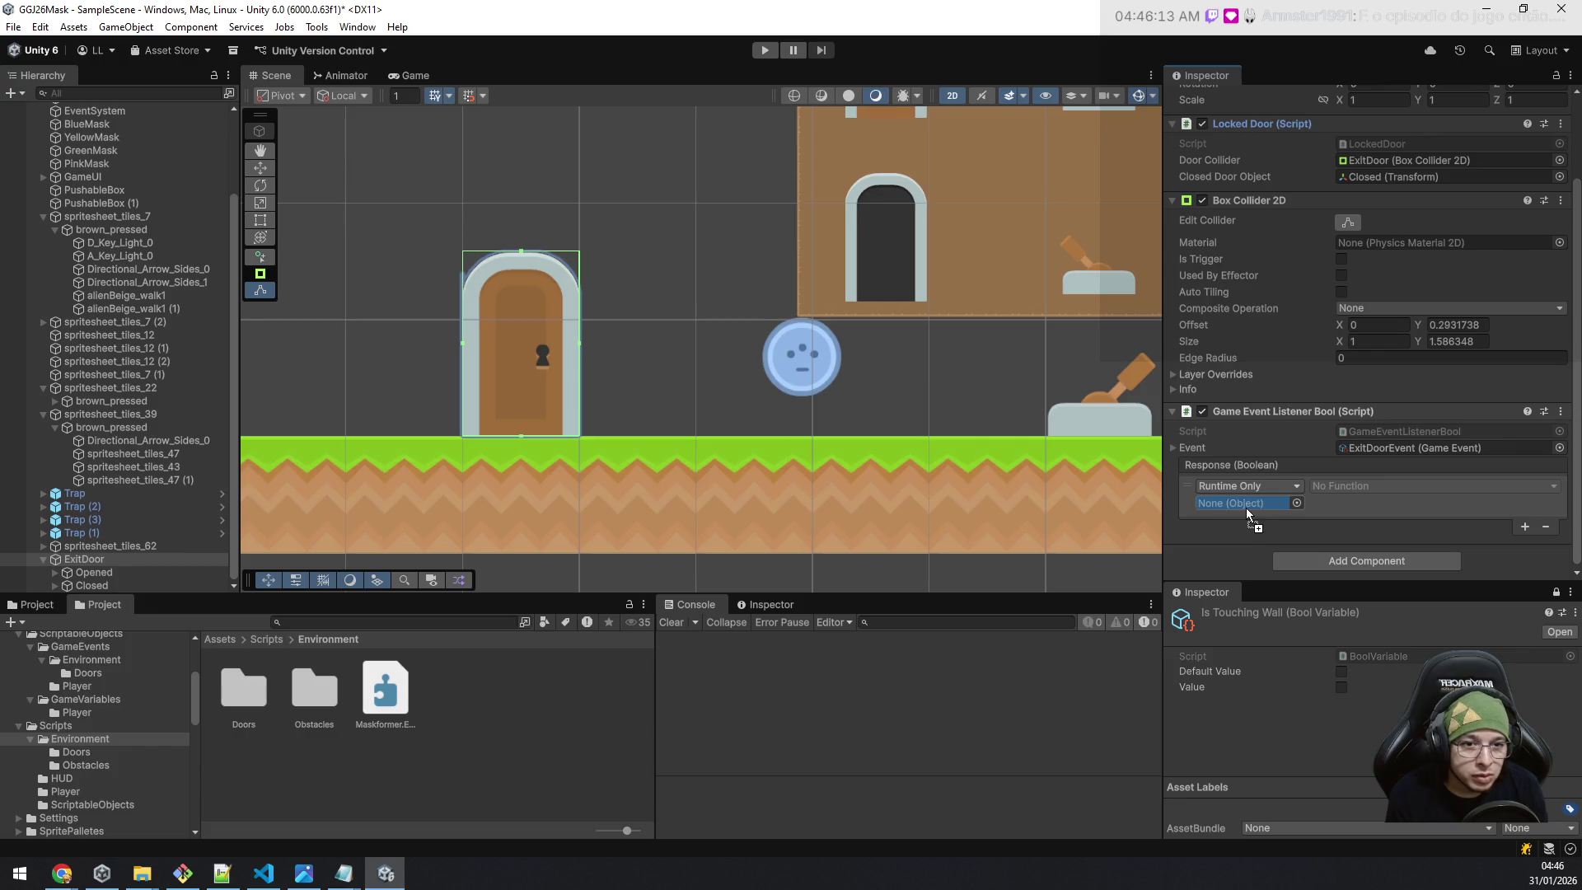
click(1346, 489)
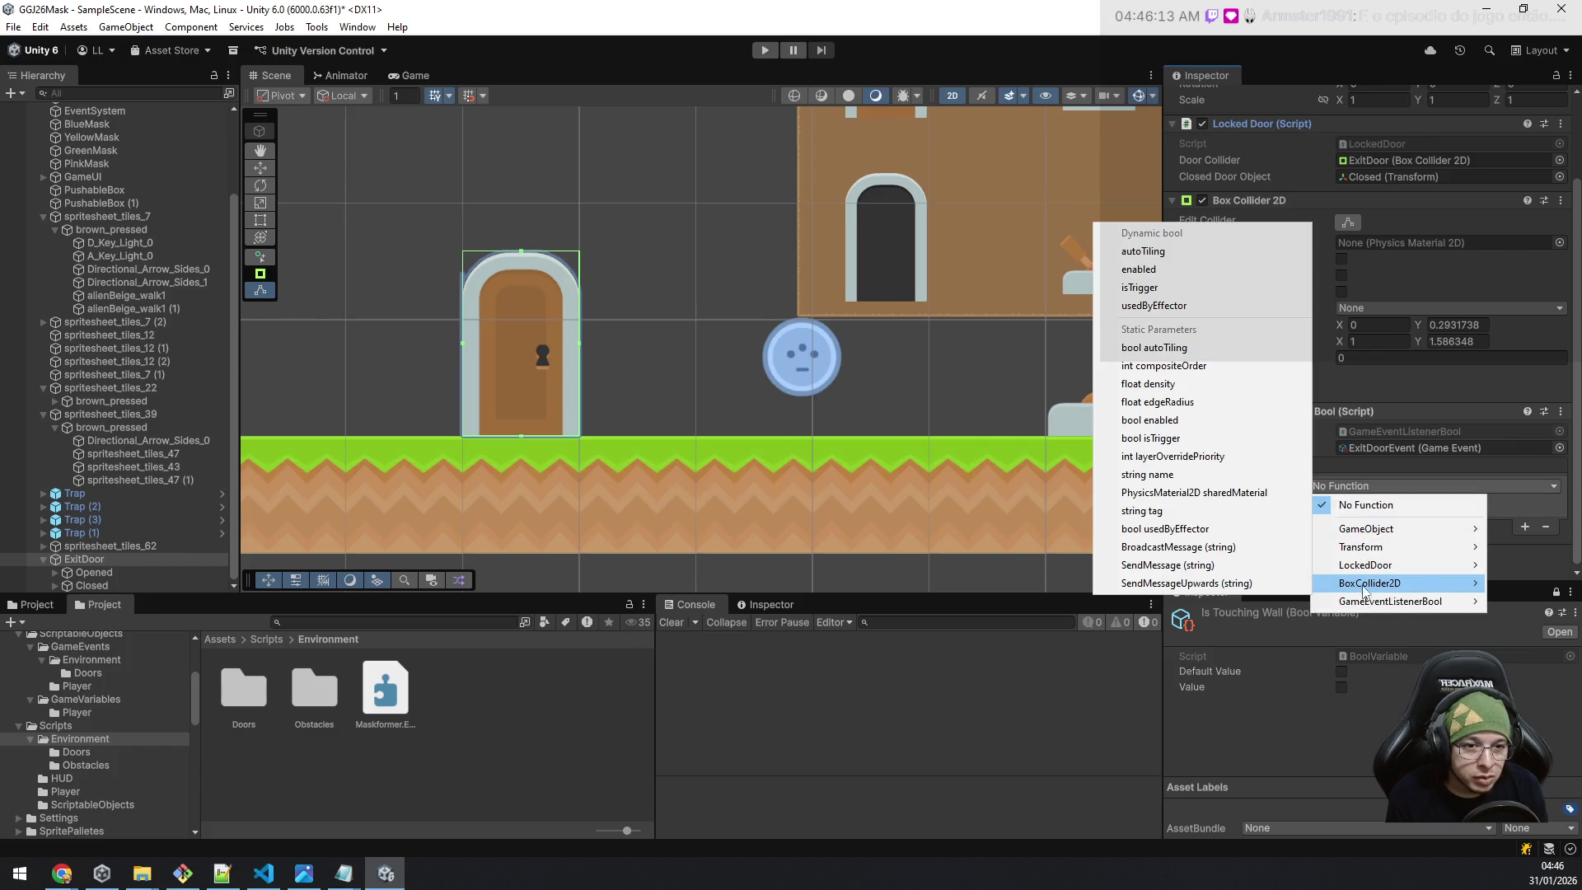
mouse_move(1364, 567)
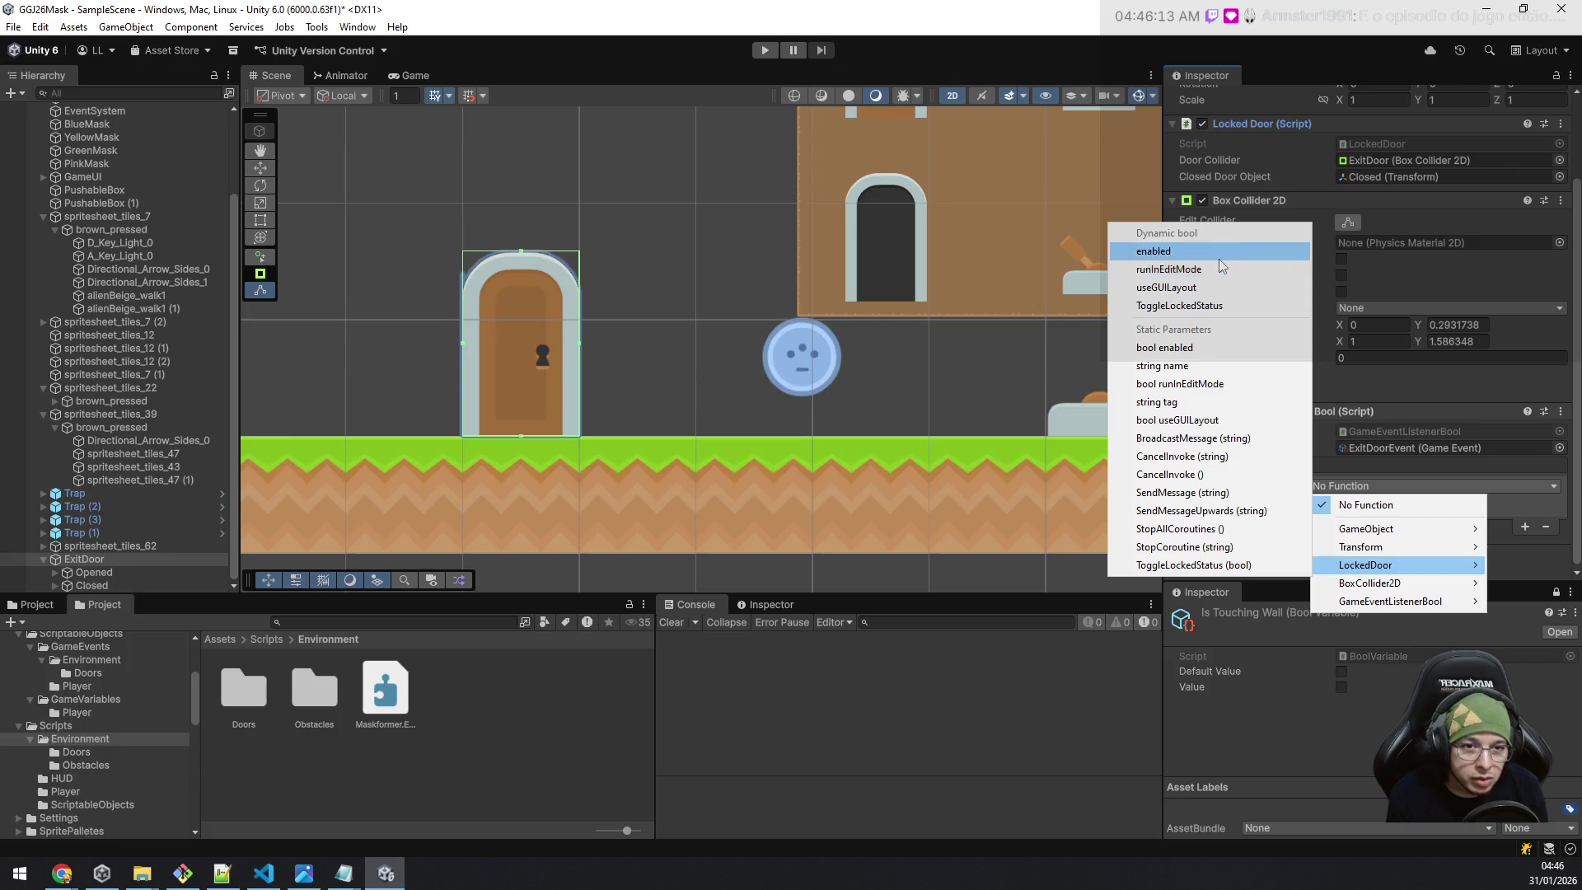
click(1204, 305)
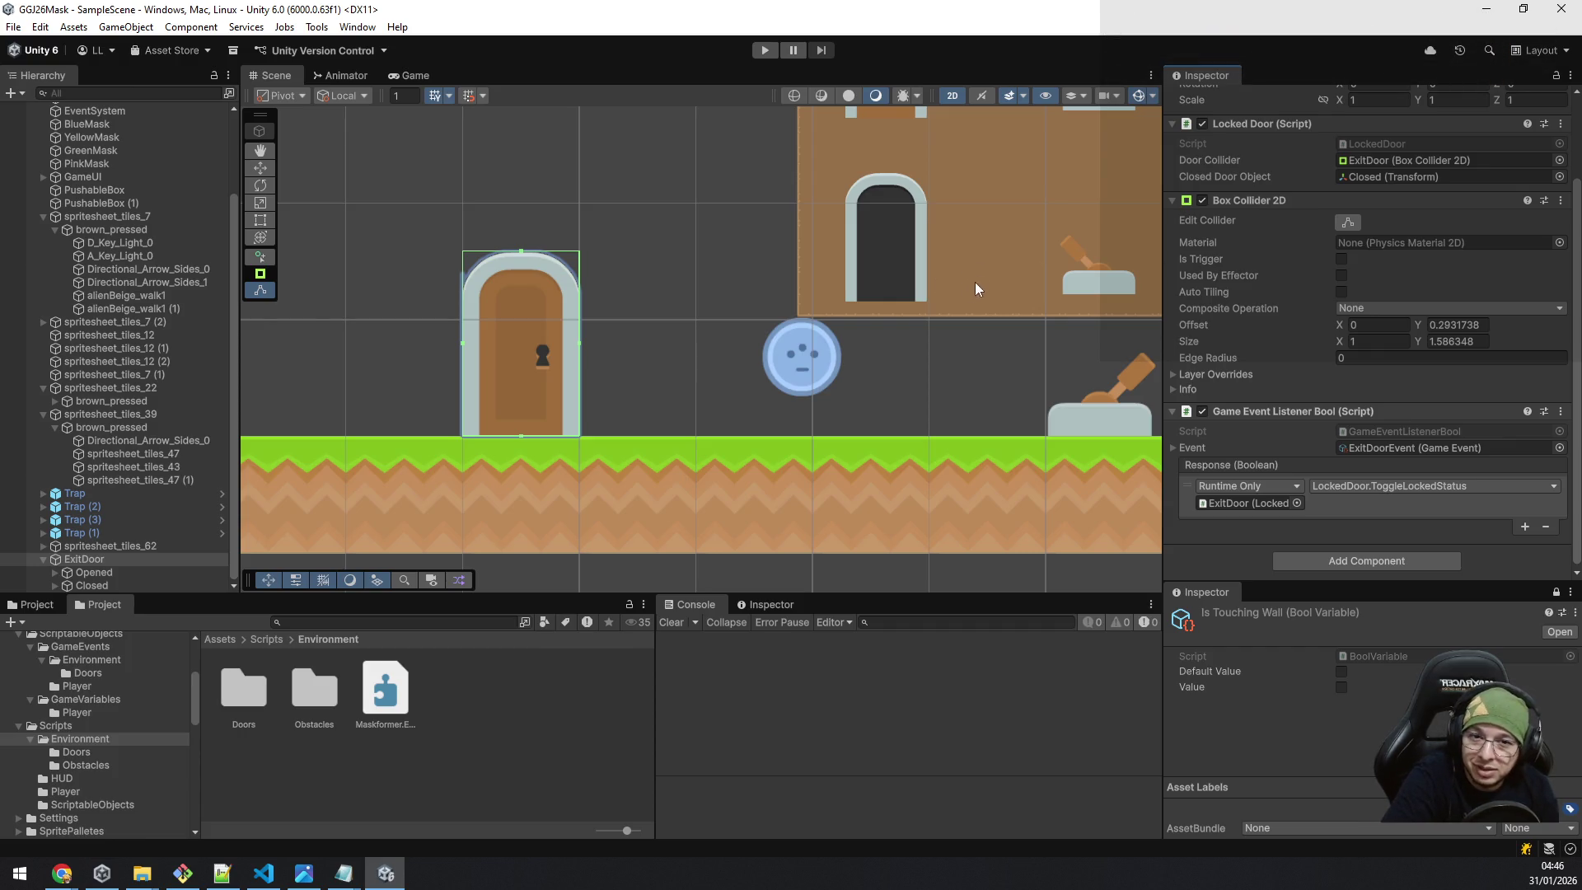
scroll(906, 300, up, 2)
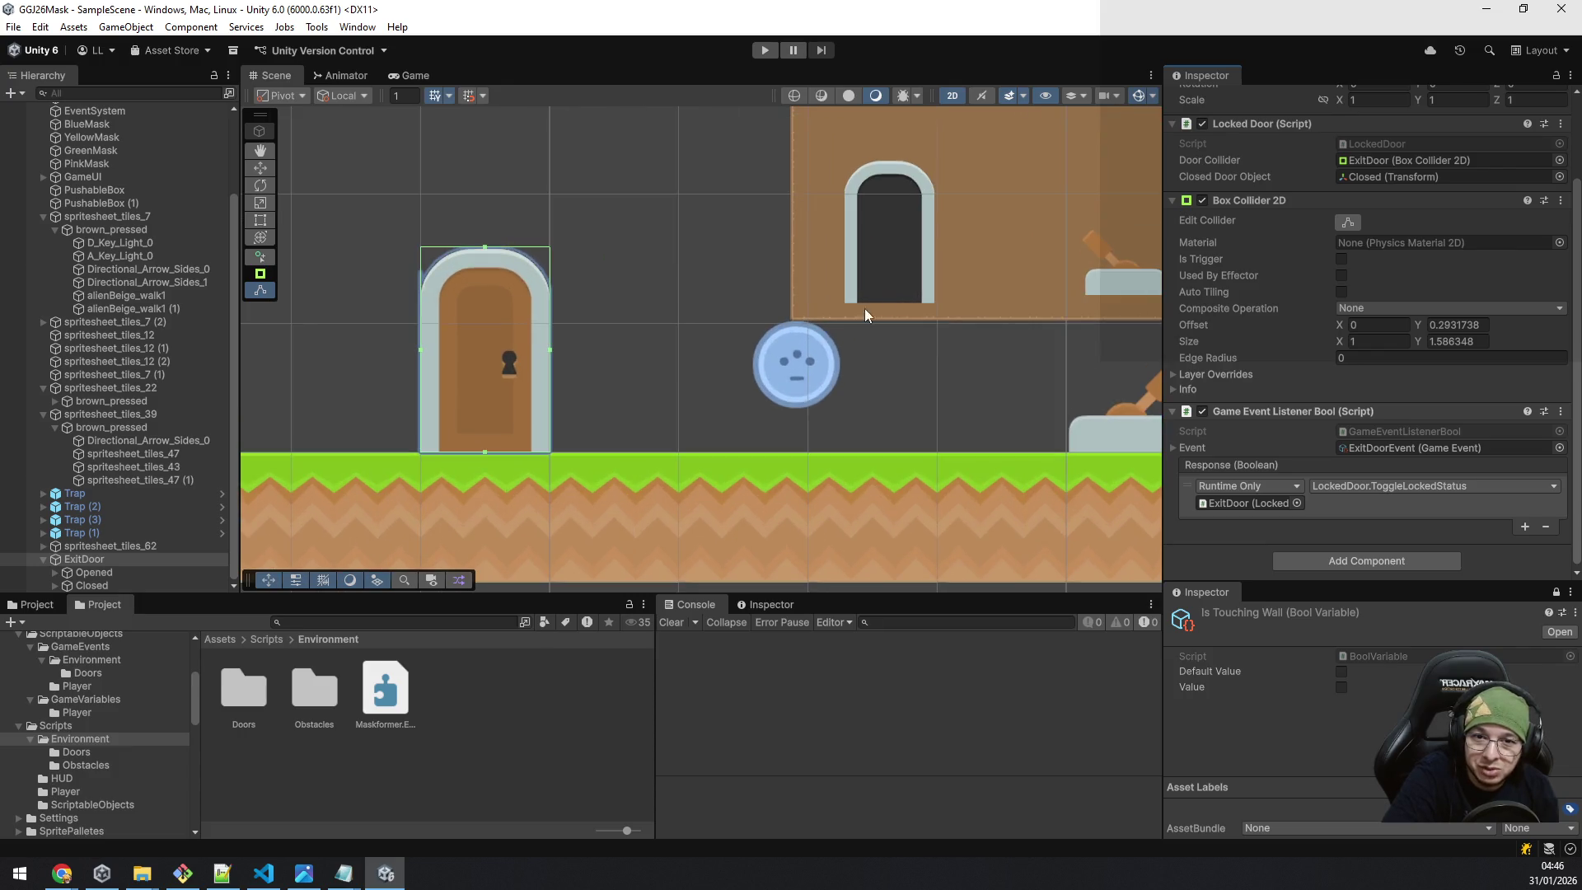
Move the PinkMask pickup slightly lower in the scene.
click(795, 368)
drag(798, 307, 797, 331)
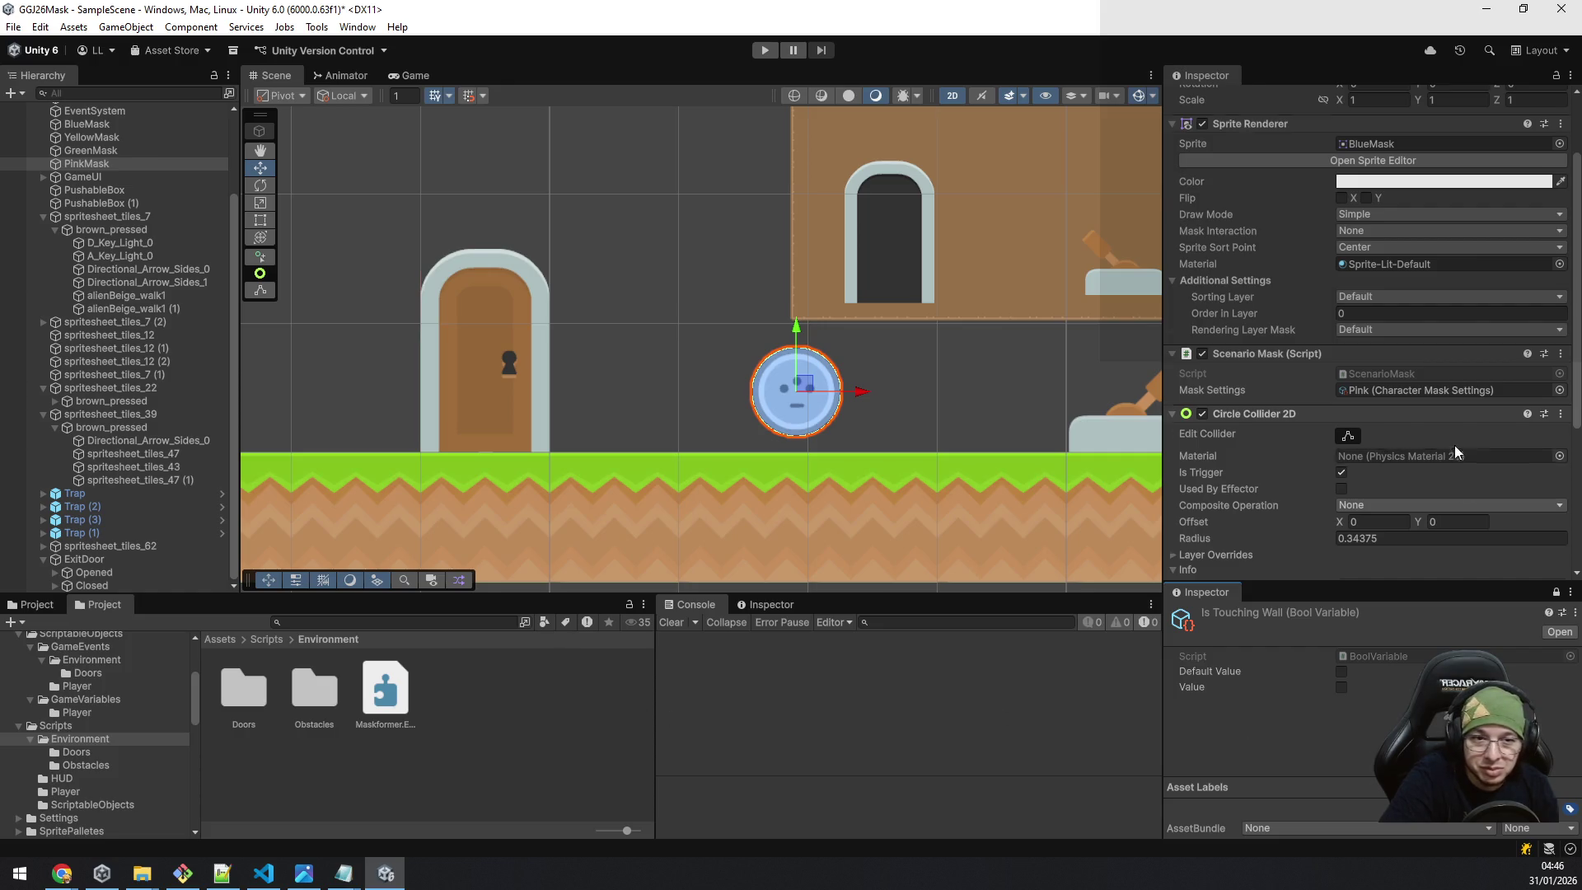
scroll(1442, 429, down, 3)
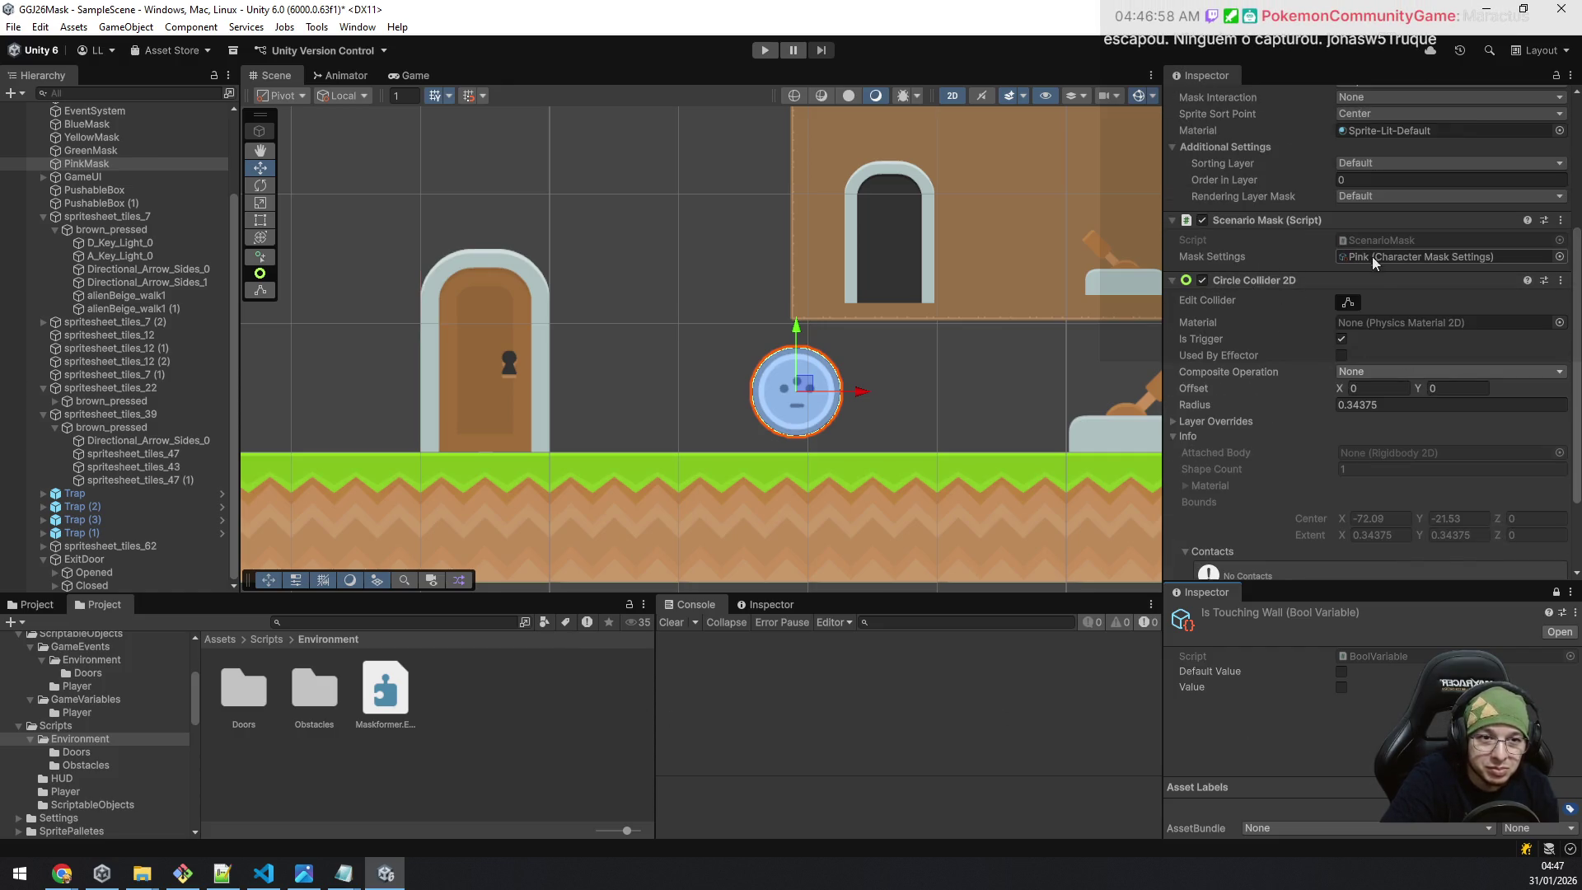
scroll(1395, 339, up, 3)
scroll(1396, 340, up, 3)
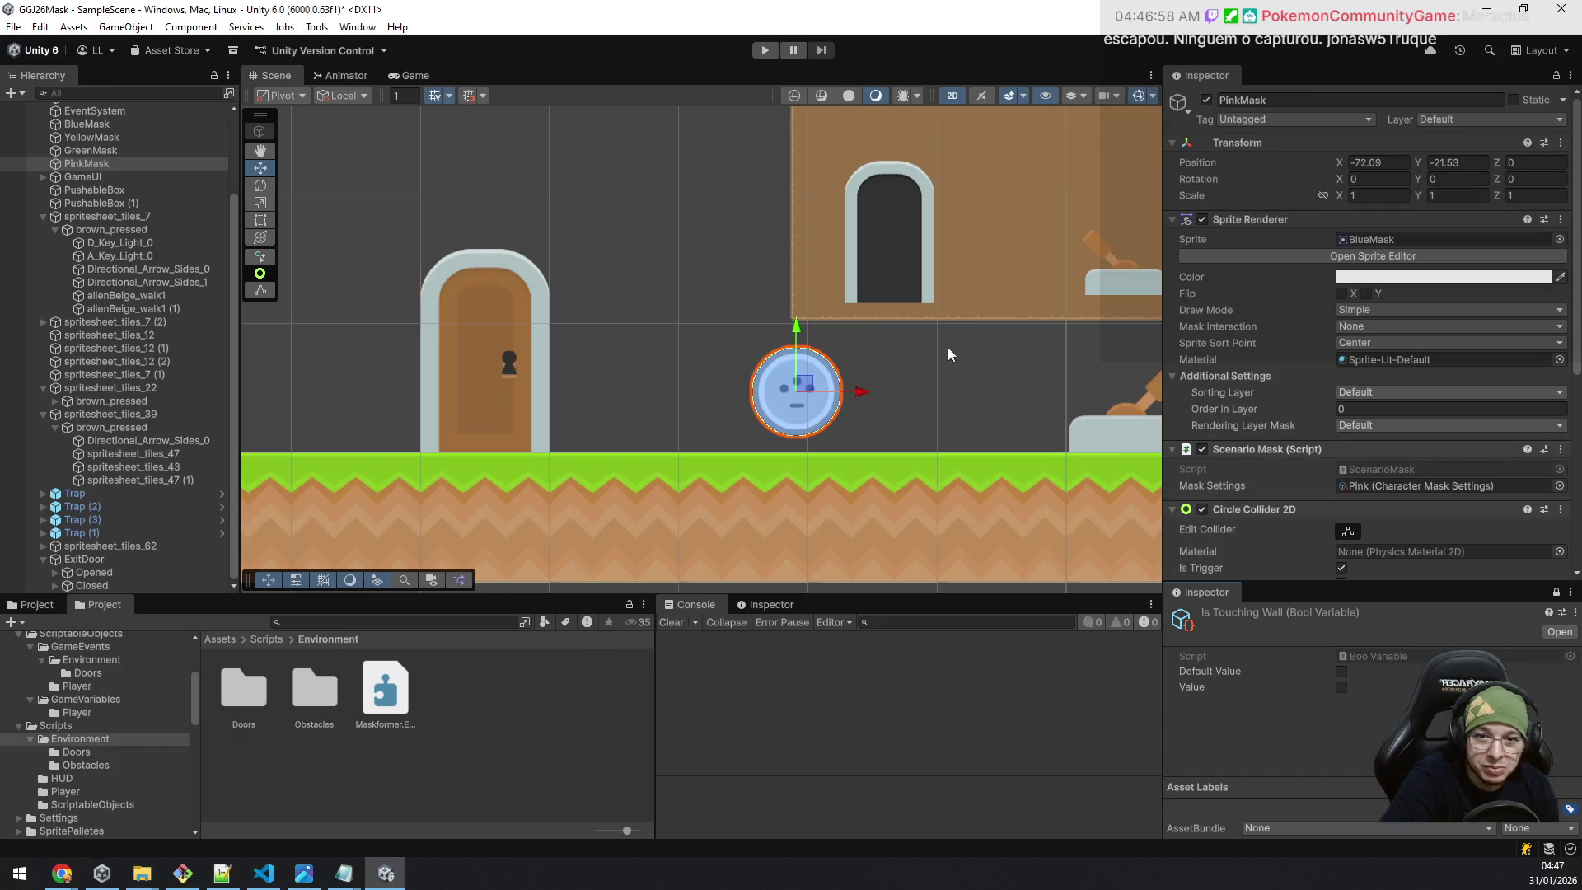
Select ExitDoor, expand its event test controls, and enter Play mode.
click(491, 338)
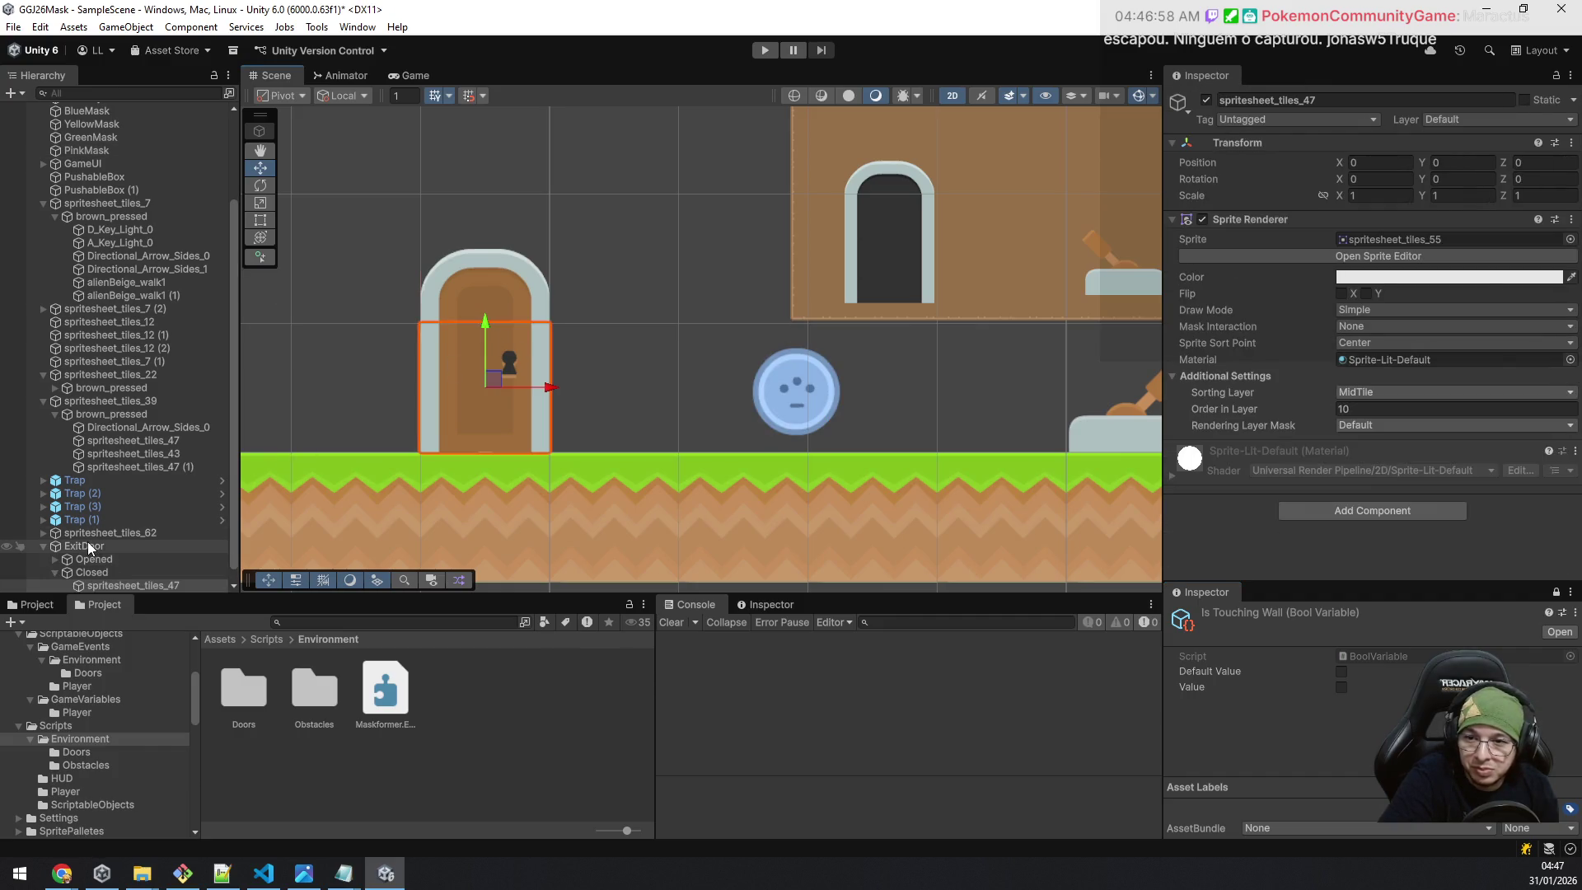
click(157, 542)
scroll(1334, 338, down, 3)
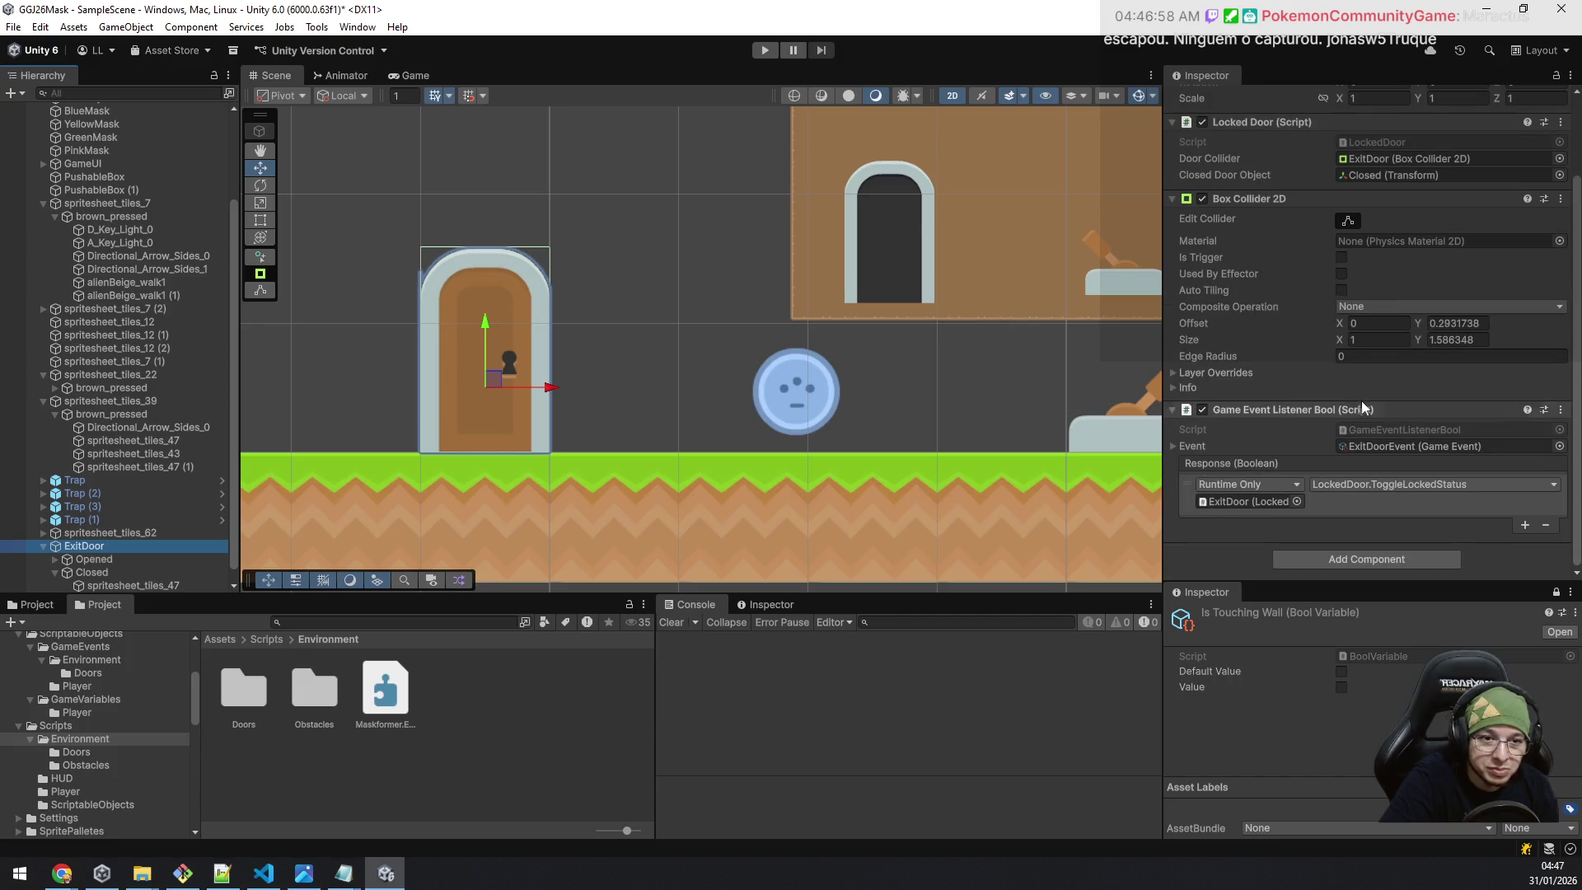
click(1173, 446)
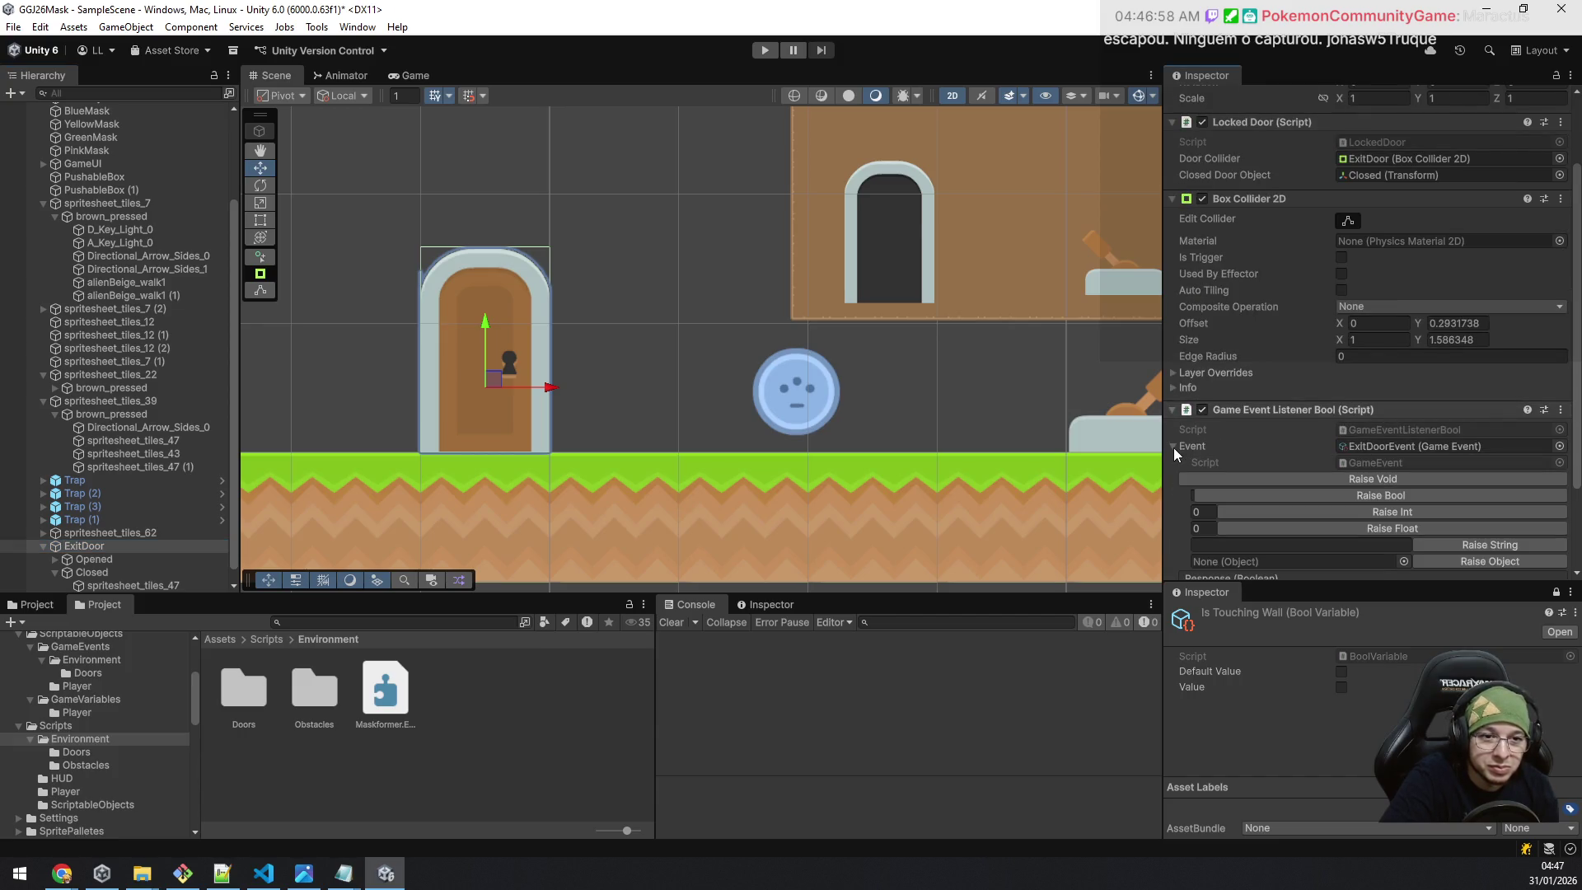
scroll(1247, 398, down, 3)
click(763, 50)
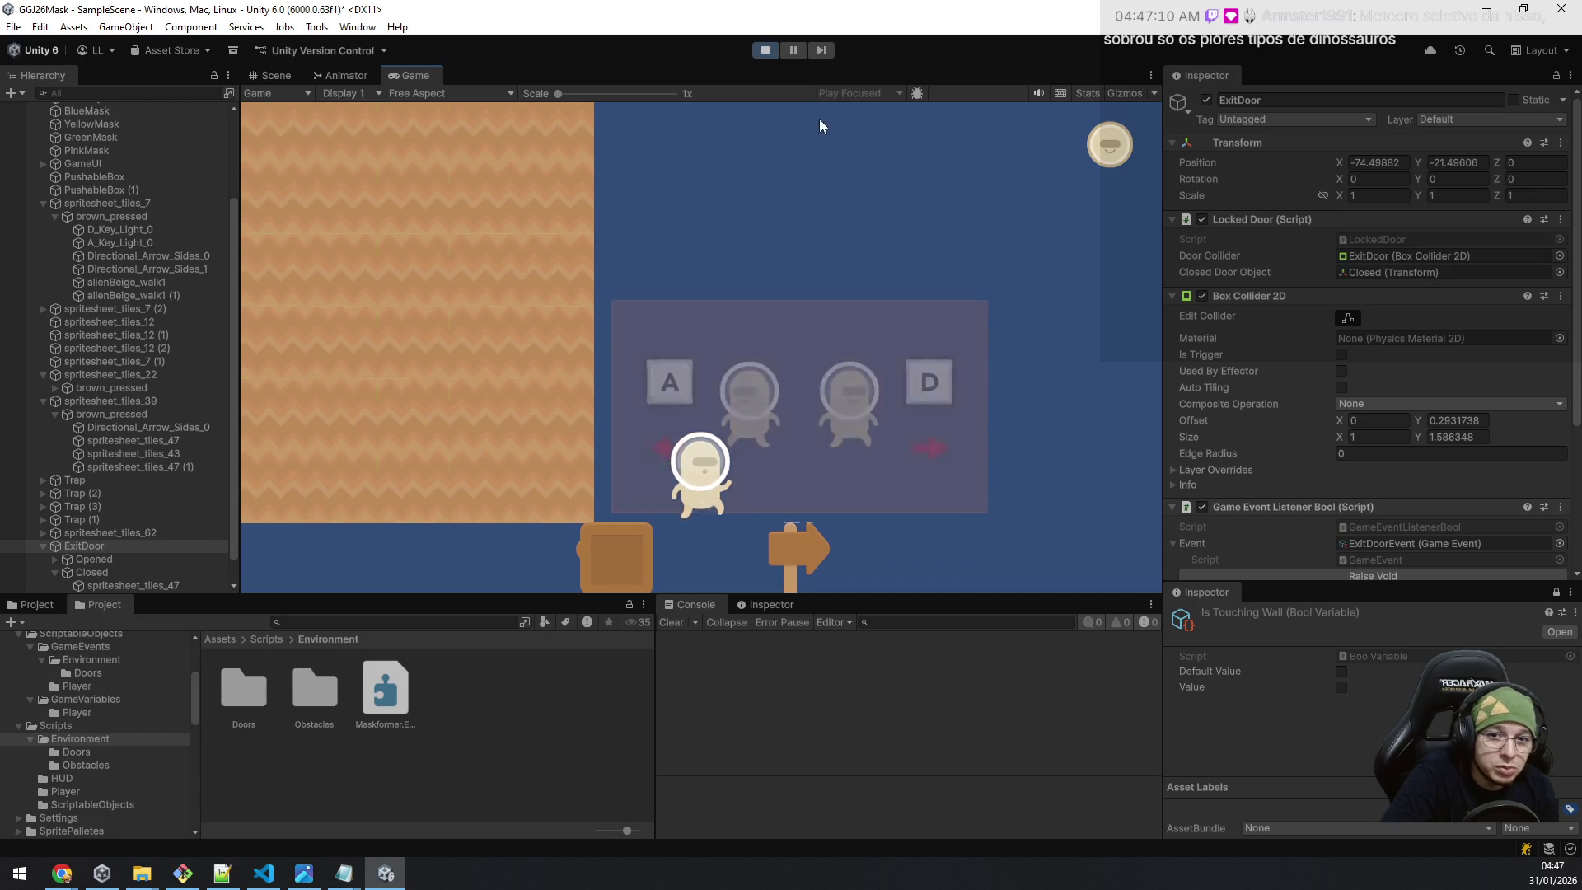
Switch to the Scene view, widen the Inspector, and raise ExitDoorEvent to open the door.
click(274, 75)
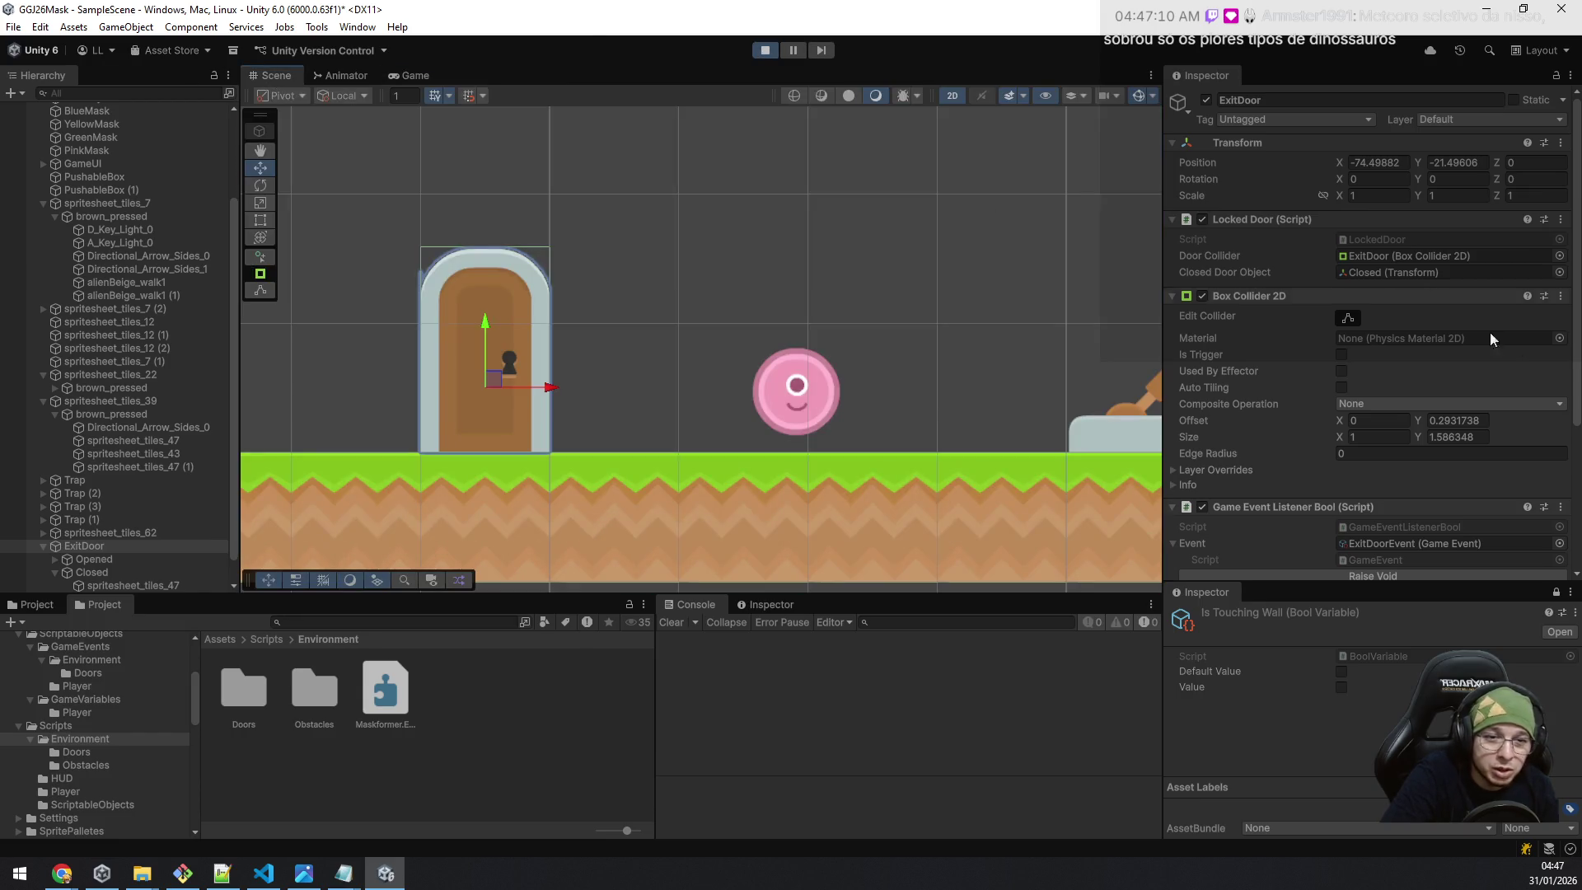
scroll(1420, 415, down, 5)
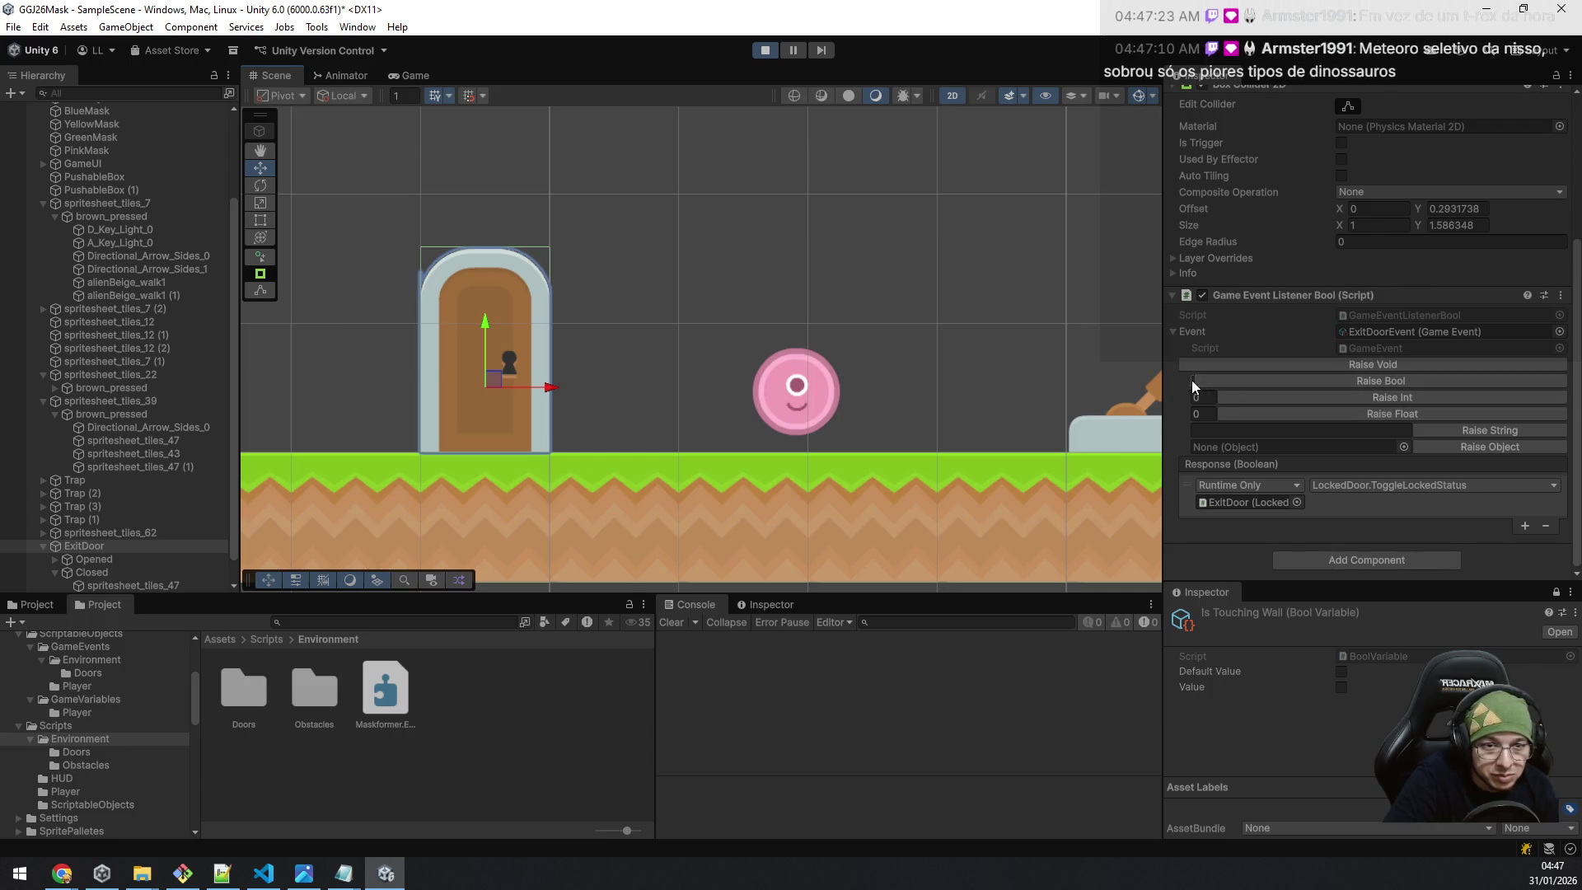
mouse_move(1161, 382)
mouse_down()
mouse_move(1048, 390)
mouse_move(1070, 383)
mouse_up()
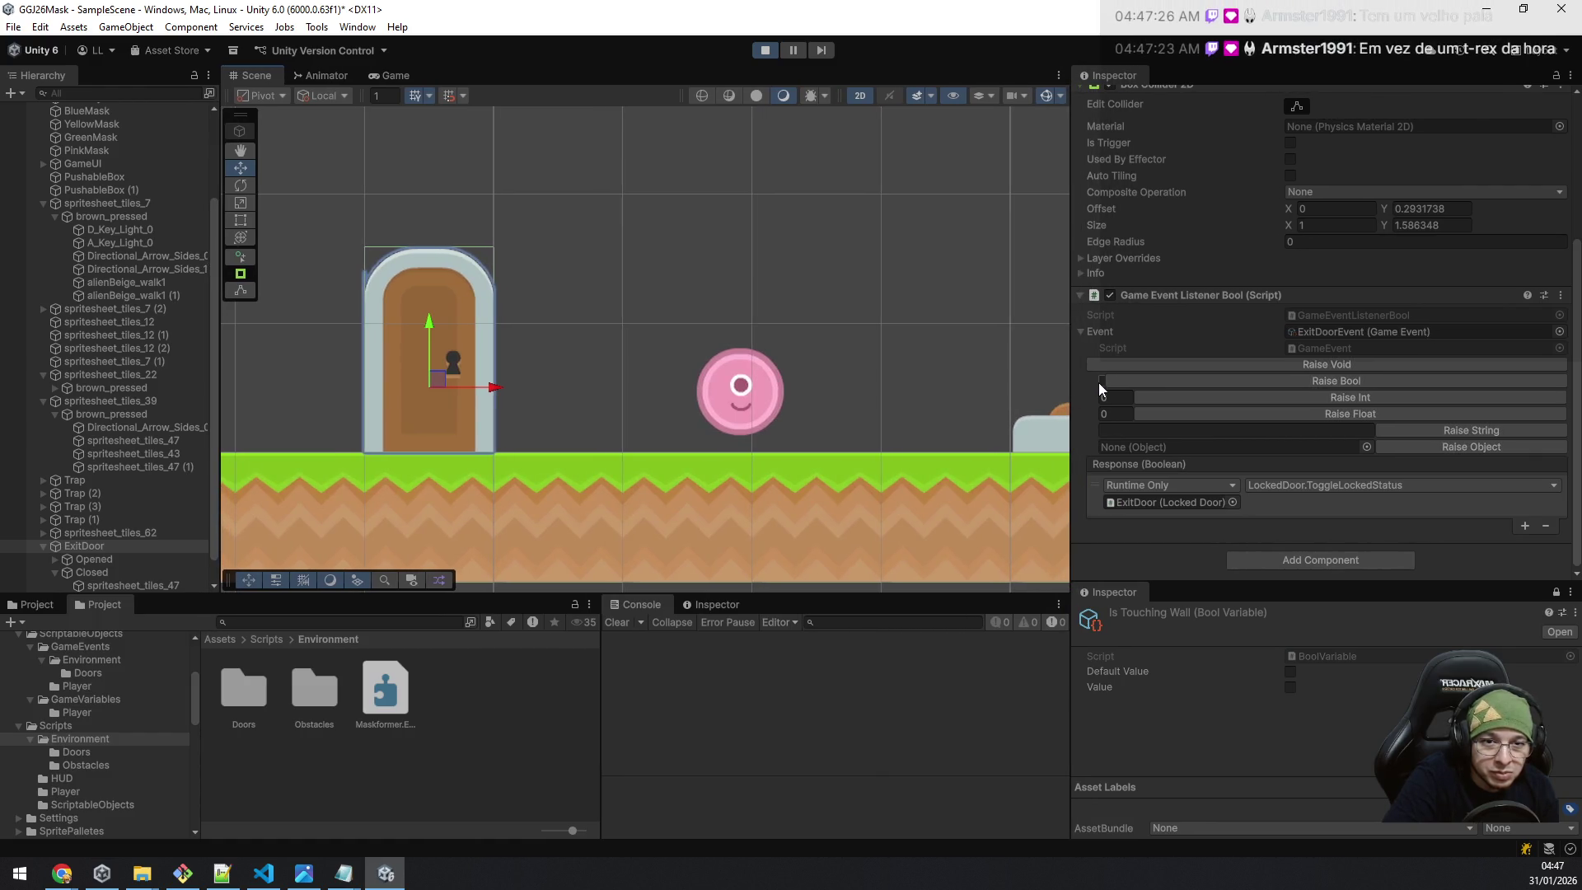
click(1101, 382)
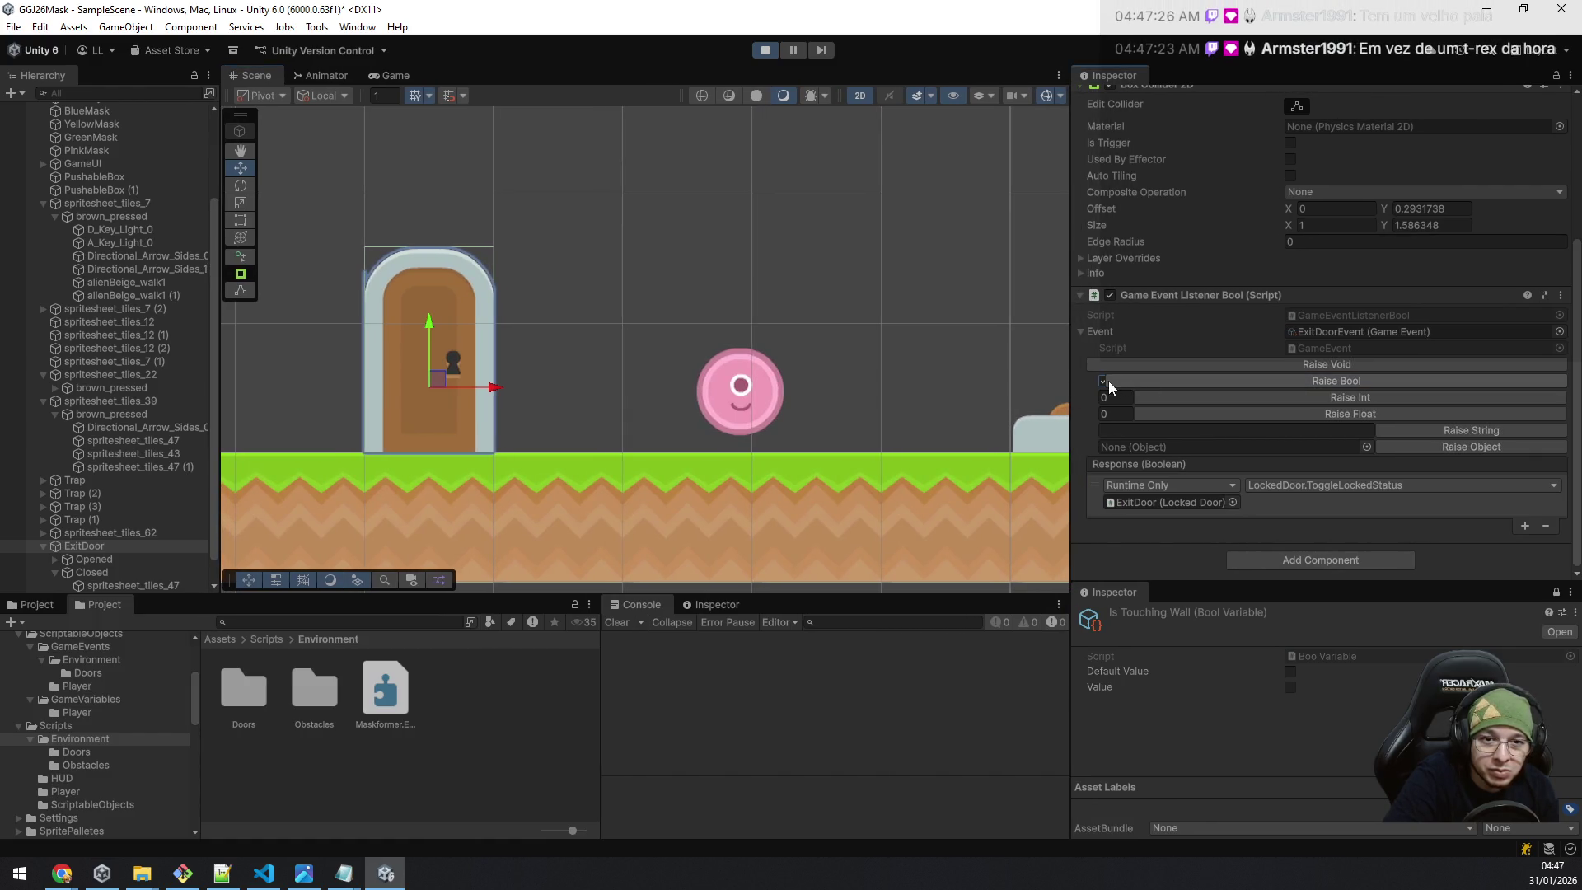
click(1103, 382)
click(1122, 383)
Raise ExitDoorEvent repeatedly to toggle the door open and closed, then hide the test controls.
click(1102, 383)
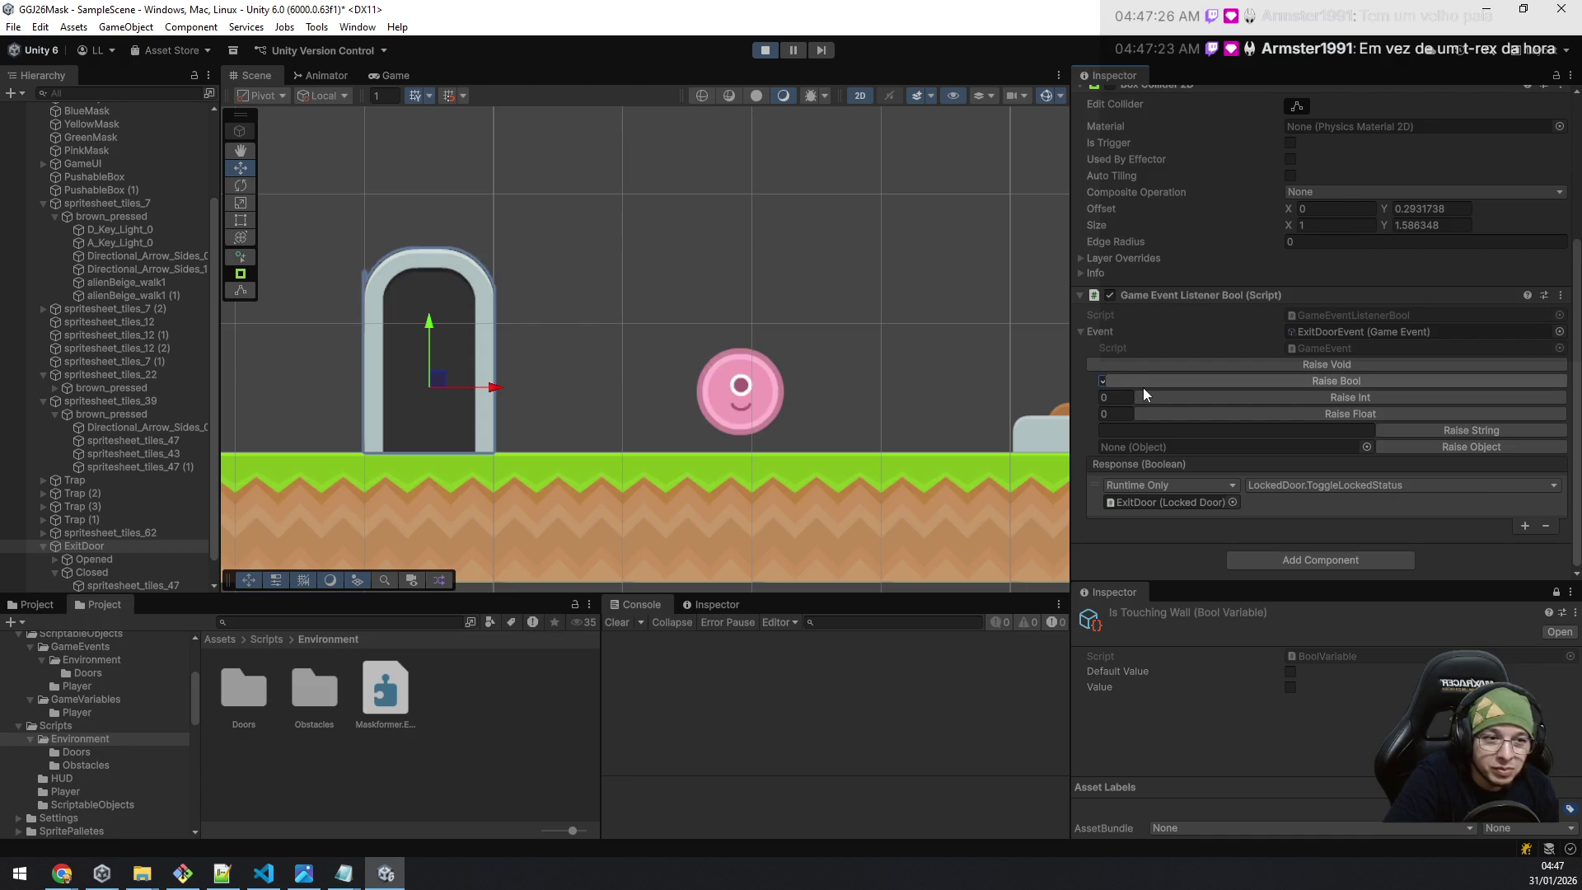
click(1163, 379)
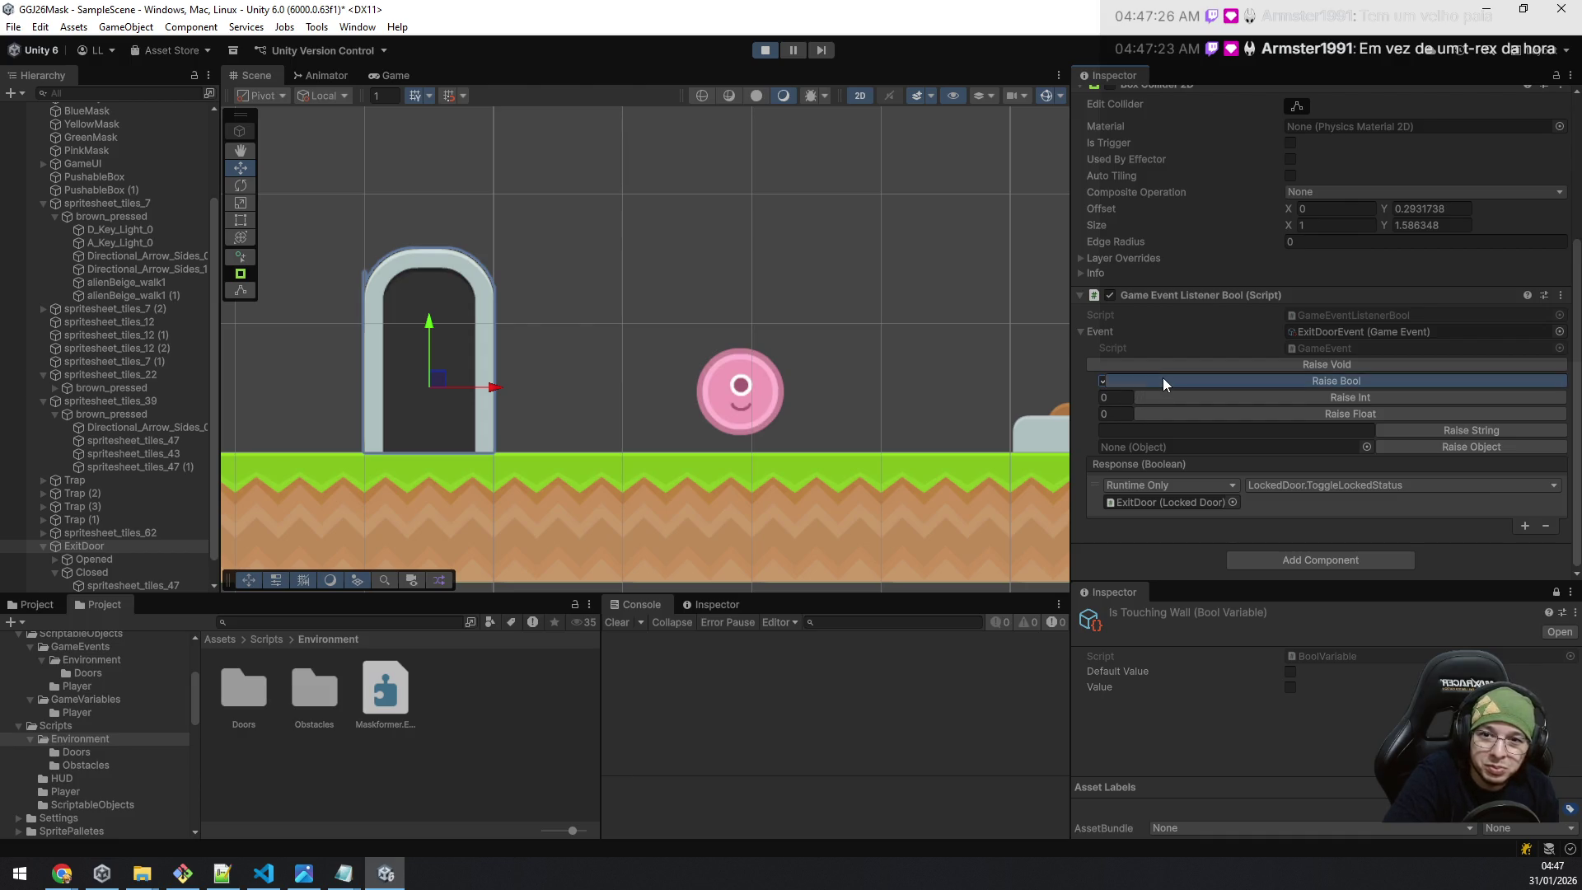
click(1102, 382)
click(1125, 380)
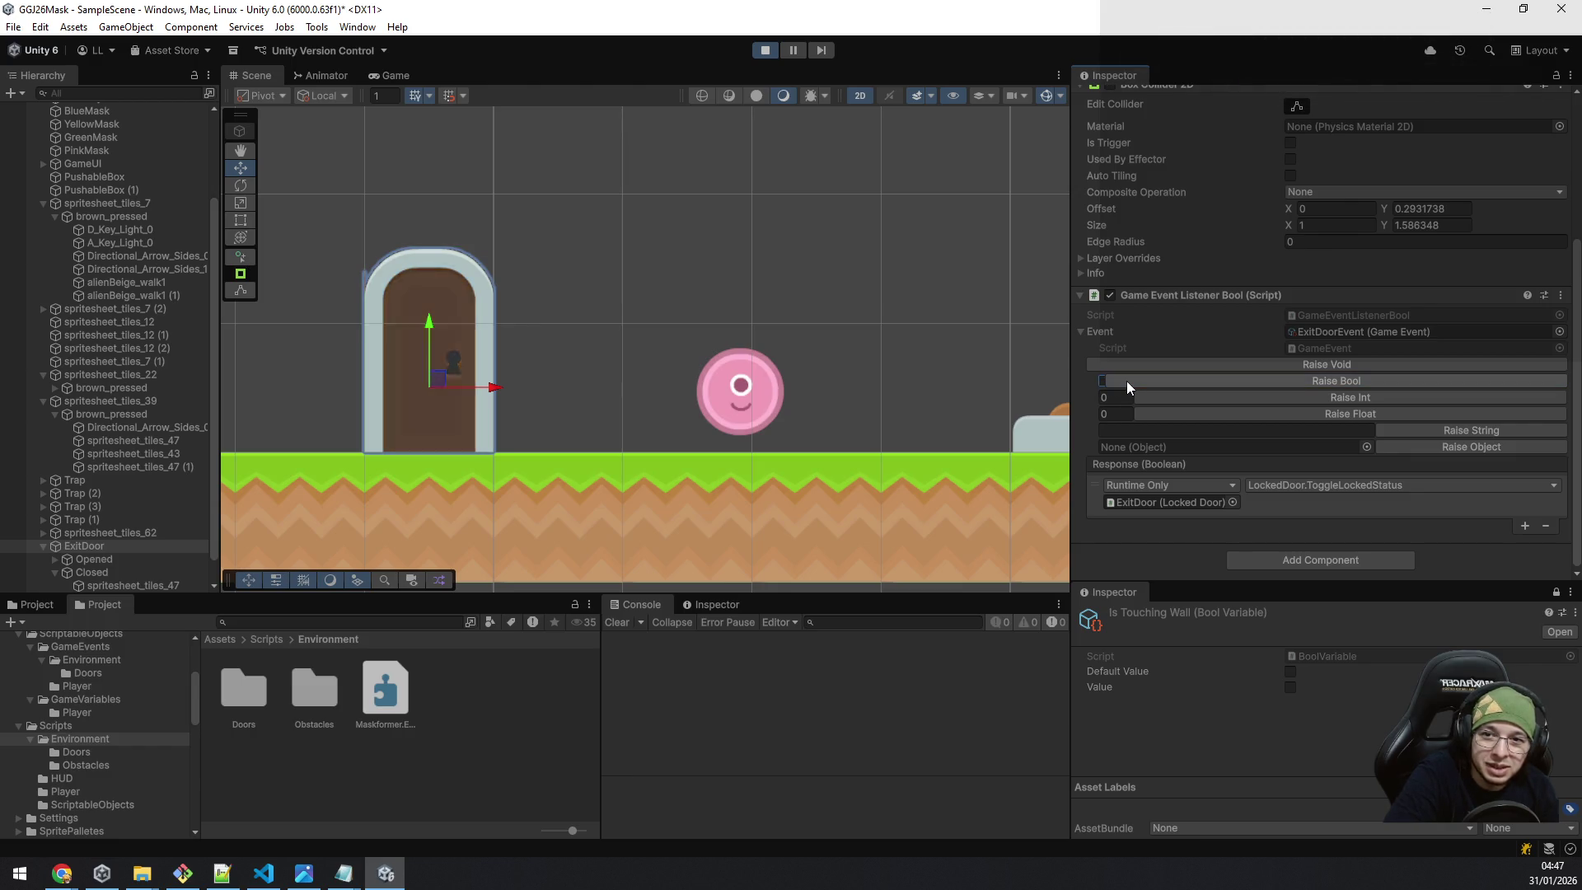
click(1101, 382)
click(1123, 382)
click(1104, 382)
click(1124, 382)
click(1123, 383)
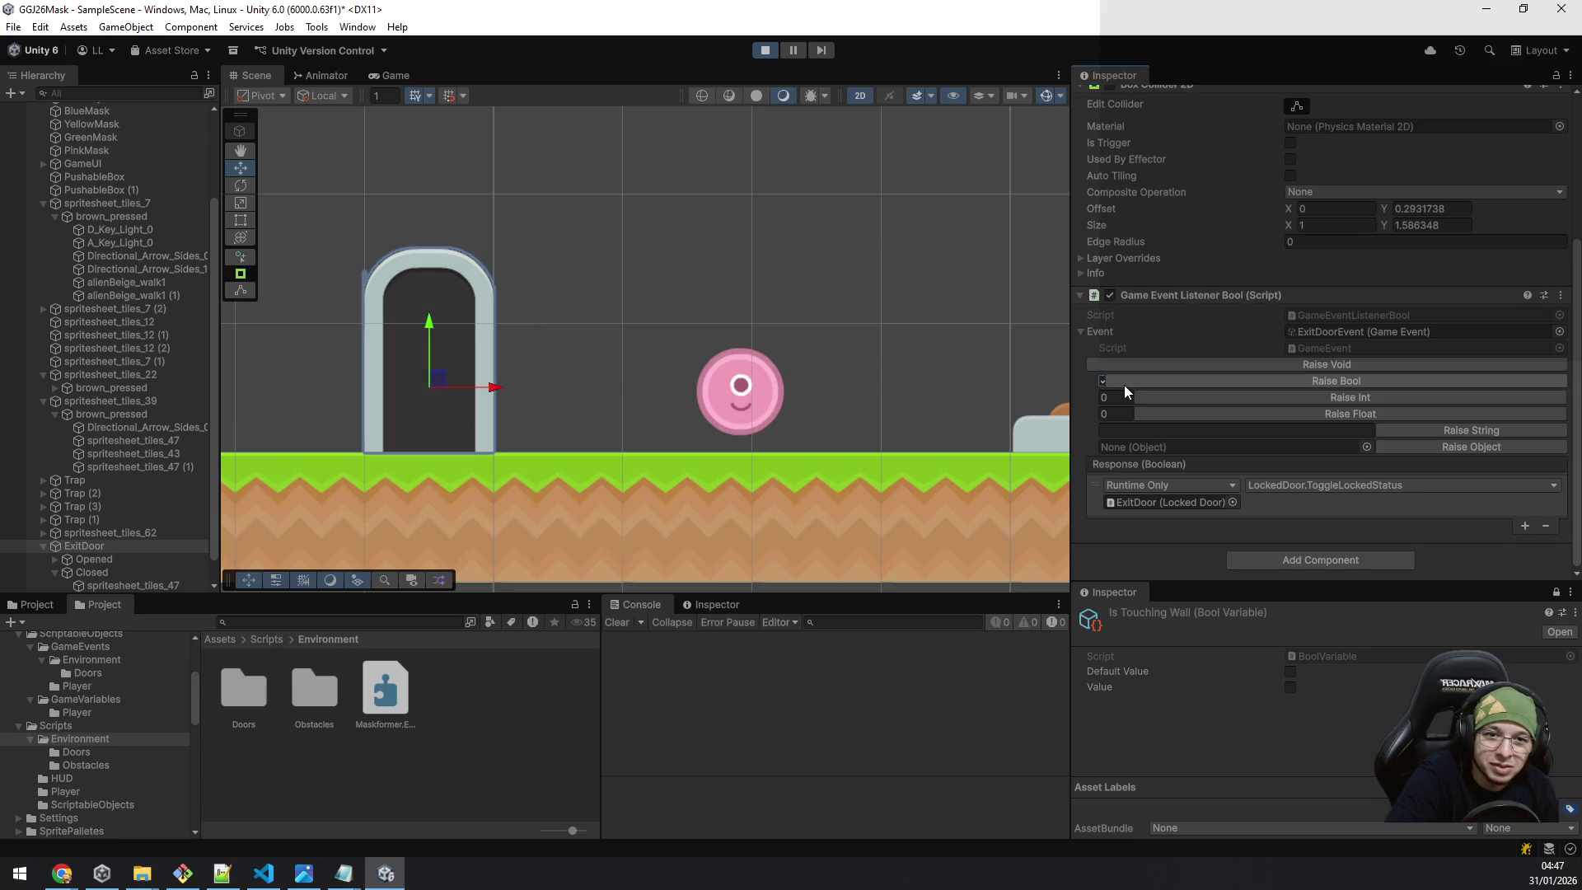
click(1128, 382)
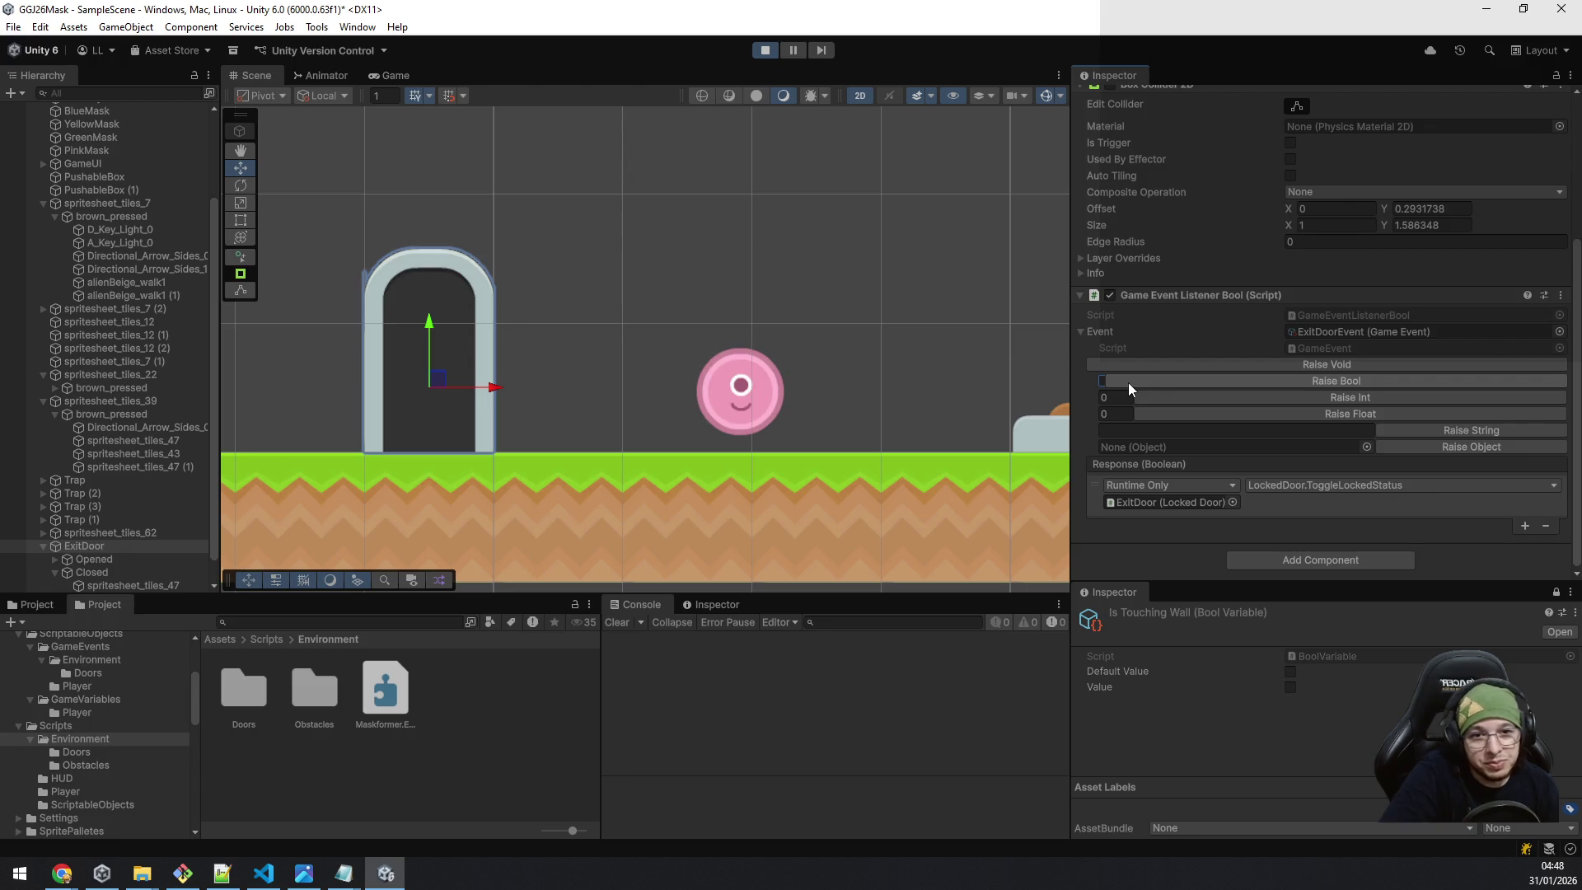
click(1080, 331)
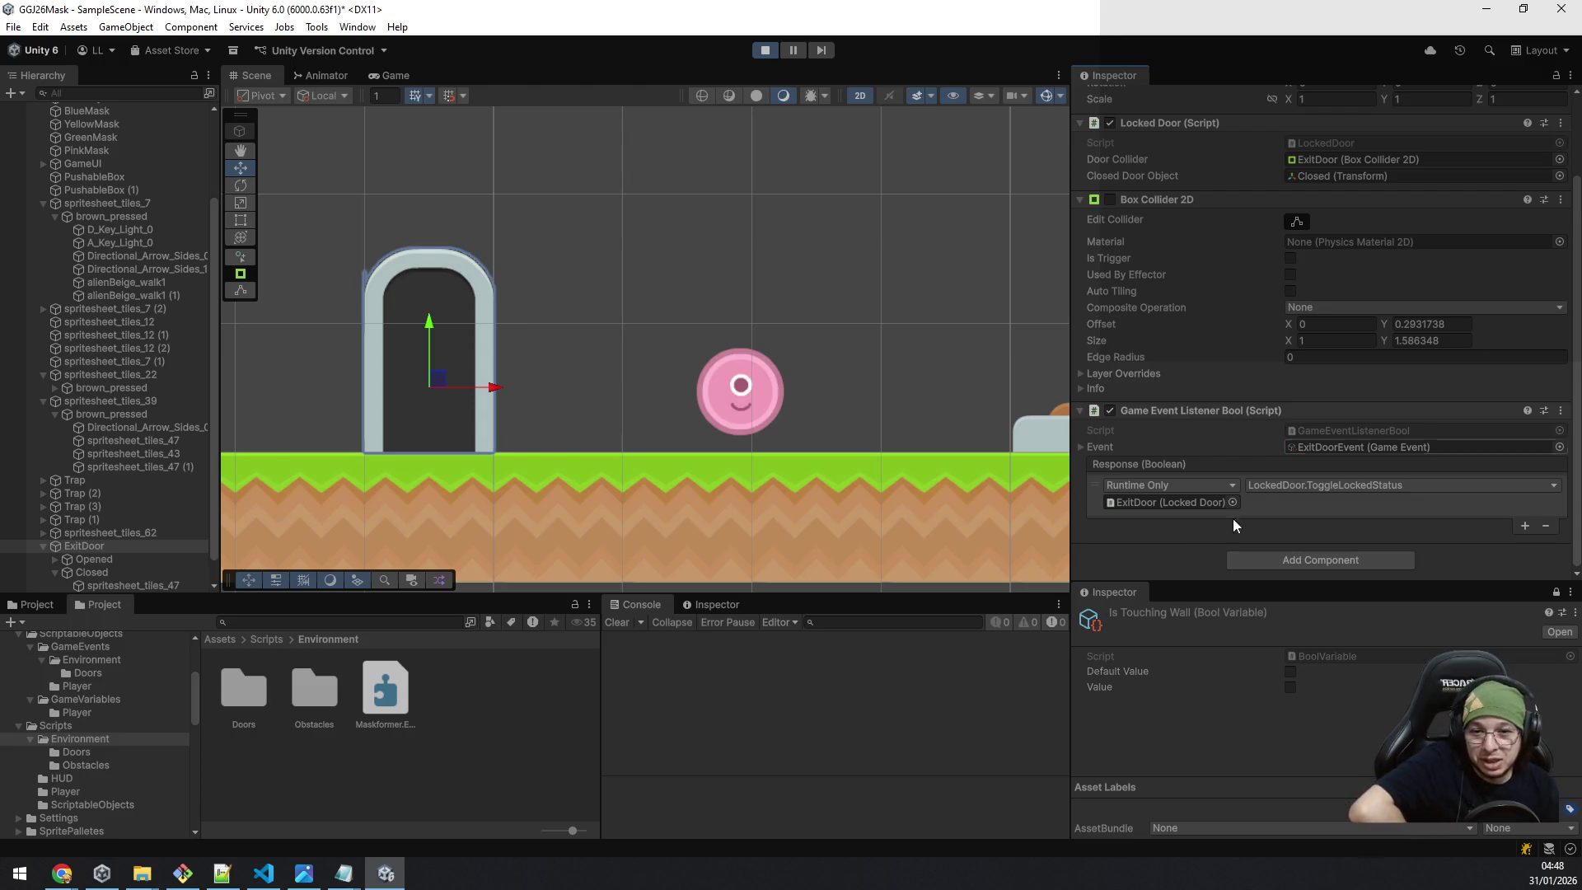
click(530, 723)
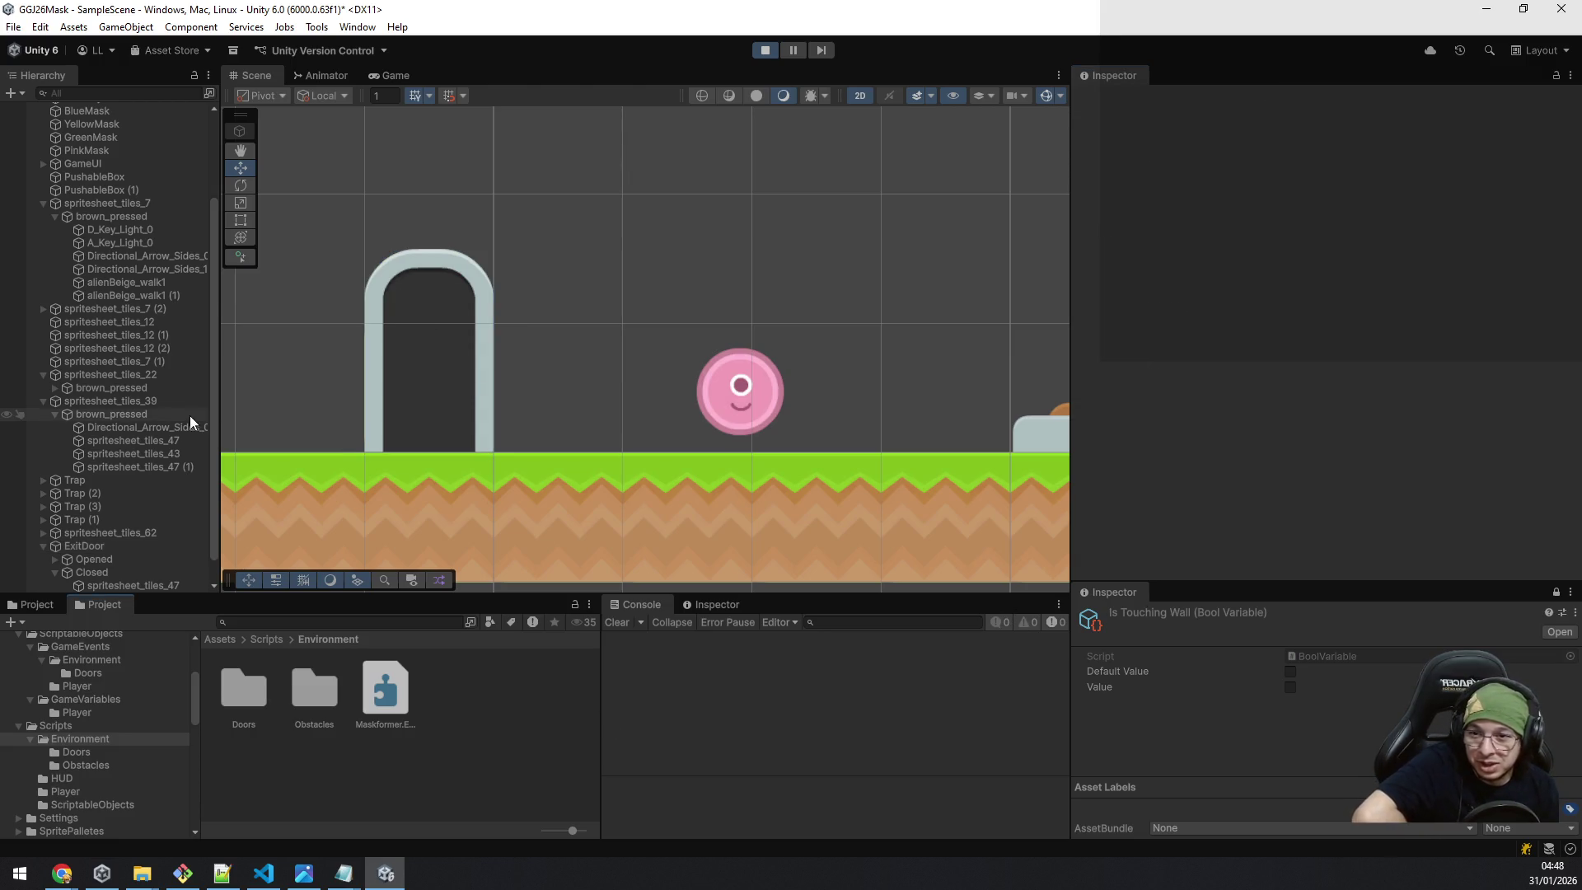
Collapse the spritesheet_tiles_39, ExitDoor and spritesheet_tiles_22 Hierarchy groups and stop Play mode.
scroll(42, 201, up, 3)
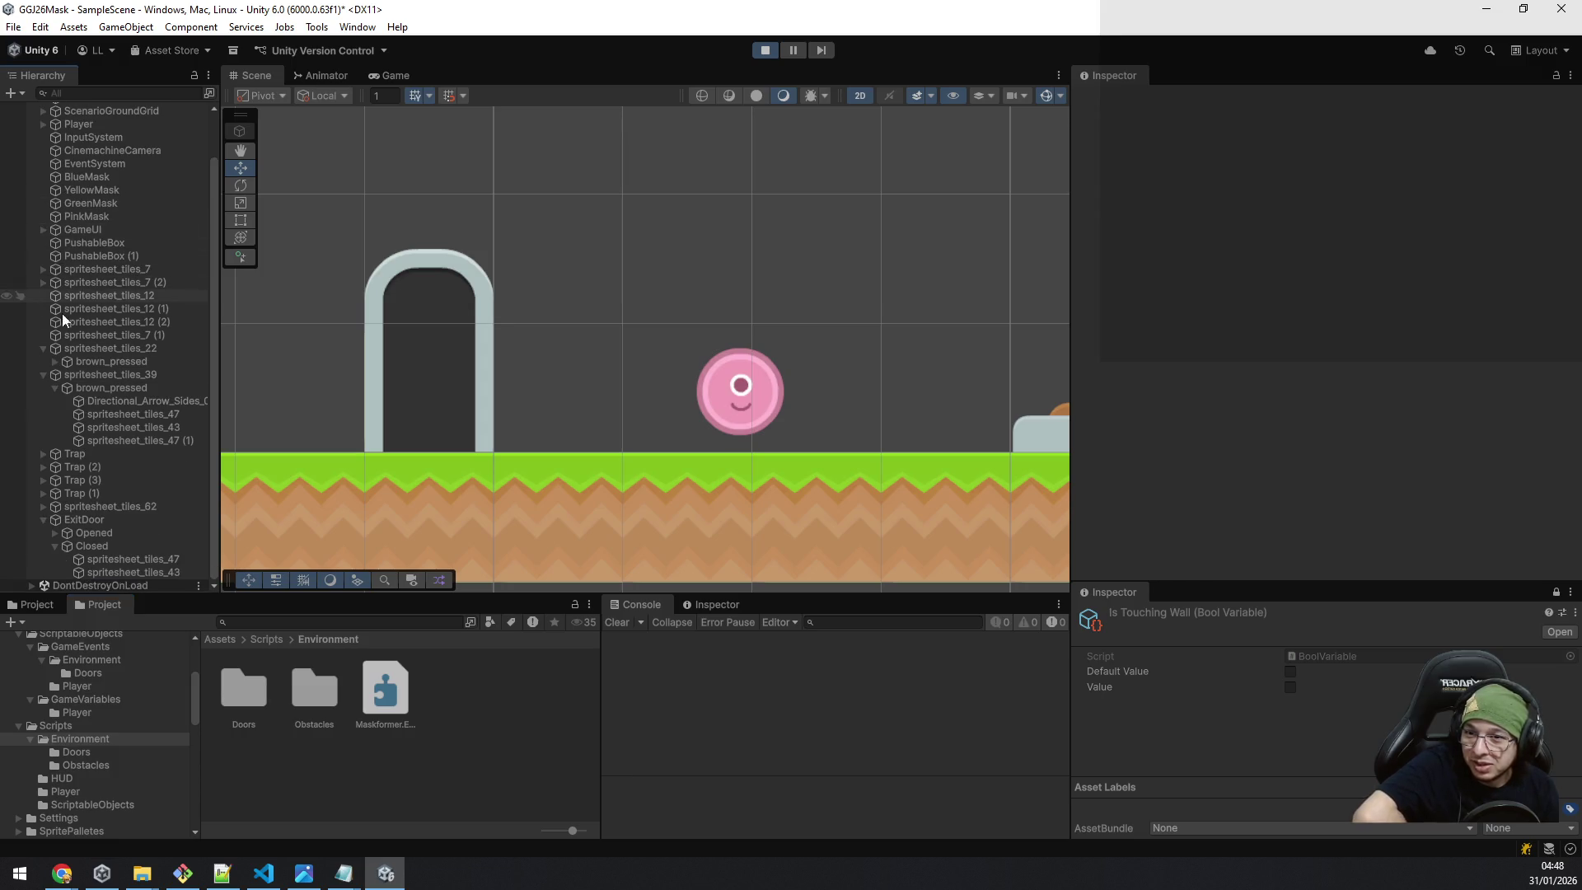
click(42, 374)
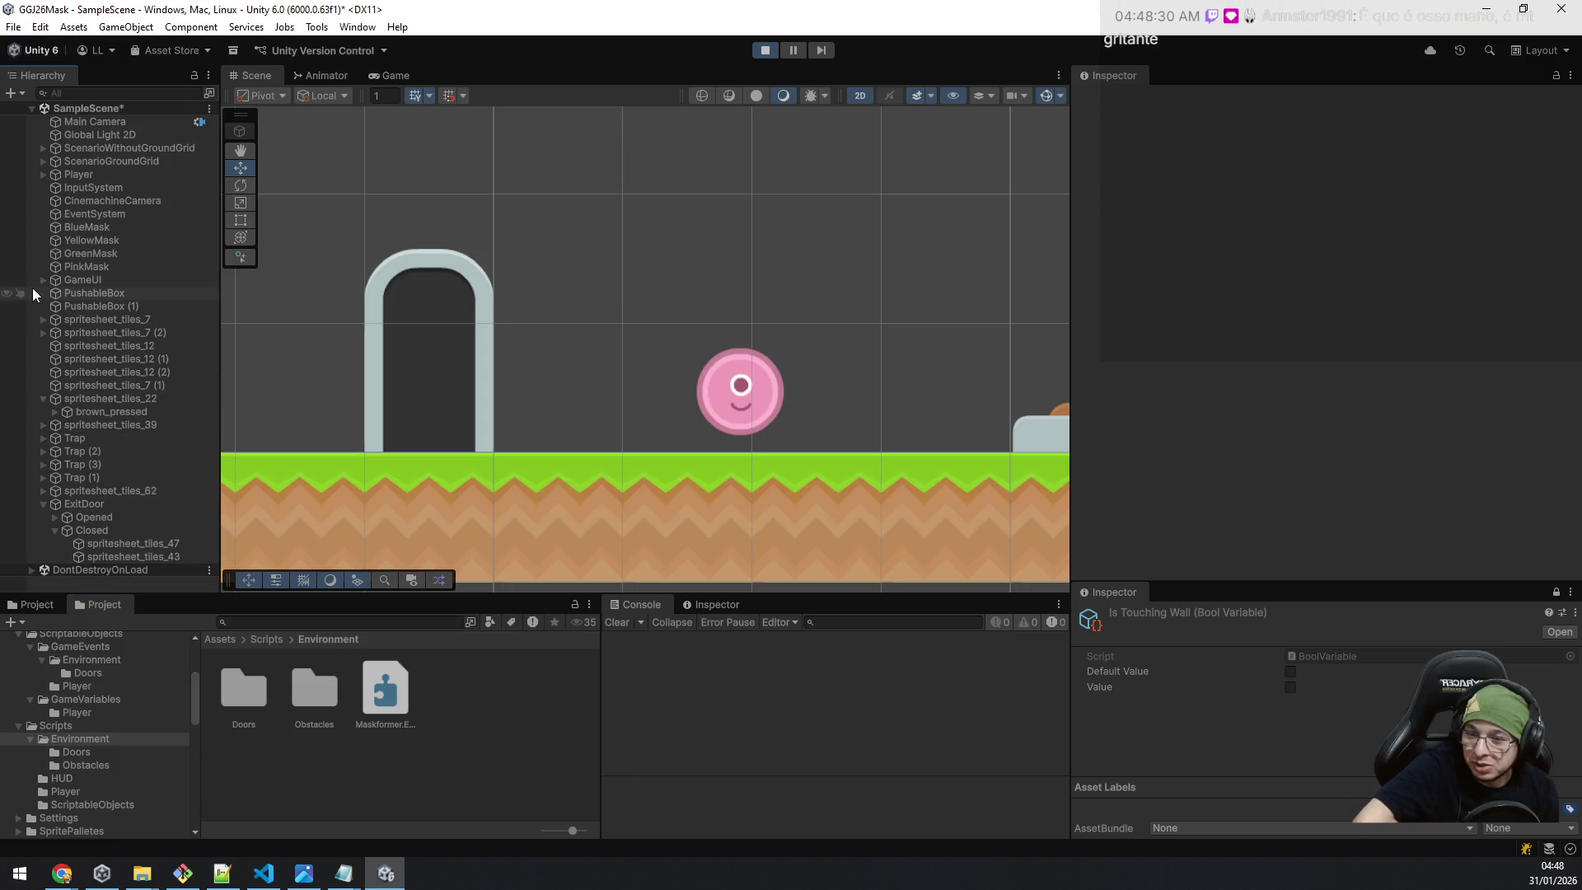
click(42, 503)
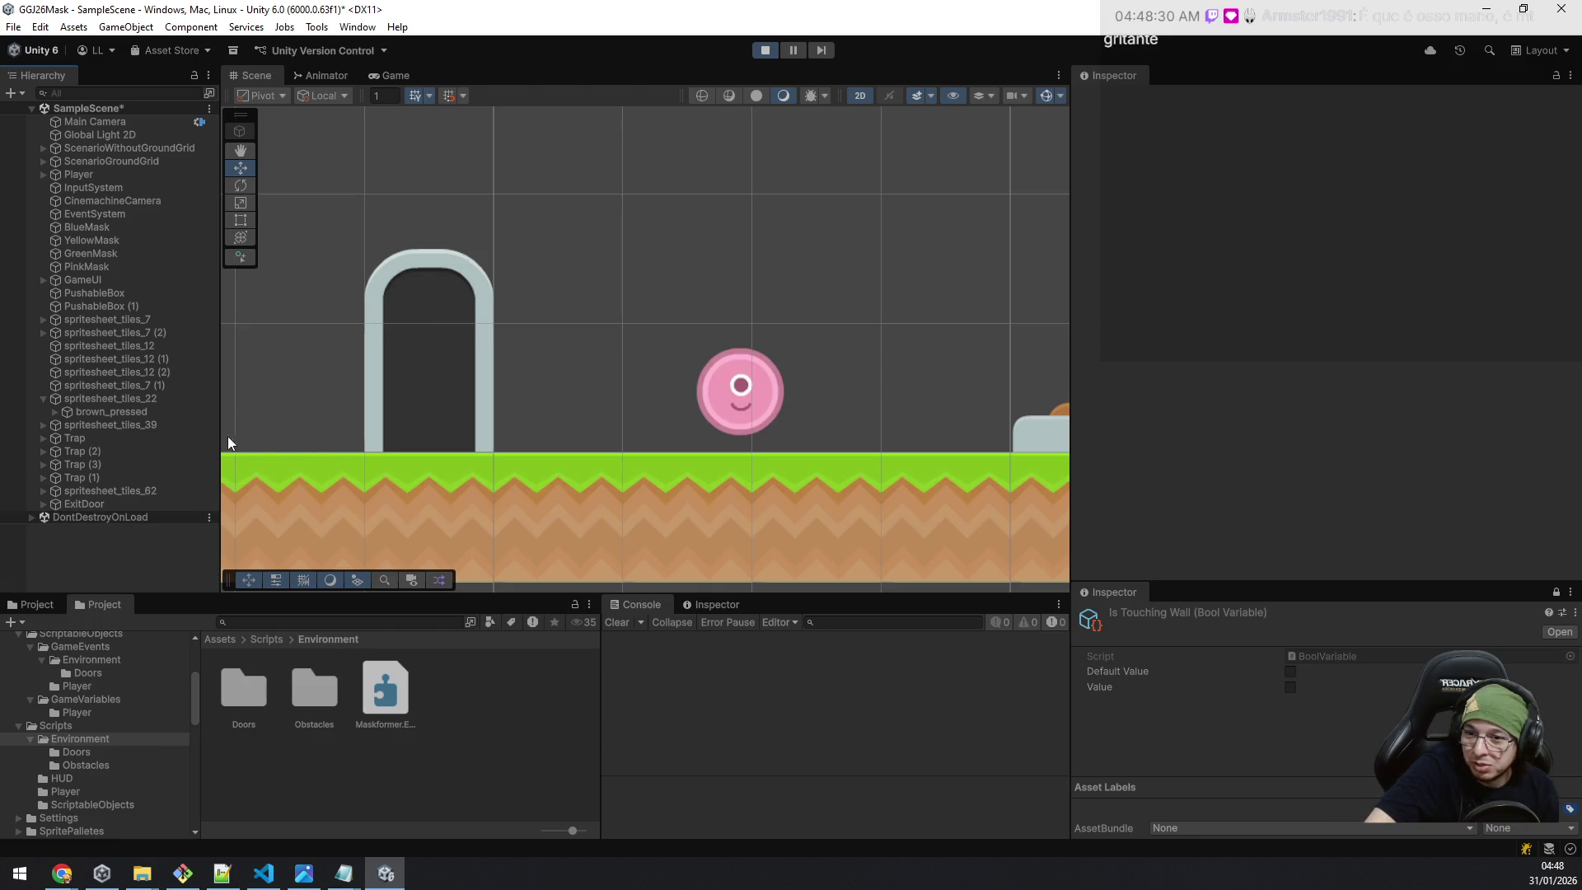
click(42, 401)
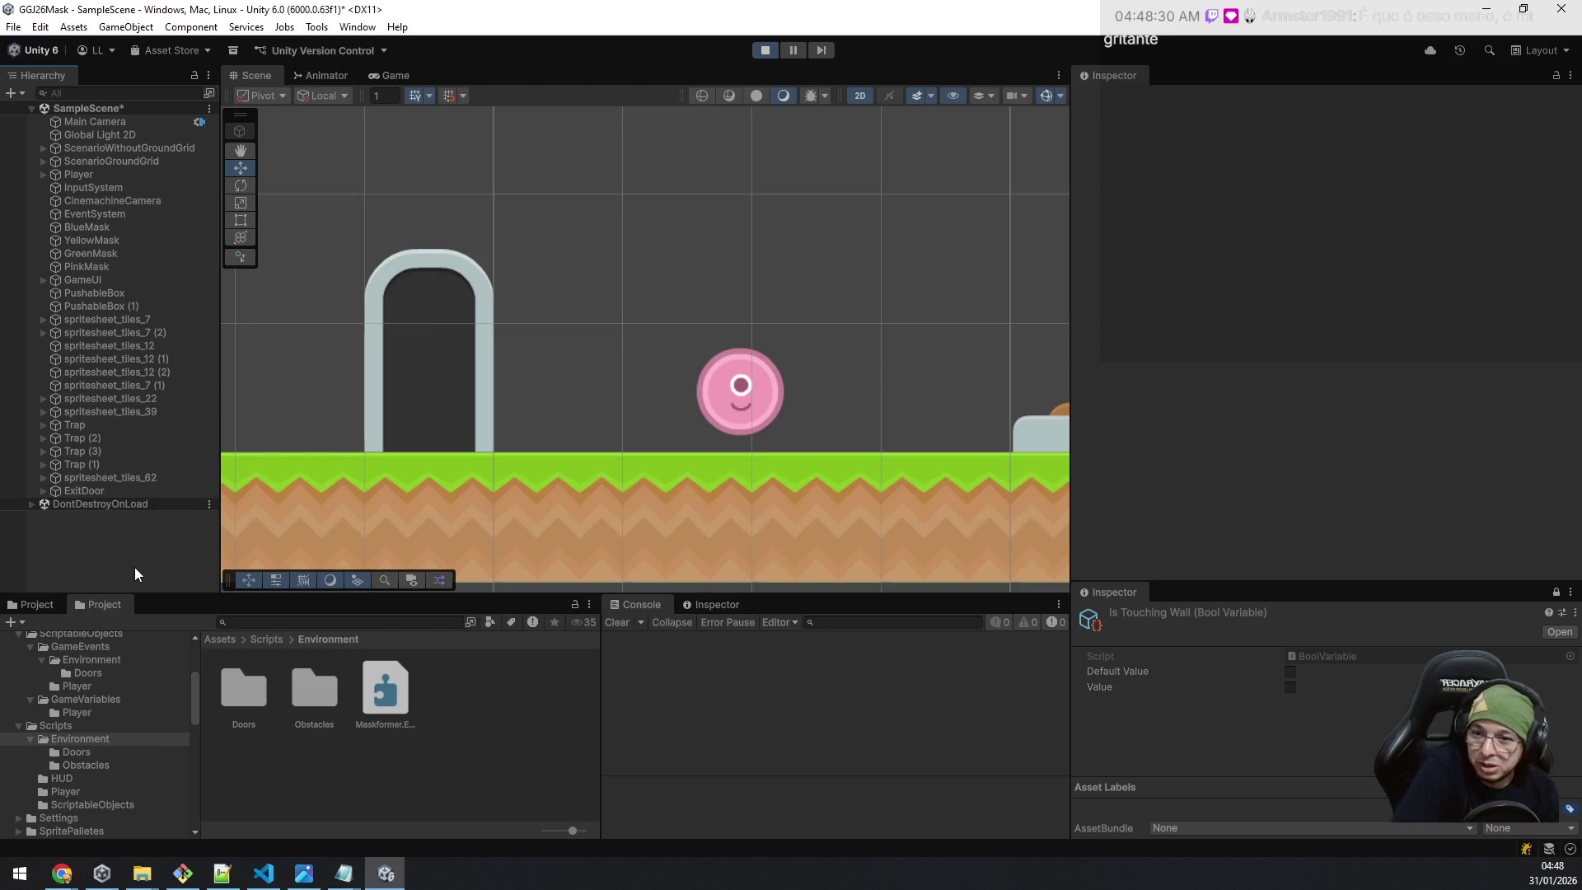
click(765, 51)
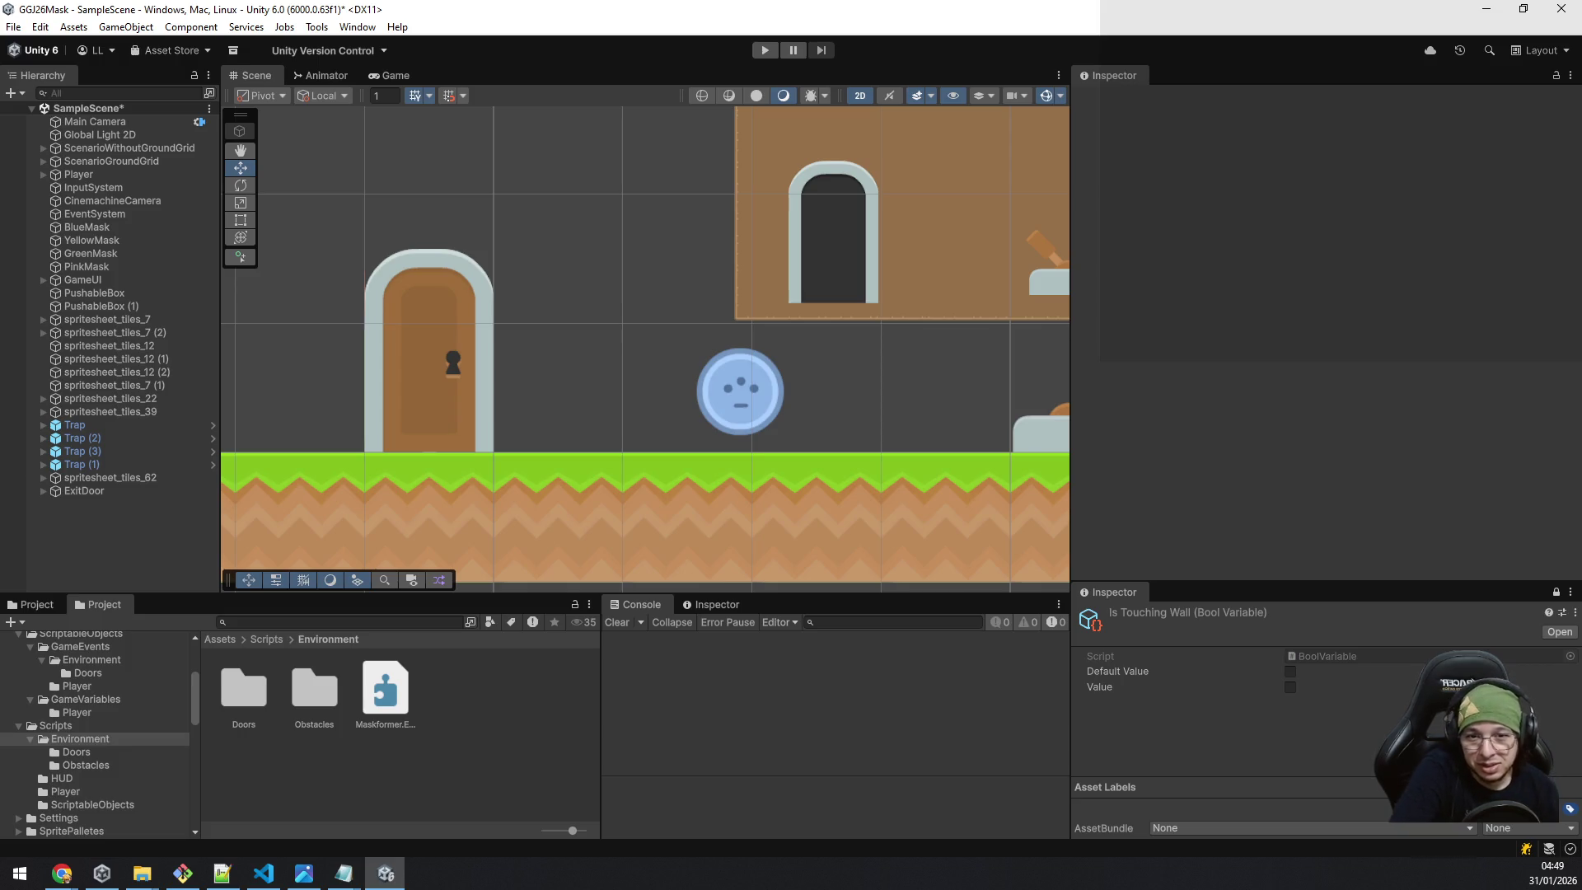
Drag the PinkMask pickup slightly right along X and save the scene.
click(710, 395)
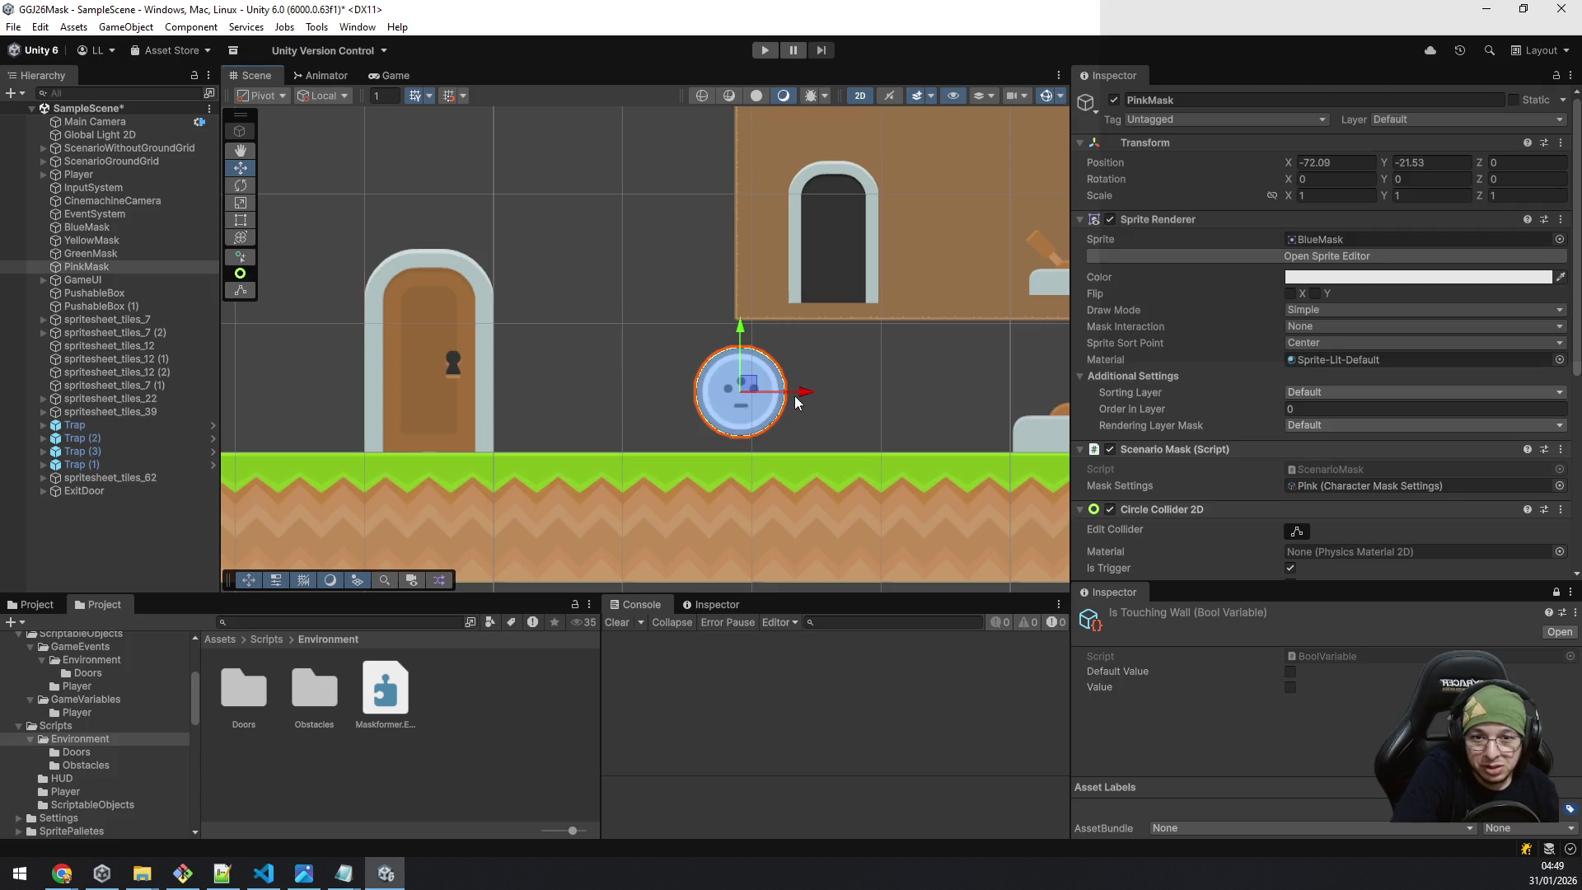
drag(802, 397, 880, 397)
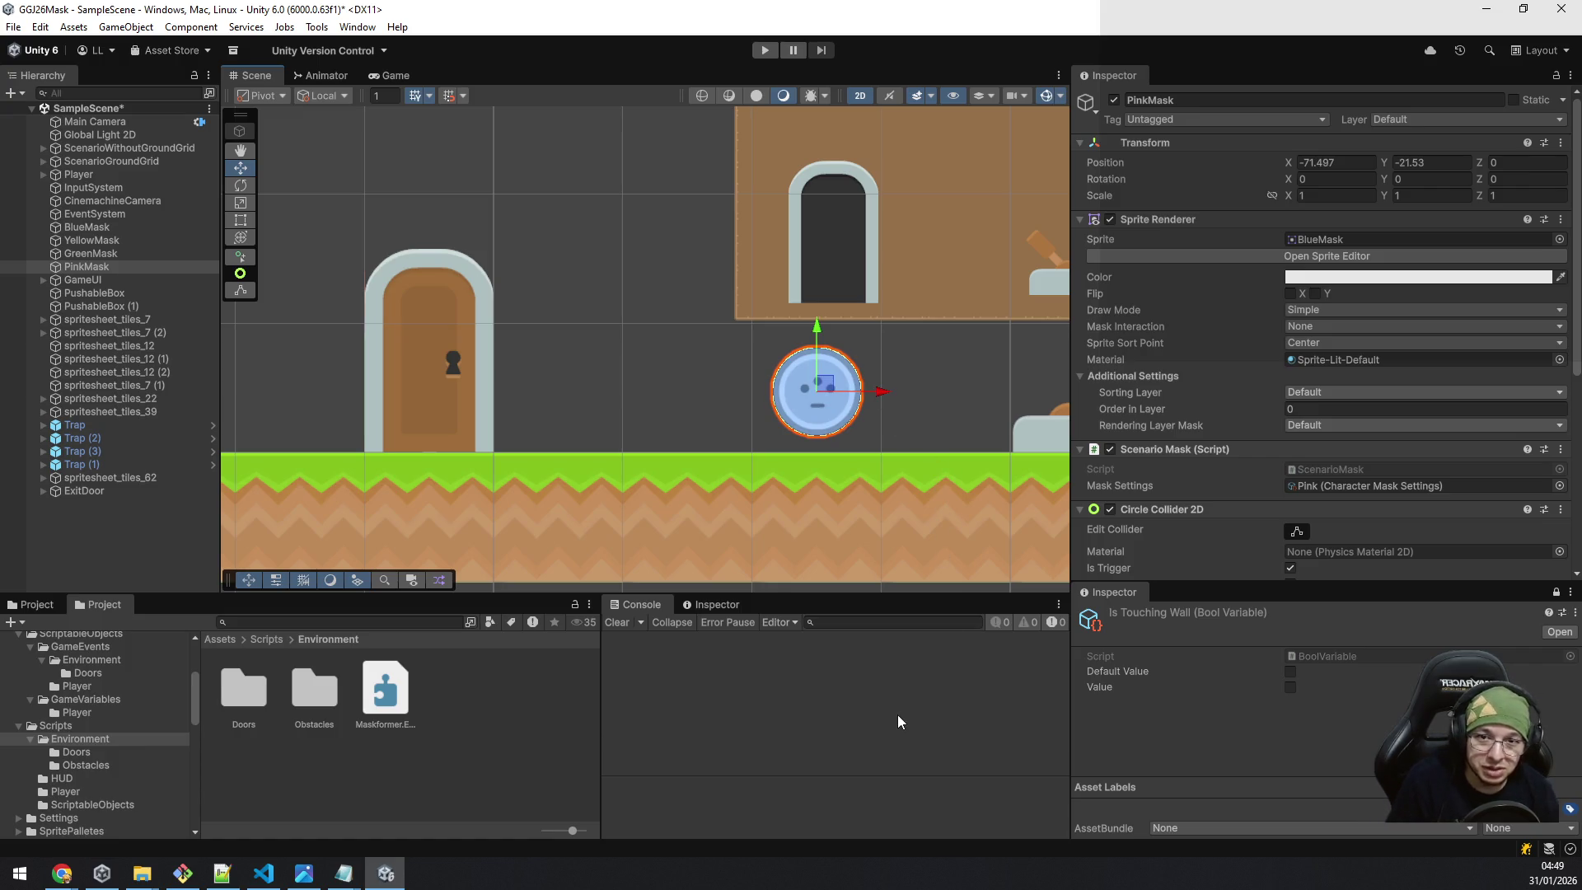
key(ctrl+s)
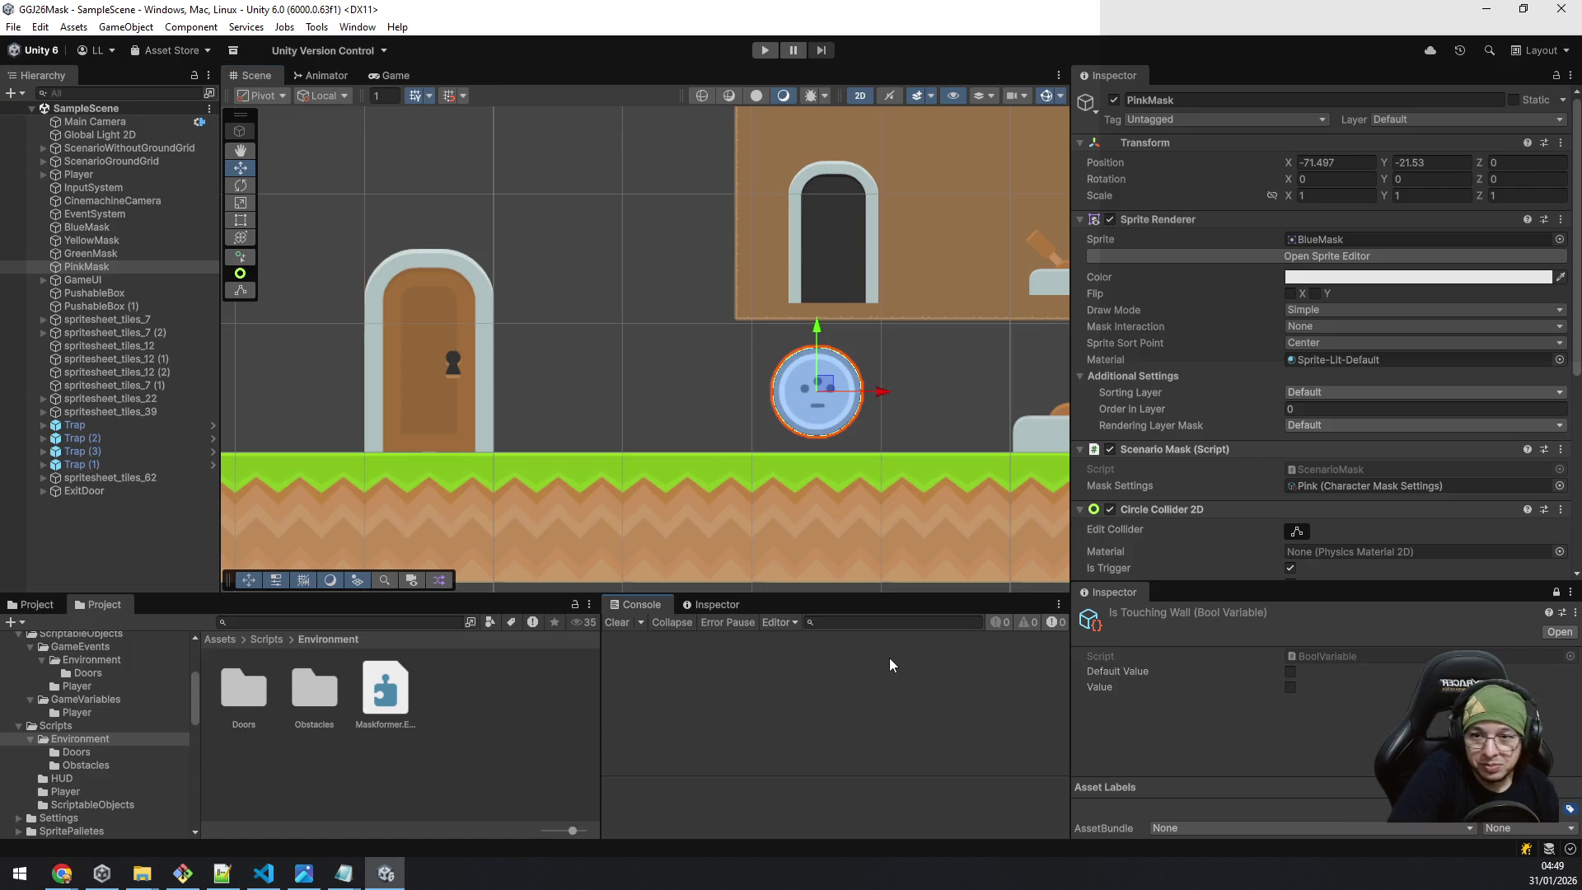
Enter Play mode to test the level.
scroll(885, 436, down, 5)
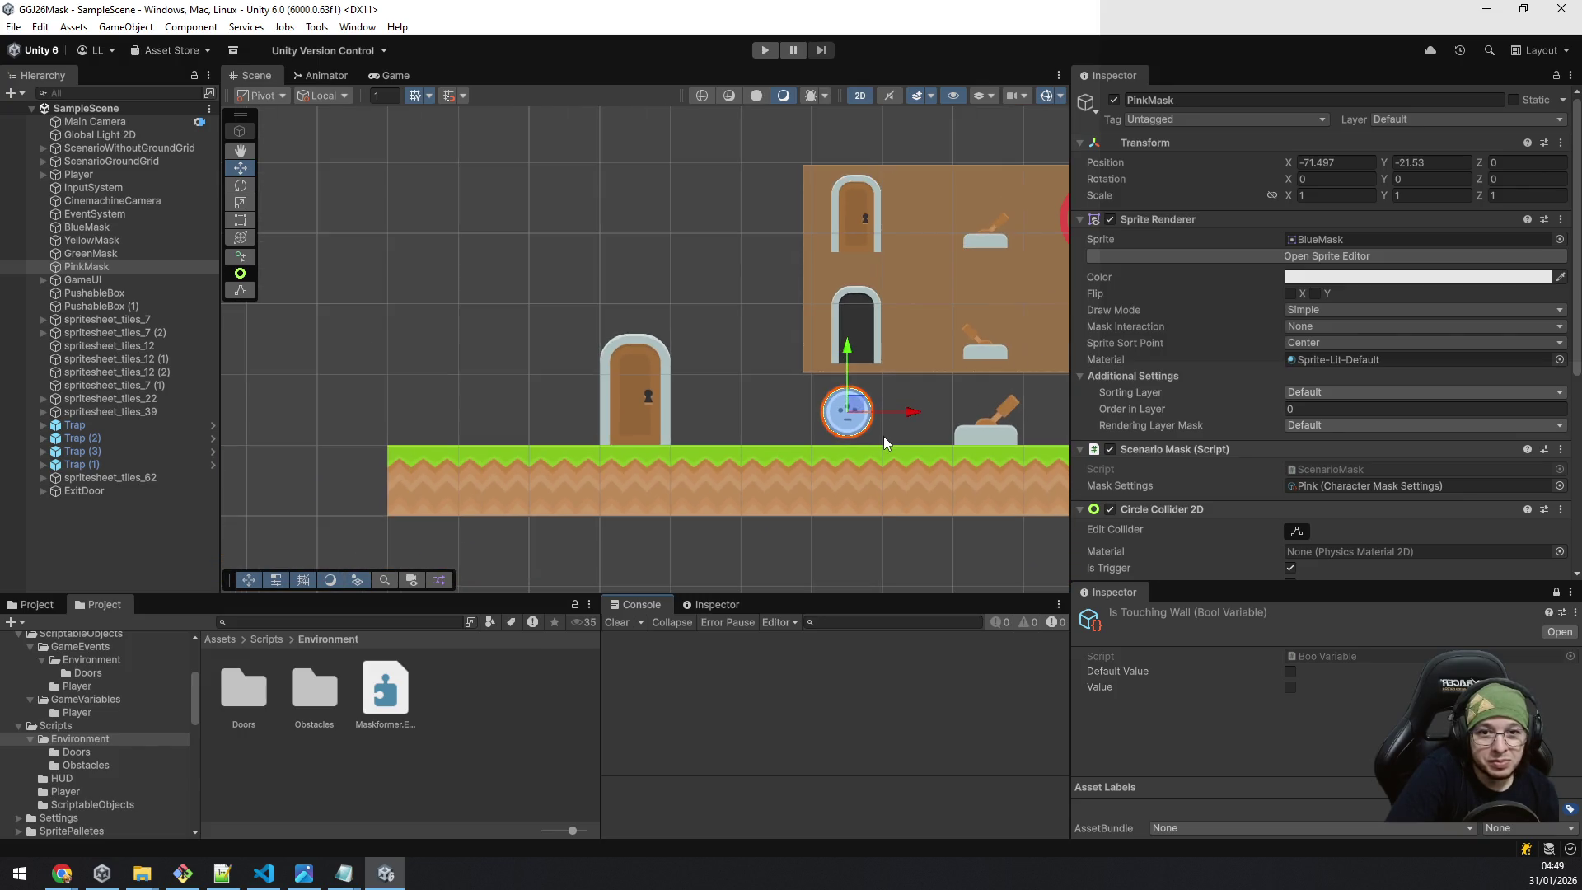
scroll(883, 437, up, 2)
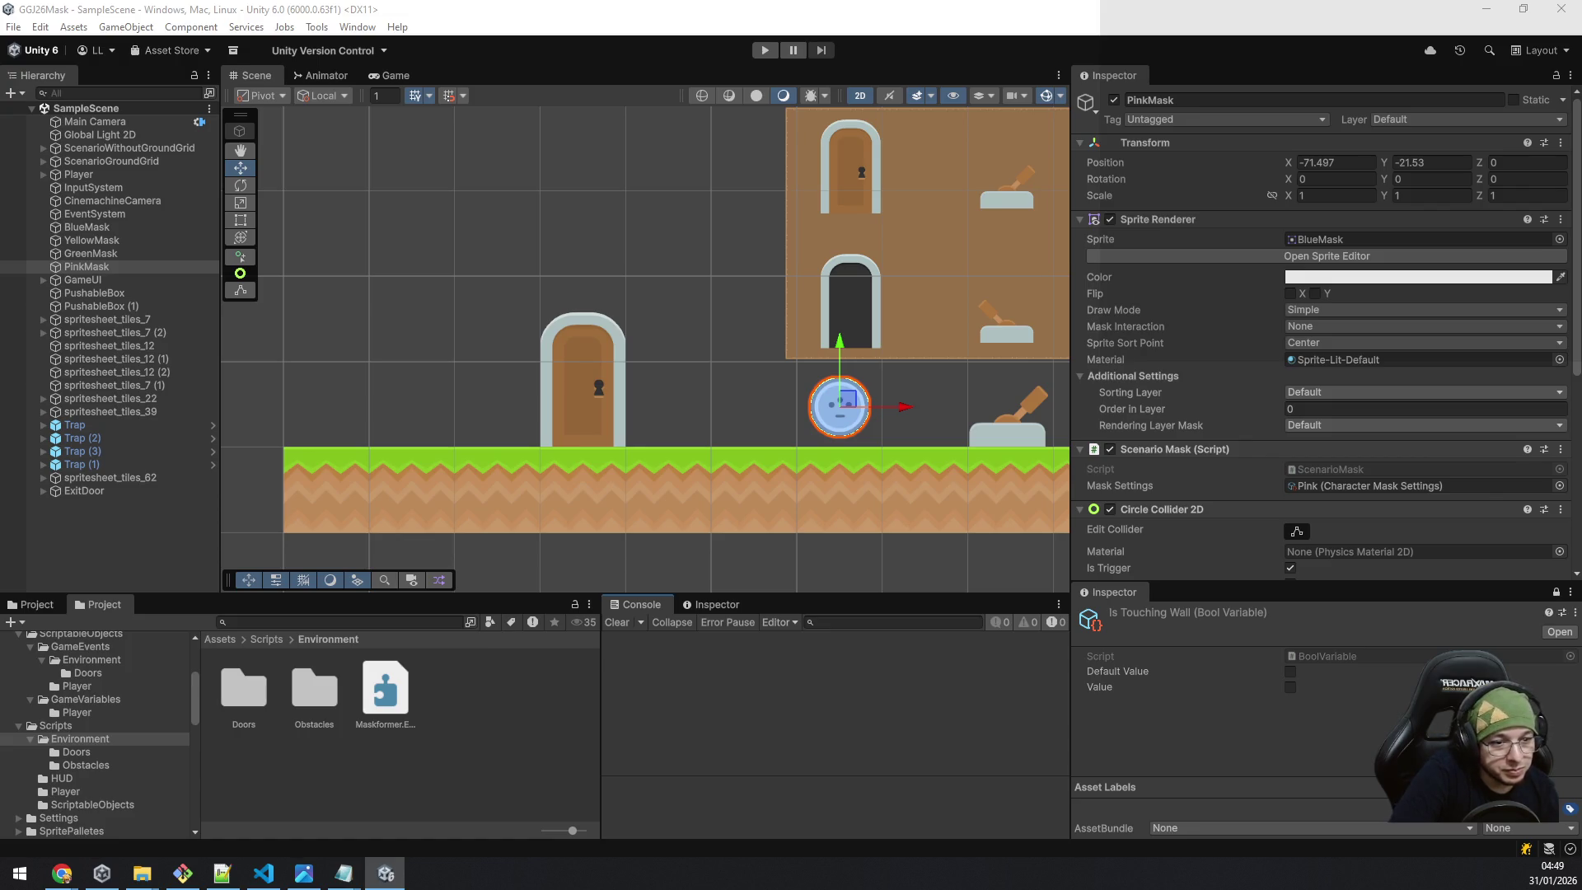
click(763, 51)
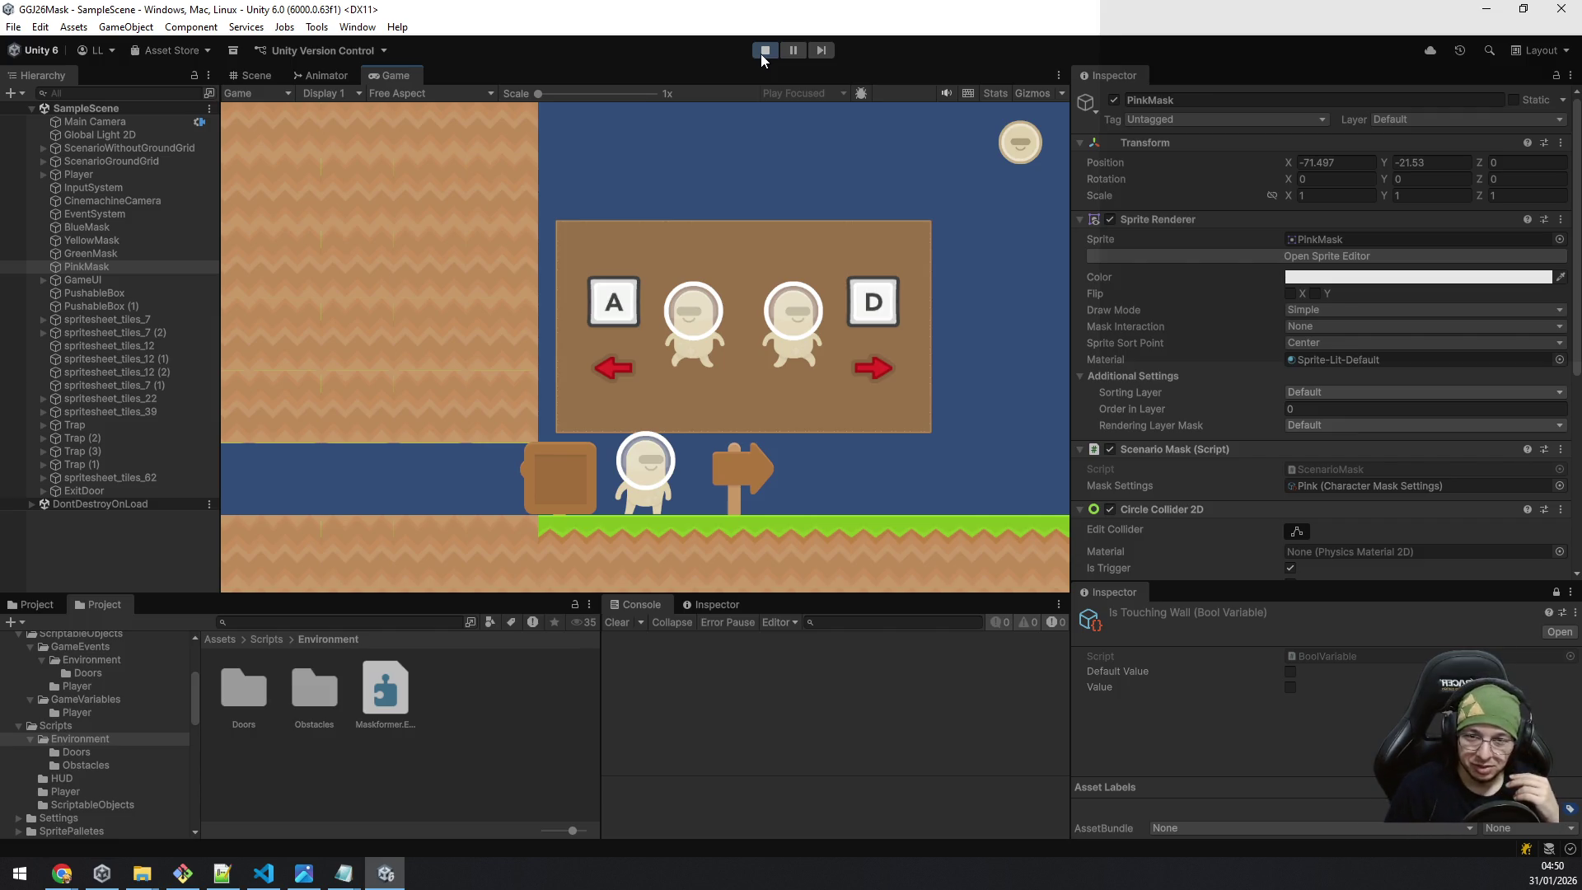
Walk the player back and forth, then right to collect the green mask.
key(a)
key(d)
key(a)
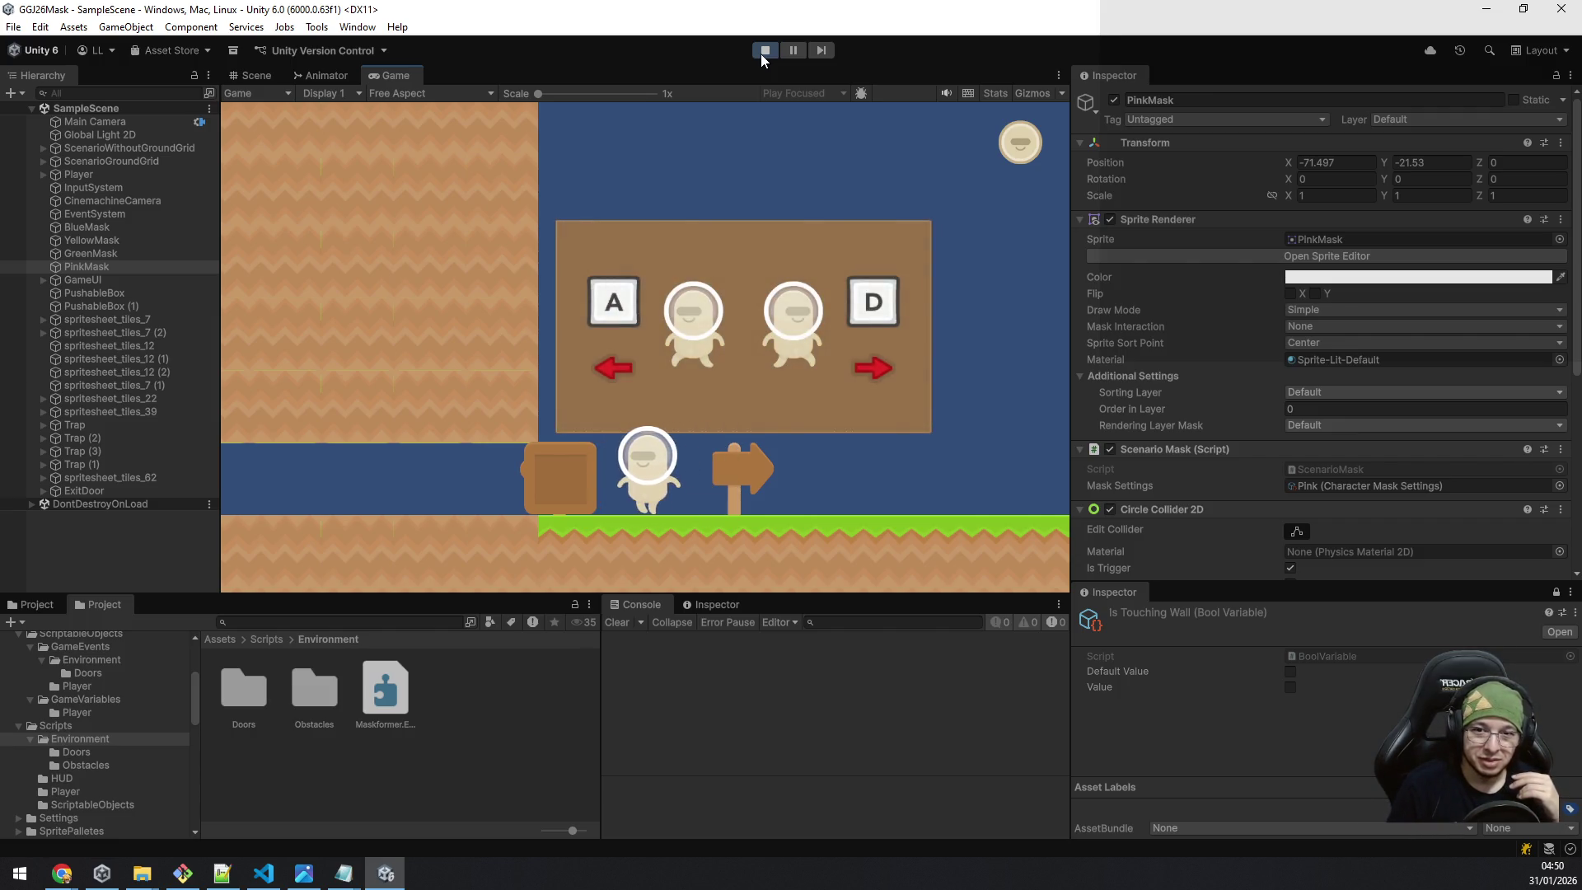
key(d)
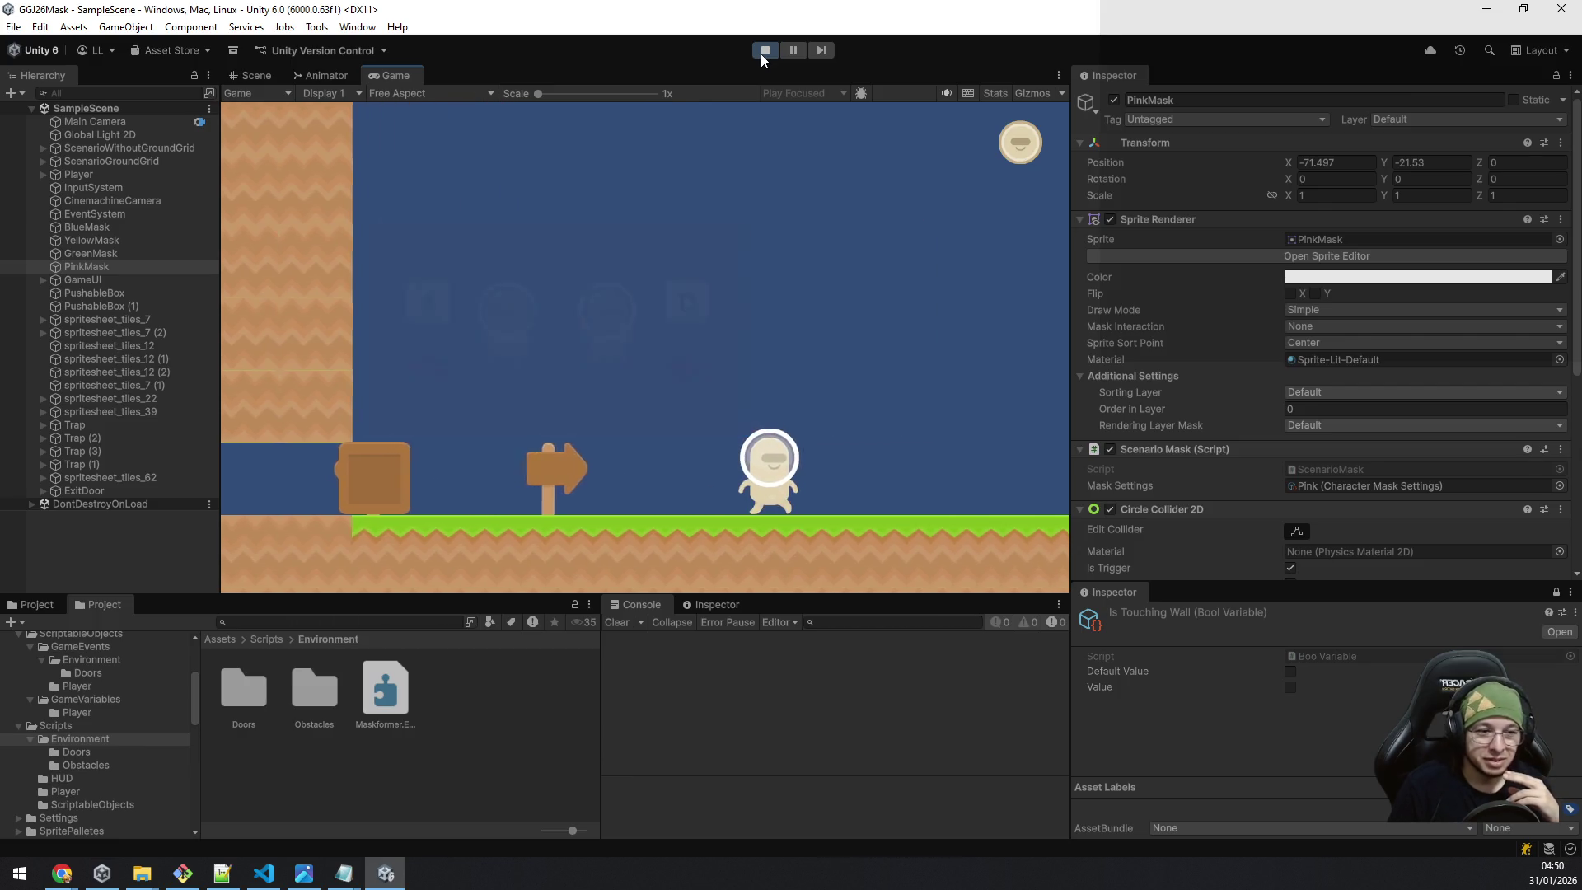
key(d)
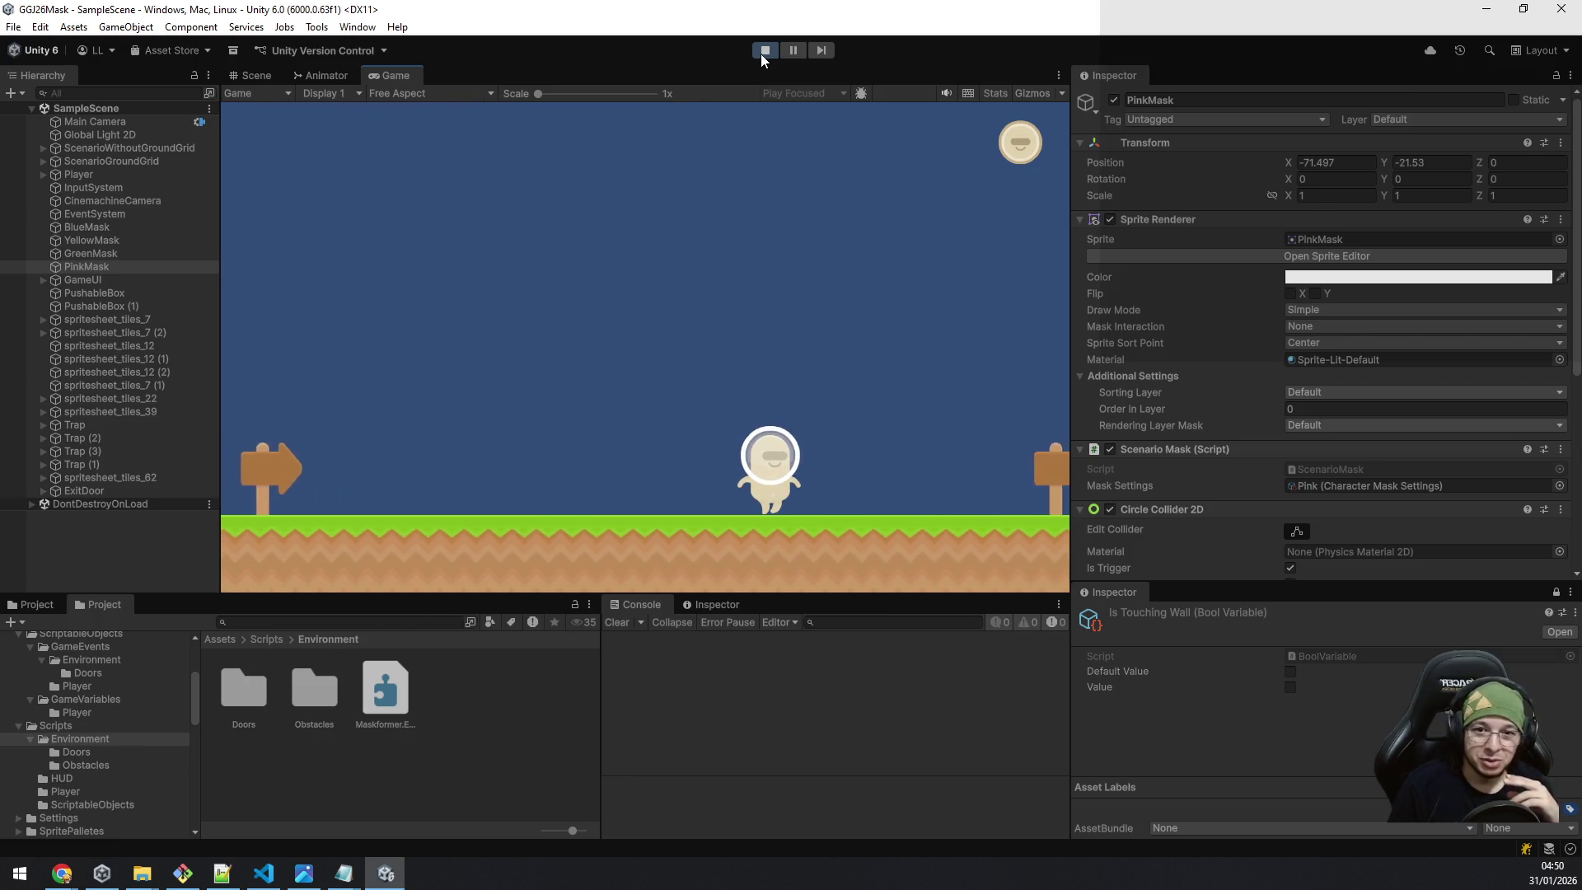
key(a)
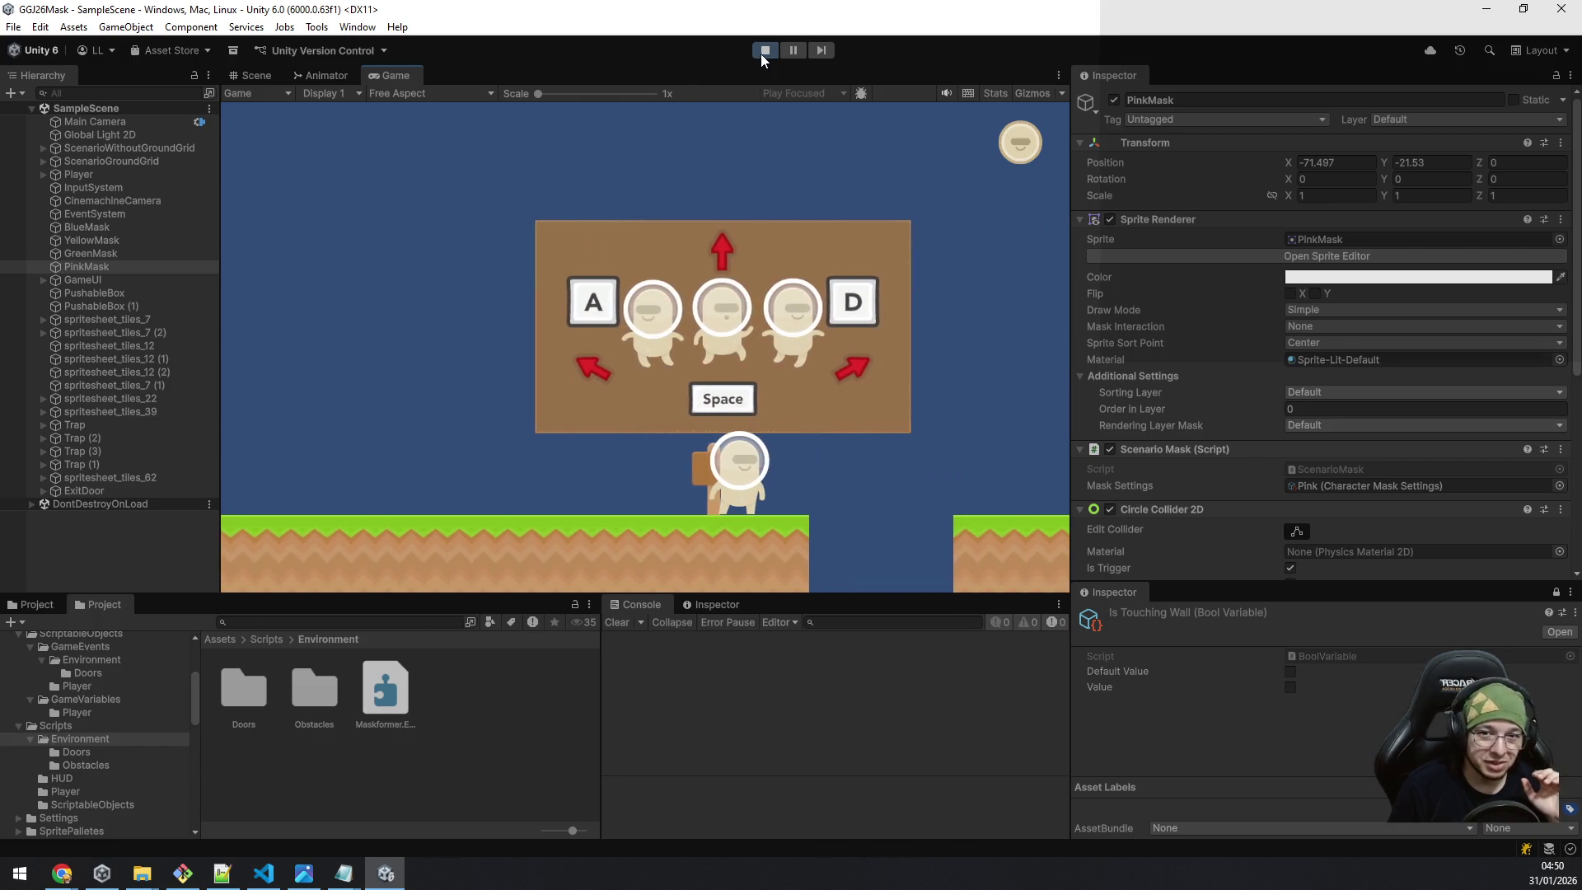
key(d)
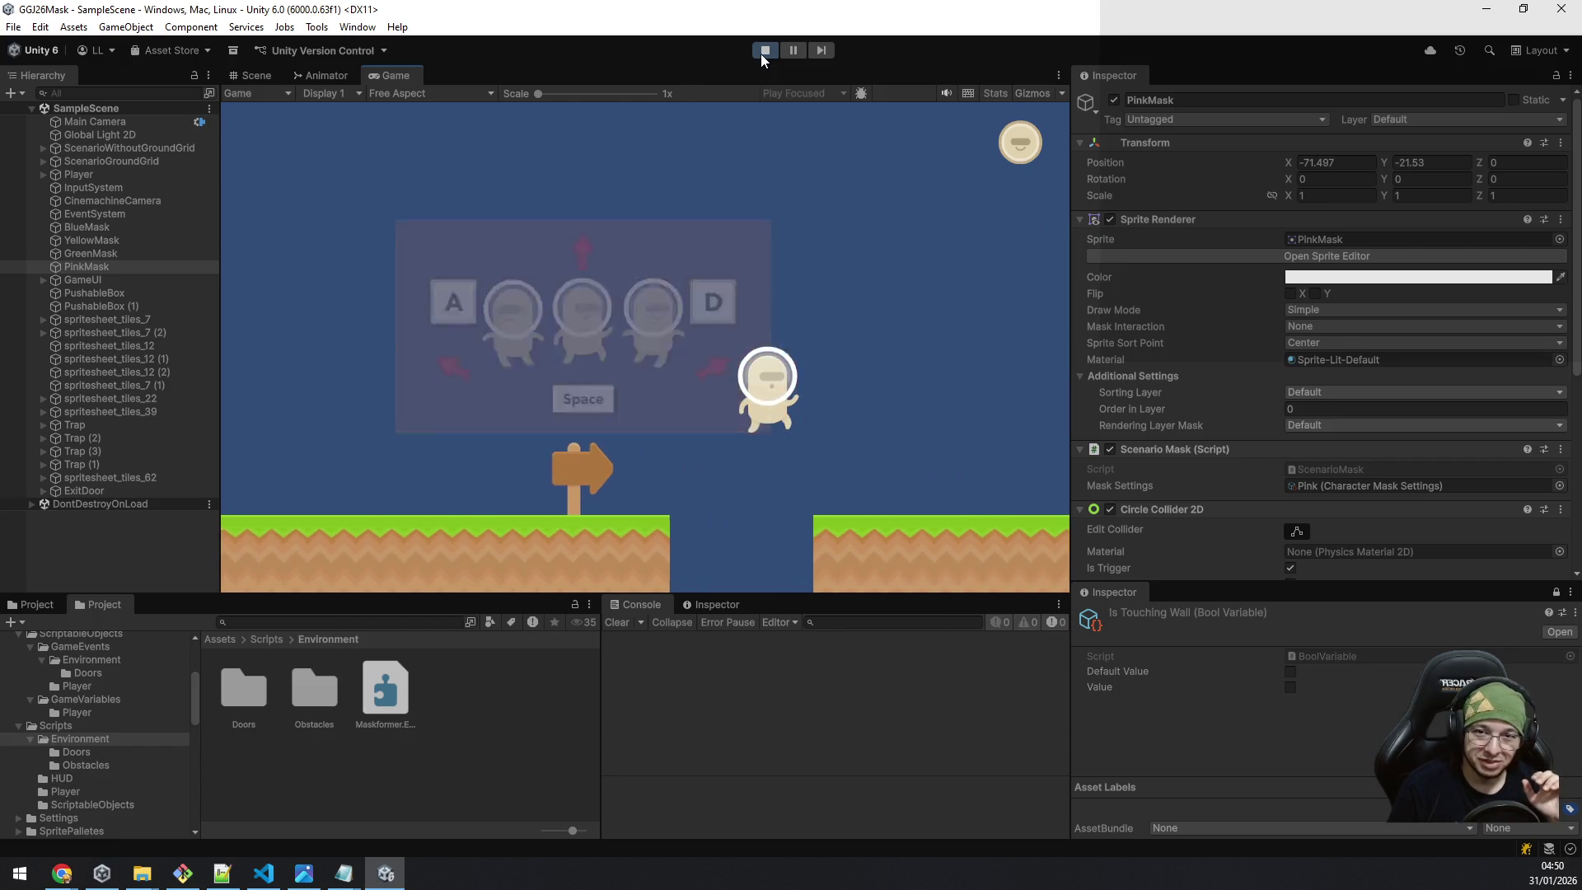
key(d)
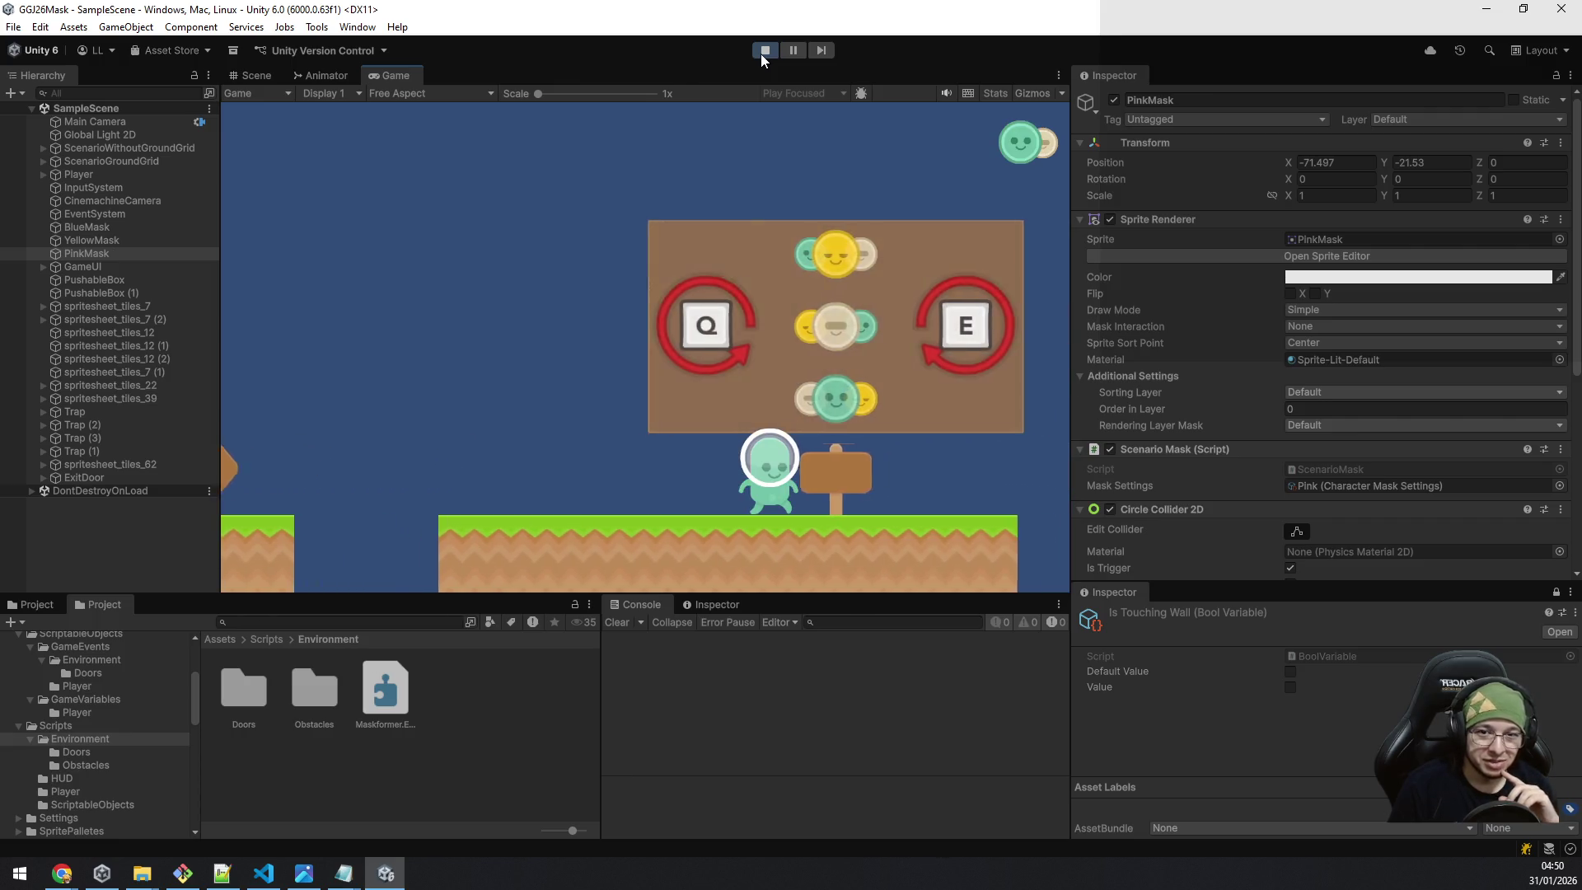
Cycle through the collected masks with Q/E, ending on green.
key(e)
key(q)
key(e)
key(q)
key(e)
key(q)
key(e)
key(q)
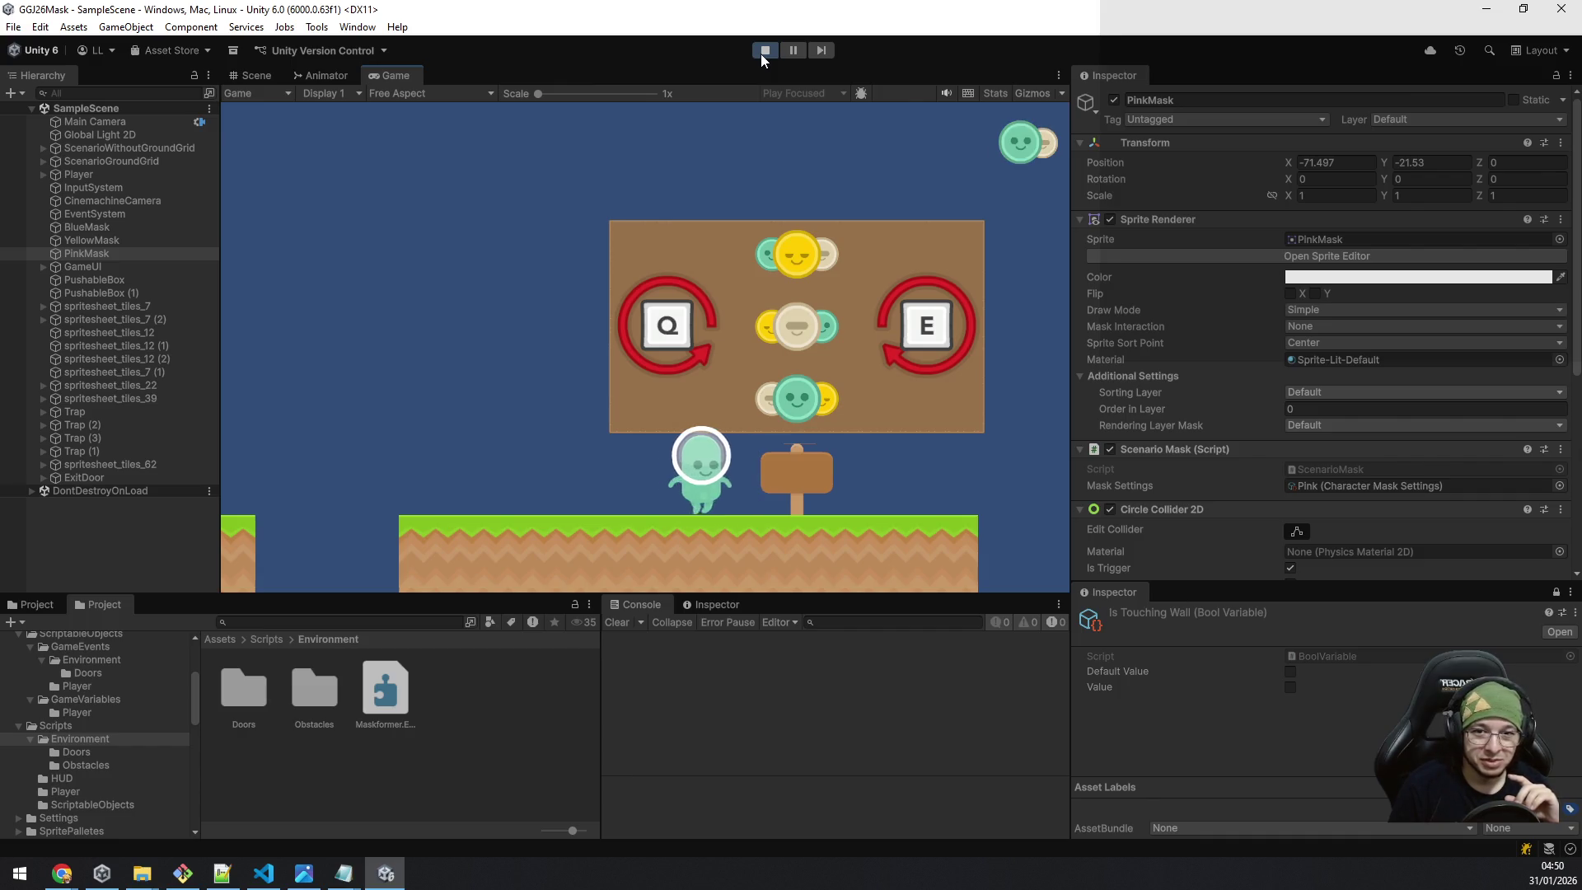
Jump across the gap to collect the yellow mask.
key(d)
key(space)
key(space)
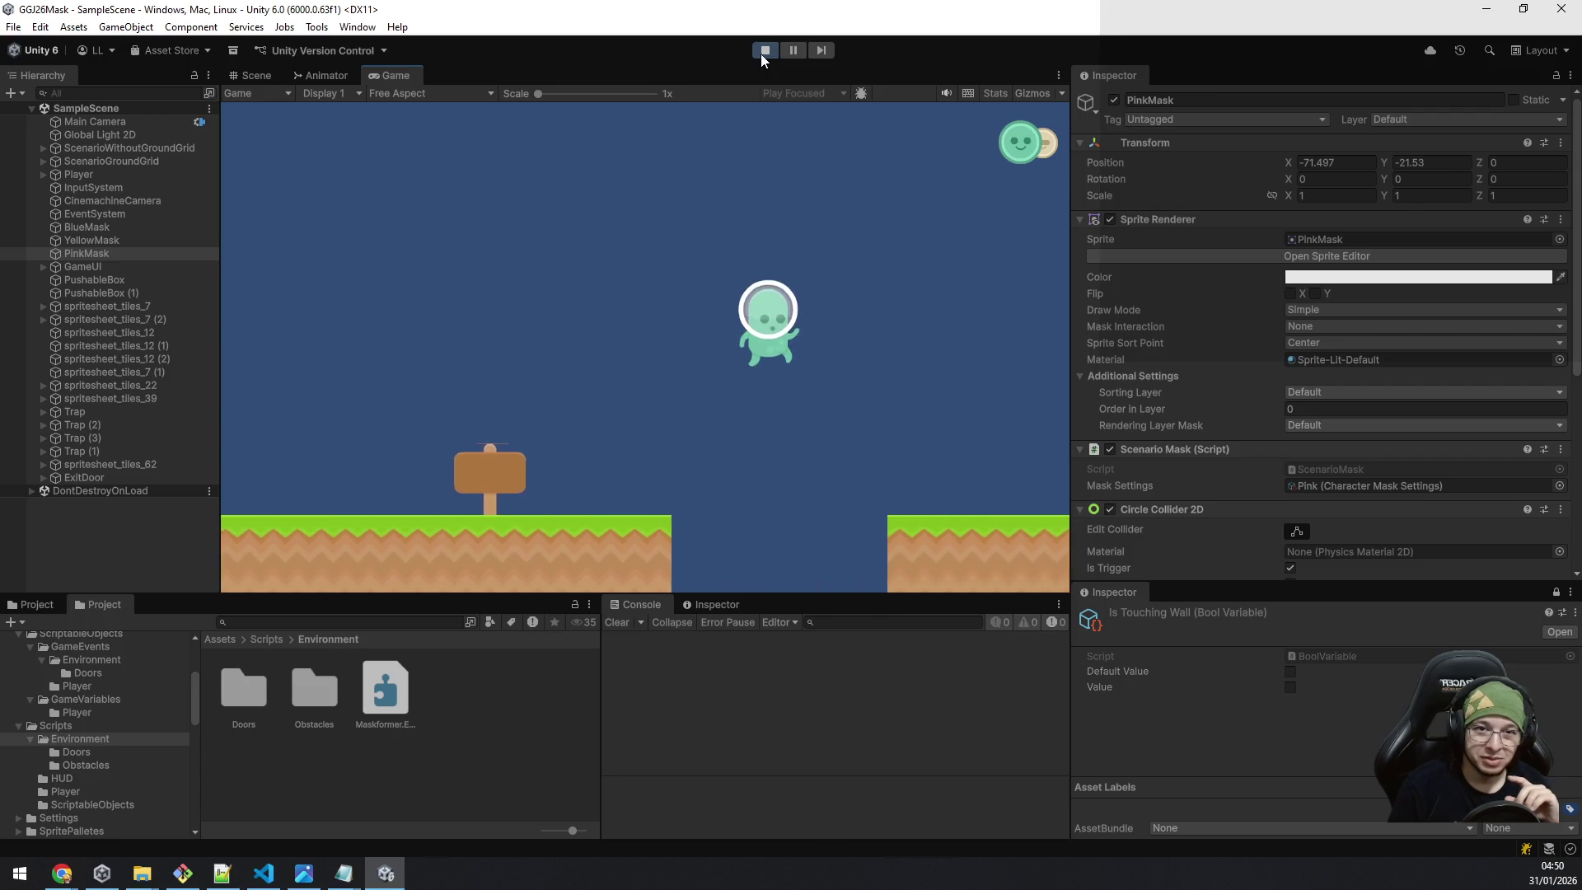
key(space)
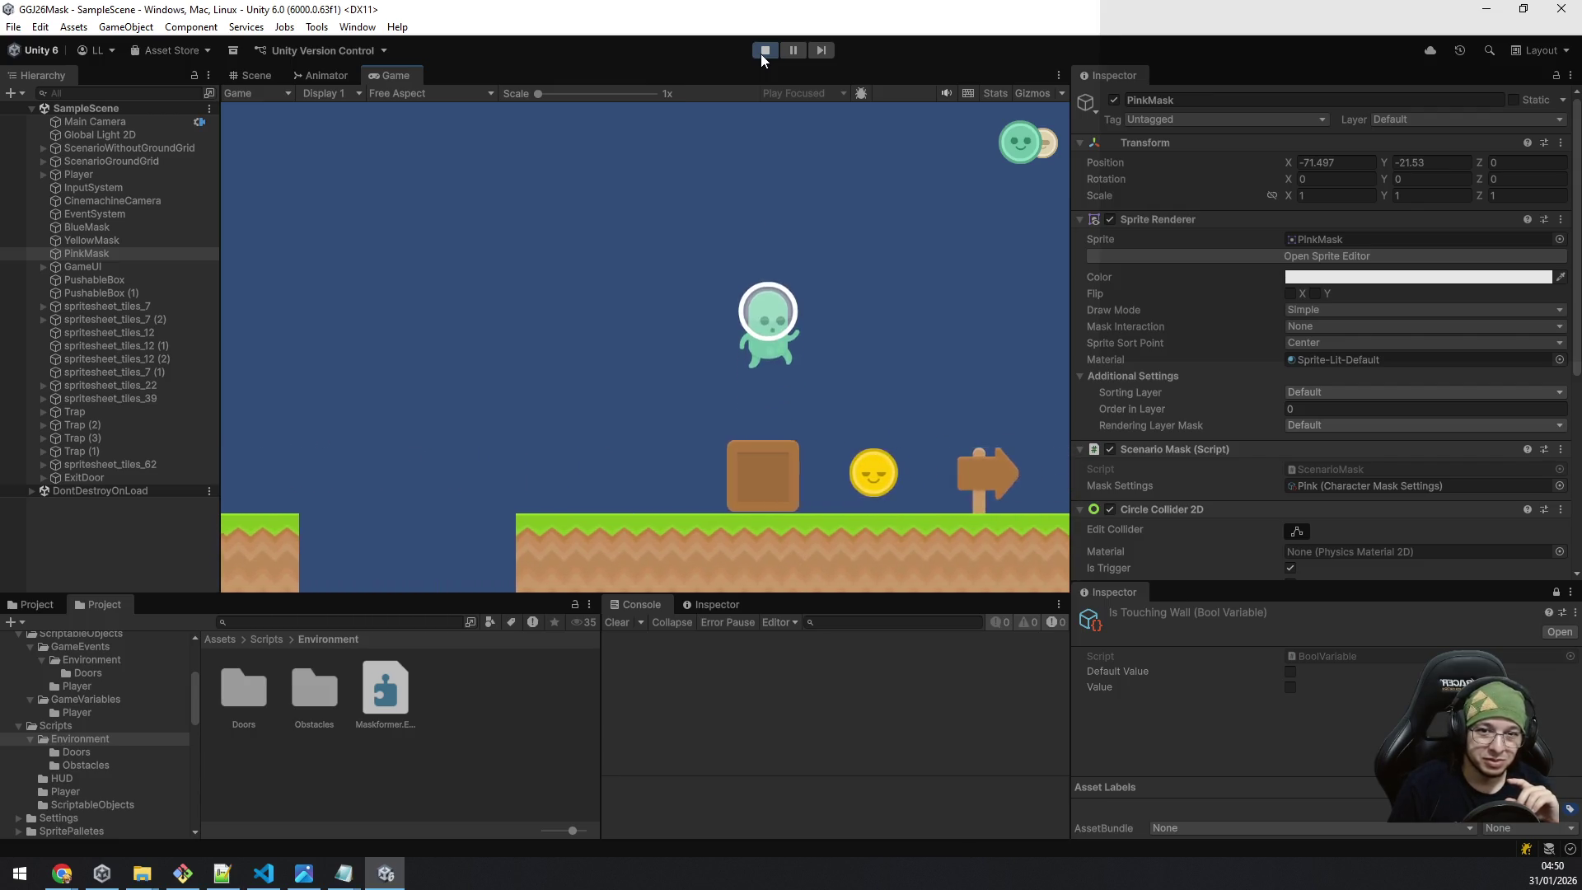
key(a)
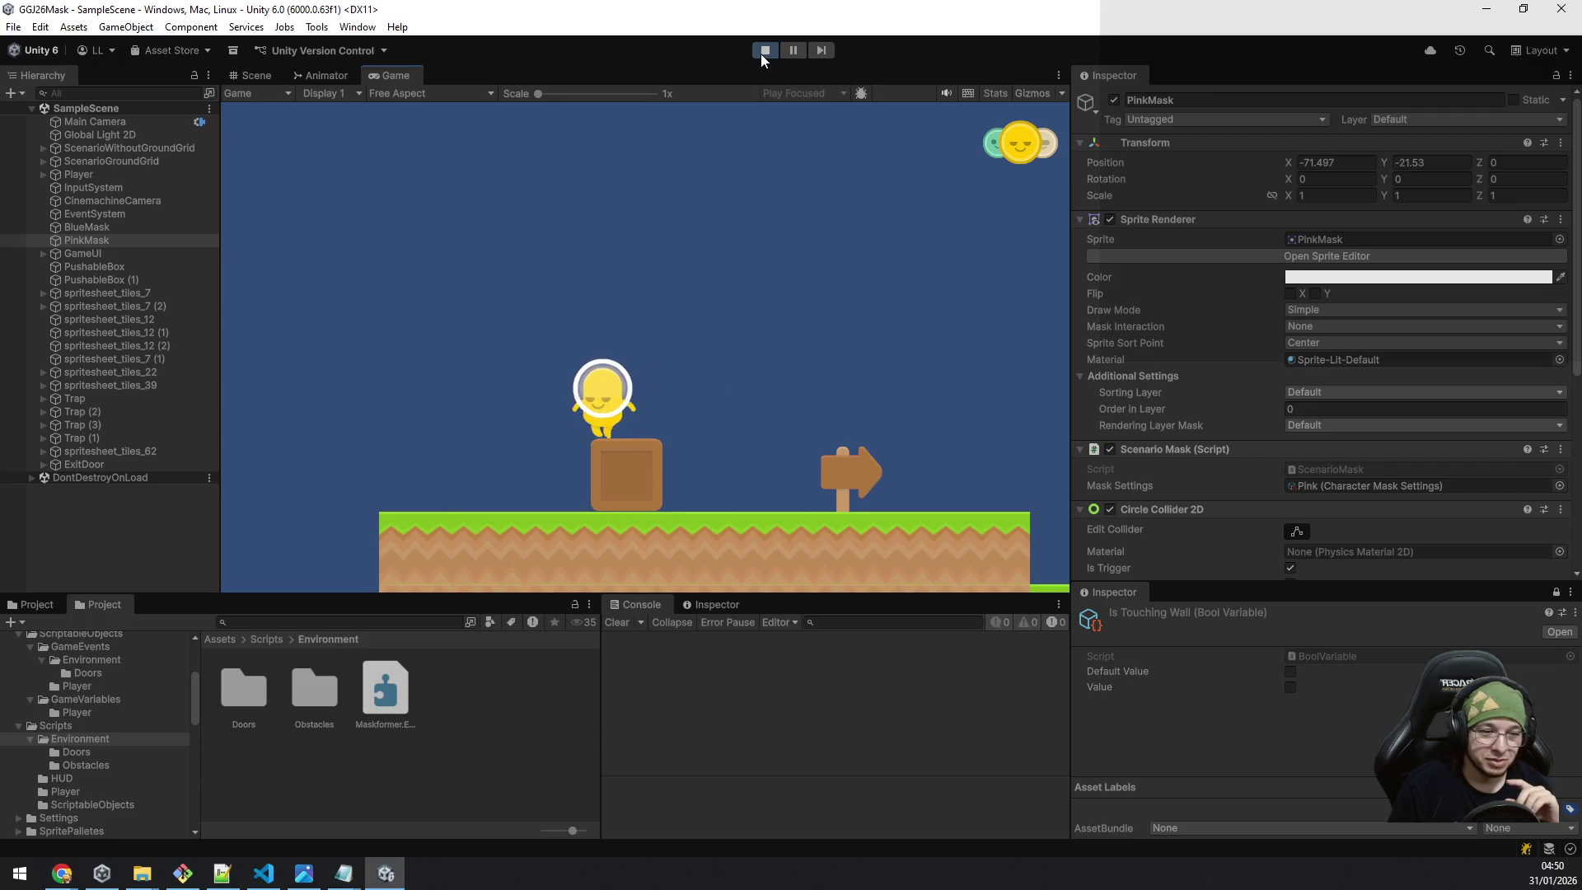
Push the crate right until it drops into the gap.
key(d)
key(d)
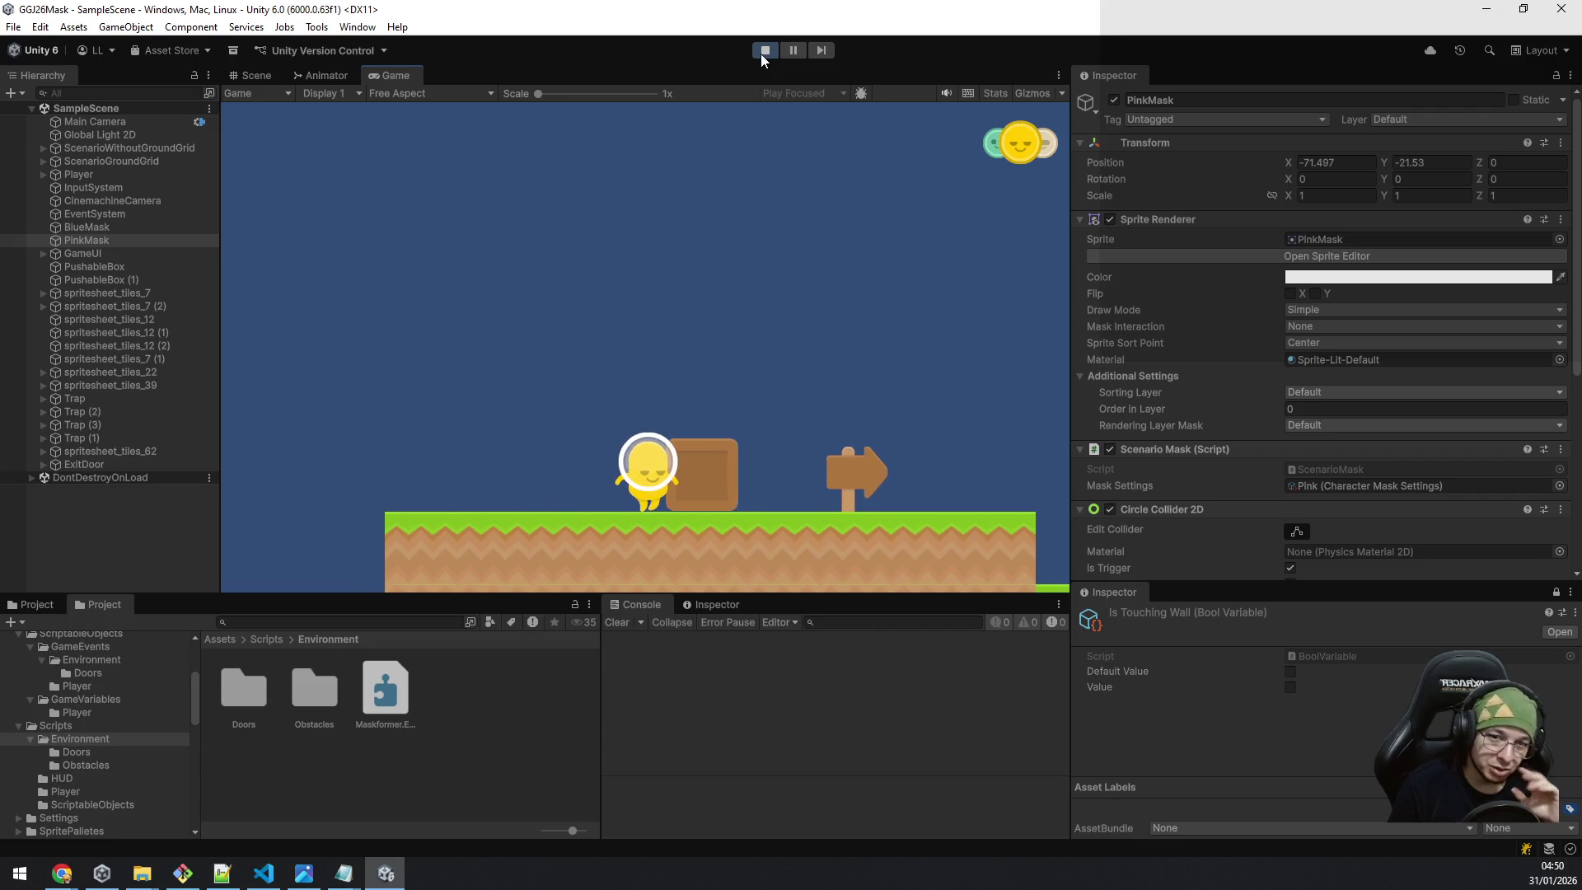
key(d)
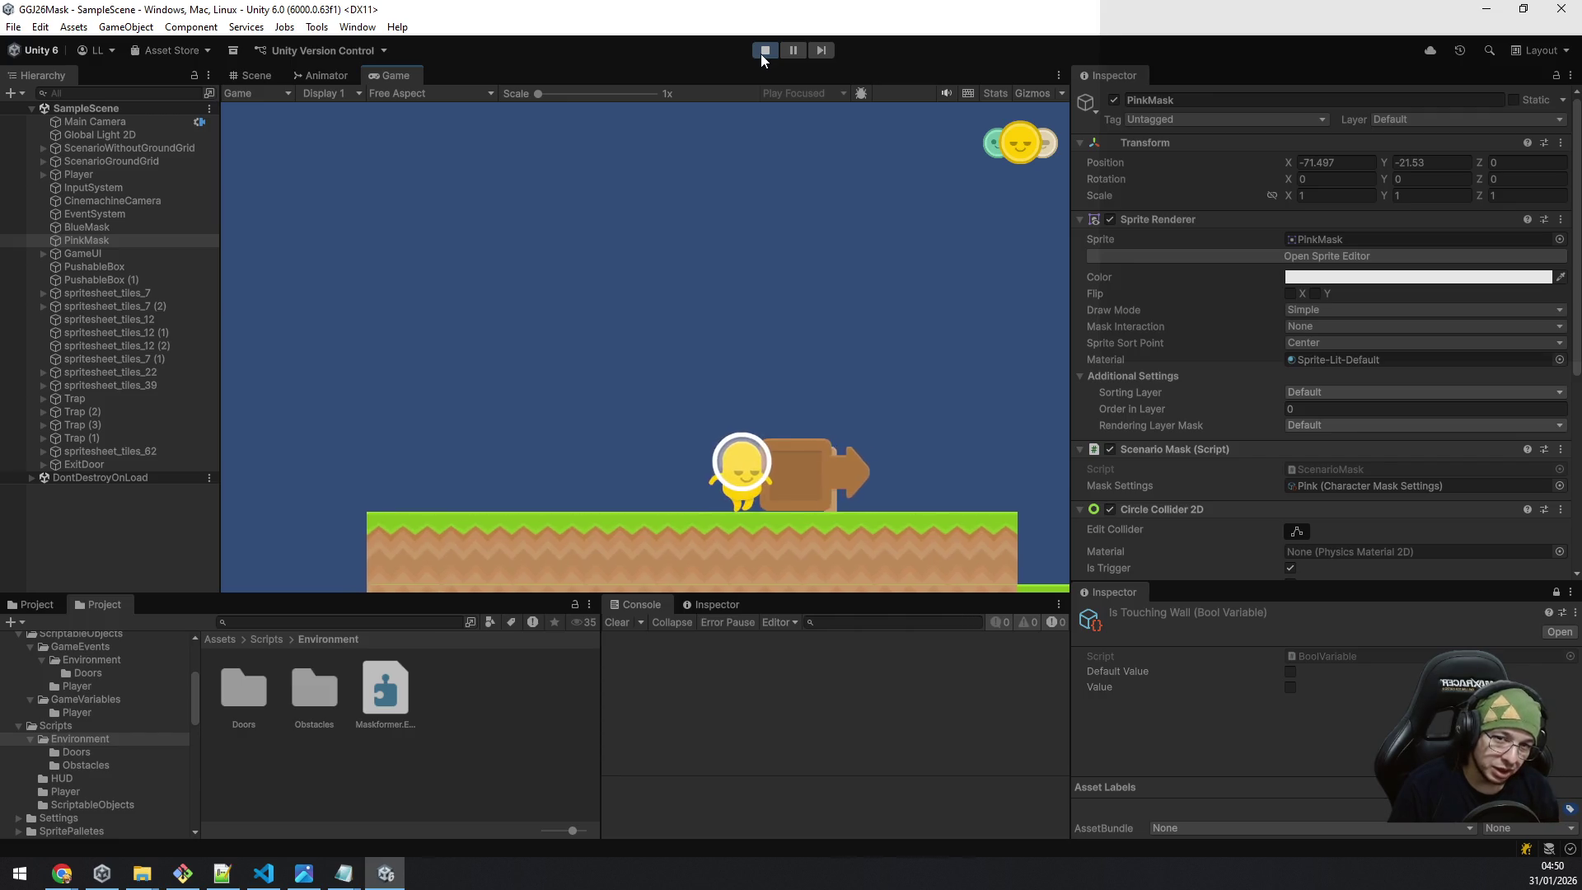
key(d)
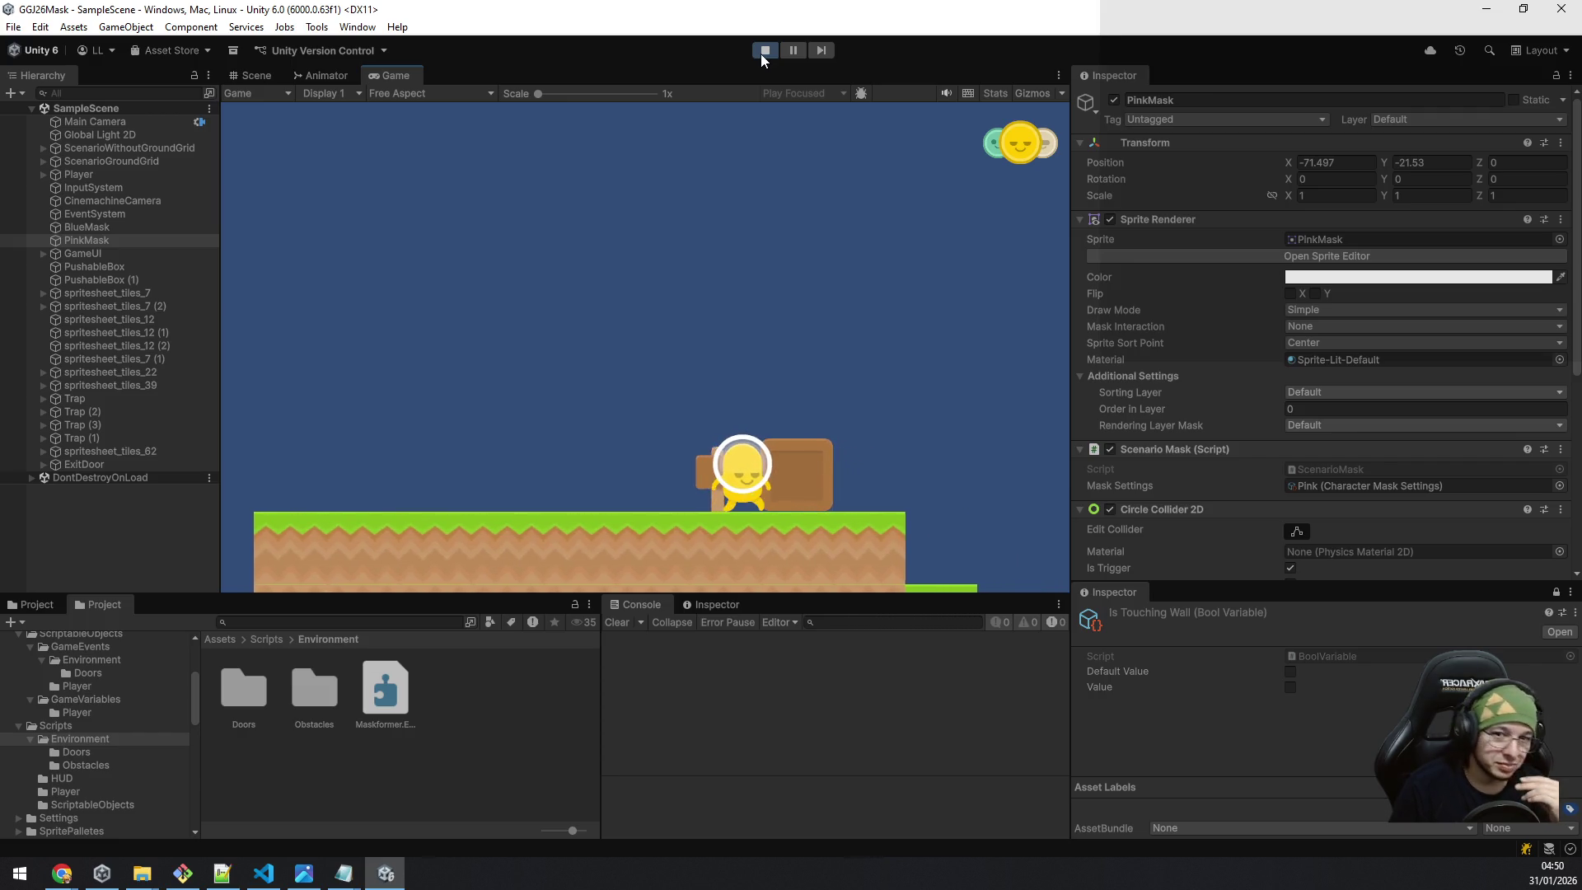
key(d)
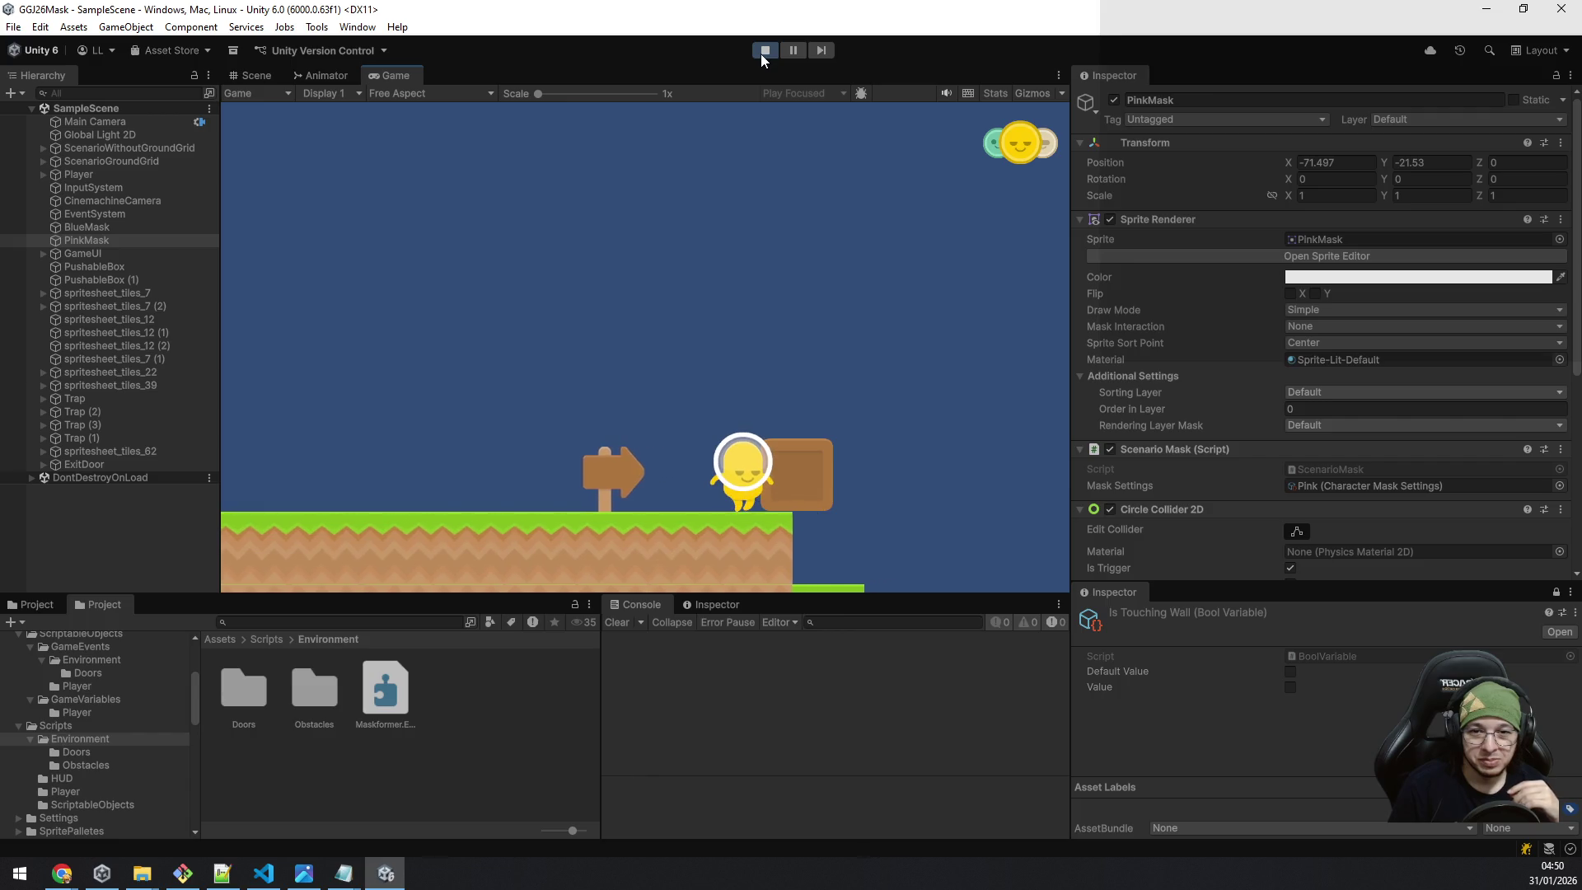
key(d)
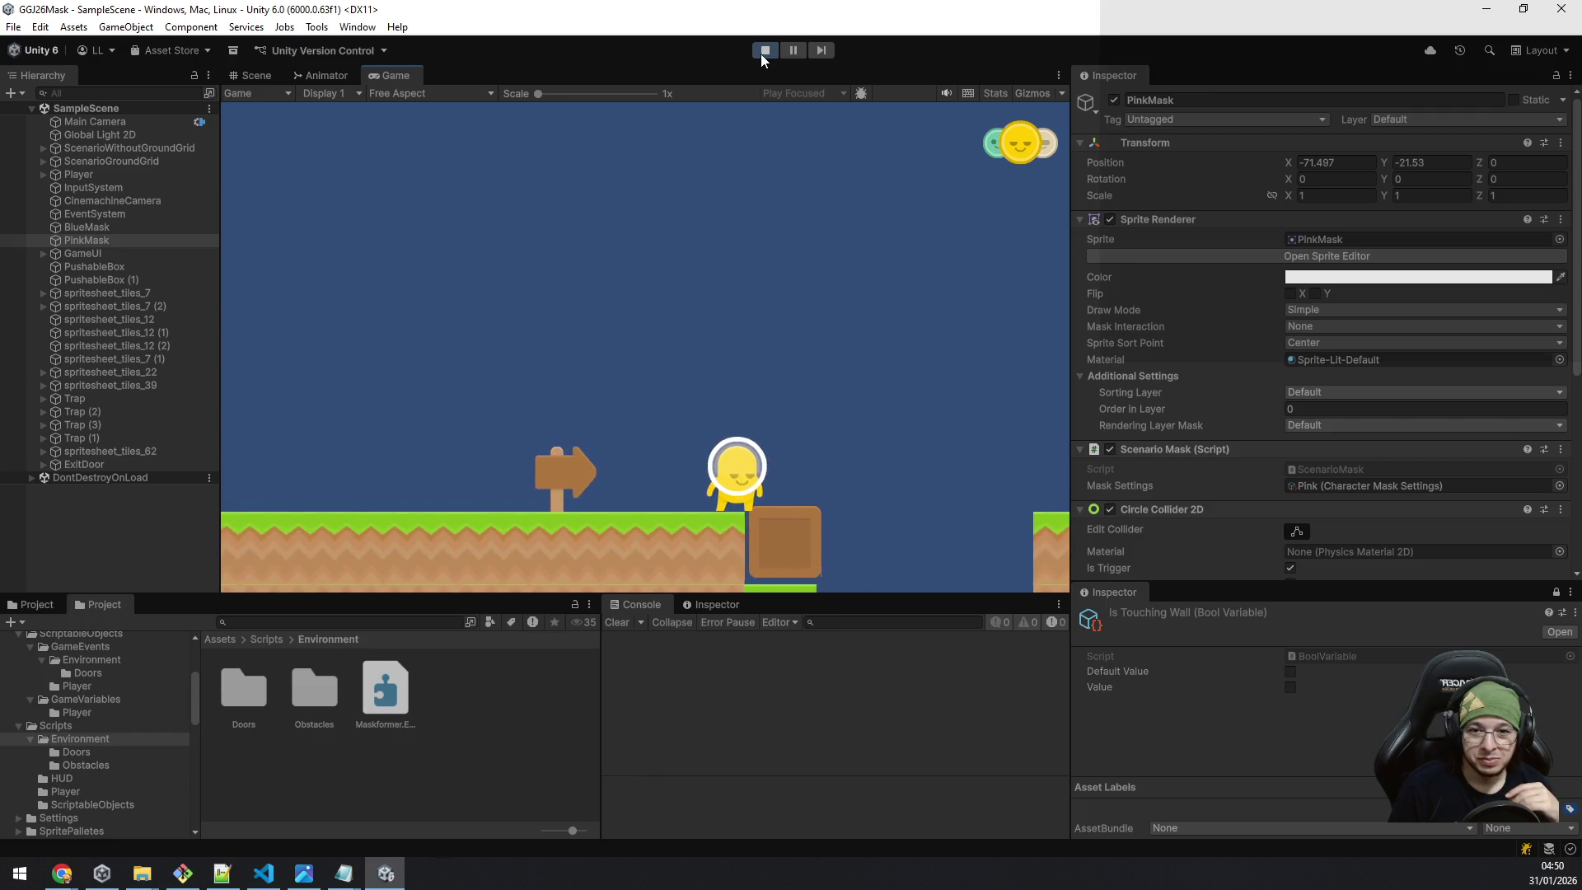
key(d)
Switch to the green mask and hop on and off the crate.
key(e)
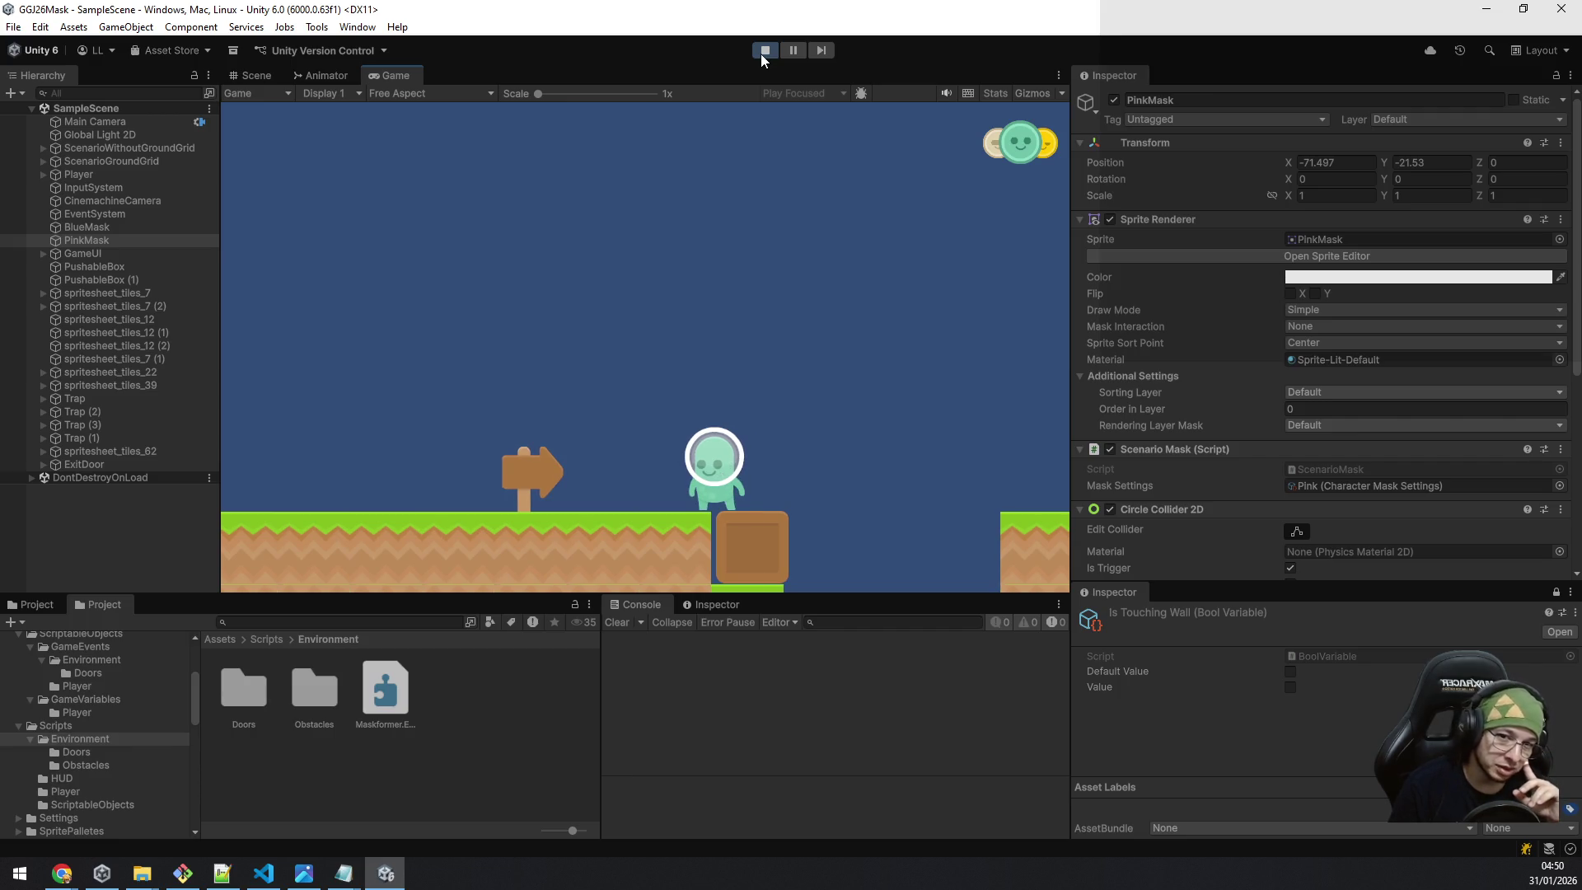
key(d)
key(a)
key(d)
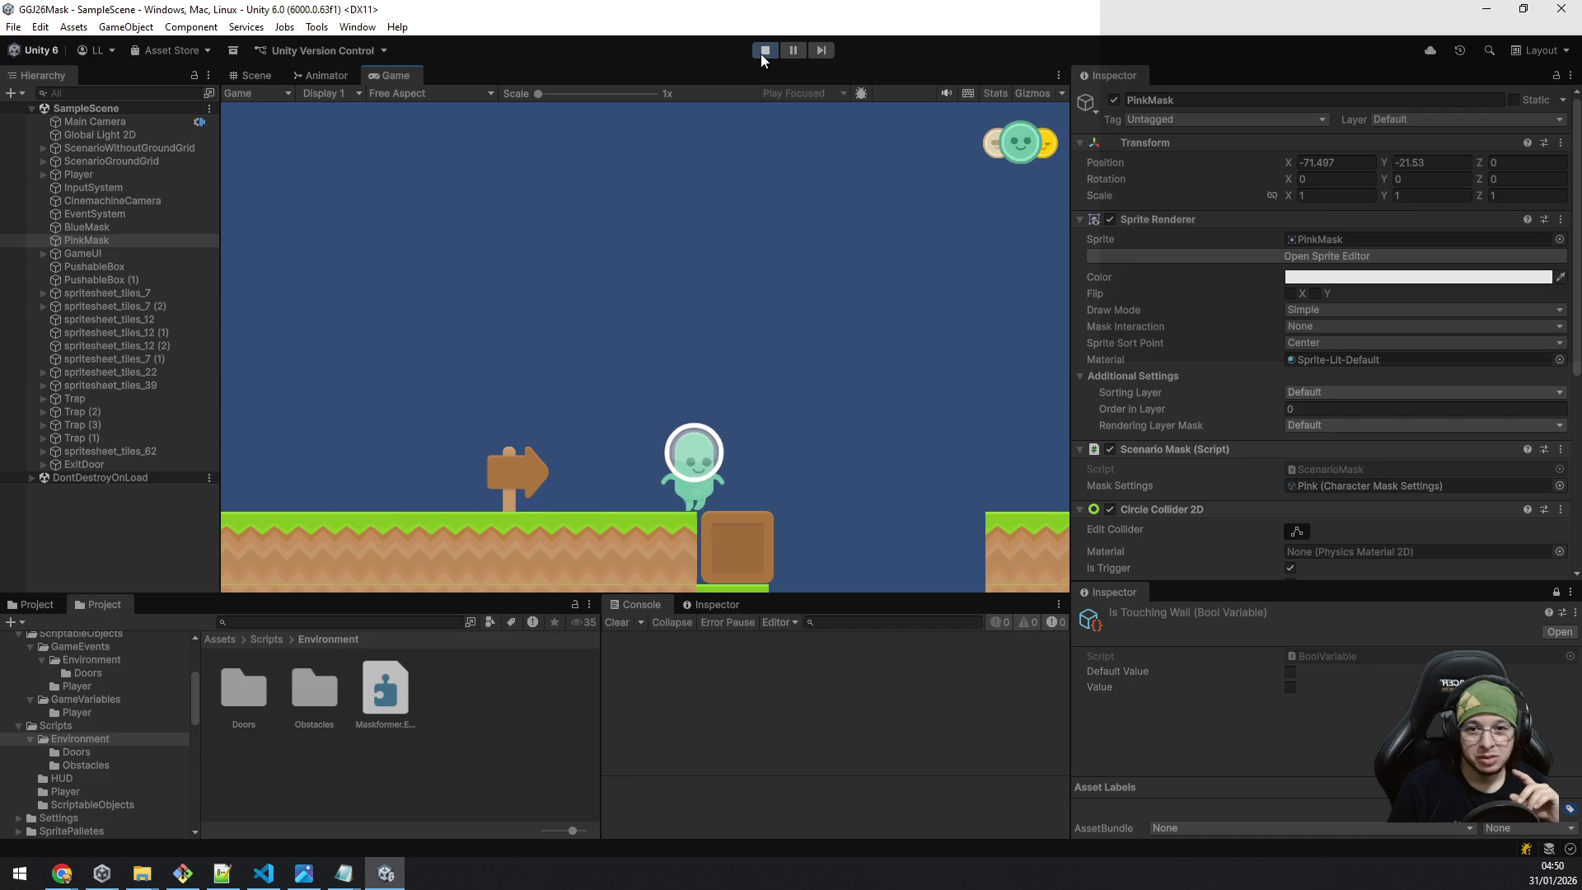
key(a)
key(space)
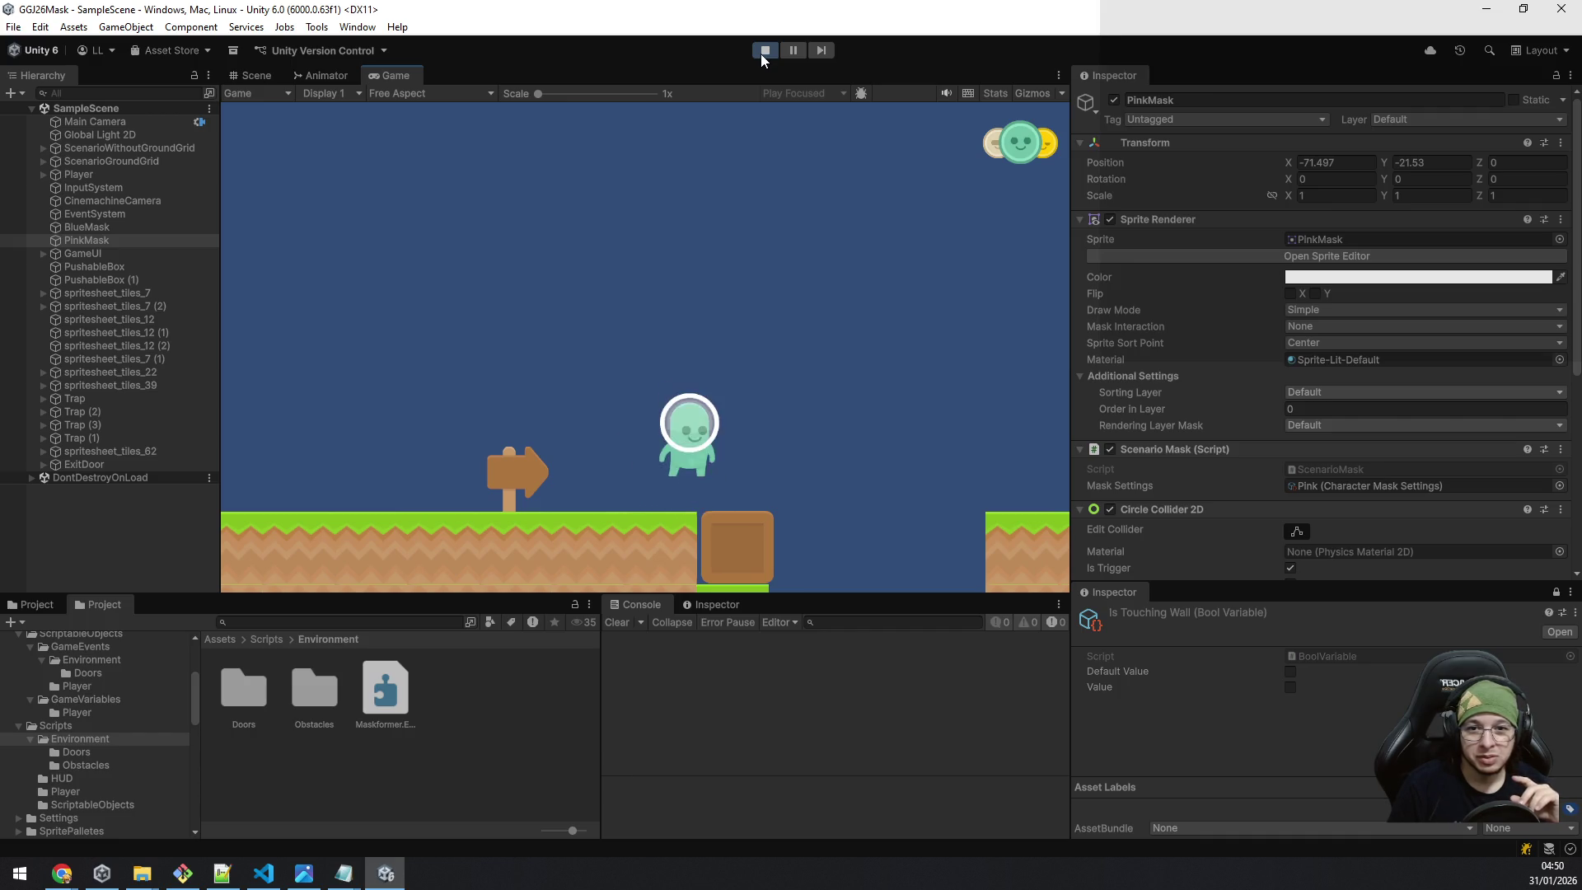
key(d)
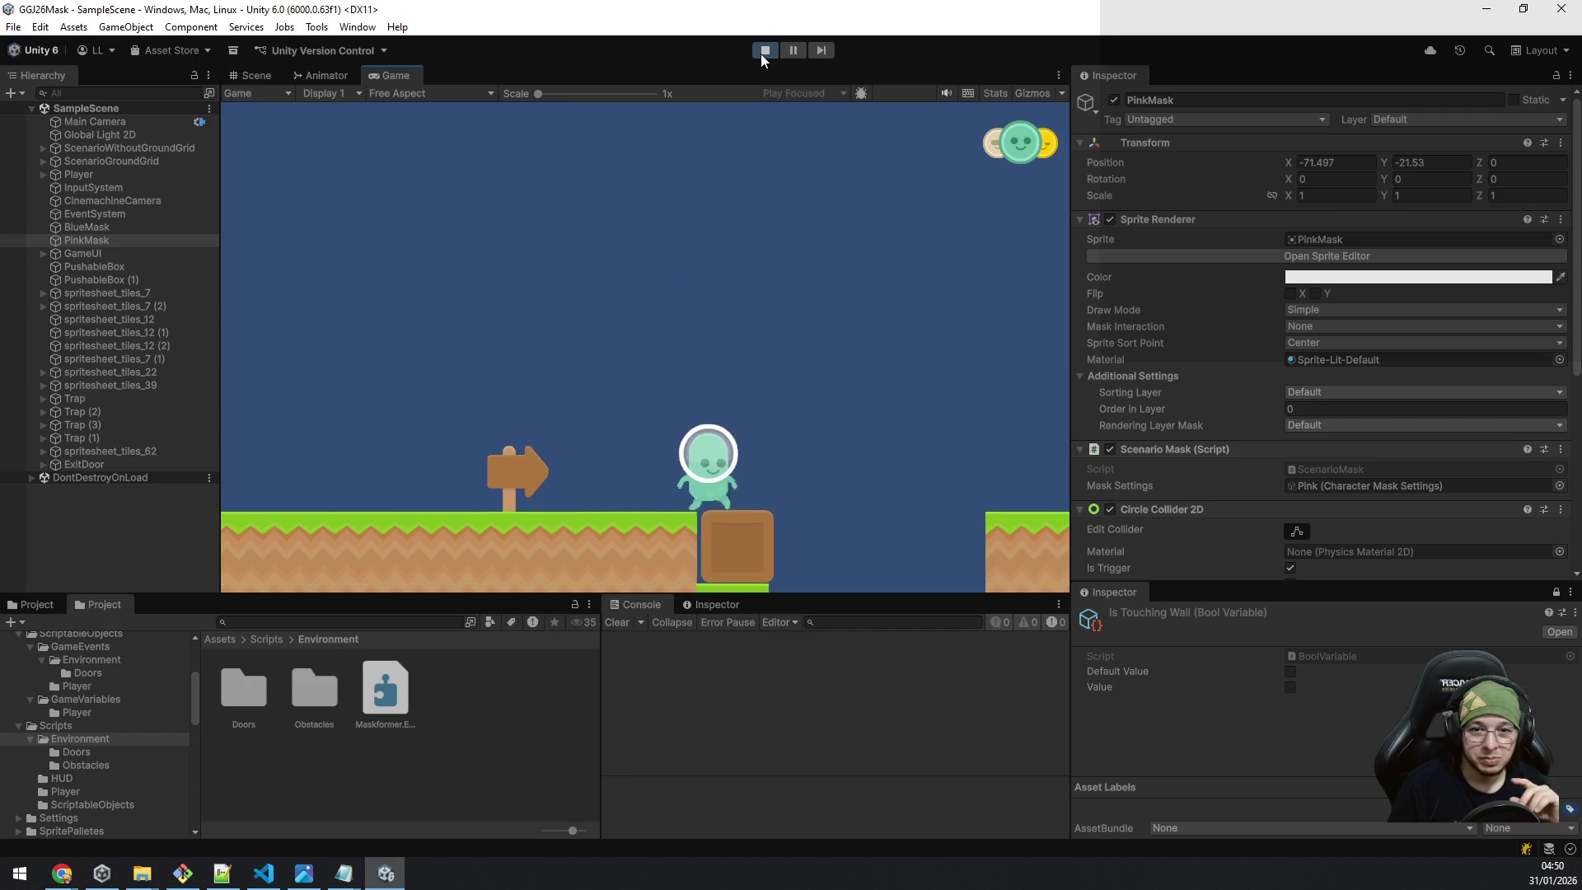
key(space)
Walk right past the sign and jump to collect the blue mask.
key(d)
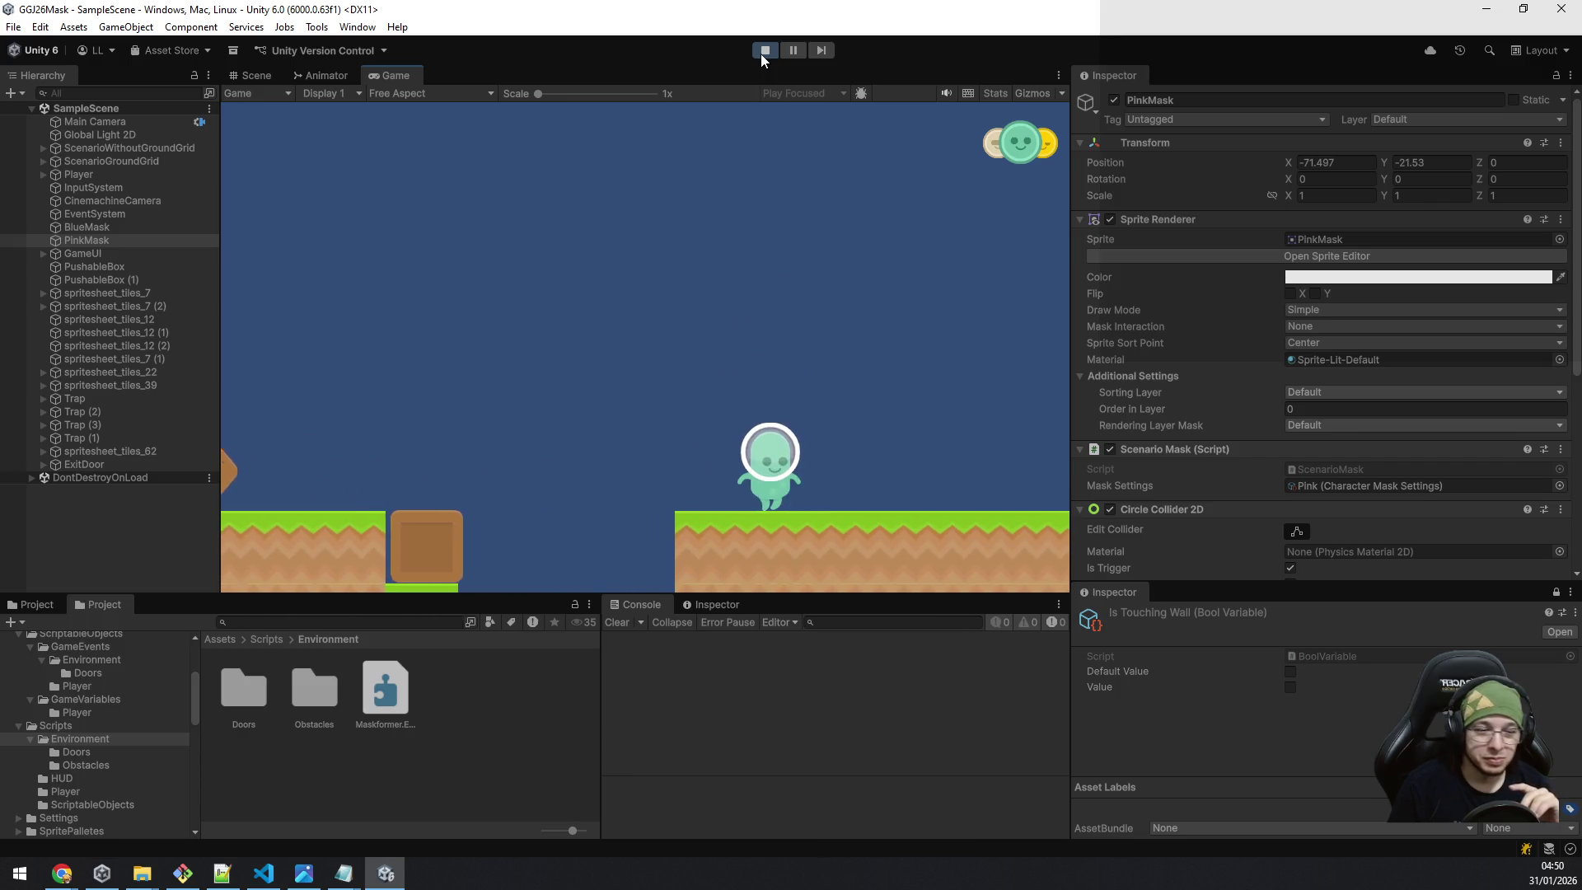
key(d)
key(space)
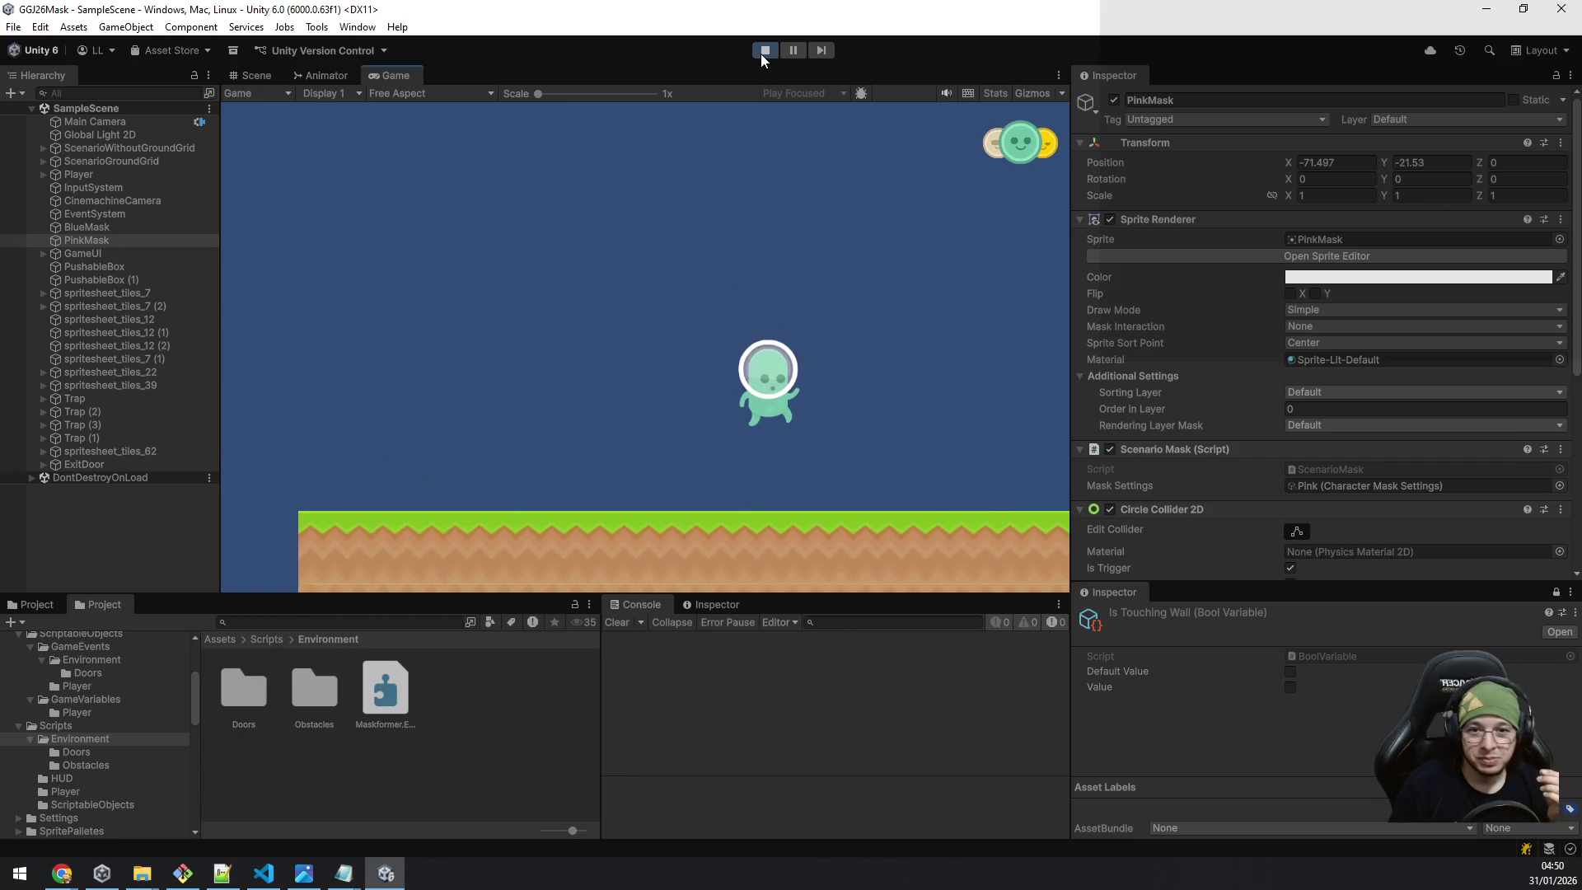
key(d)
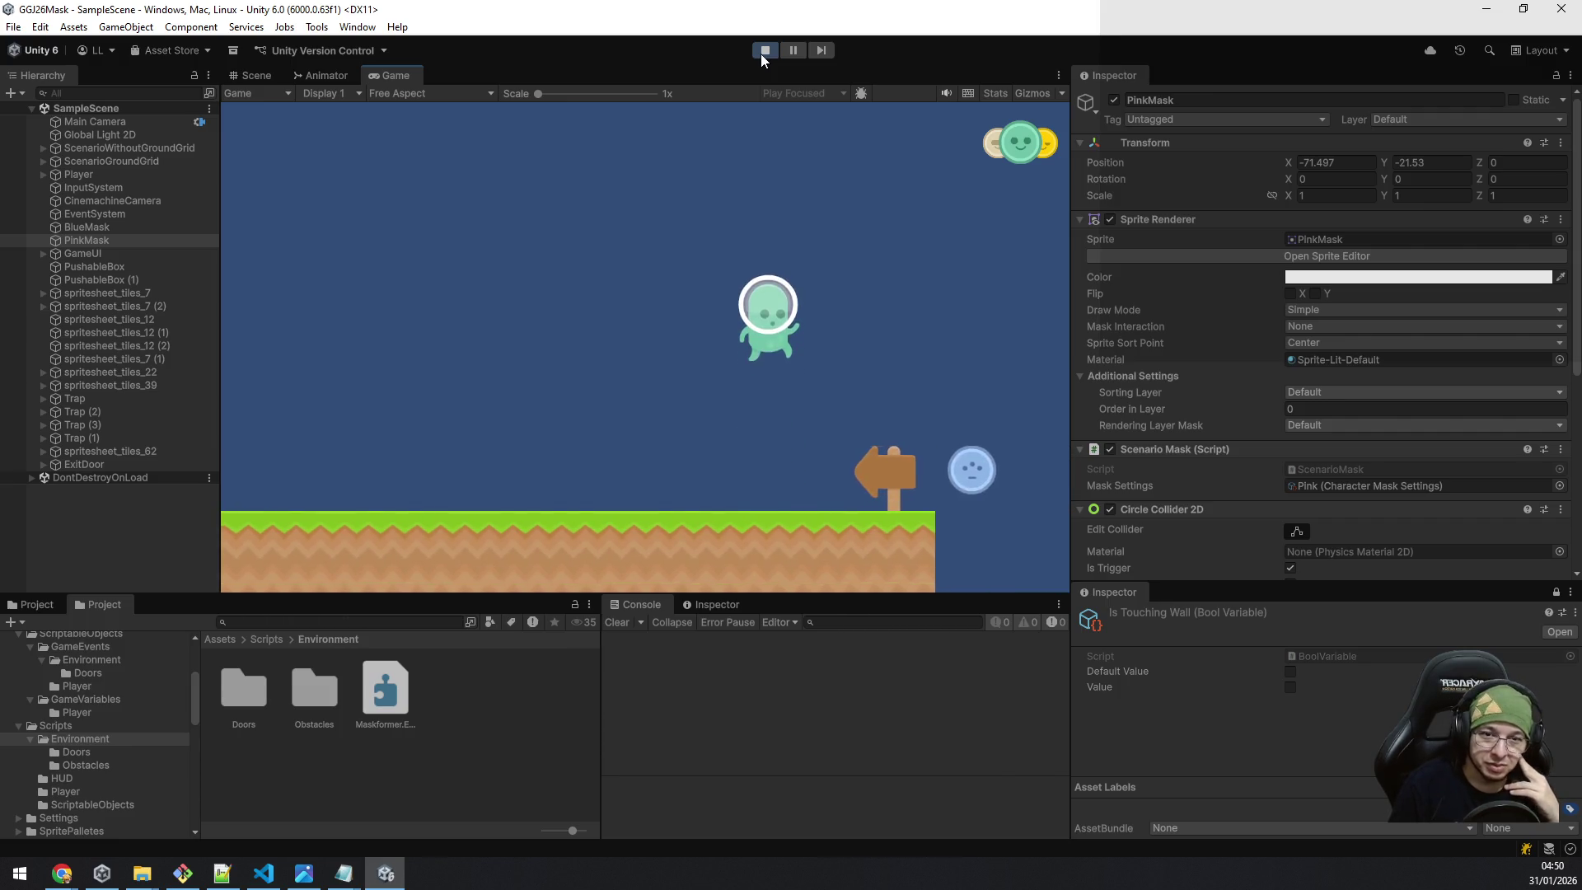
Jump back left across the gap to the mask tutorial board.
key(a)
key(space)
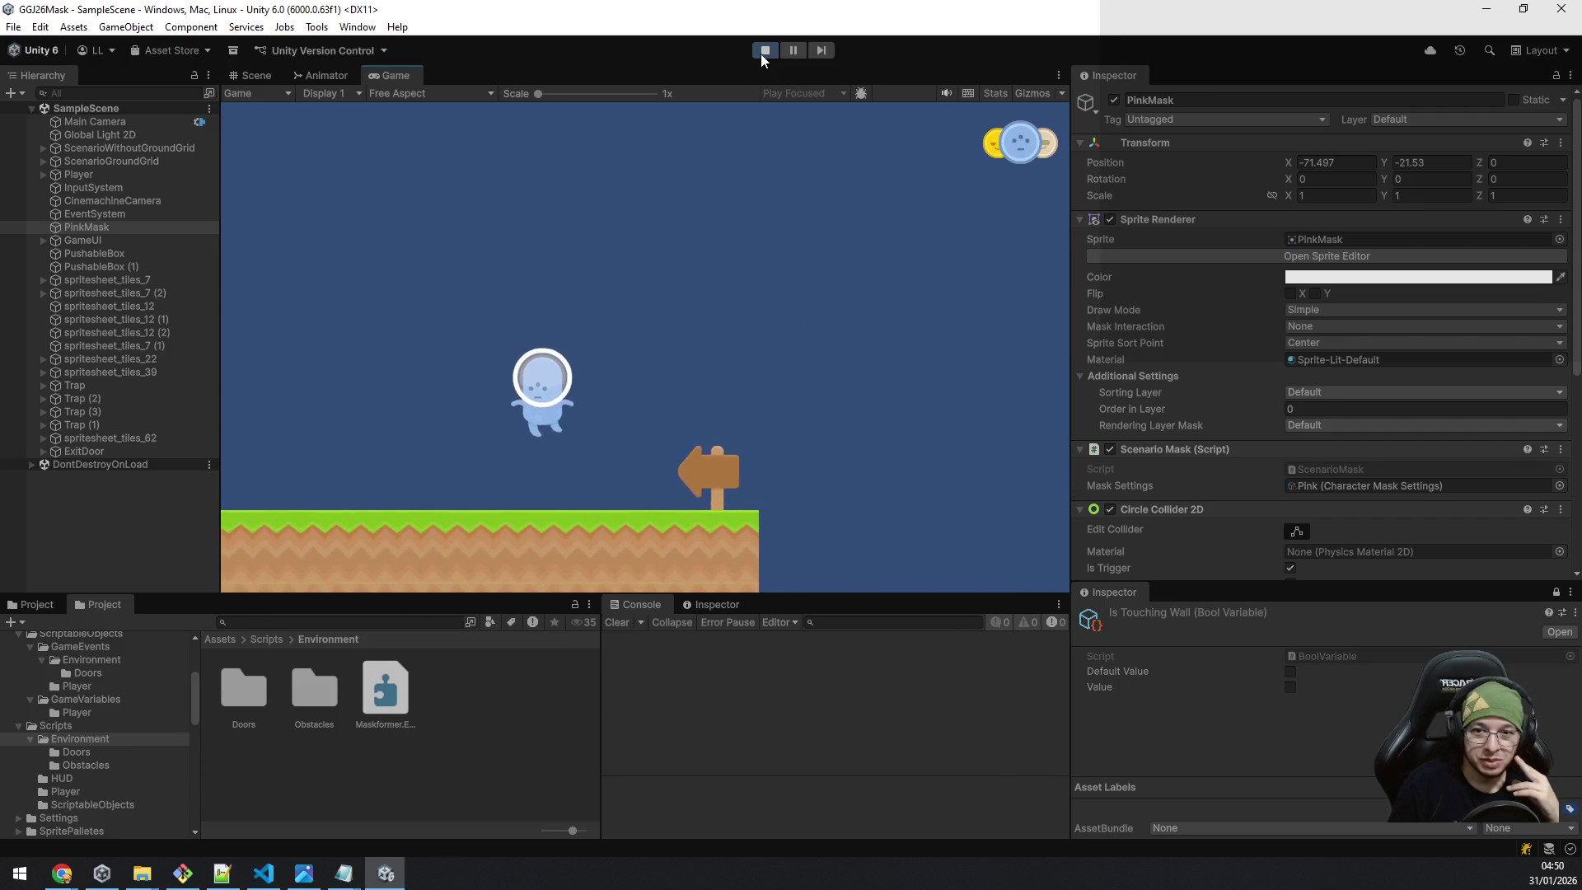
key(a)
key(space)
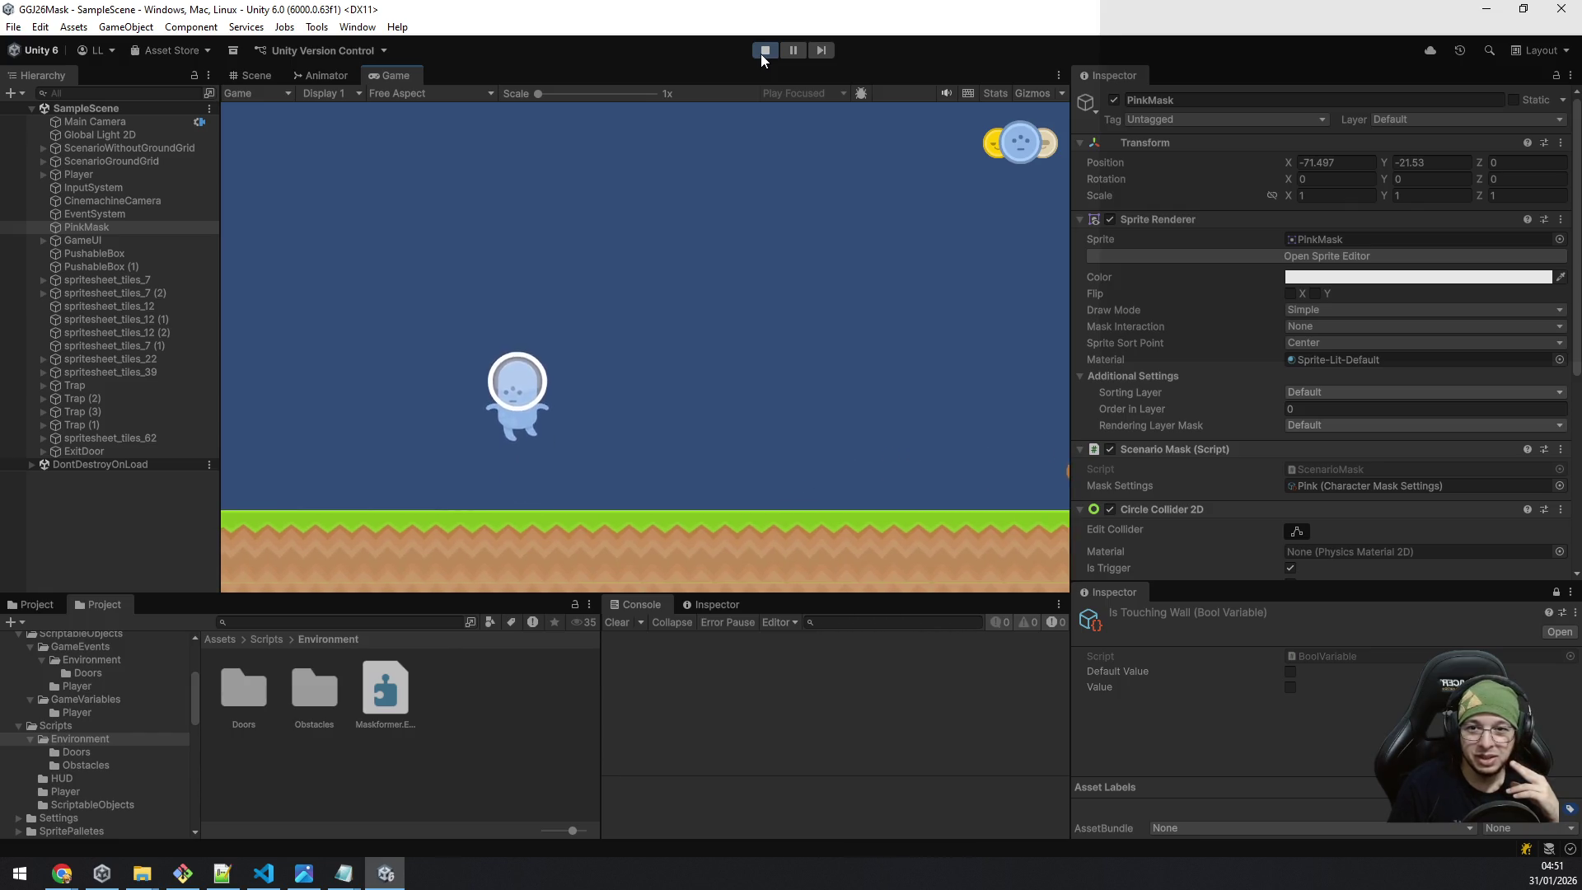
key(a)
key(space)
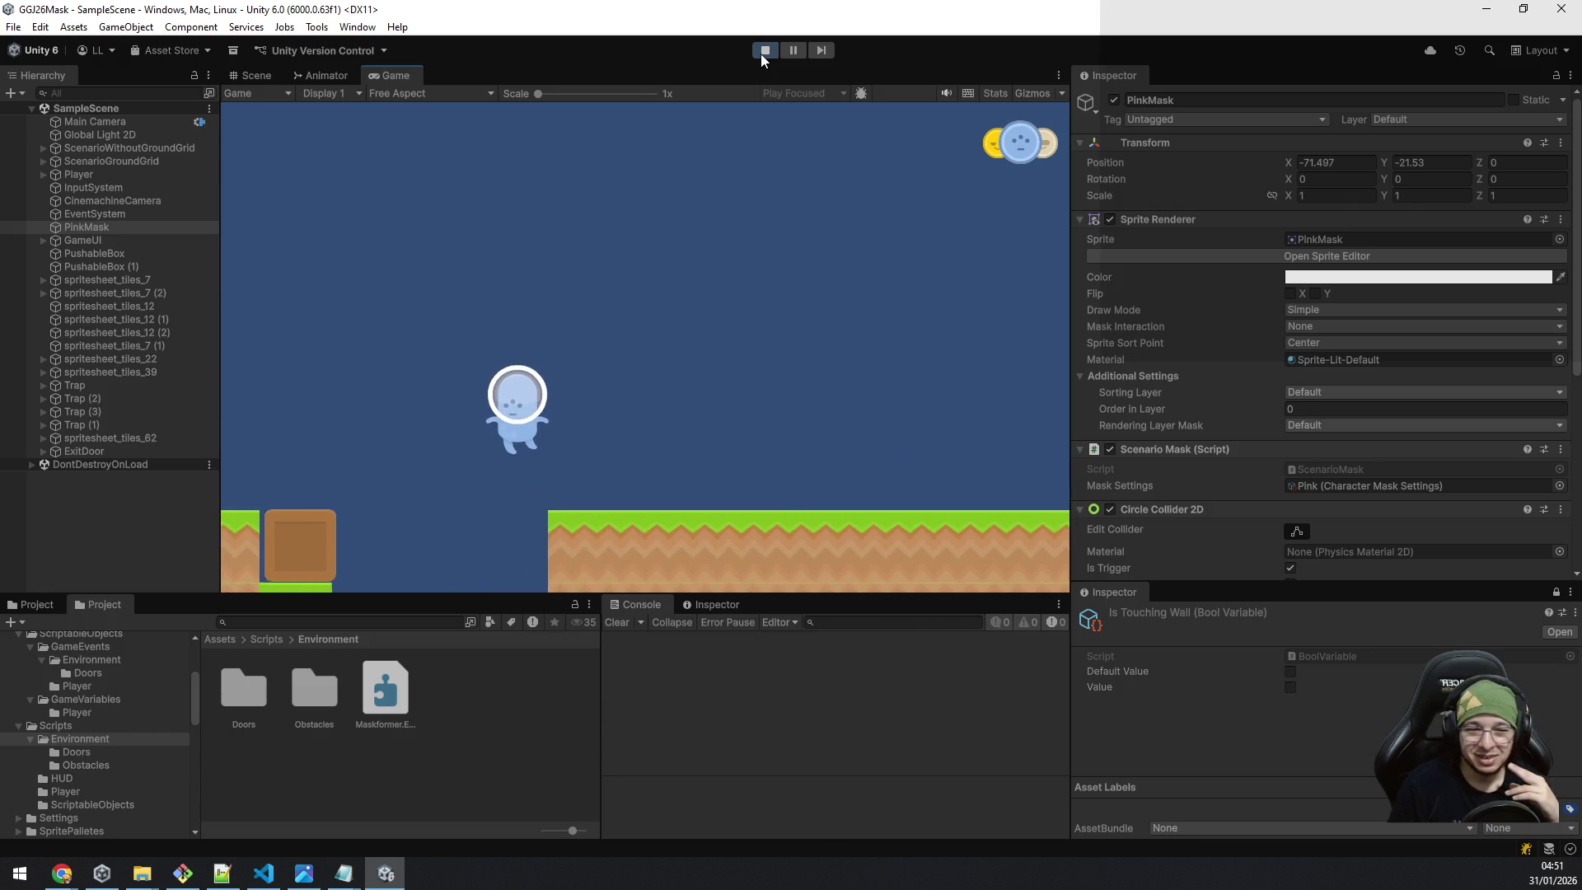
key(a)
key(space)
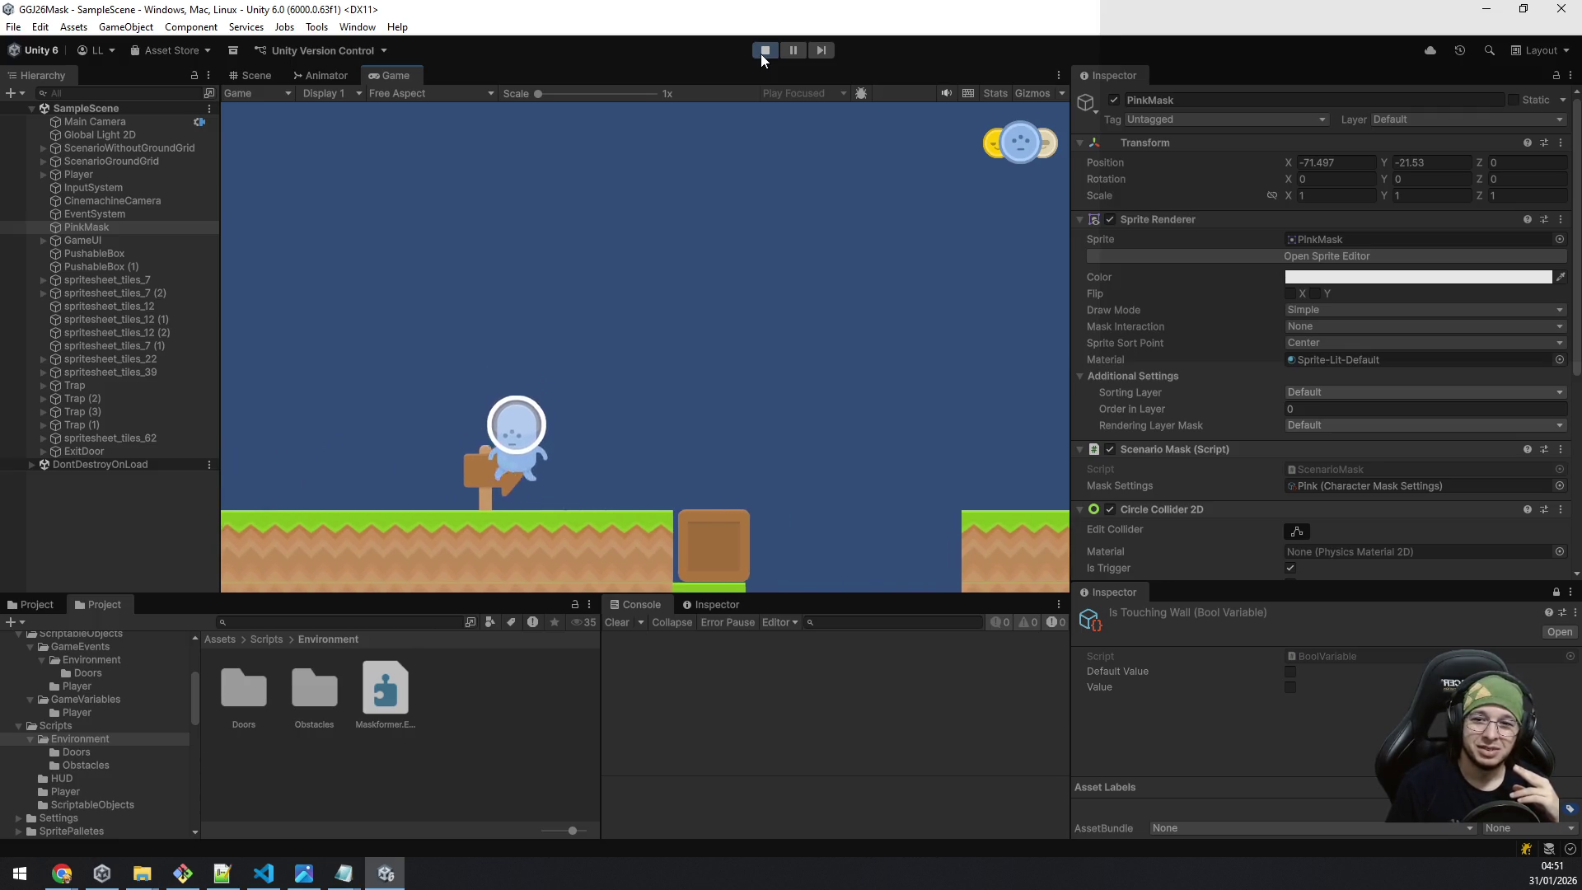
key(a)
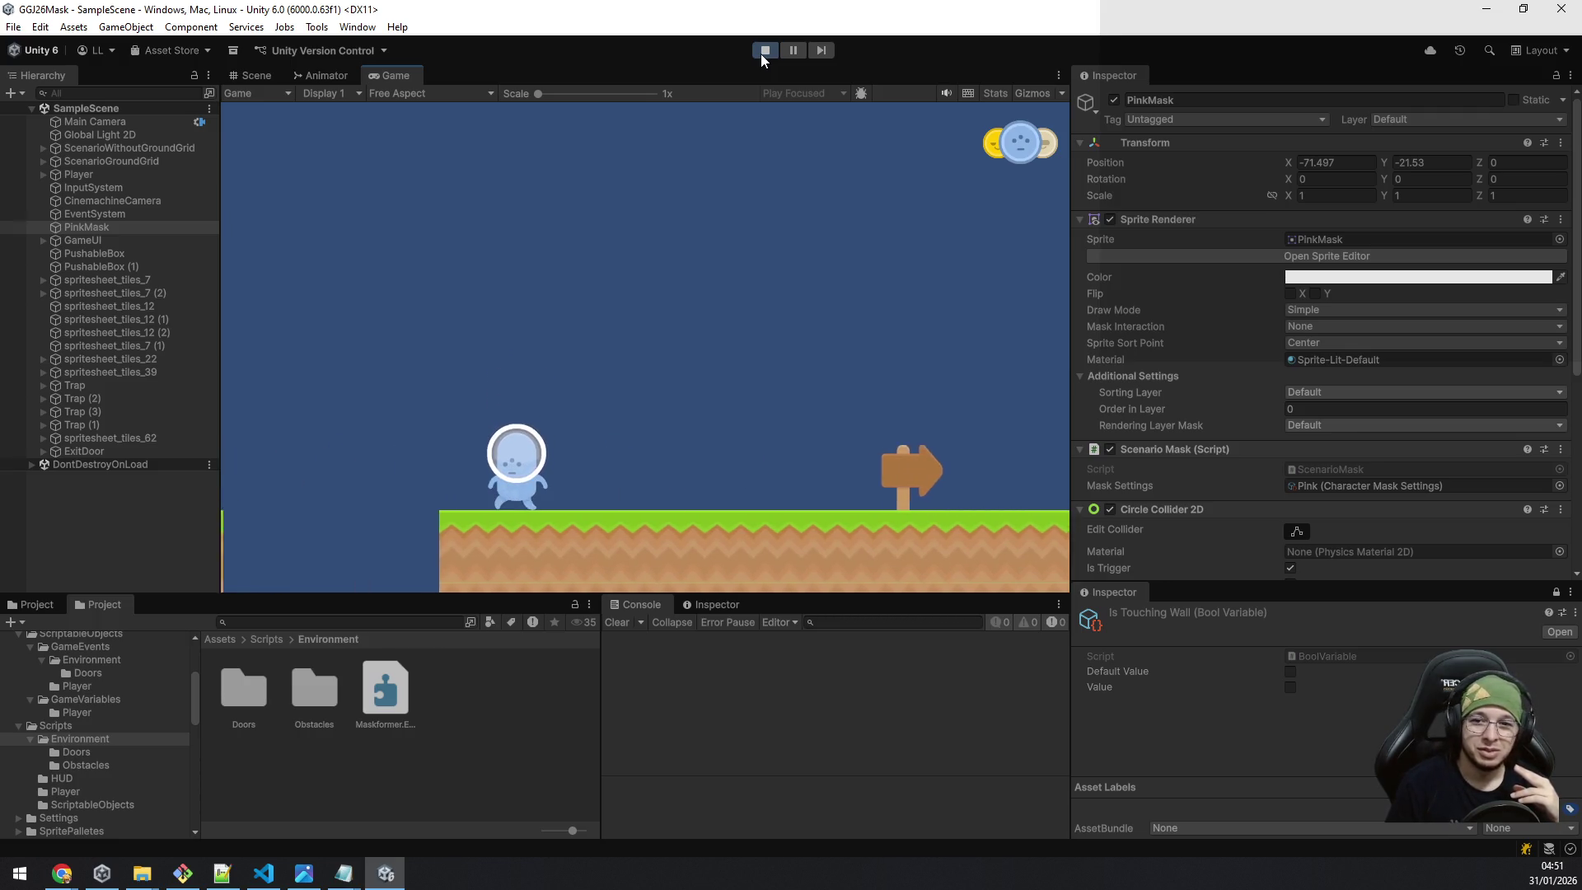
key(space)
key(a)
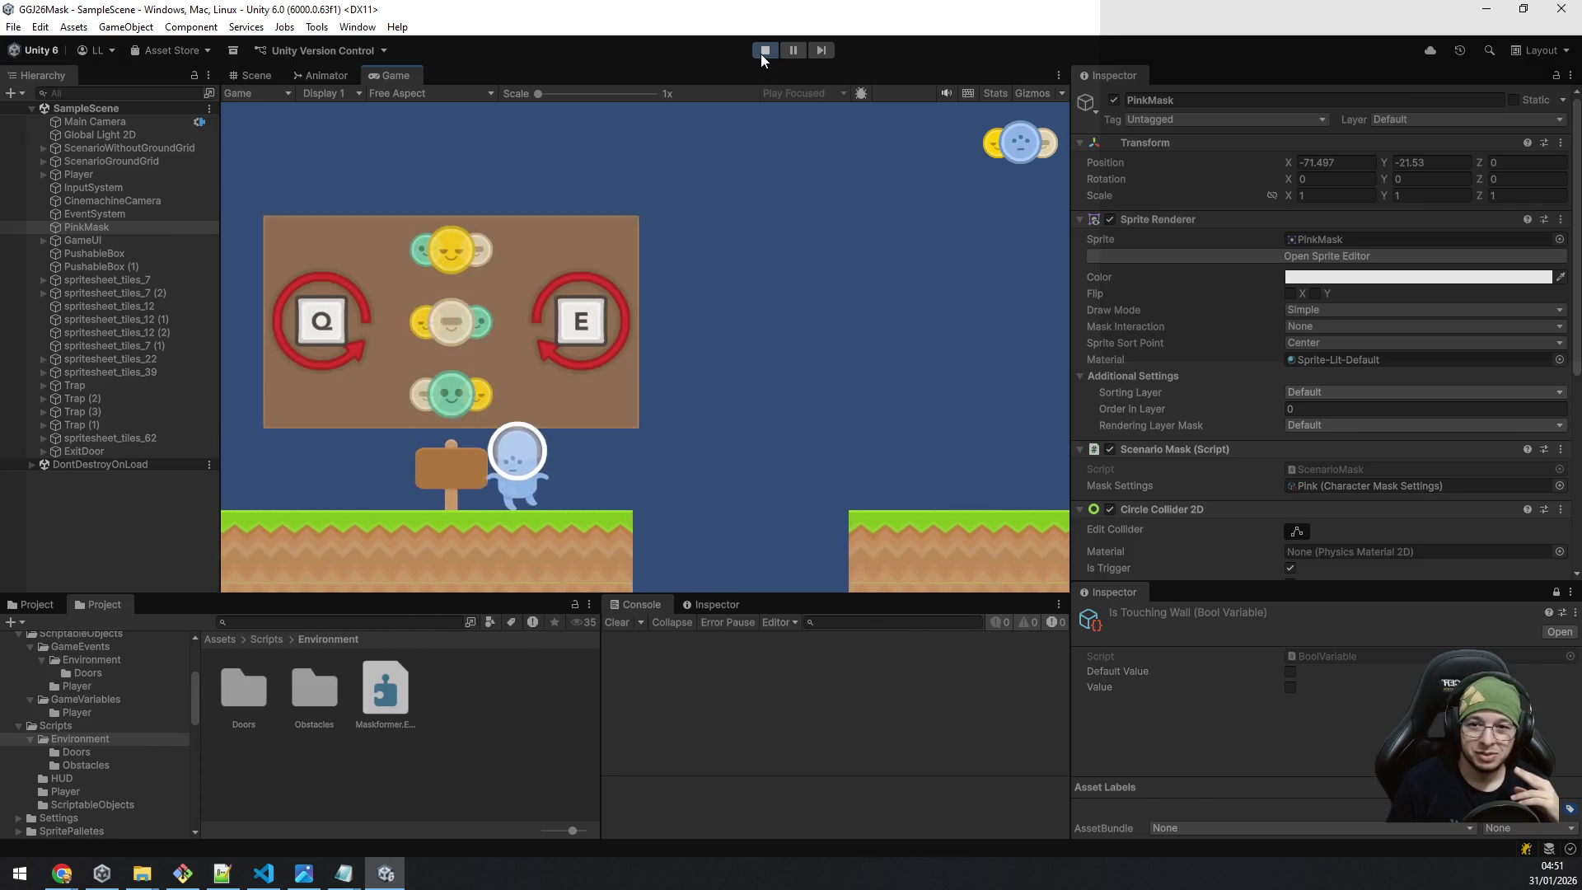
Cycle masks near the controls panel, ending on the yellow mask.
key(q)
key(q)
key(e)
key(e)
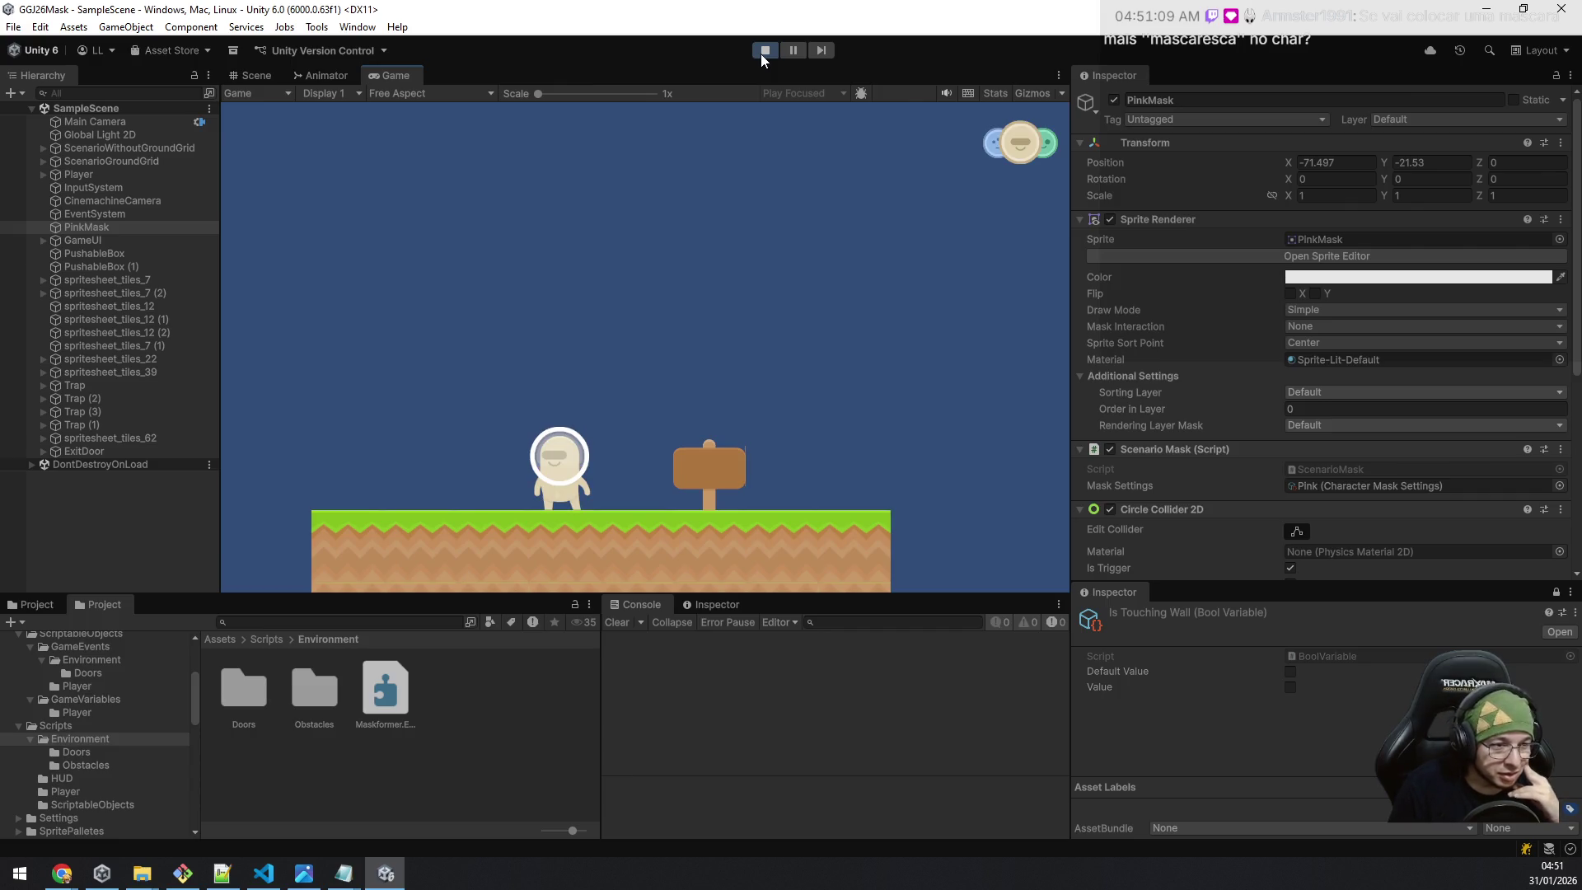
key(q)
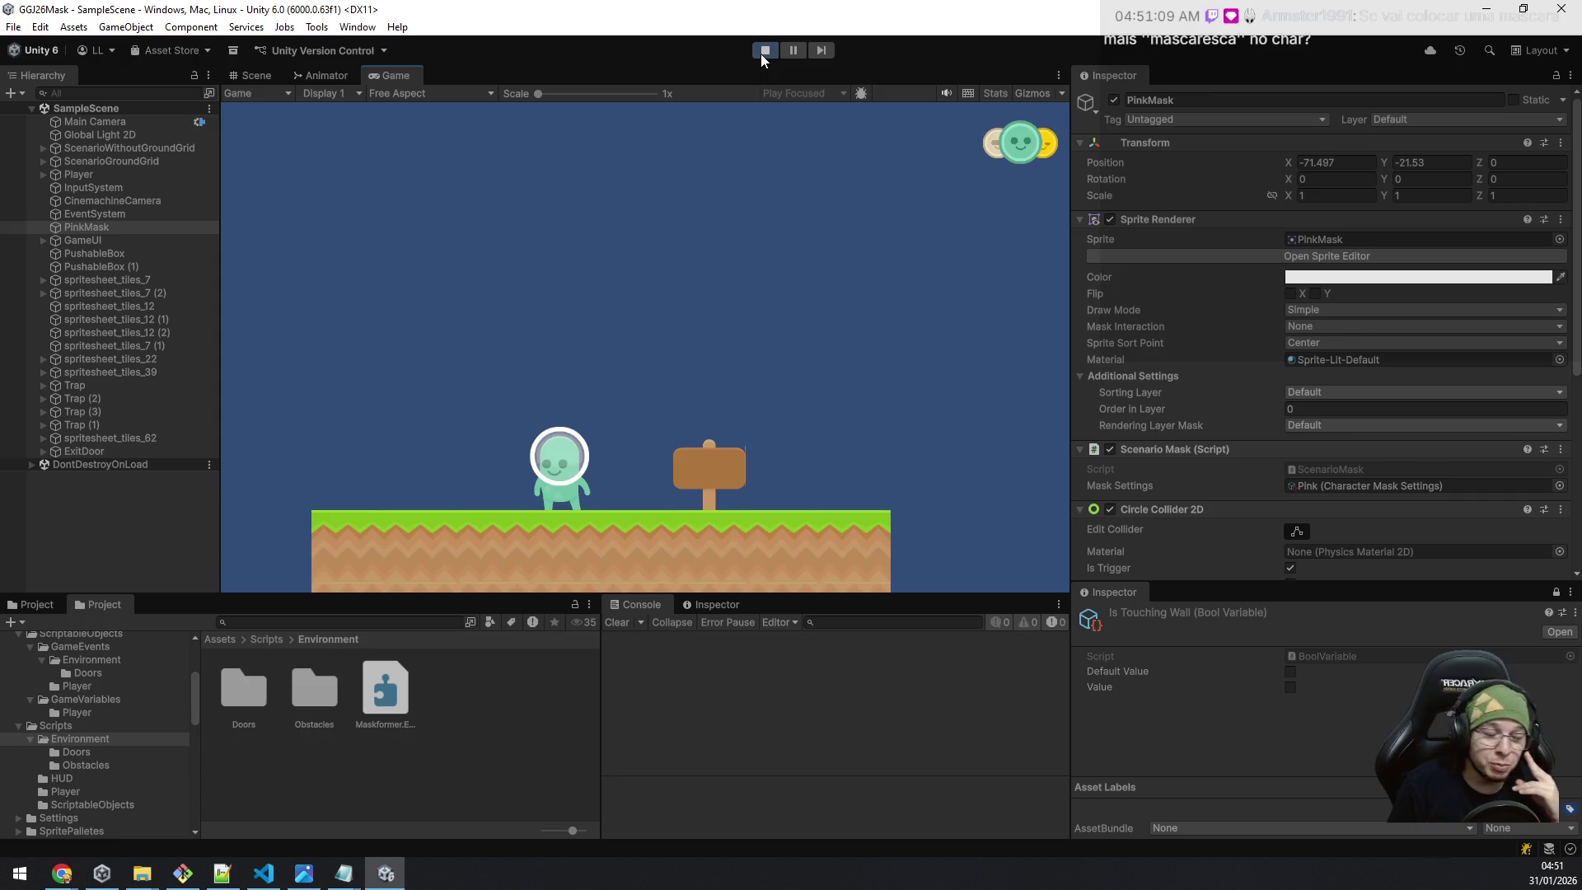
key(e)
key(e)
key(a)
key(a)
key(space)
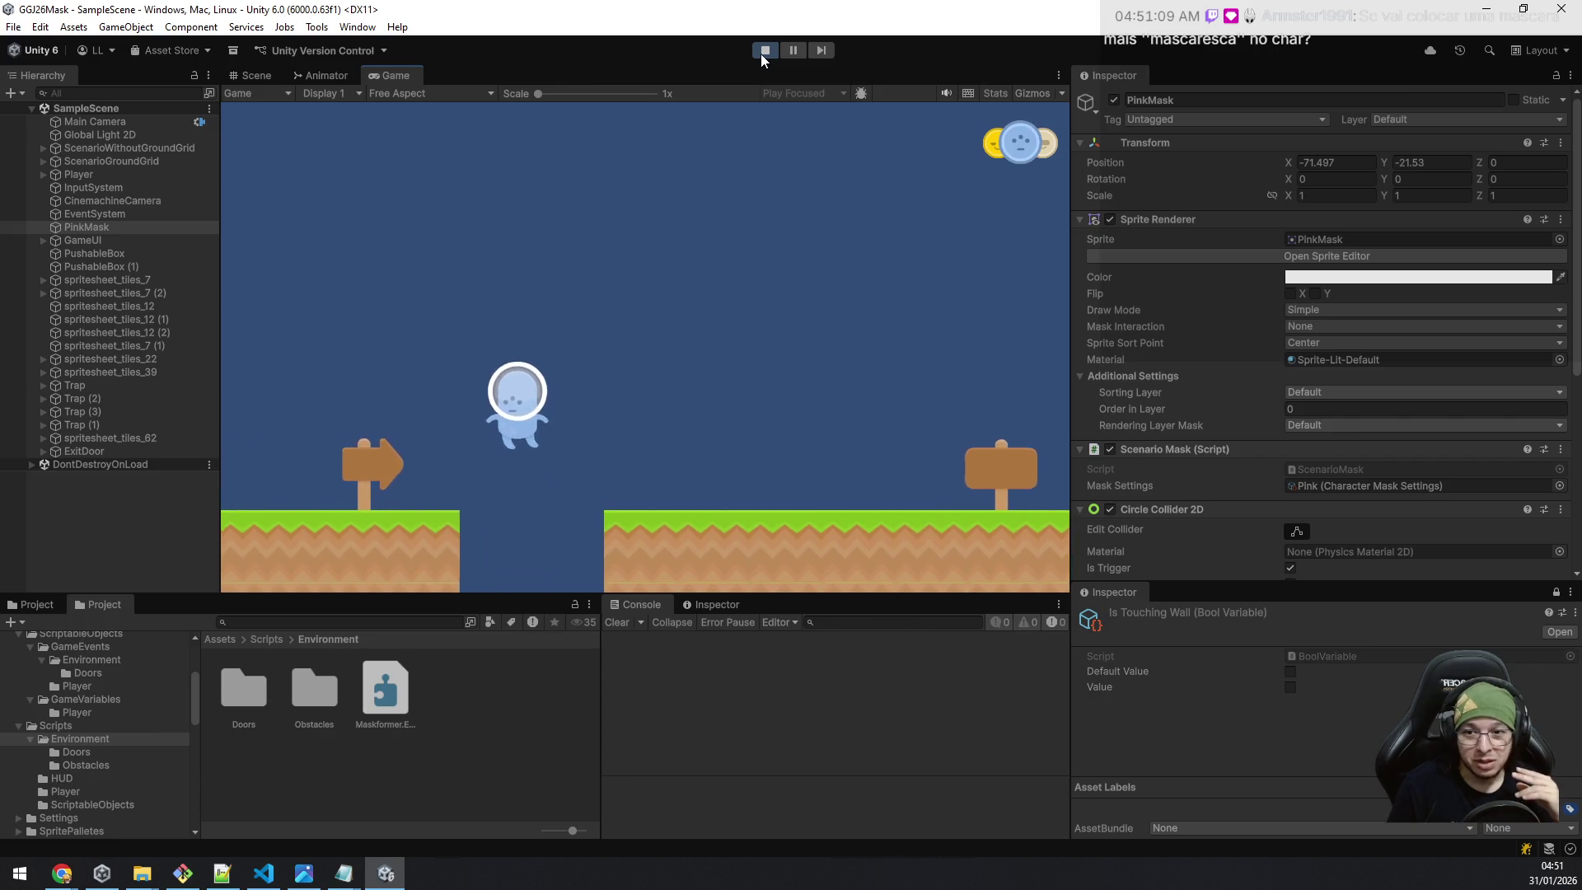
key(a)
key(d)
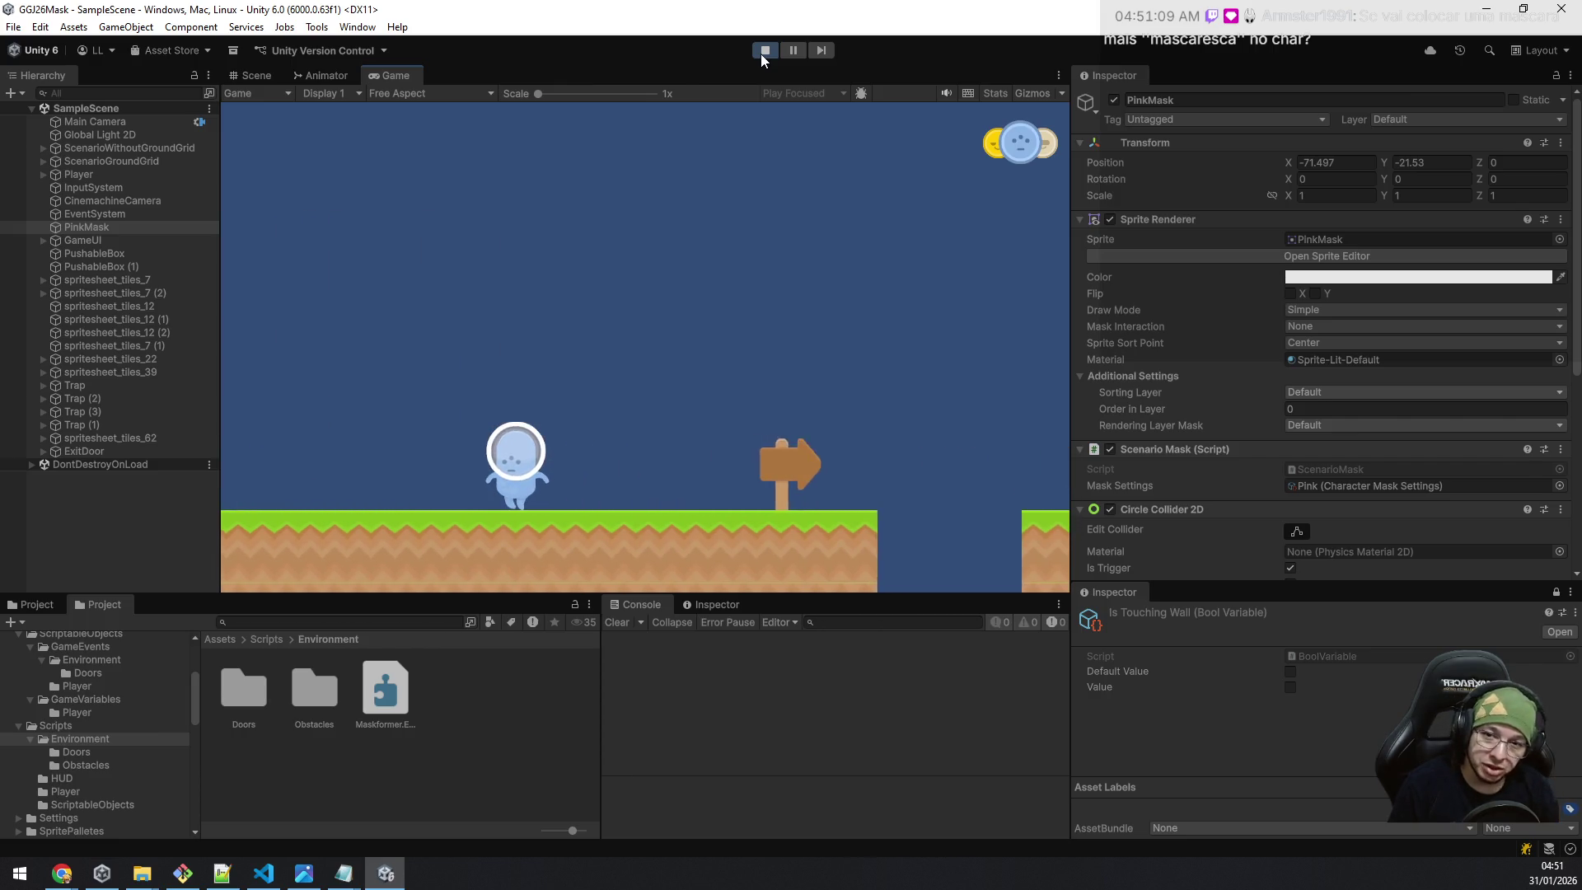
key(a)
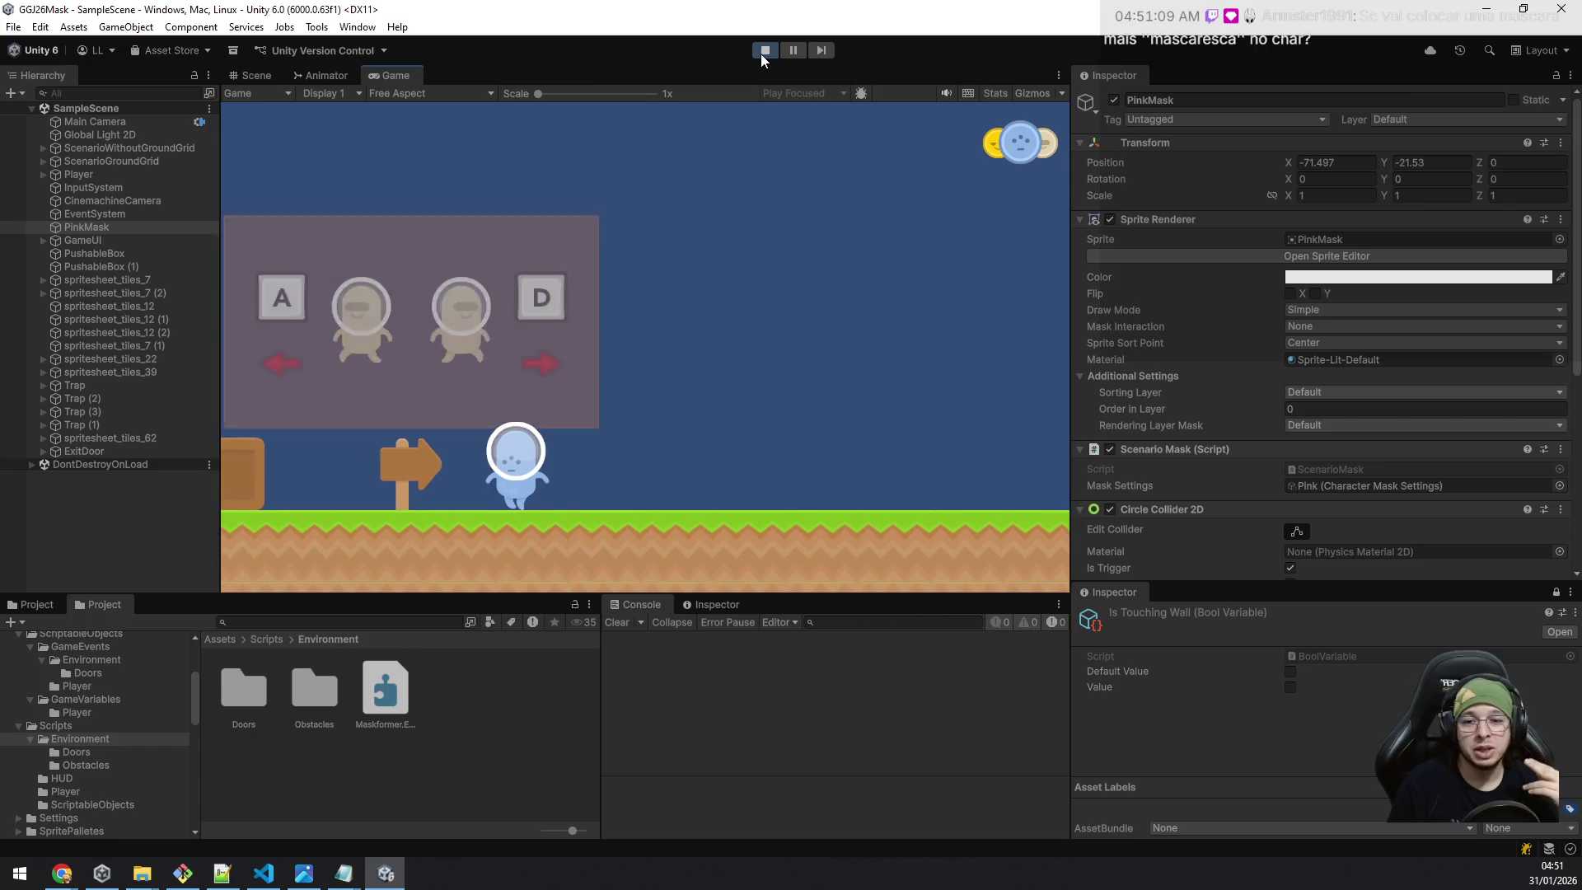
key(q)
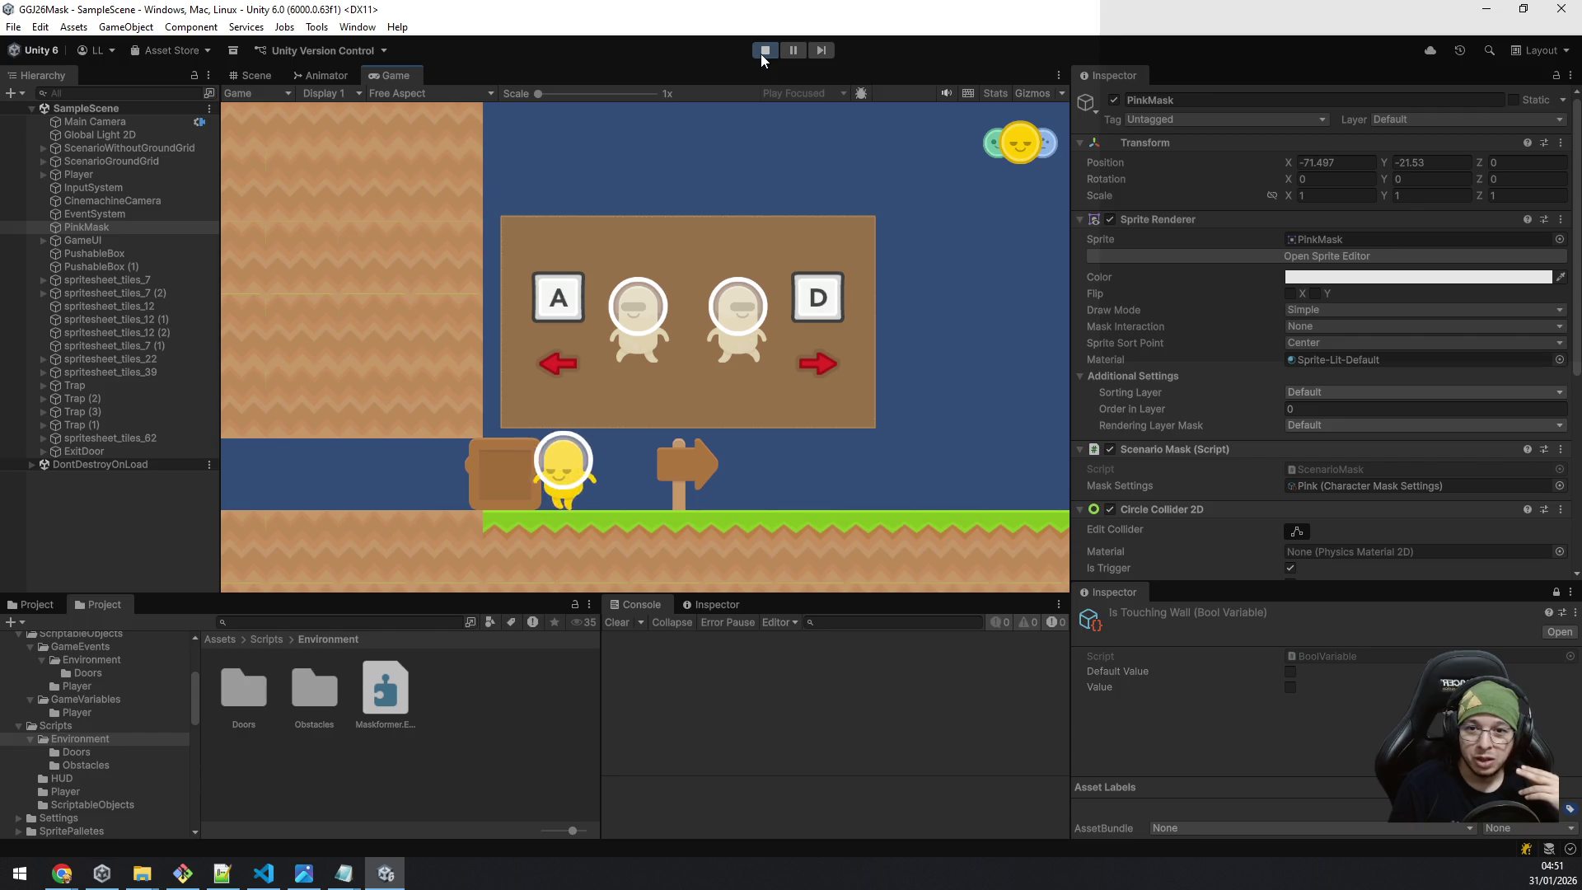
Push the crate left through the tunnel.
key(a)
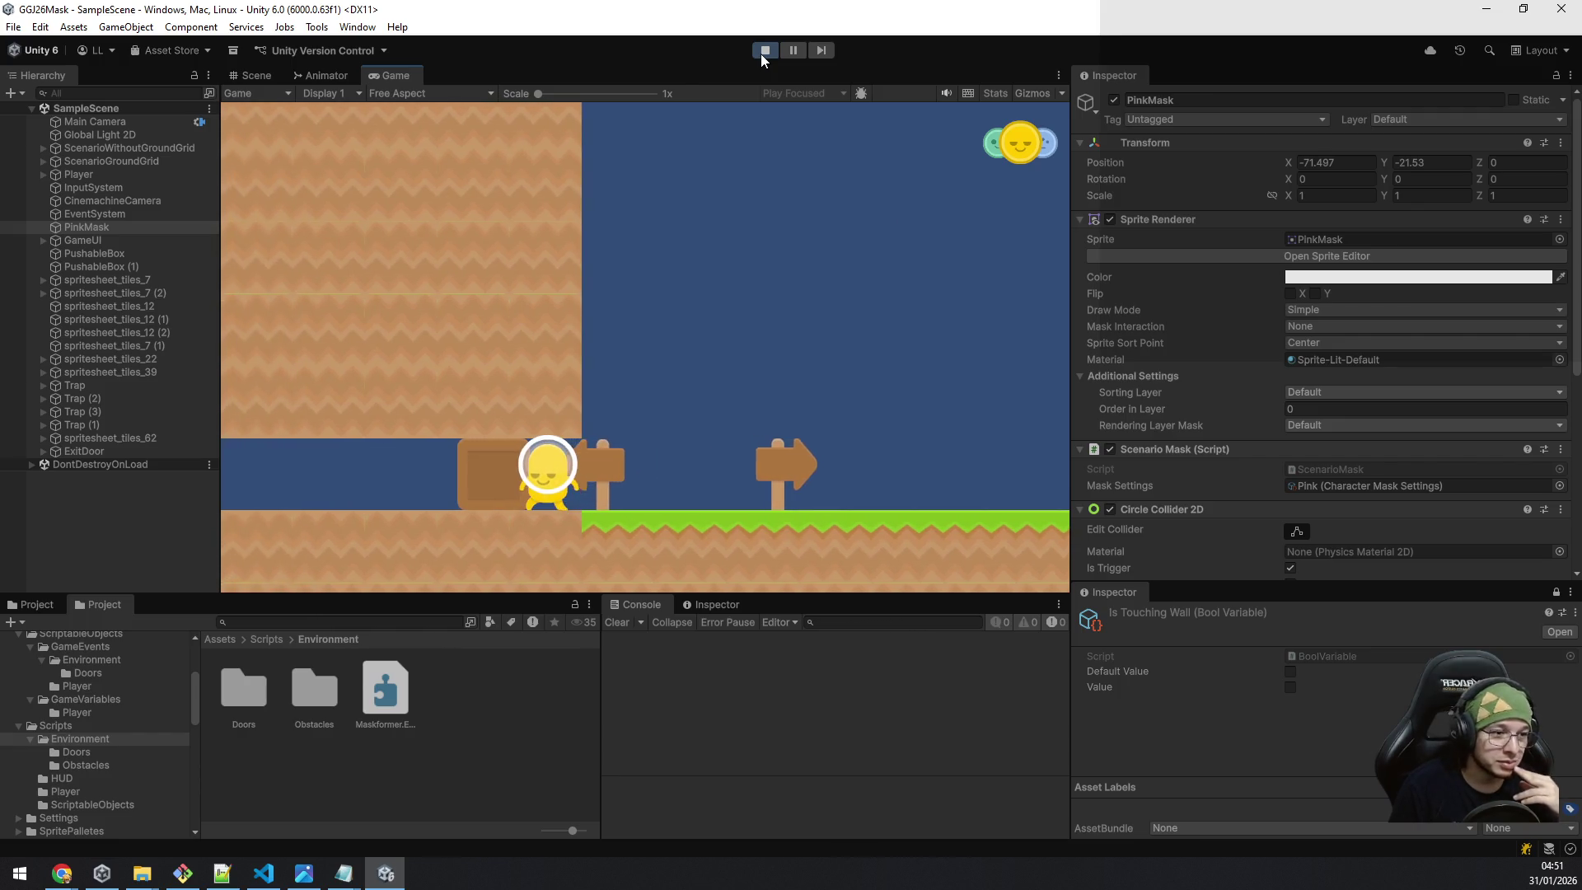
key(a)
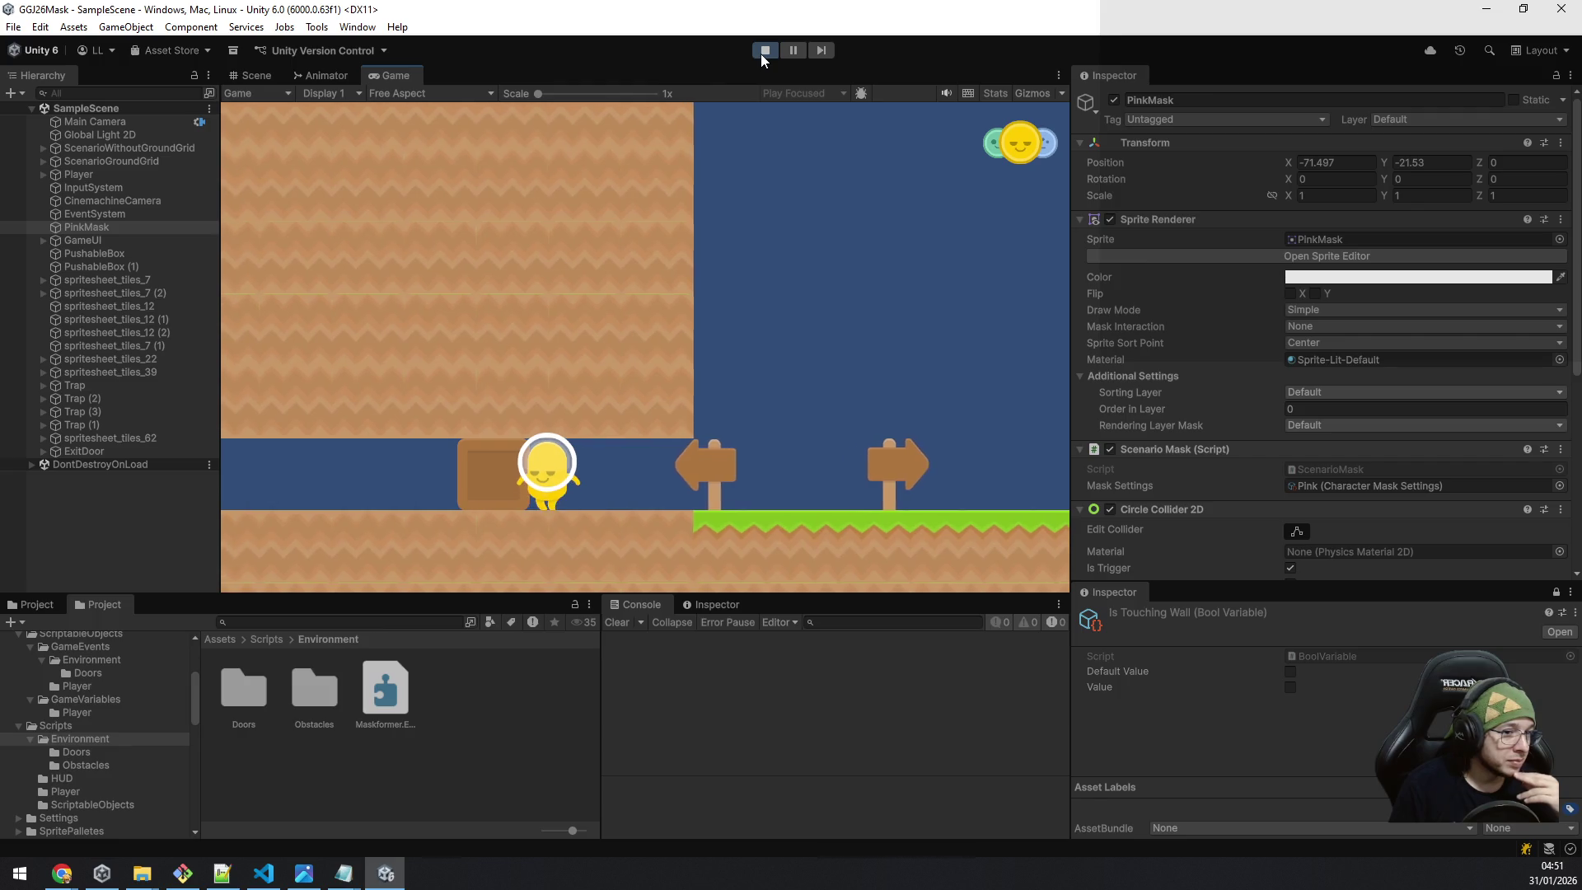
key(a)
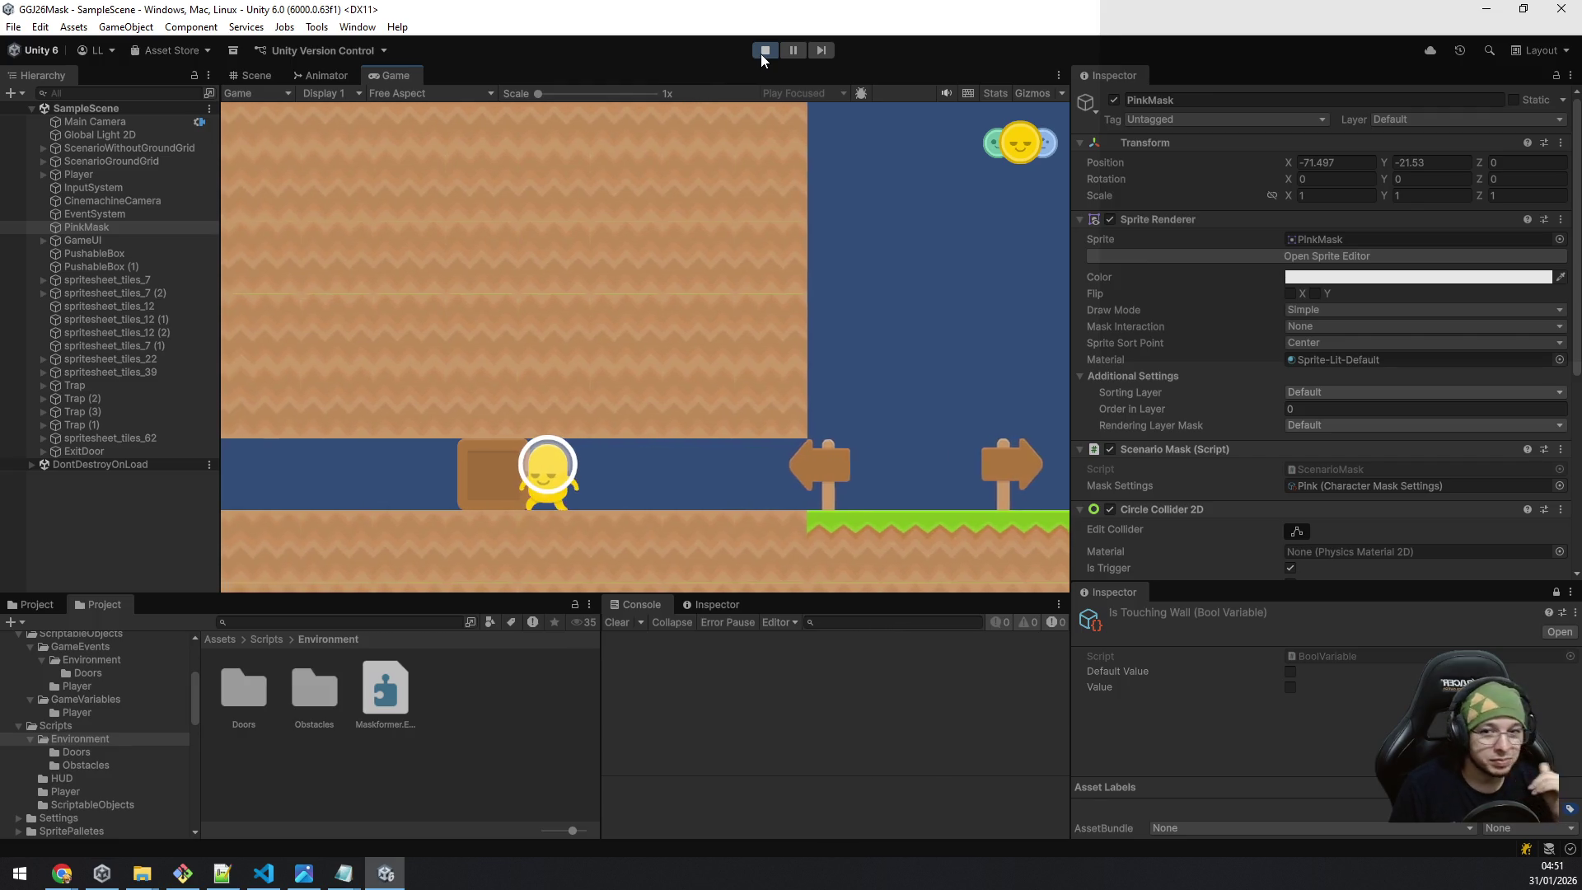
key(a)
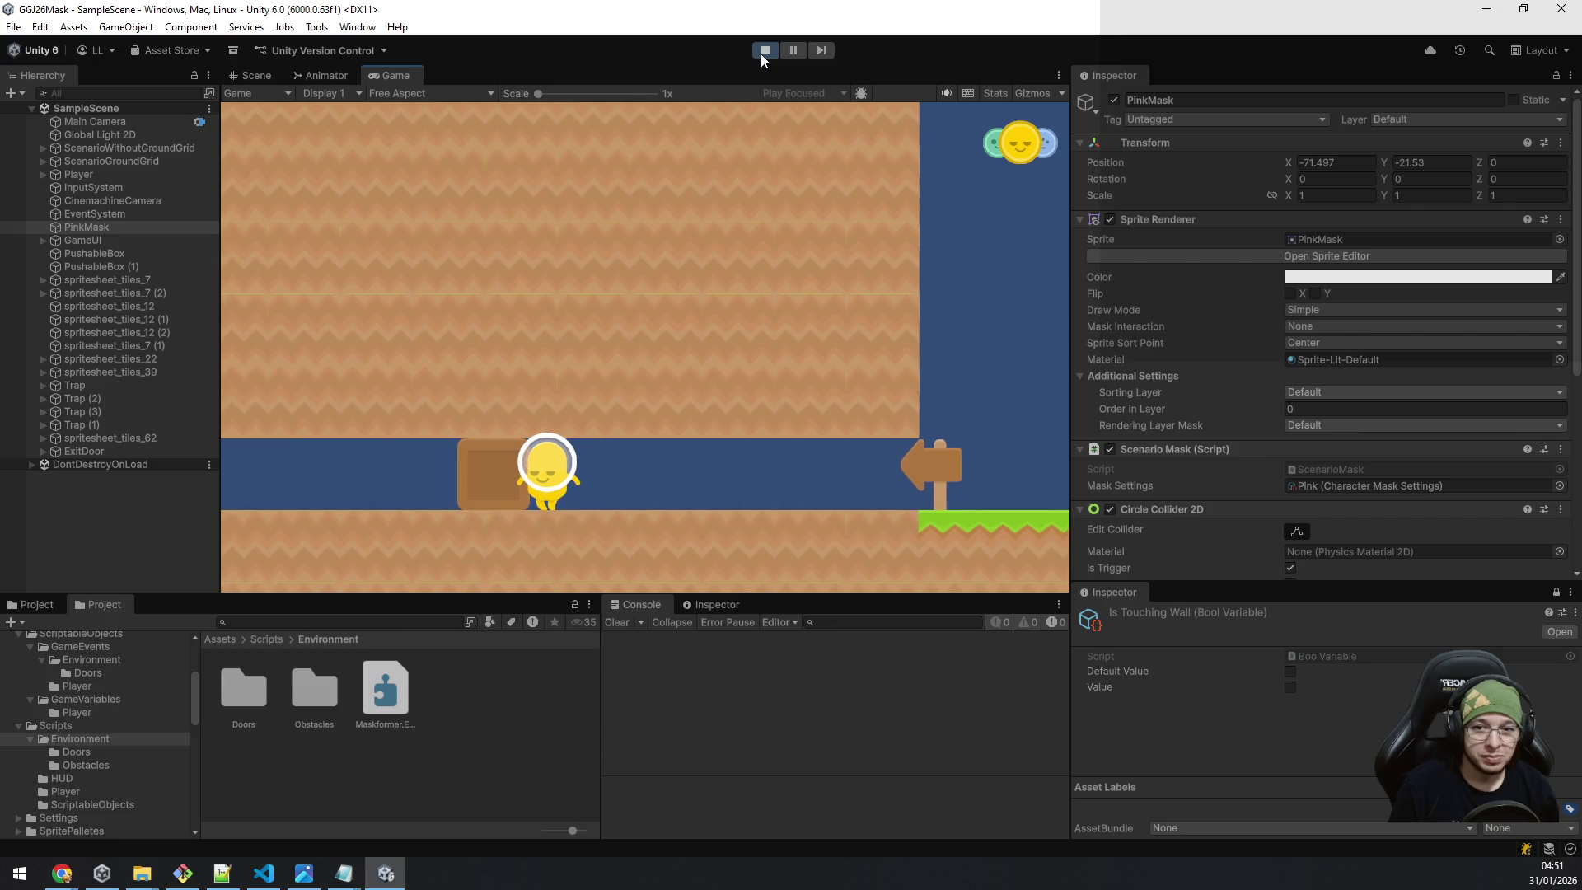
key(a)
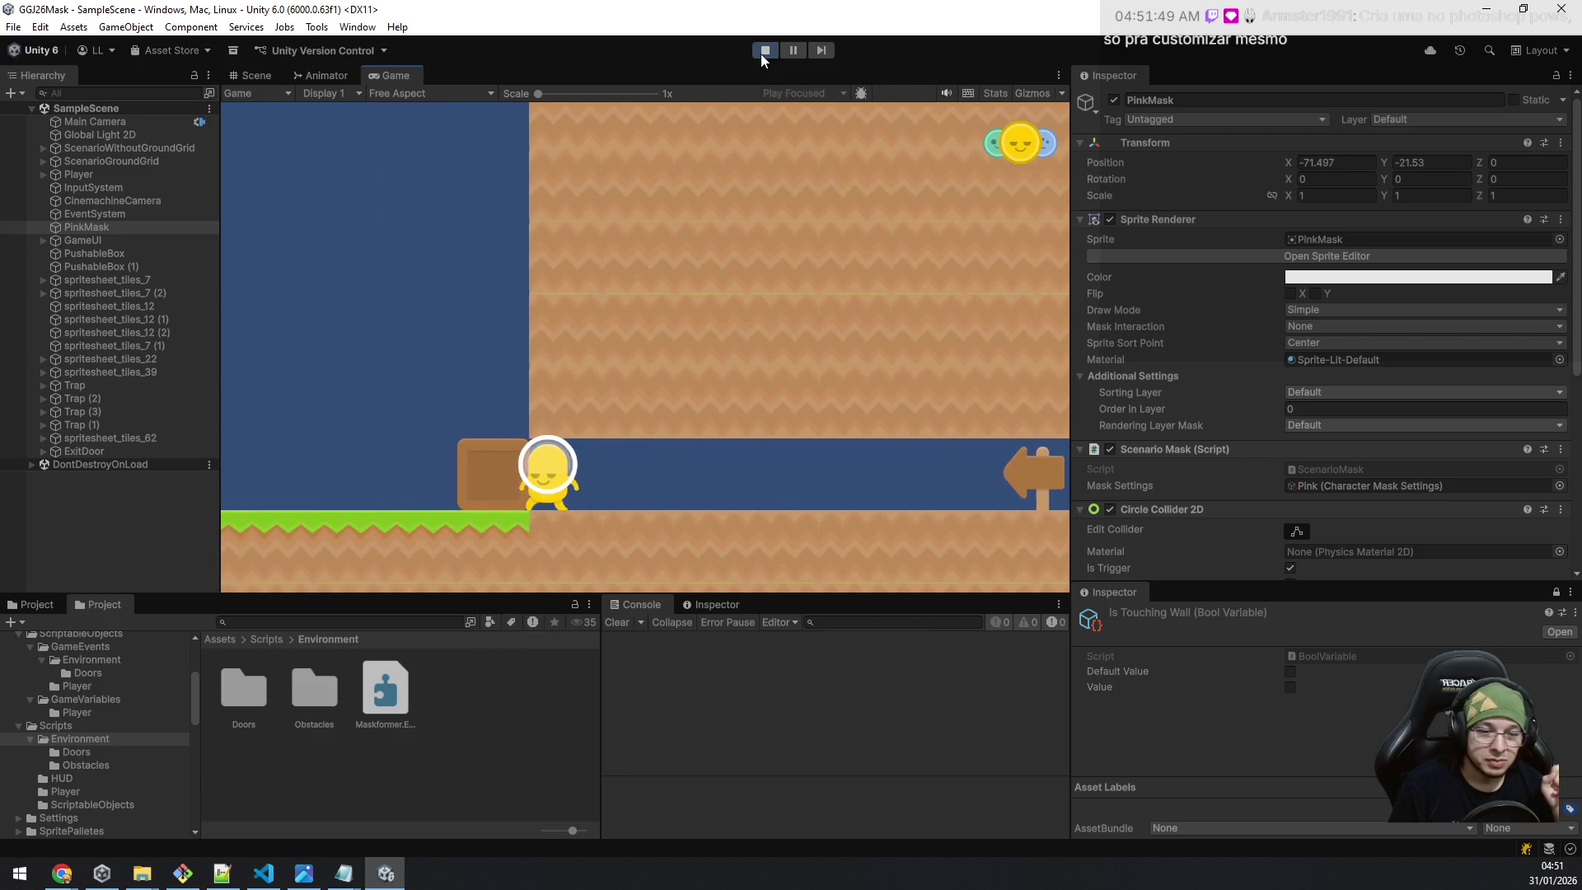
Jump over the crate, switch to the blue mask, and walk to the EXIT sign.
key(space)
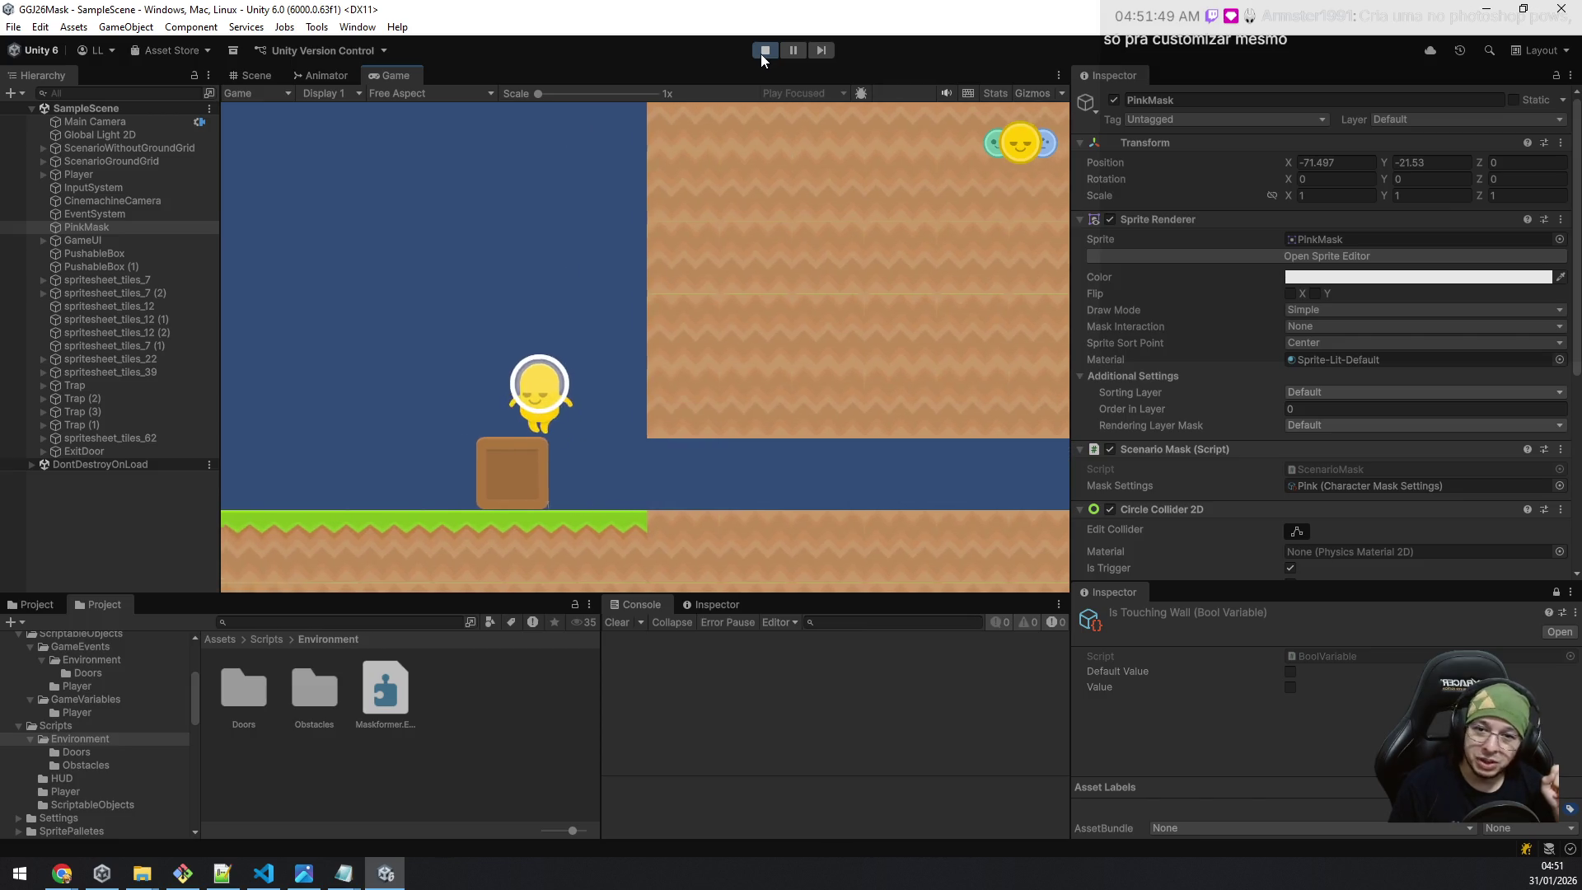
key(space)
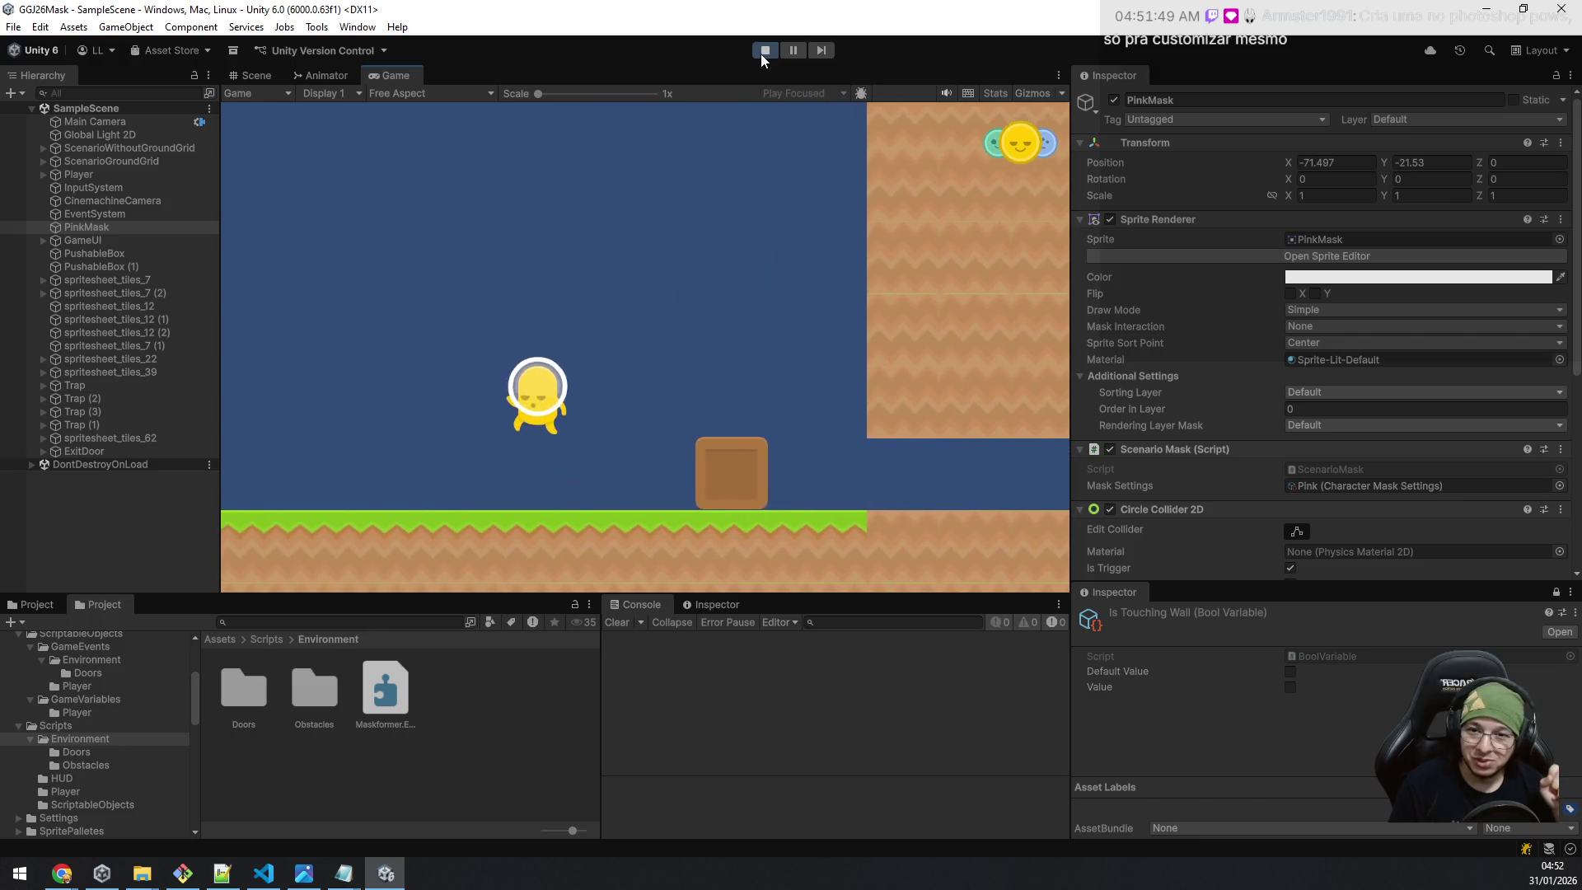
key(space)
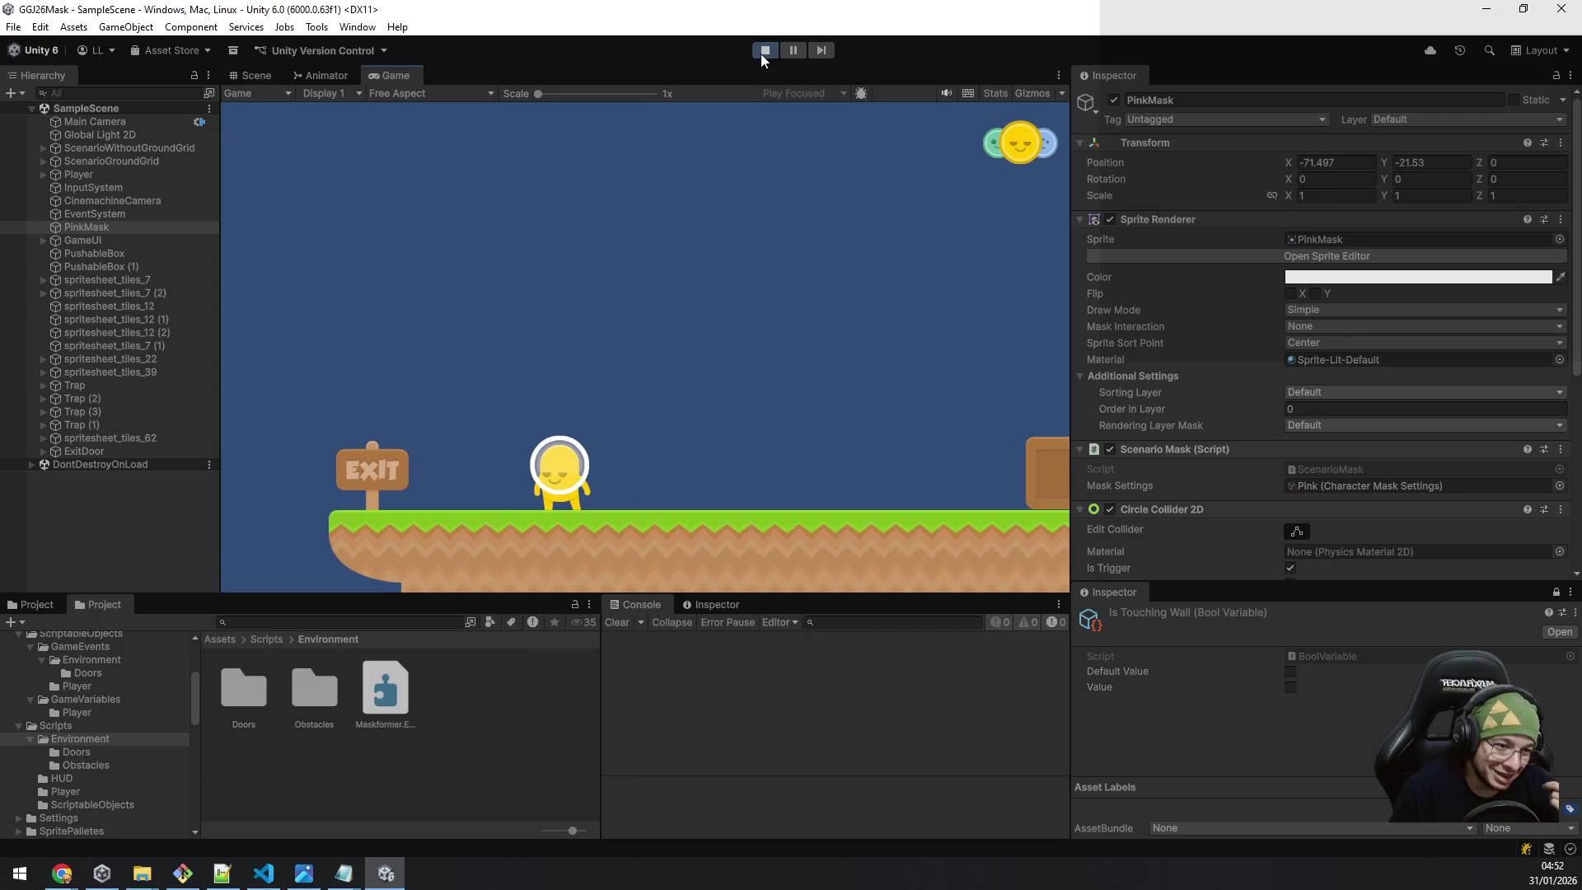
key(e)
key(e)
key(e)
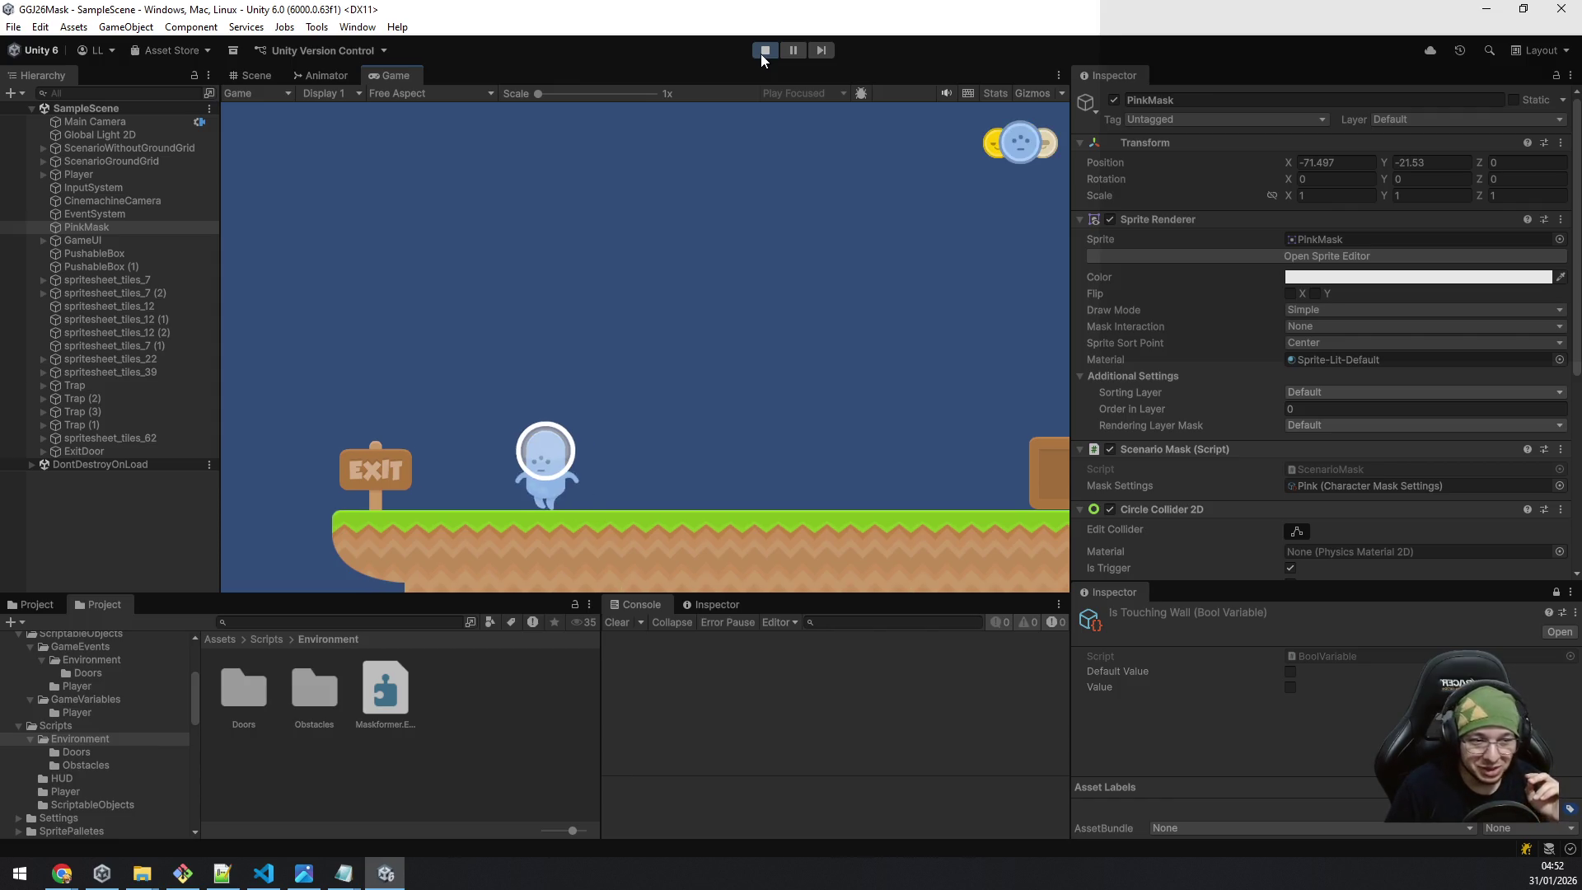
key(a)
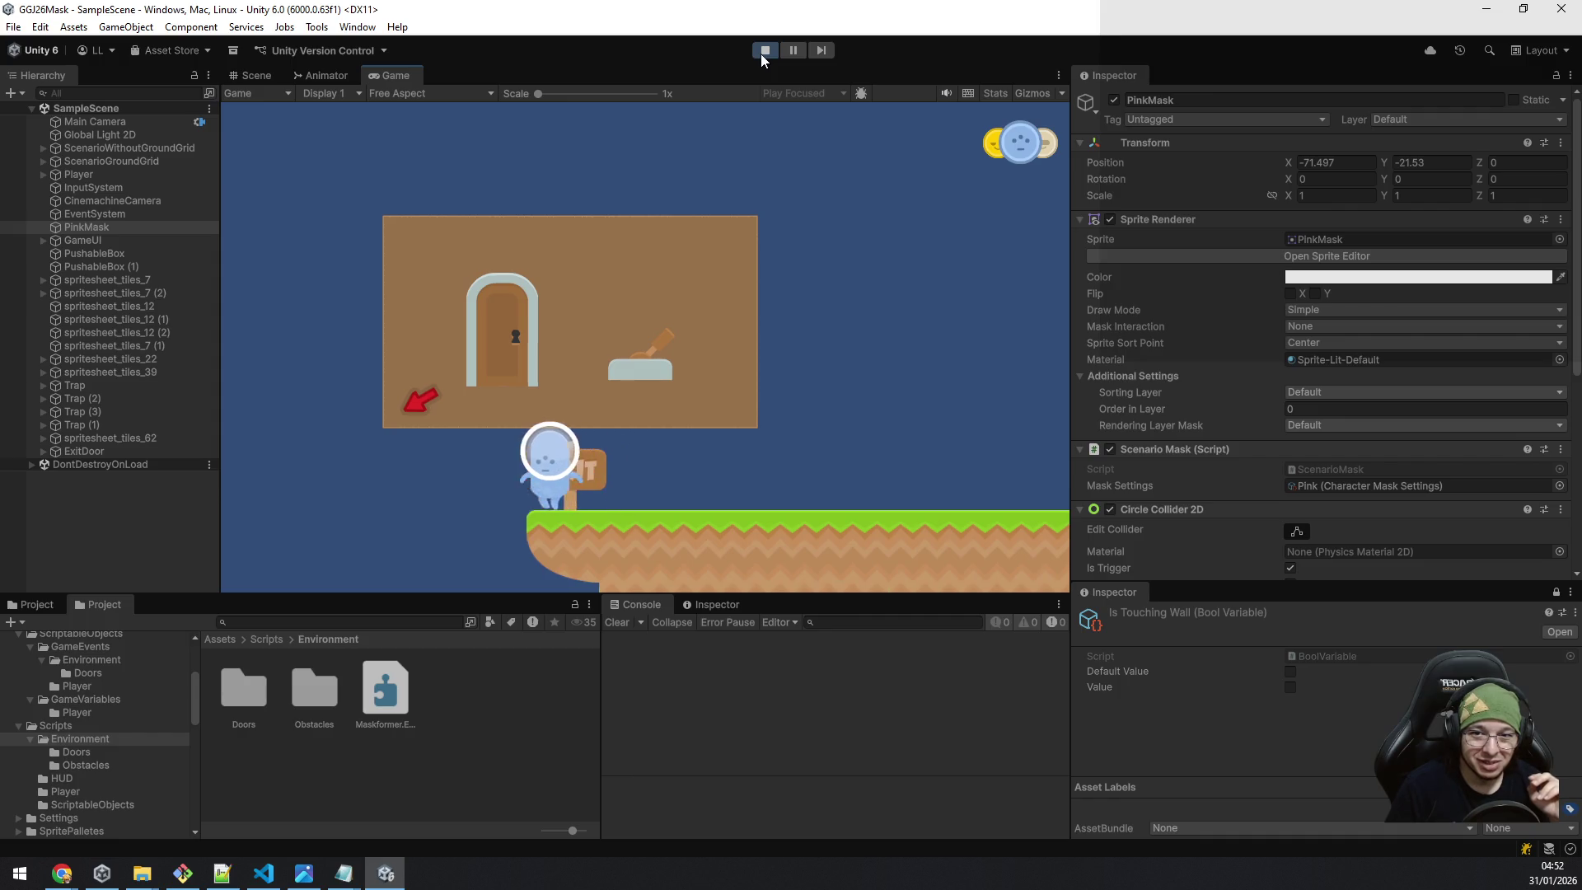
Switch to the green mask and walk left past the tutorial board.
key(e)
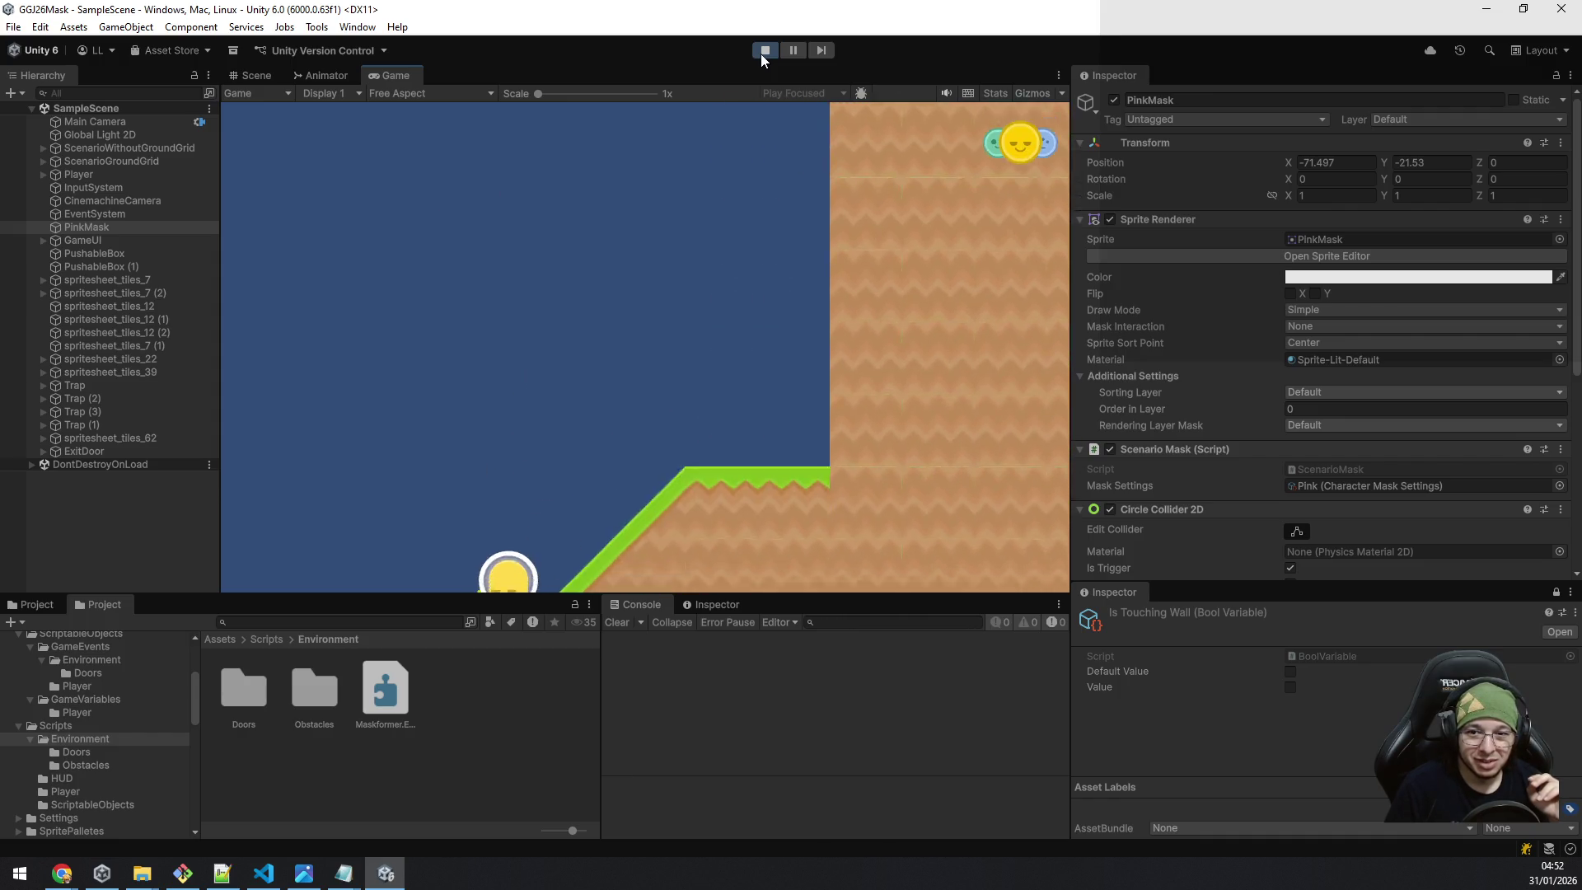
key(a)
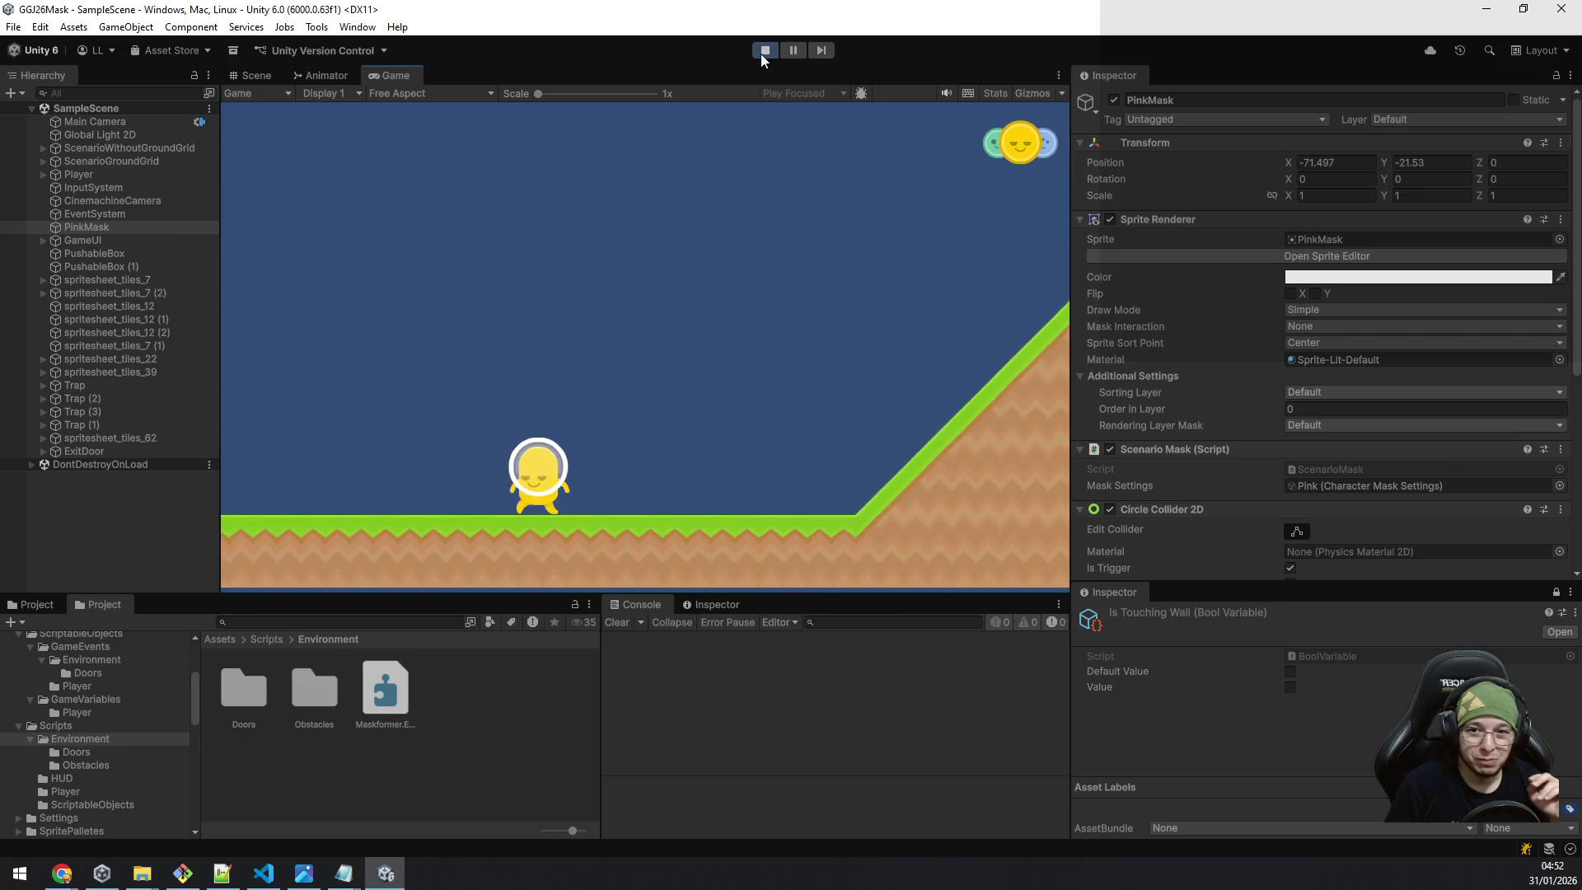
key(e)
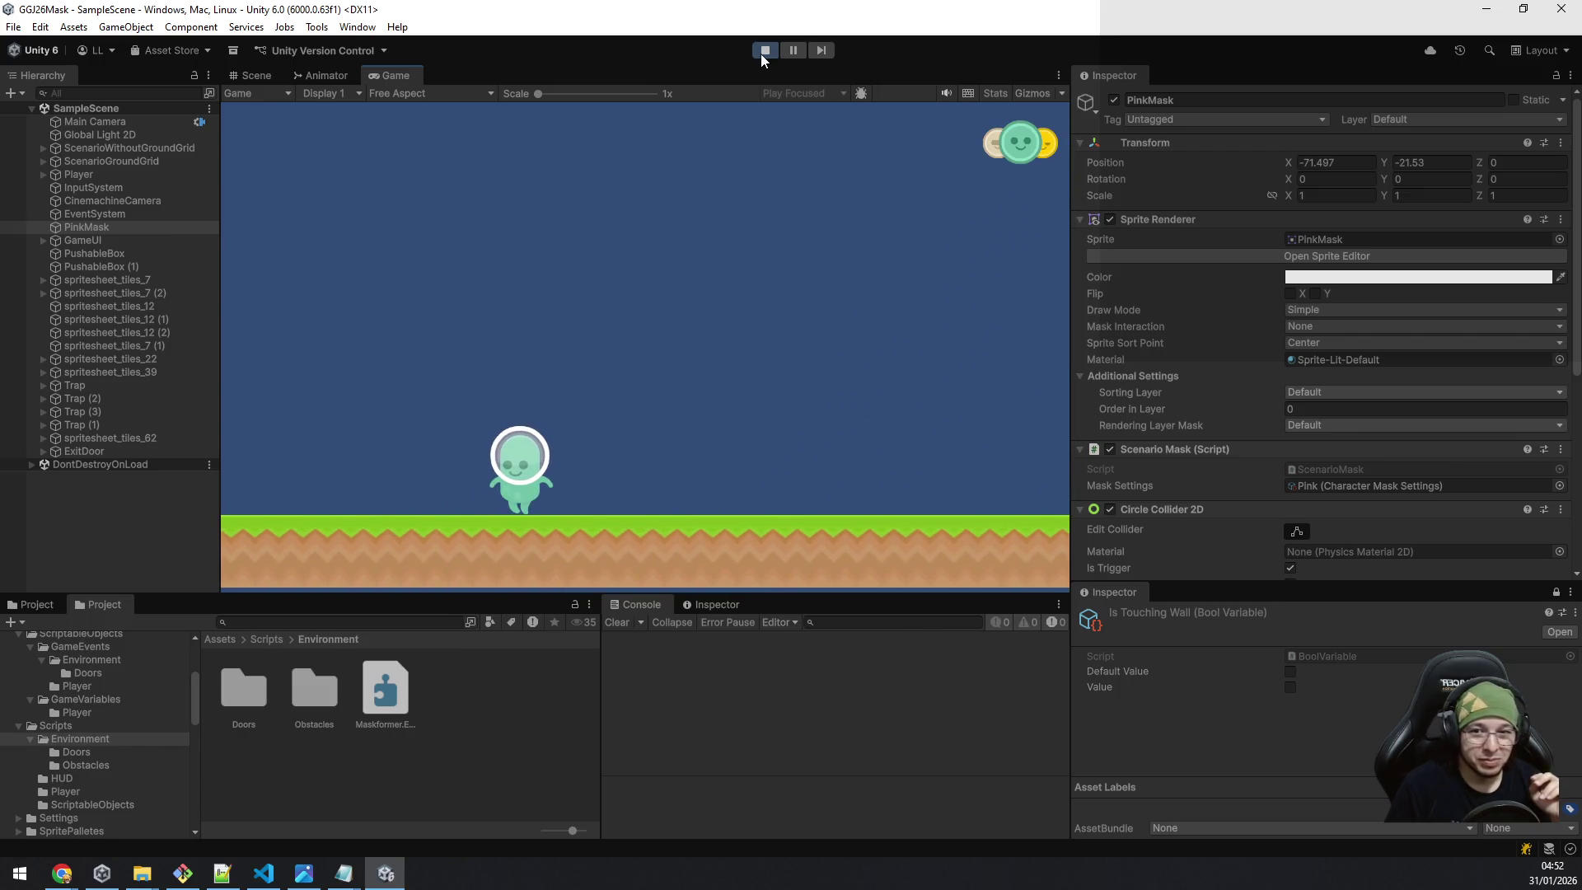
key(a)
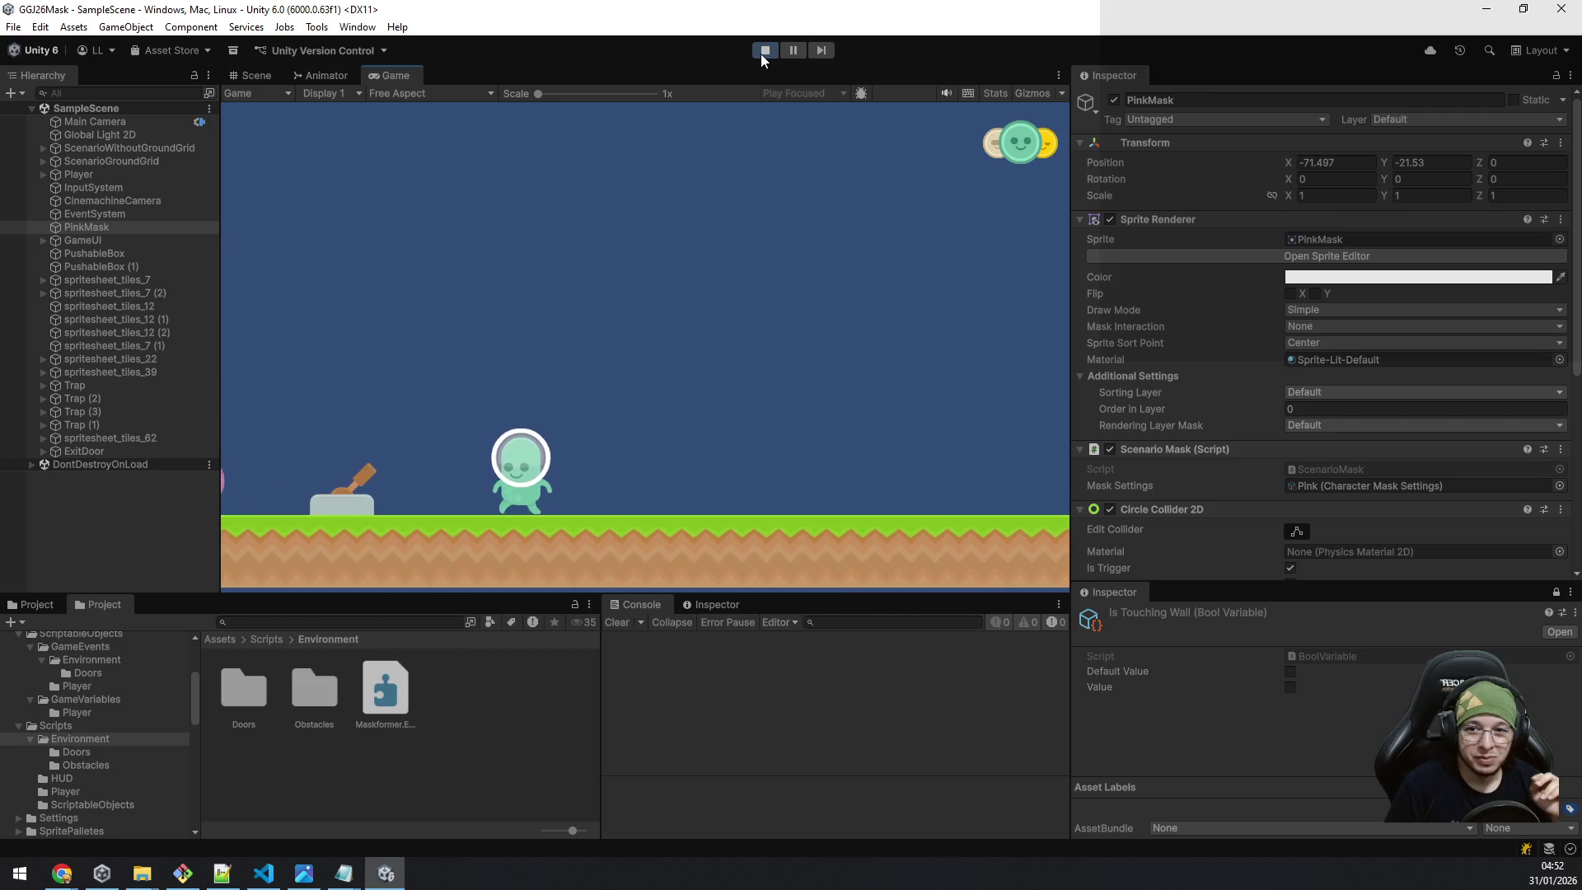
key(a)
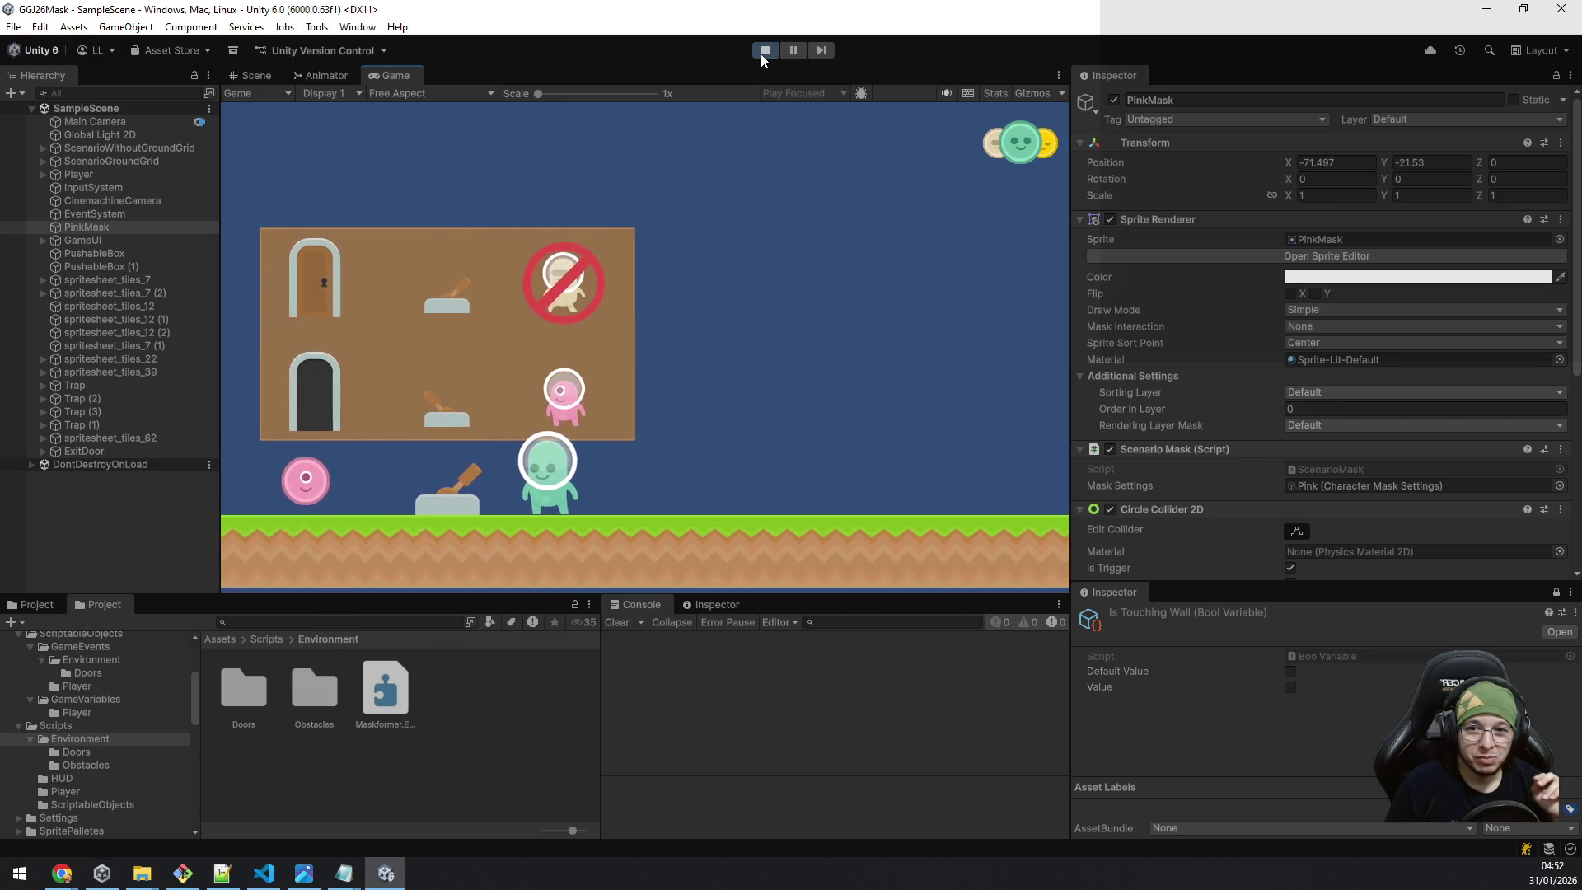
key(a)
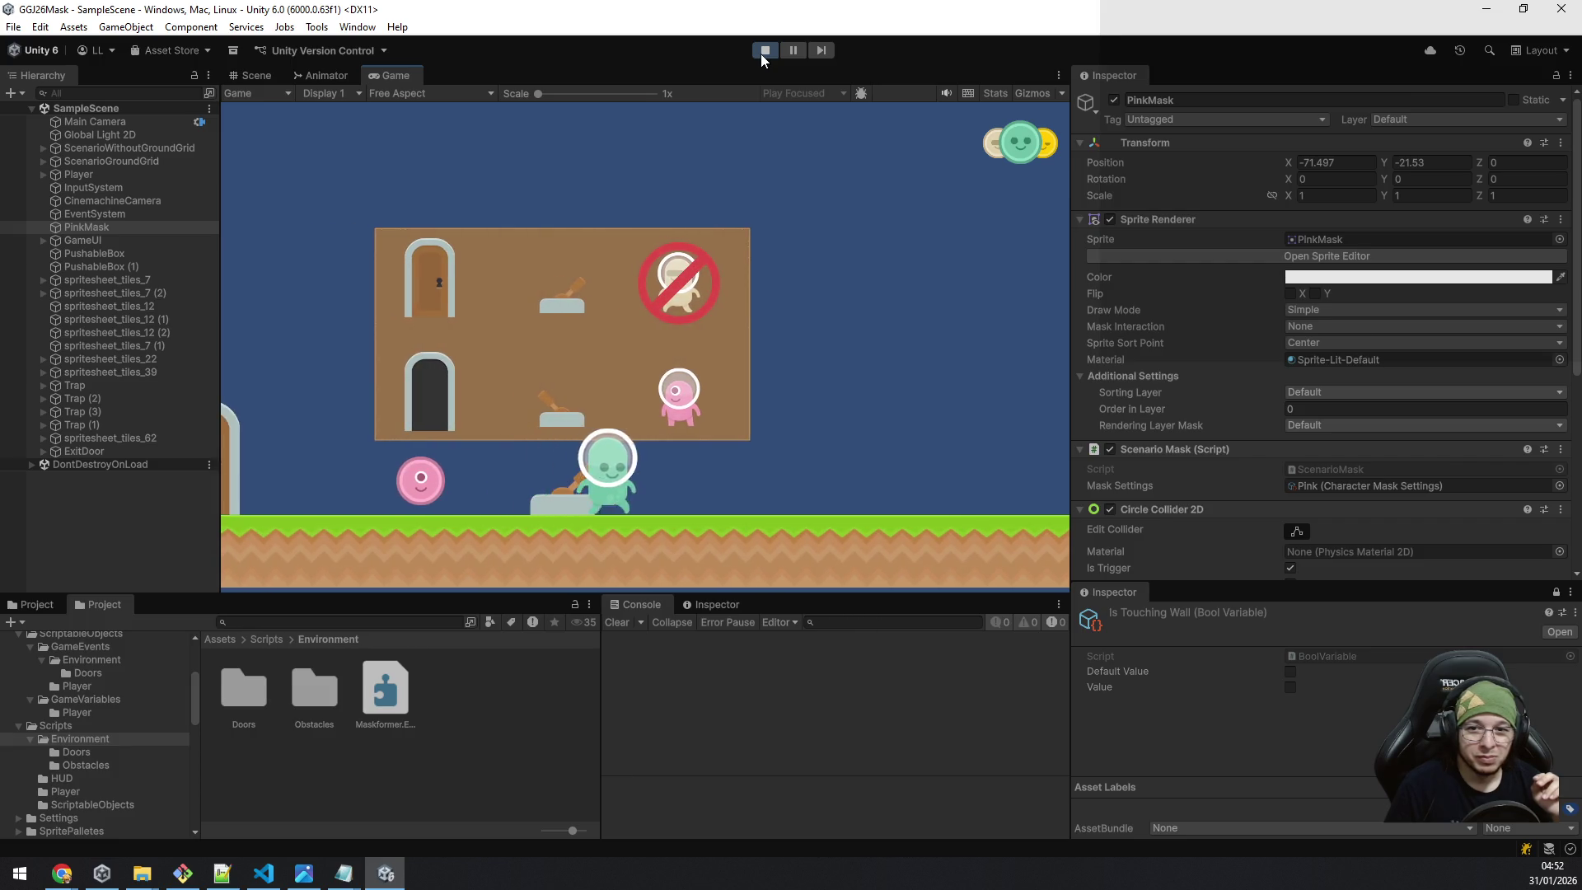
Test the hammer trap, then step left to take the pink mask.
key(a)
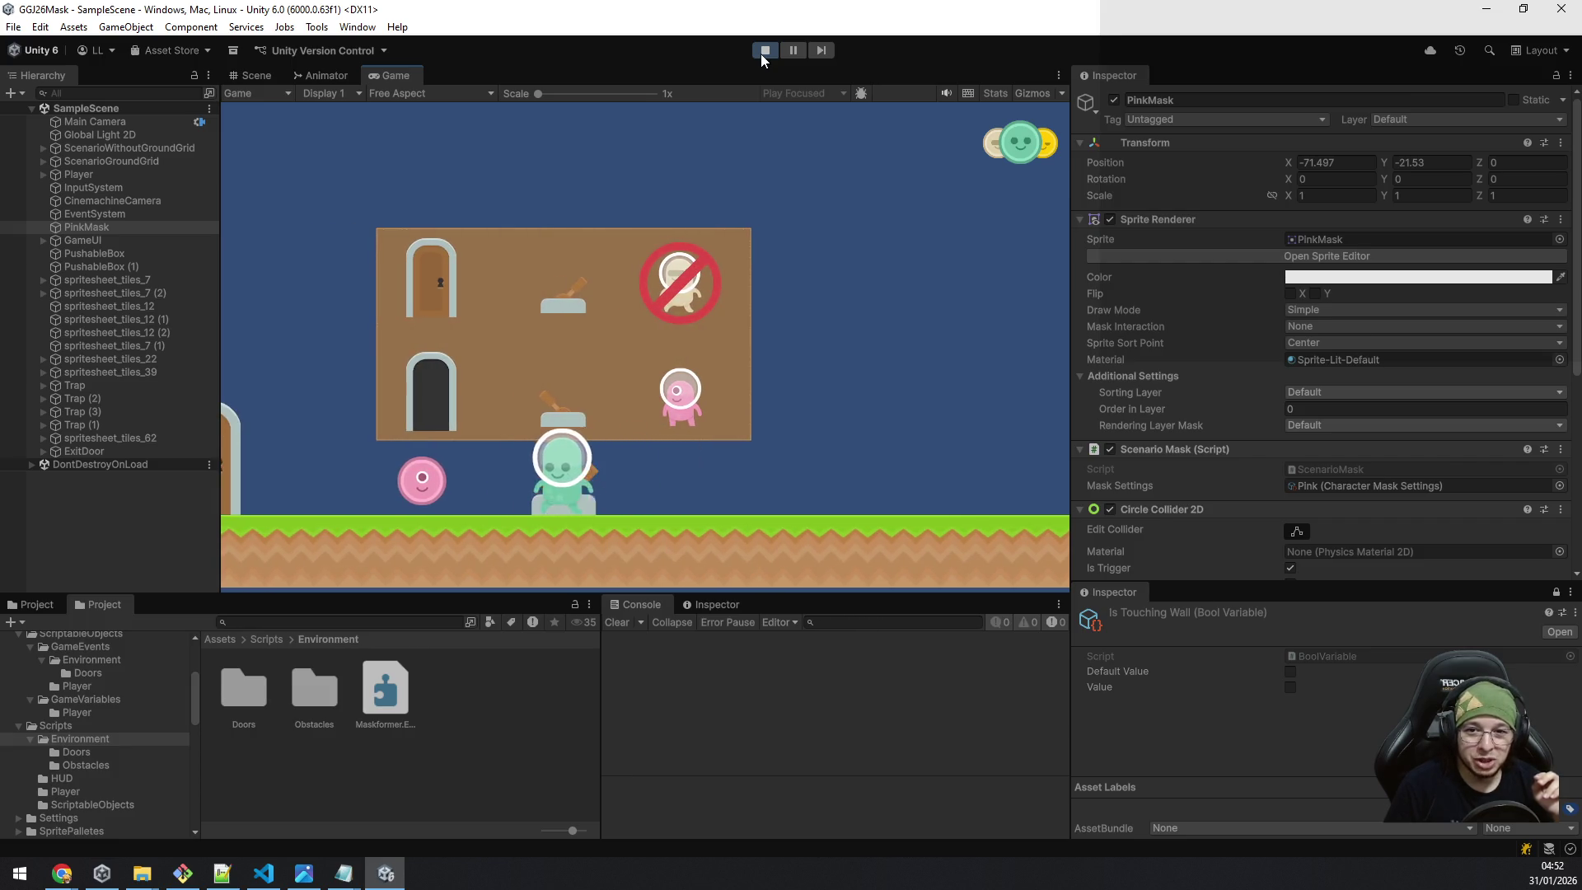
key(a)
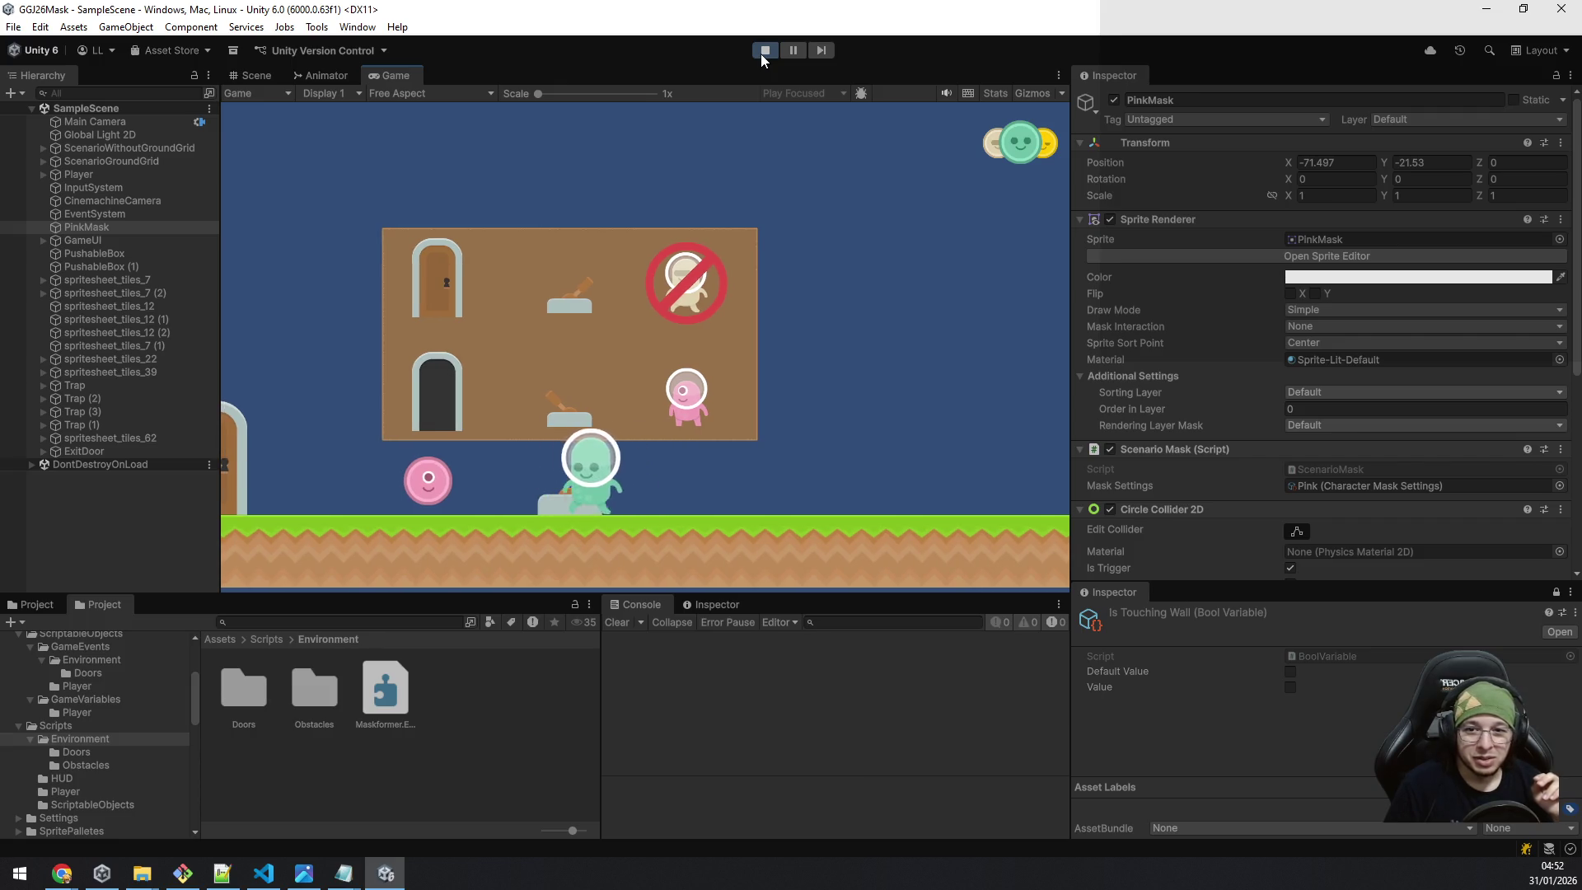
key(d)
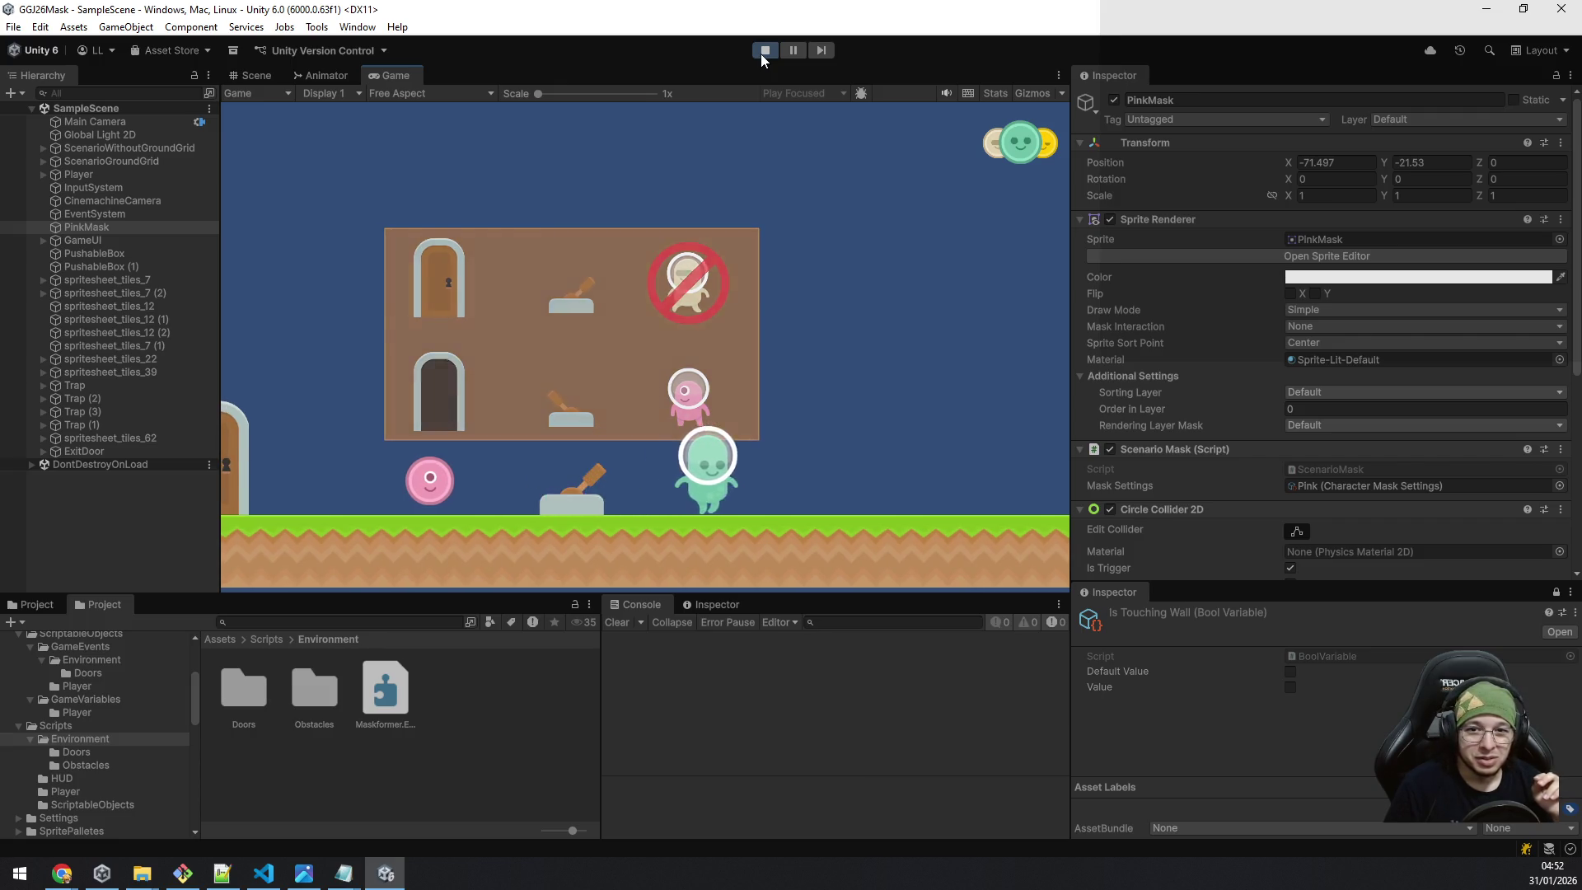
key(a)
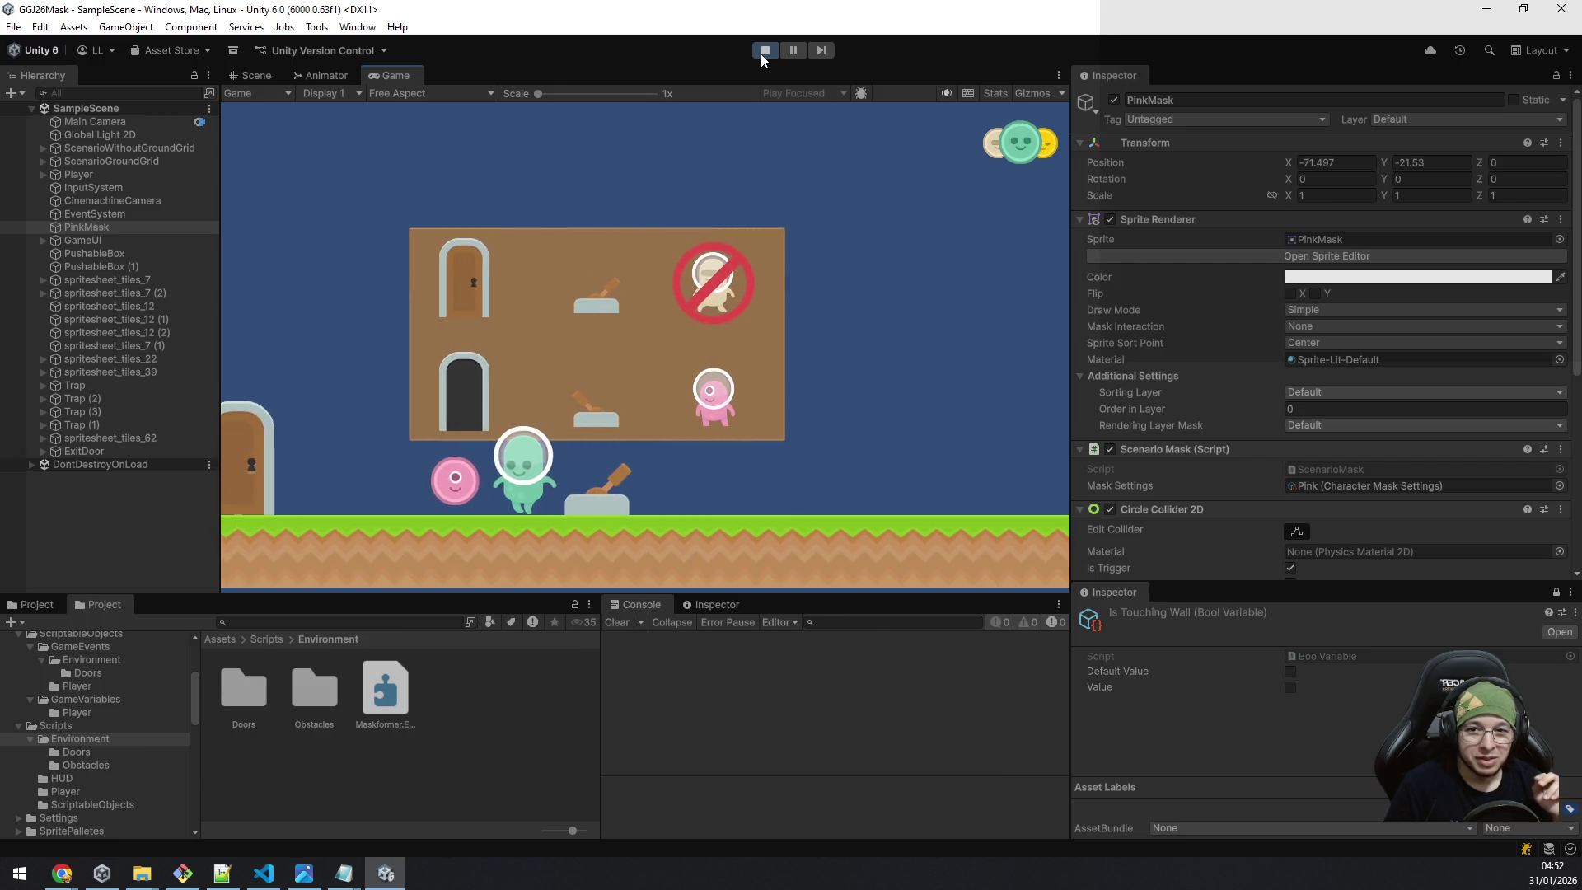
Move the pink-masked character back and forth past the trap.
key(d)
key(a)
key(d)
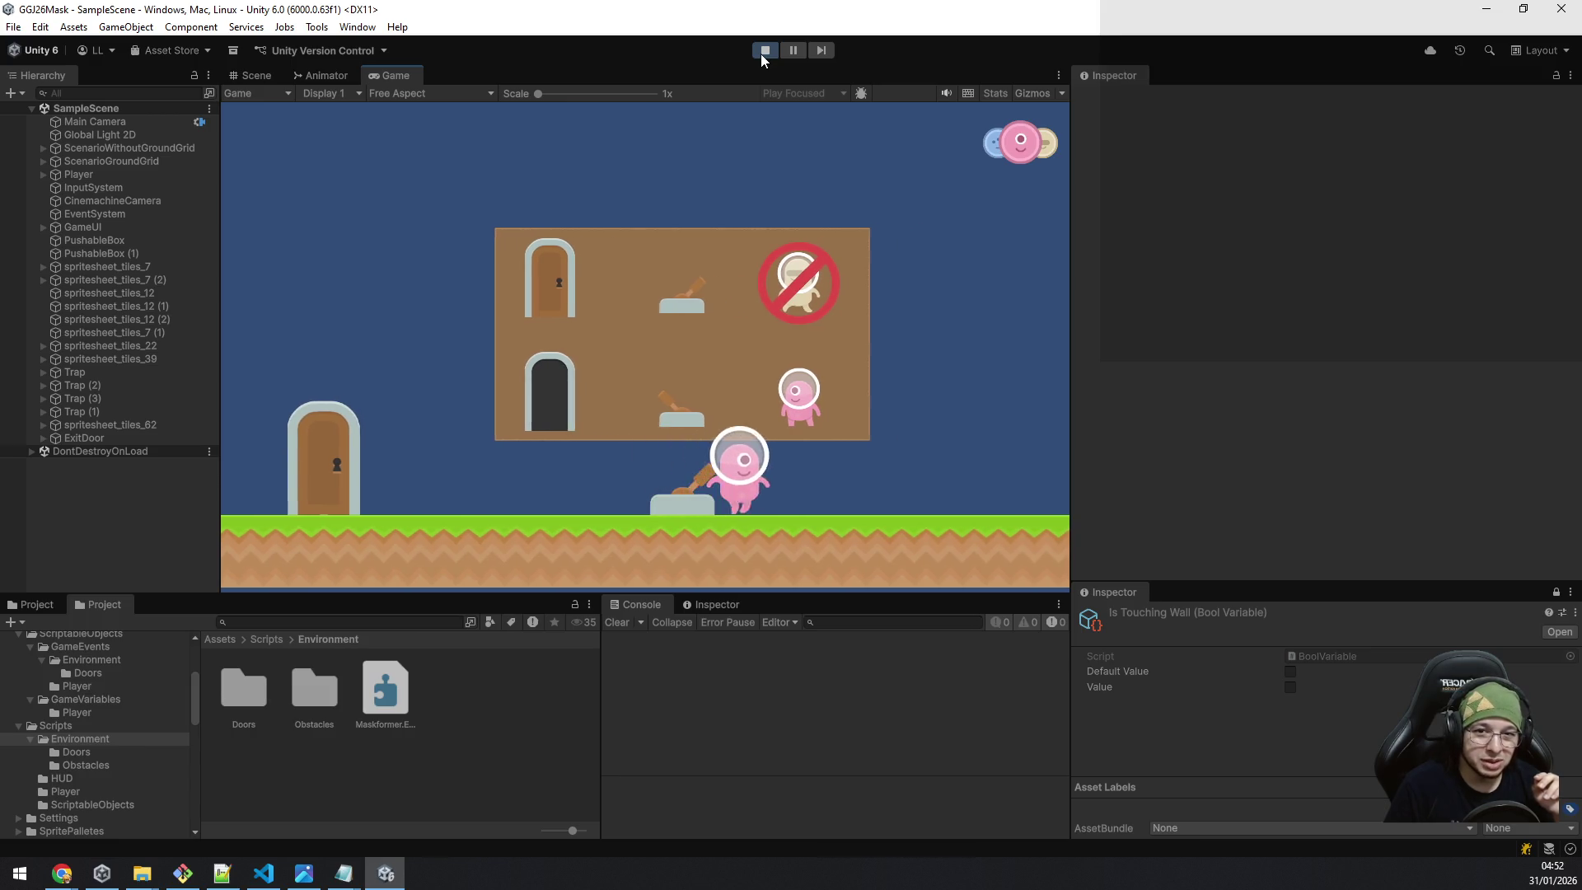
key(a)
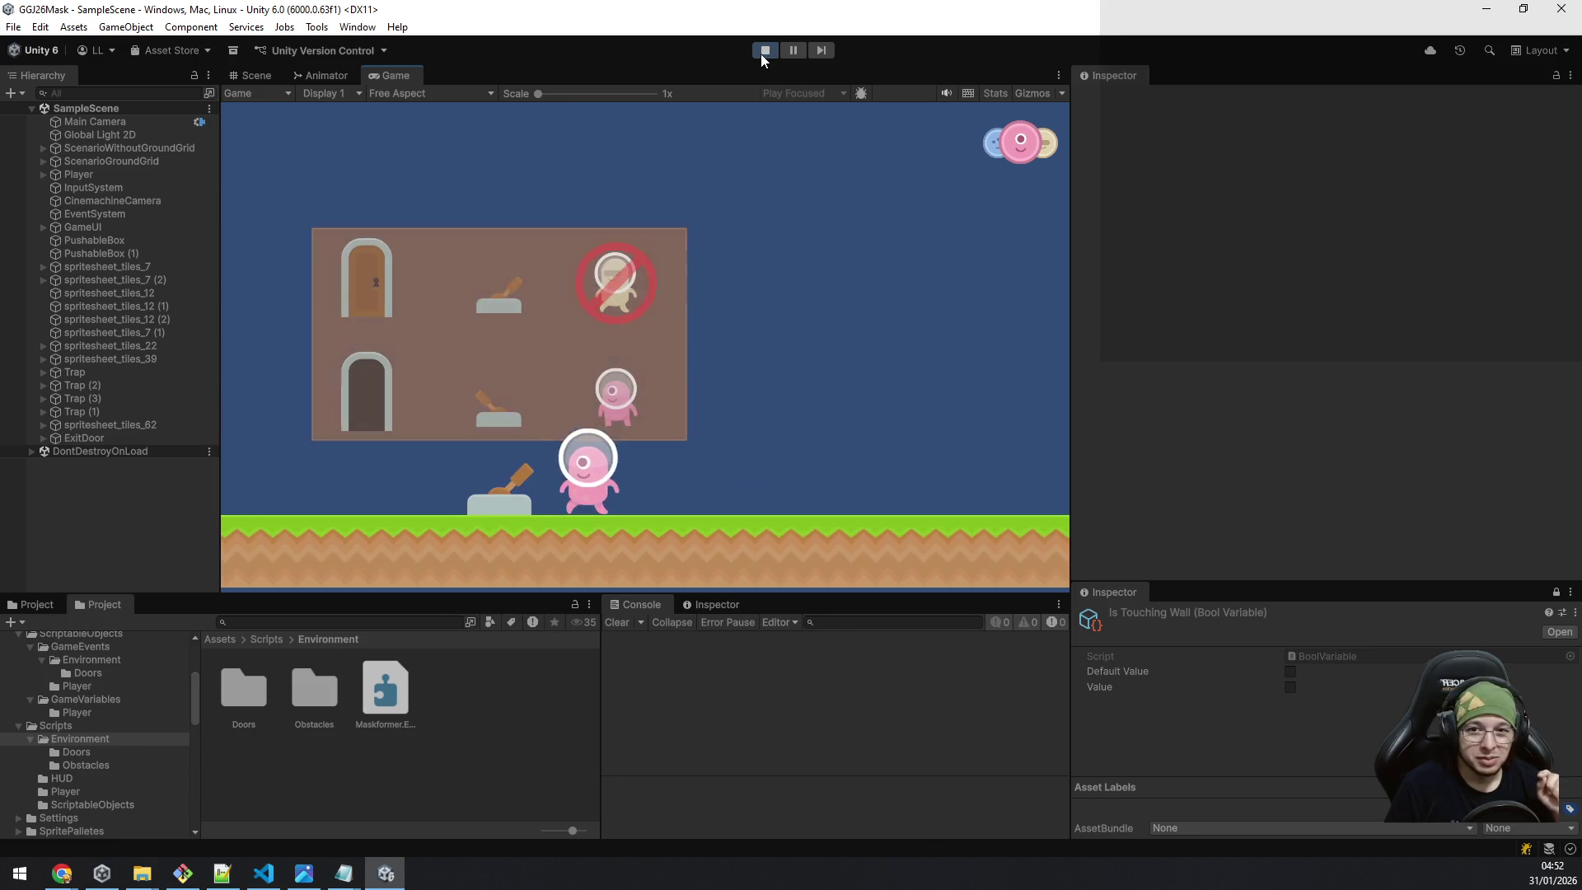
key(d)
key(a)
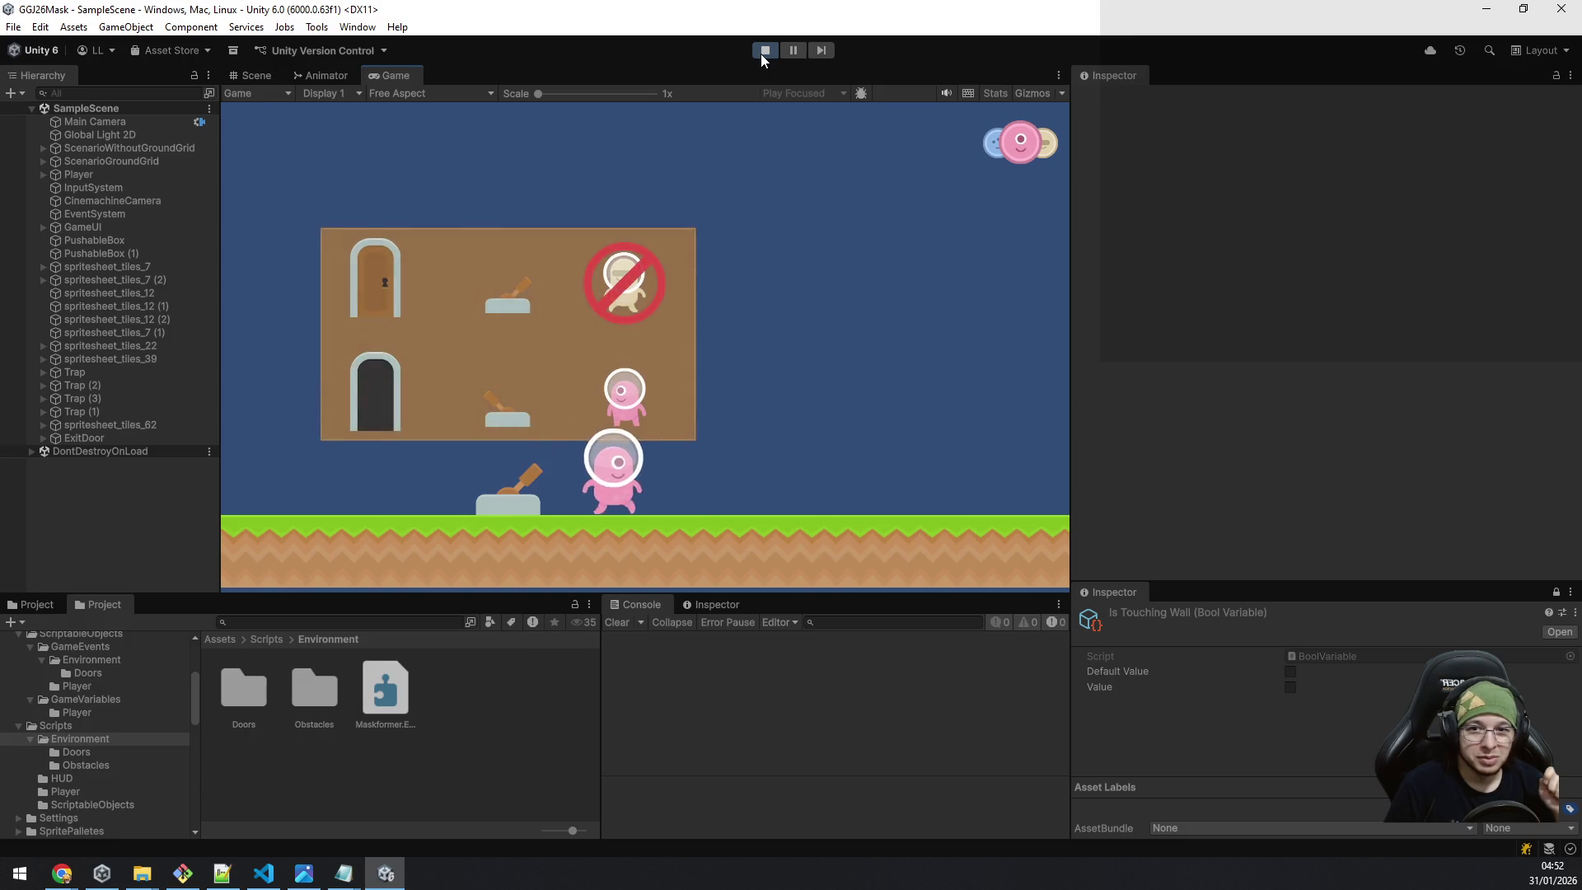
key(d)
key(a)
key(d)
key(a)
key(d)
key(a)
key(d)
Walk the pink character up to the closed exit door and pace beside it.
key(a)
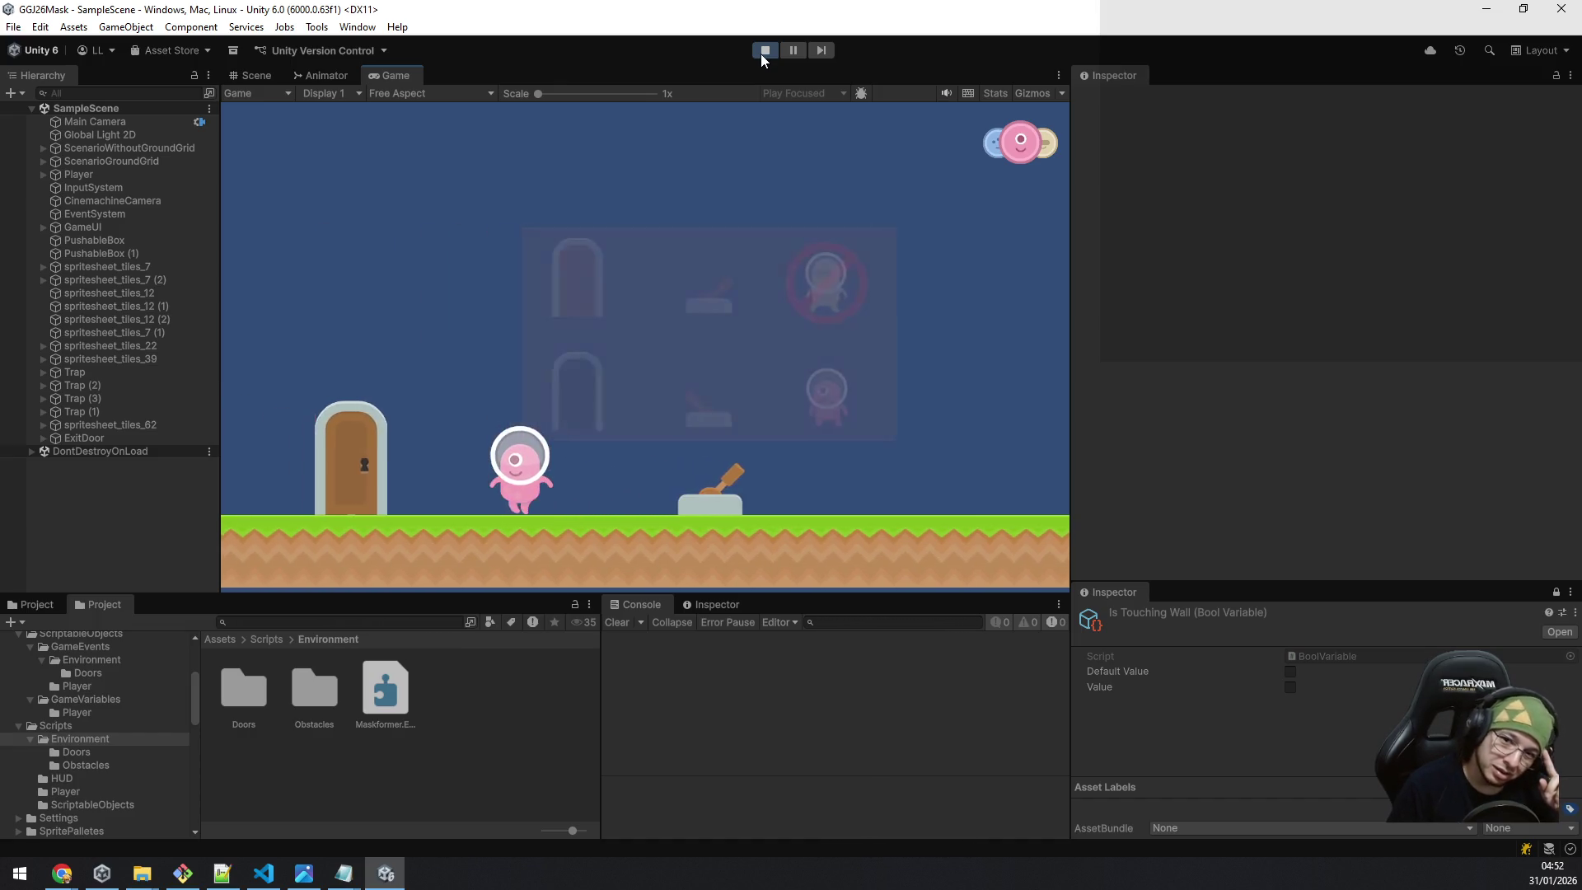
key(d)
key(a)
key(d)
key(a)
key(d)
key(a)
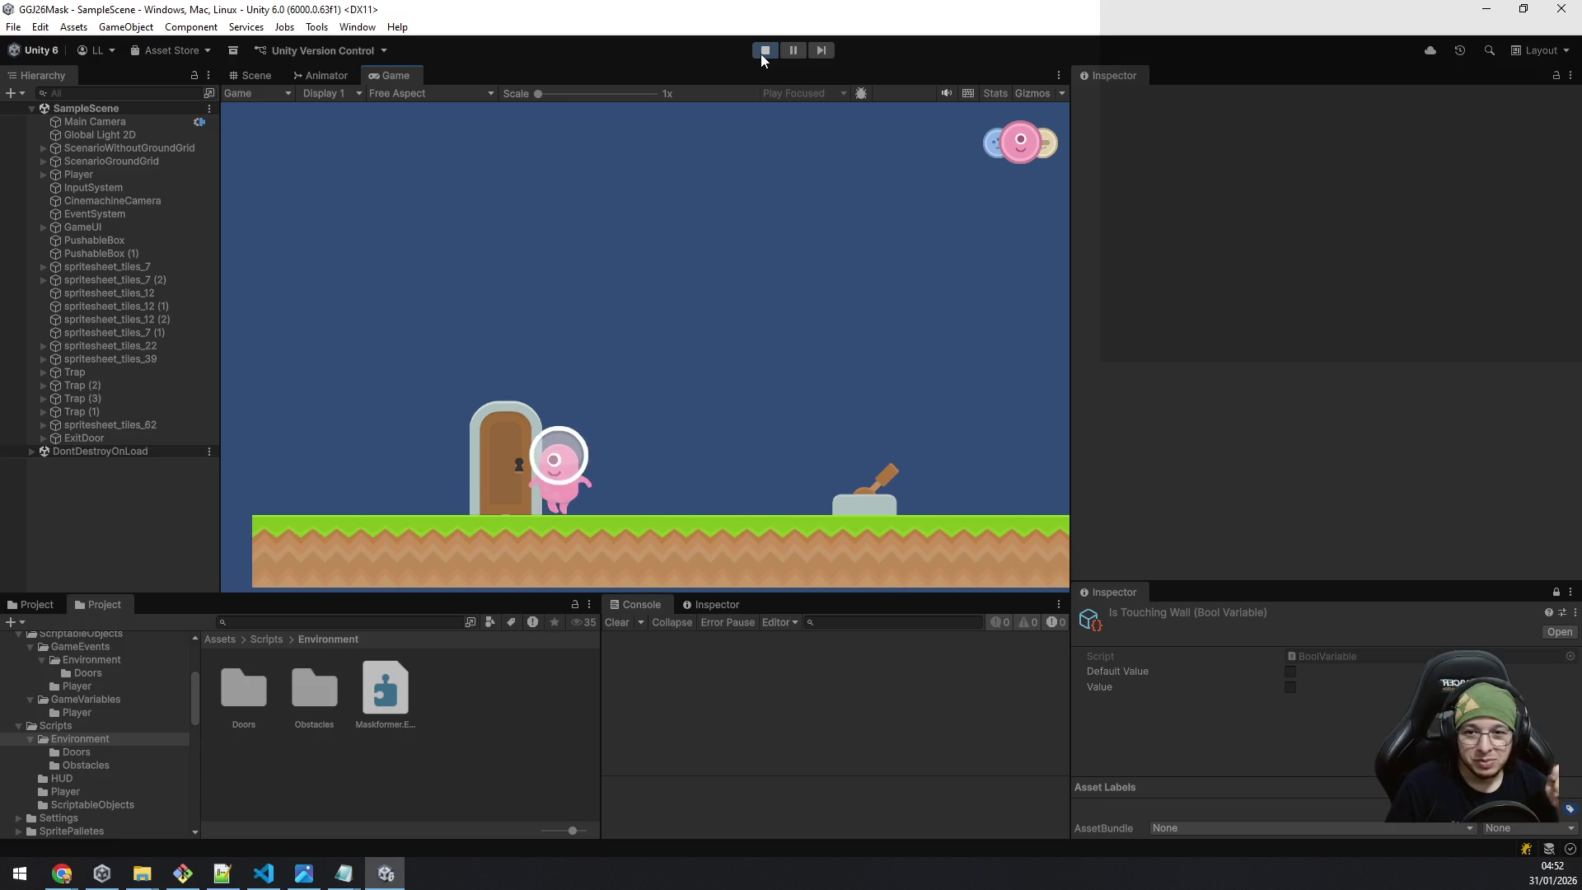
key(d)
key(a)
key(d)
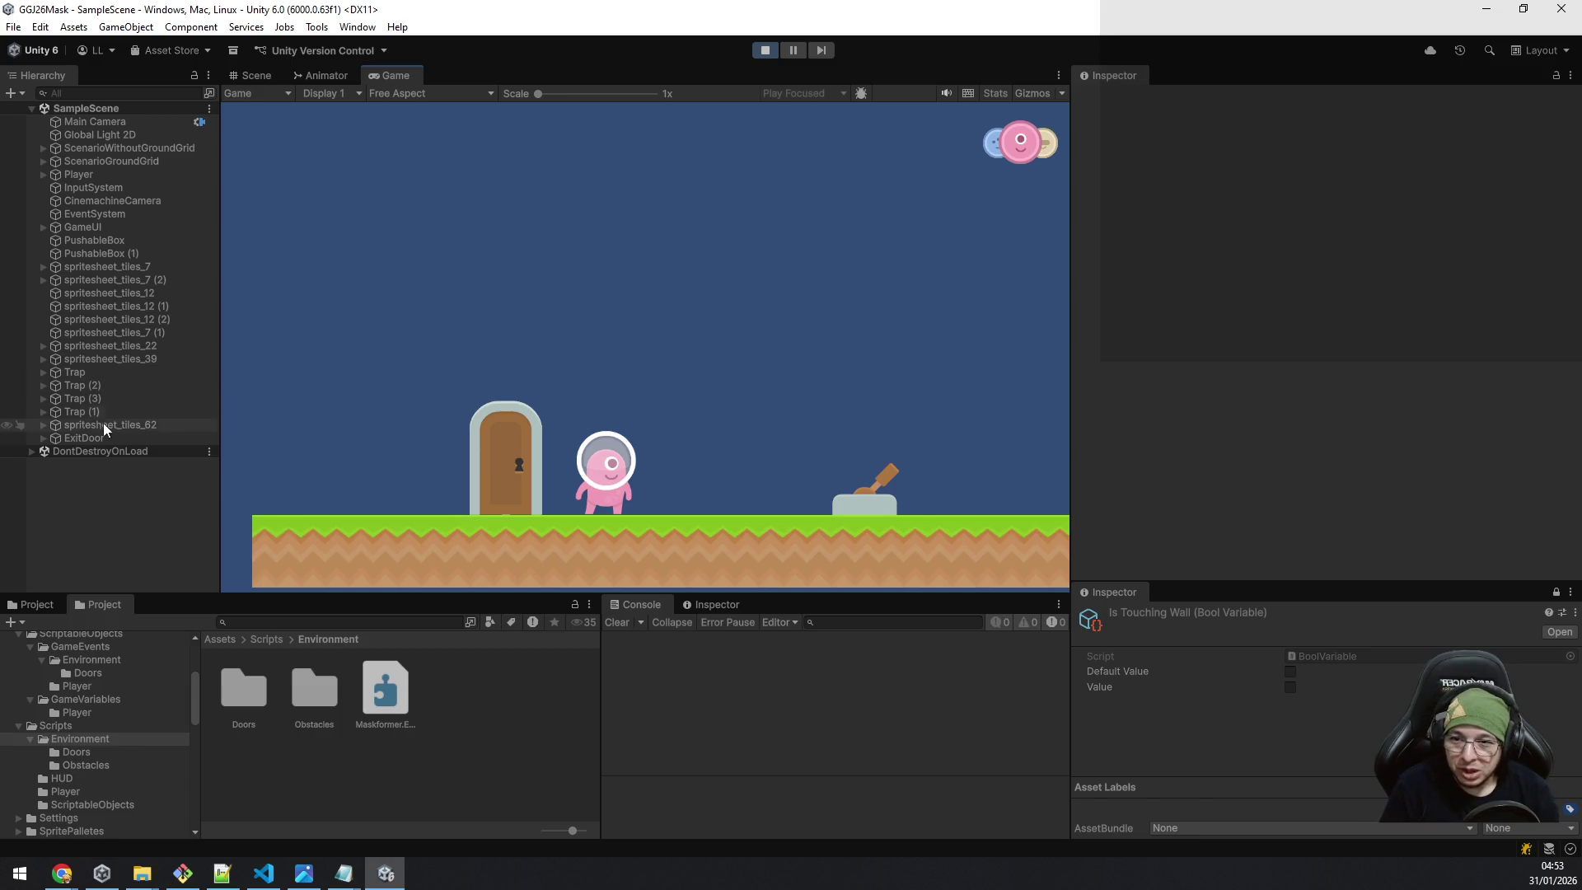
Select the ExitDoorEvent asset in GameEvents > Environment > Doors.
click(105, 648)
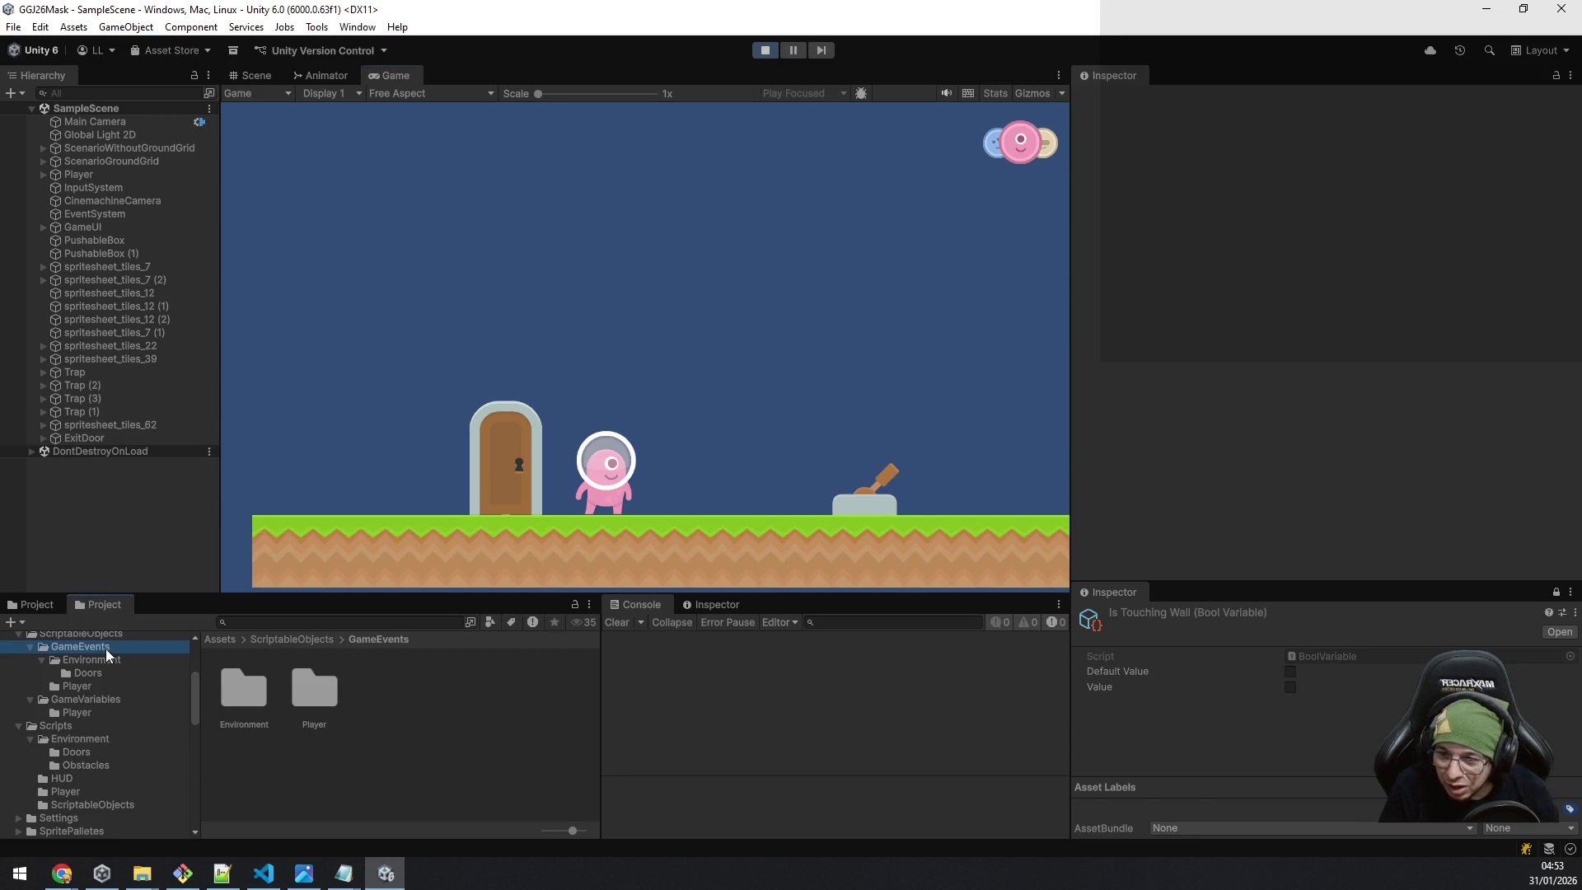
double_click(259, 689)
double_click(260, 690)
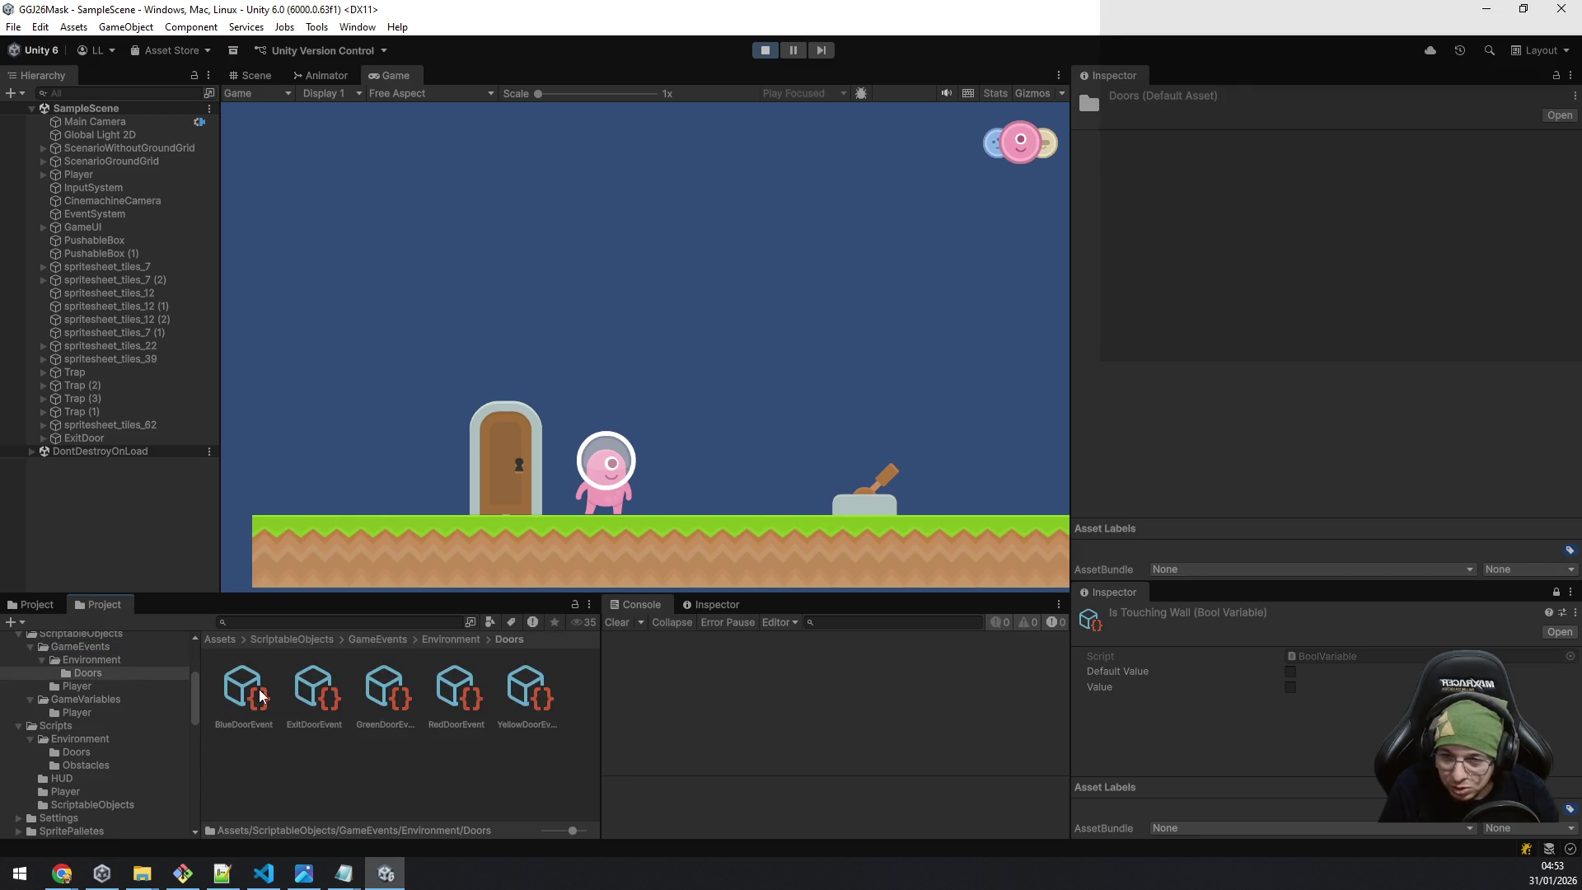
click(323, 686)
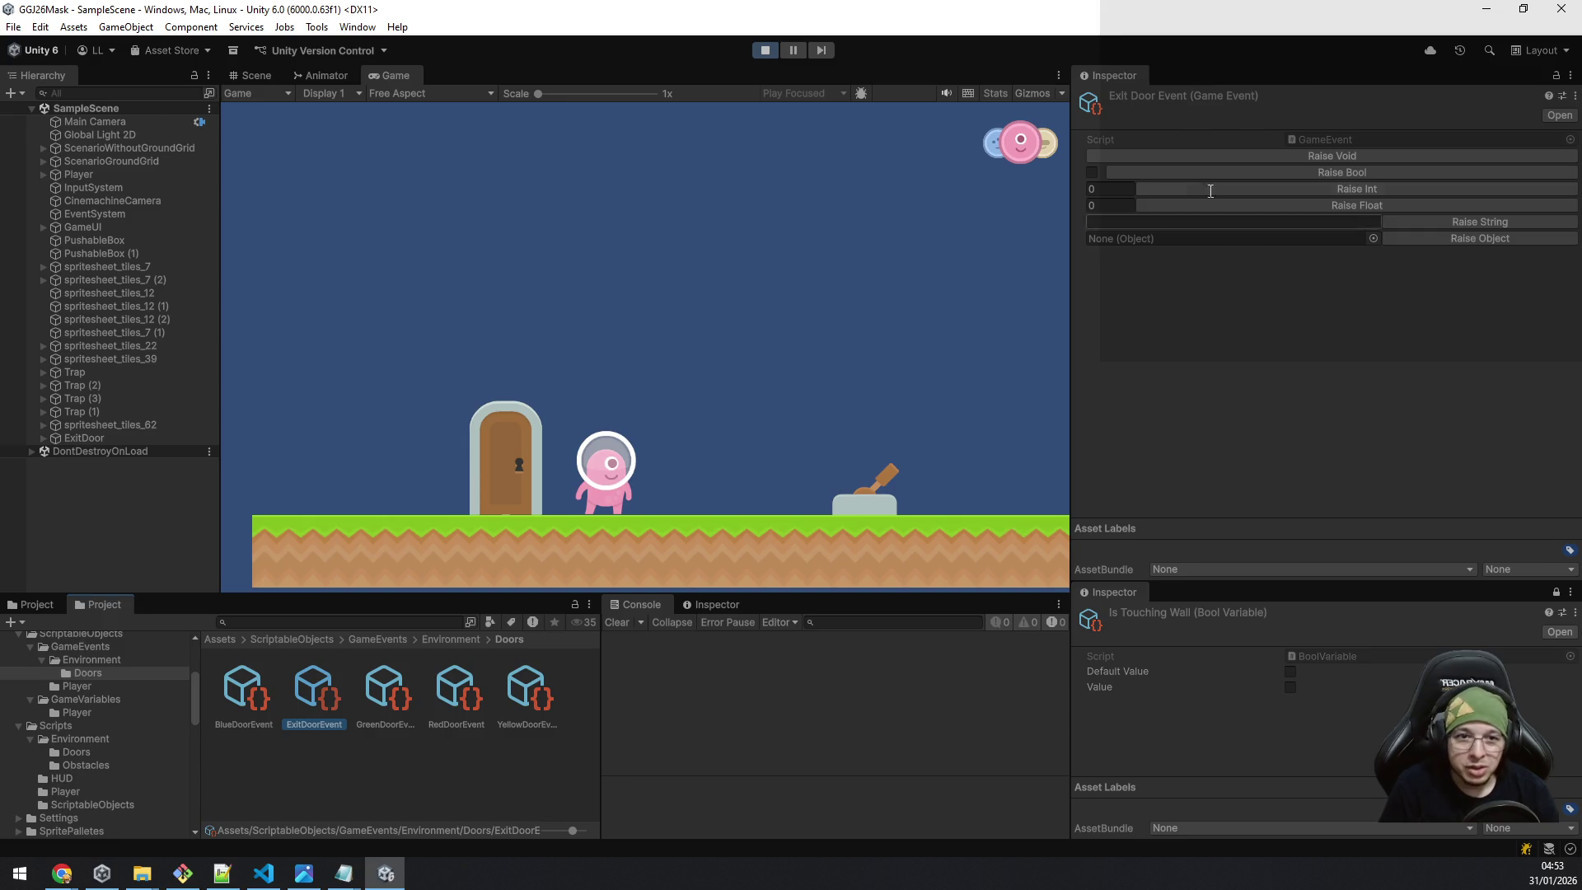
Toggle the bool and raise ExitDoorEvent until the exit door opens, then refocus the game.
click(1170, 170)
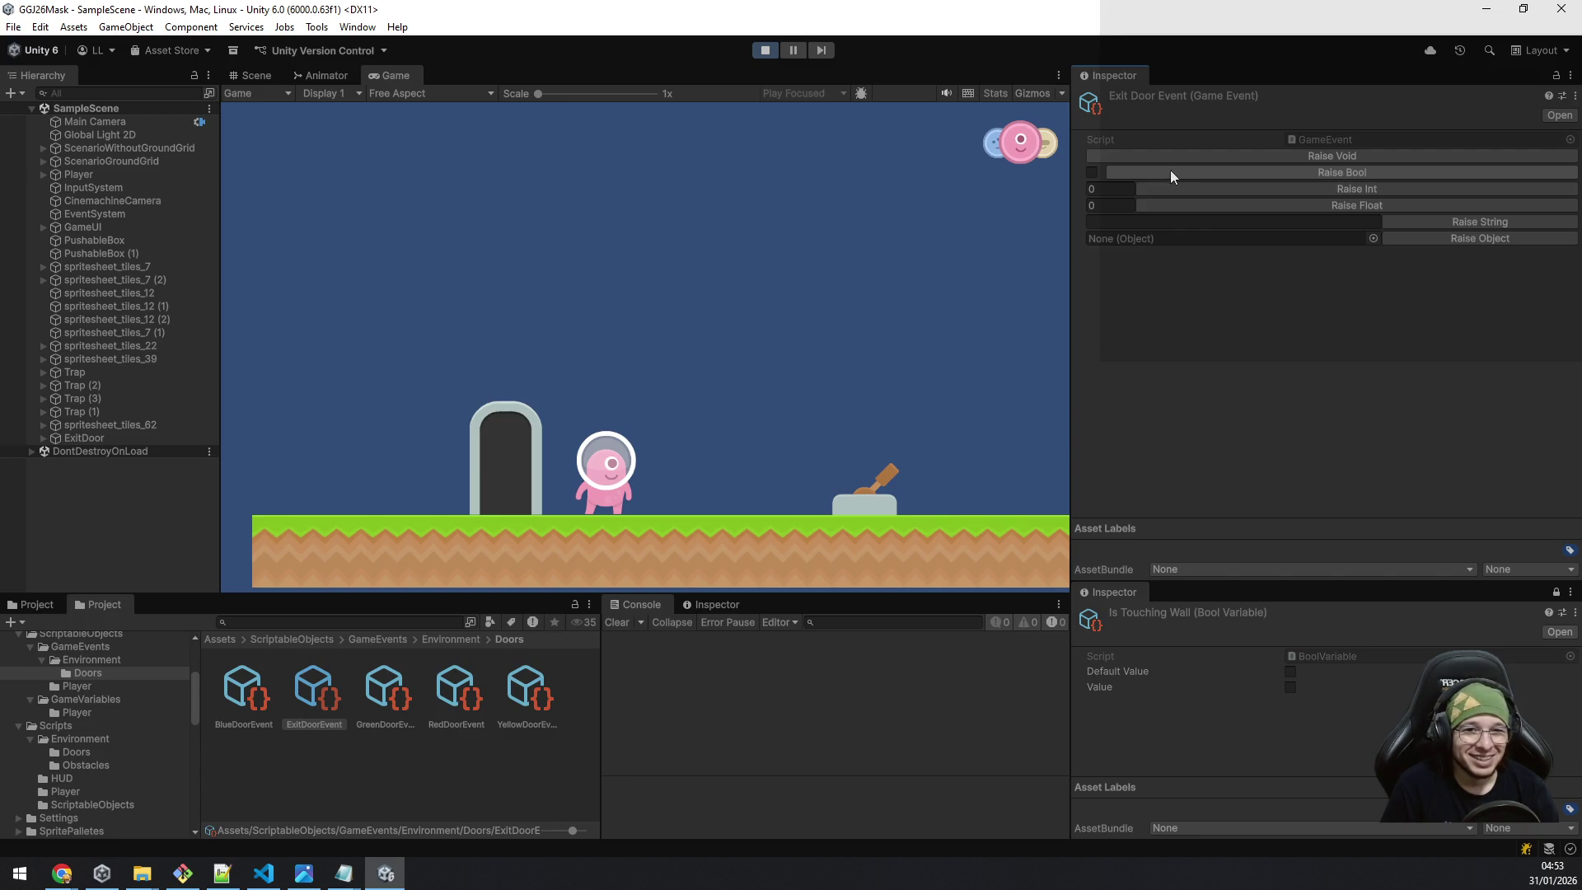
click(1093, 173)
click(1130, 177)
click(1091, 171)
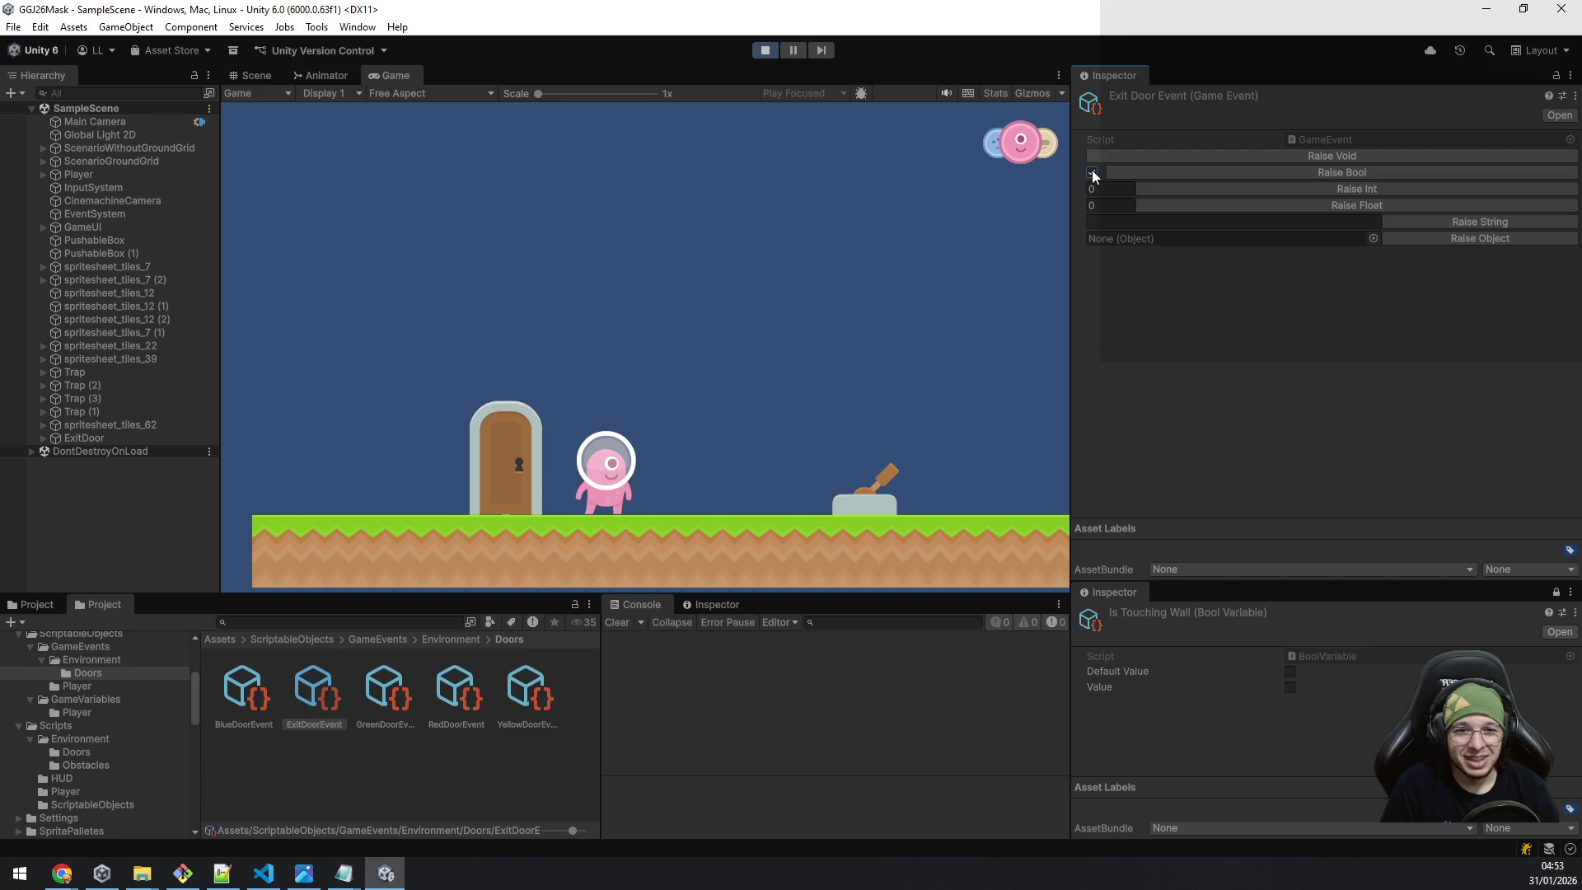
click(1134, 173)
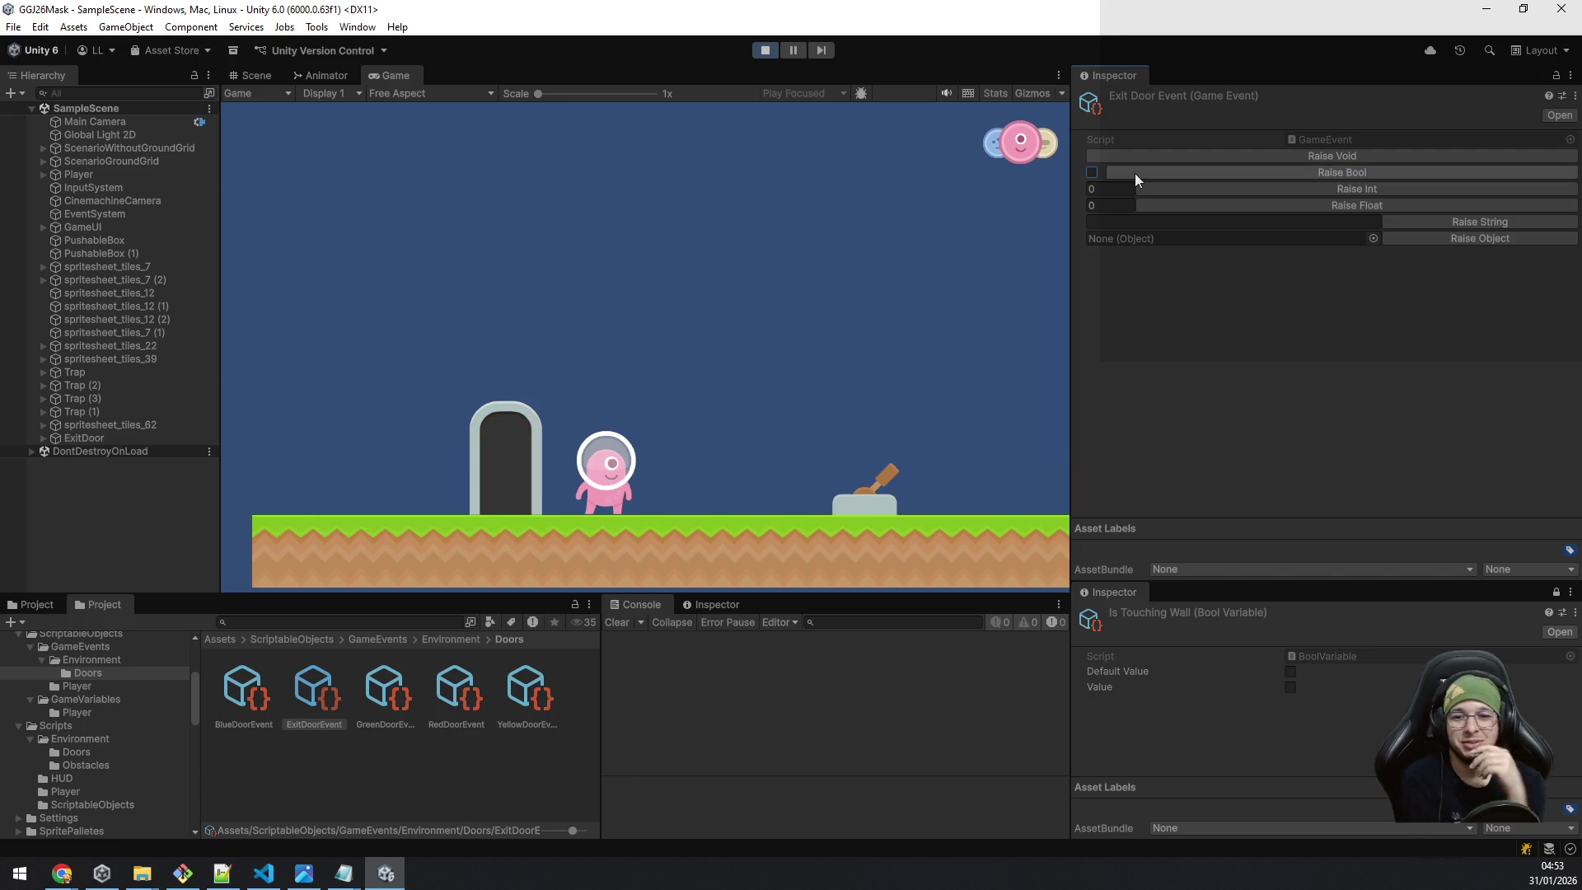
click(790, 331)
Walk the pink character back and forth in front of the open exit door.
key(a)
key(d)
key(a)
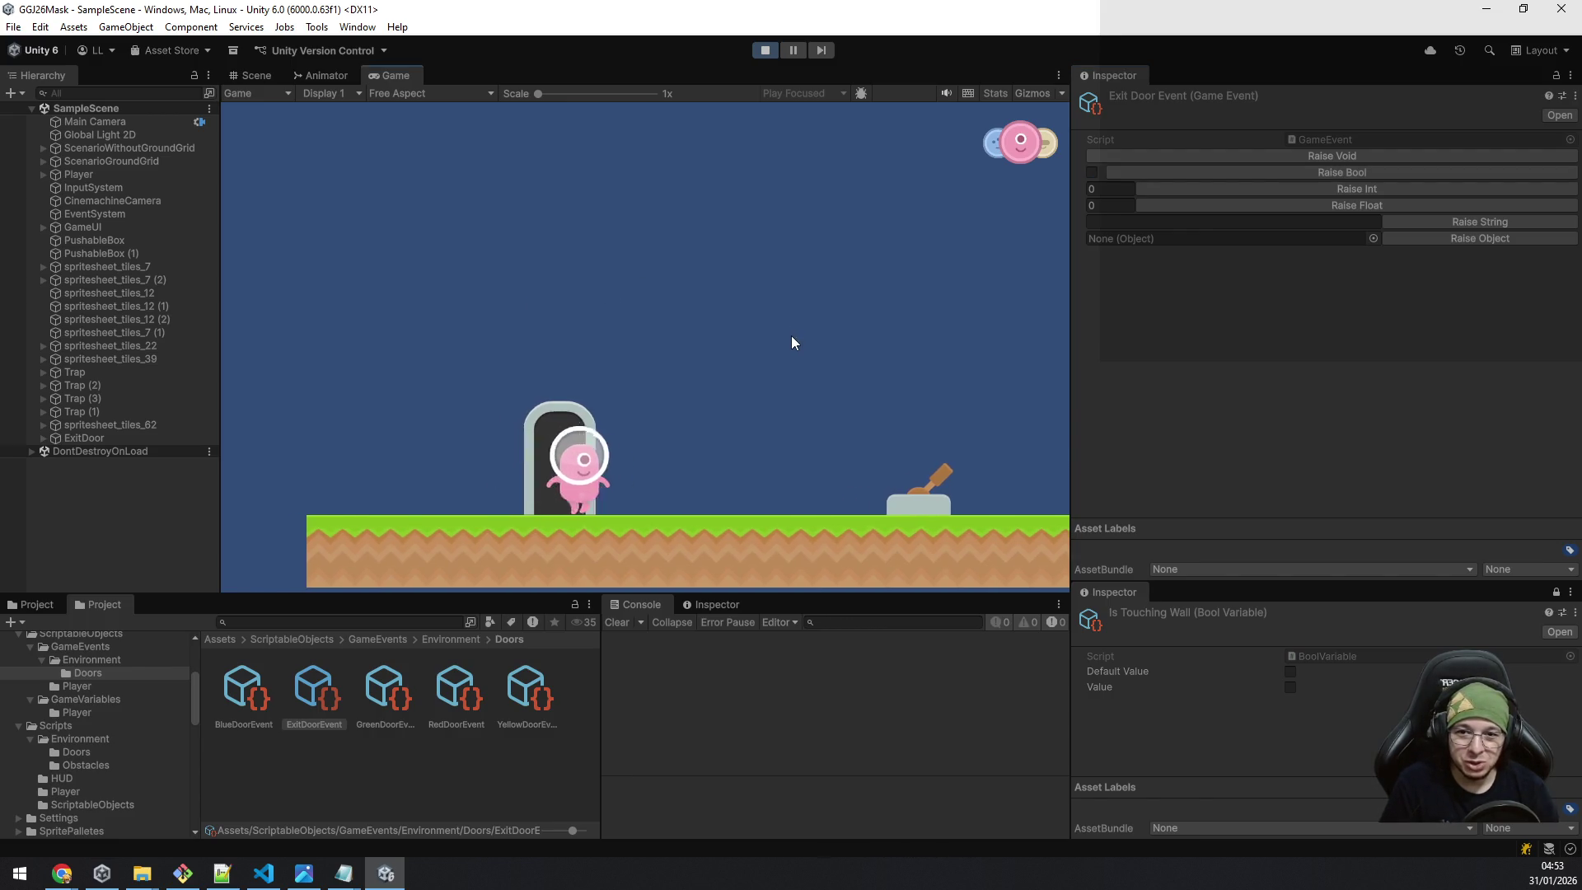
key(d)
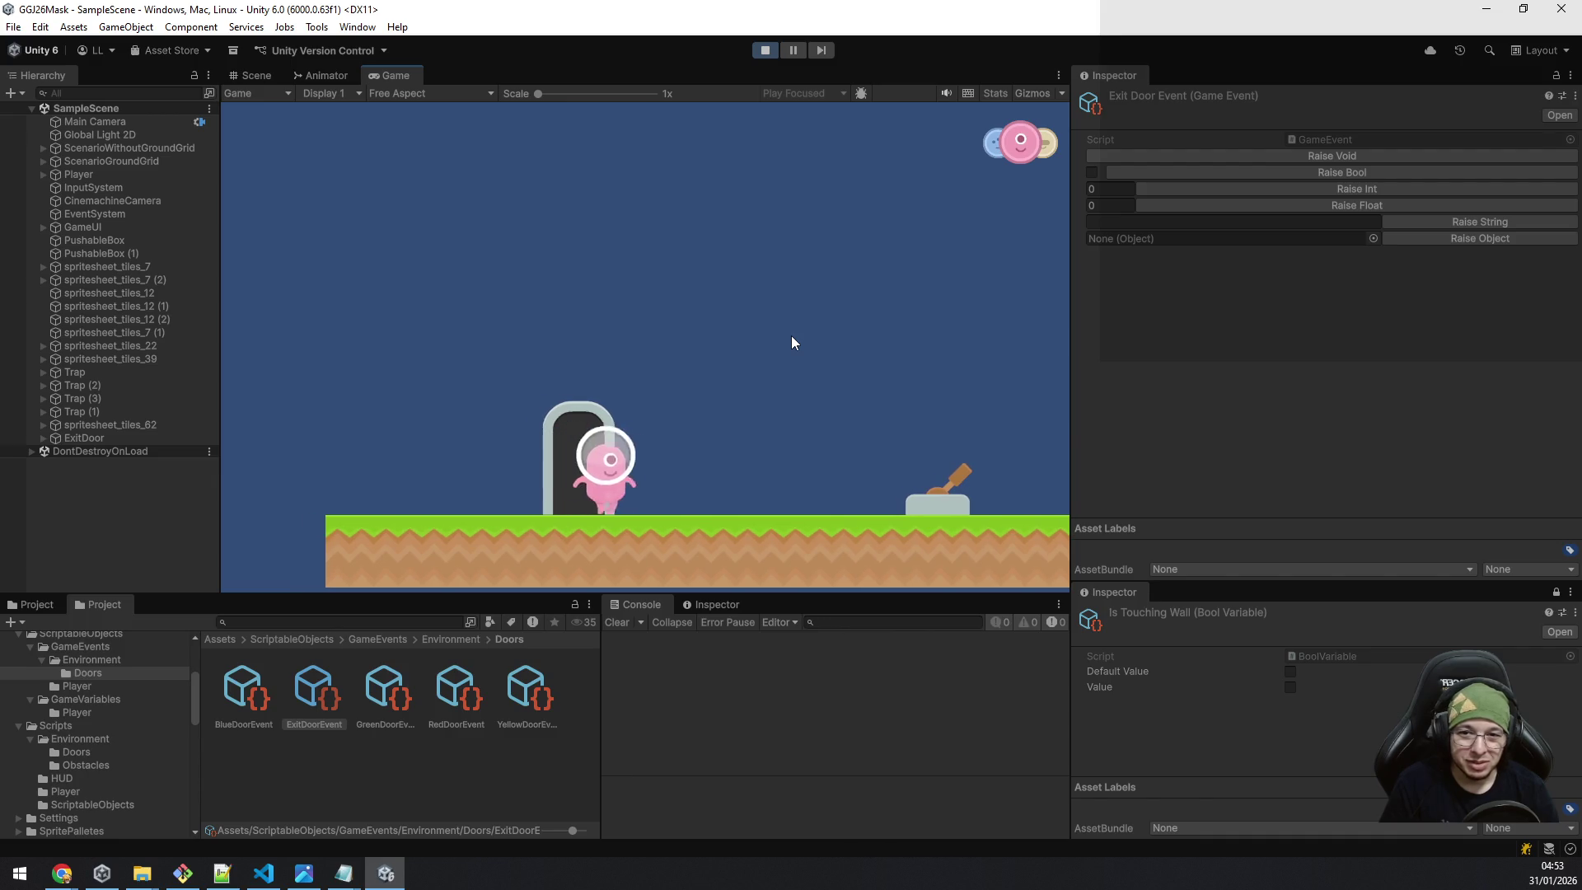
key(a)
key(d)
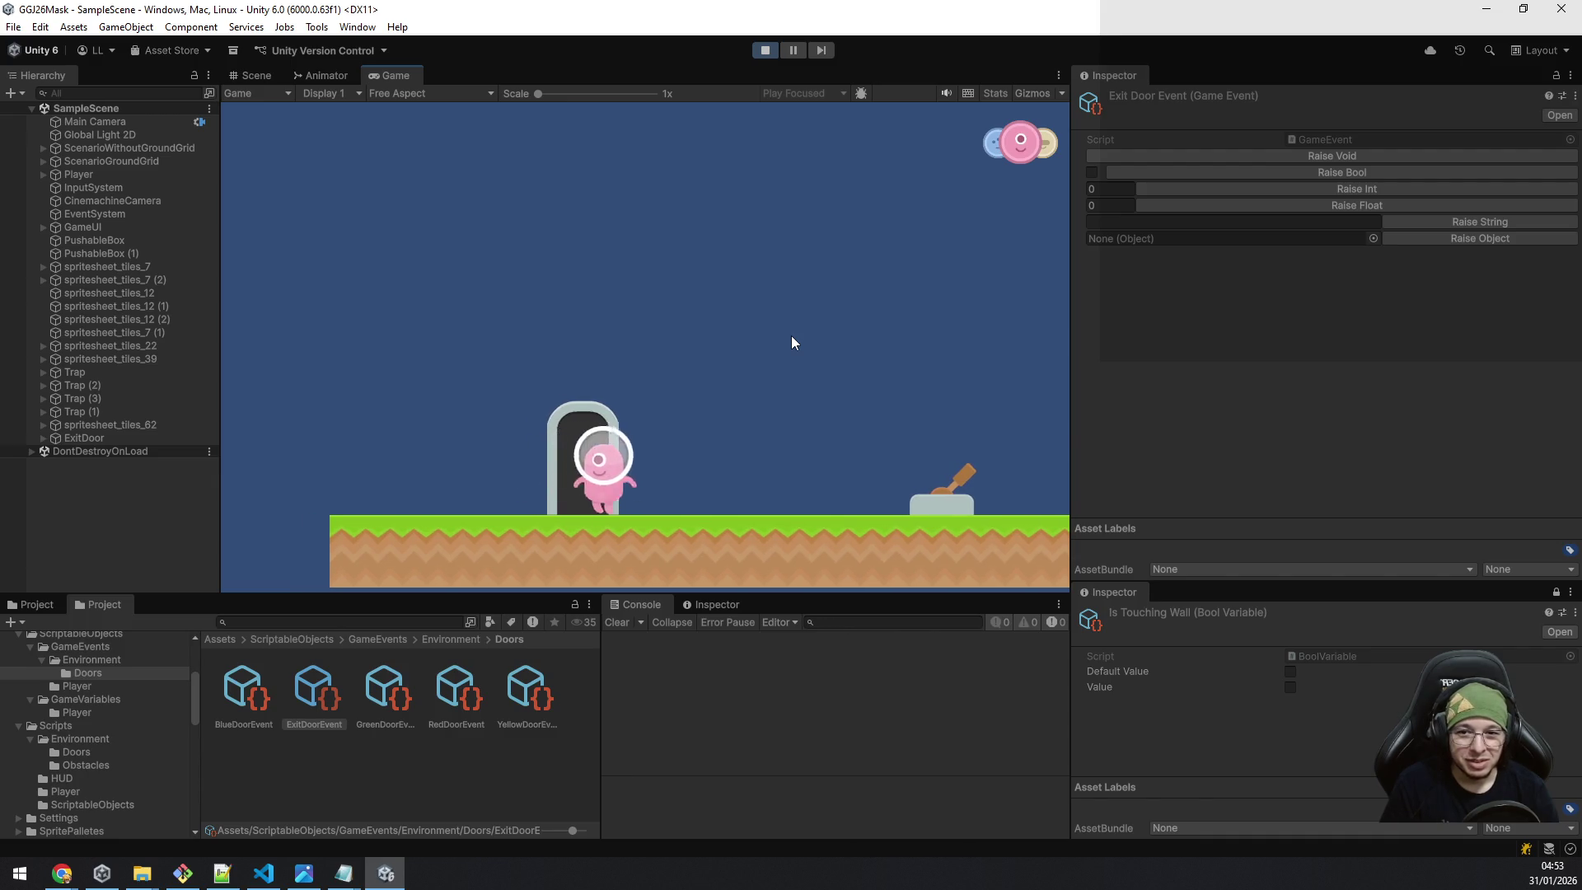
key(d)
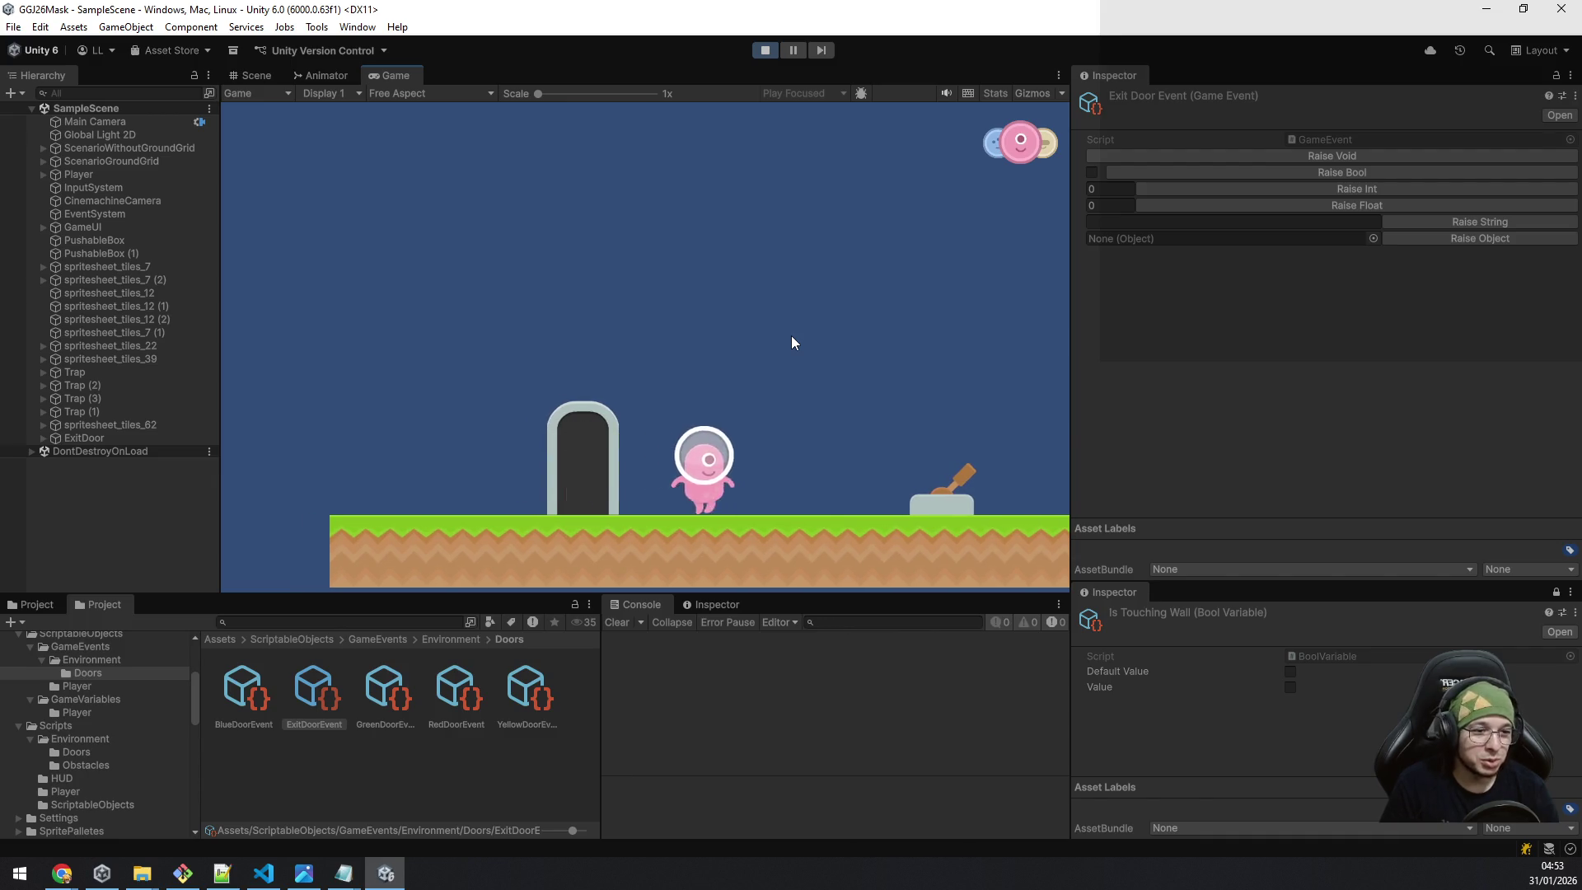
key(d)
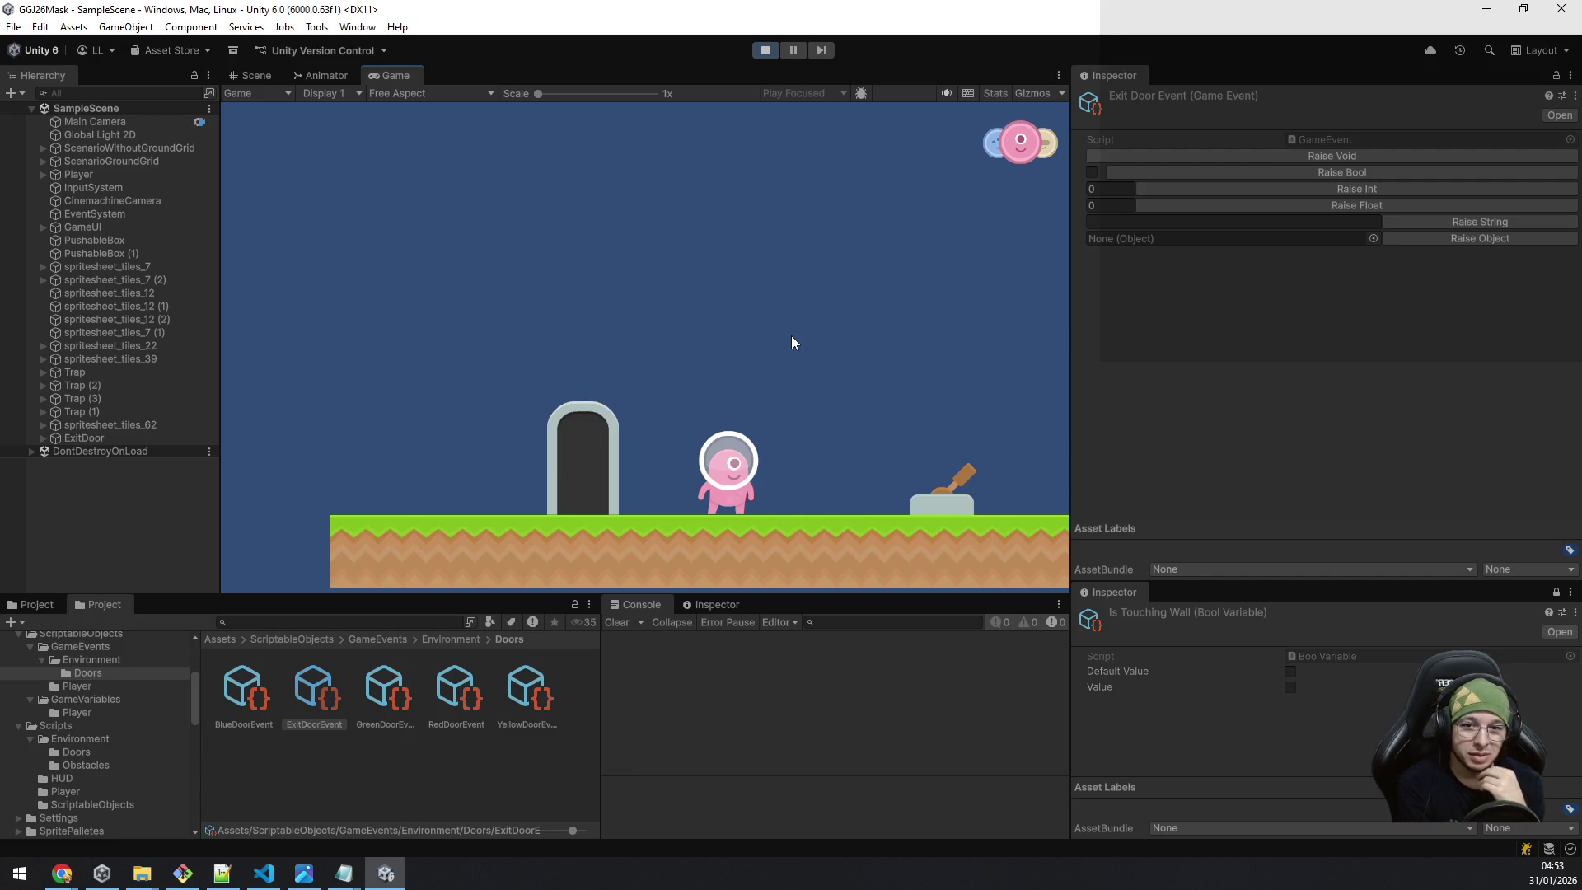
Return into the exit doorway and cycle the mask to blue.
key(a)
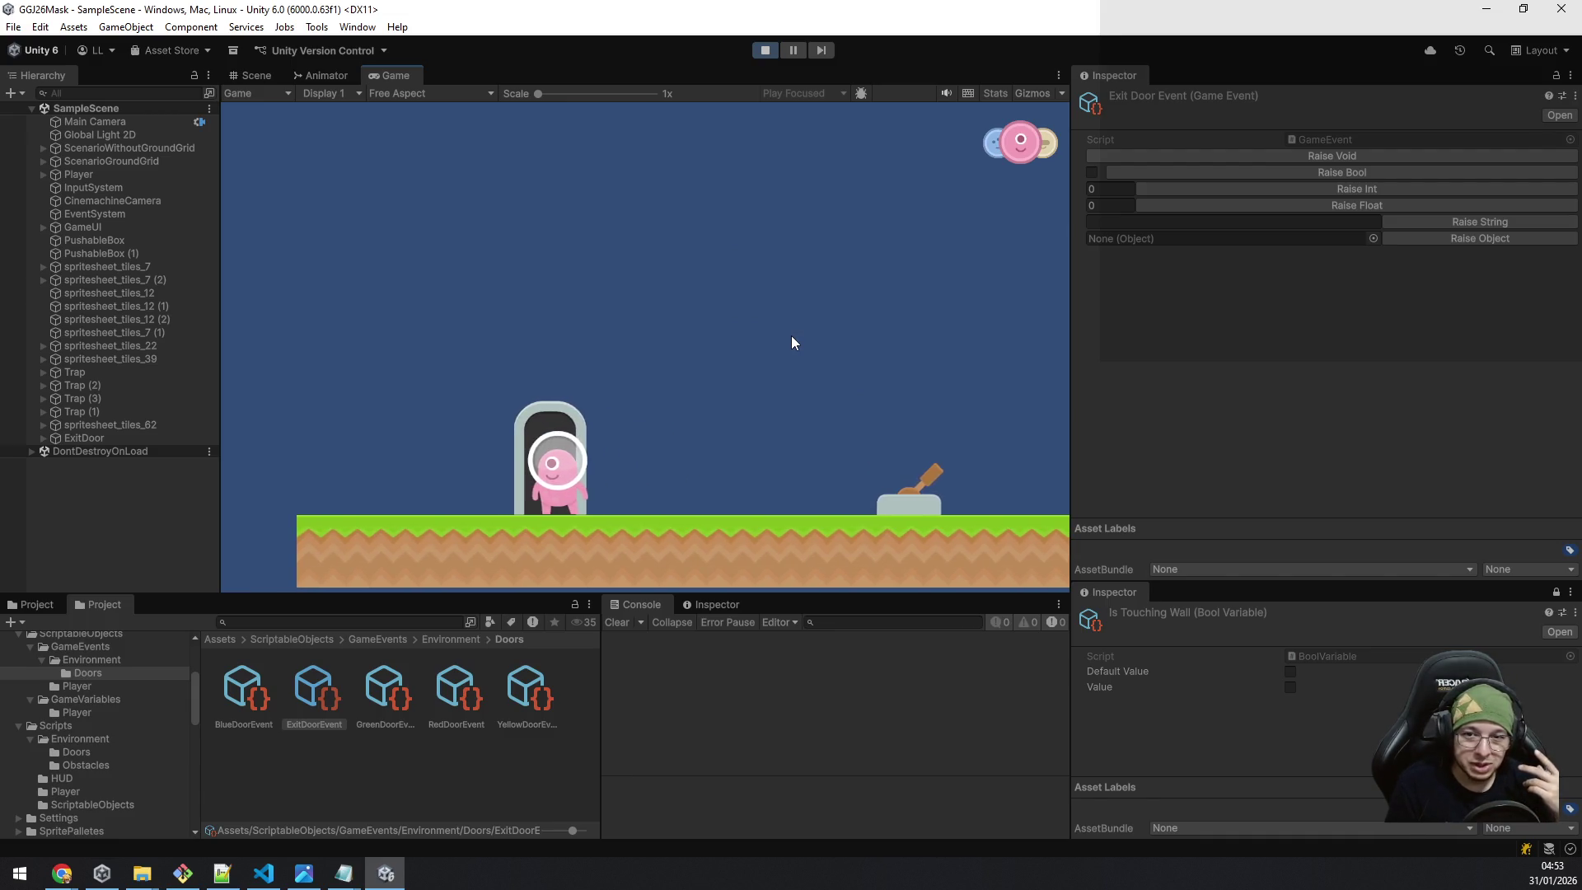
key(q)
key(e)
key(e)
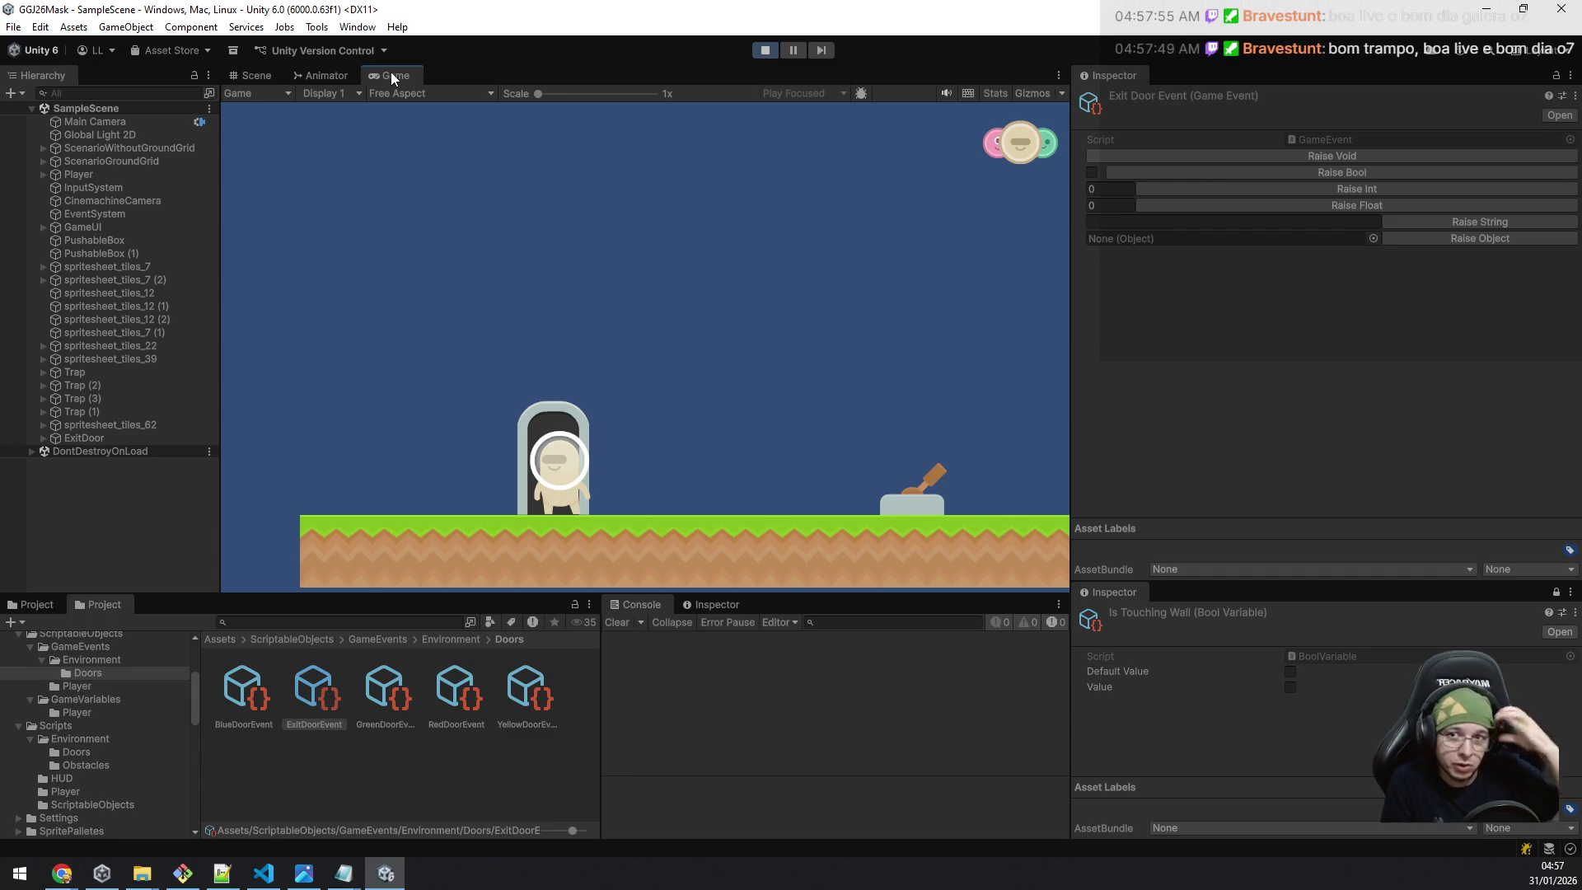
Rearrange the Game view and walk the green-masked player left and right around the exit door.
drag(391, 72, 1084, 342)
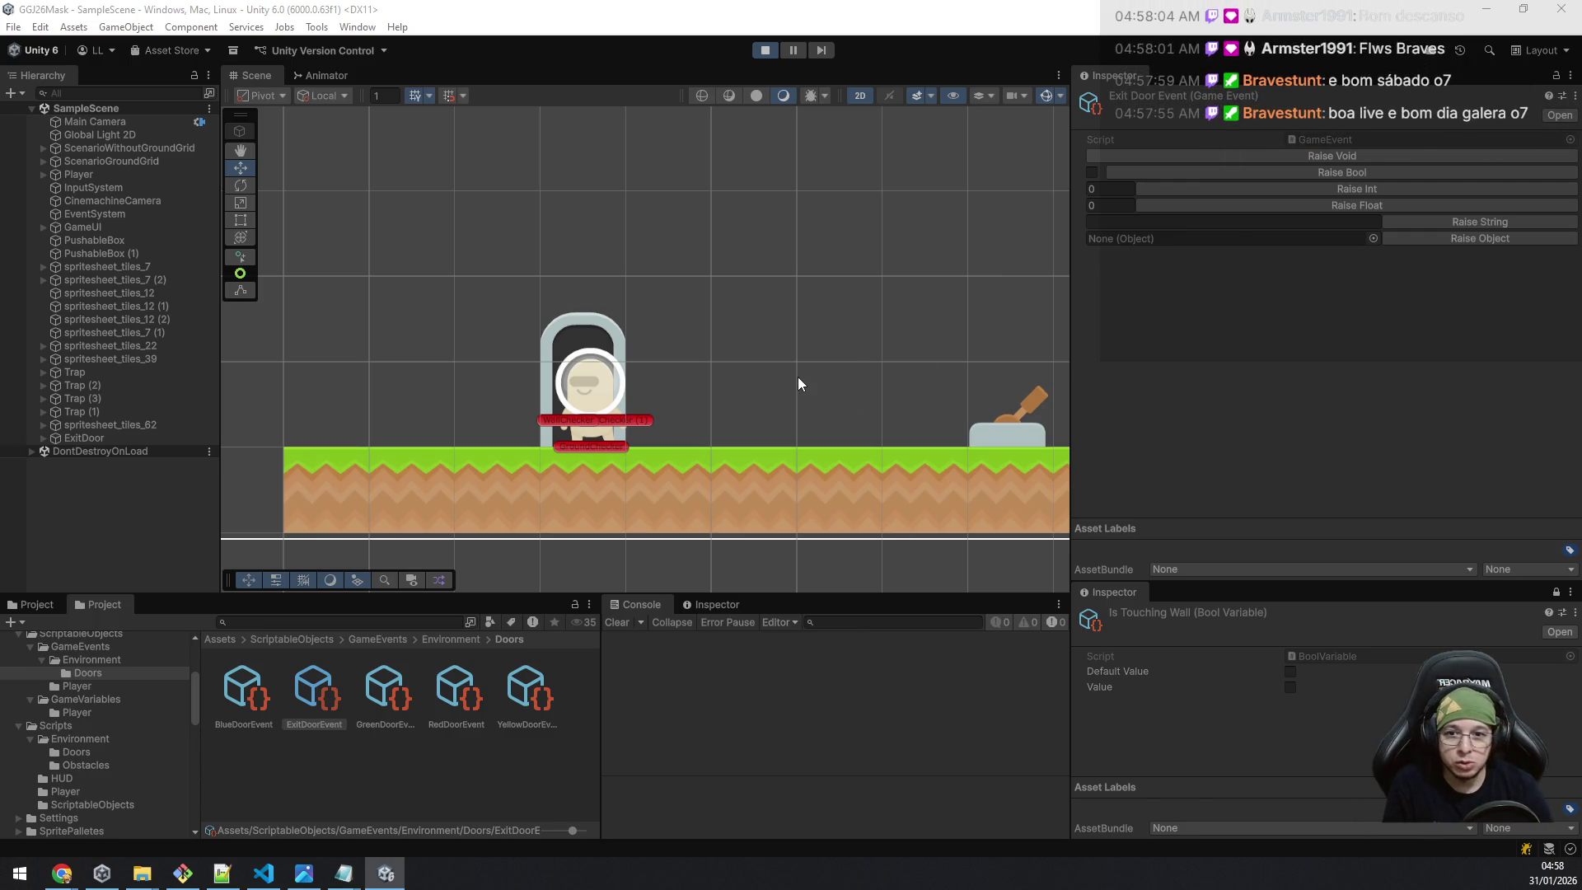
key(a)
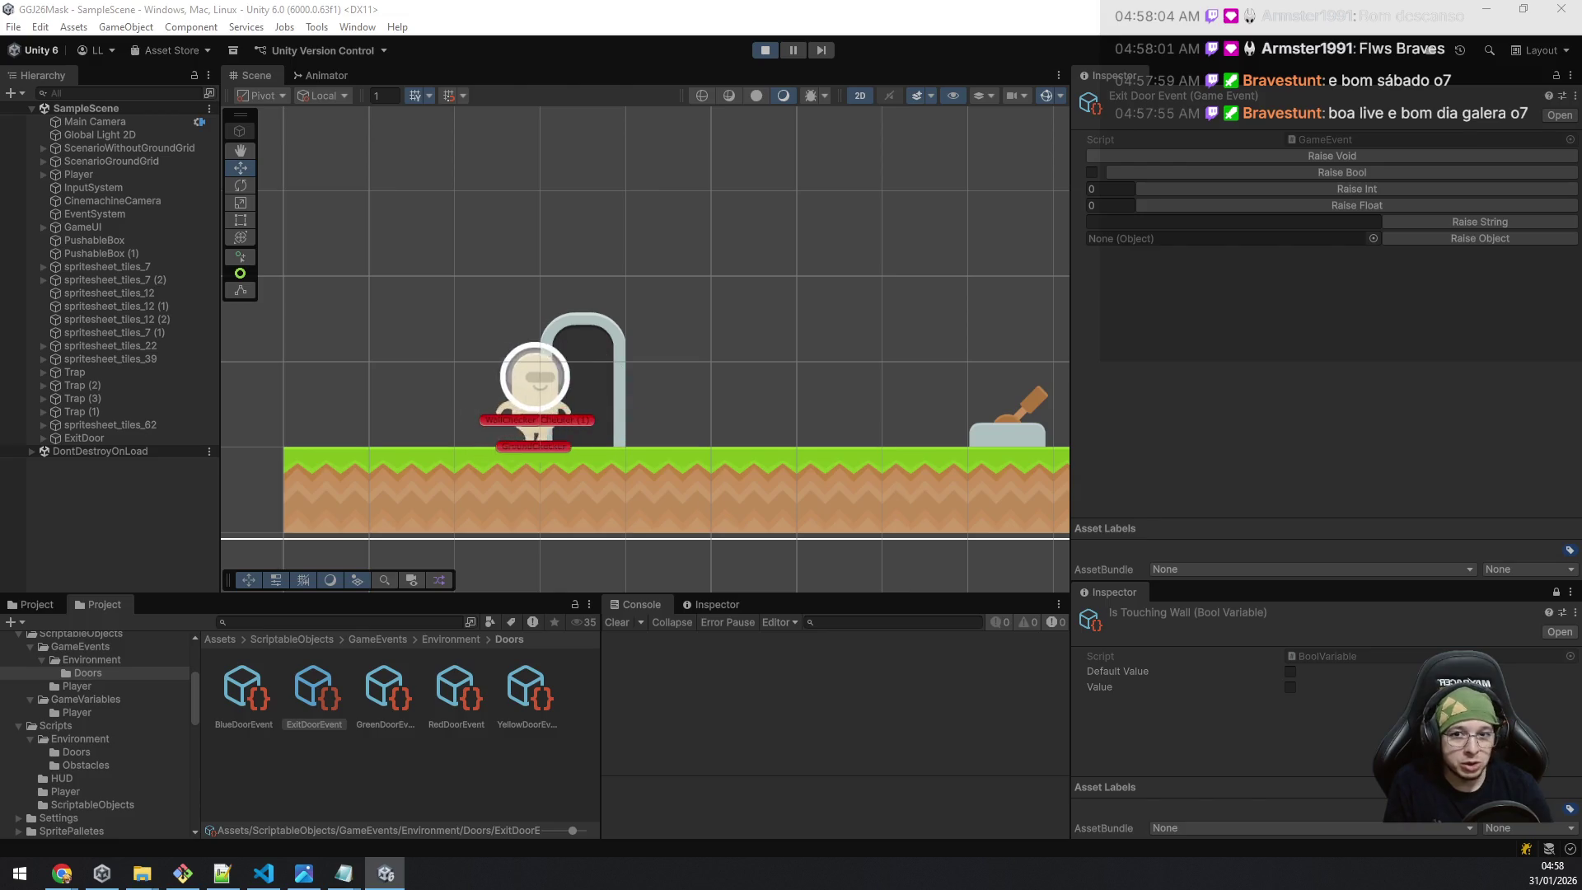
key(d)
key(a)
key(d)
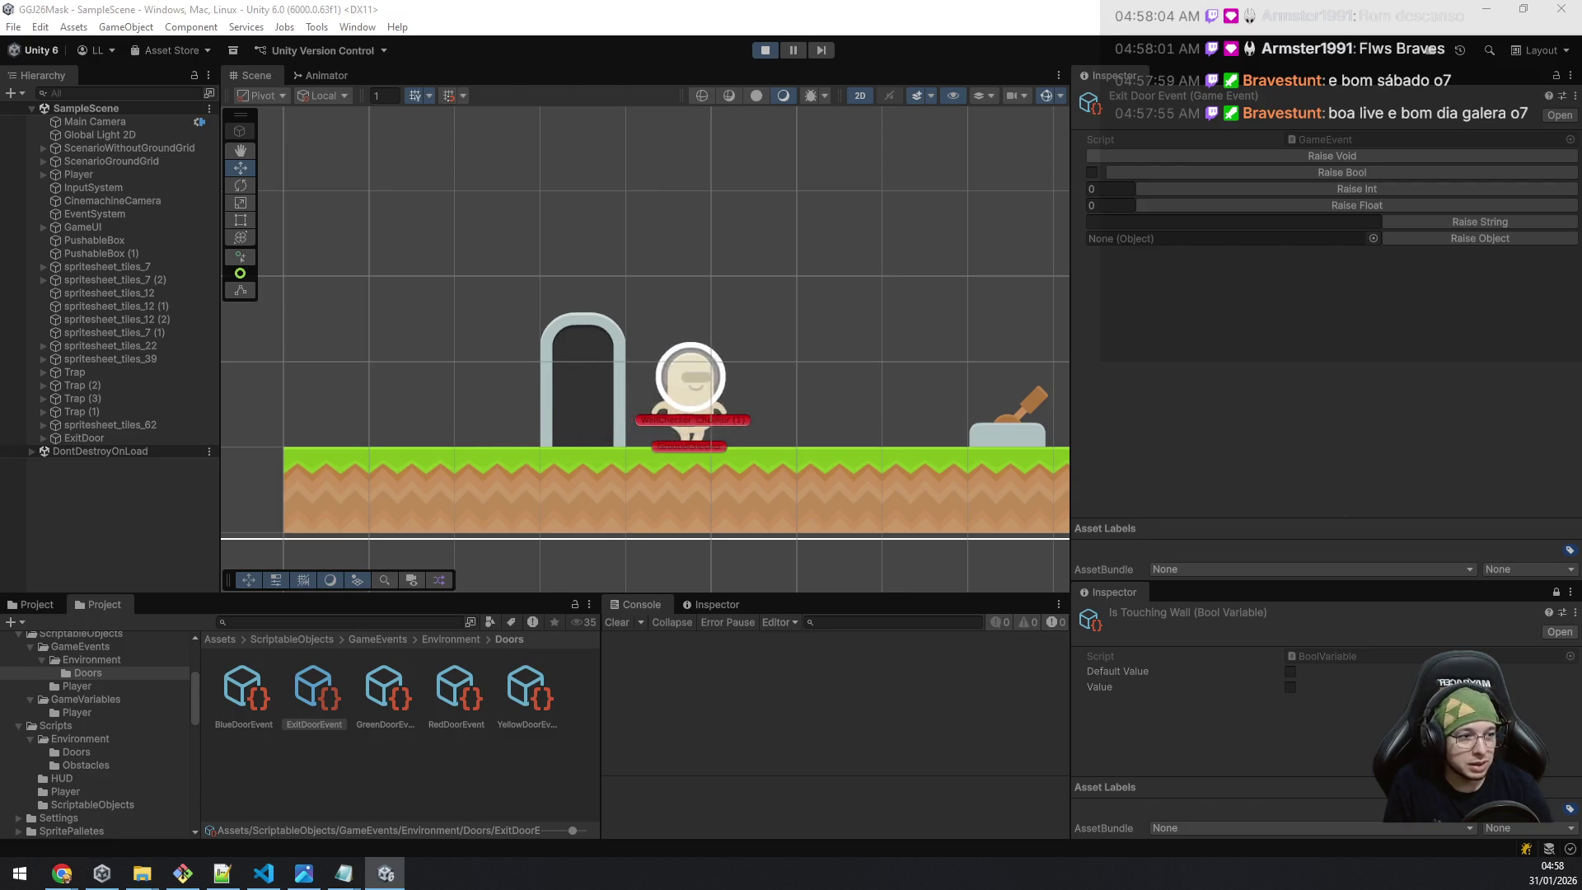
key(a)
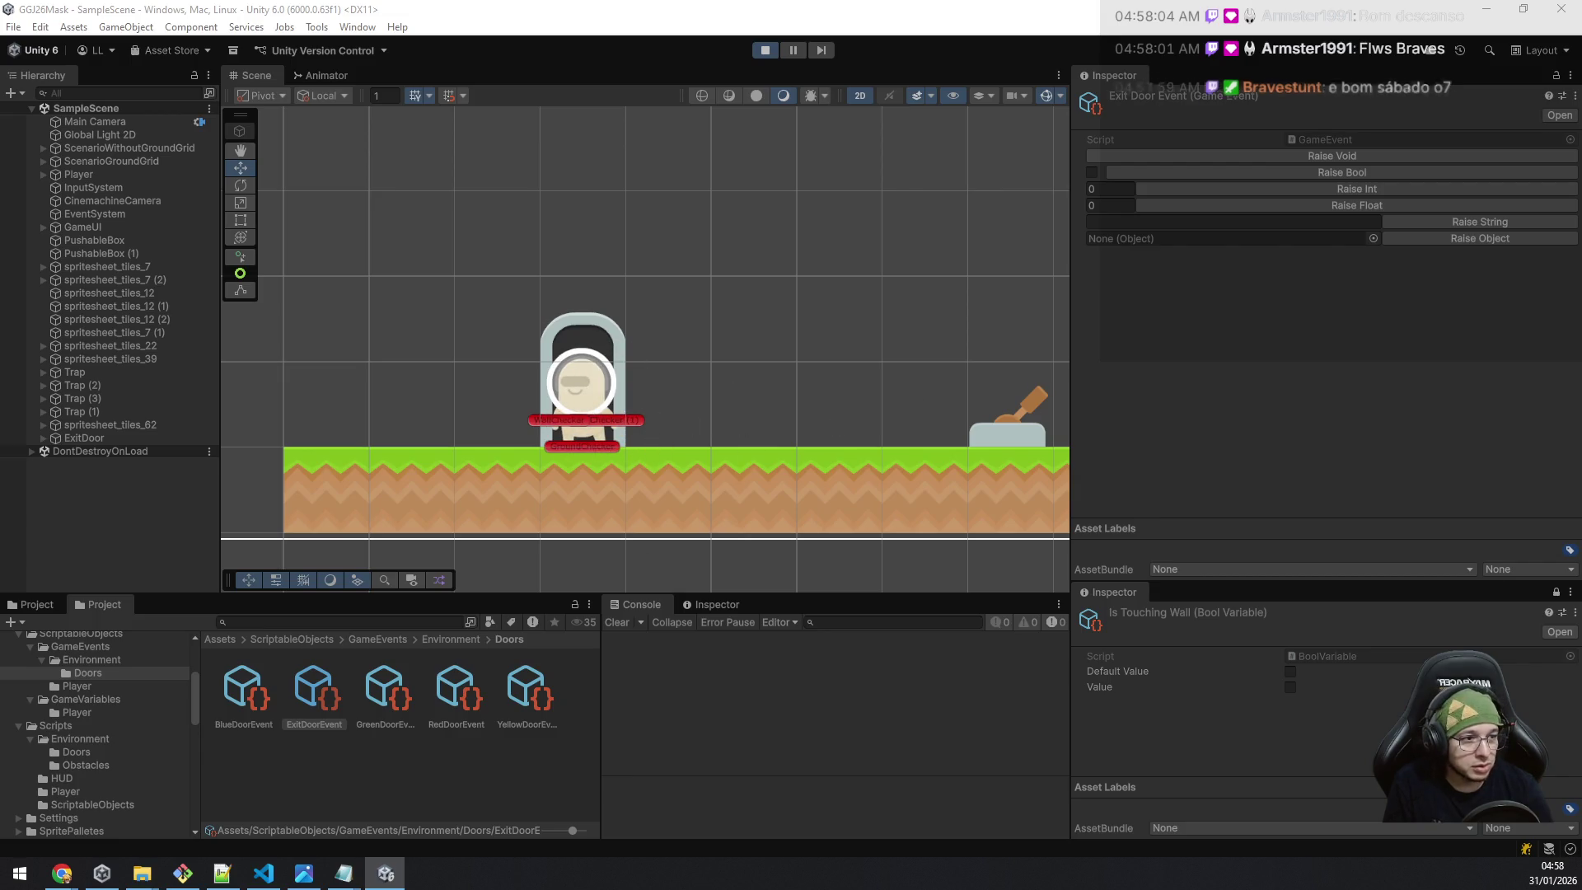
key(a)
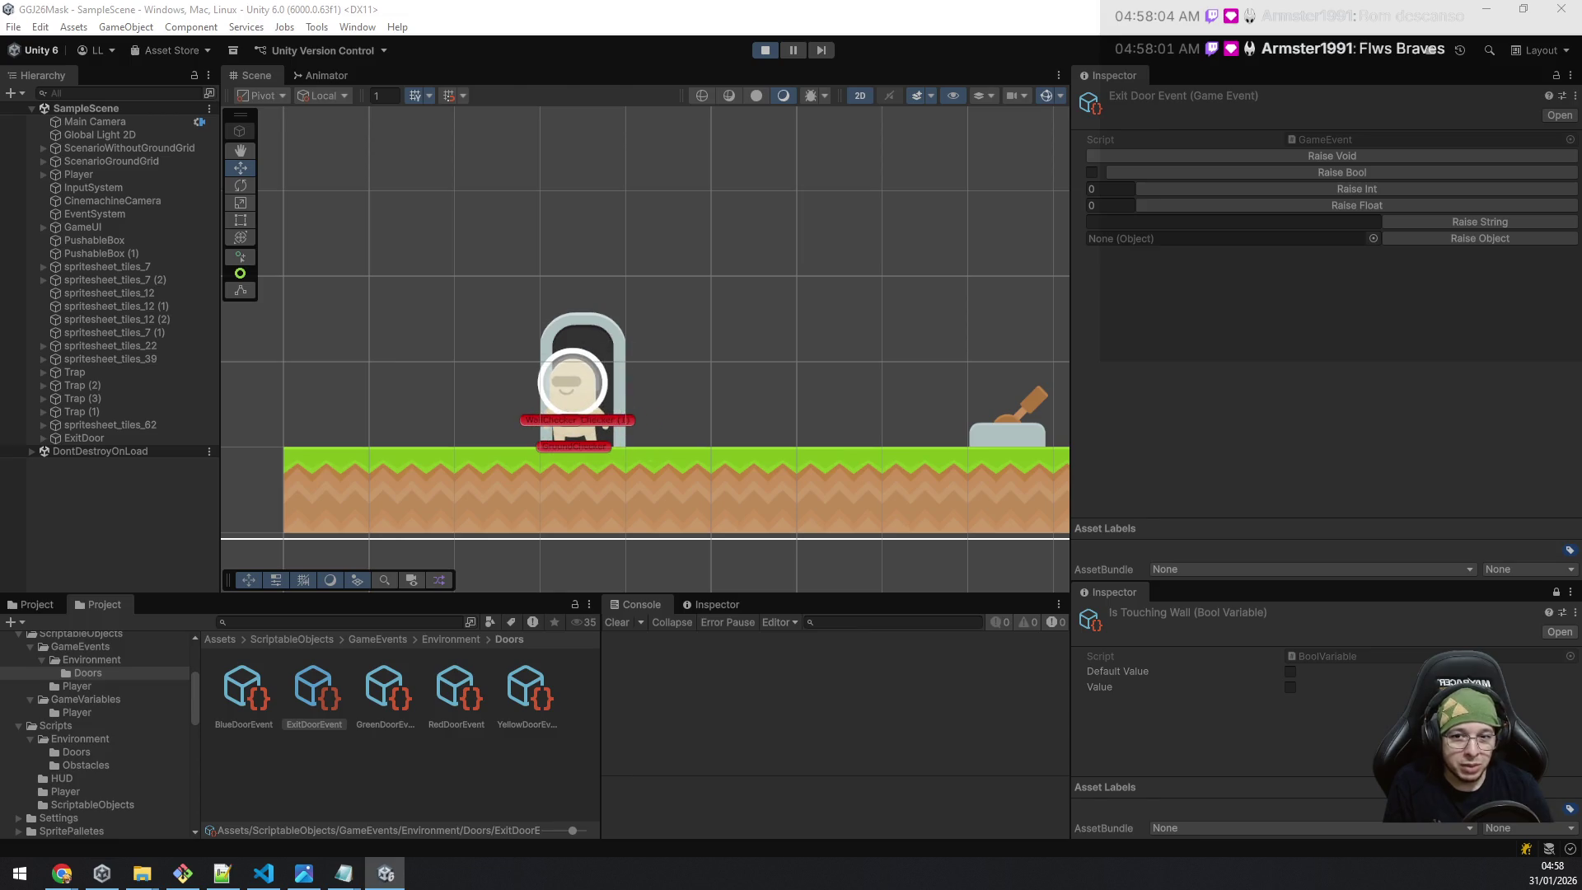
key(d)
key(space)
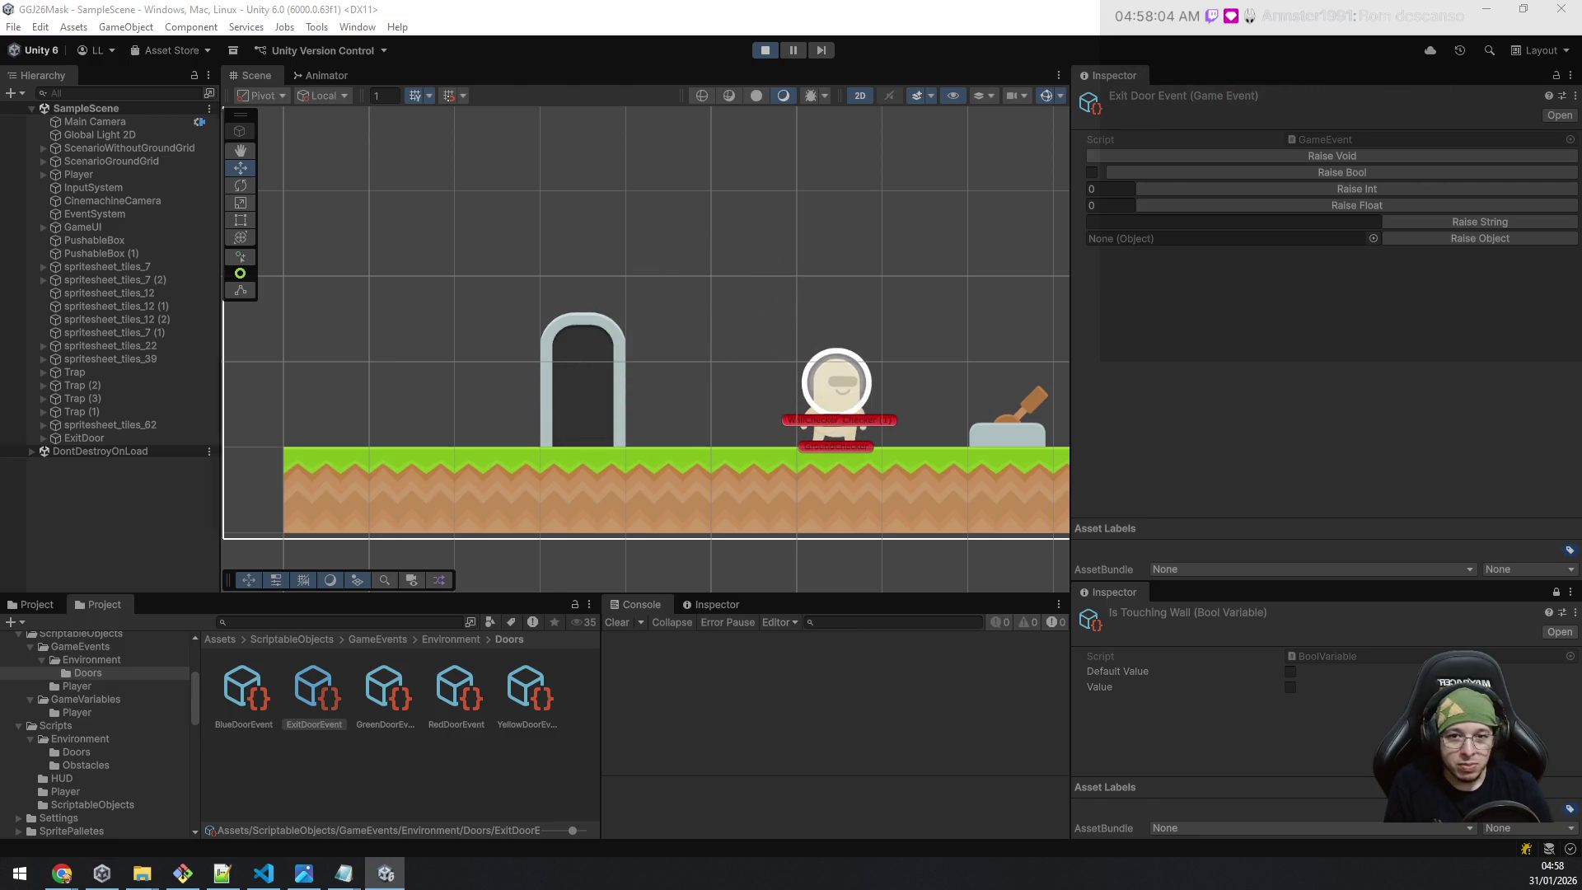
Jump repeatedly at the door to check the green mask's jump height, landing on and off its top.
key(a)
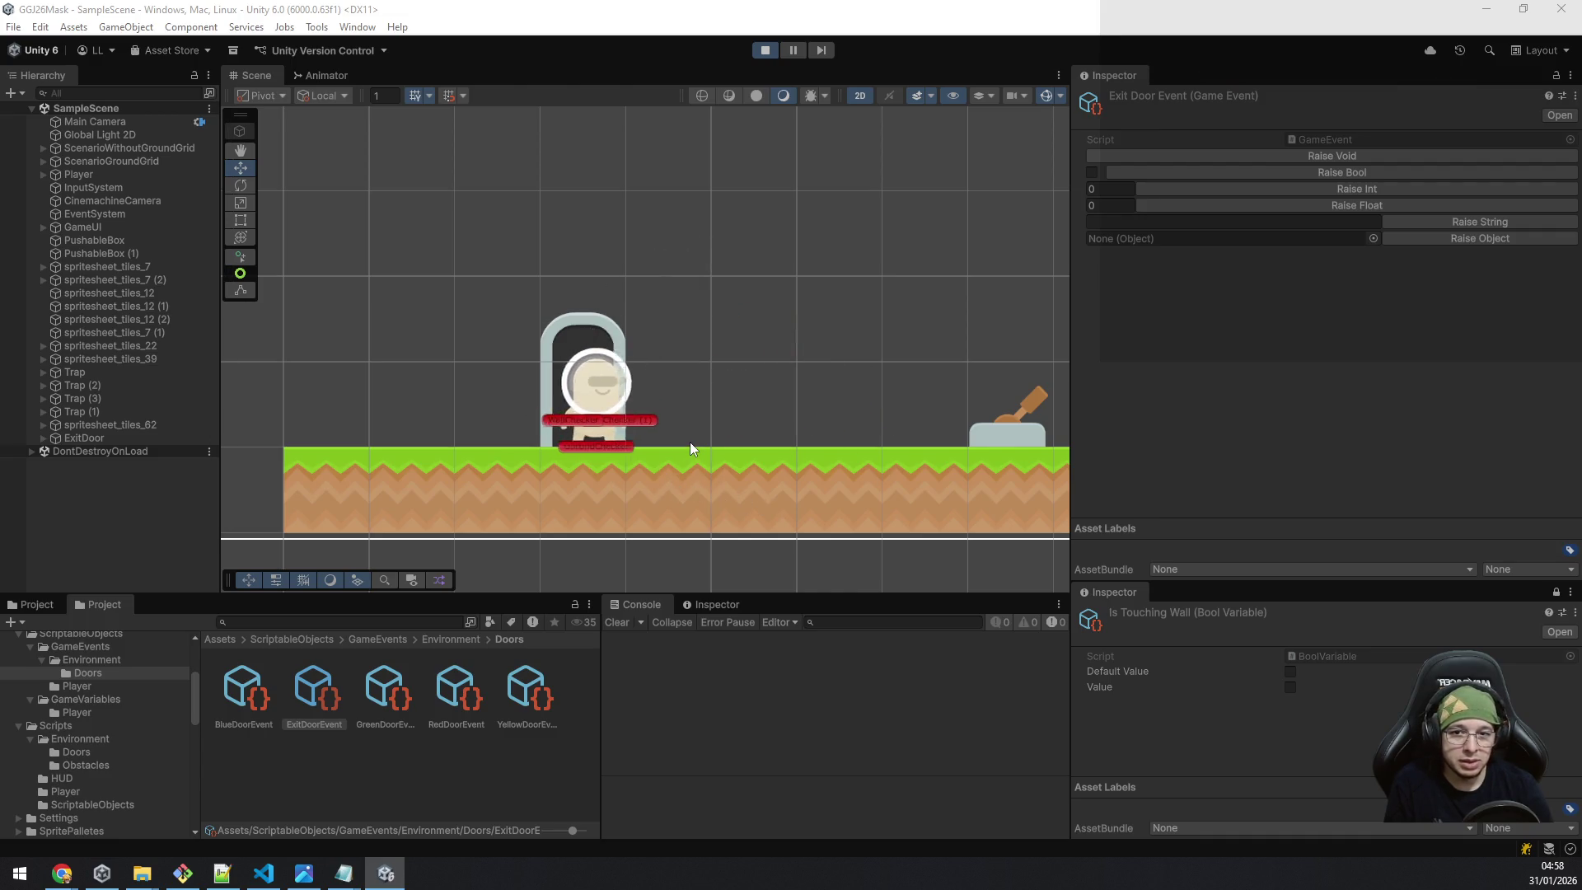
key(d)
key(space)
key(space)
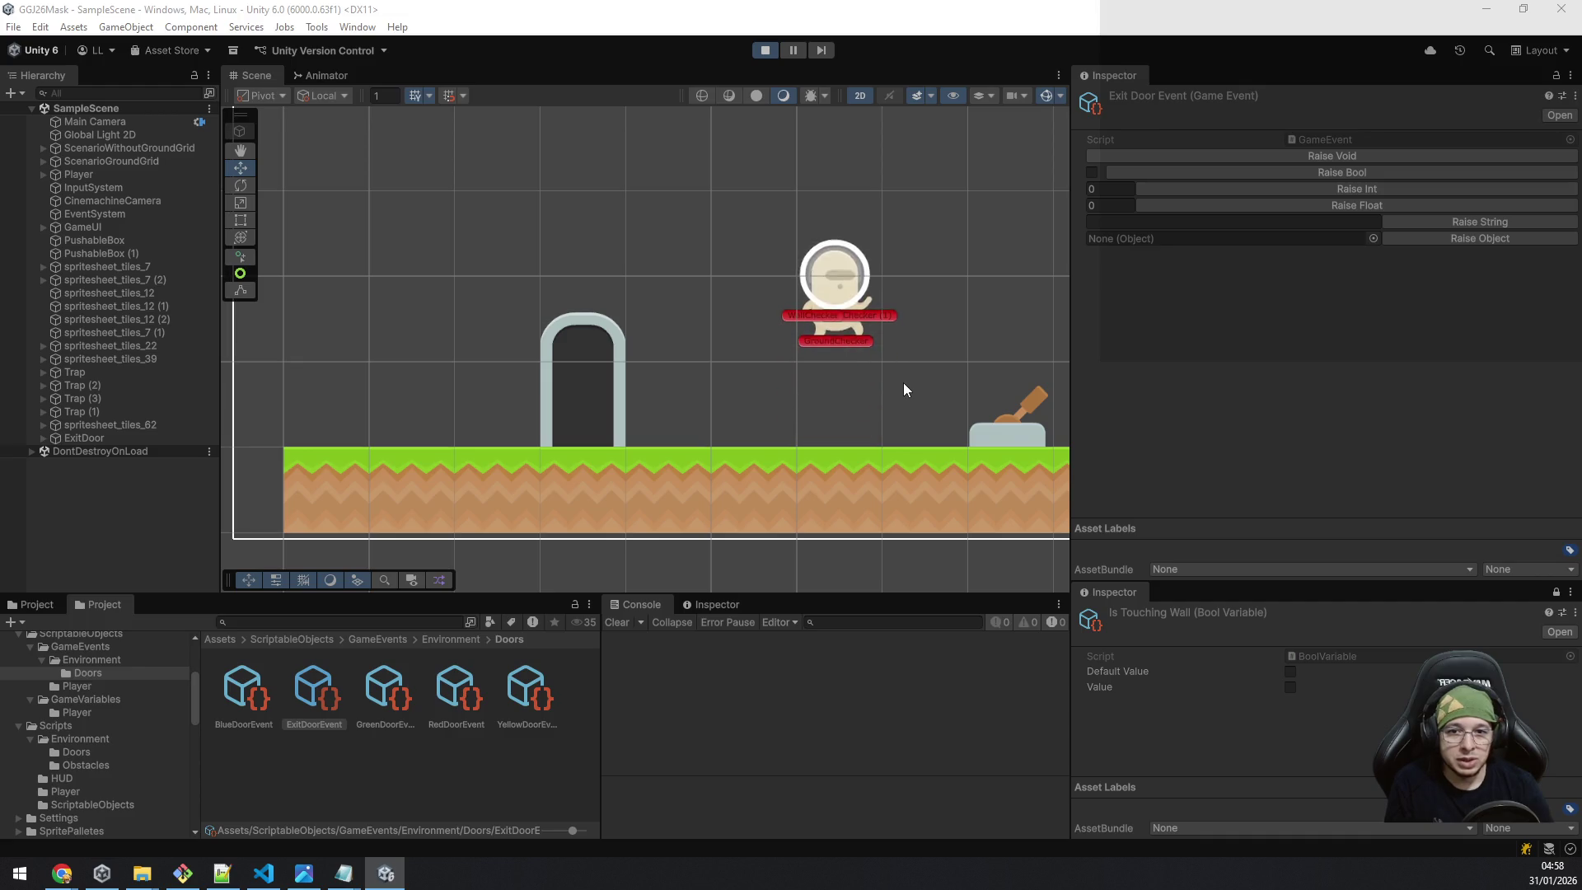
key(space)
key(space)
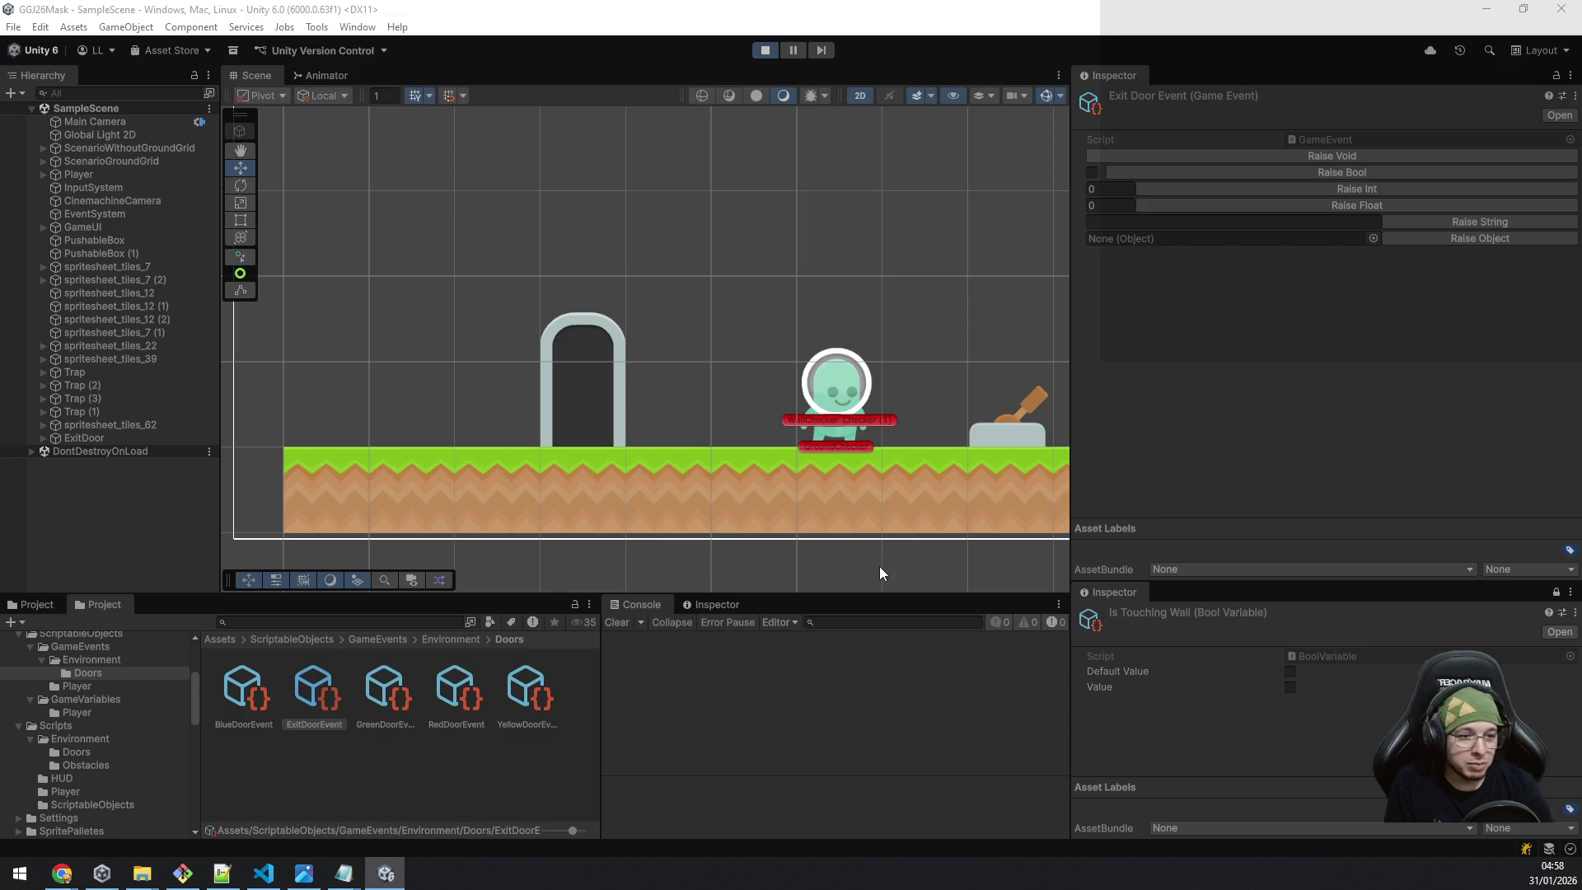
key(space)
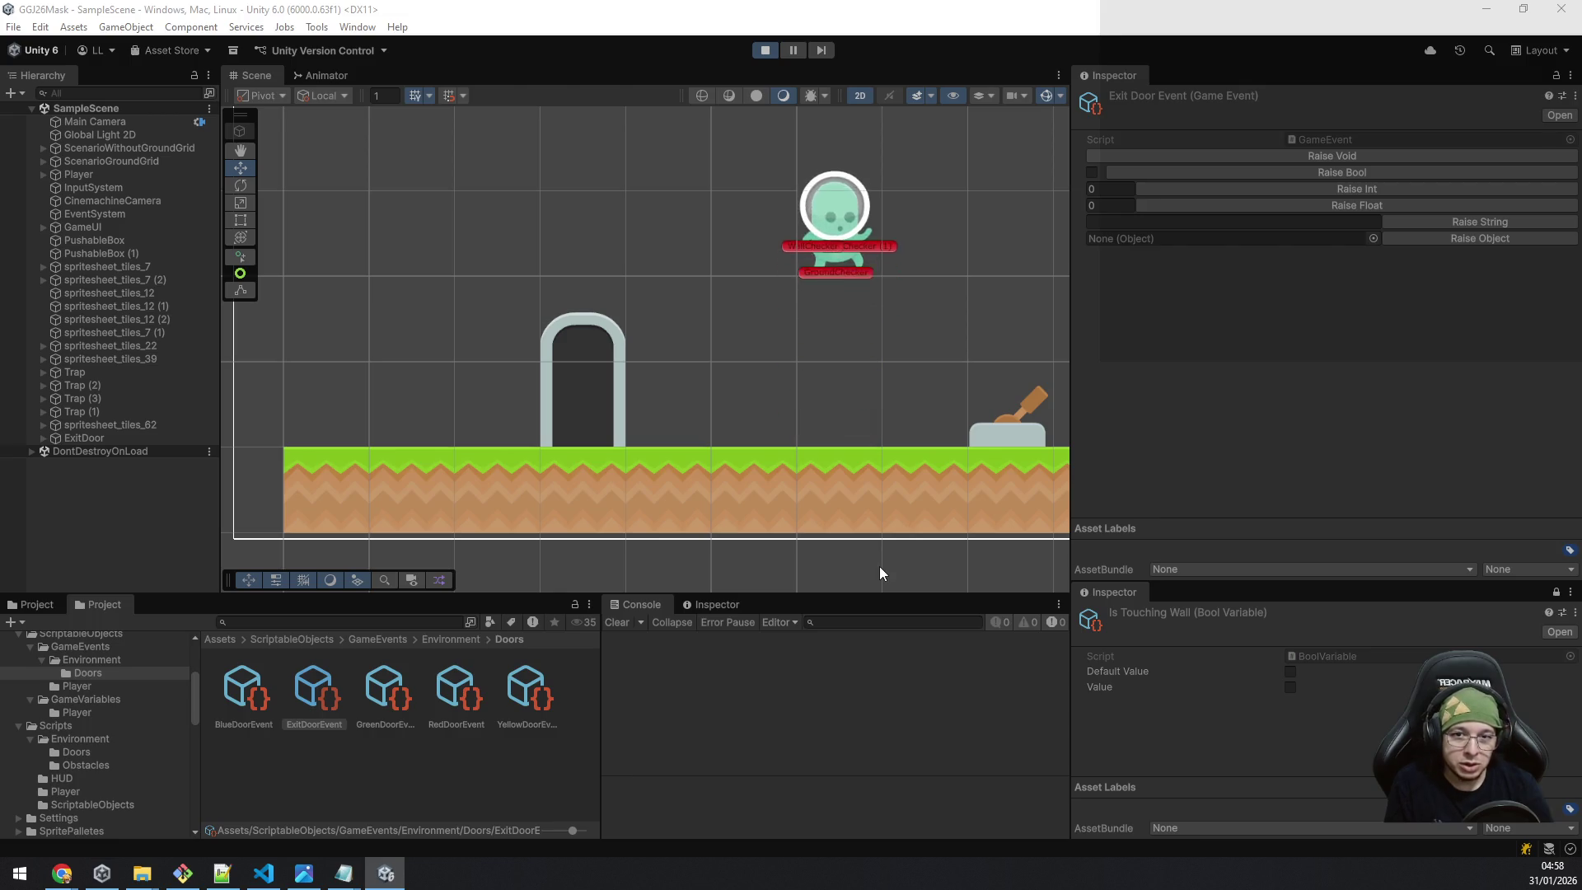
key(space)
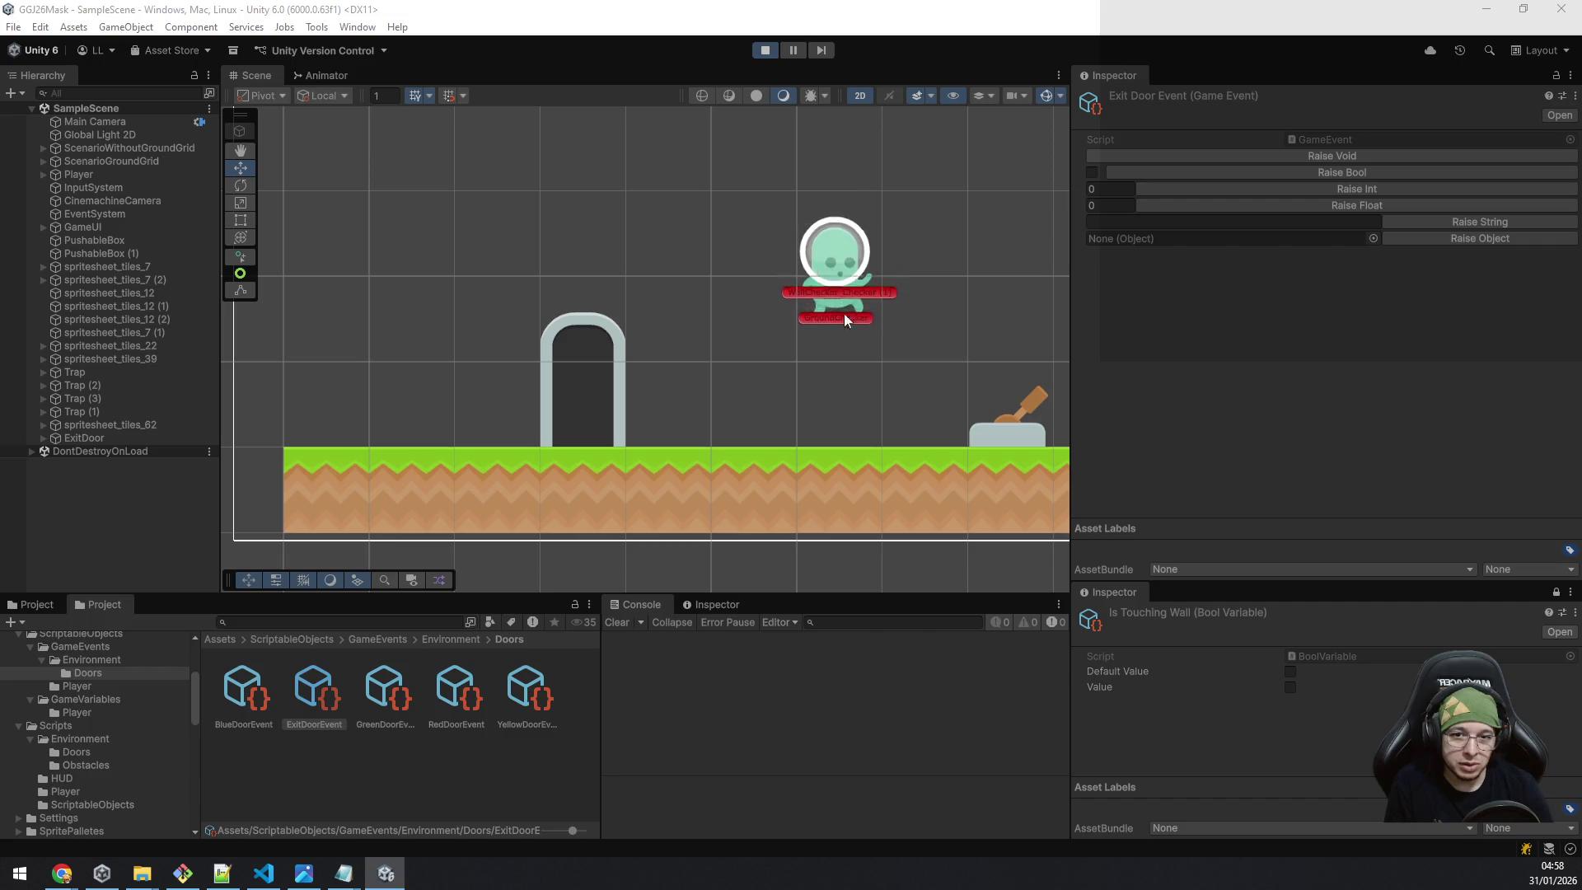
key(space)
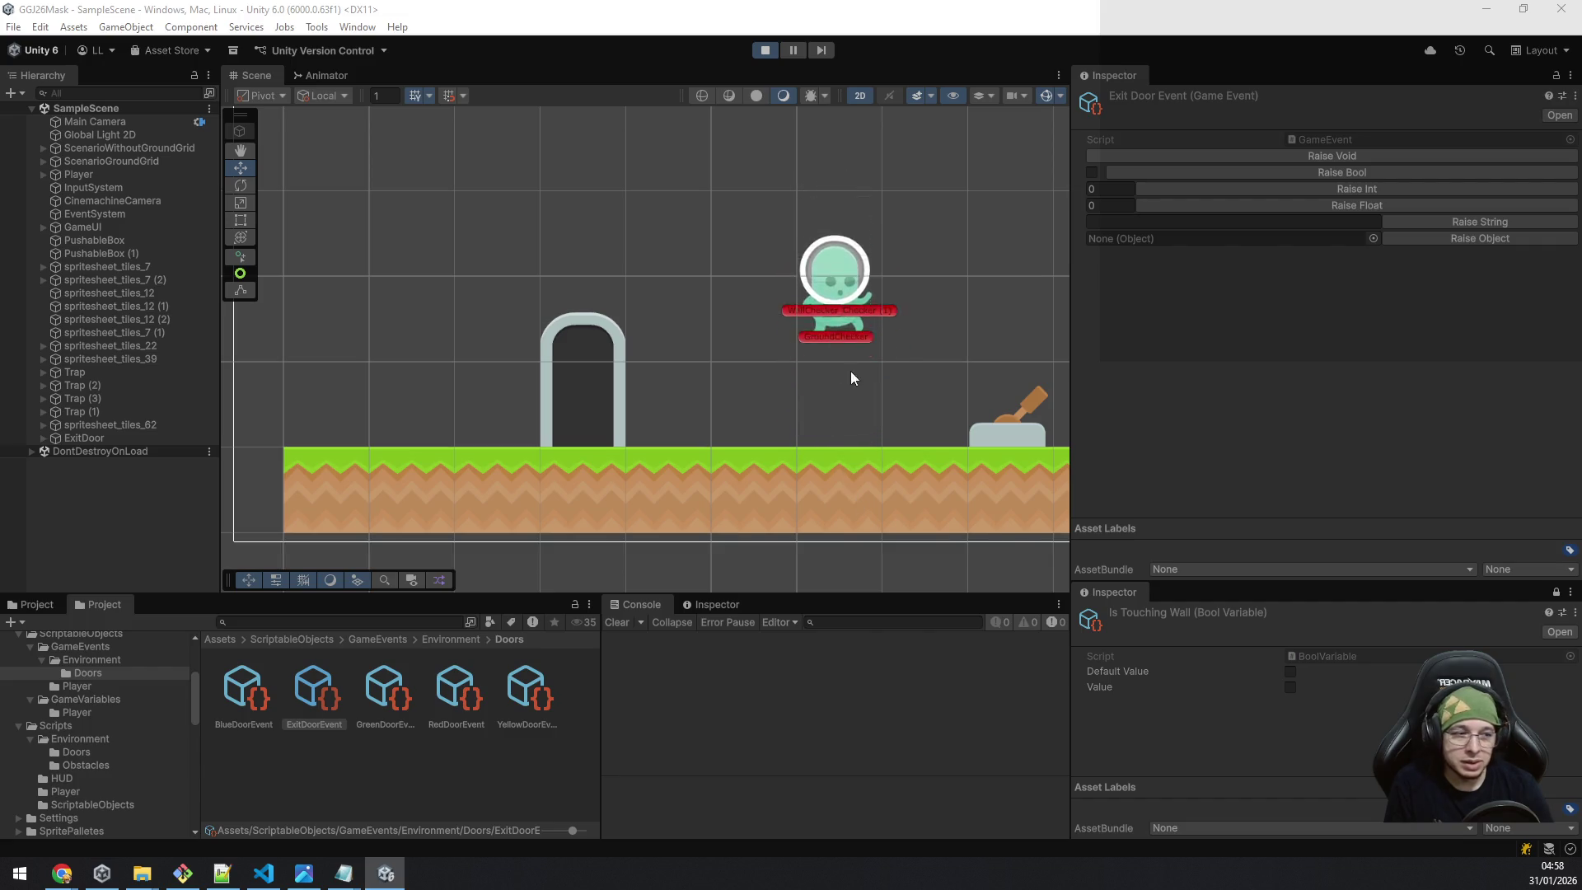
key(space)
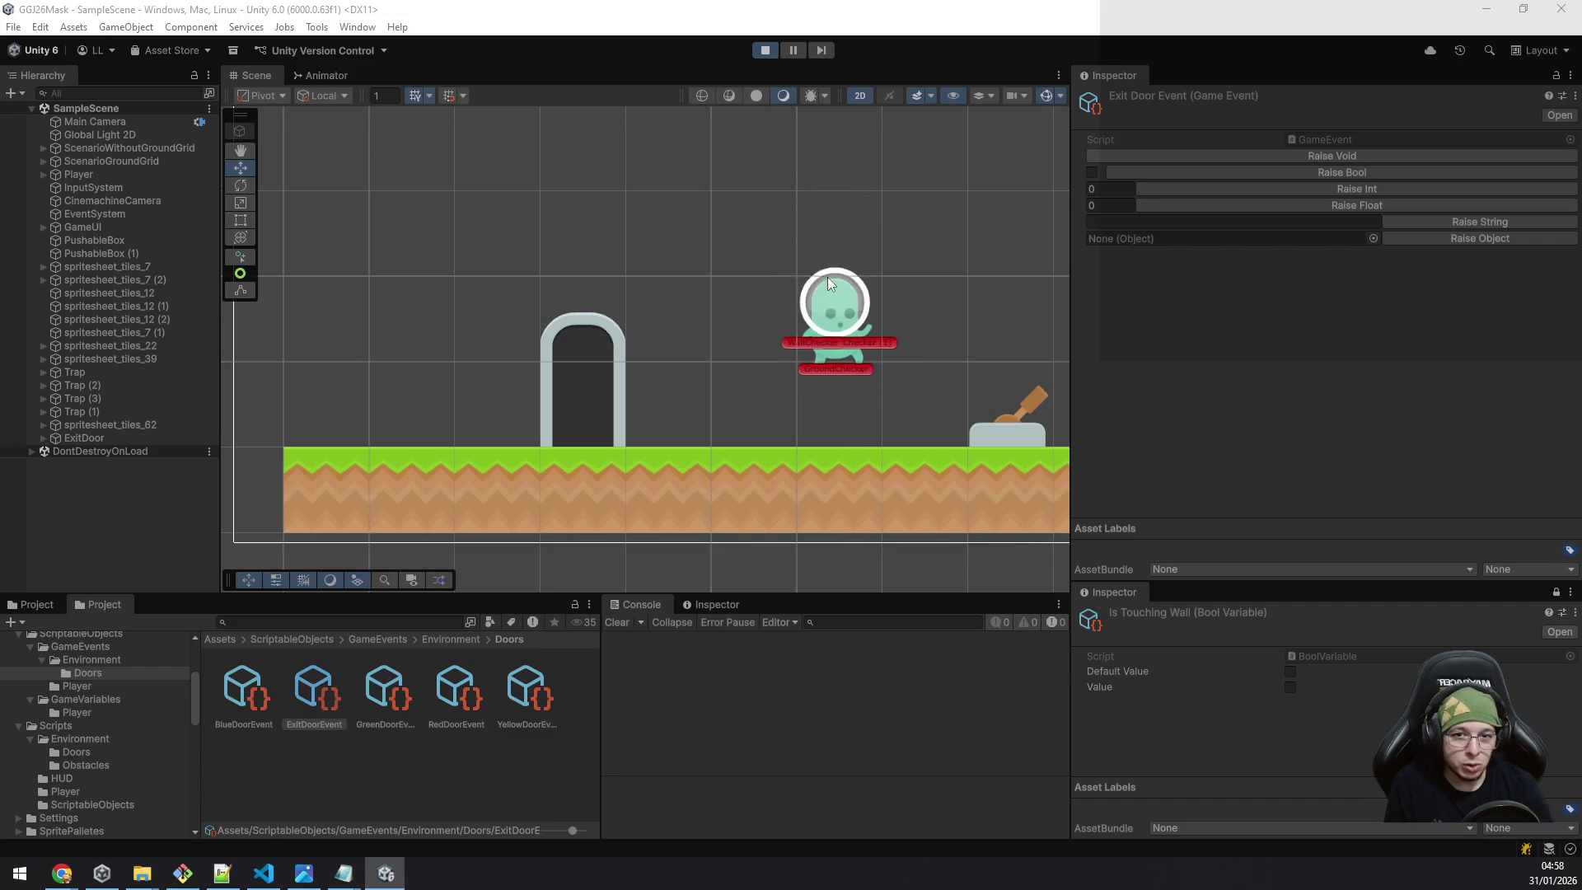
key(space)
key(a)
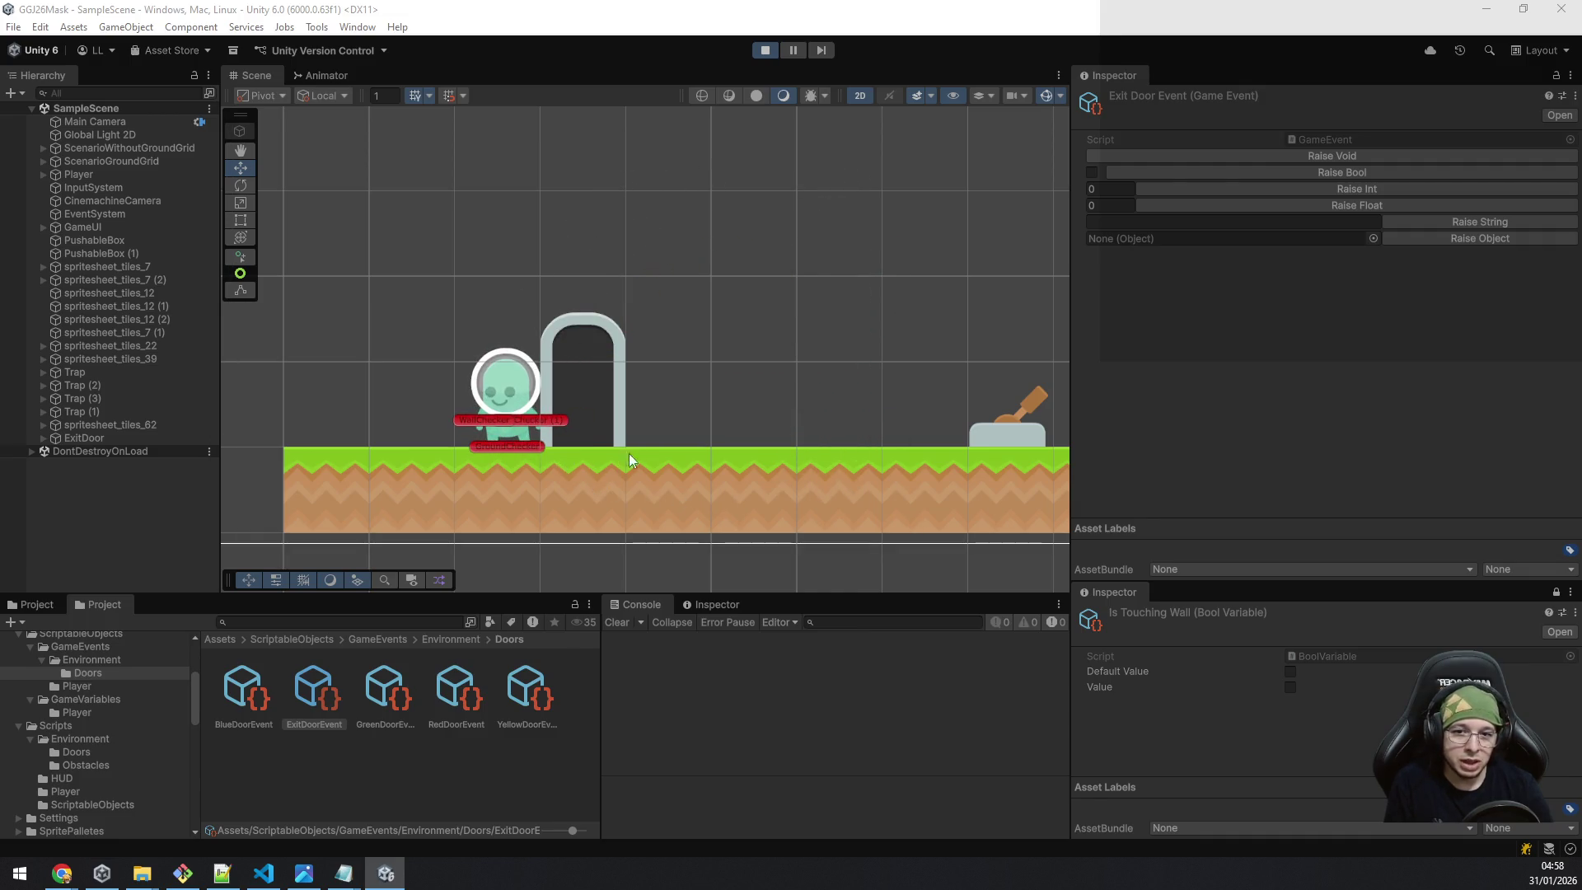
key(space)
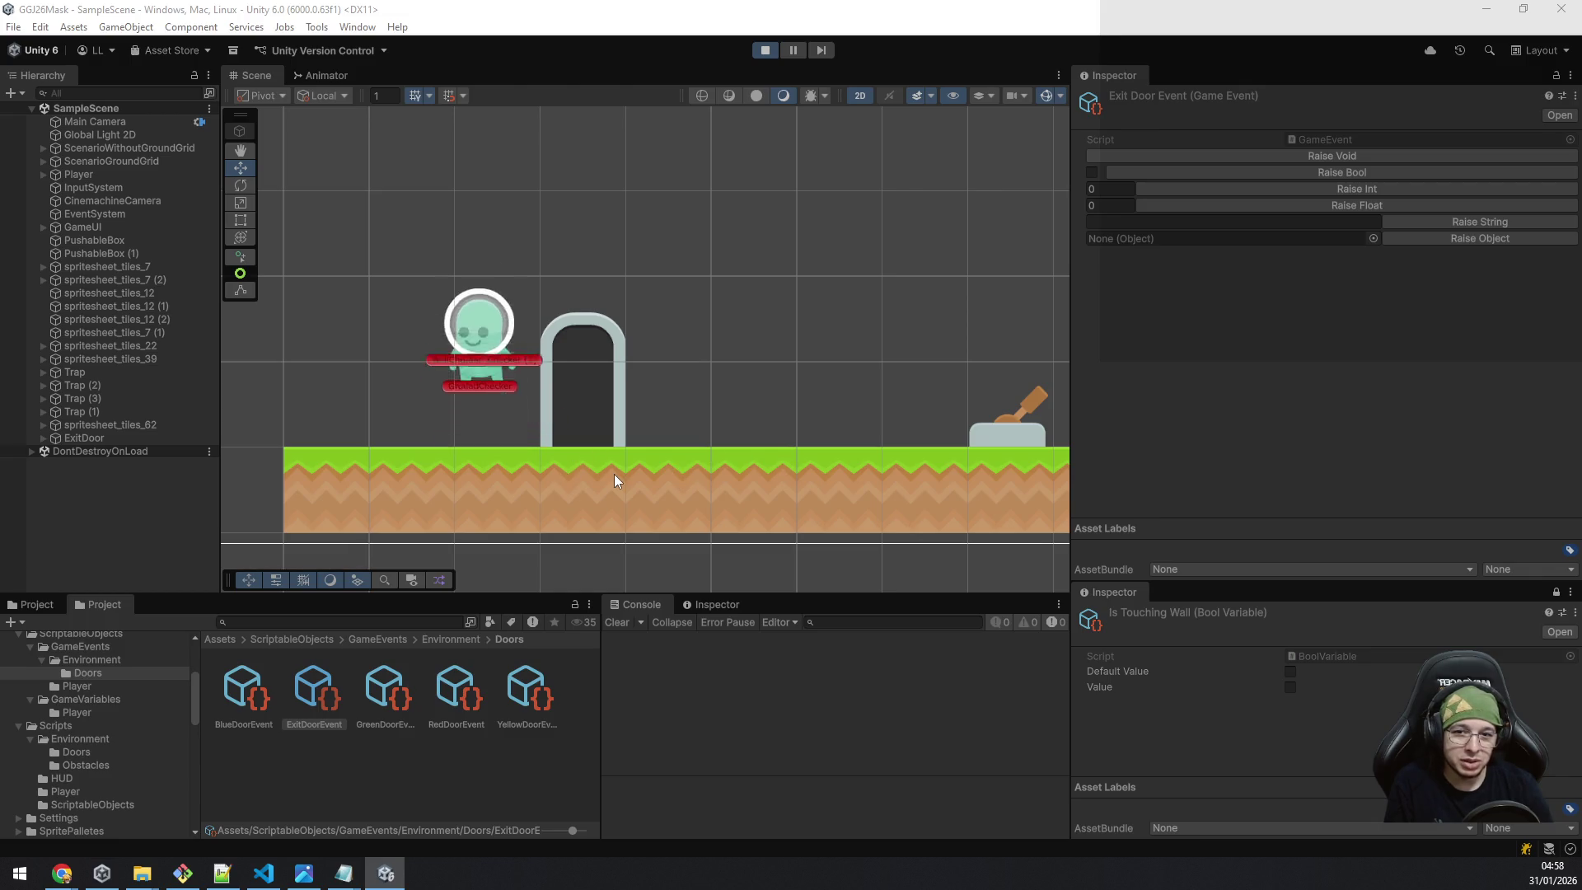
key(space)
key(d)
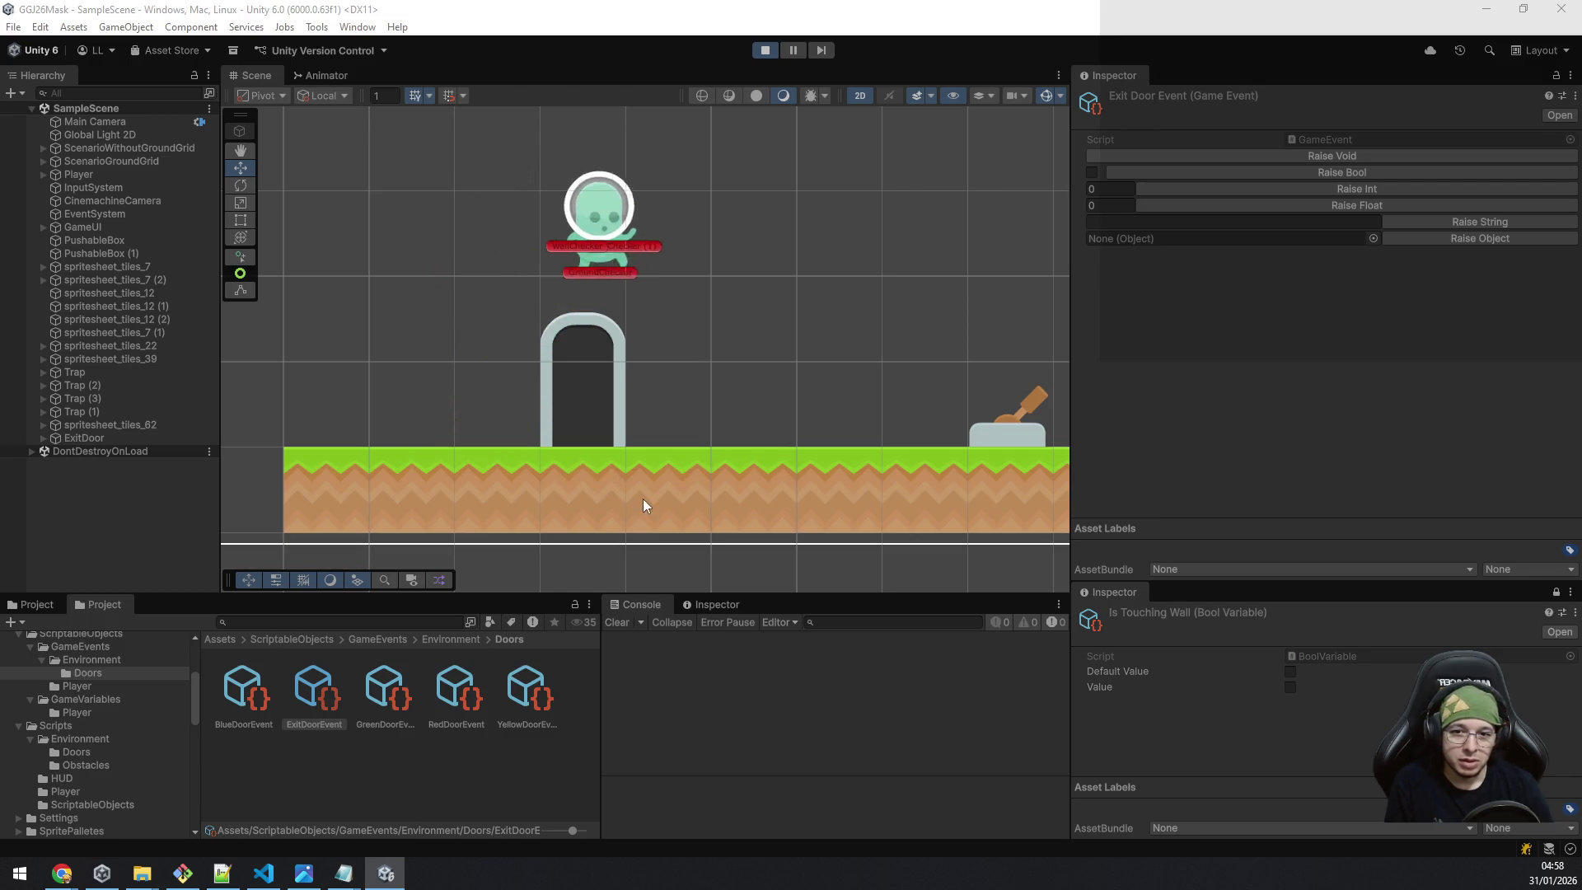
click(659, 465)
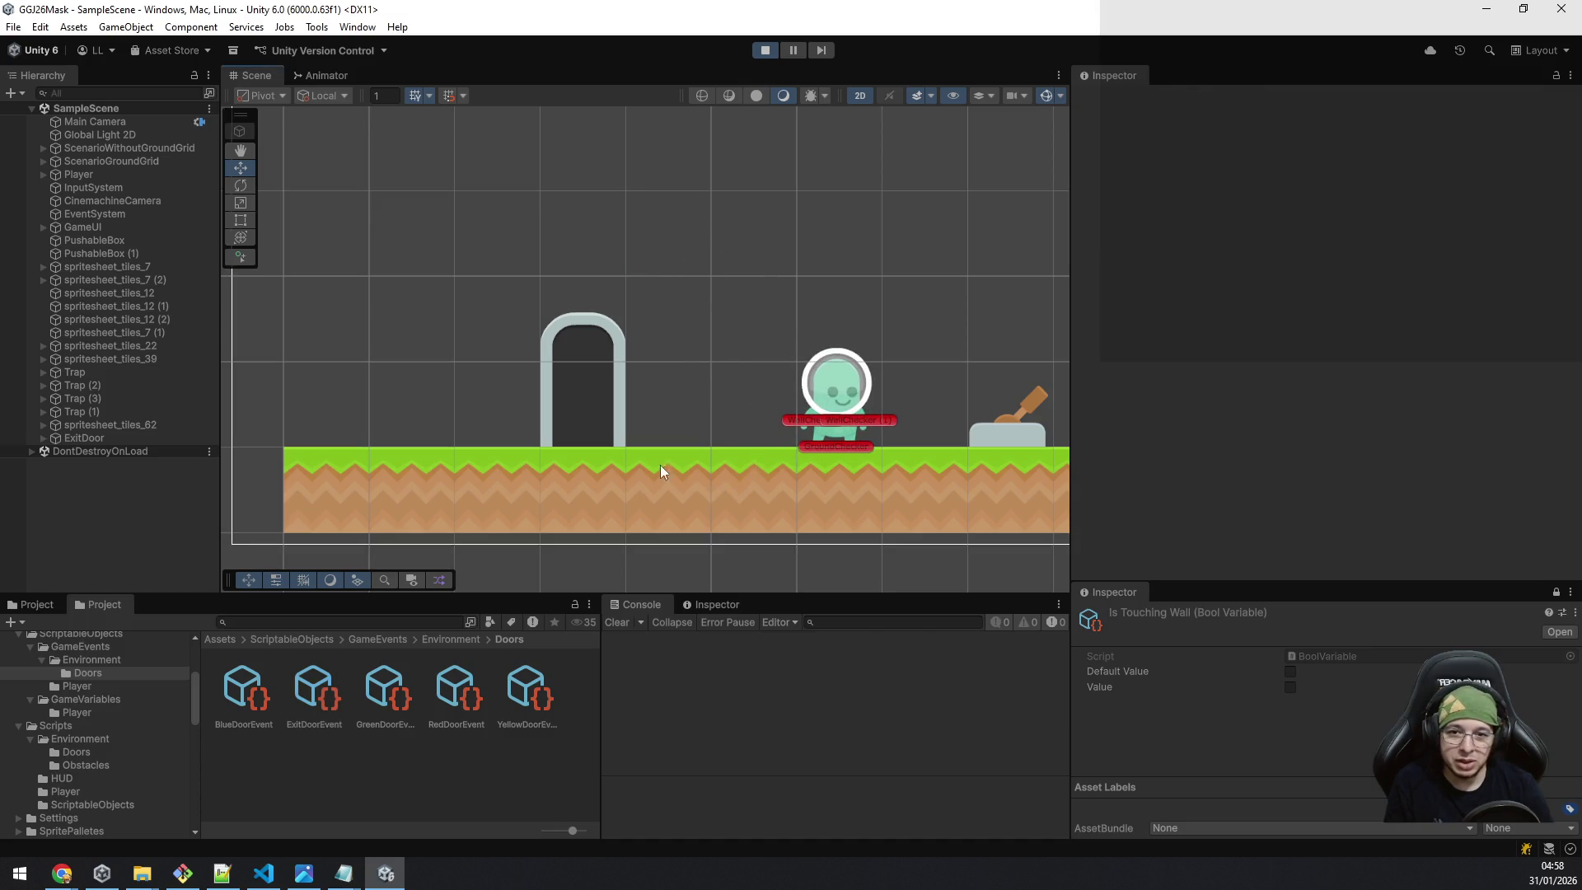
Jump left and drop back down beside the door with the green mask.
key(space)
key(a)
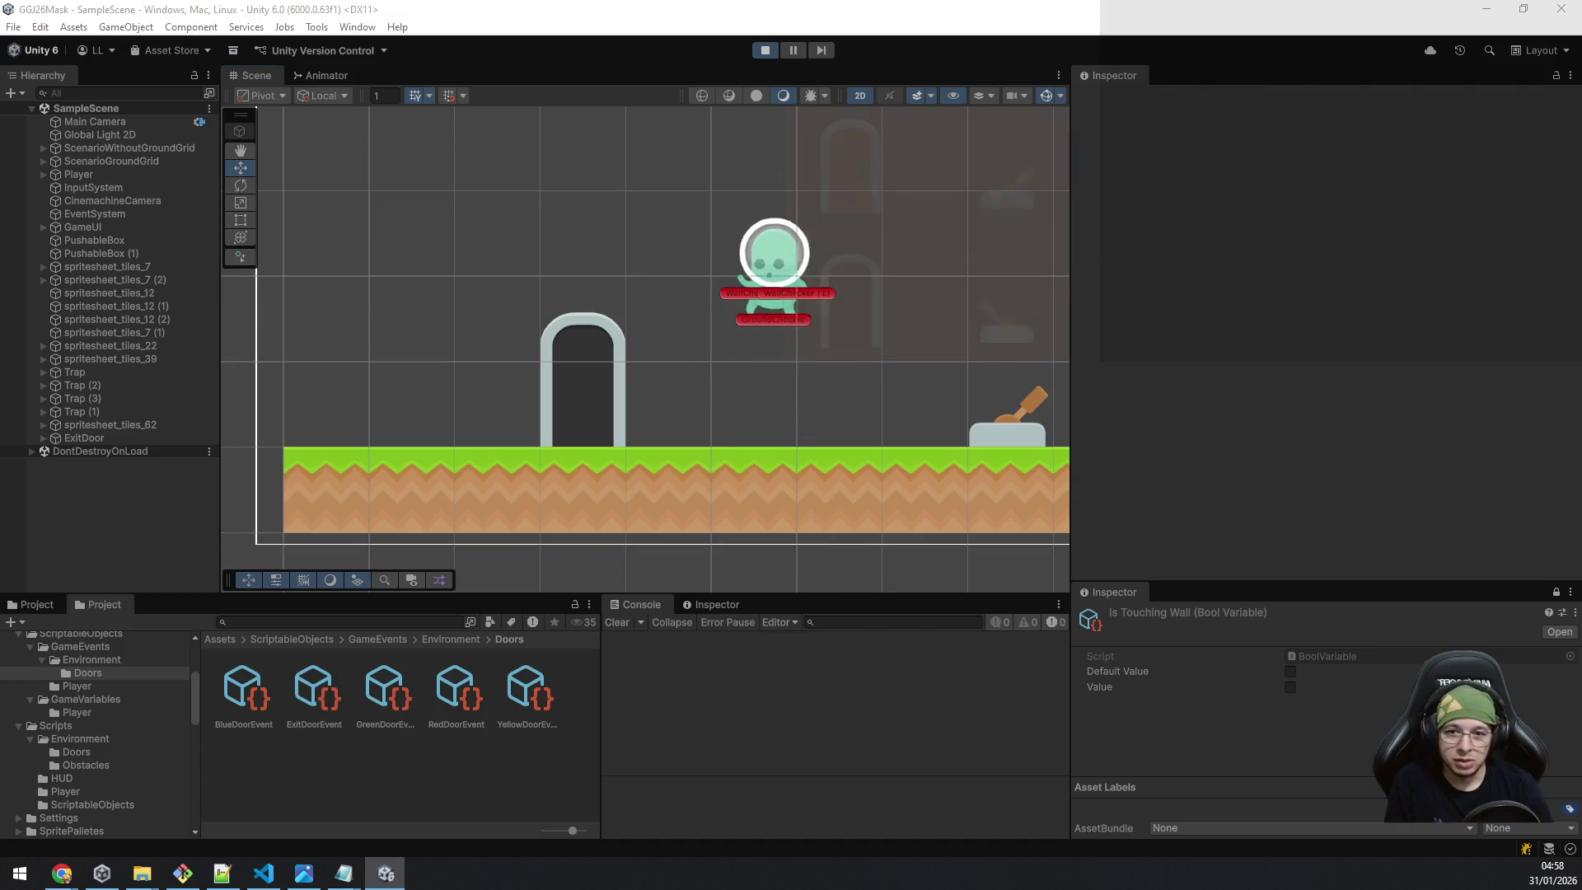
key(d)
key(space)
key(a)
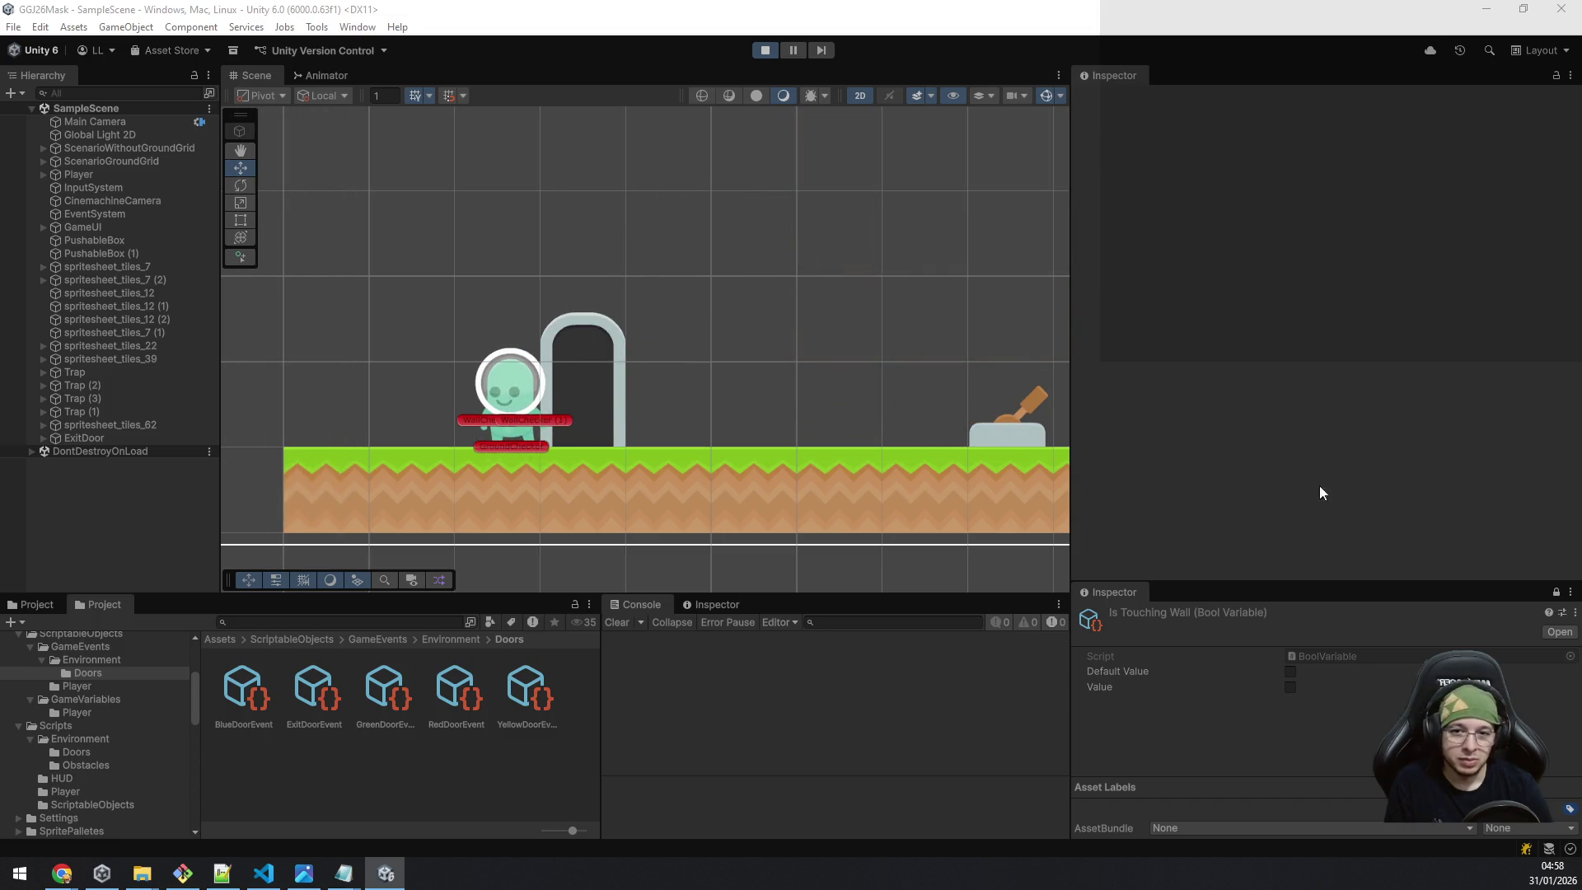
Switch to the yellow mask and jump repeatedly by the arch to test it.
key(d)
key(d)
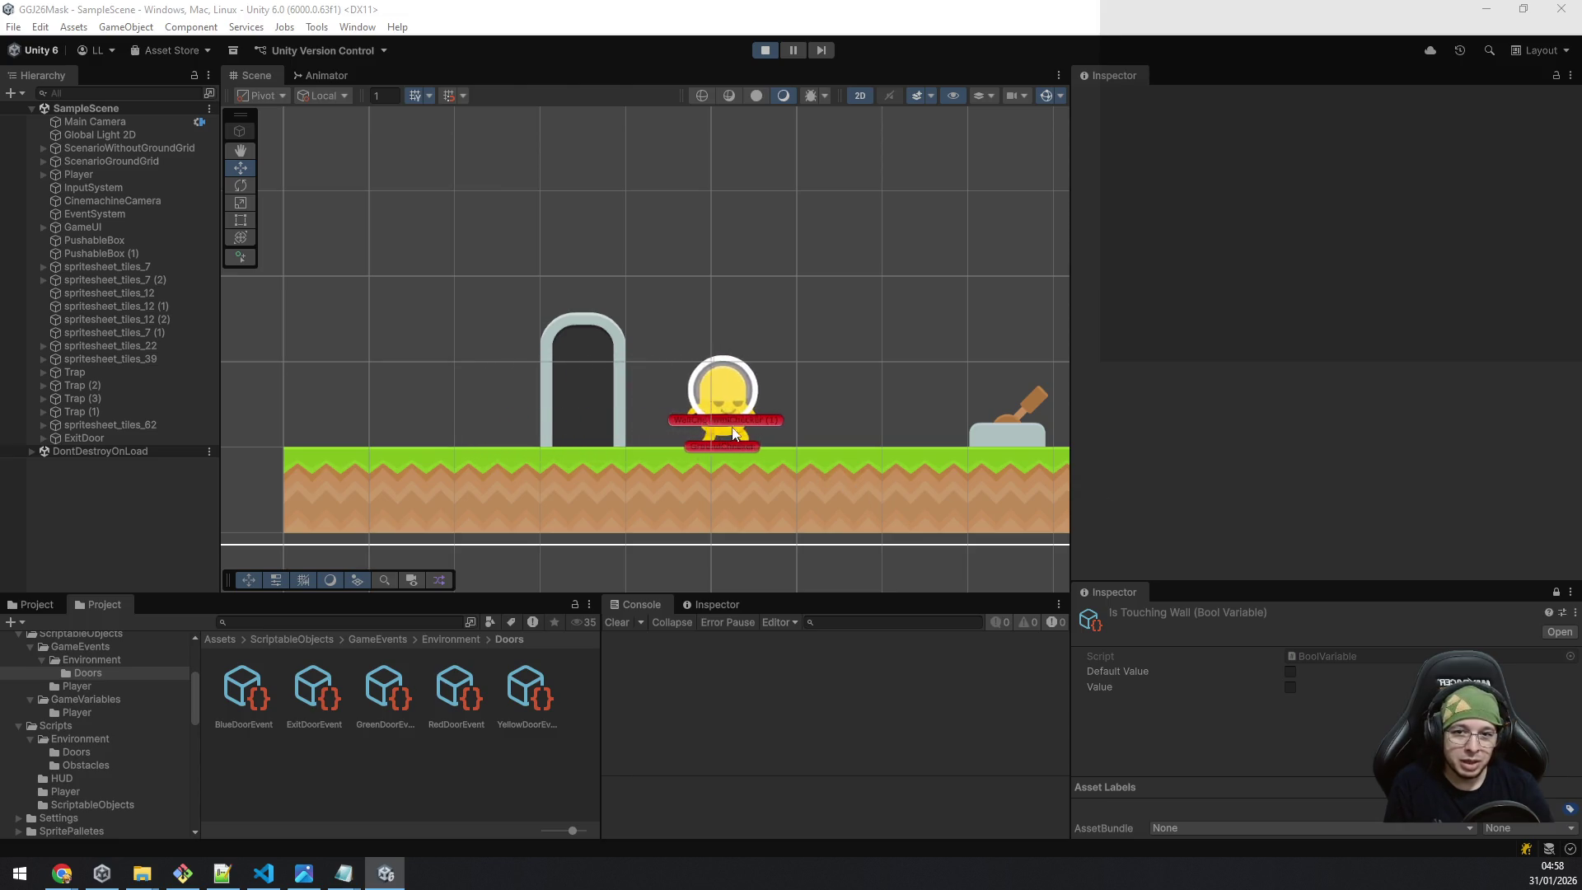
key(a)
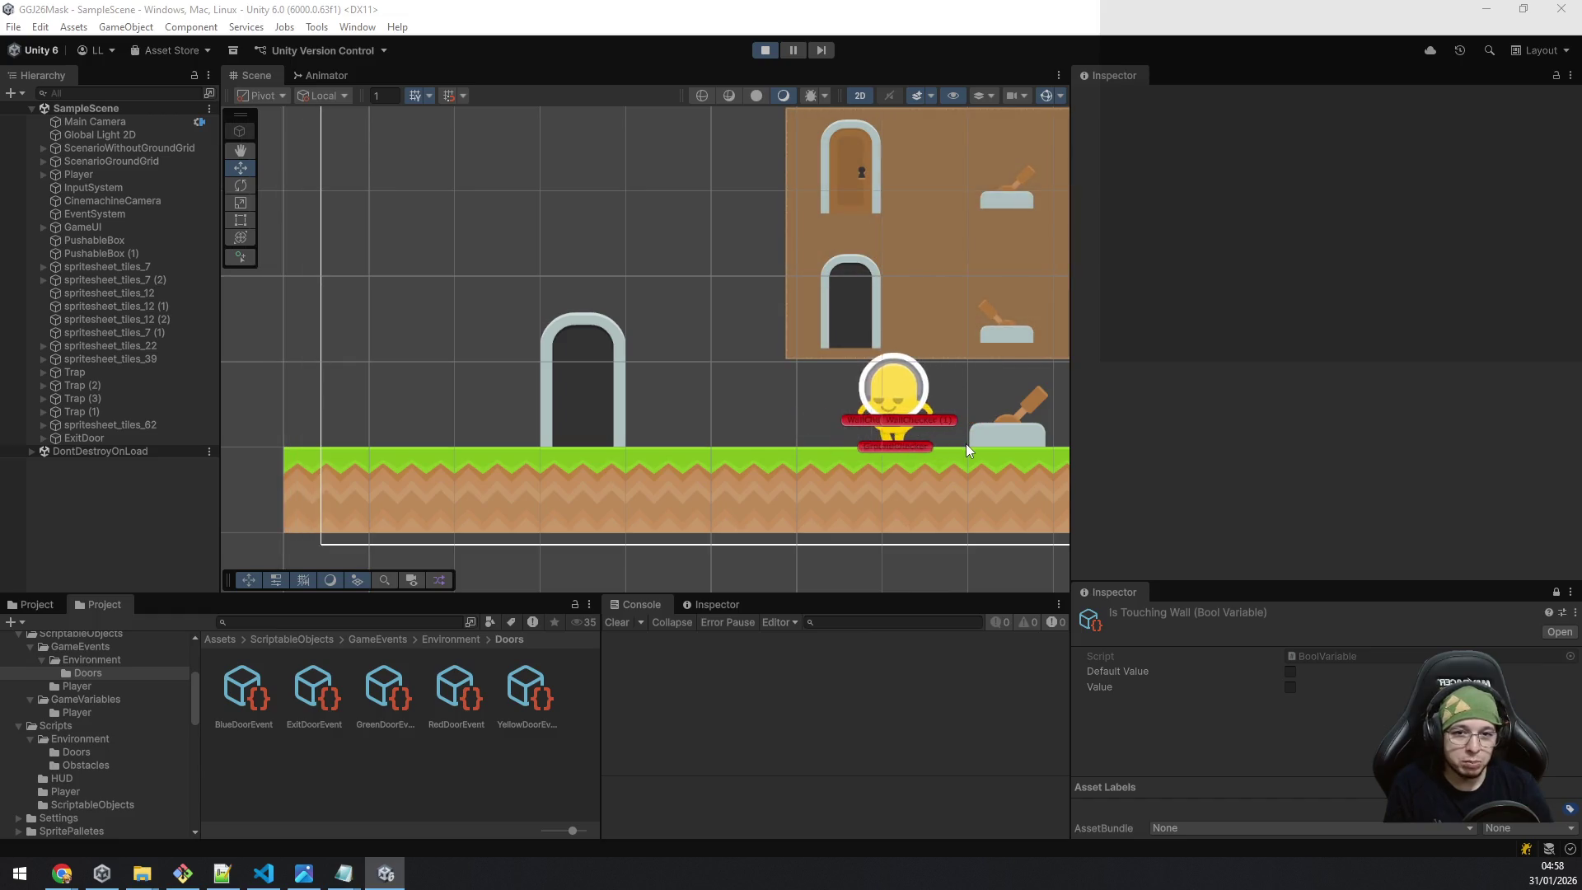
key(space)
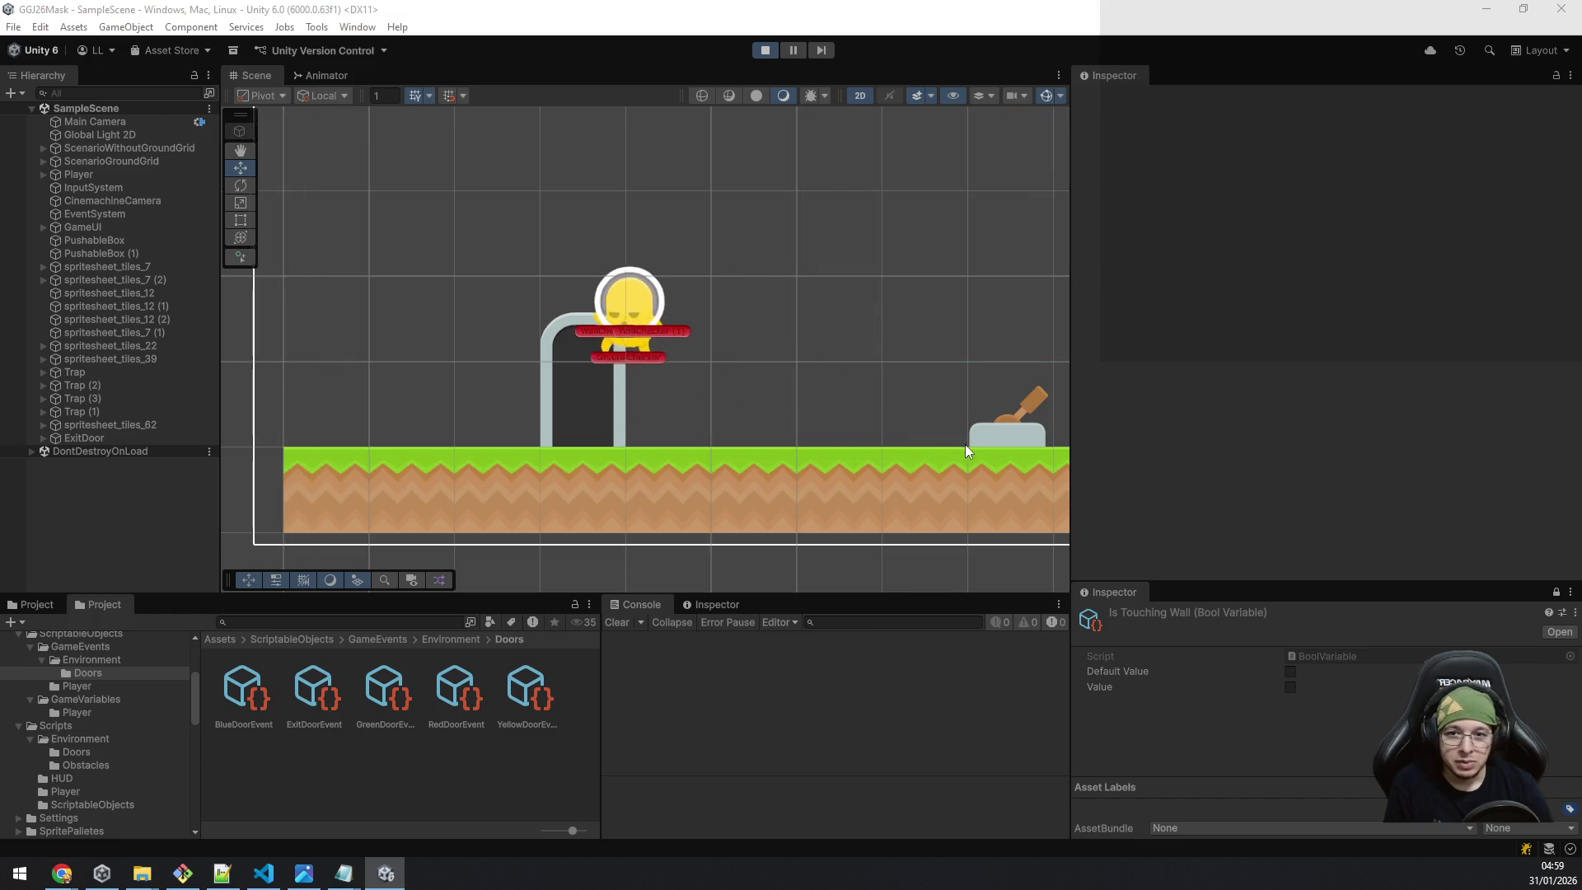
key(space)
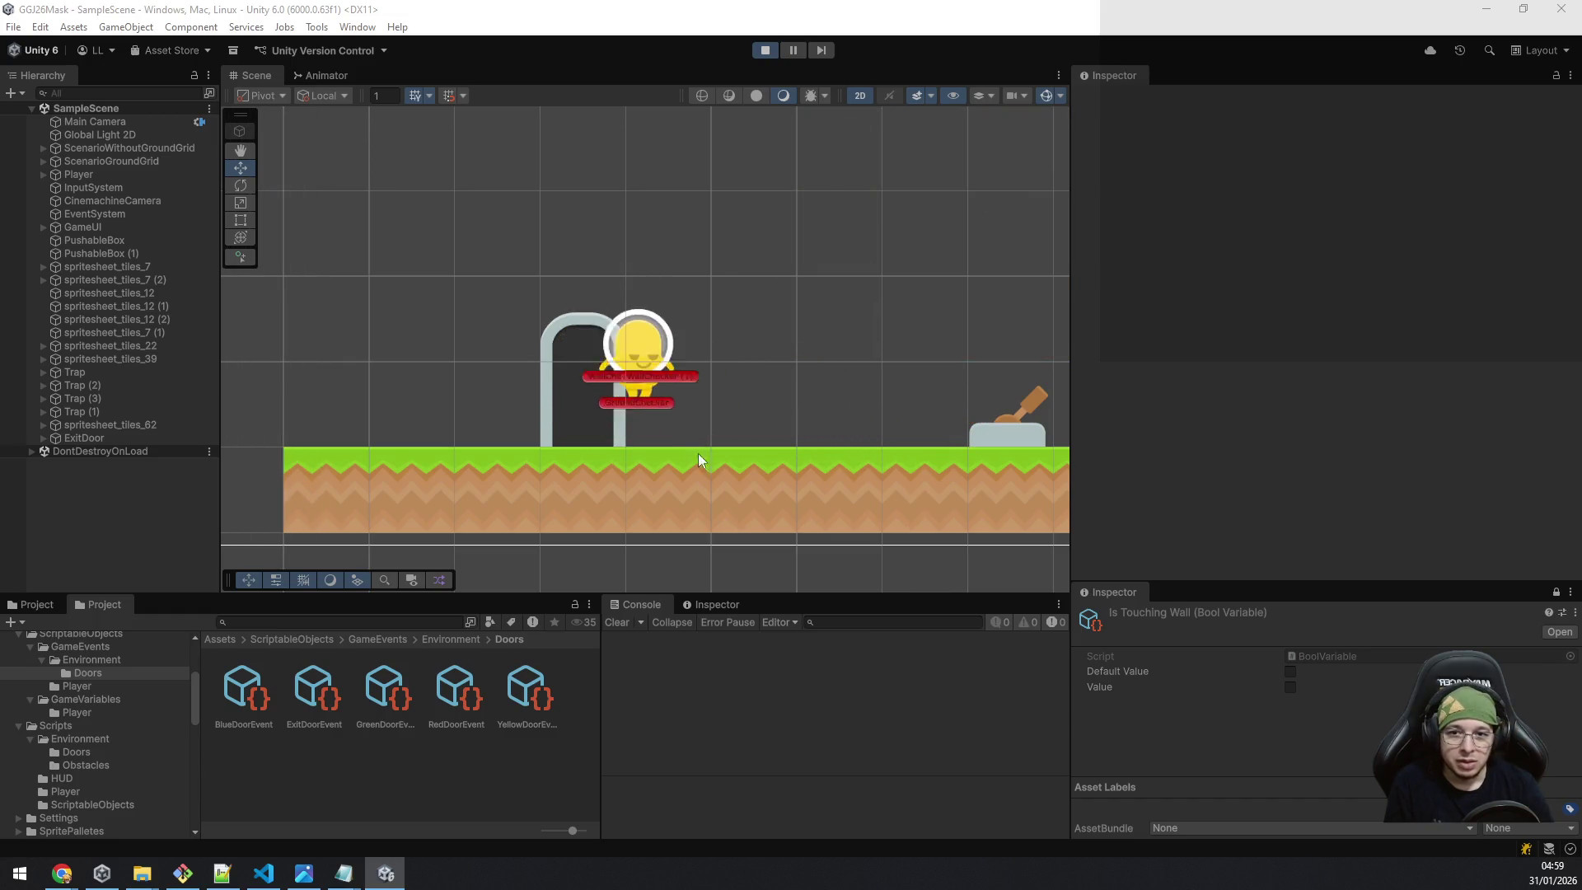
key(d)
key(space)
key(a)
key(space)
key(space)
key(space)
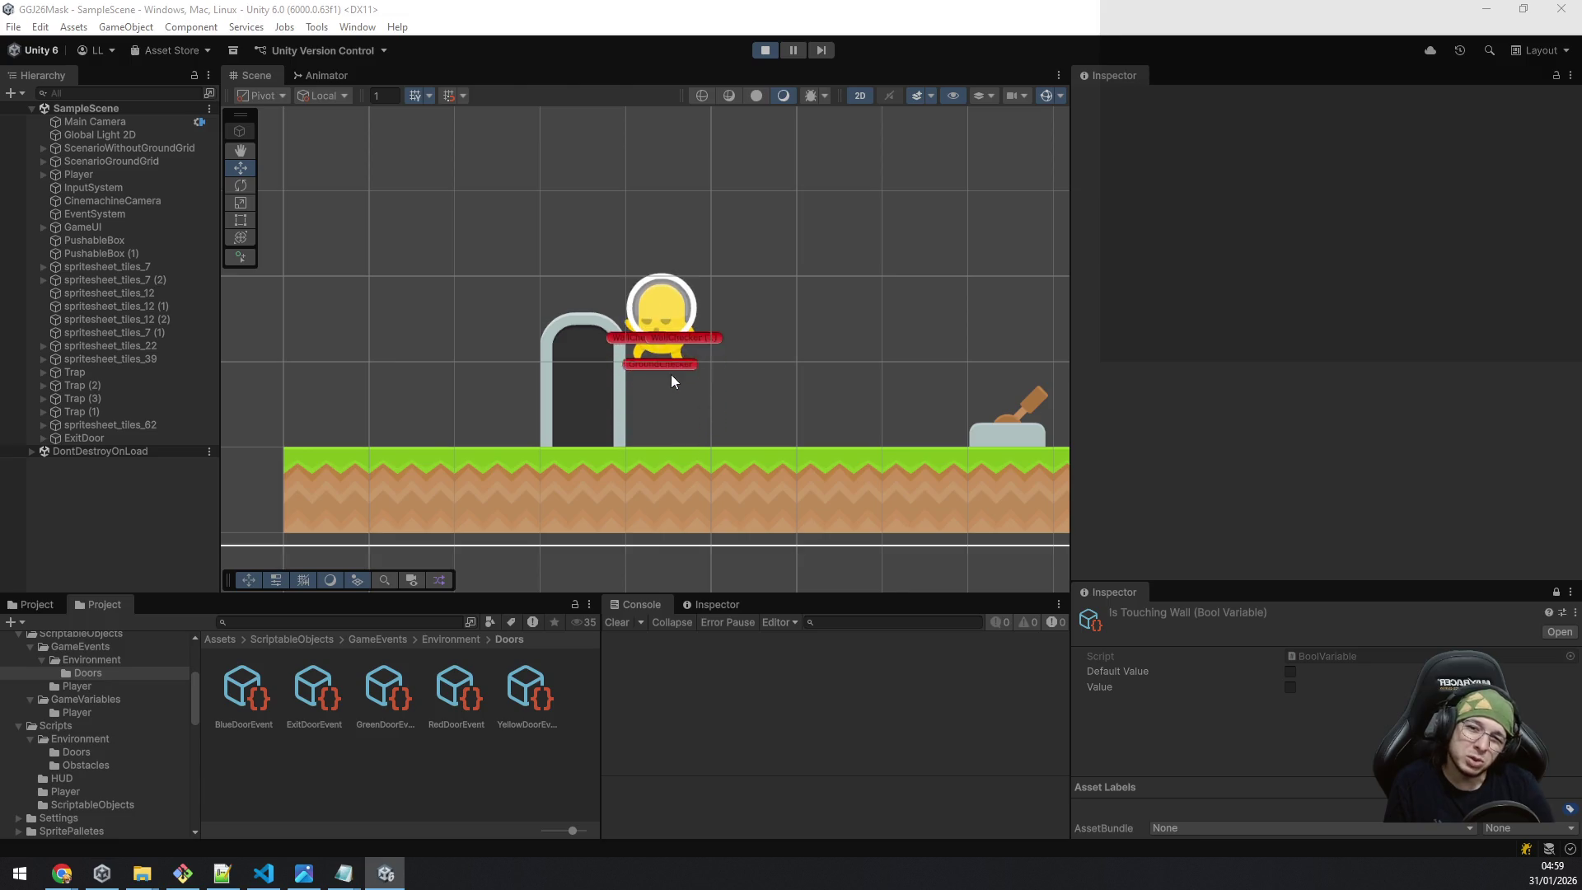
key(space)
key(space)
key(space)
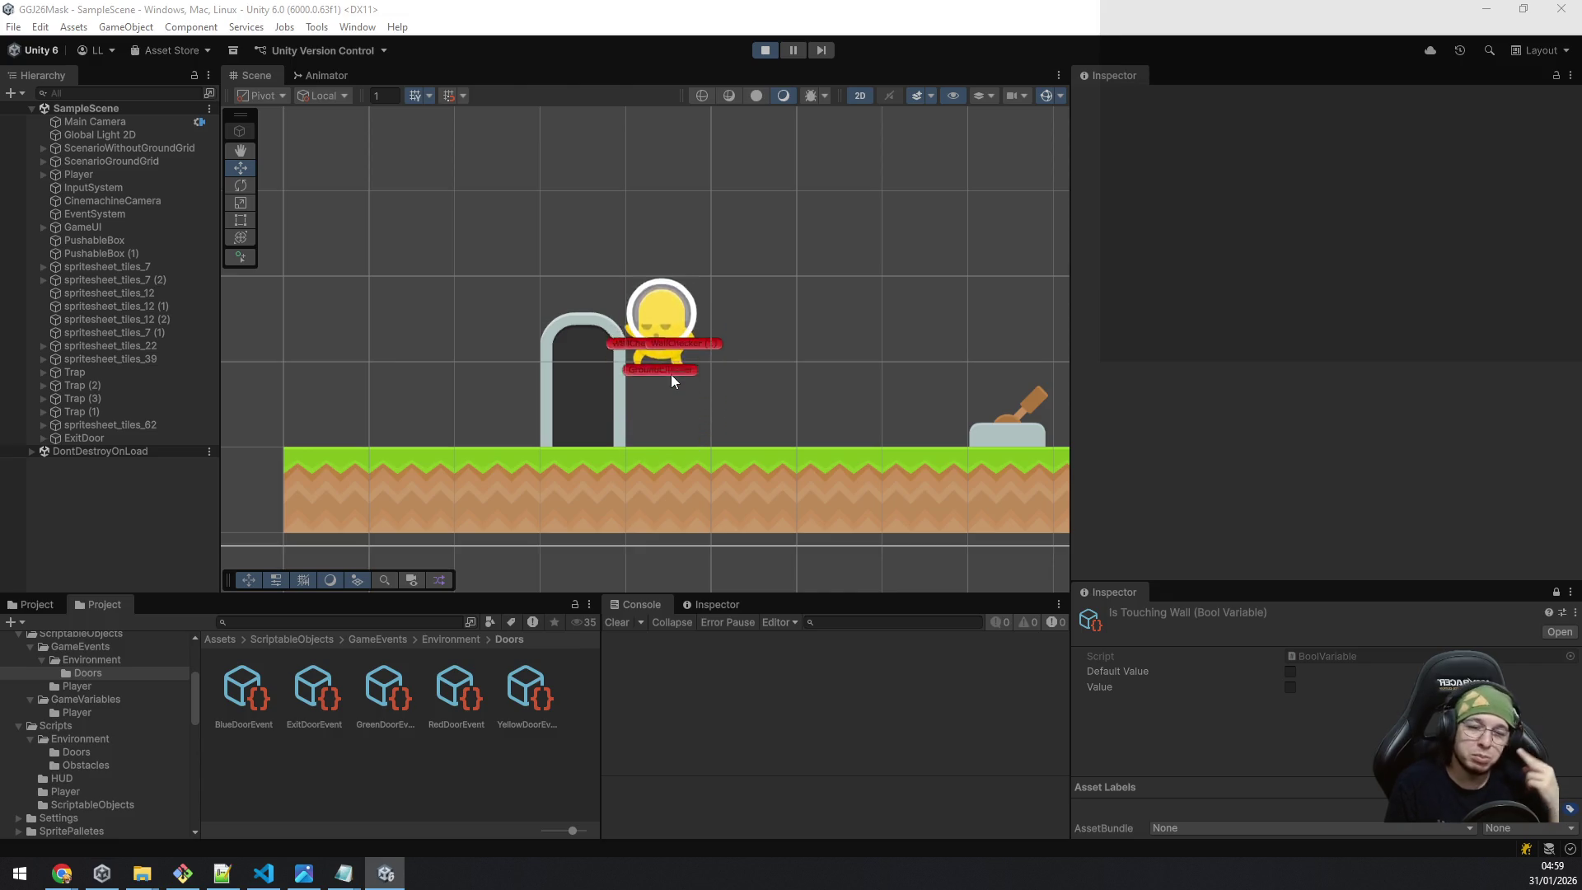
key(d)
key(a)
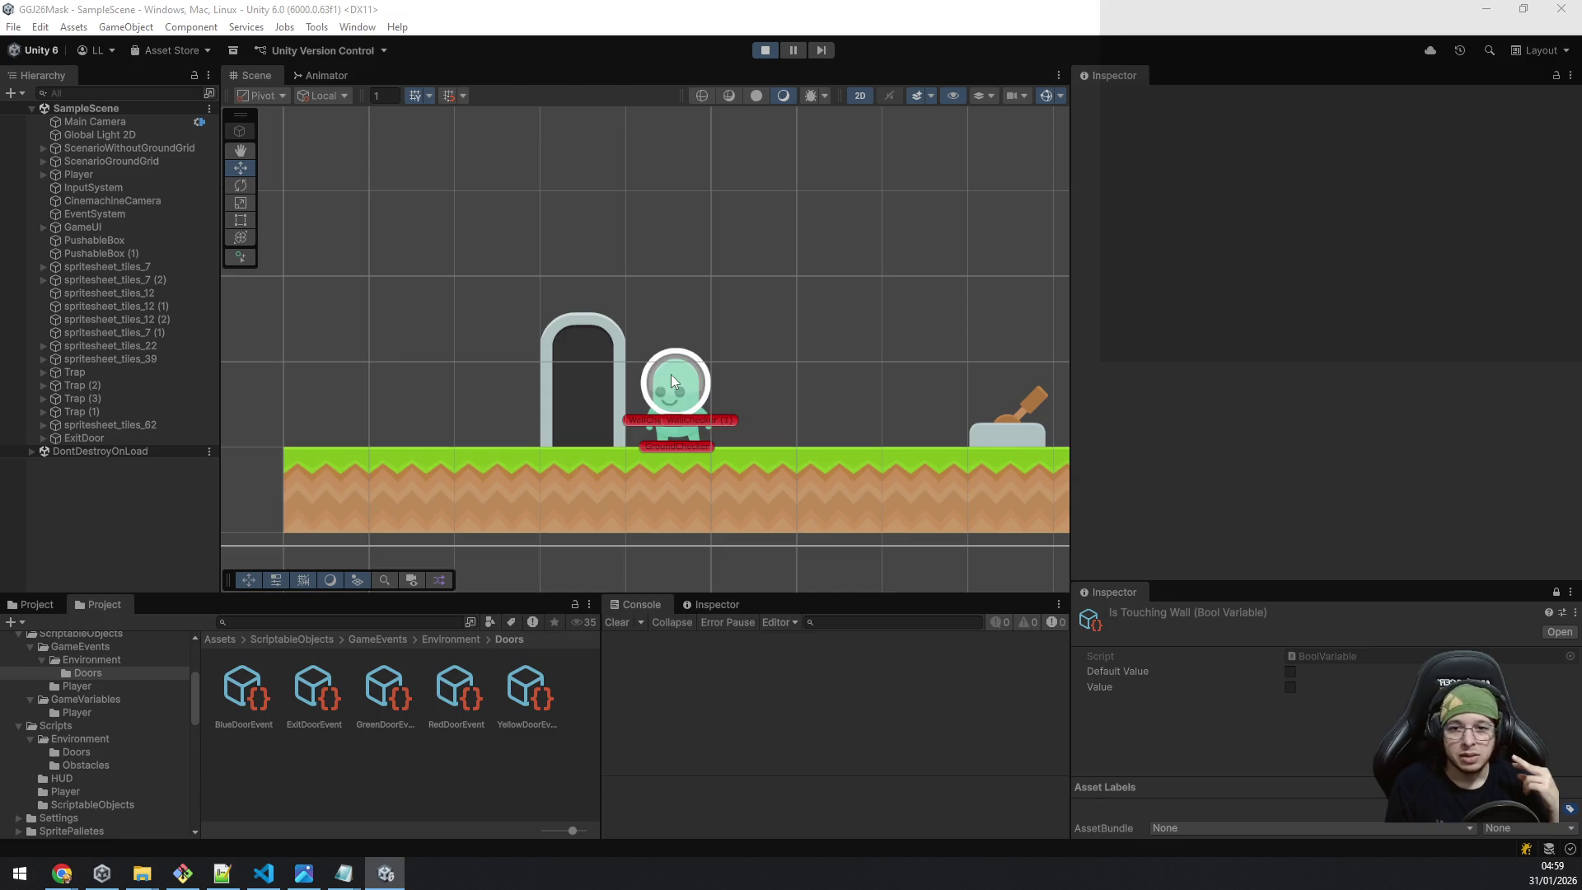
Switch to the blue mask and jump beside and past the arch.
key(a)
key(a)
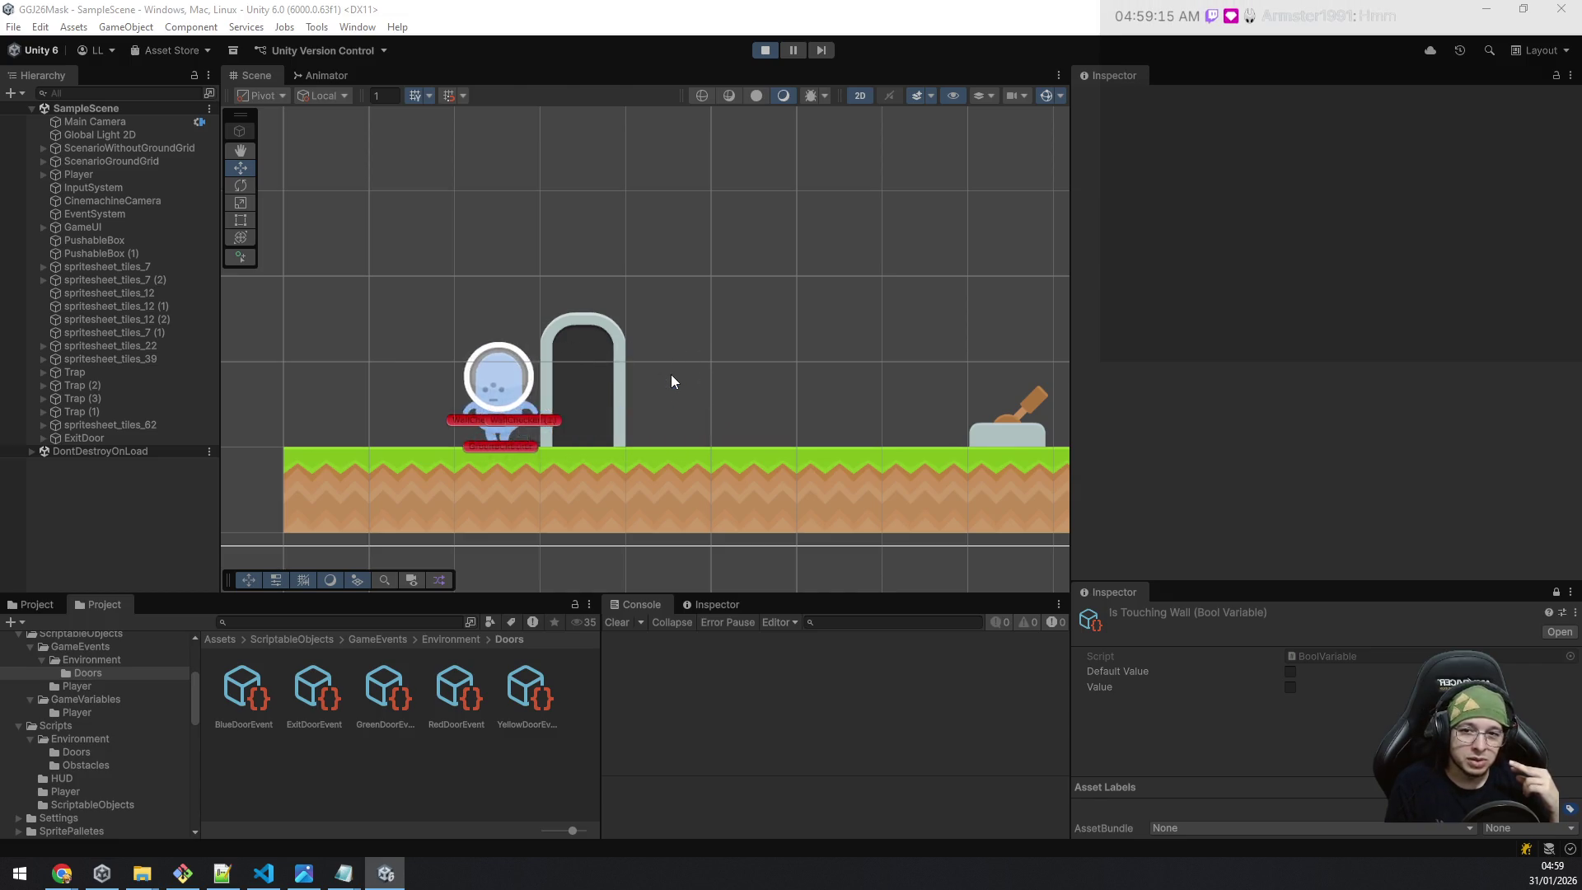
key(space)
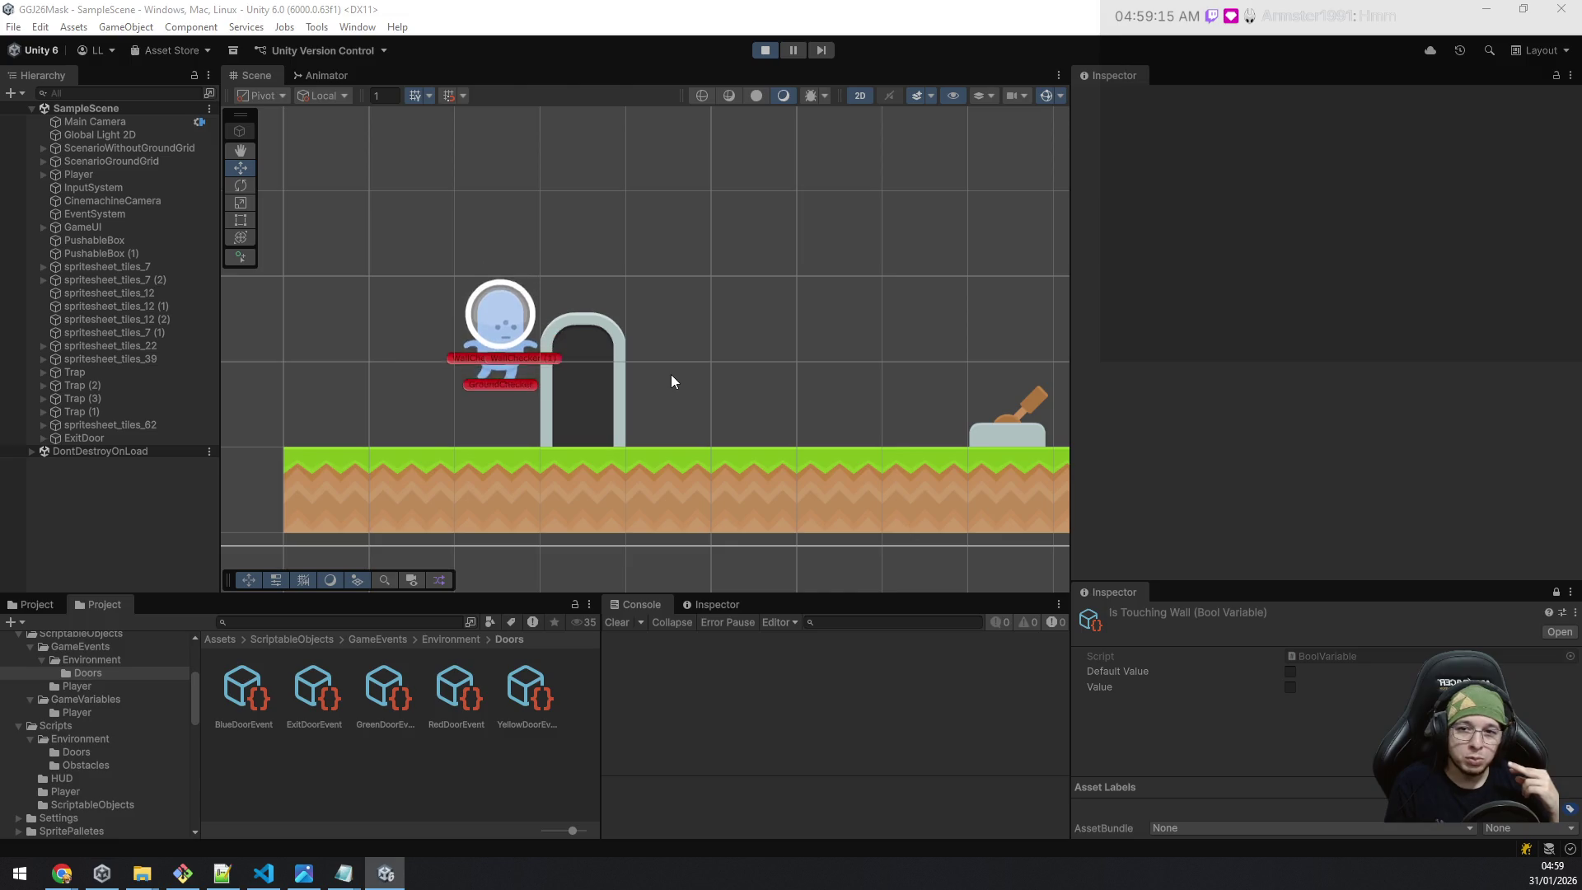
key(space)
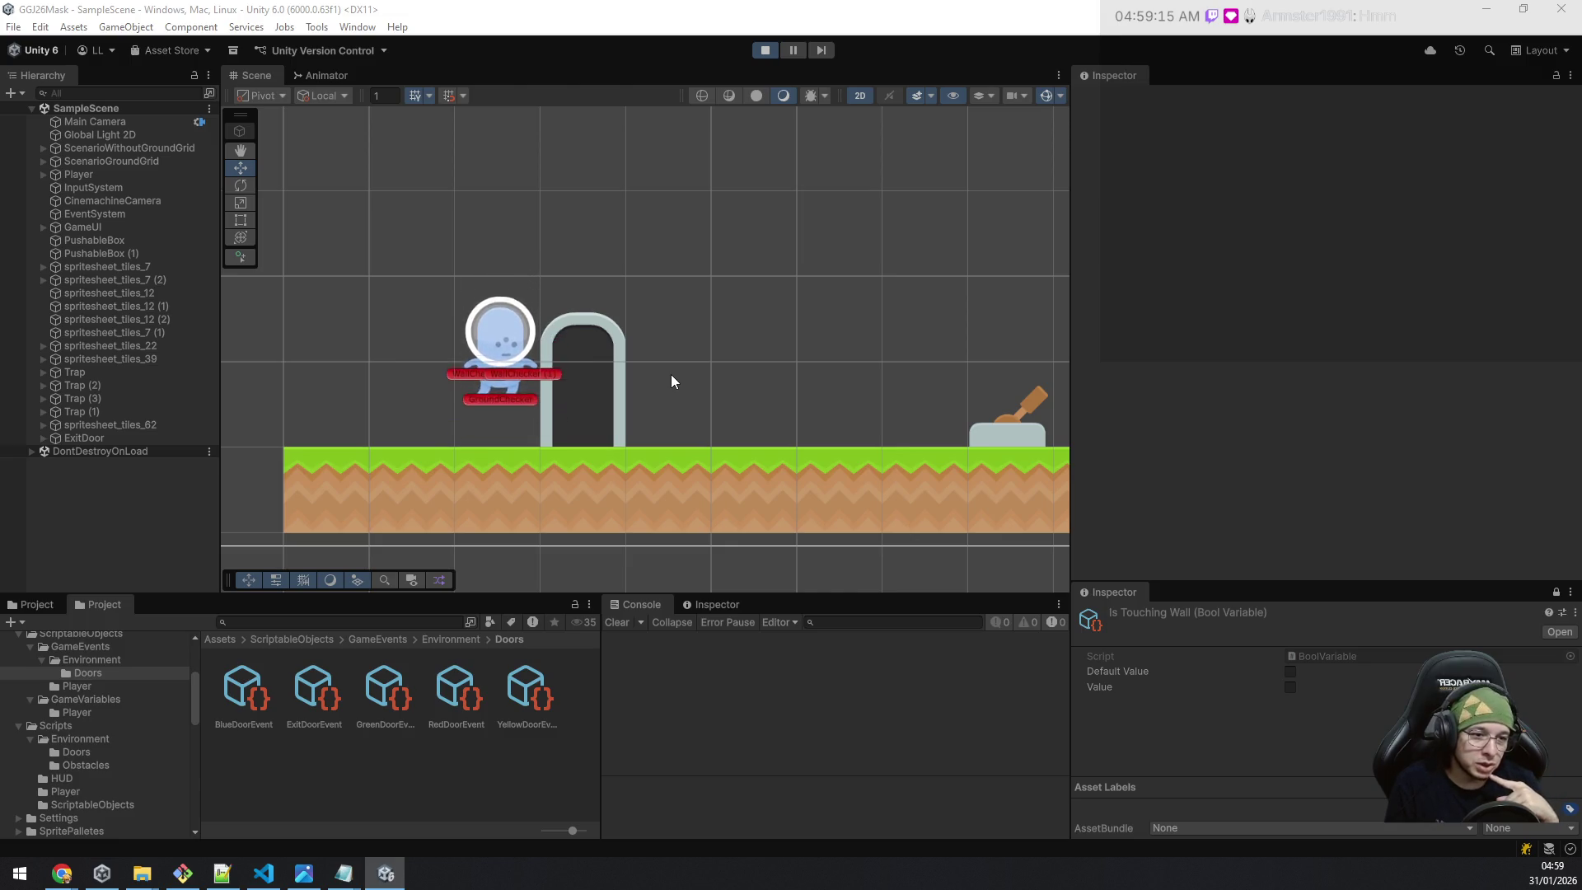
key(space)
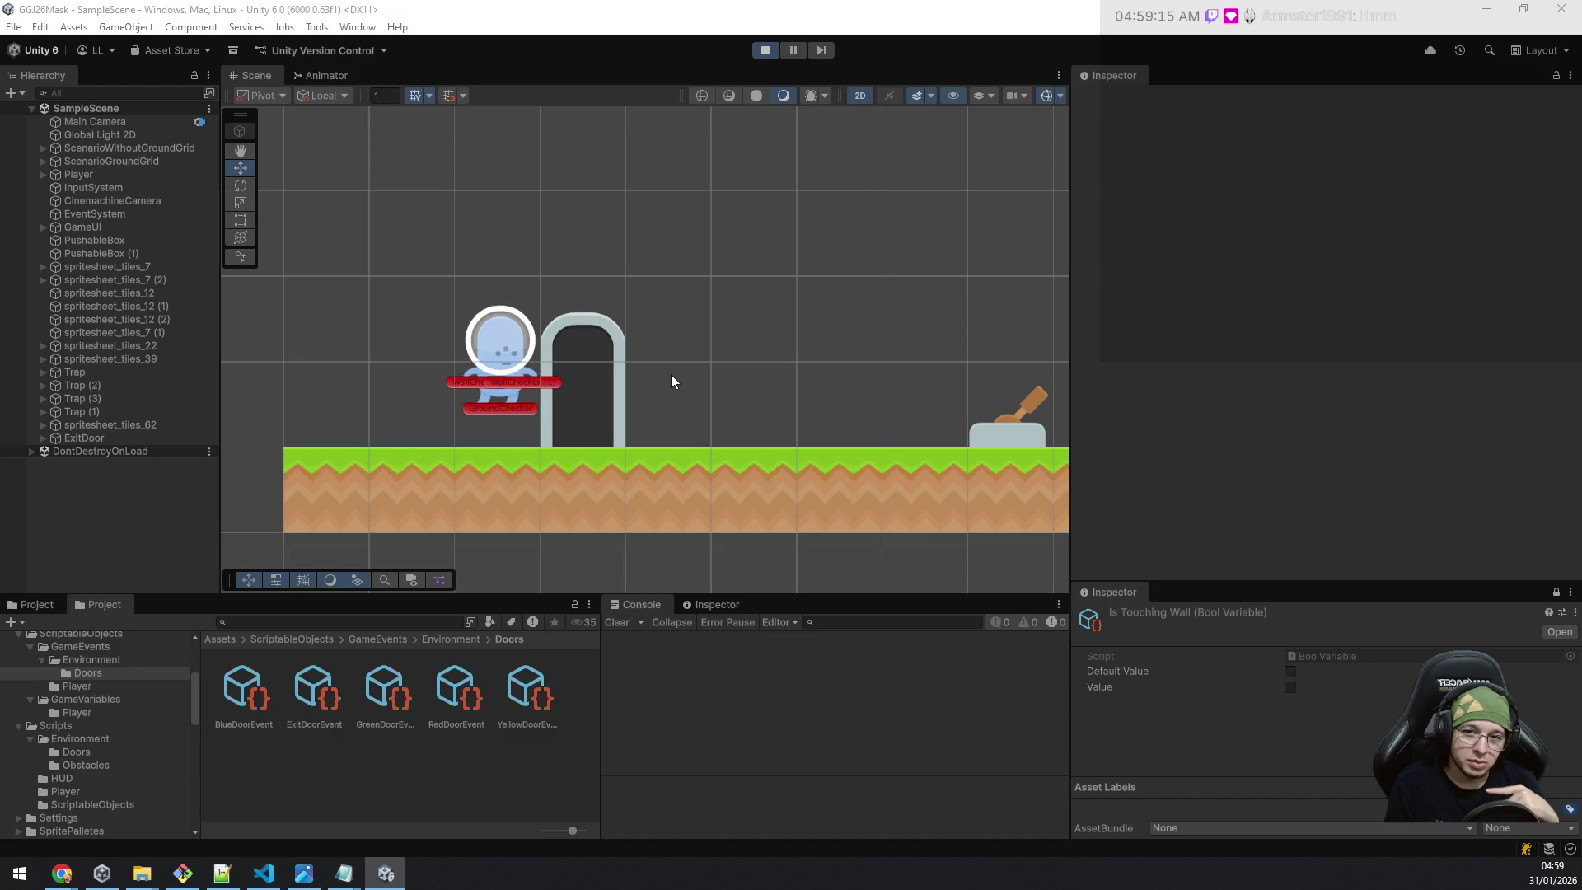
key(d)
key(space)
Jump the blue-masked player onto the lever block and back above the arch.
key(d)
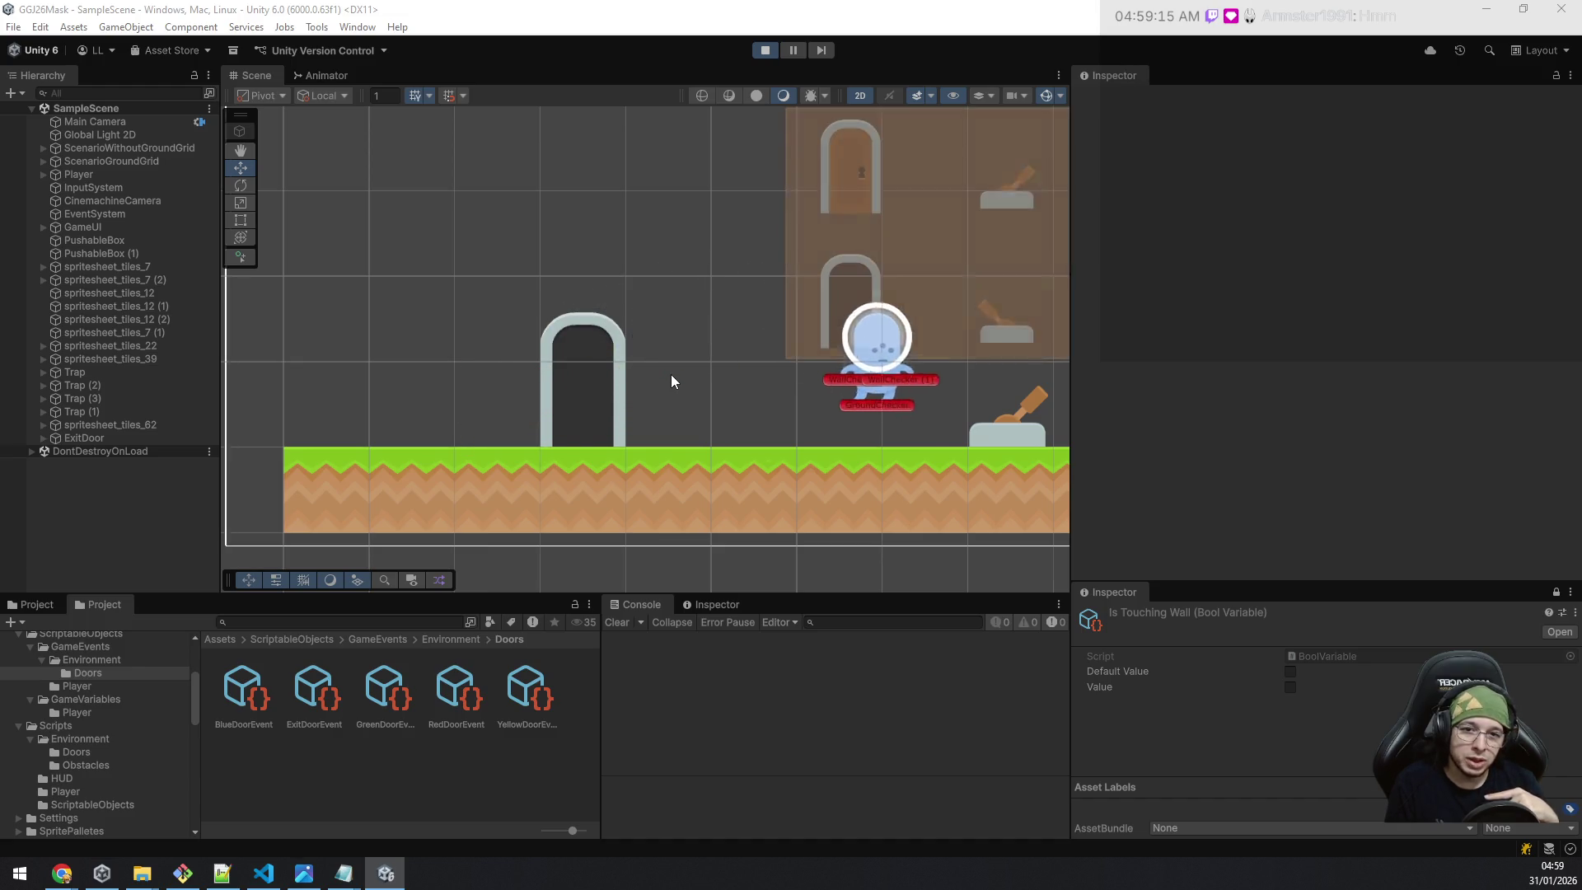
key(space)
key(a)
key(a)
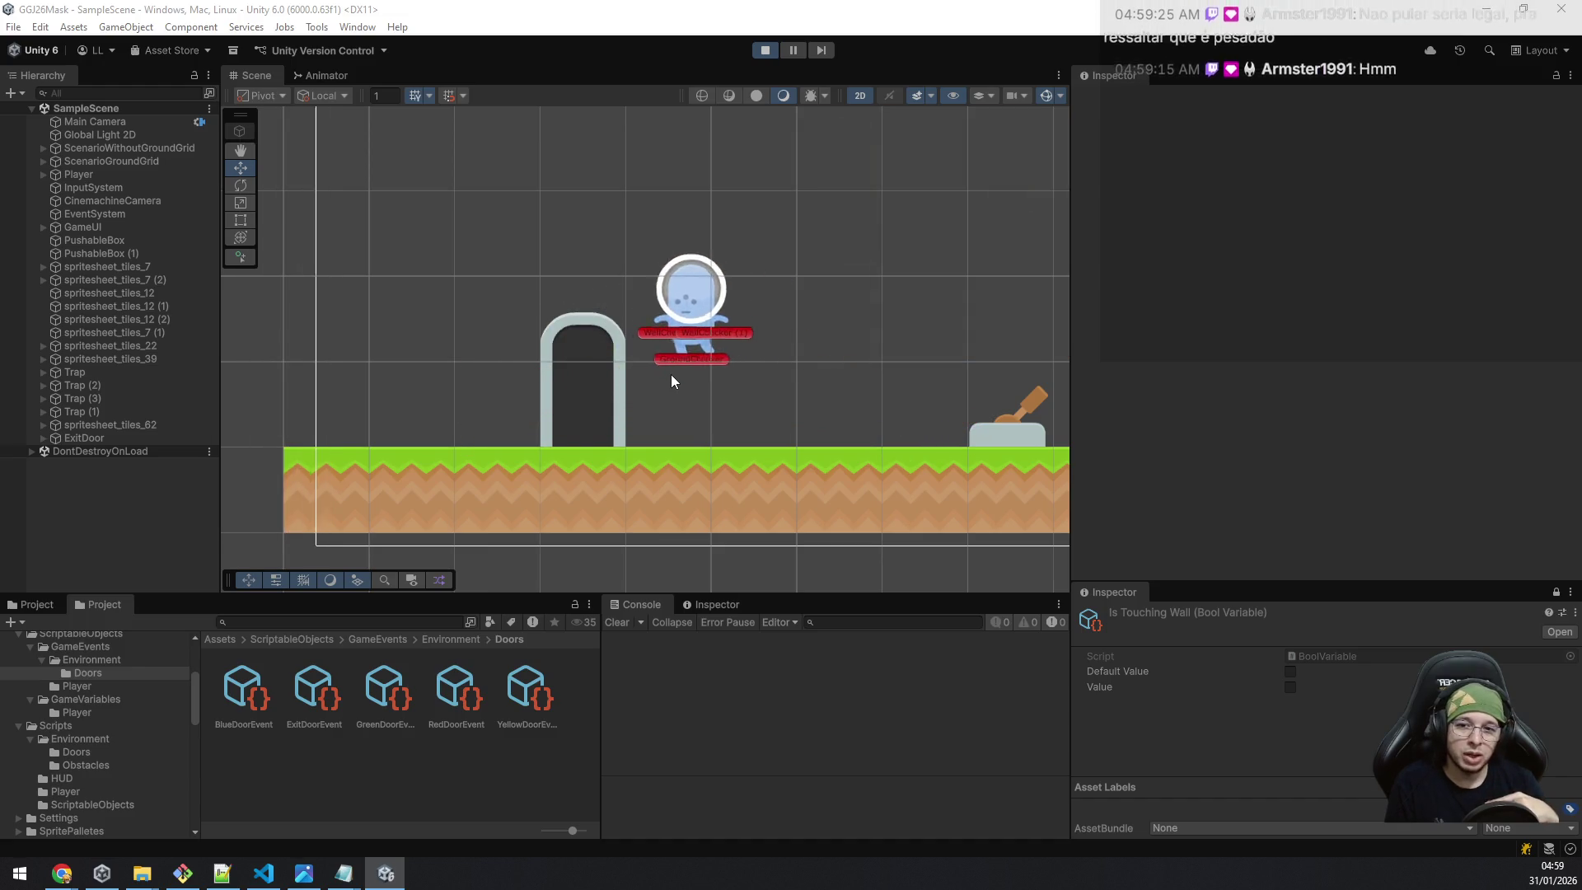
key(d)
key(space)
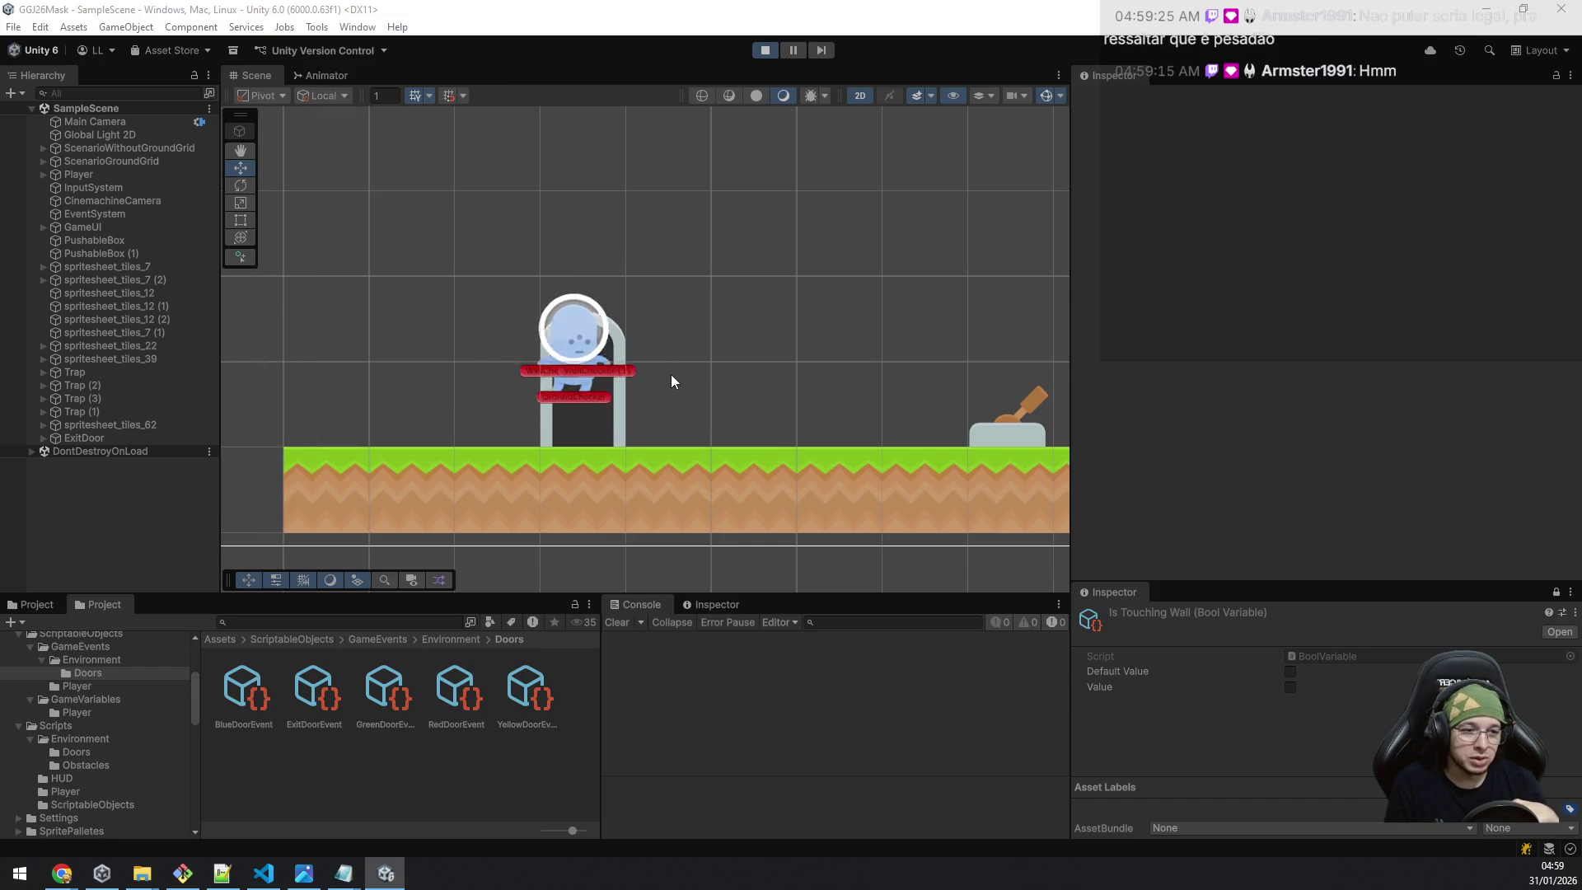
key(a)
key(space)
Hop back and forth over the arch between the door and the lever.
key(a)
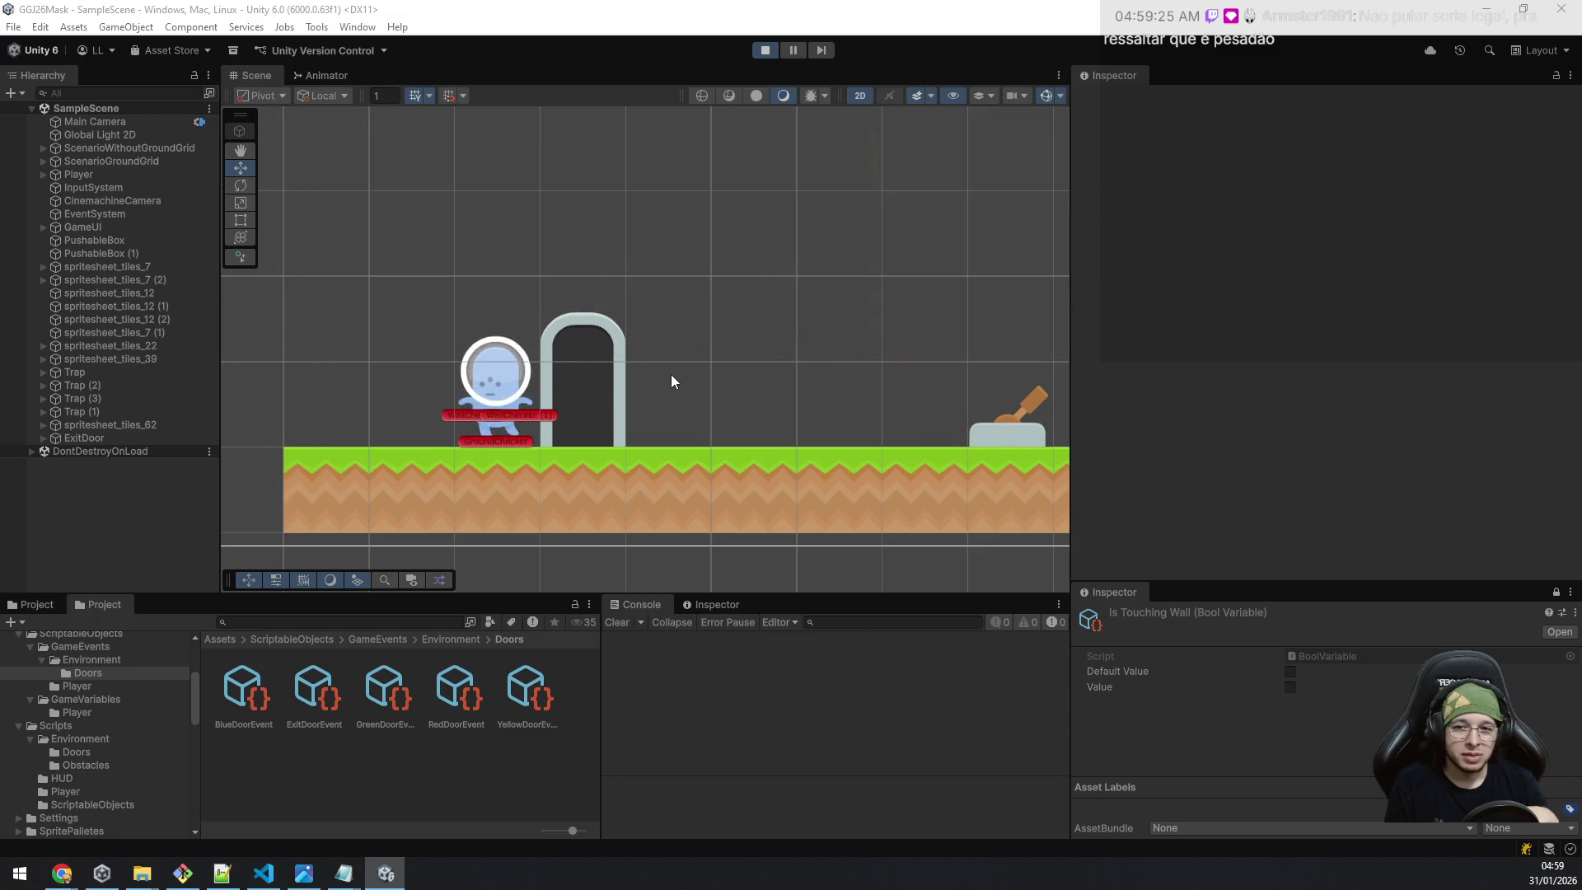
key(d)
key(space)
key(d)
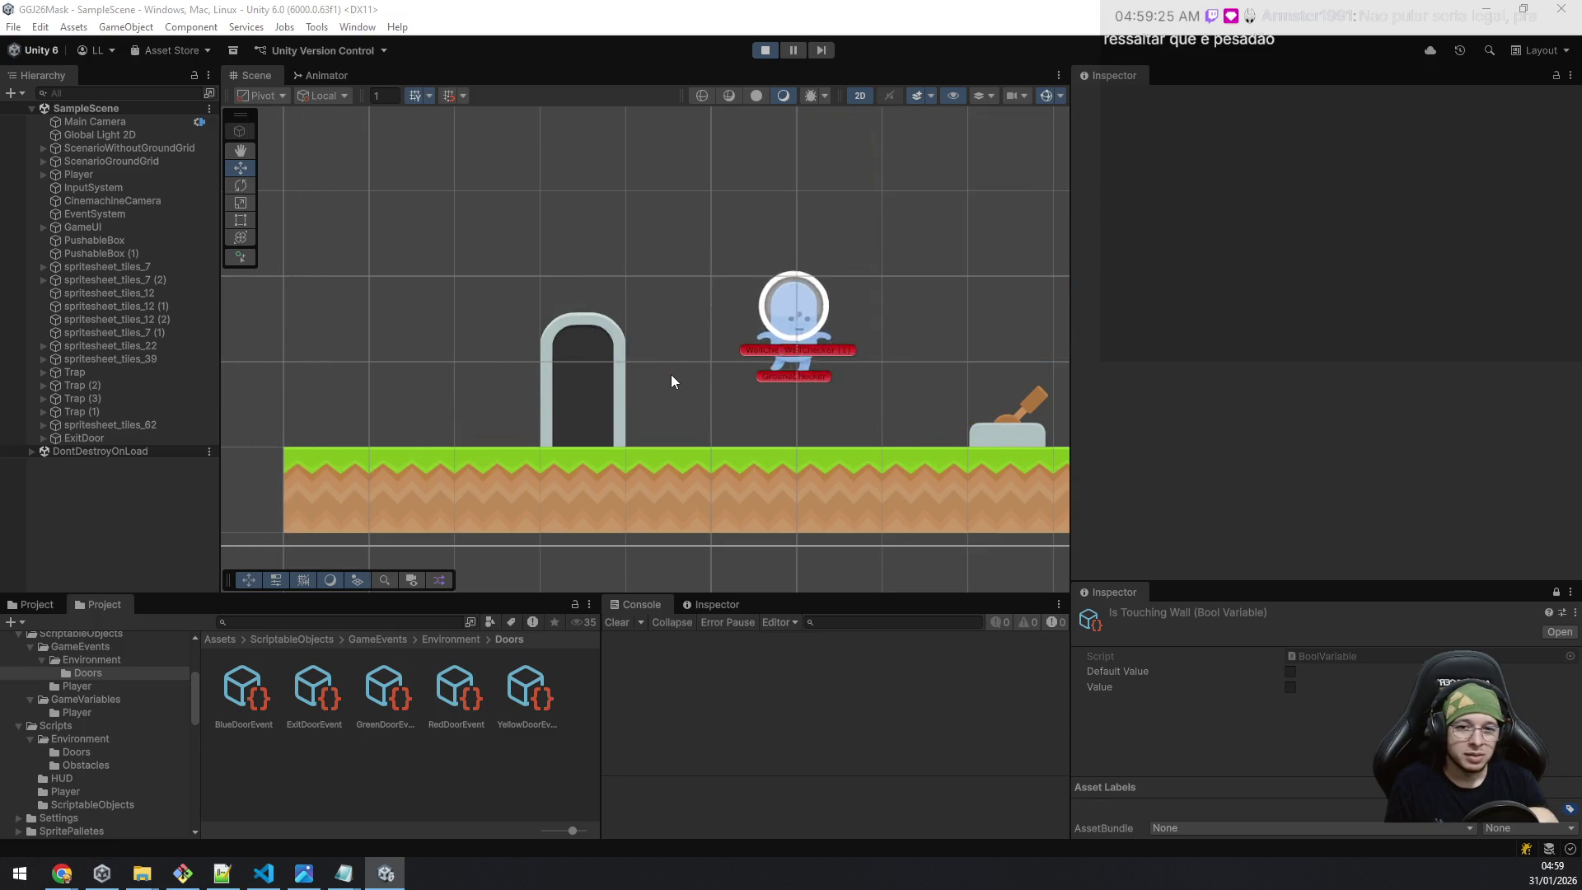
key(a)
key(space)
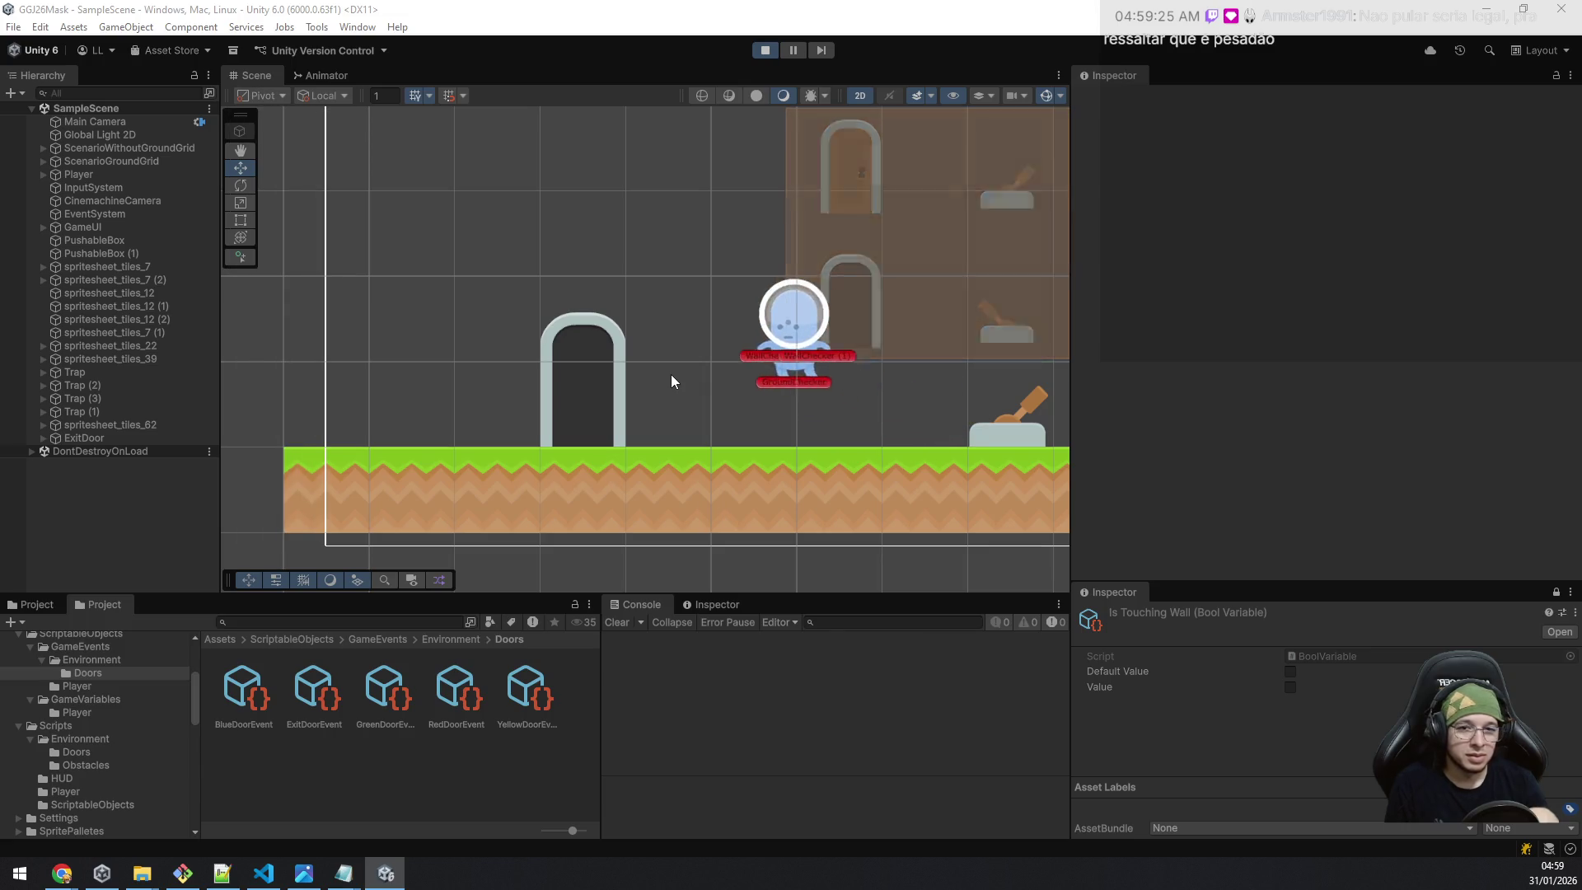
key(d)
key(space)
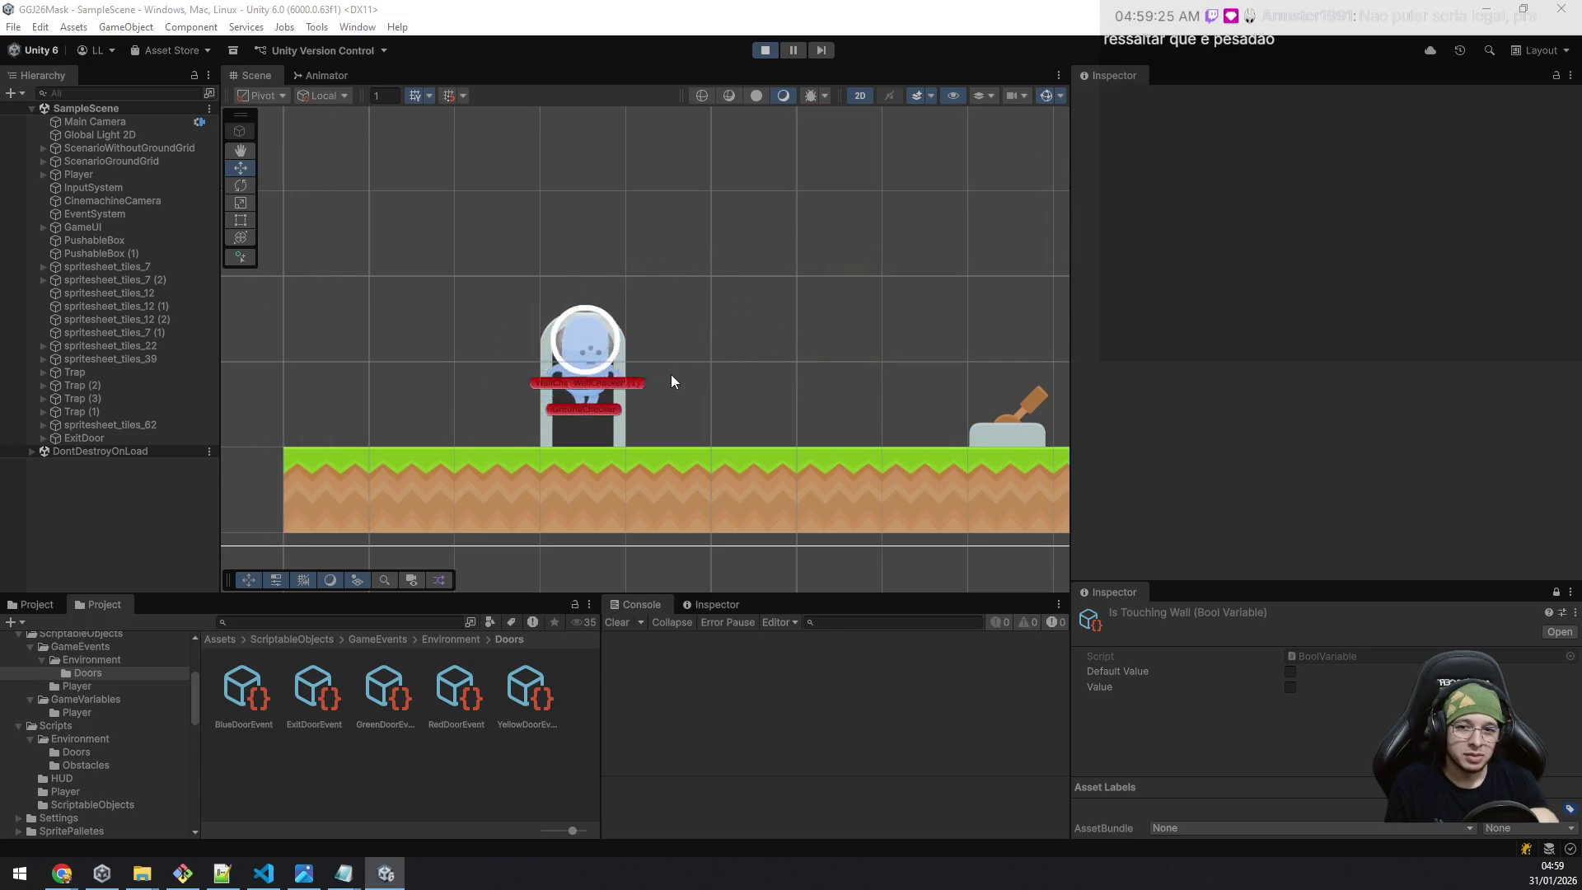
Switch to the pink mask, shuffle it around the lever, then open the GameEvents > Player folder.
key(e)
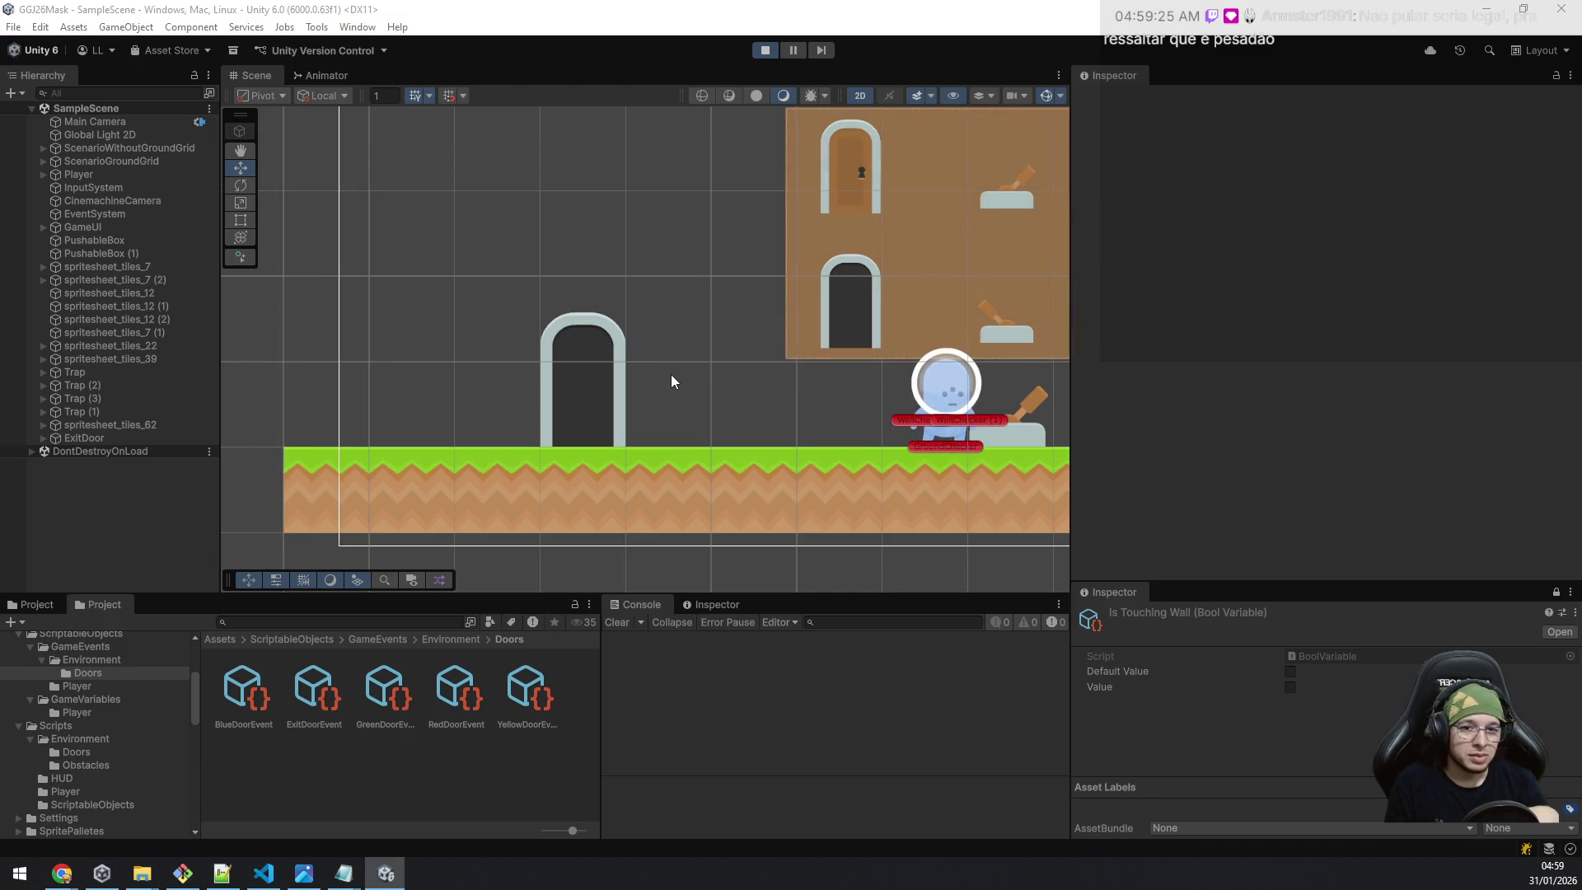
key(d)
key(a)
key(d)
key(a)
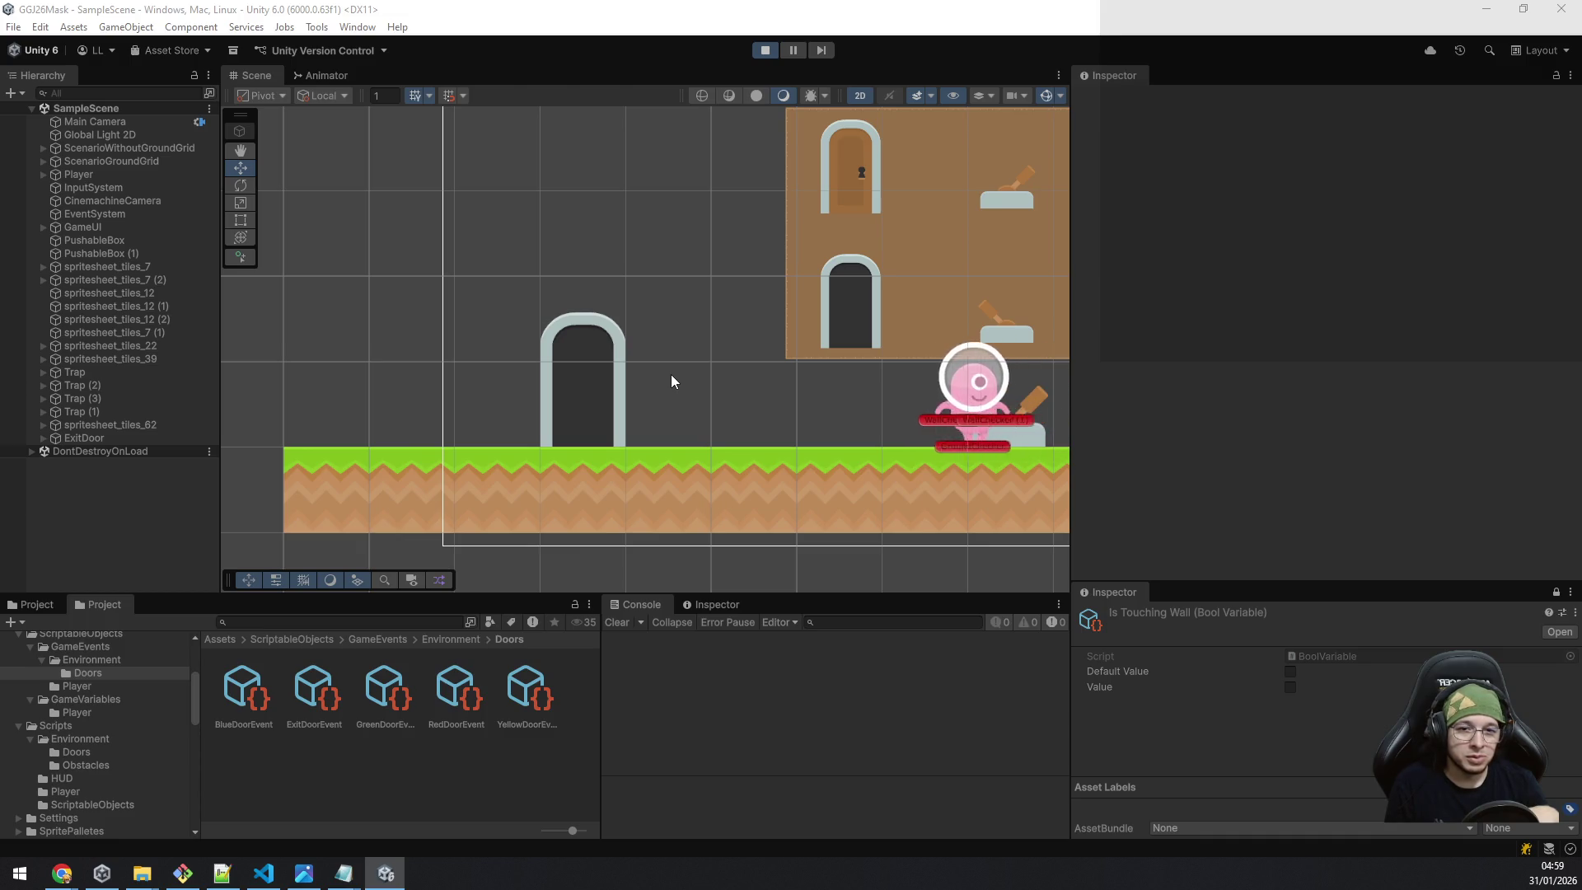
key(d)
key(a)
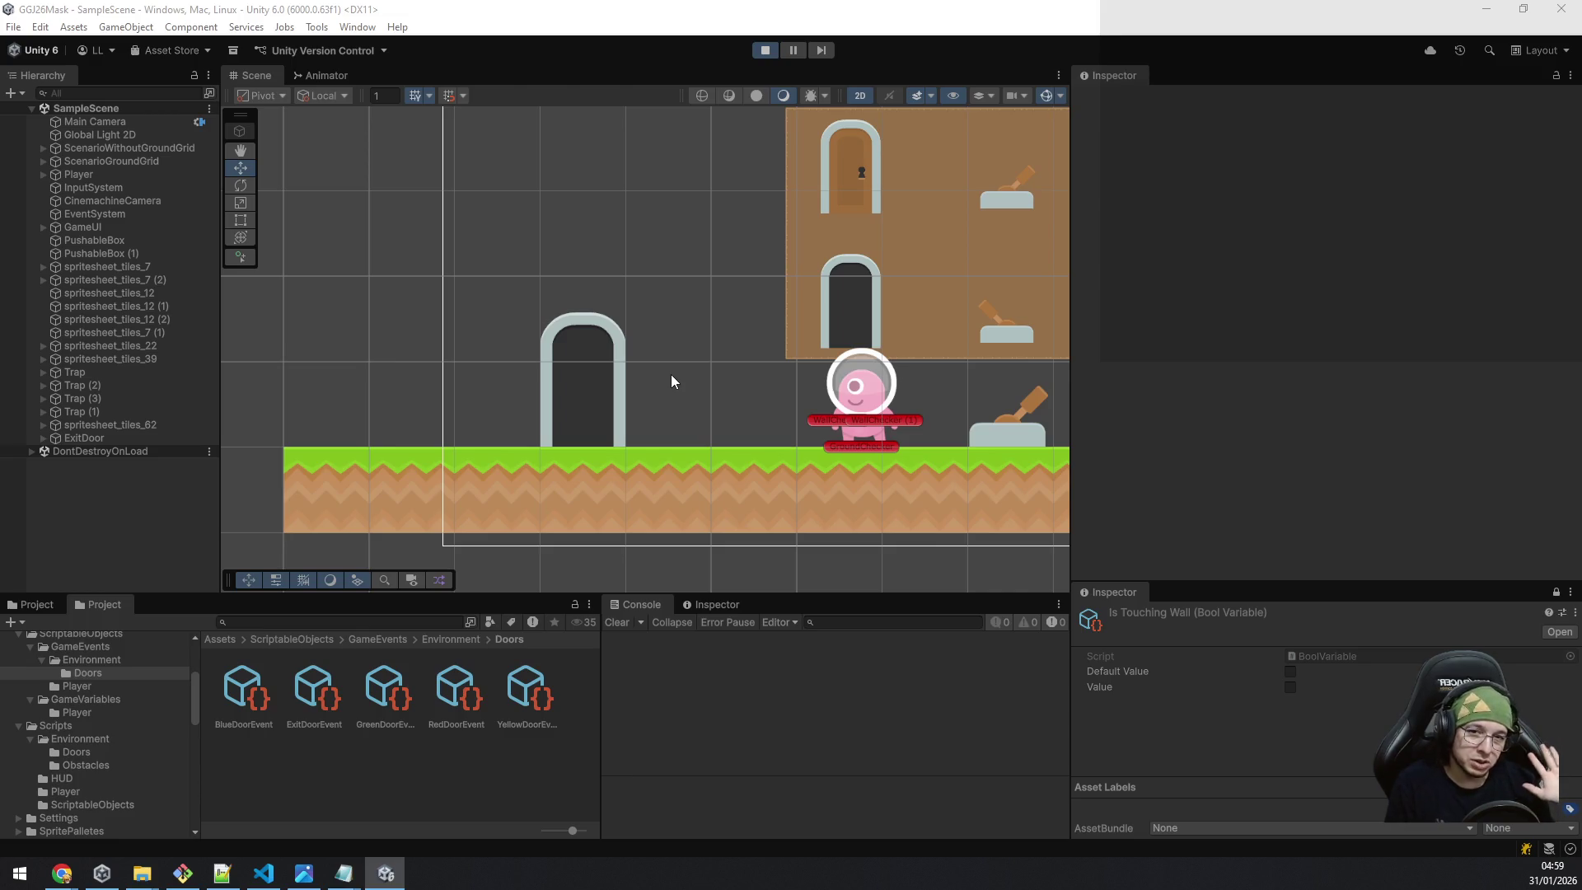
key(a)
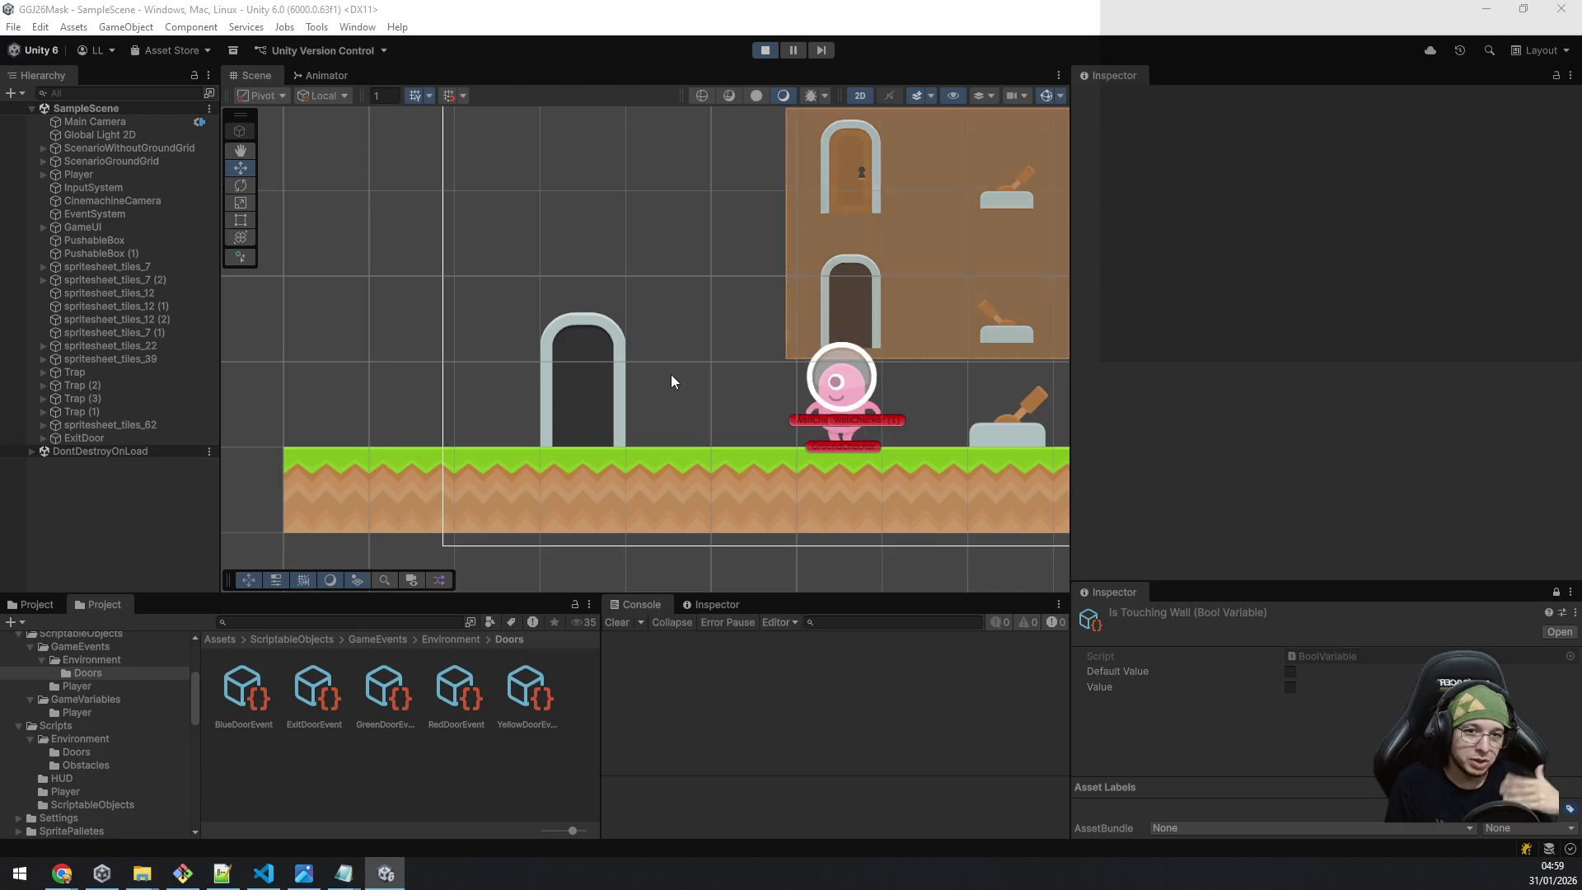
key(d)
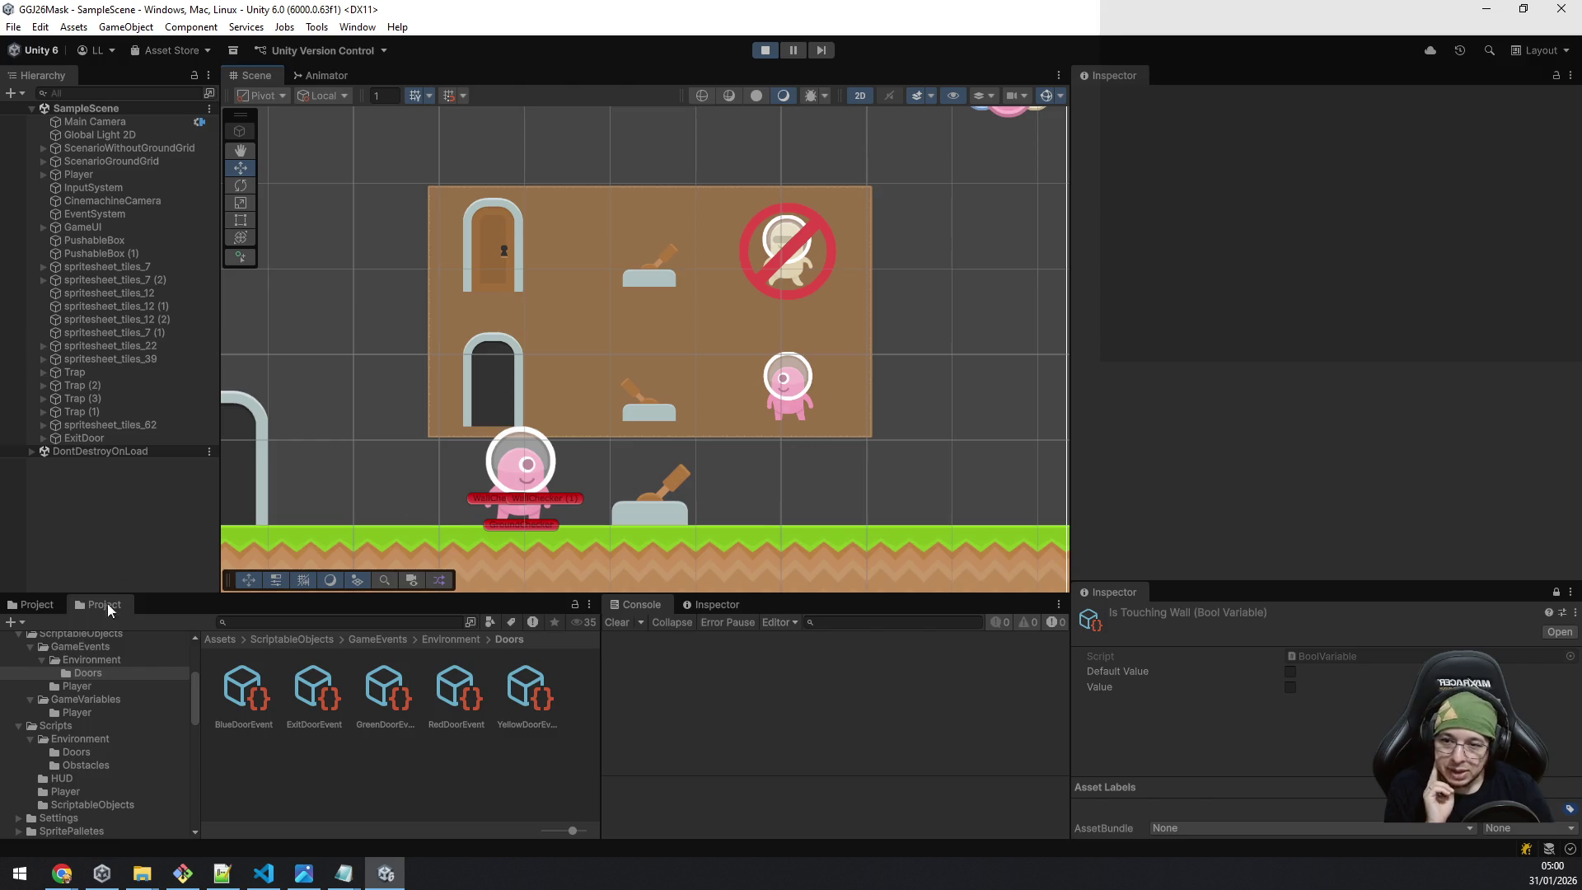
click(92, 685)
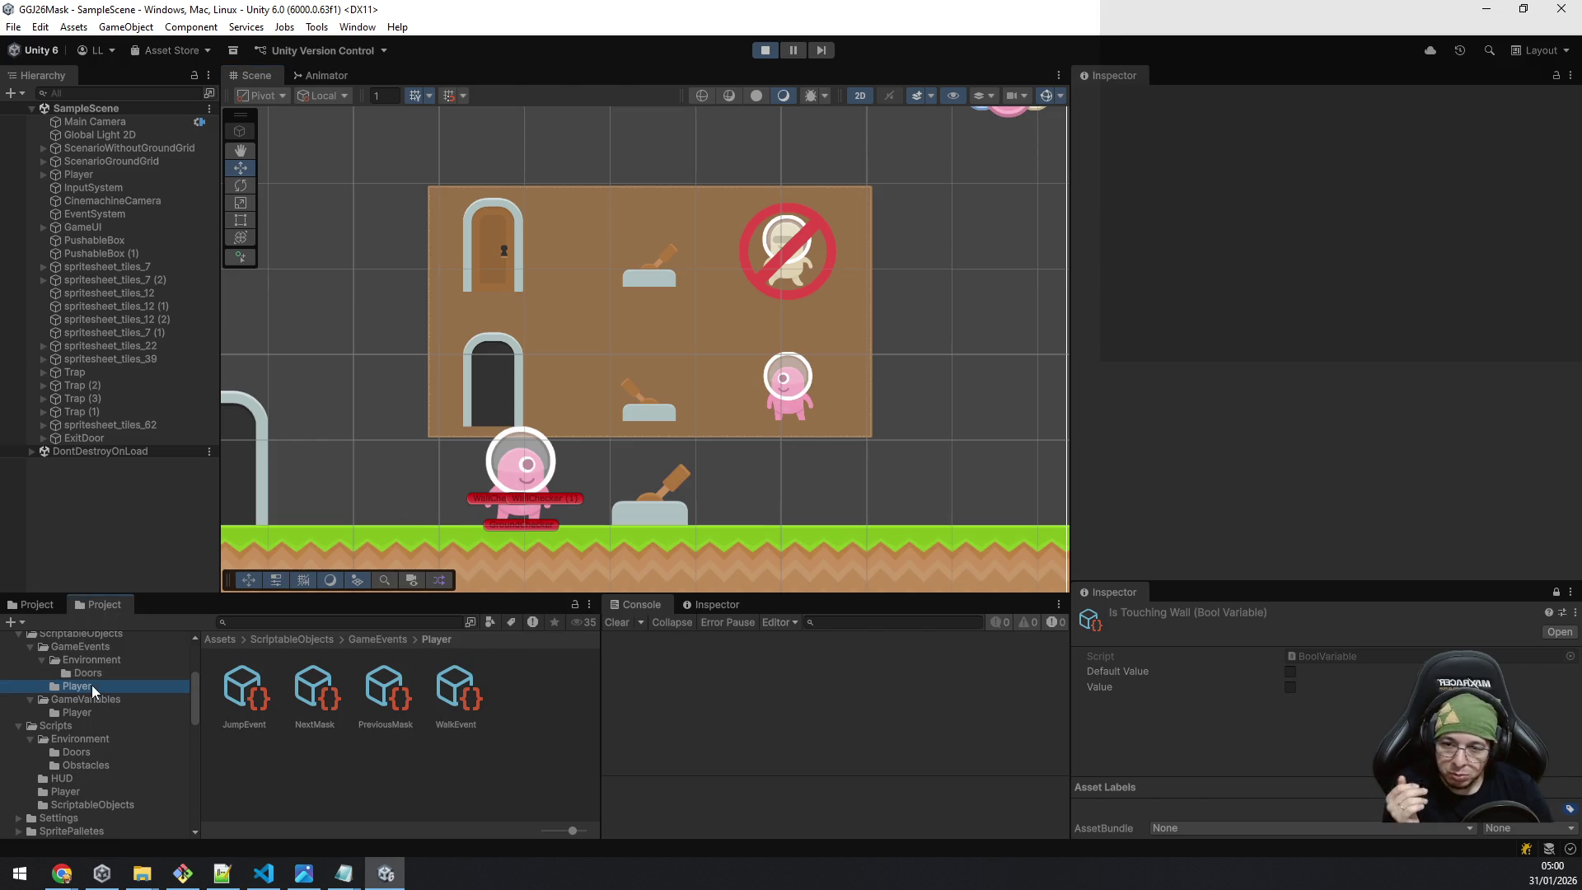
Open GameVariables > Yellow and try Jump Force 0 then 0.5, Walk Speed 0.5 back to 0.6.
click(112, 697)
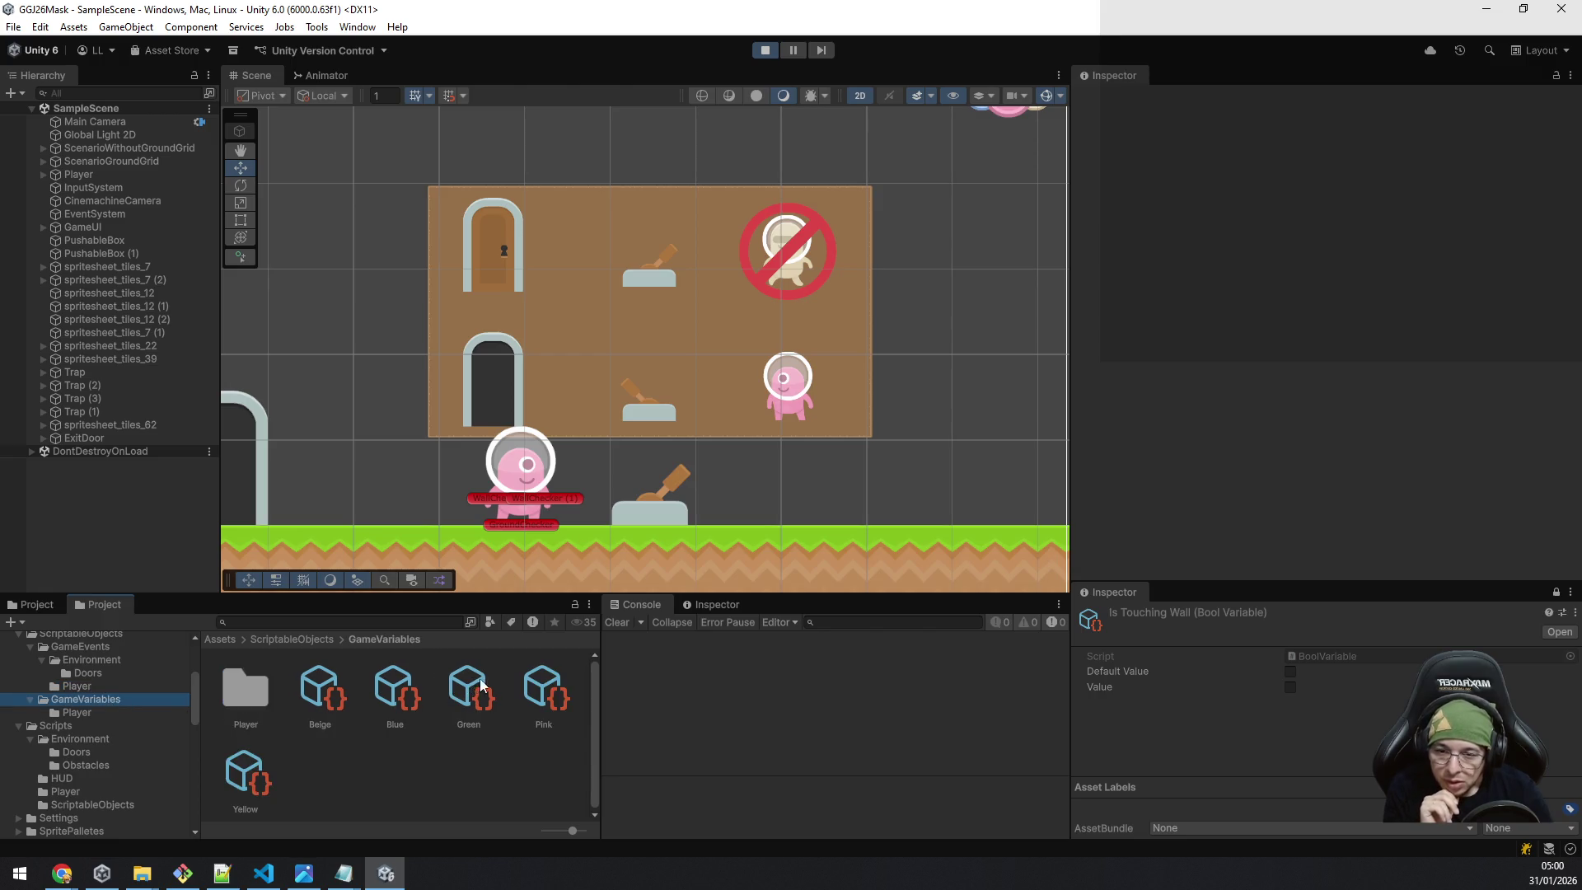
click(244, 775)
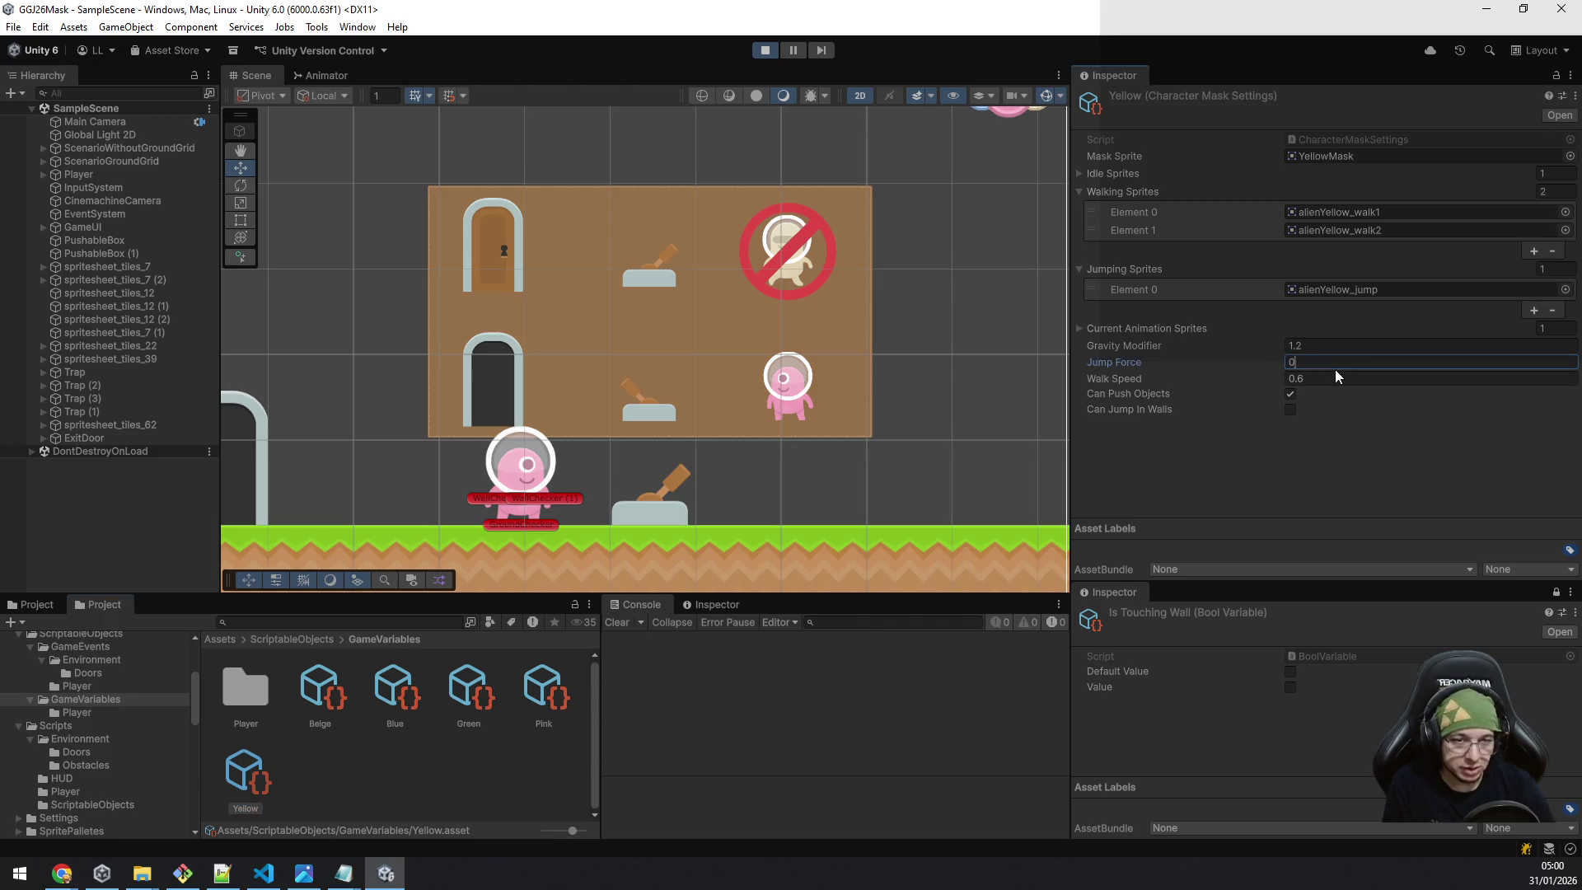
key(alt+Tab)
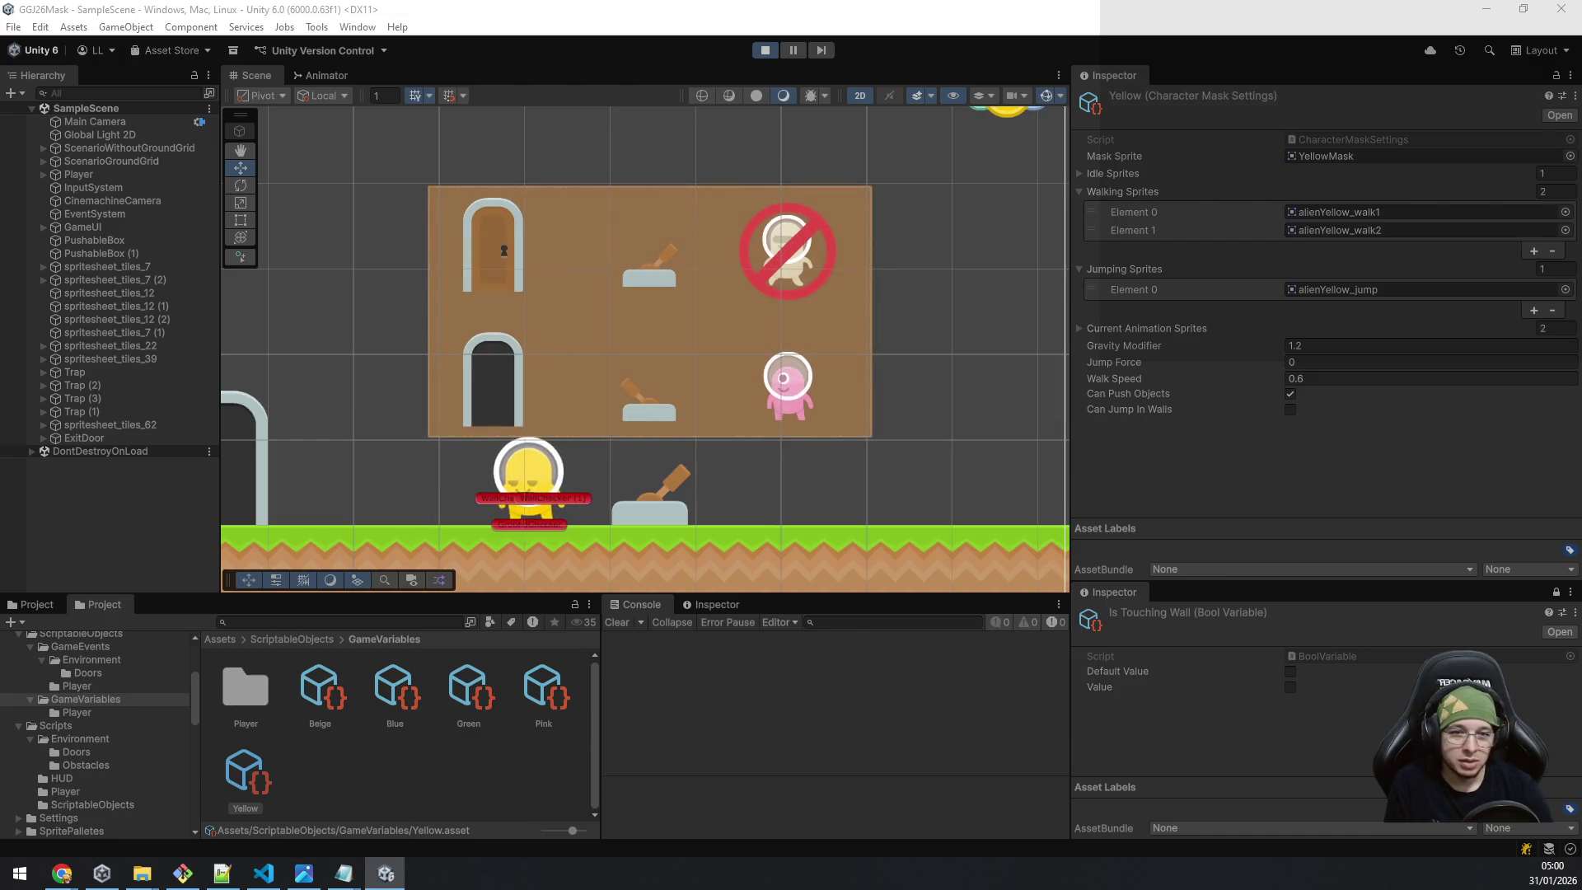
click(1329, 379)
text(0.5)
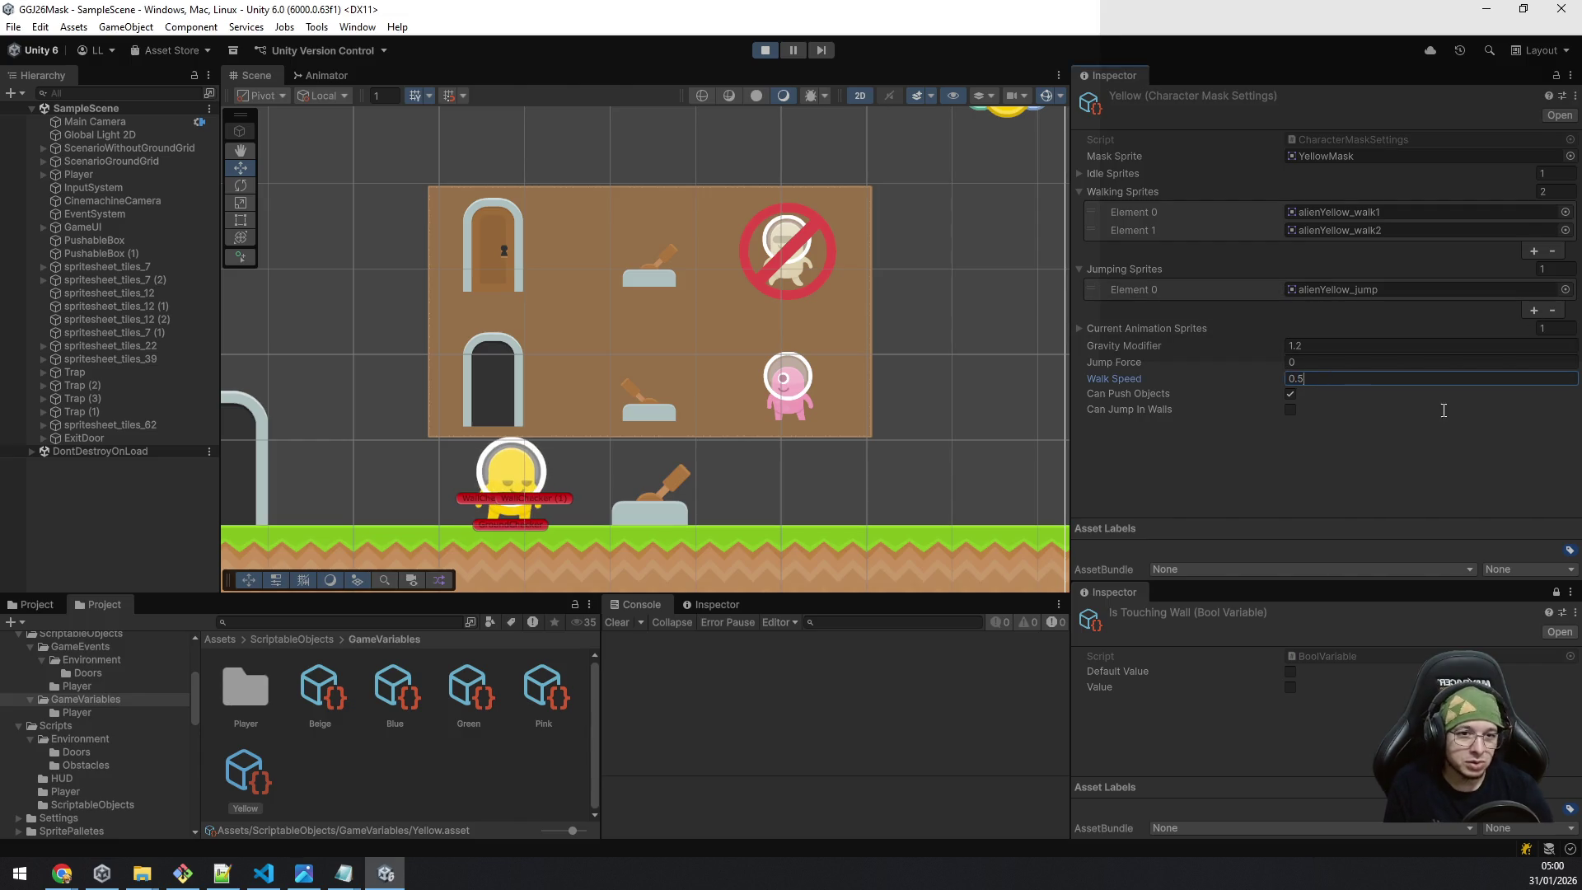
key(alt+Tab)
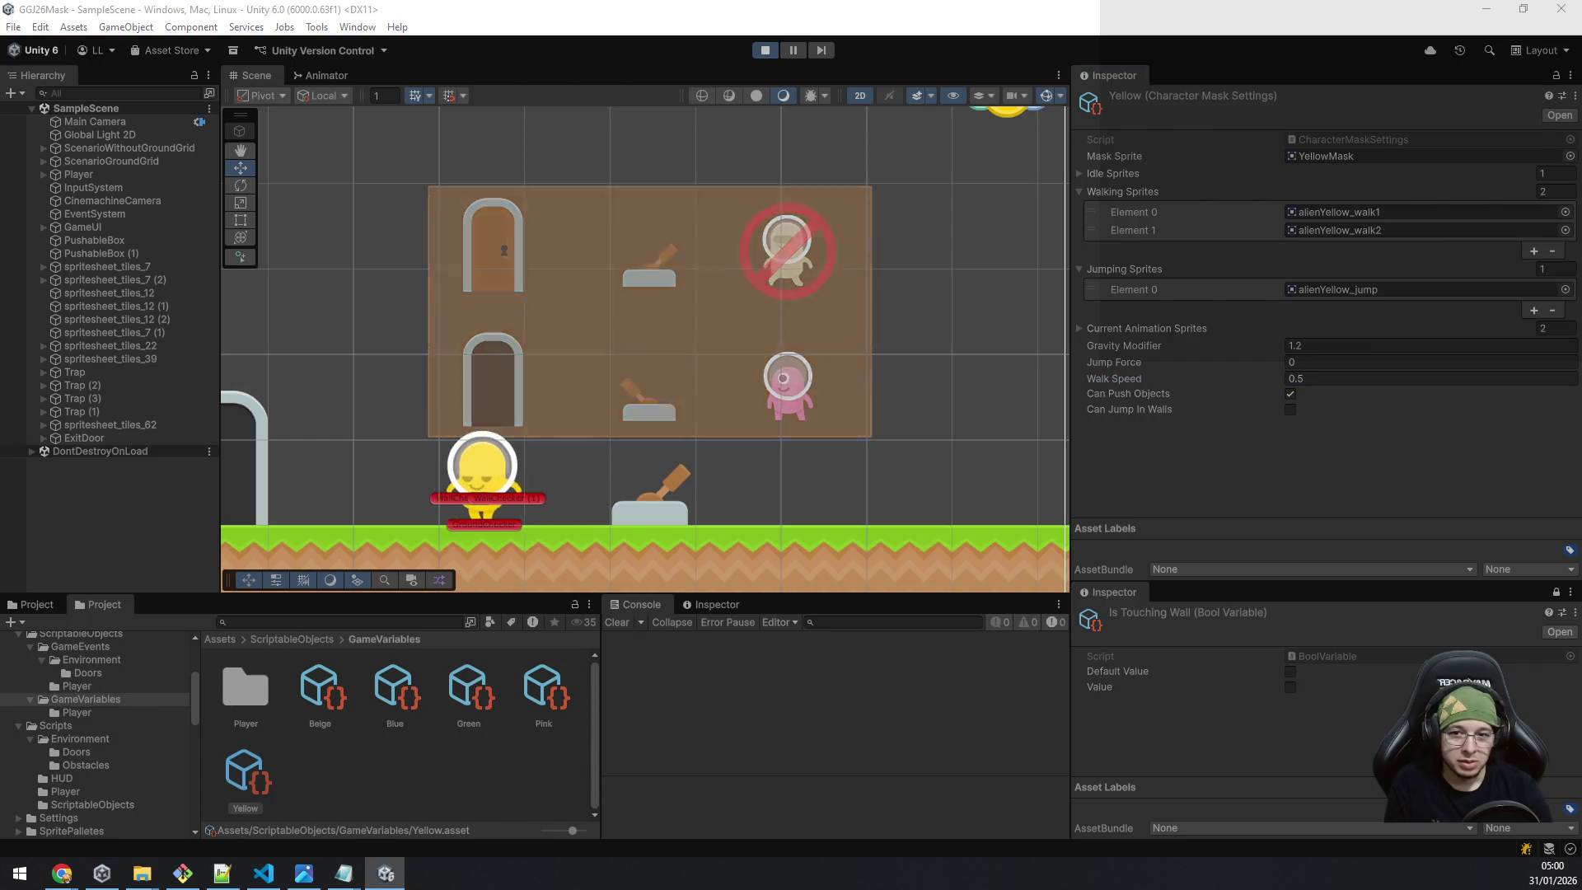
click(1368, 376)
text(0.6)
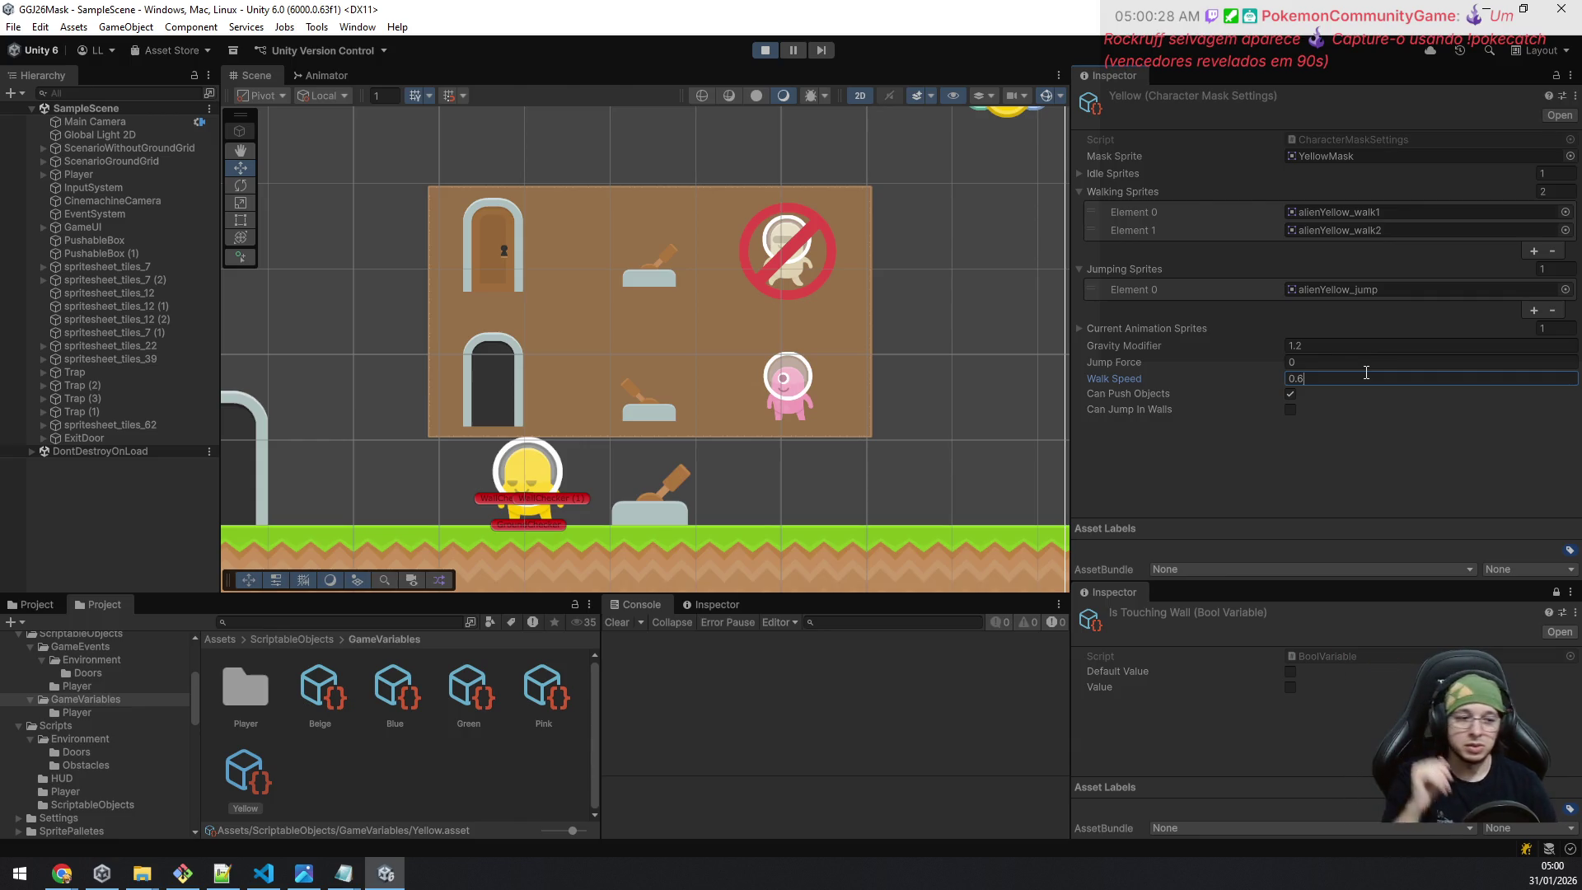
key(shift+Tab)
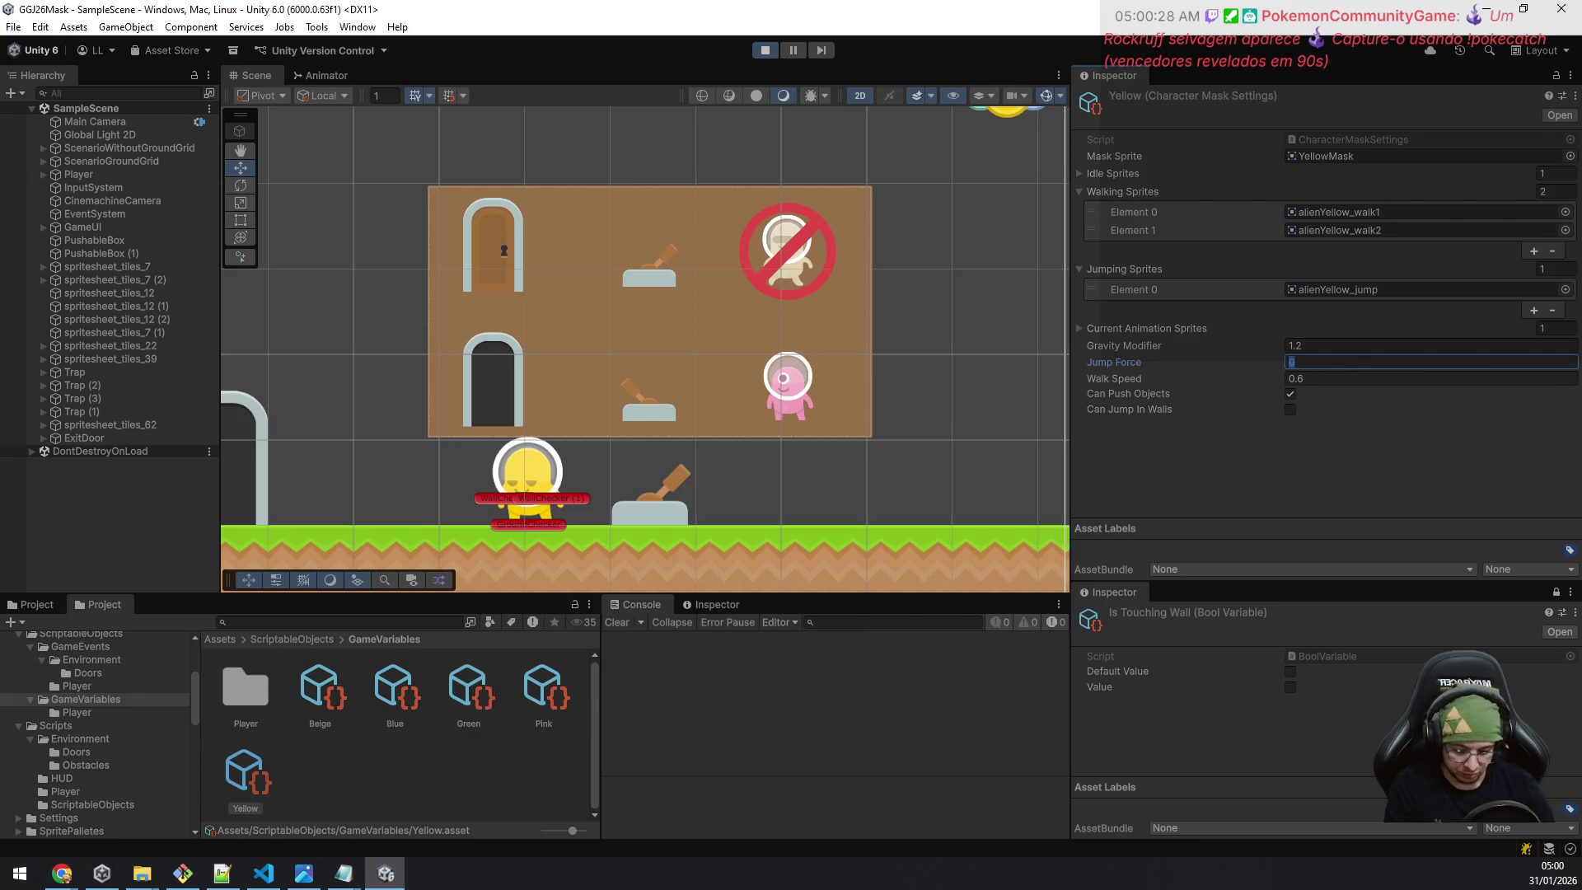
text(.5)
text(0.5)
key(Return)
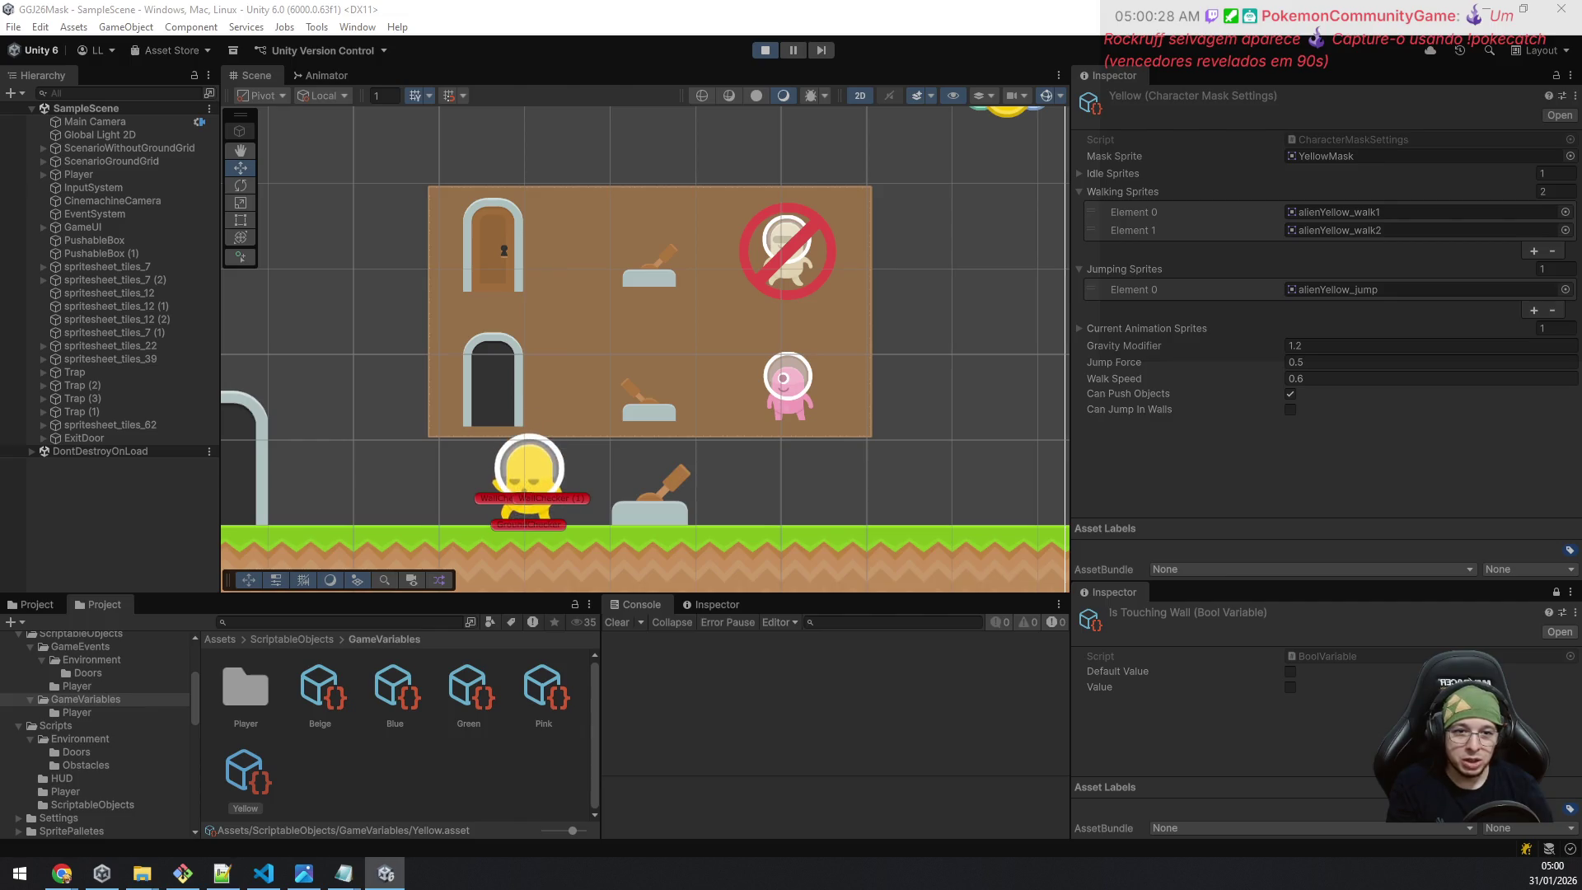
key(Right)
key(Left)
Raise the Yellow mask's Jump Force to 0.7 and test the new jump in Play mode.
click(1349, 361)
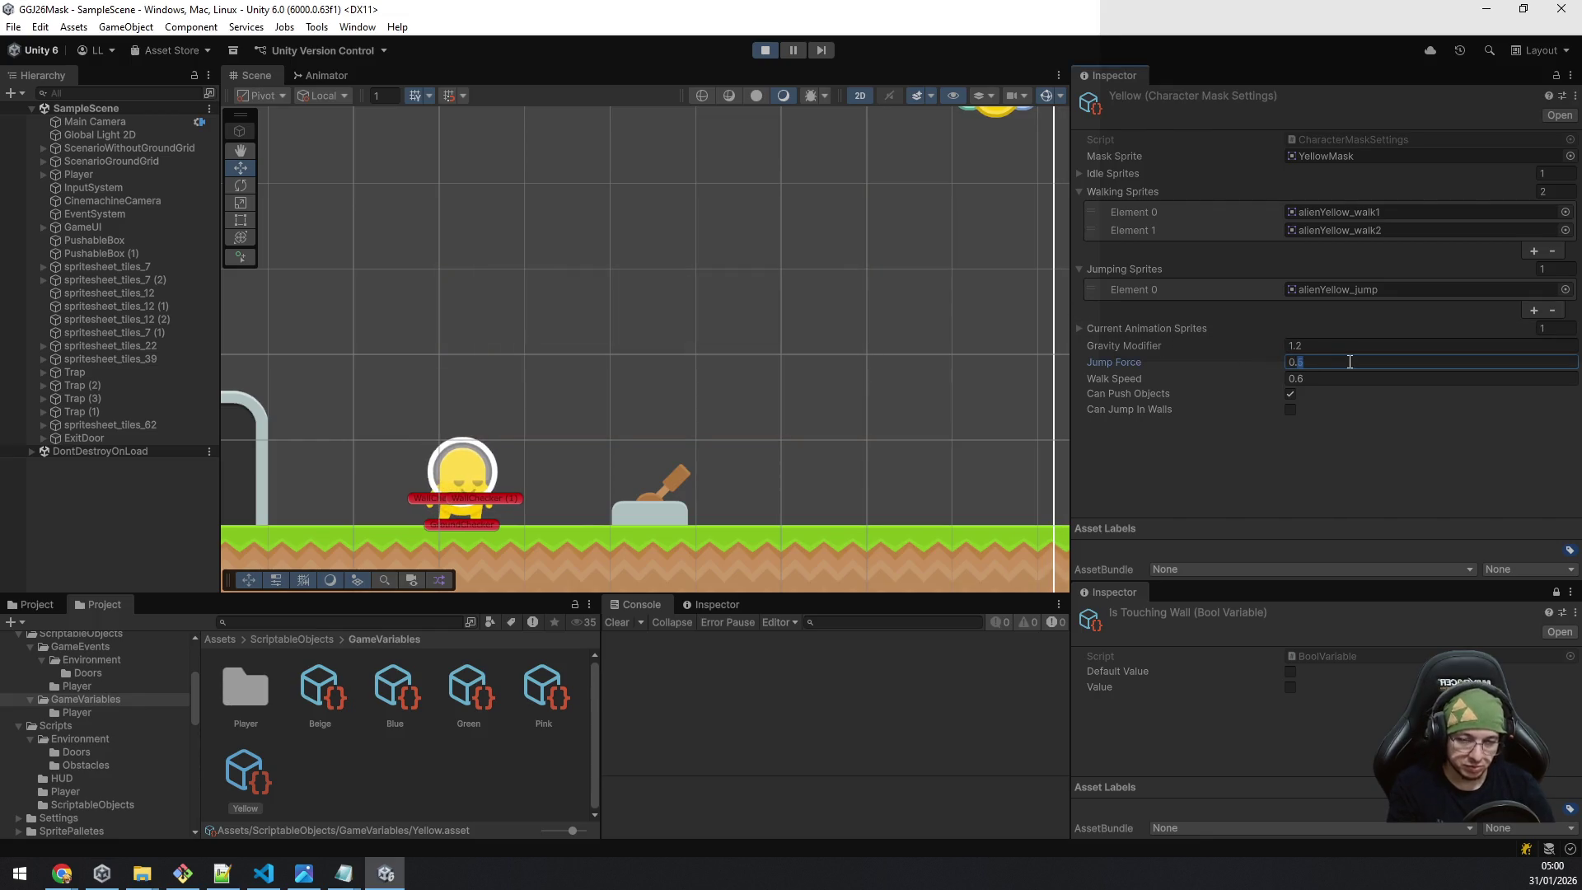
key(Return)
key(Right)
key(Left)
key(space)
key(Right)
key(space)
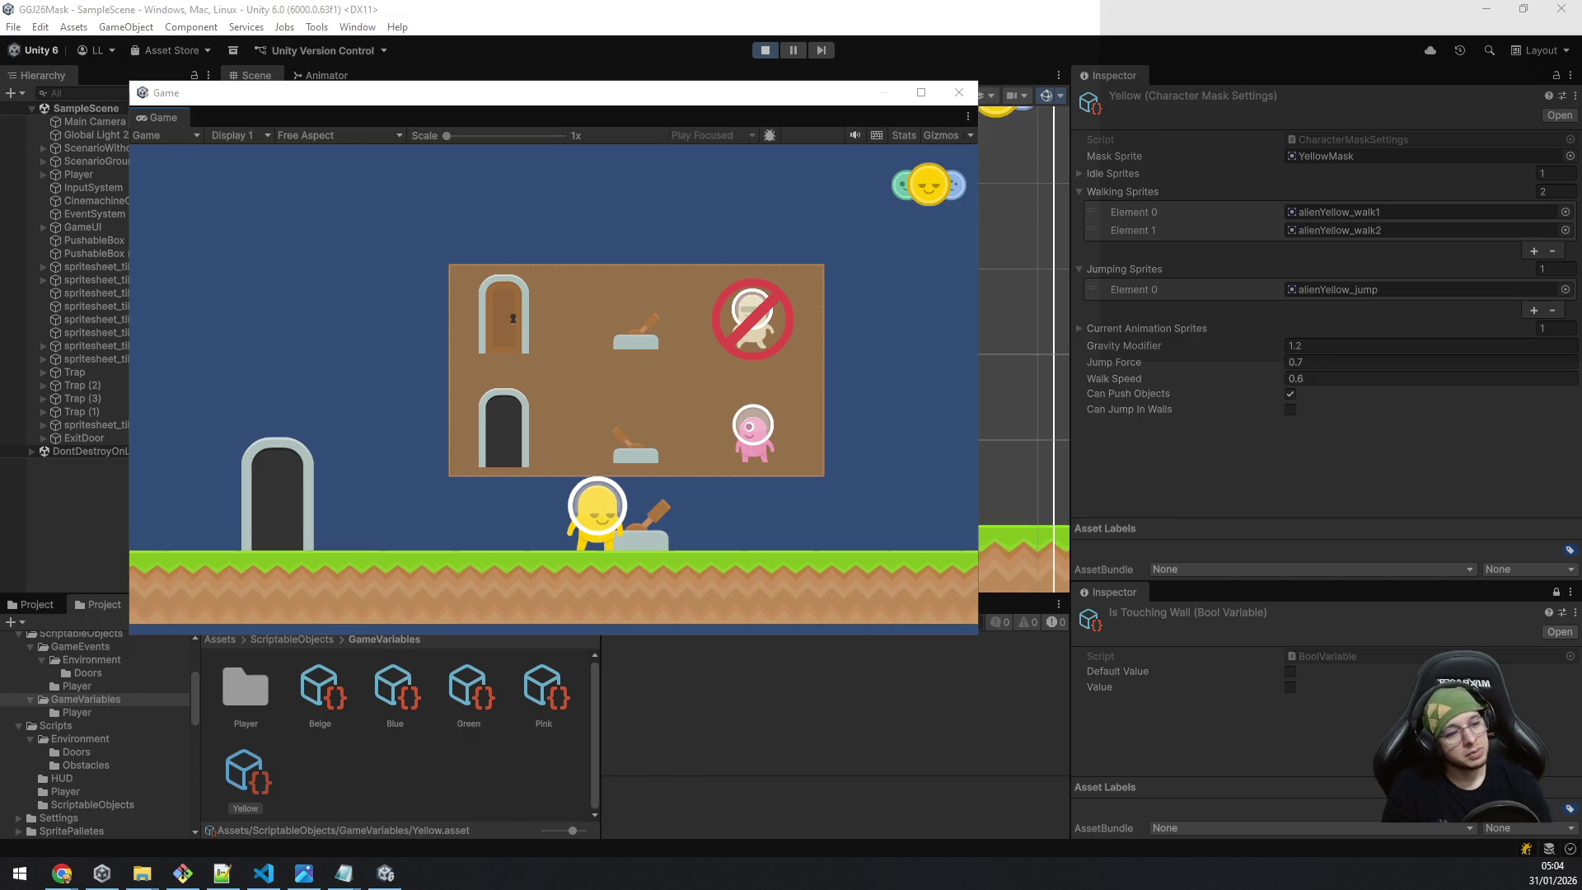
Focus the floating Game window to keep playing the level in it.
click(385, 873)
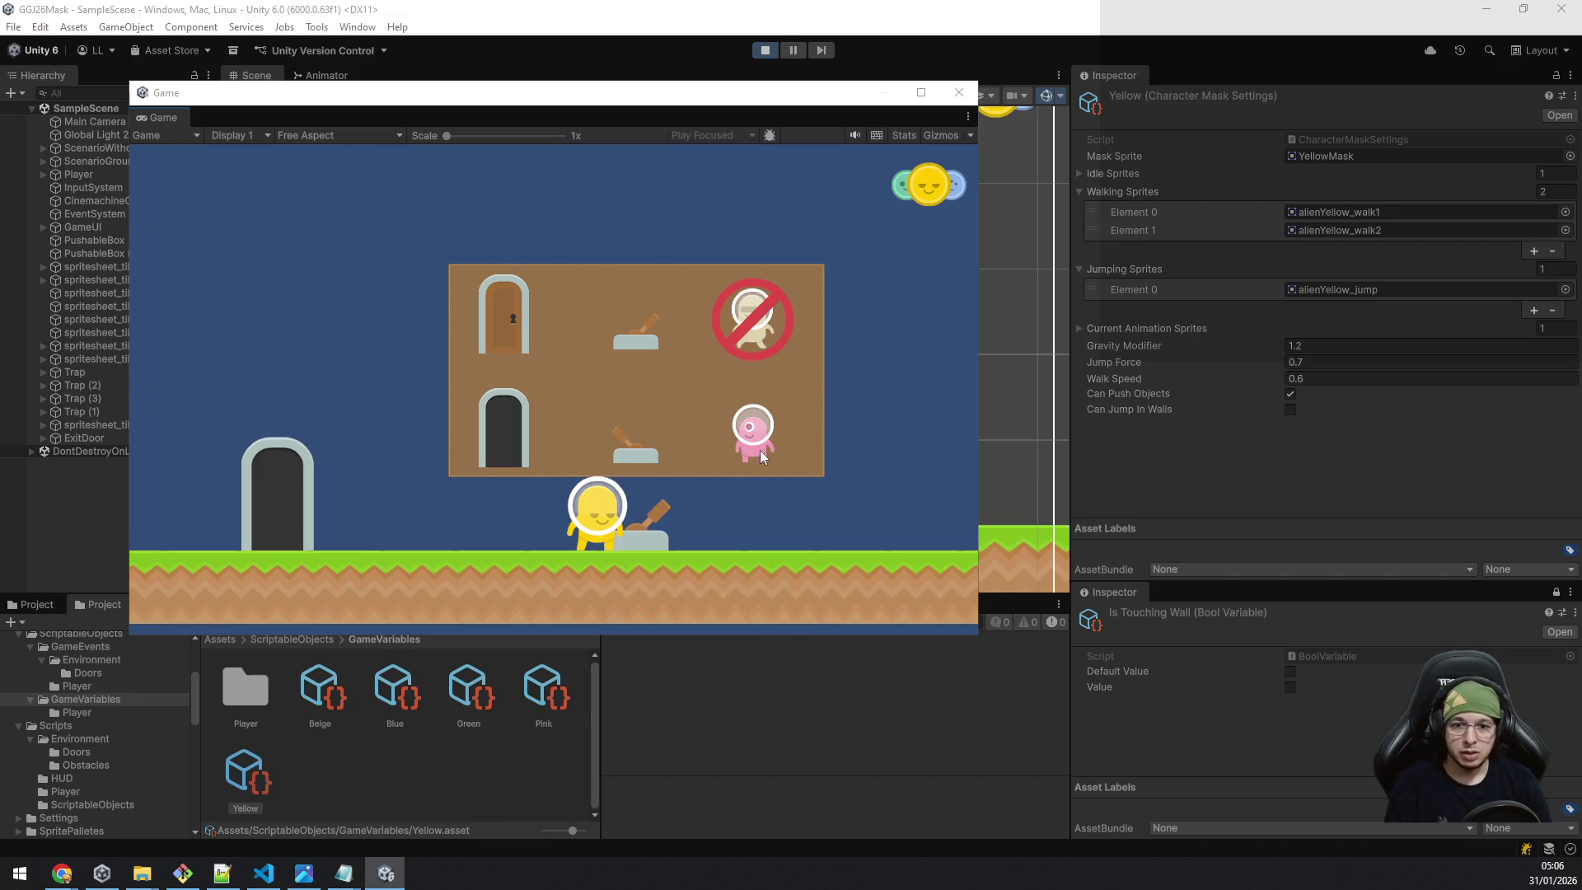
Walk the yellow player right past the lever, switch to green and jump, then change to blue.
key(d)
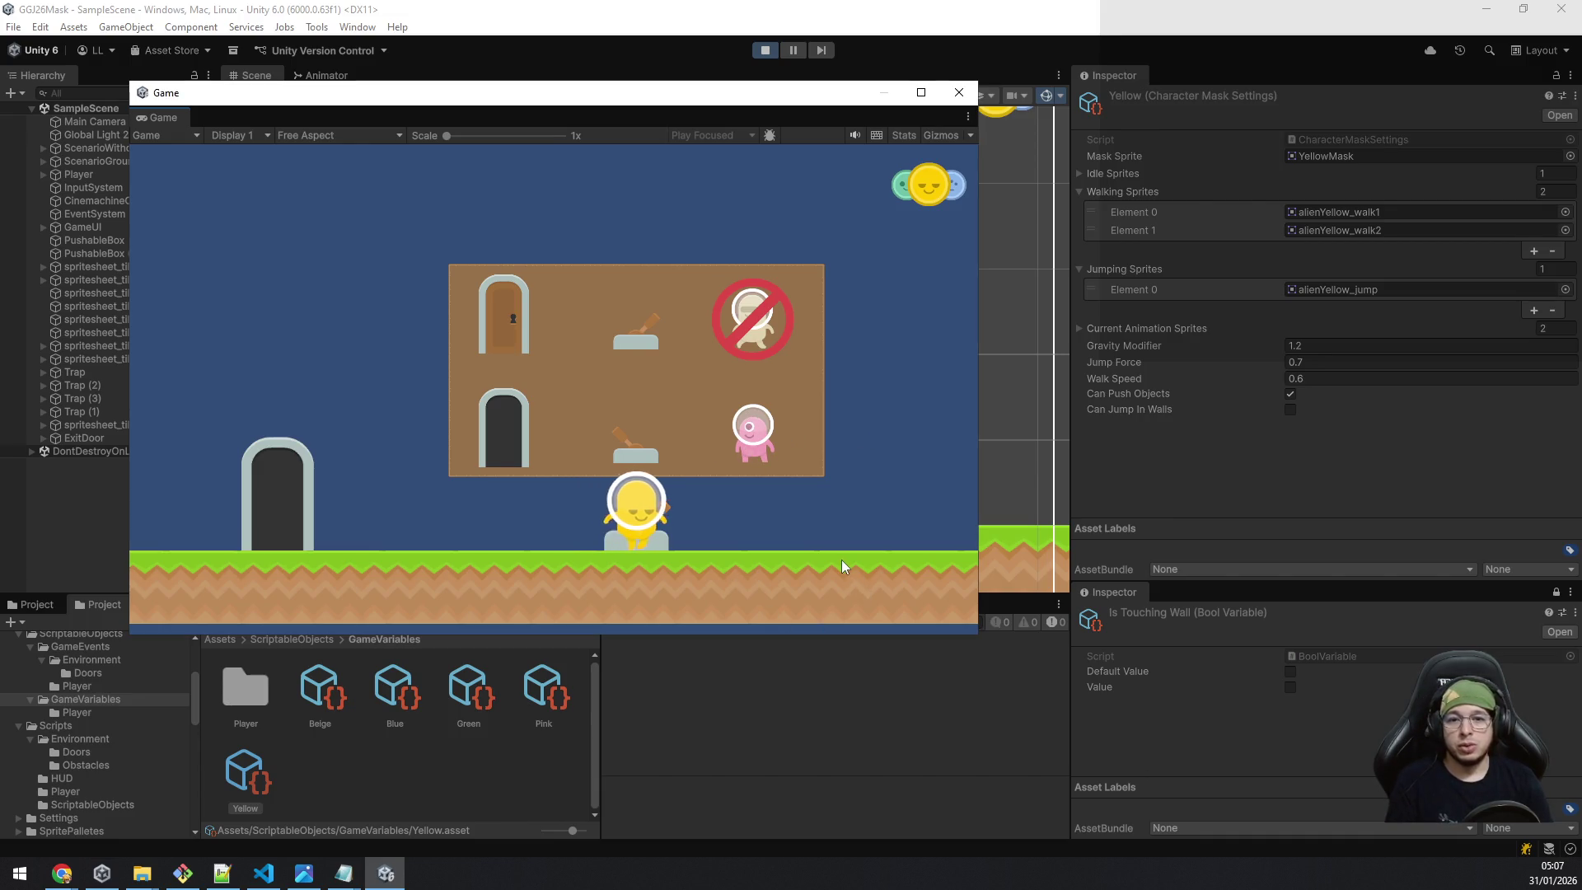
key(space)
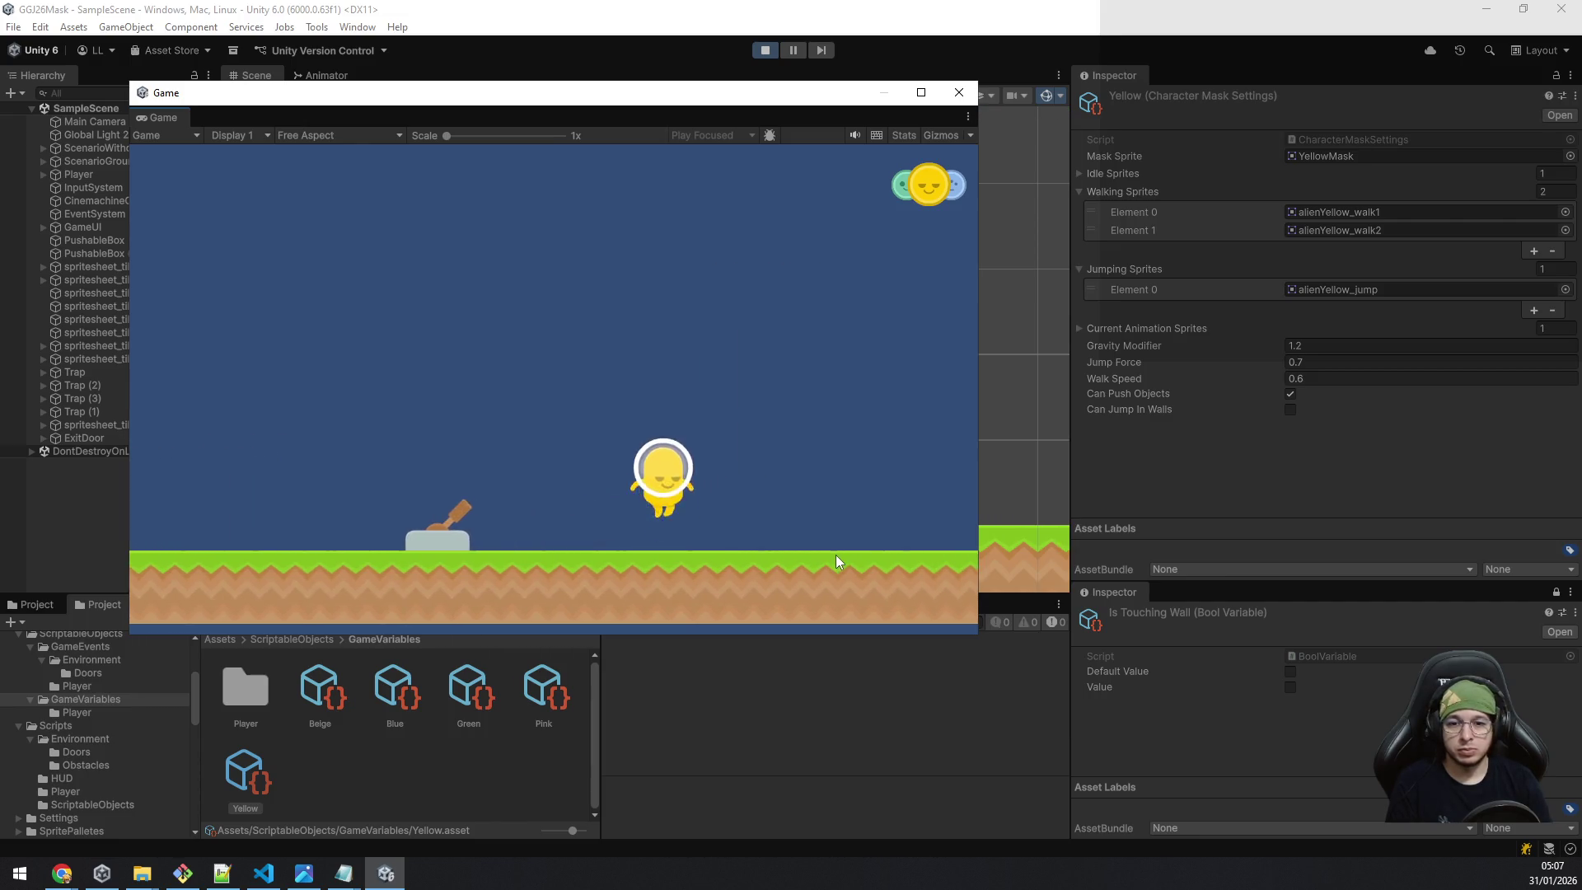
key(q)
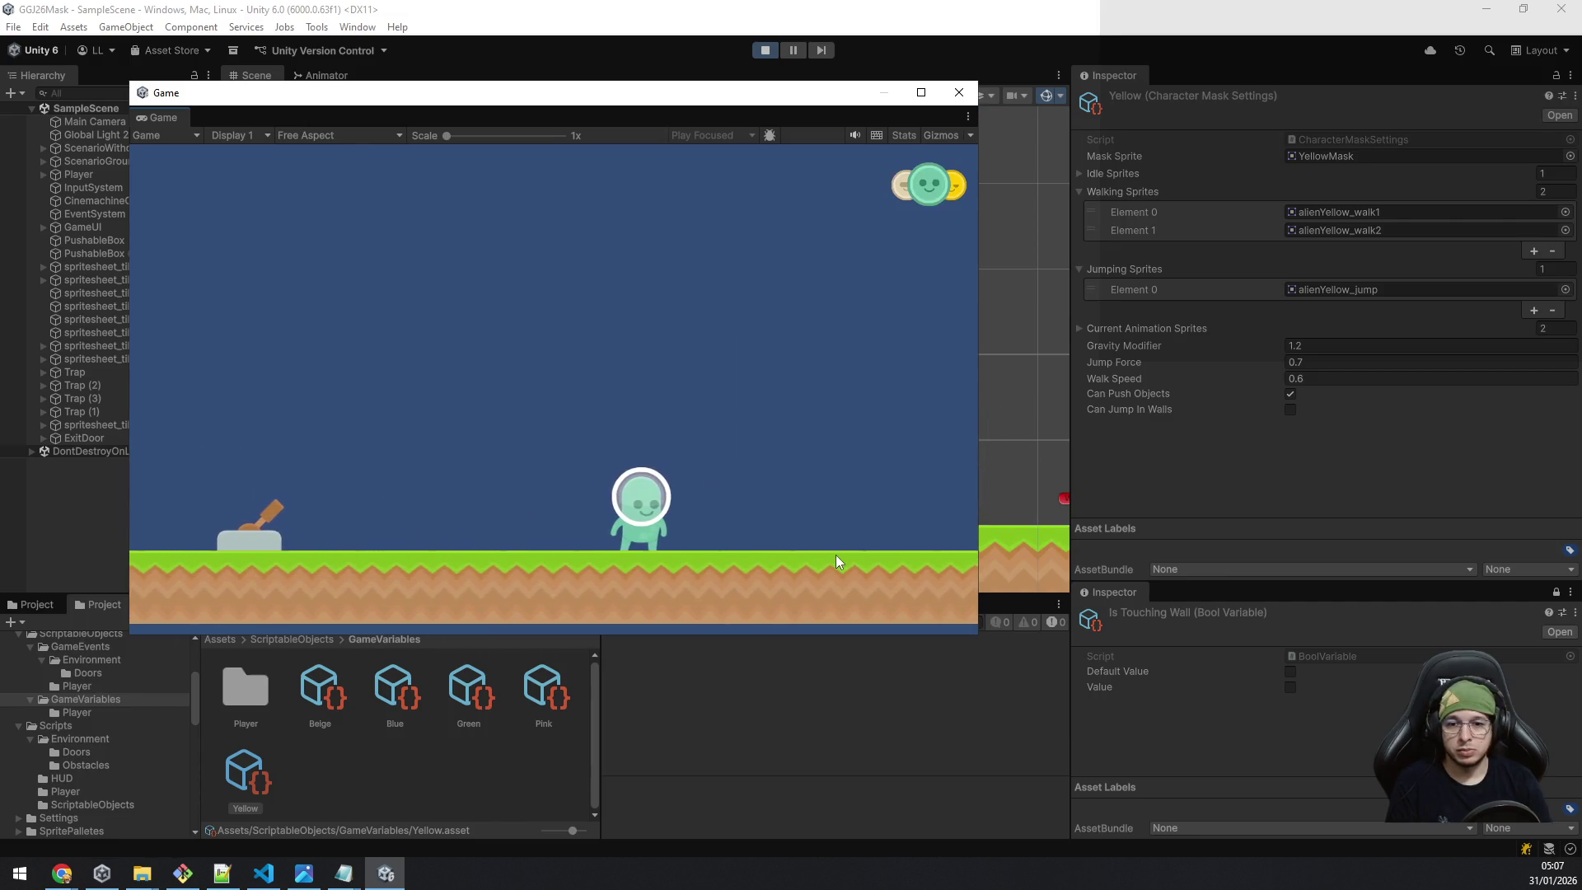
key(space)
key(space)
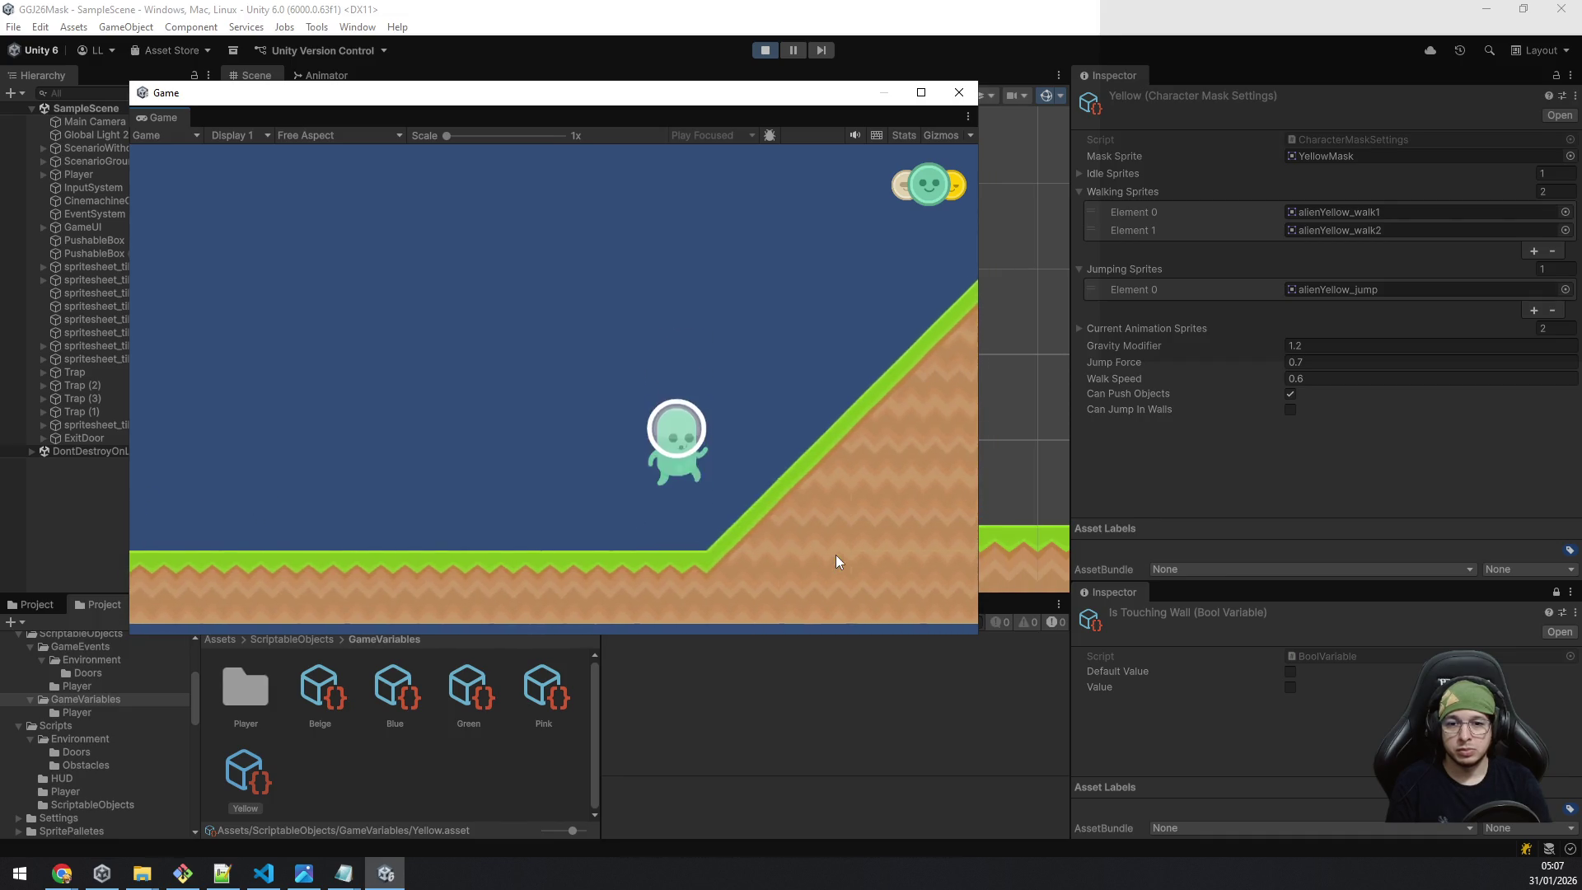
key(space)
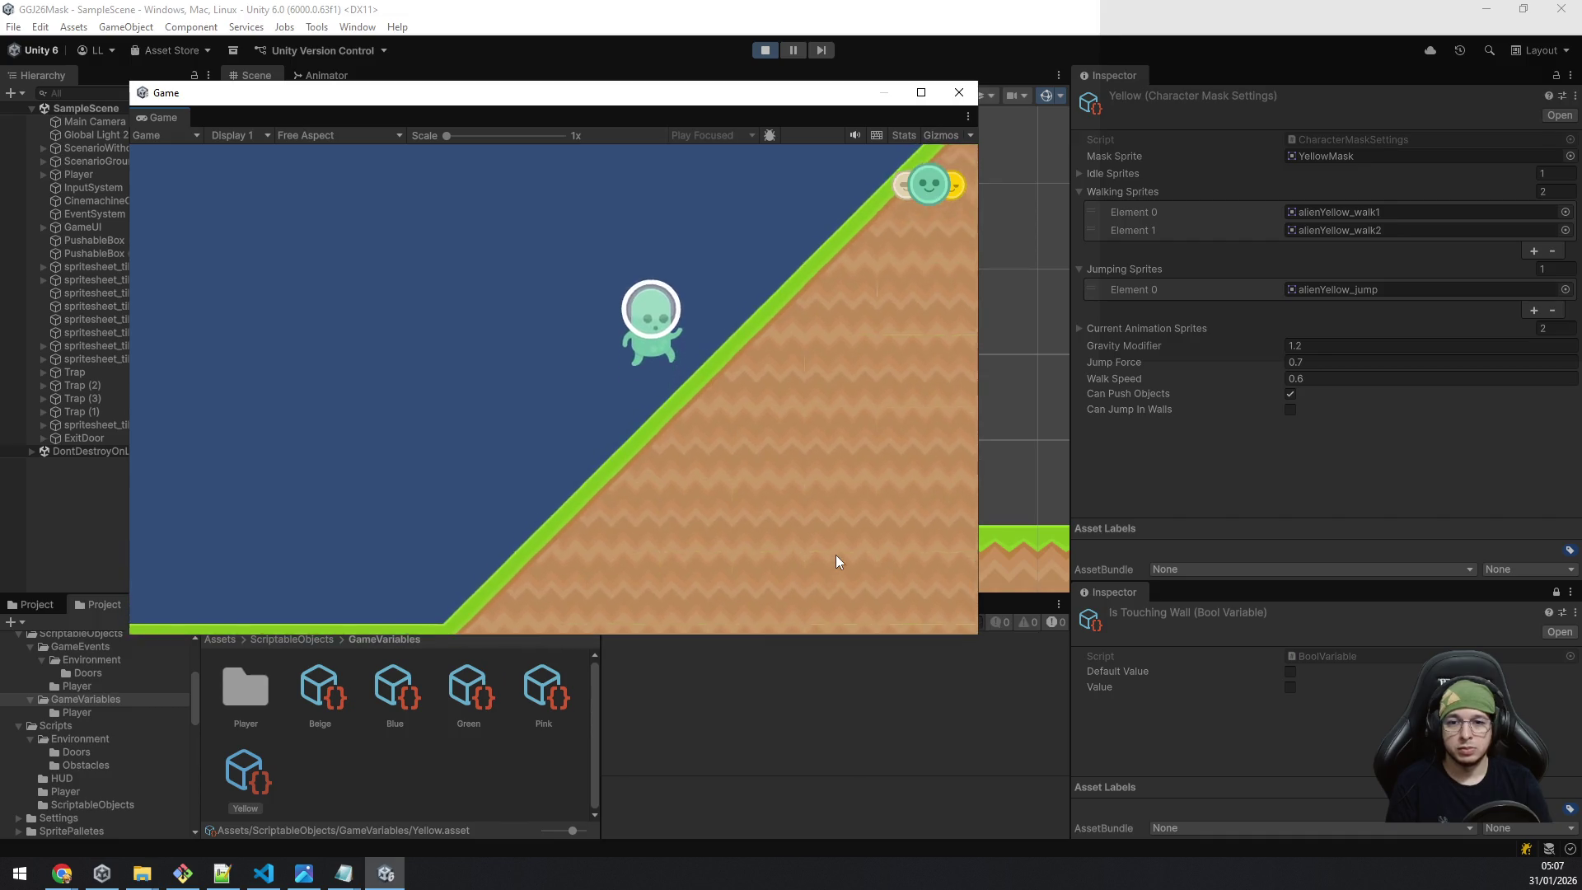
key(space)
key(a)
key(e)
key(e)
Climb the slope and wall by the plateau with the blue mask, then drop off leftward.
key(d)
key(a)
key(d)
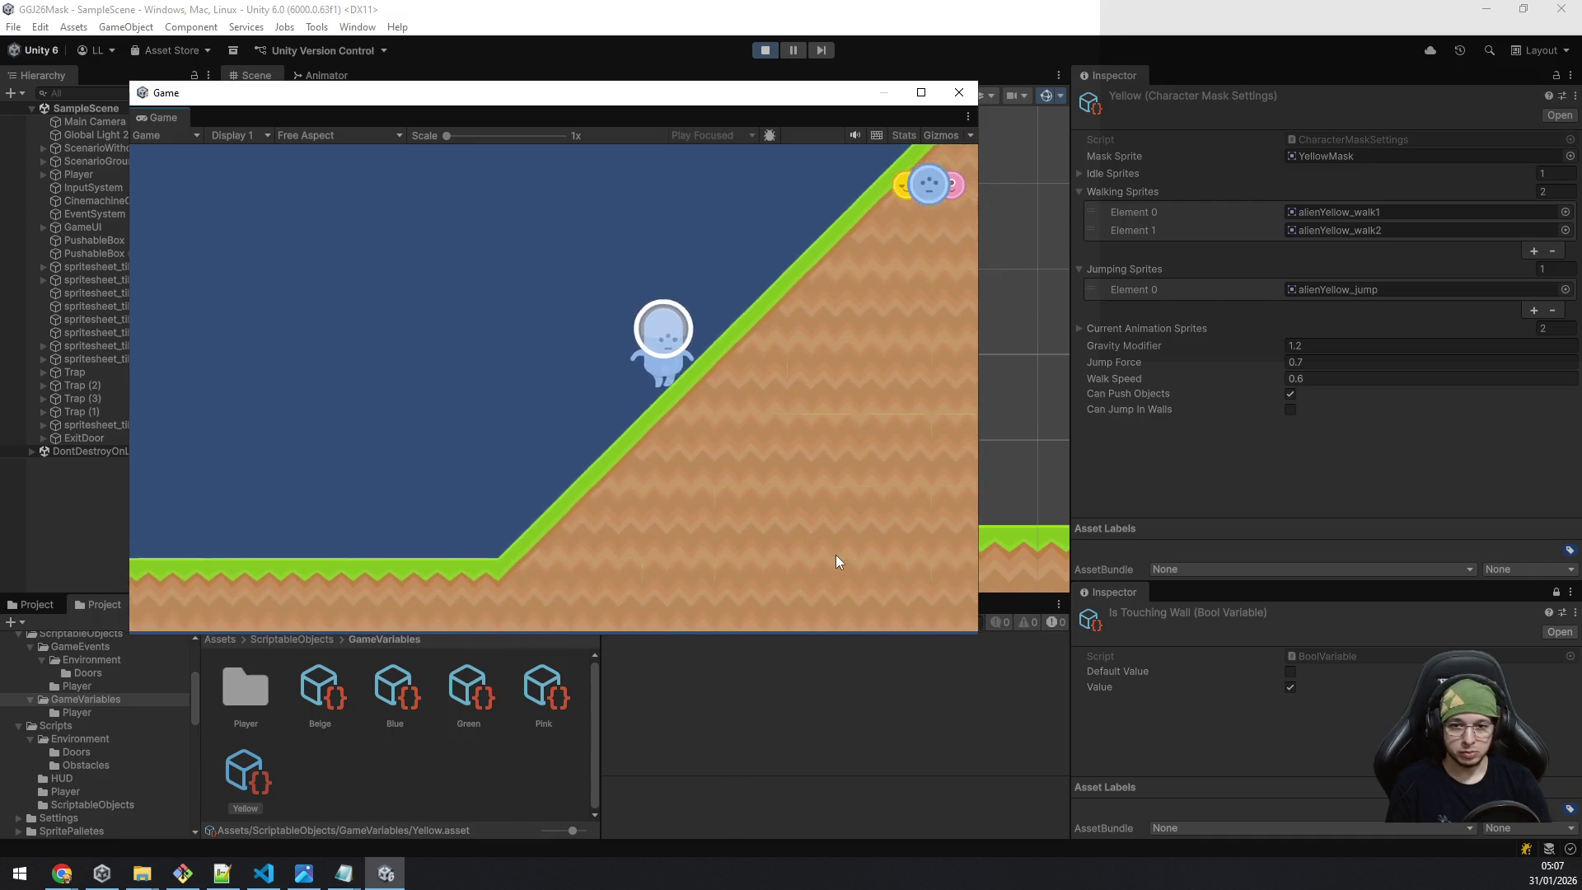
key(d)
key(d)
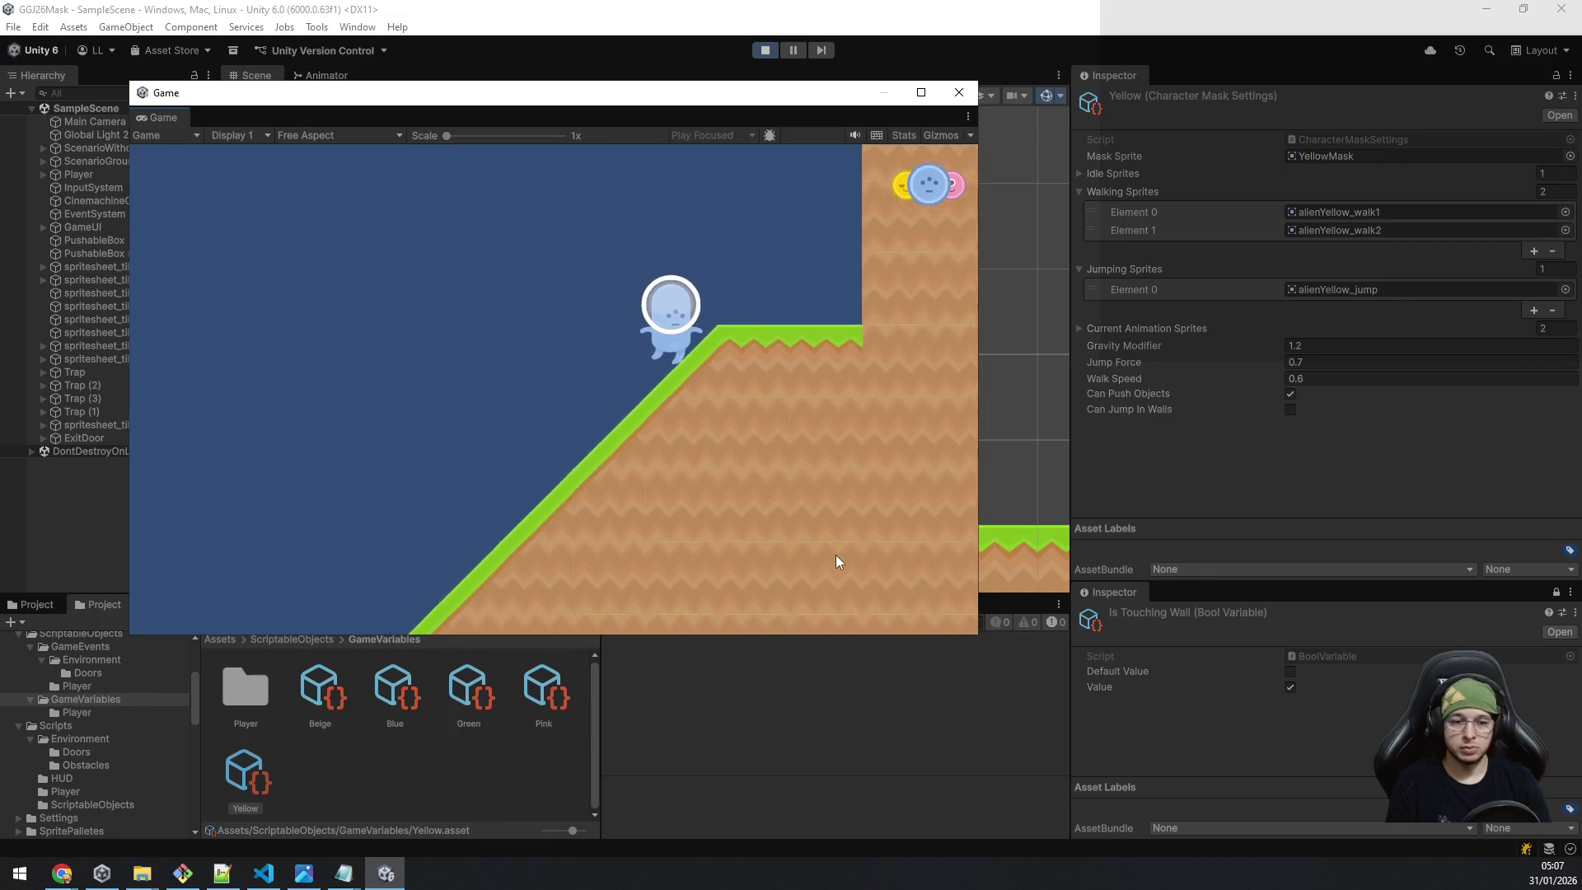
key(d)
key(space)
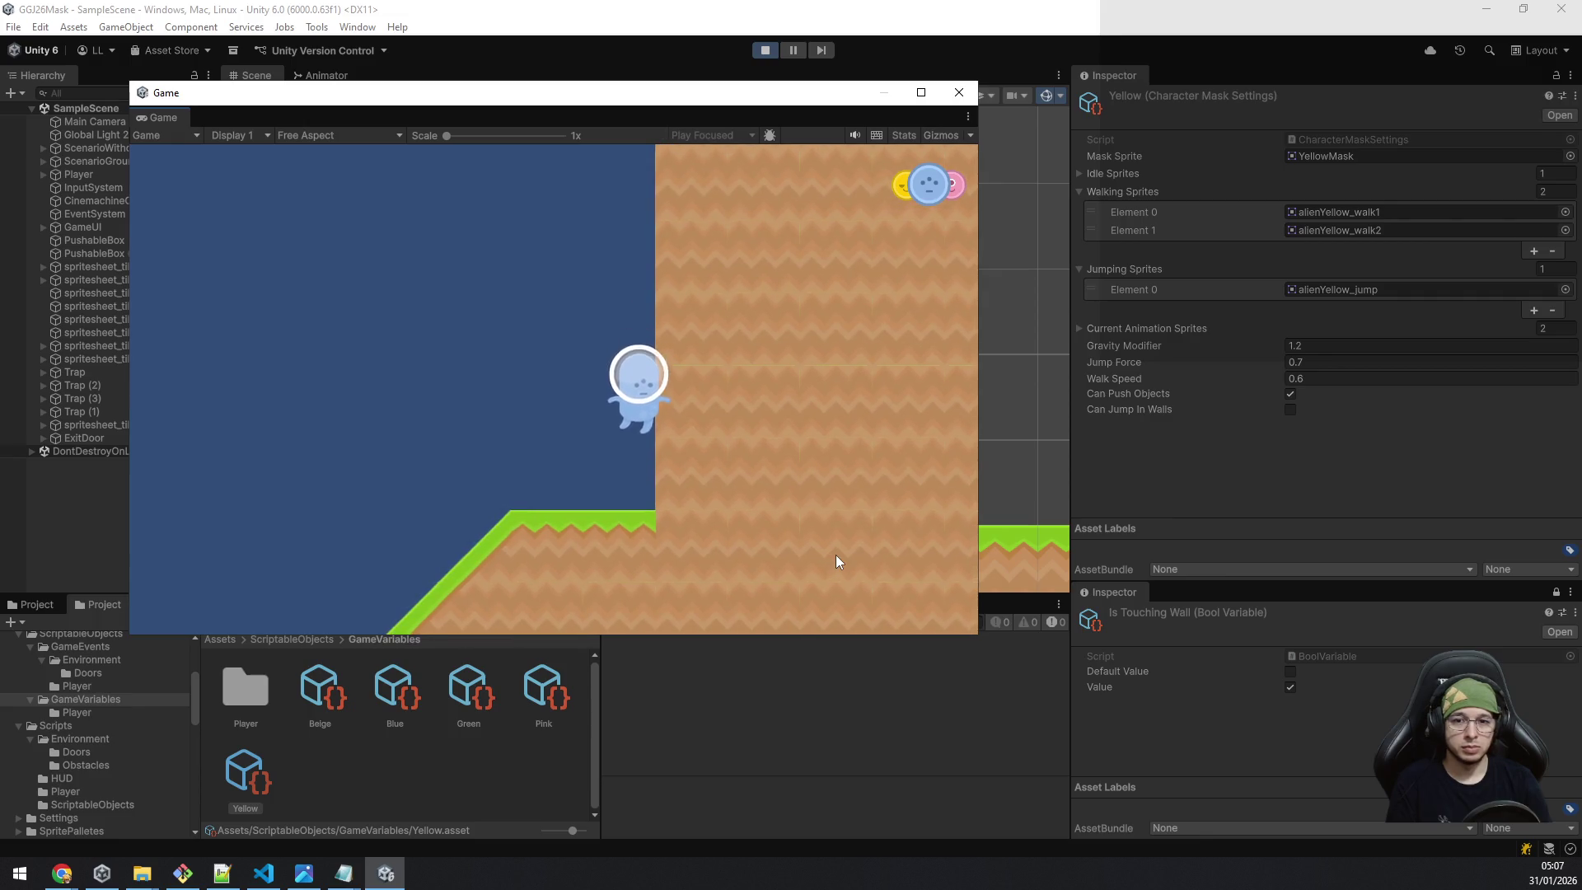
key(a)
key(space)
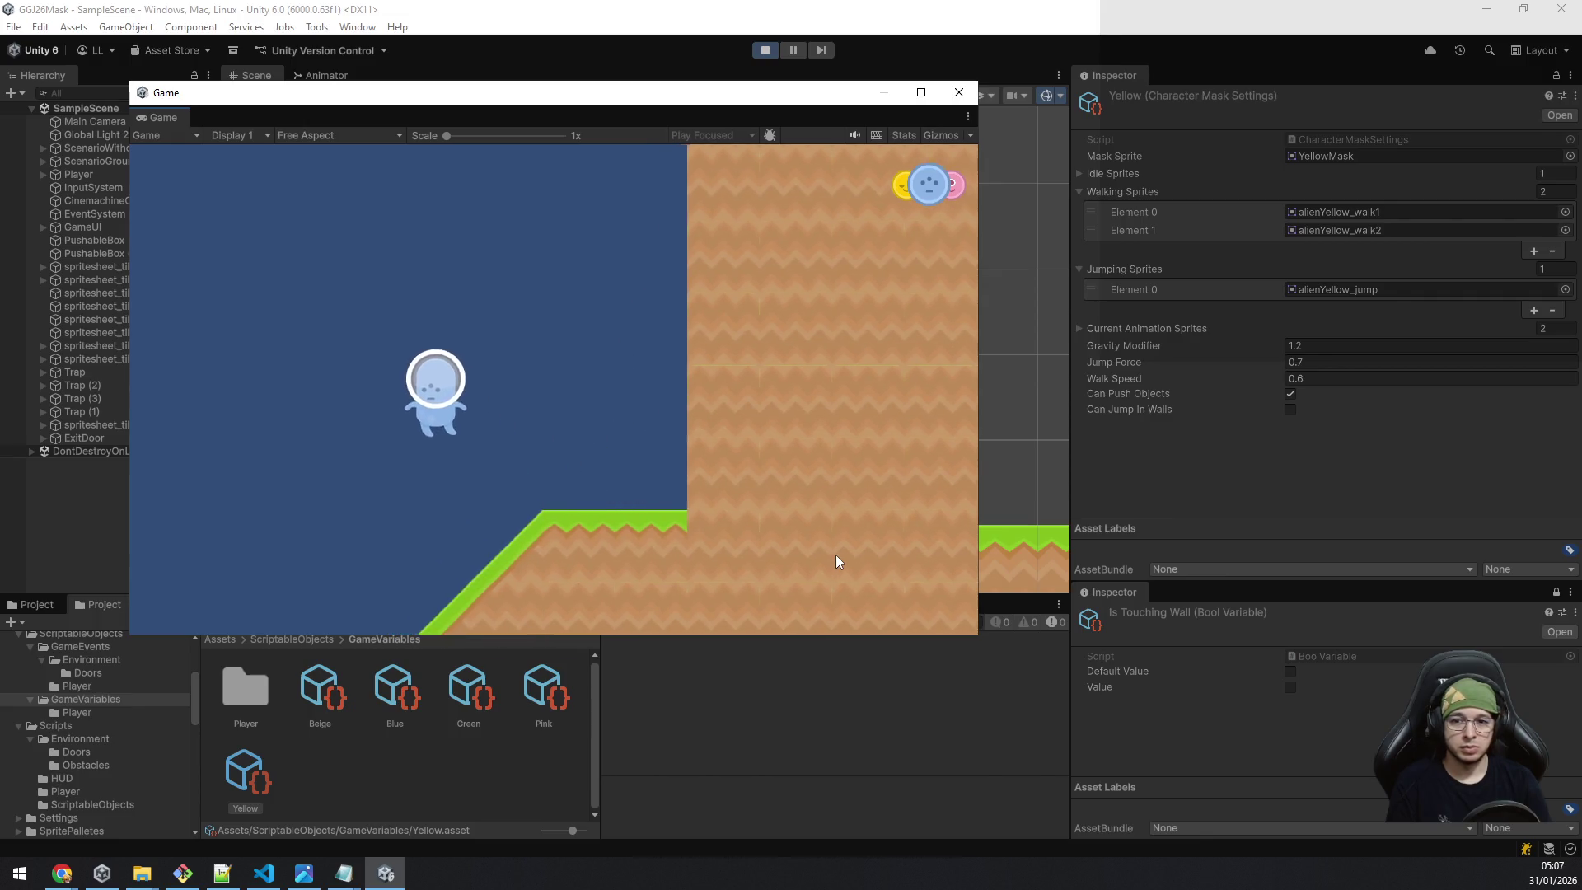
key(a)
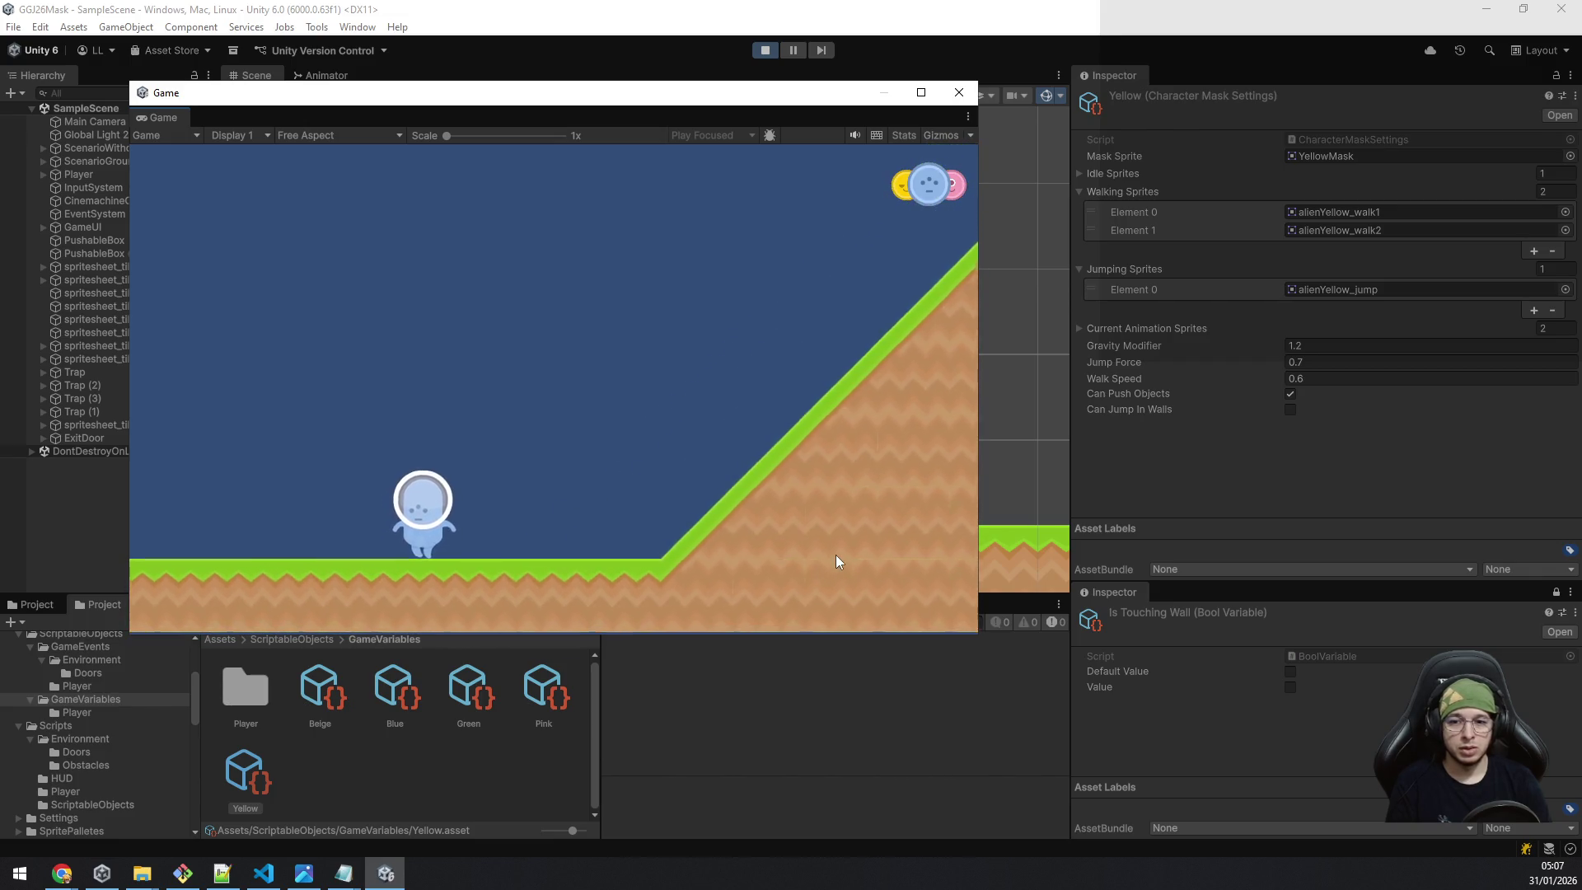
Walk left through the level toward the door and exit Play mode.
key(a)
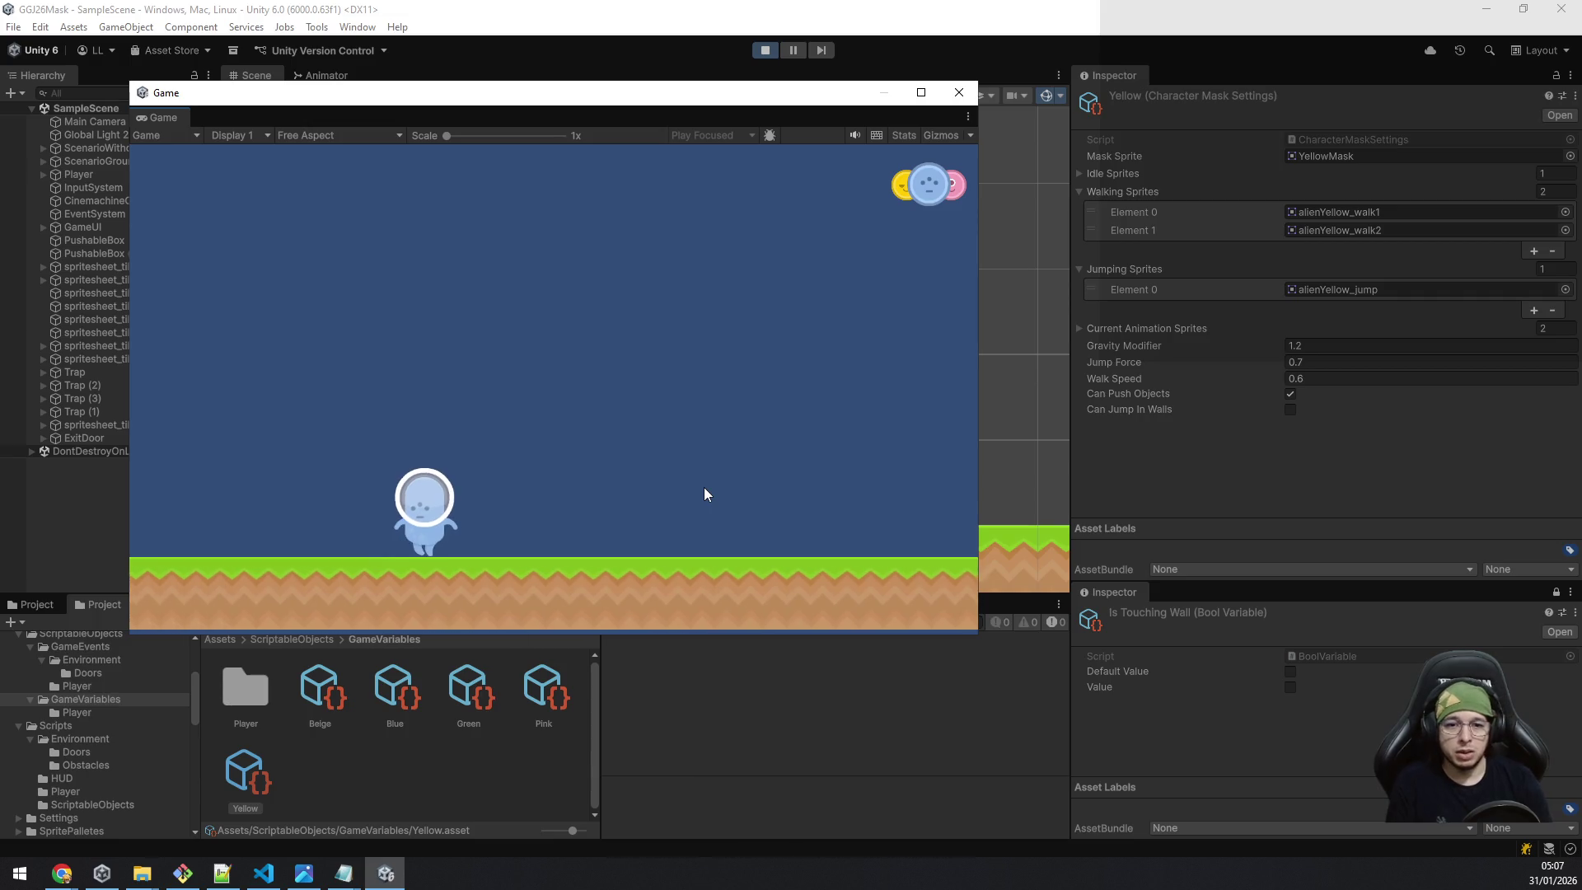
key(a)
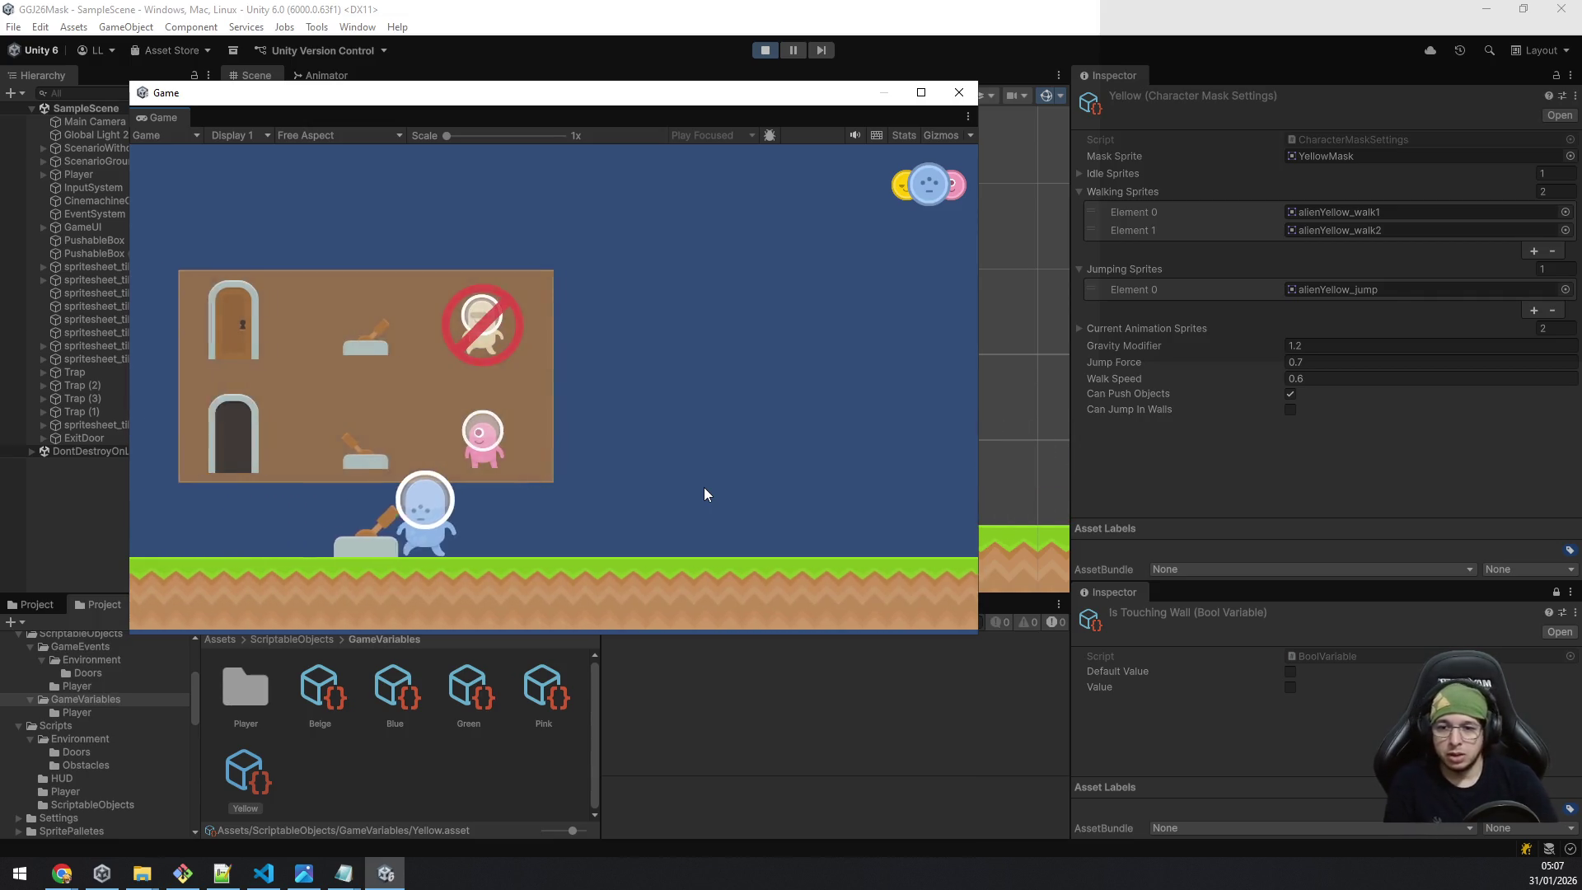
key(a)
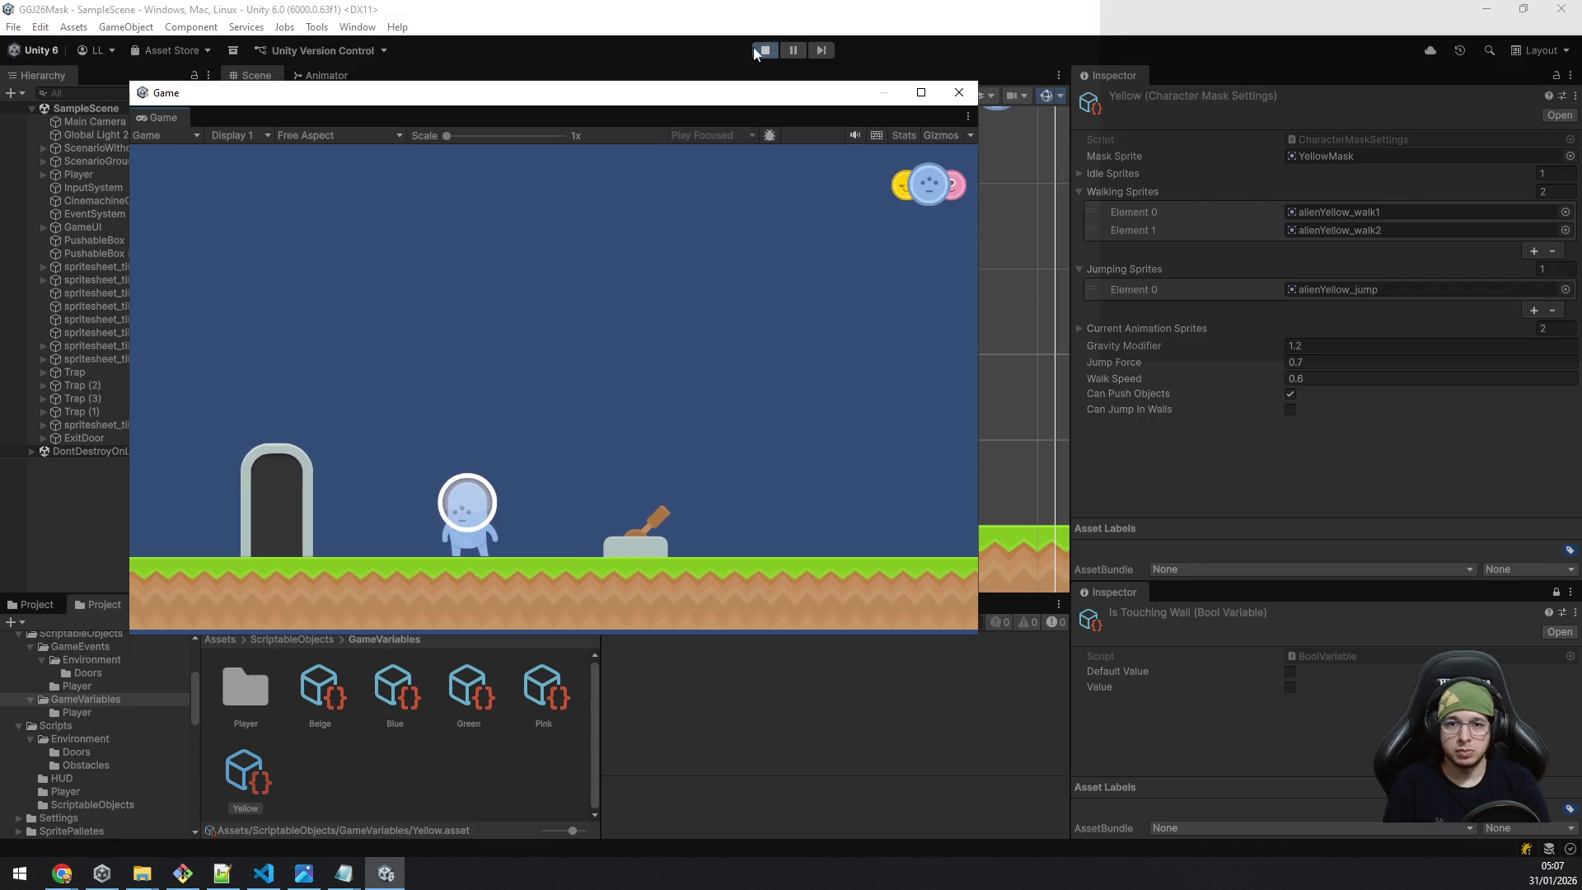
click(756, 51)
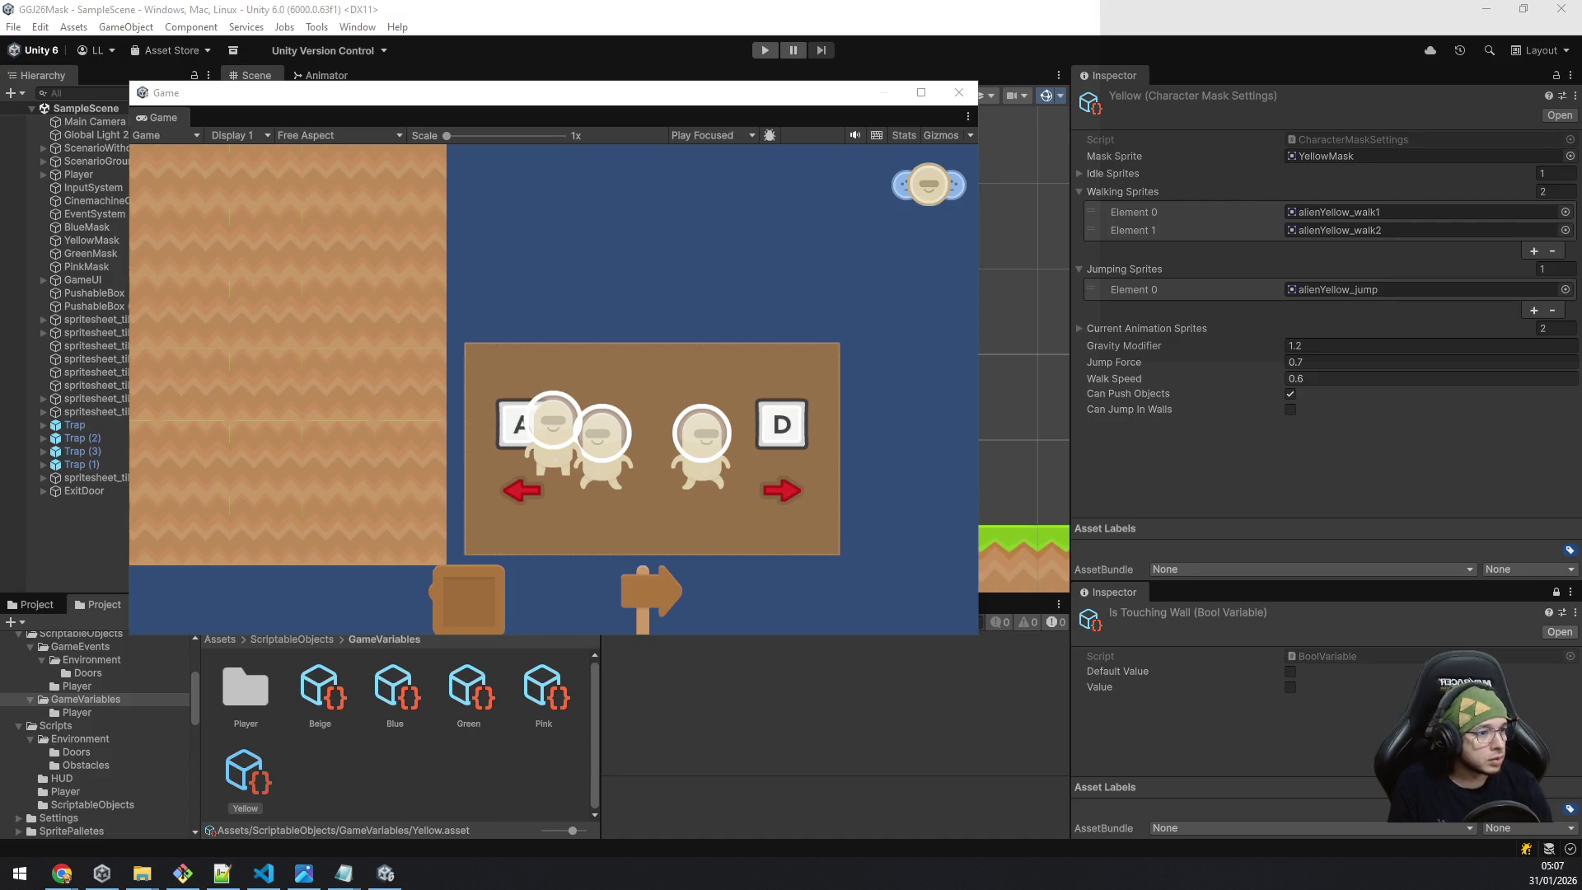
Bring the Chrome DOTween documentation with the 'fade' search to the front.
key(alt+Tab)
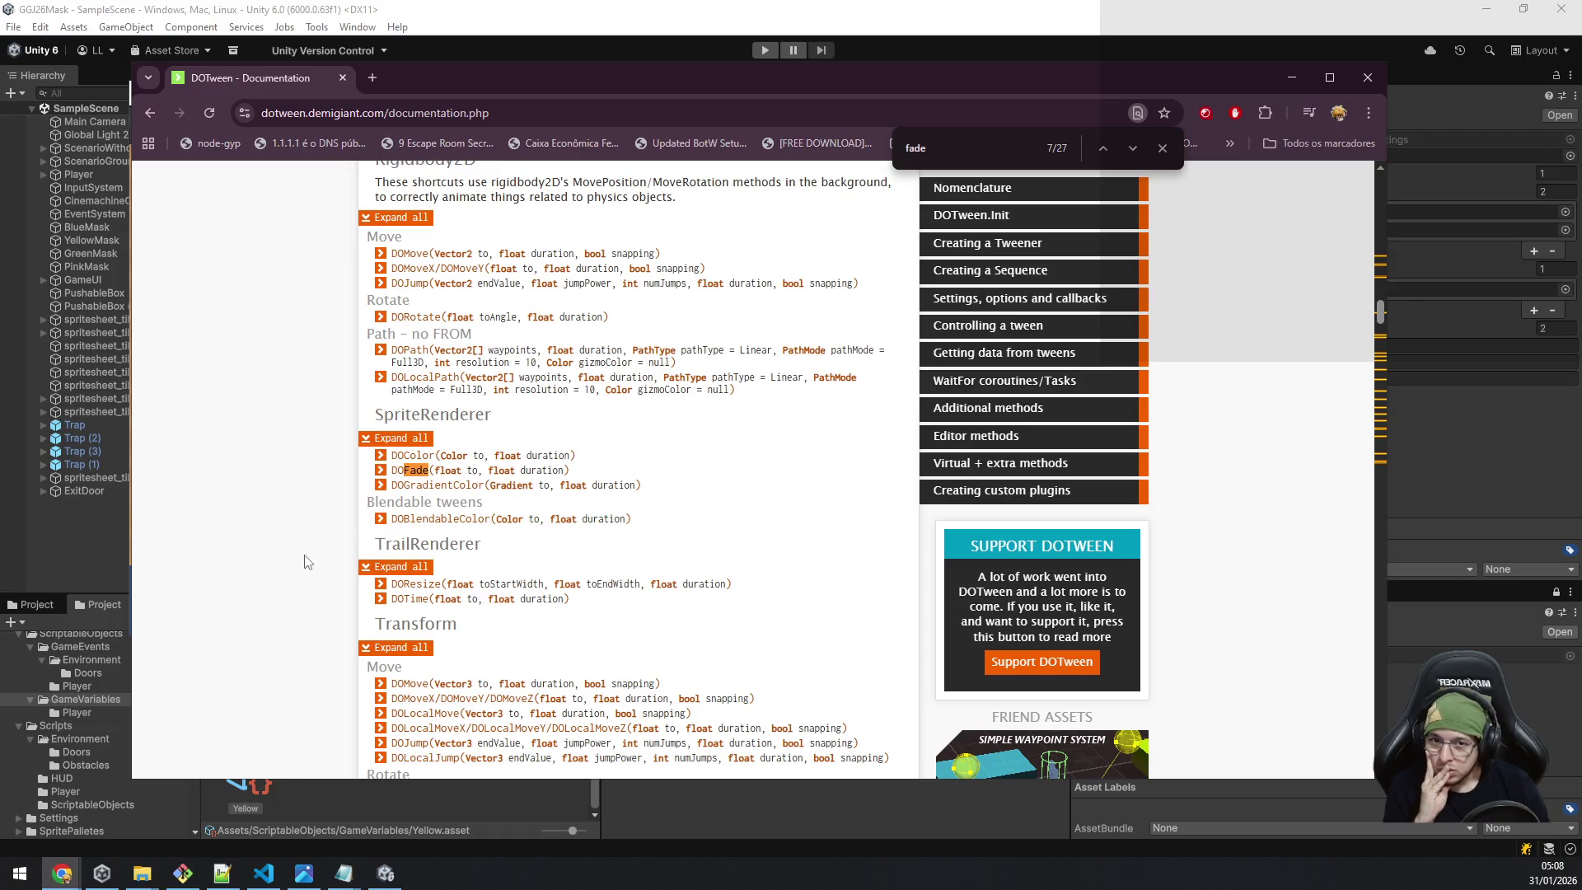
Scroll through the Fade shortcut matches down to the Creating a Sequence section.
scroll(306, 552, down, 4)
scroll(307, 564, down, 4)
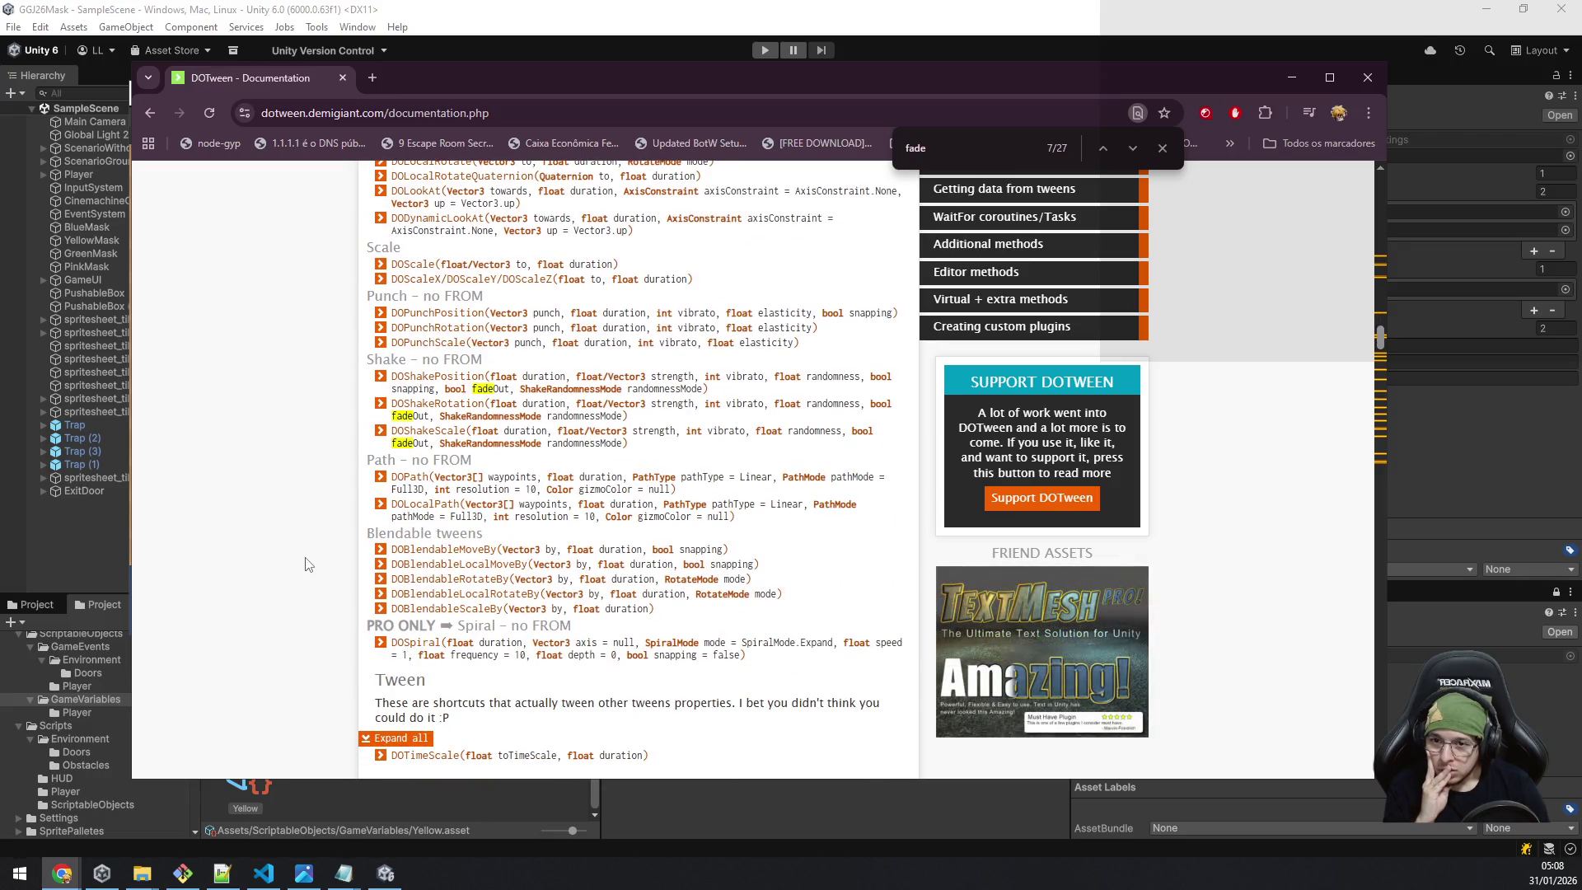
scroll(307, 565, down, 3)
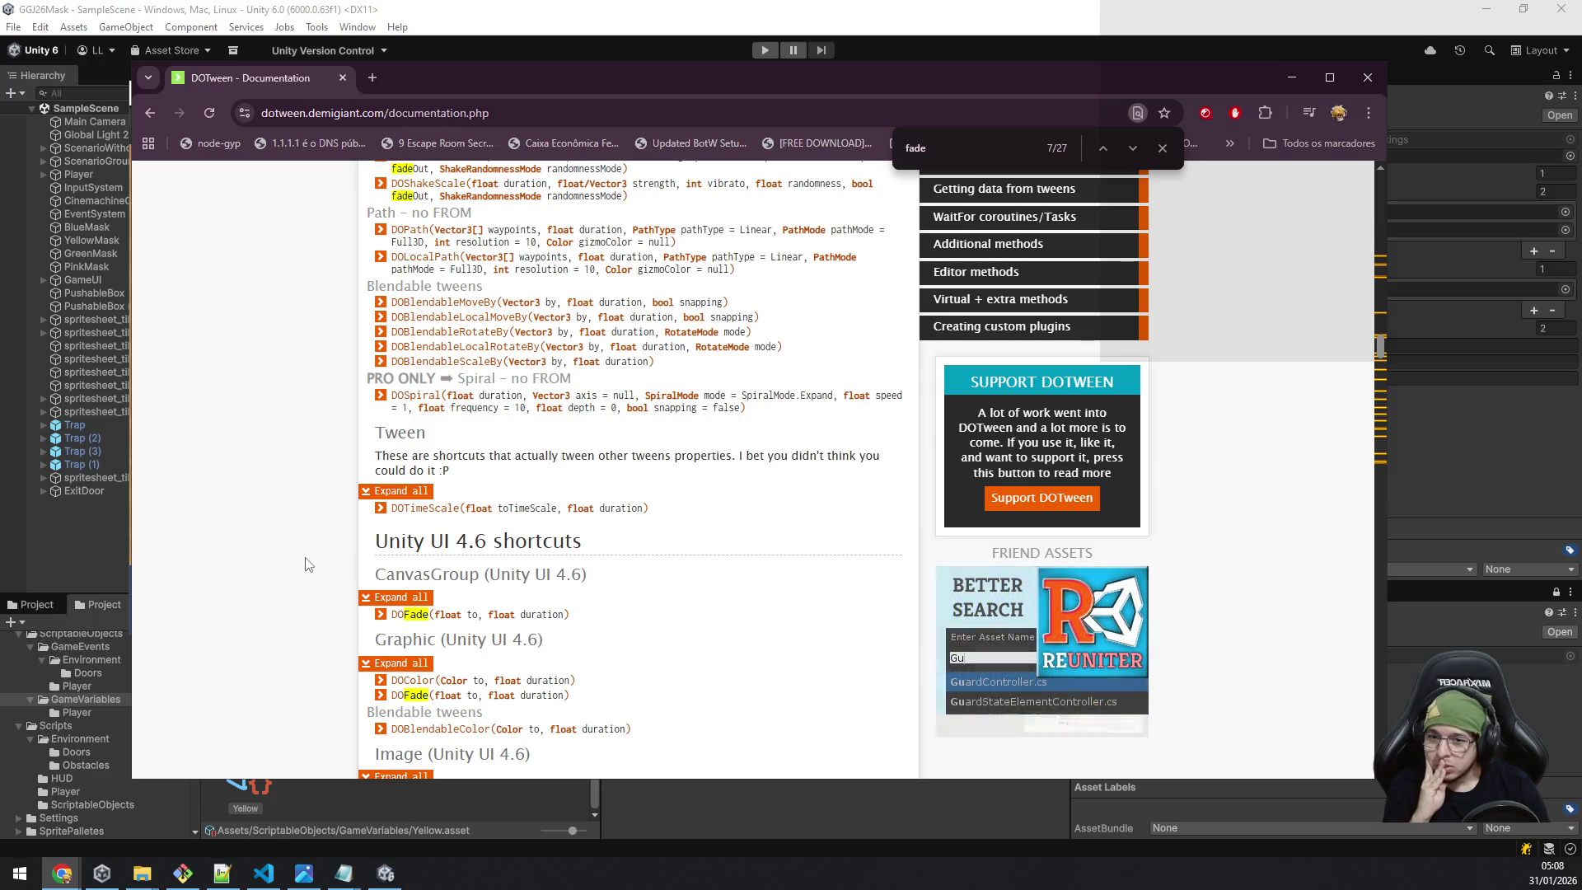
scroll(306, 564, down, 3)
scroll(306, 564, down, 3)
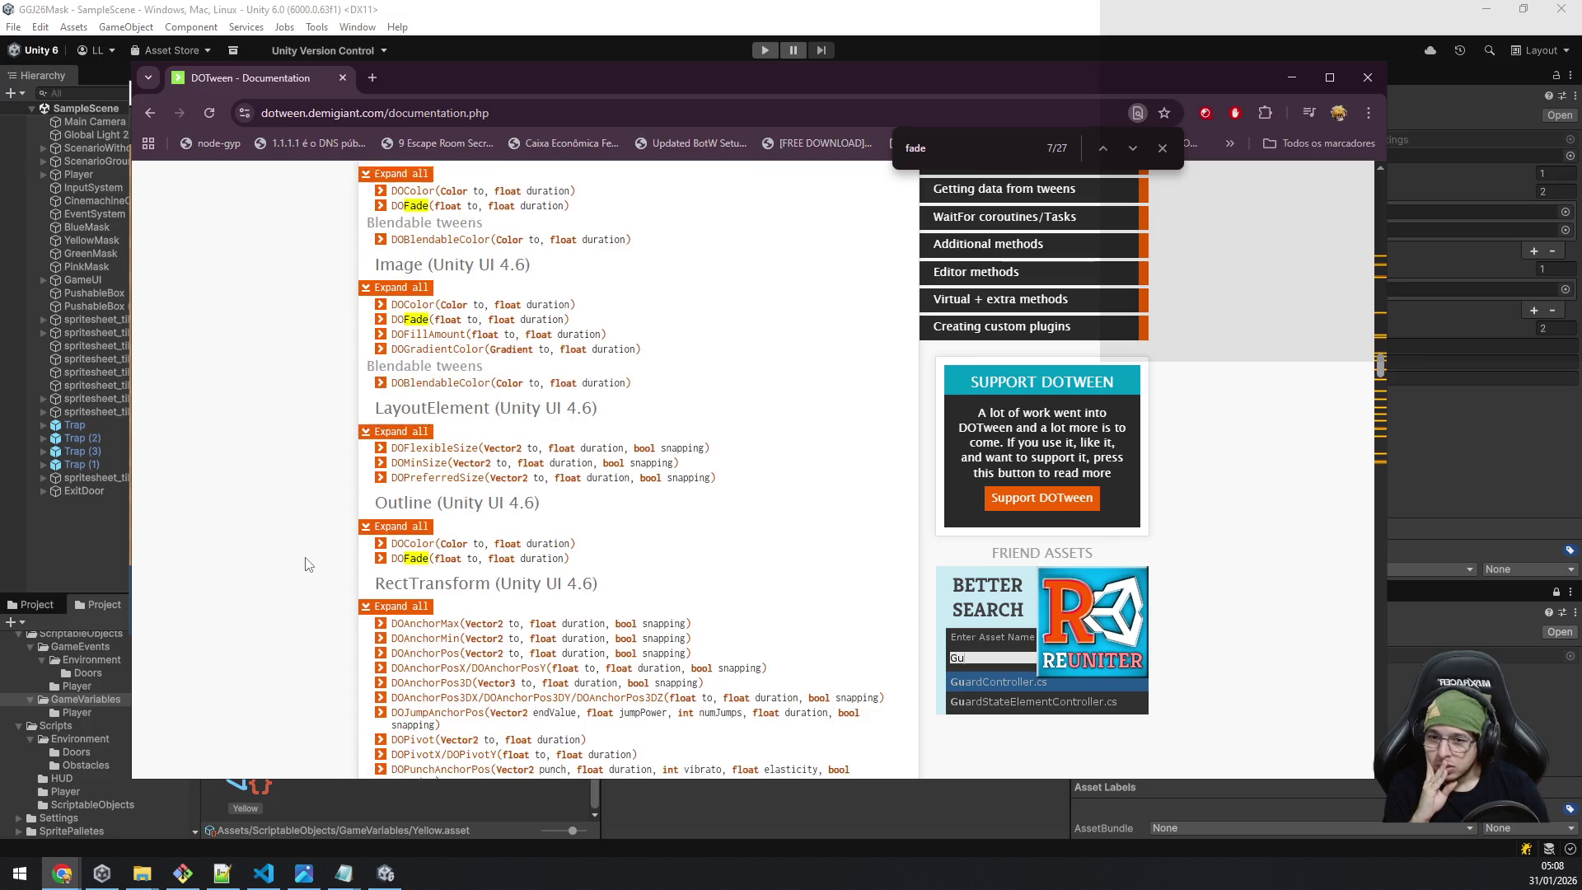
scroll(848, 549, down, 4)
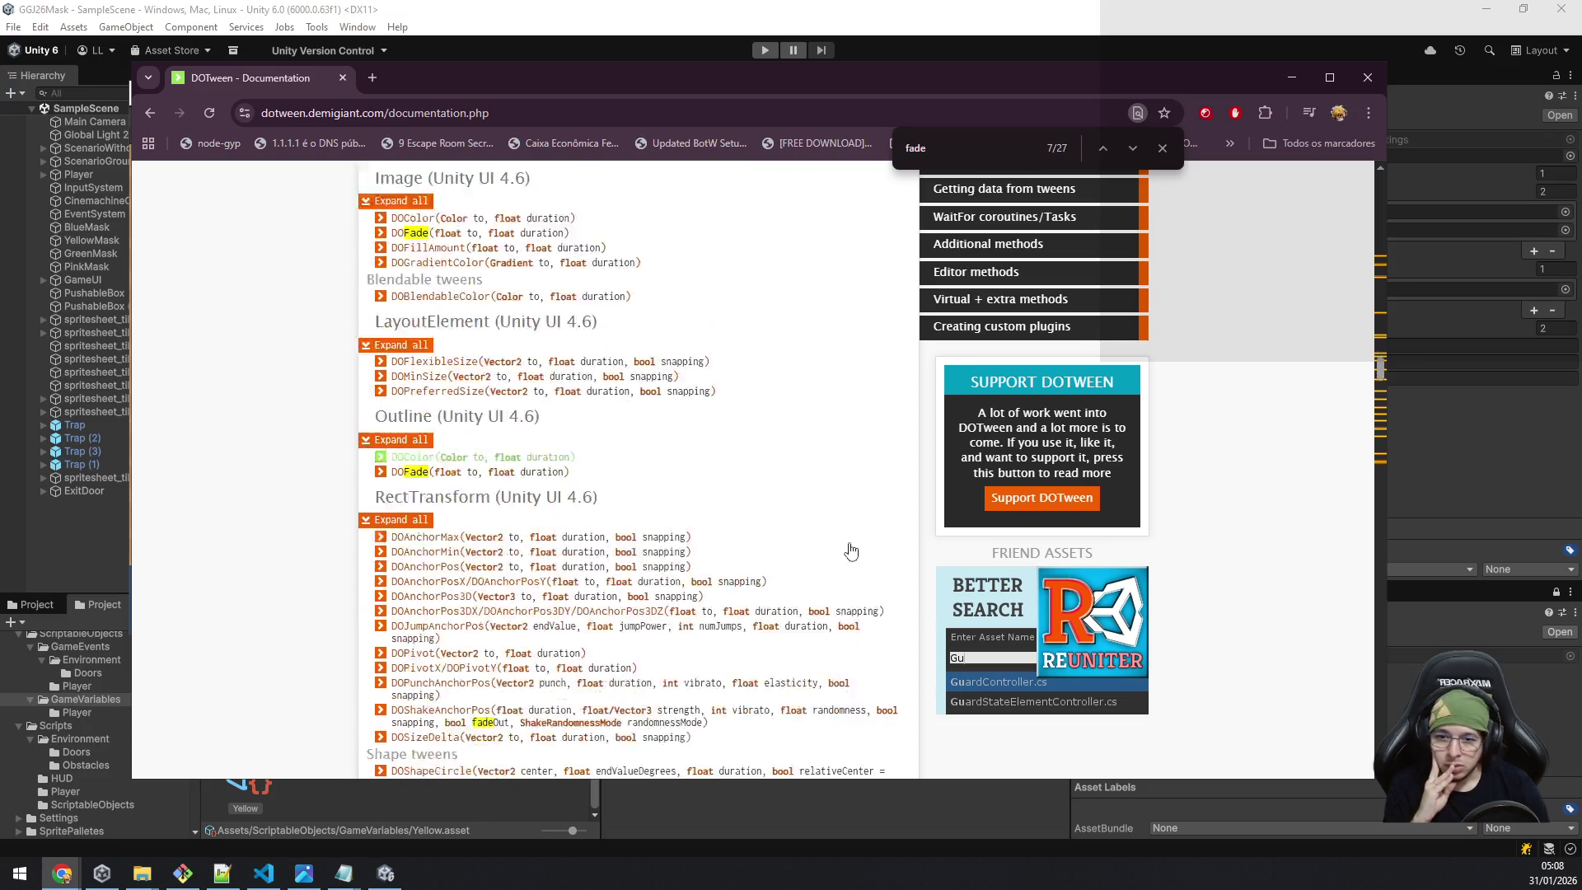
scroll(851, 552, down, 7)
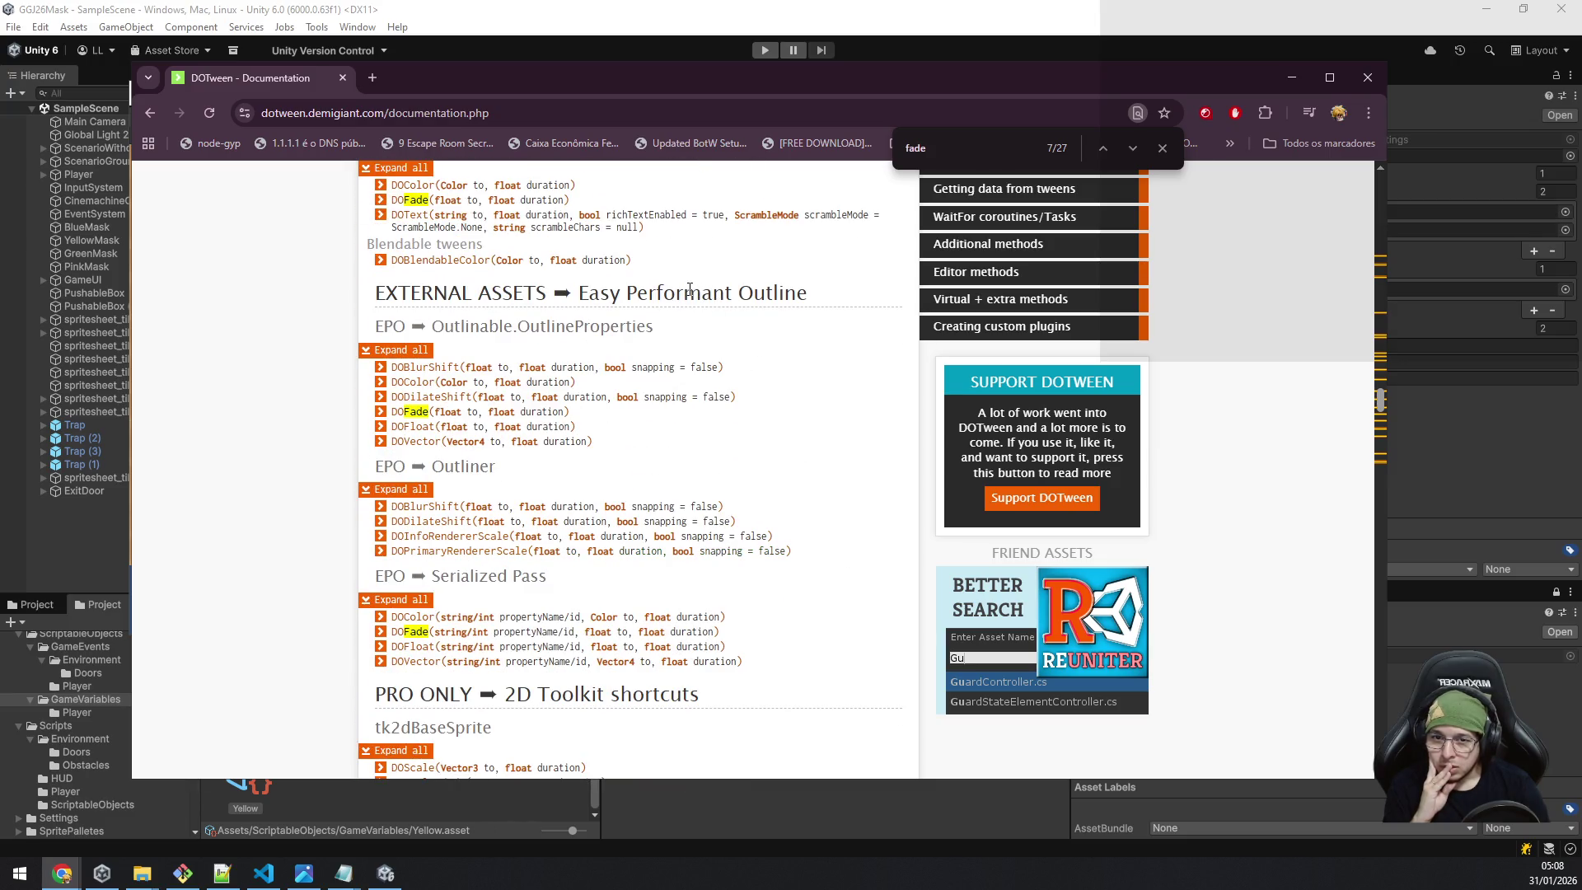
scroll(691, 299, down, 6)
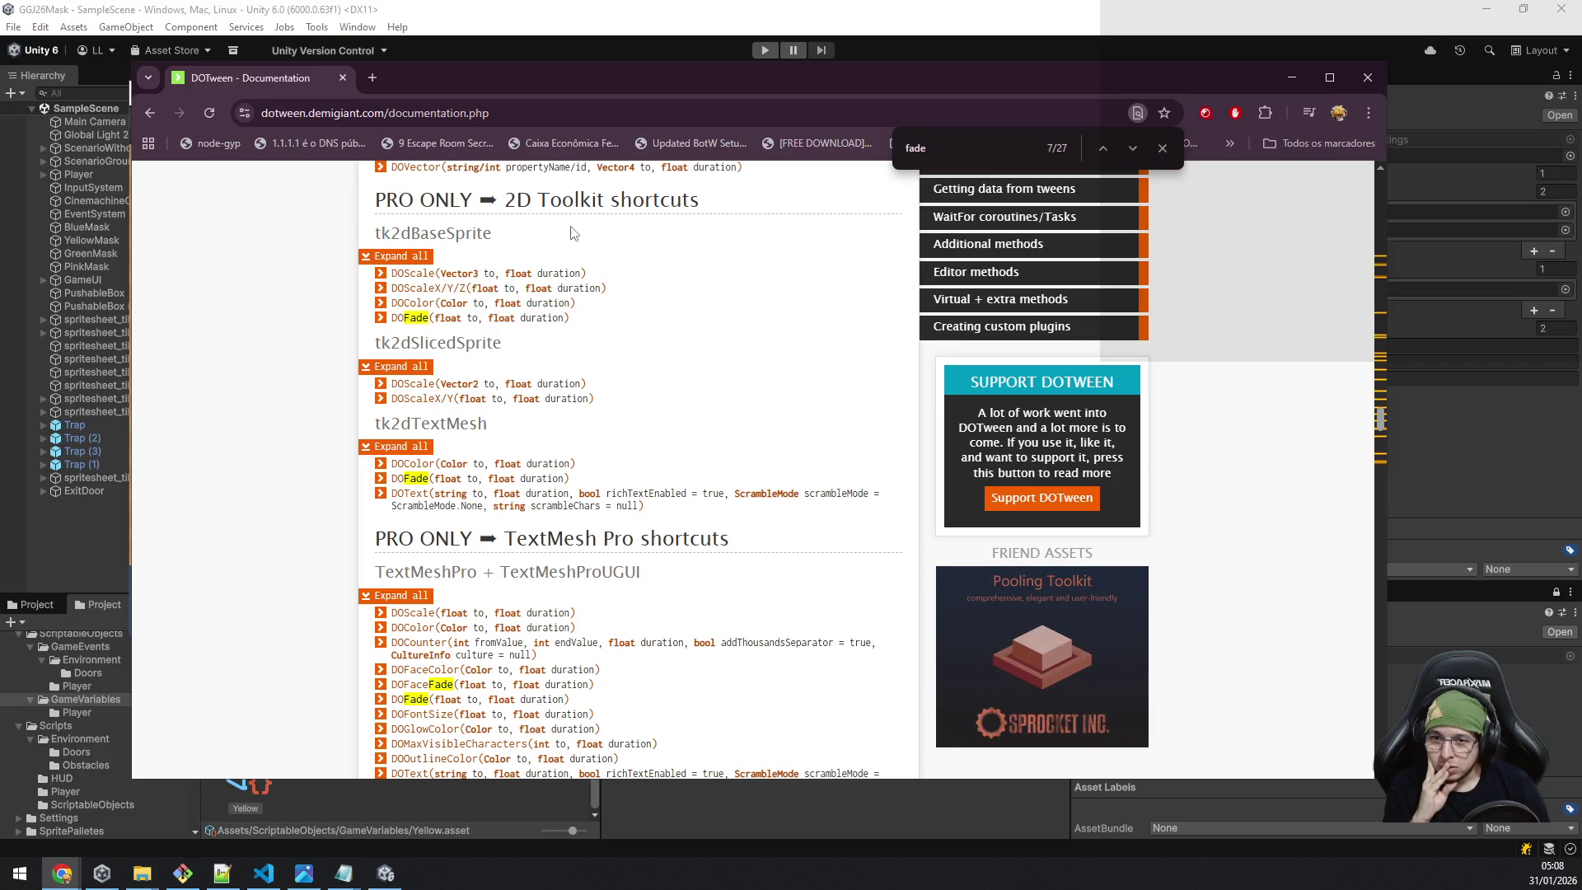
scroll(592, 534, down, 15)
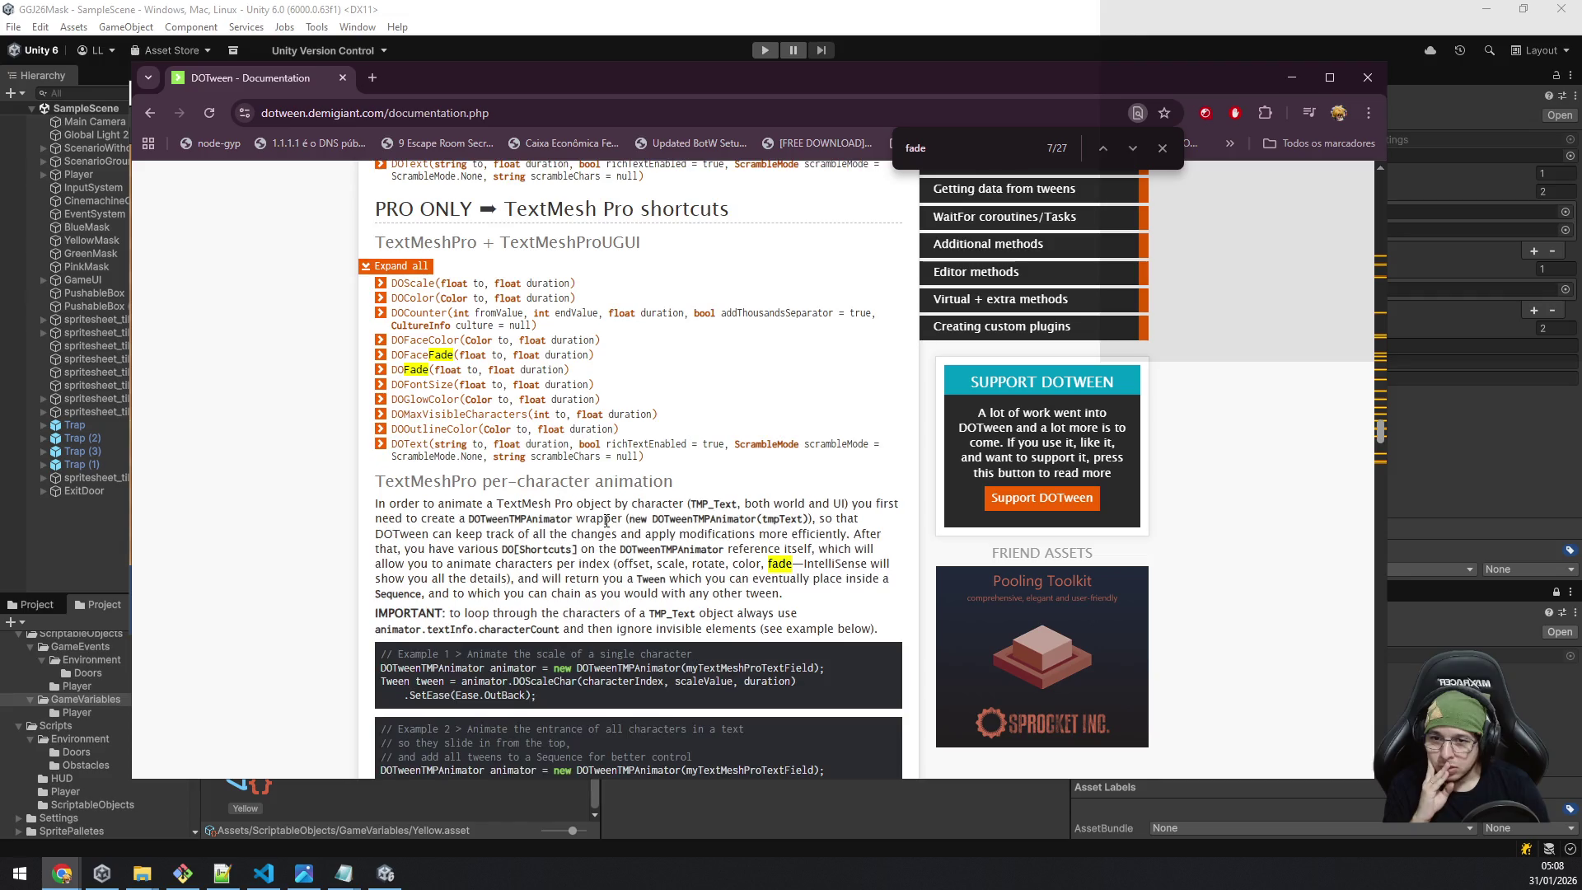
scroll(574, 416, down, 9)
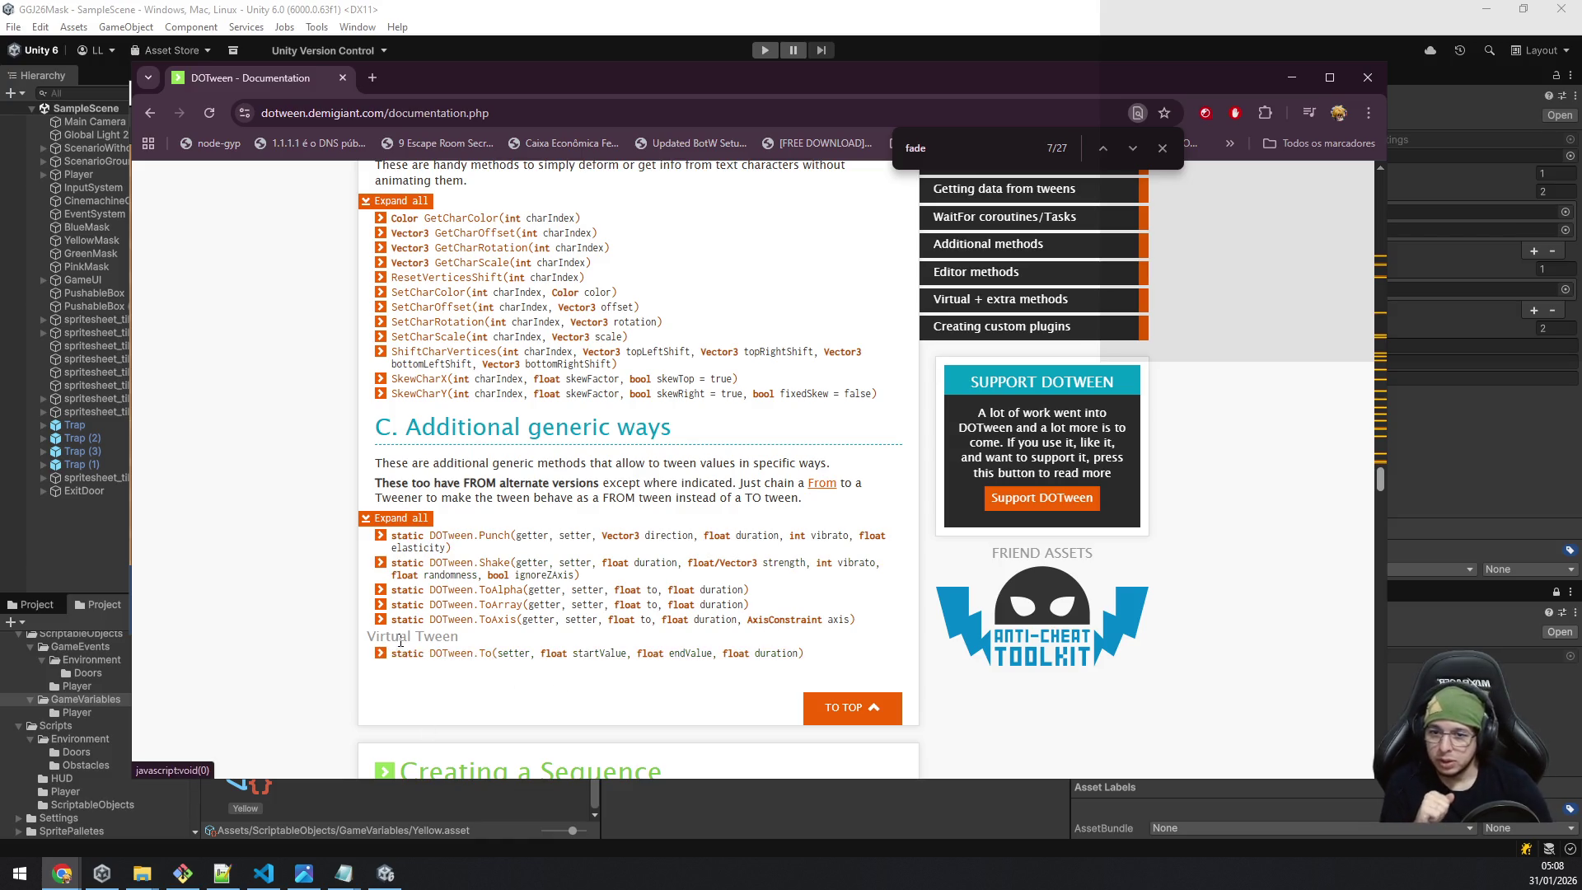
scroll(247, 461, down, 6)
scroll(242, 448, down, 4)
scroll(244, 455, up, 5)
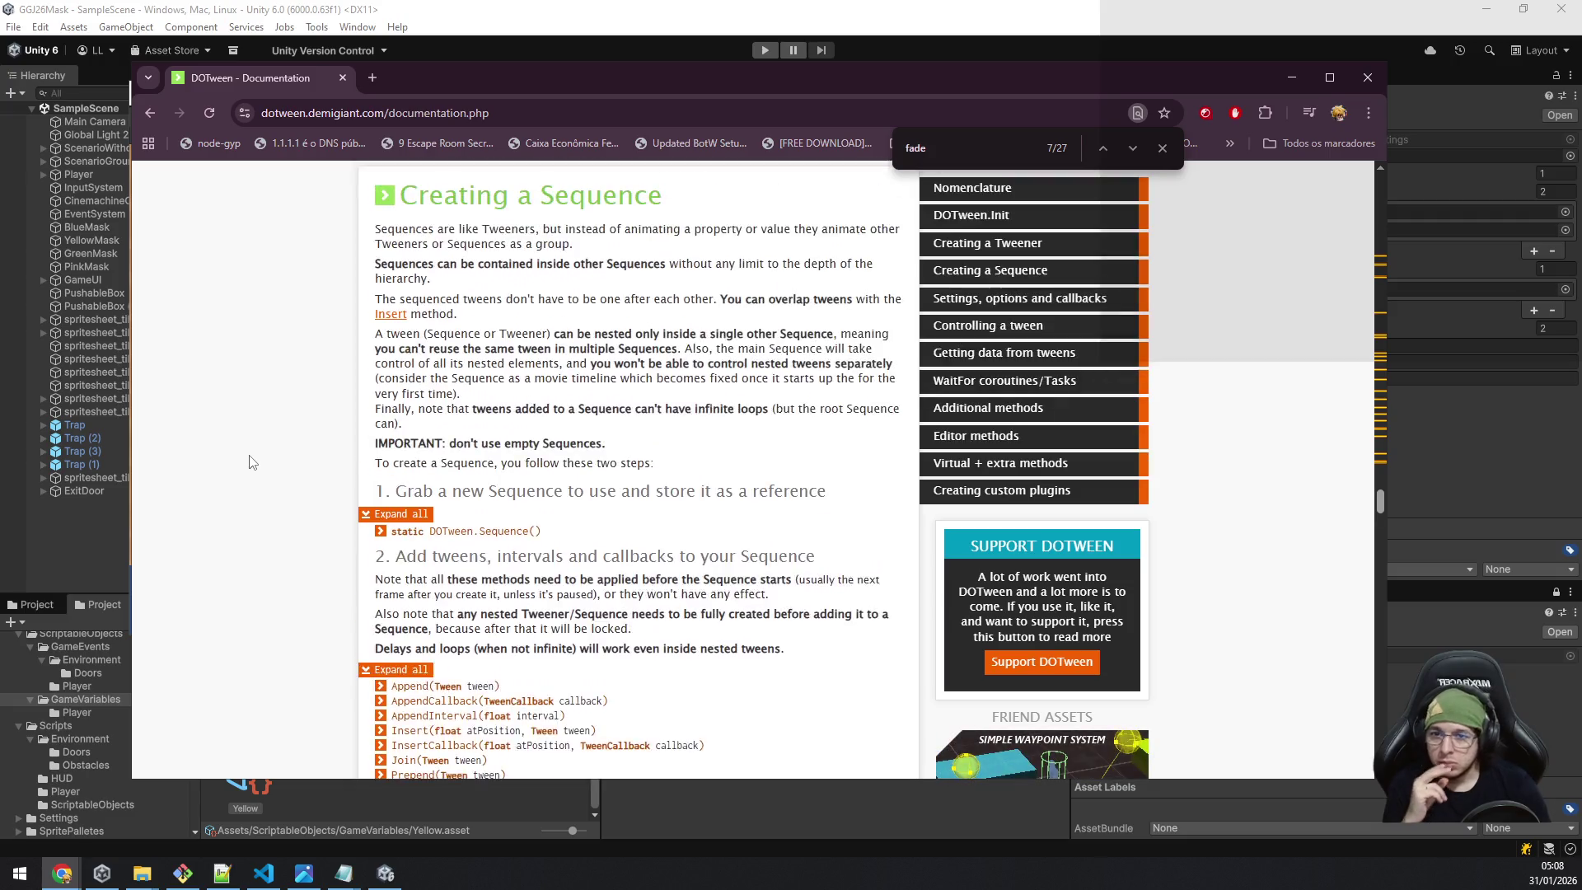
Select the Creating a Sequence intro paragraph, read on, and search the page for 'sprite'.
mouse_move(399, 398)
mouse_down()
mouse_move(710, 394)
mouse_move(715, 416)
mouse_up()
click(730, 395)
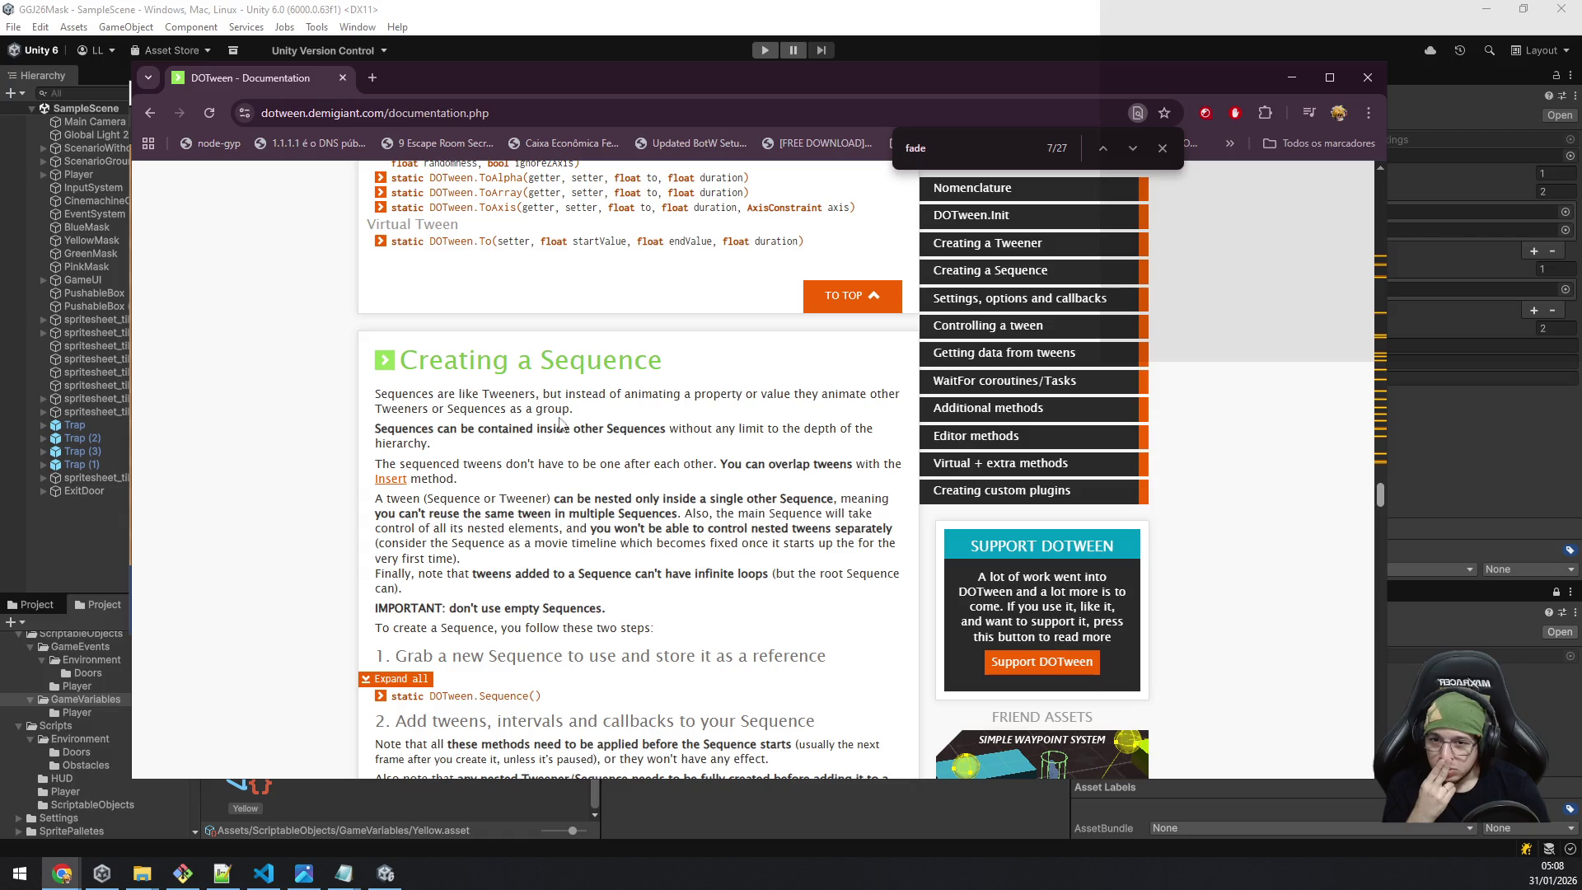
drag(575, 410, 375, 394)
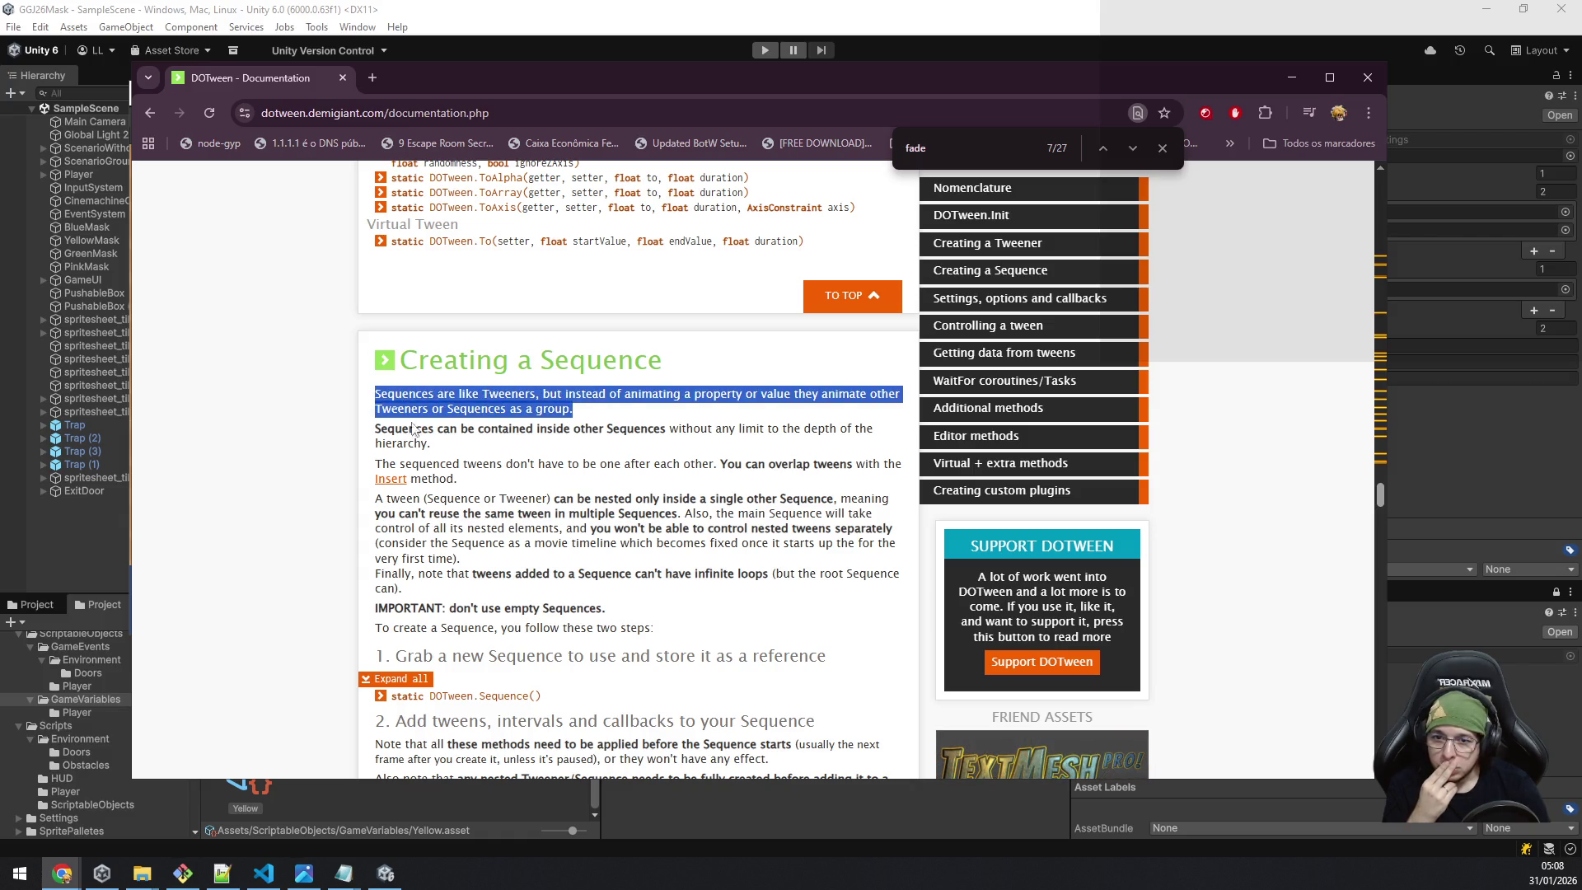
click(520, 434)
scroll(449, 449, down, 3)
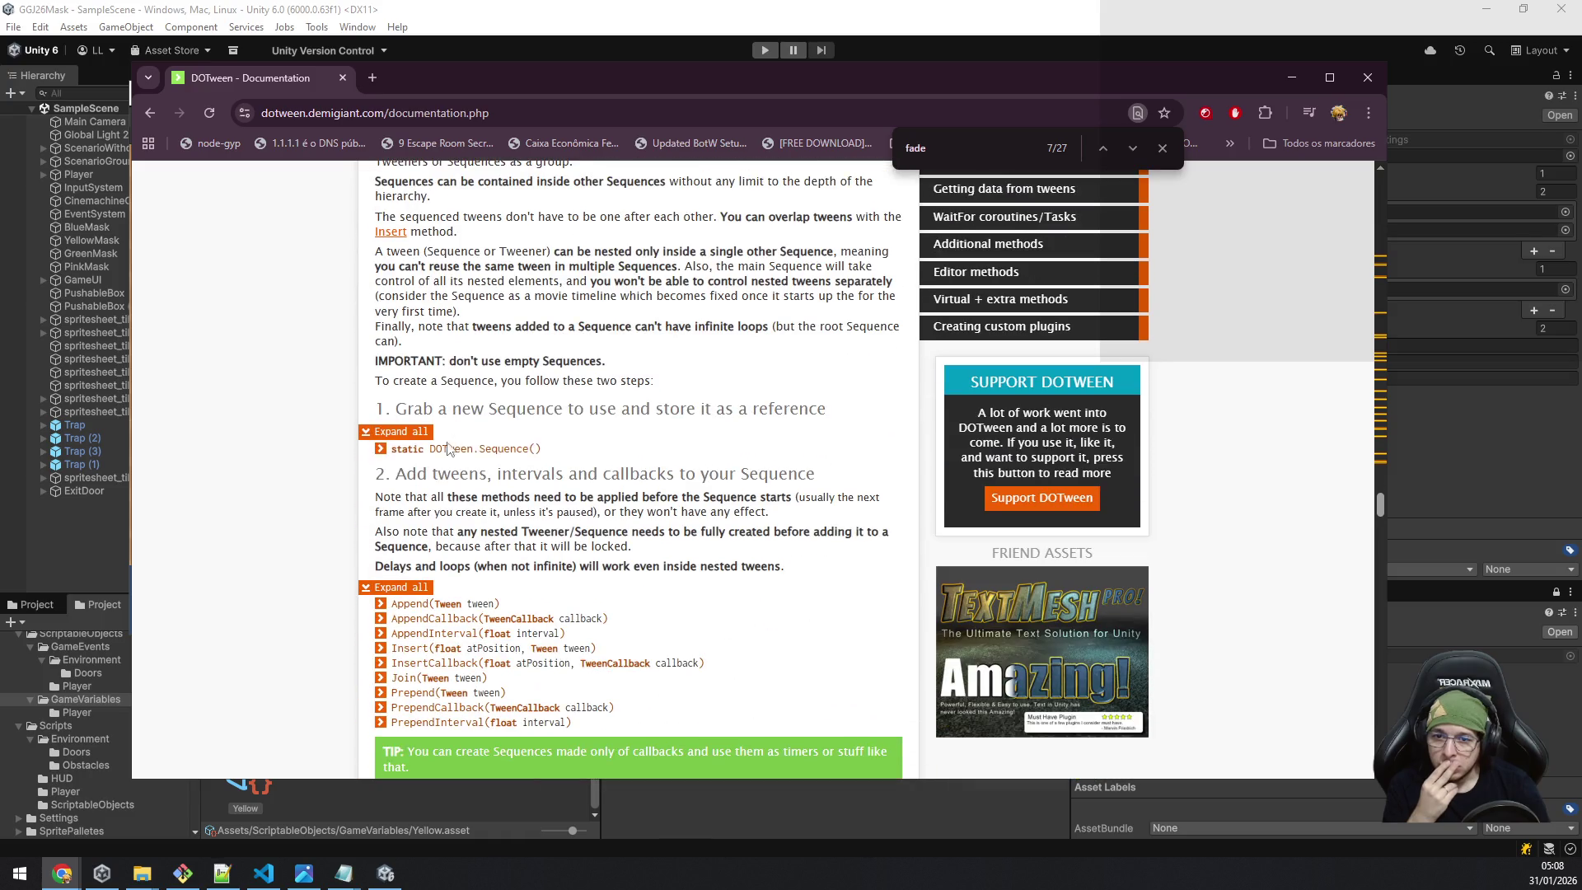
scroll(306, 418, down, 3)
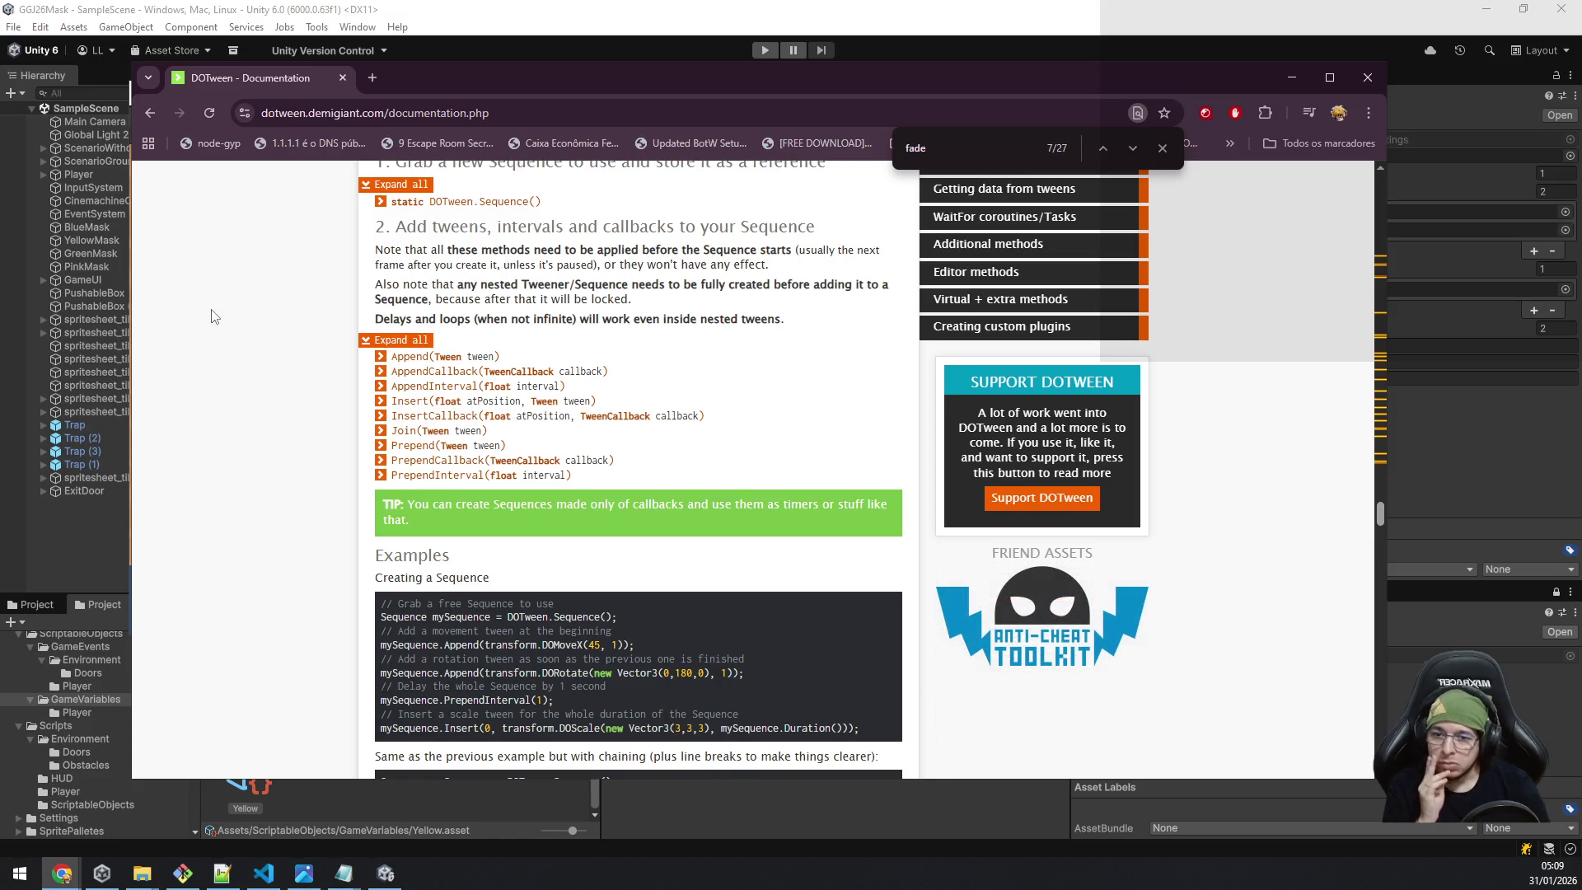
scroll(247, 340, down, 5)
scroll(212, 347, down, 4)
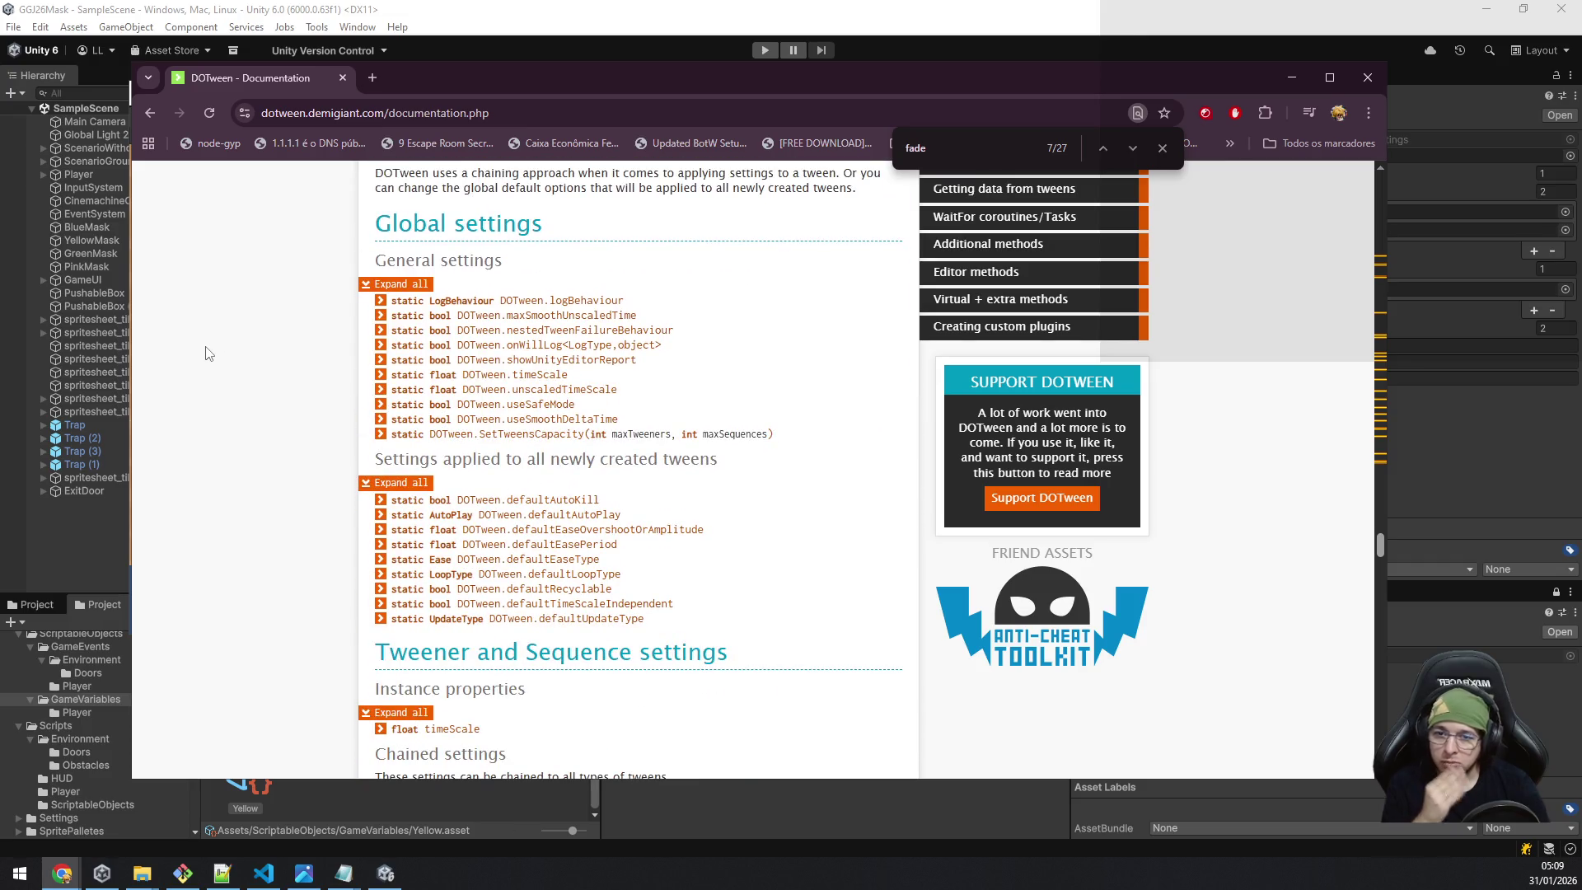
text(sp)
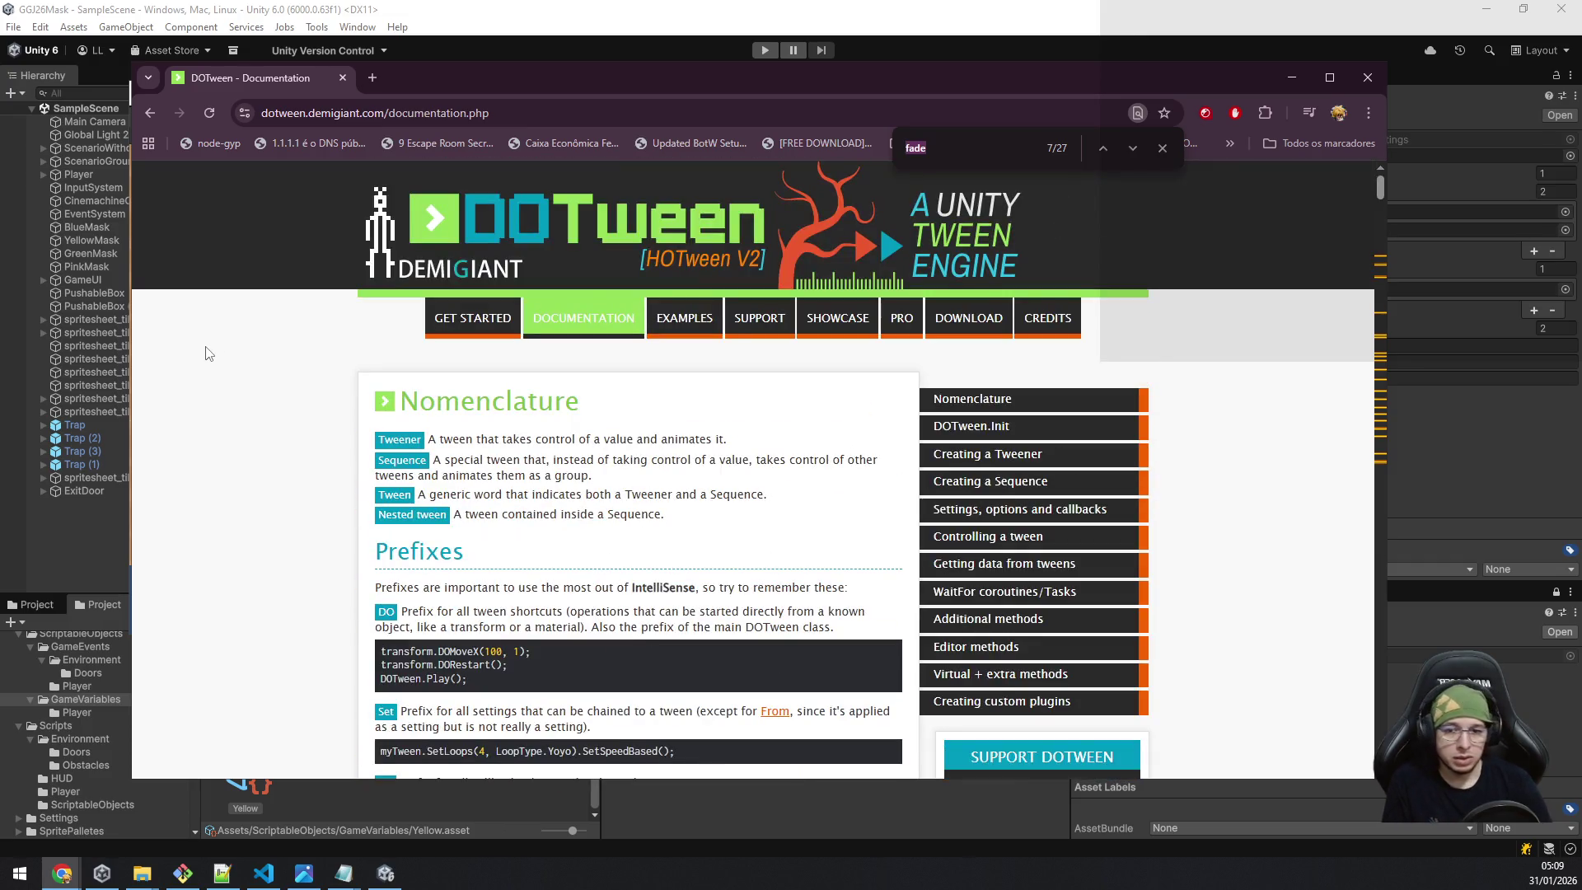
text(rite)
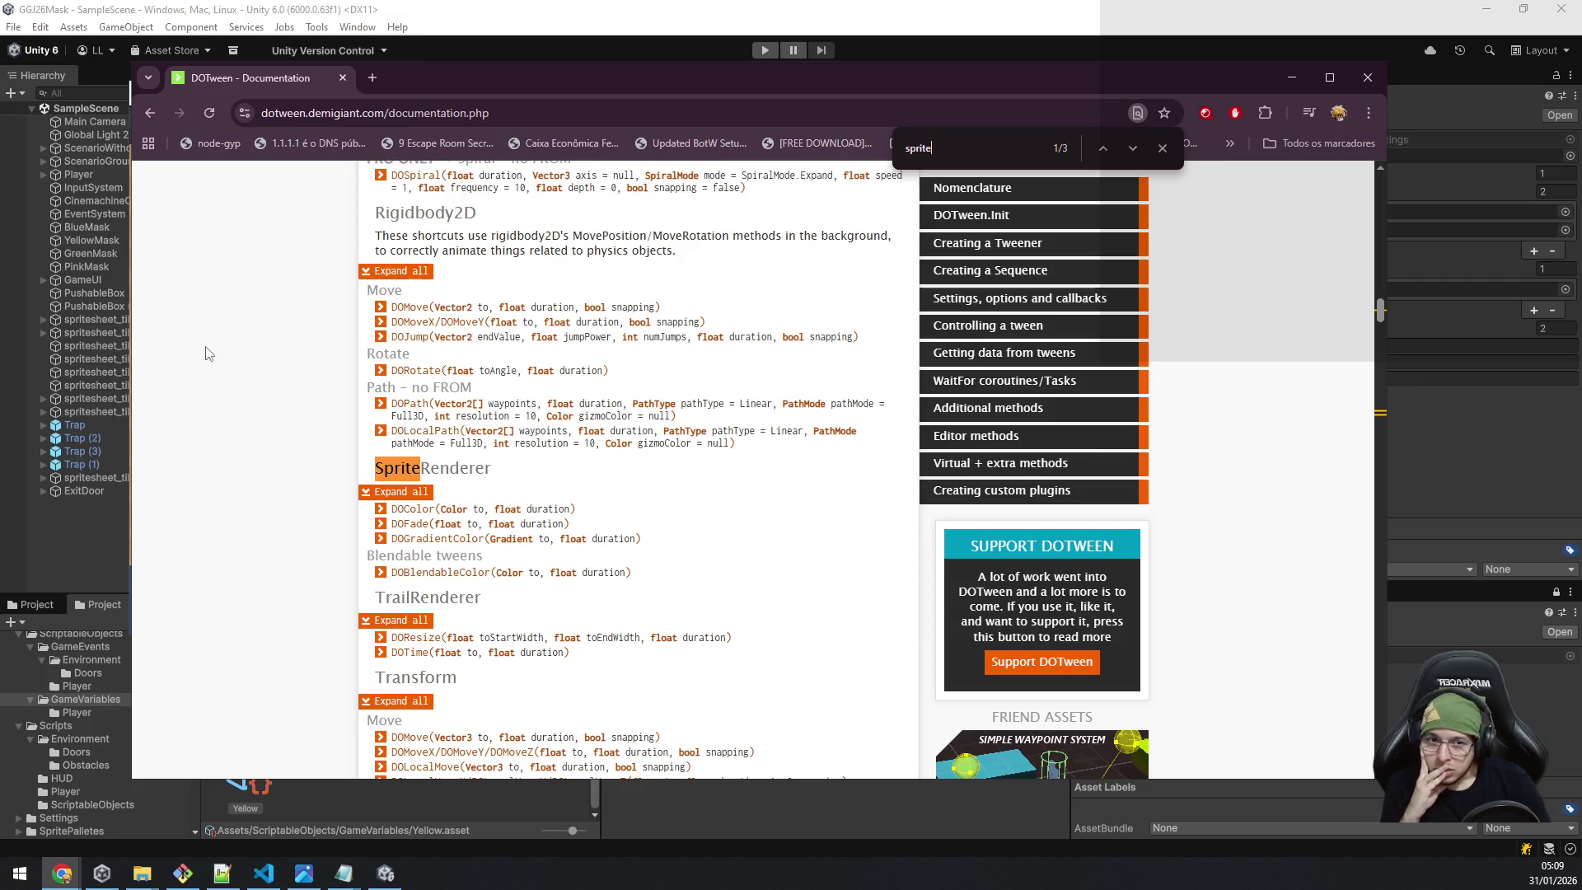
Cycle through the 3 'sprite' matches, including the SpriteRenderer fade shortcut, then scroll back to the top.
key(Return)
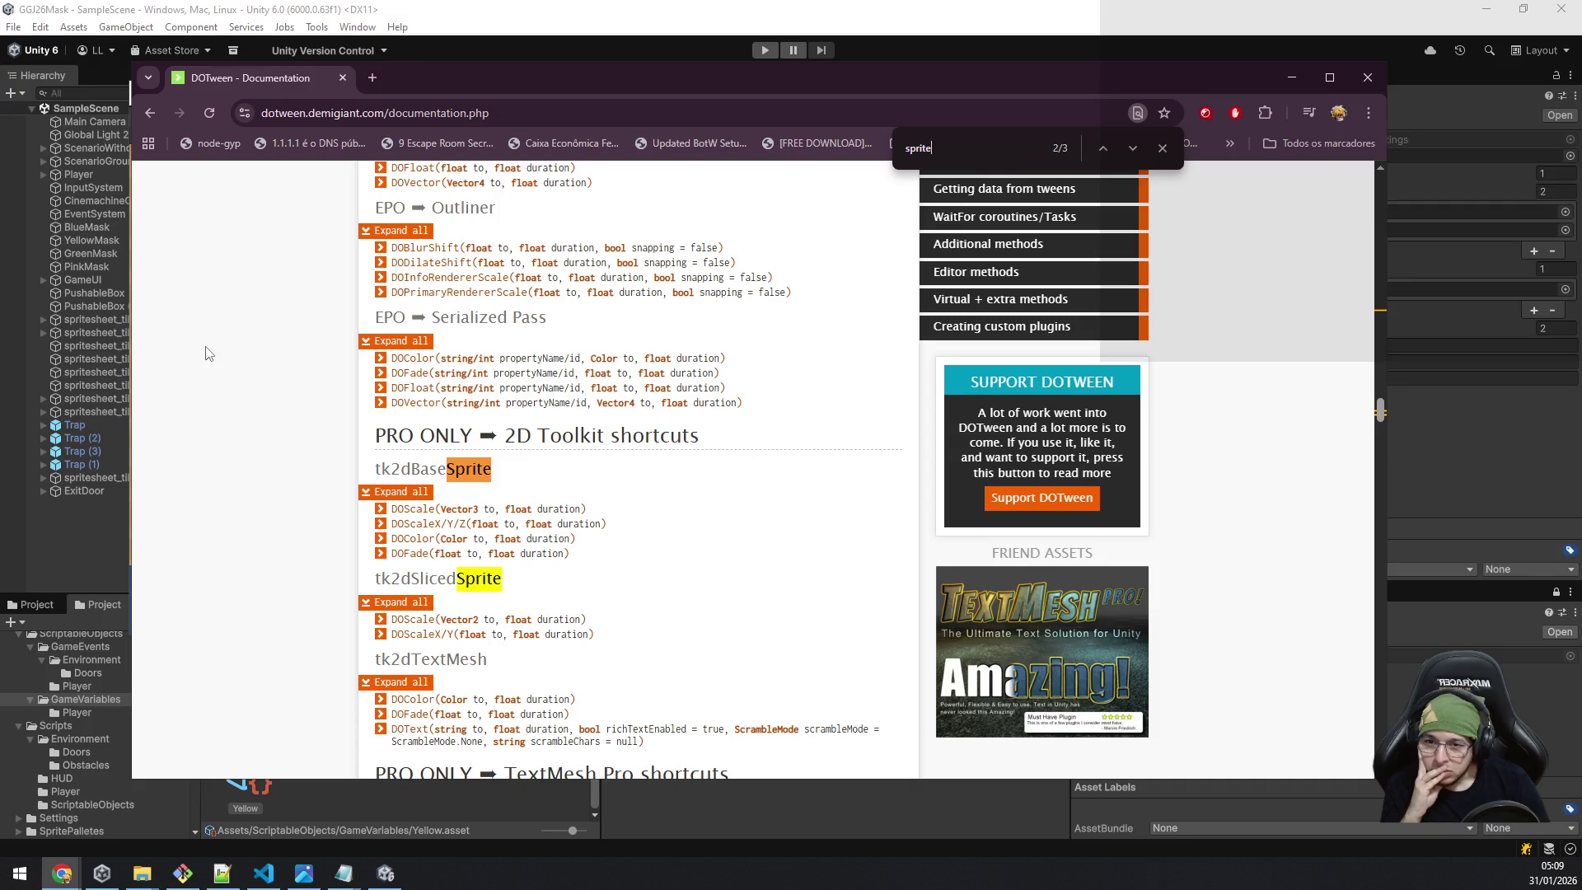
key(Return)
key(Return)
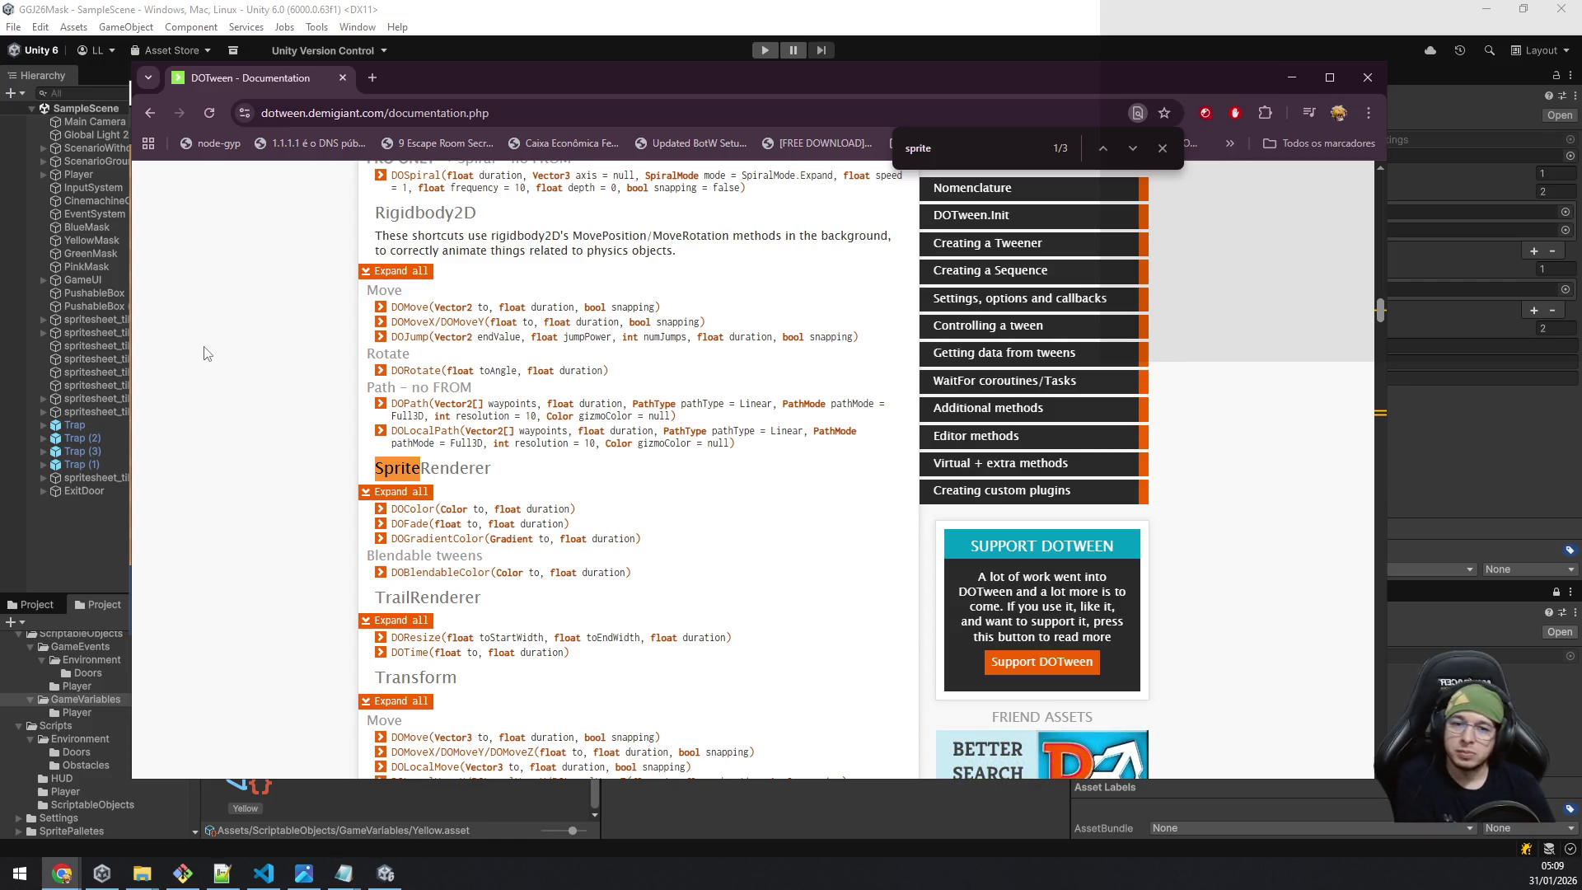
scroll(709, 495, up, 12)
scroll(708, 494, up, 15)
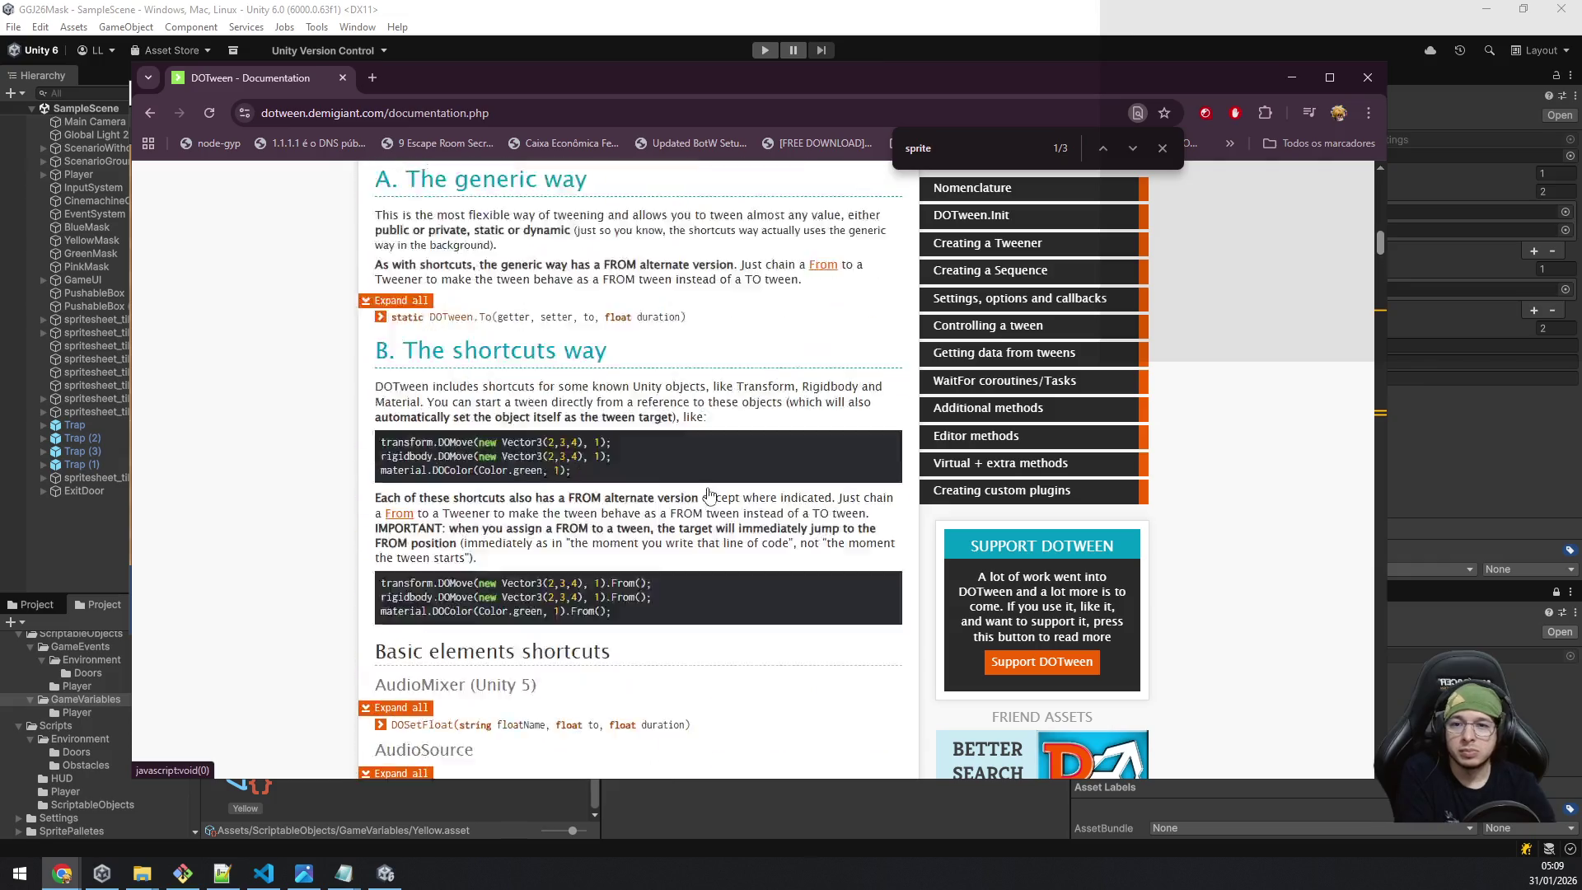
scroll(710, 489, up, 1)
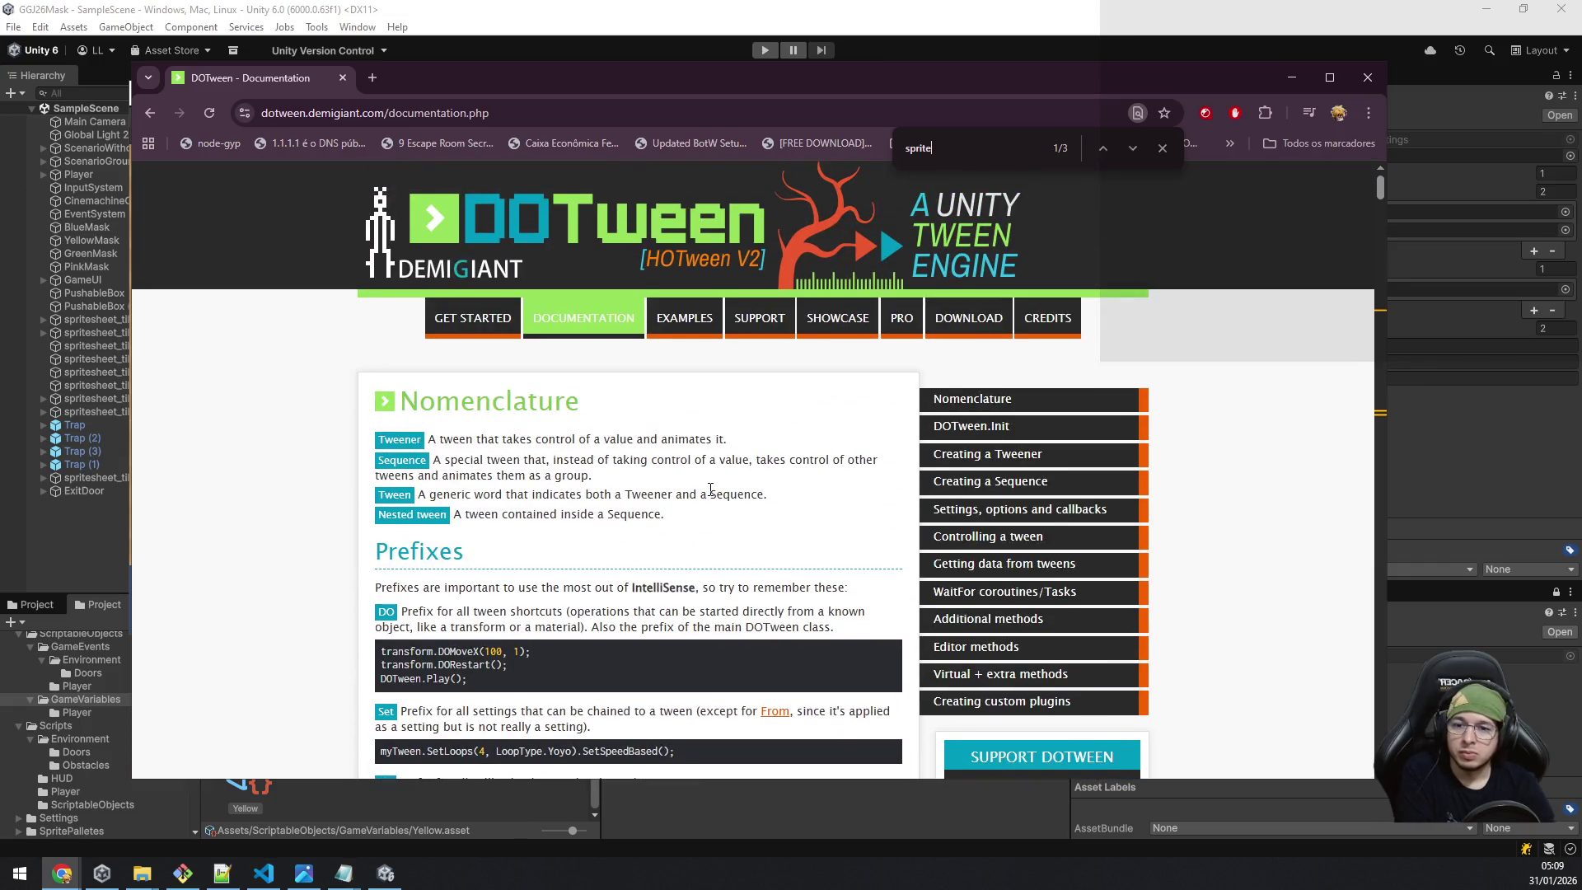
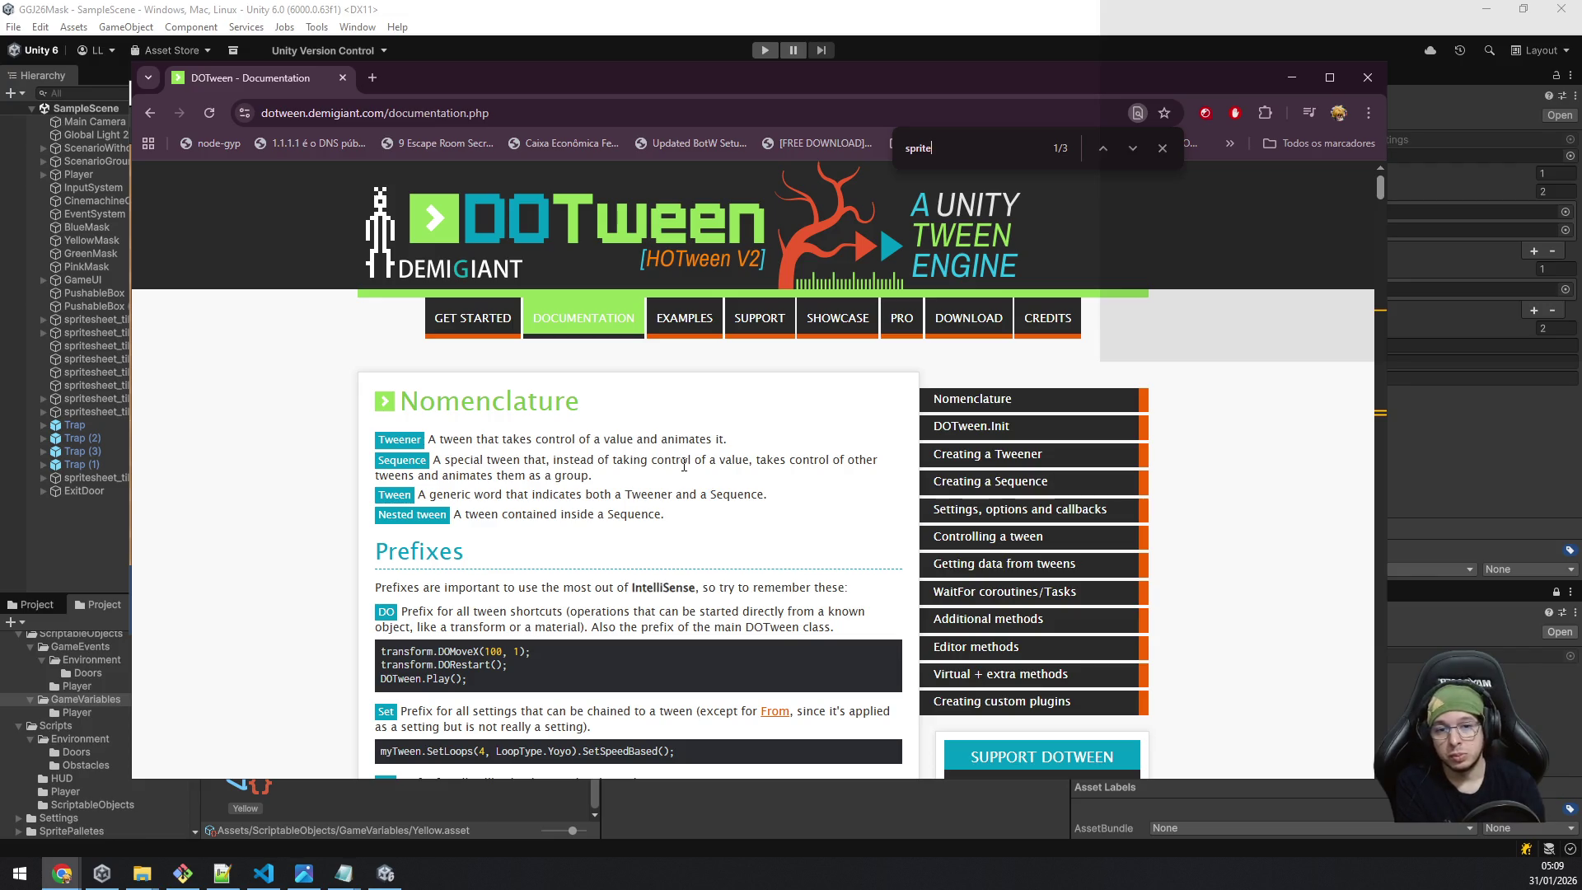
Read the DOTween 'Creating a Sequence' Append/Insert methods and examples, then return to Unity.
scroll(899, 387, down, 10)
scroll(896, 405, down, 15)
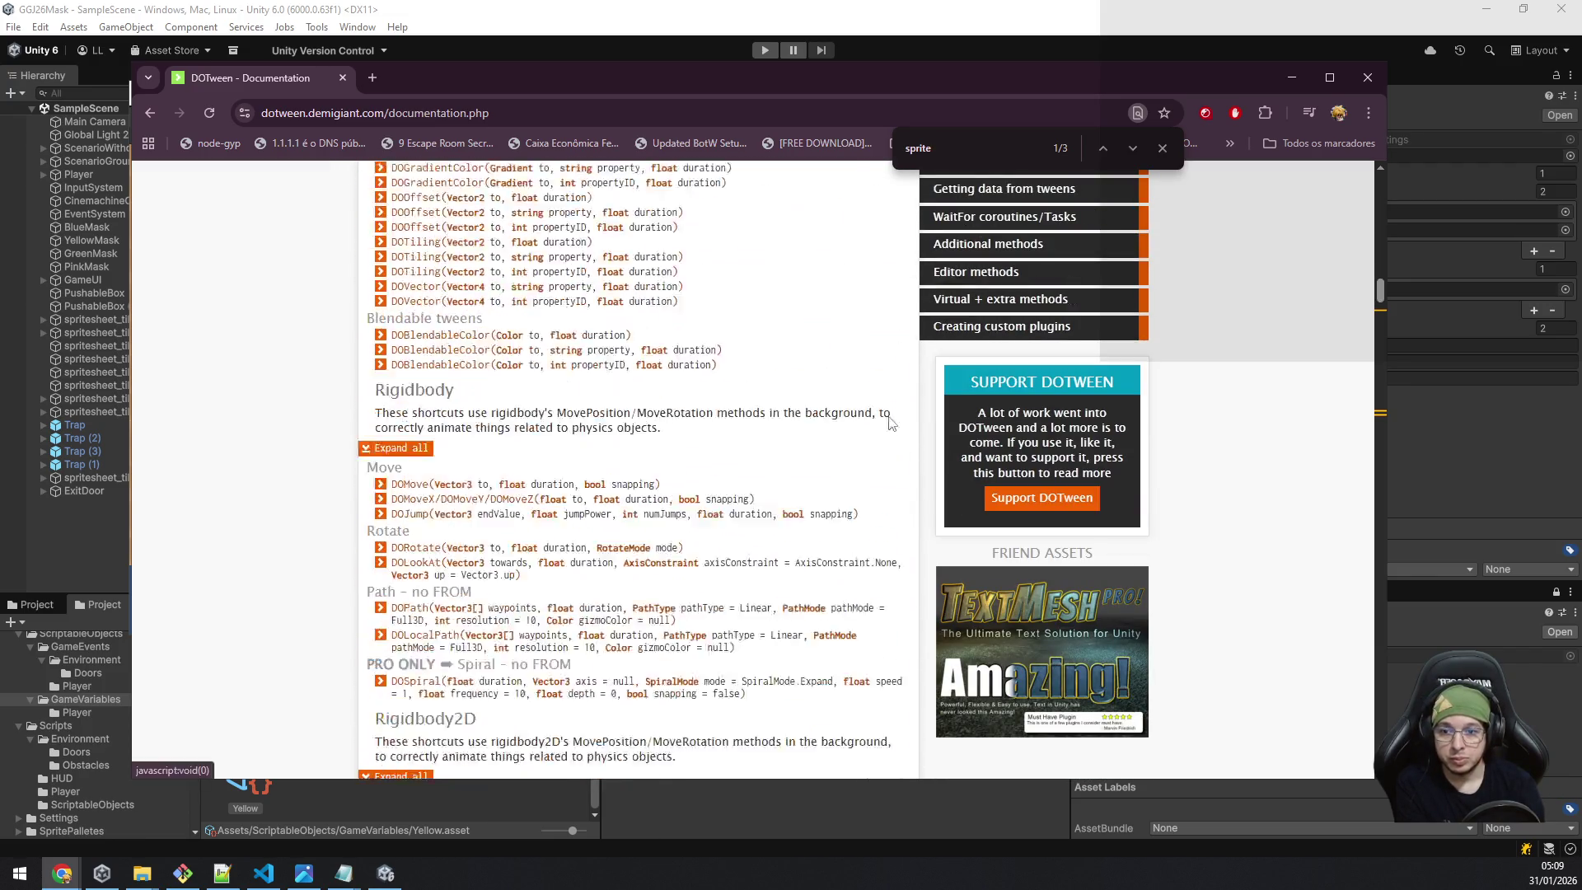
scroll(889, 435, down, 15)
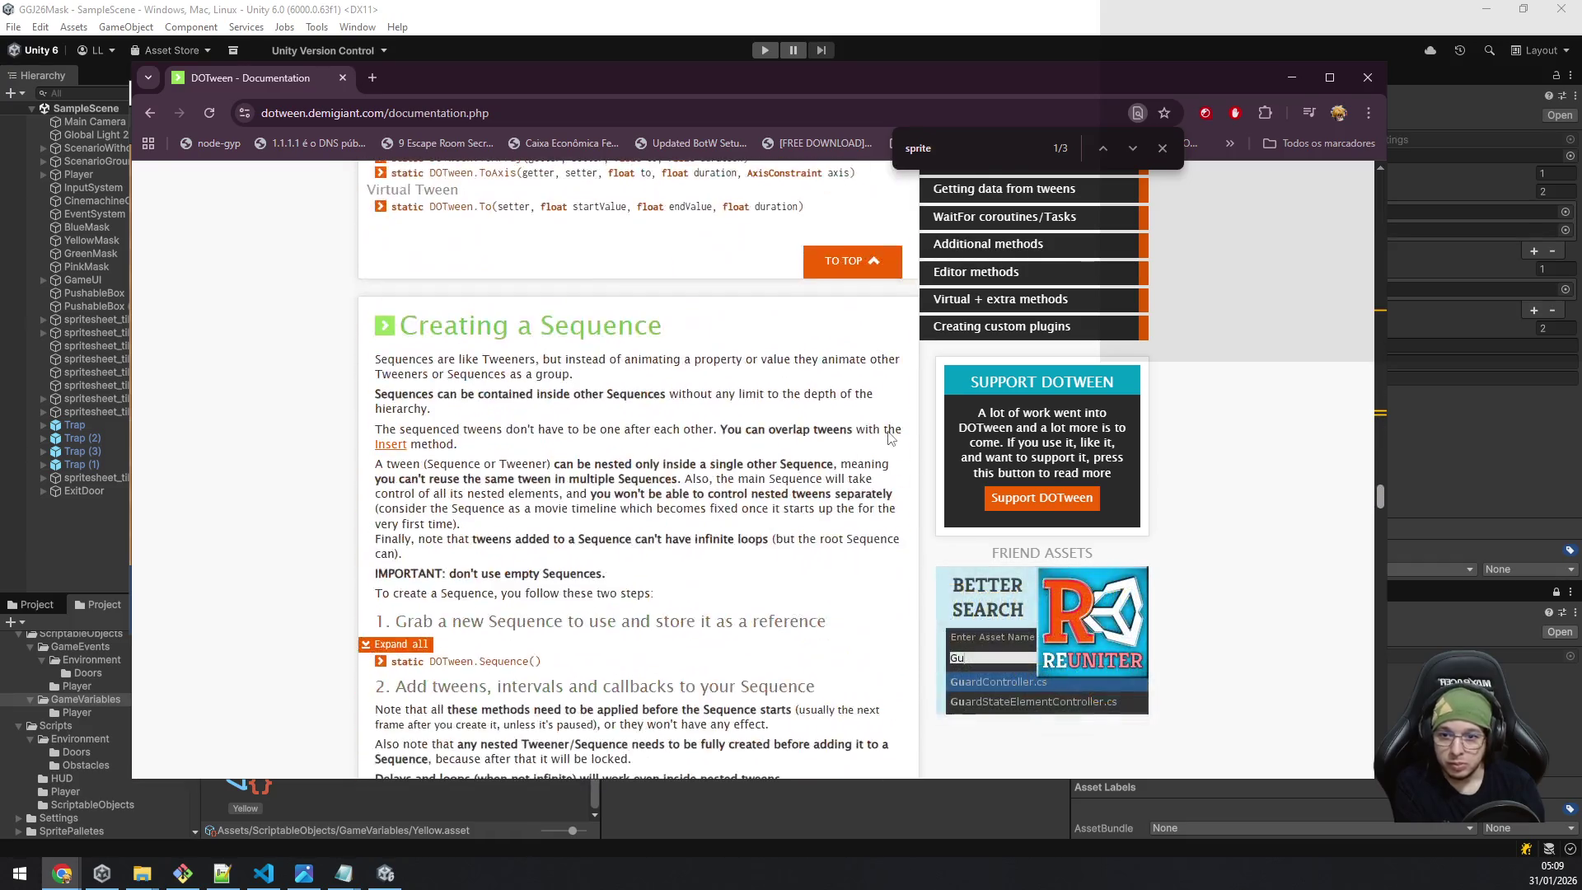
scroll(887, 431, down, 5)
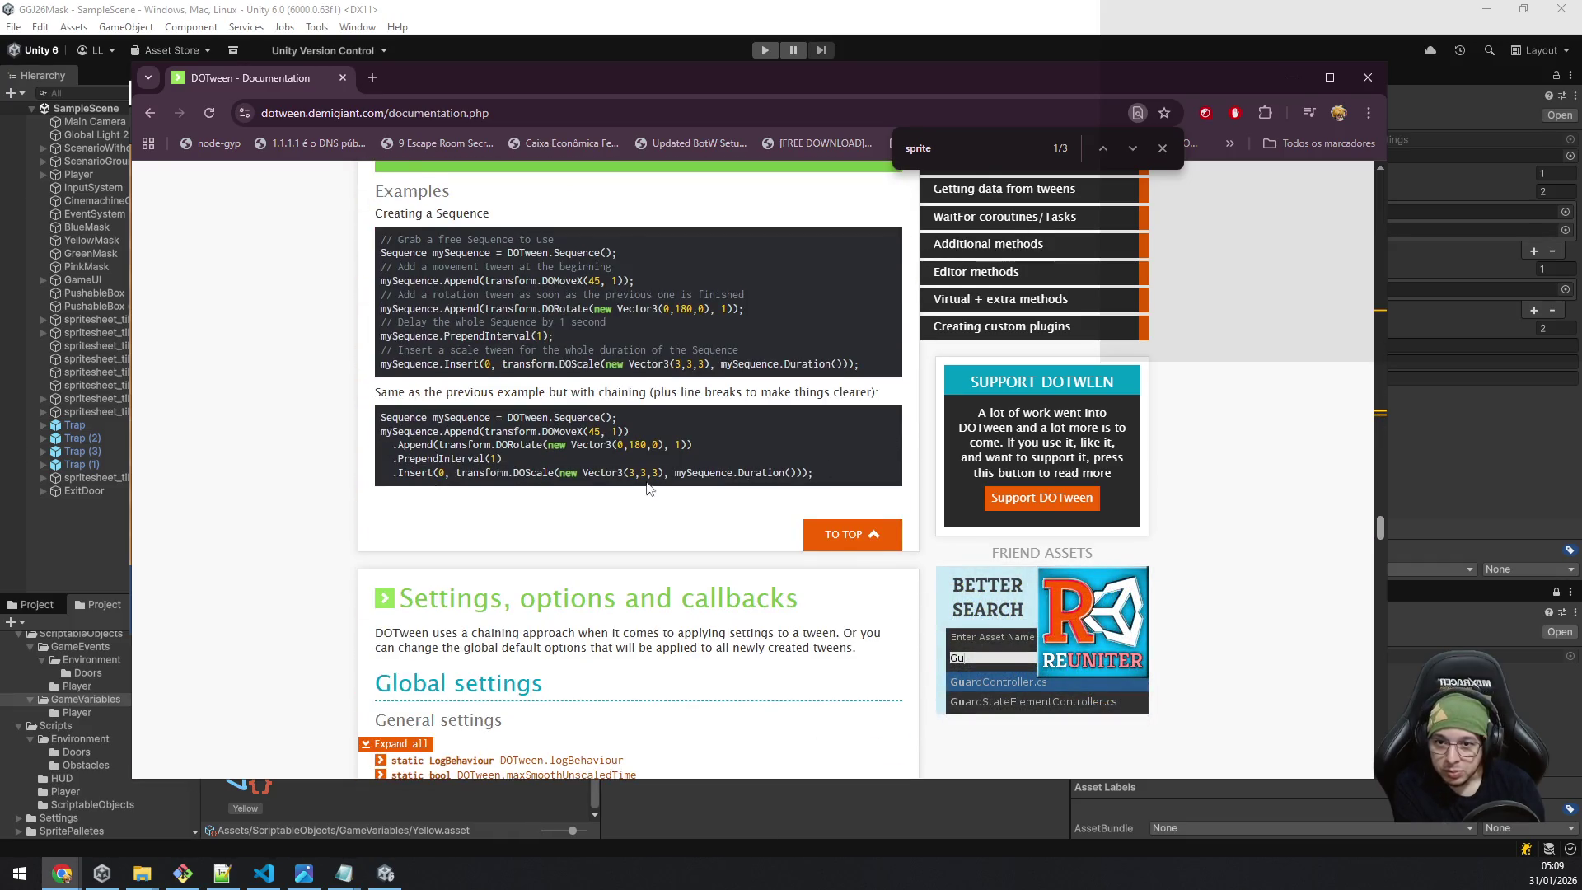
scroll(651, 489, up, 1)
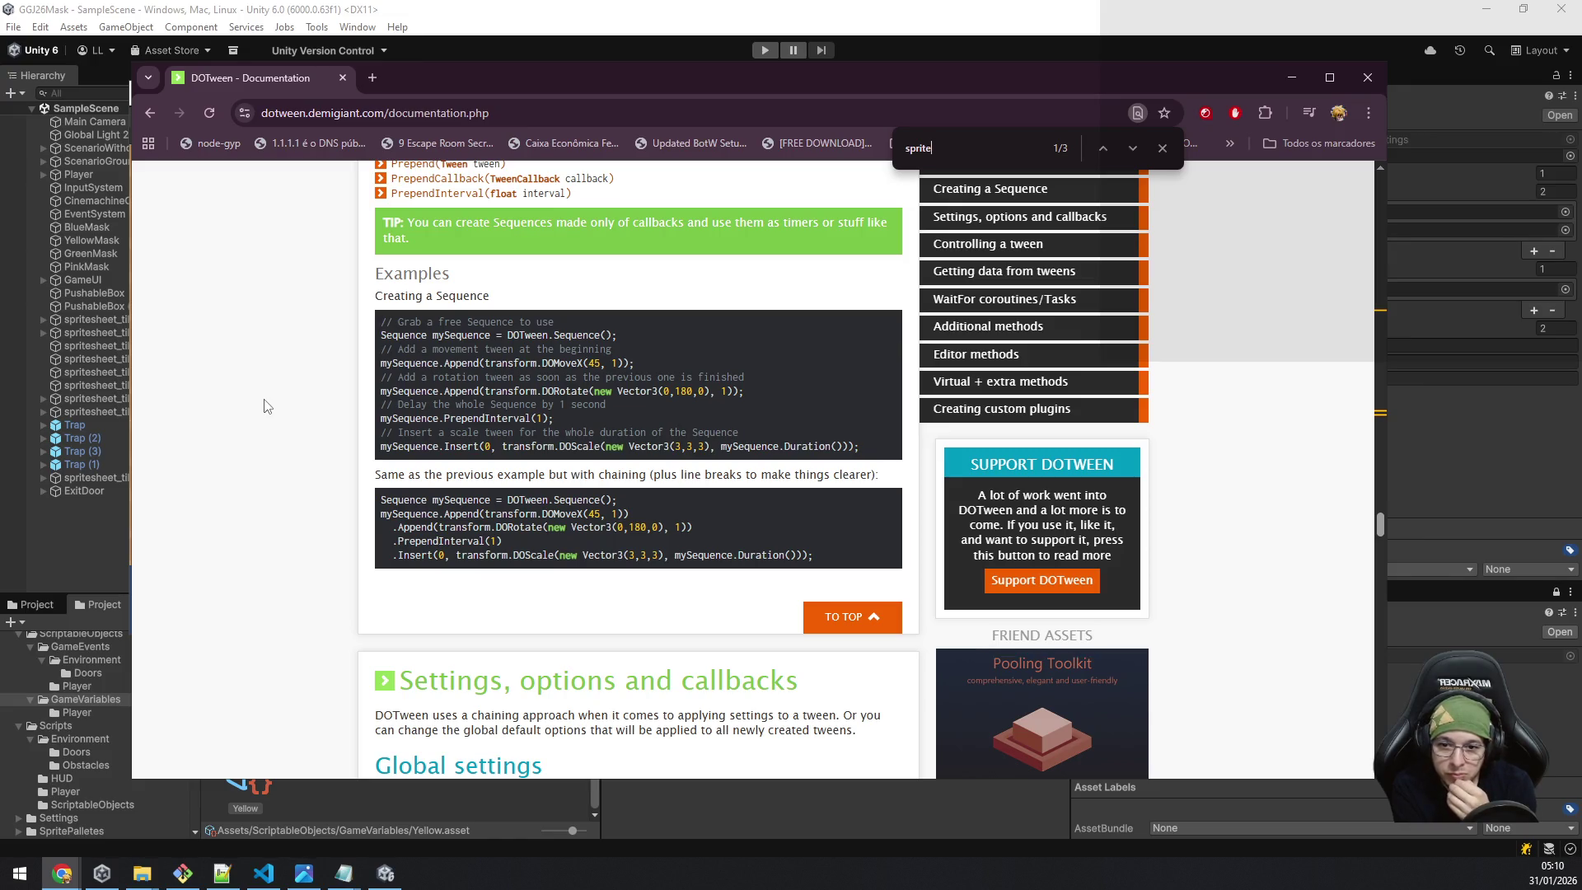
scroll(263, 405, up, 4)
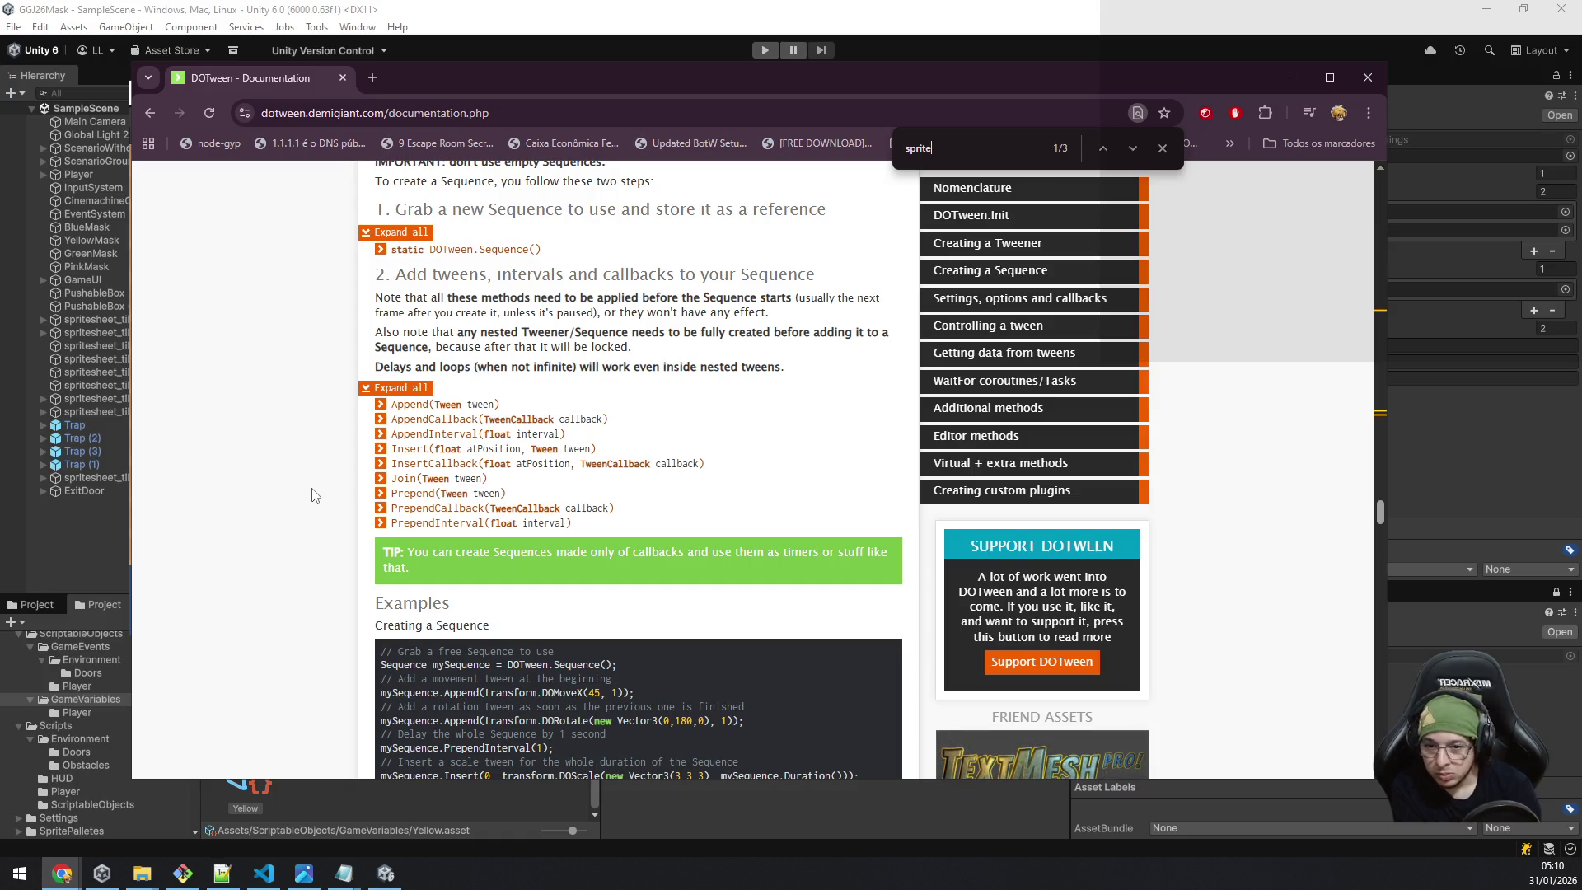
scroll(312, 495, down, 3)
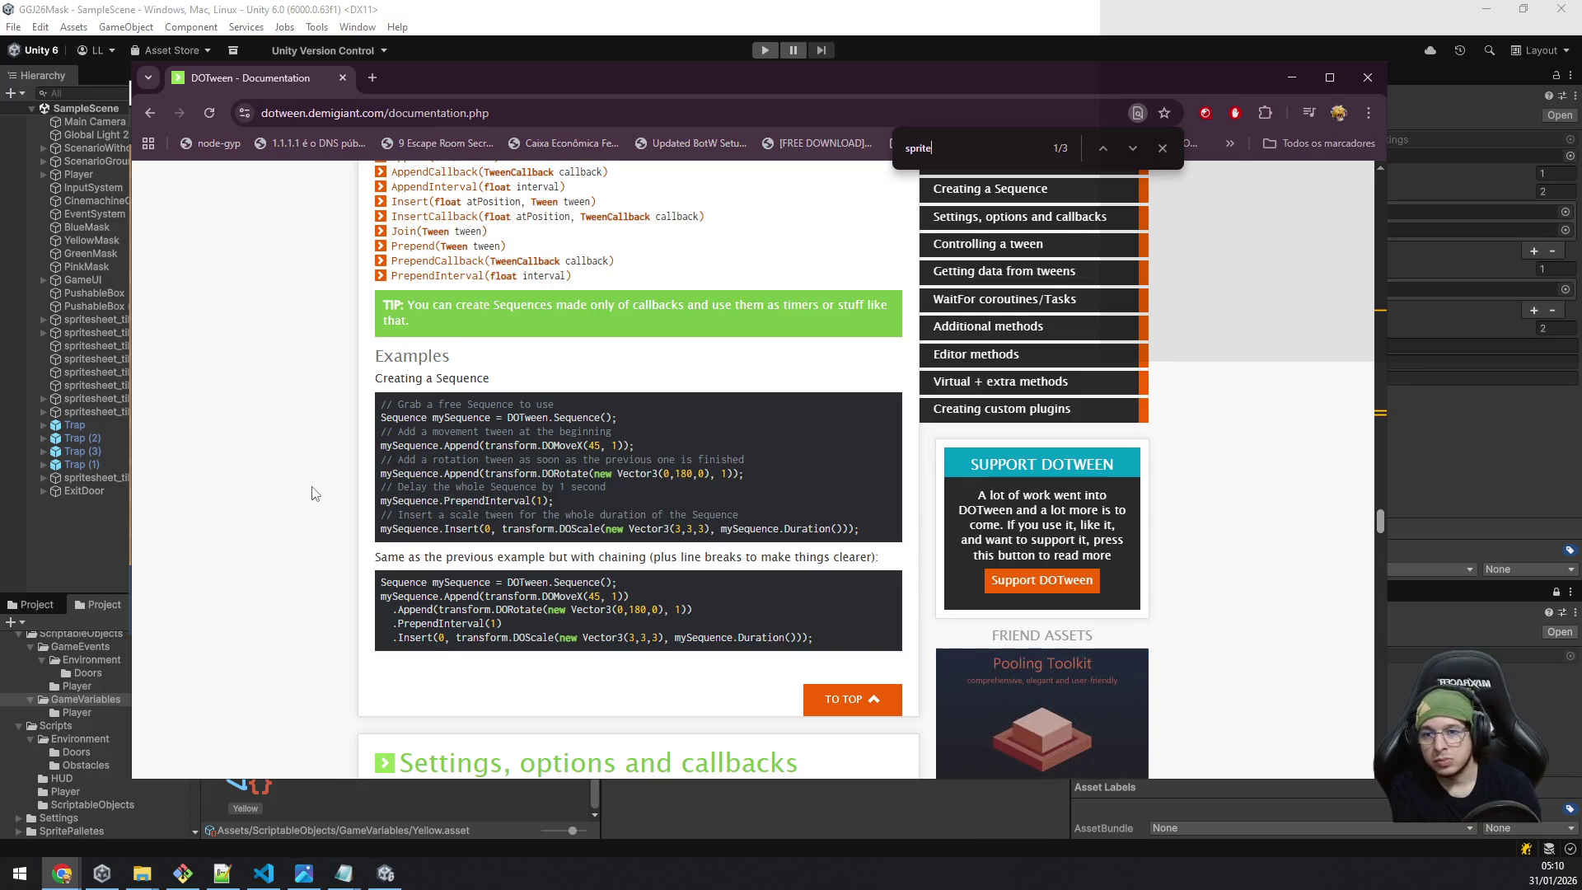
scroll(317, 487, up, 5)
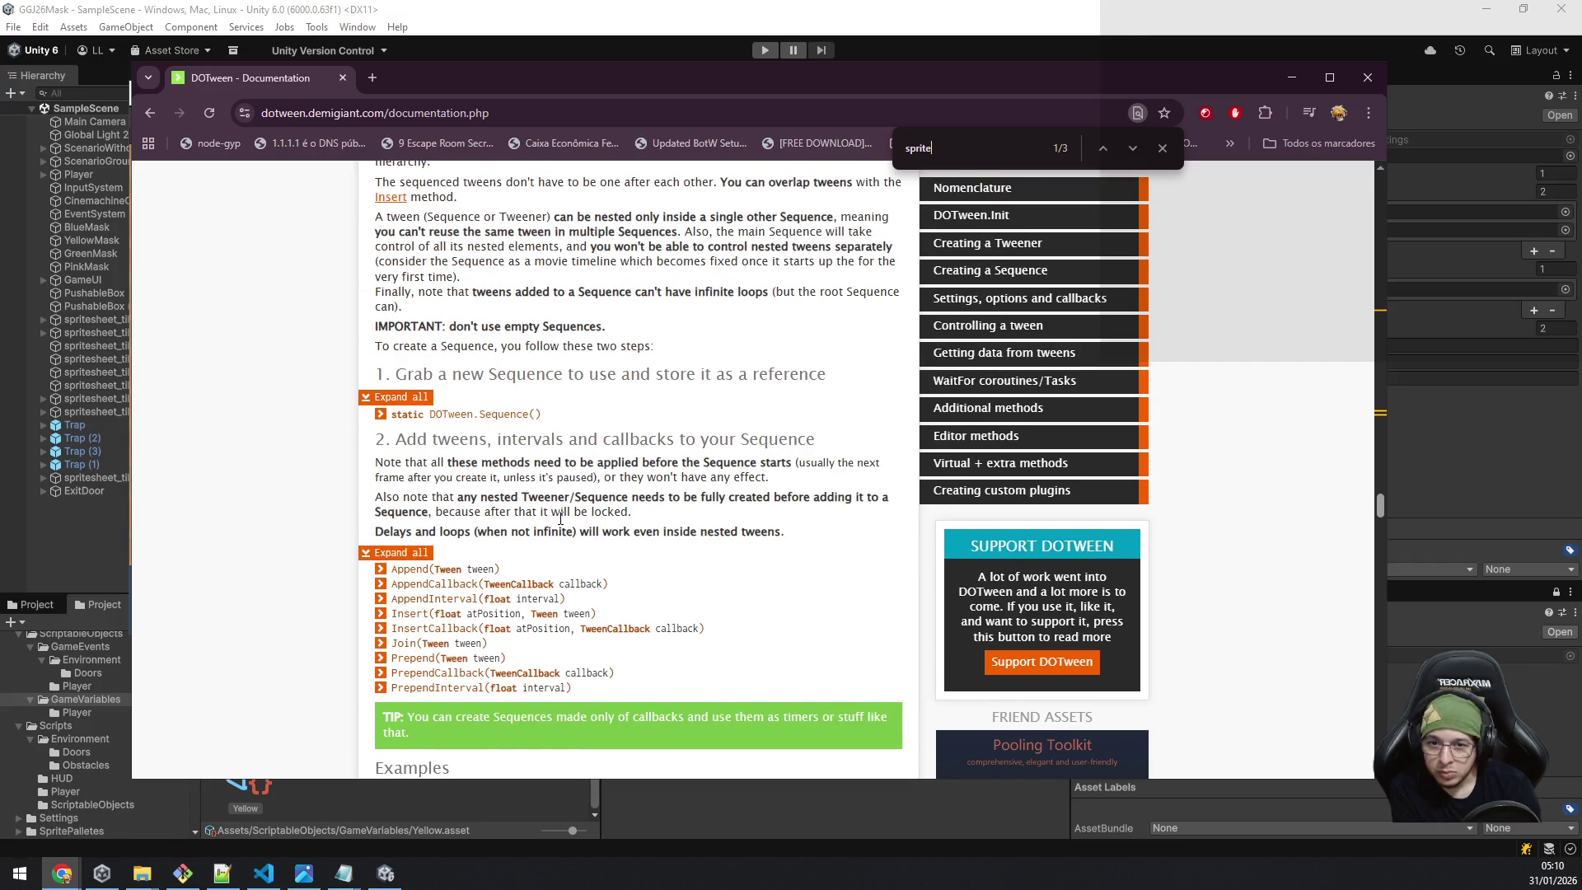
scroll(560, 519, down, 4)
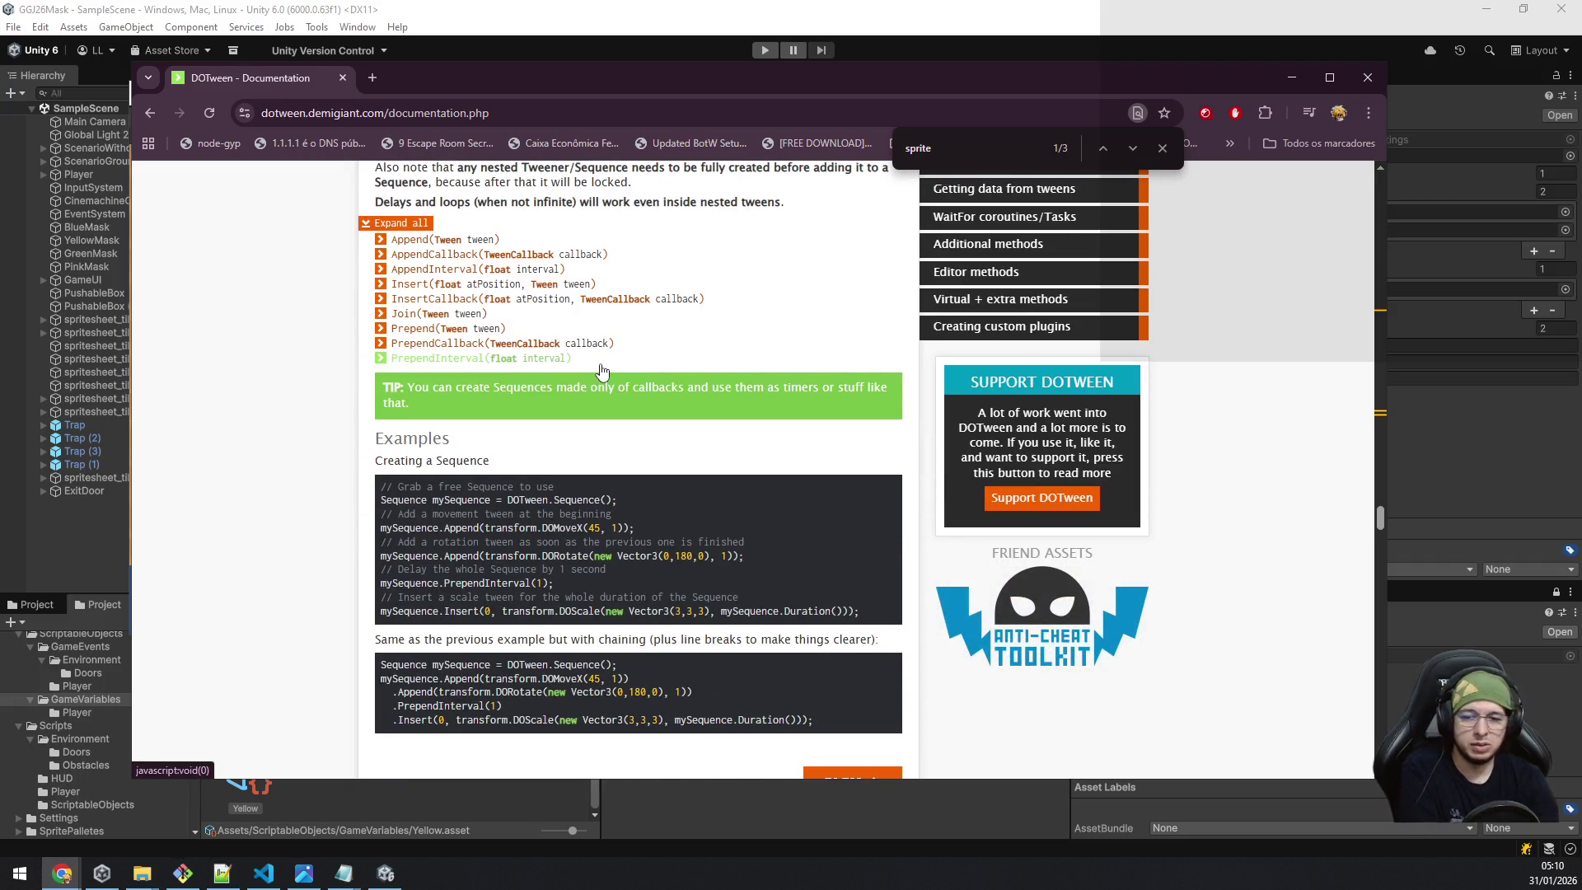
click(63, 548)
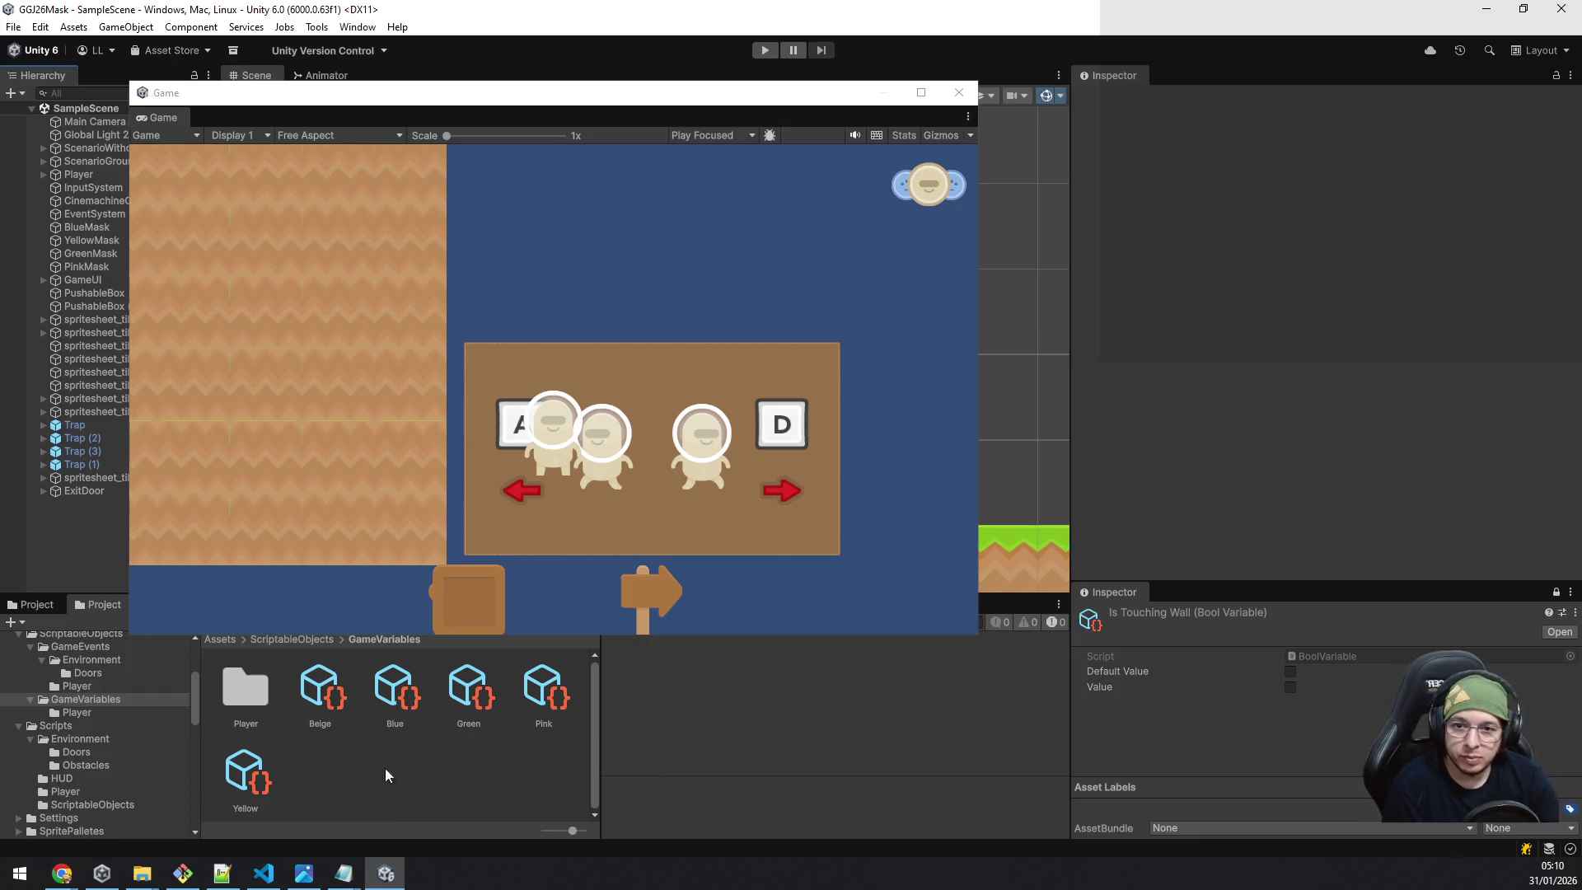
Dock the floating Game view into the main editor and return to the Scene view.
click(840, 306)
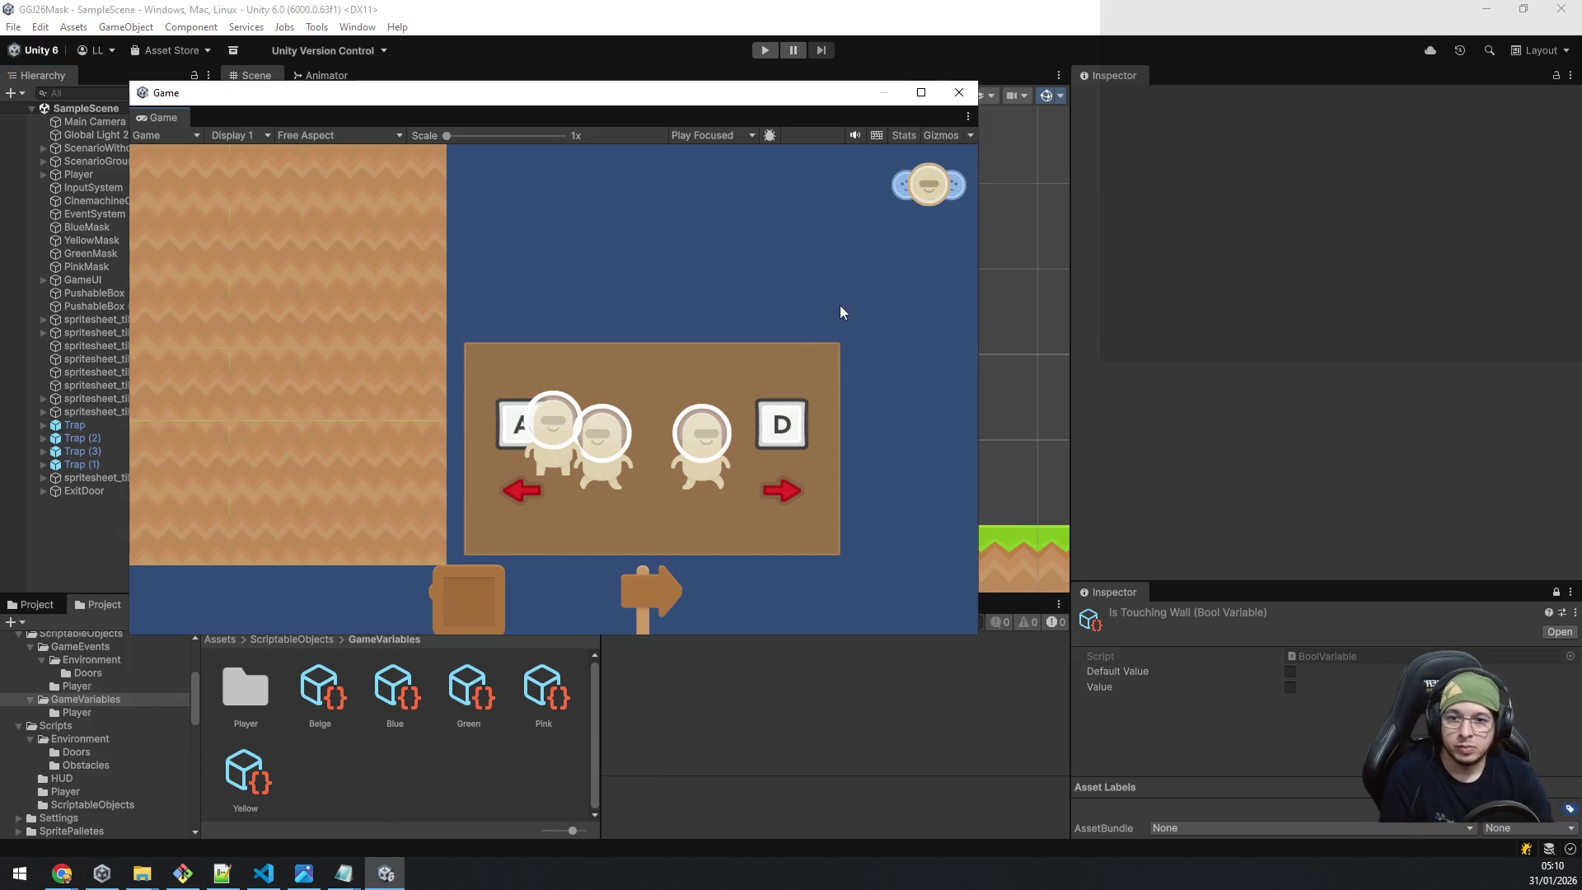
mouse_move(158, 117)
mouse_down()
mouse_move(636, 305)
mouse_move(669, 76)
mouse_up()
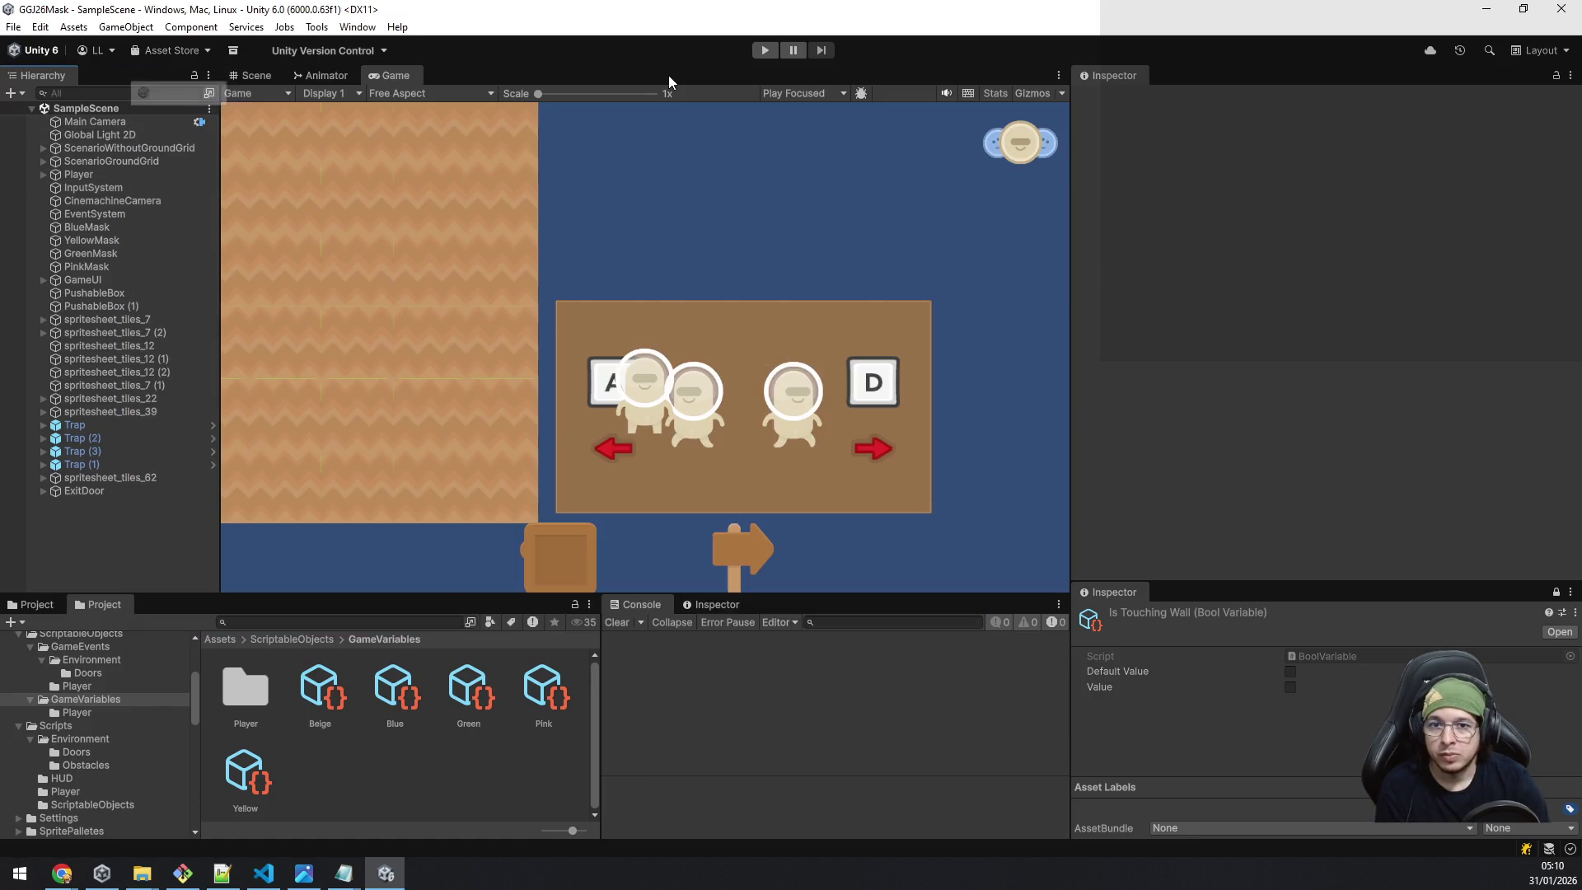
click(255, 78)
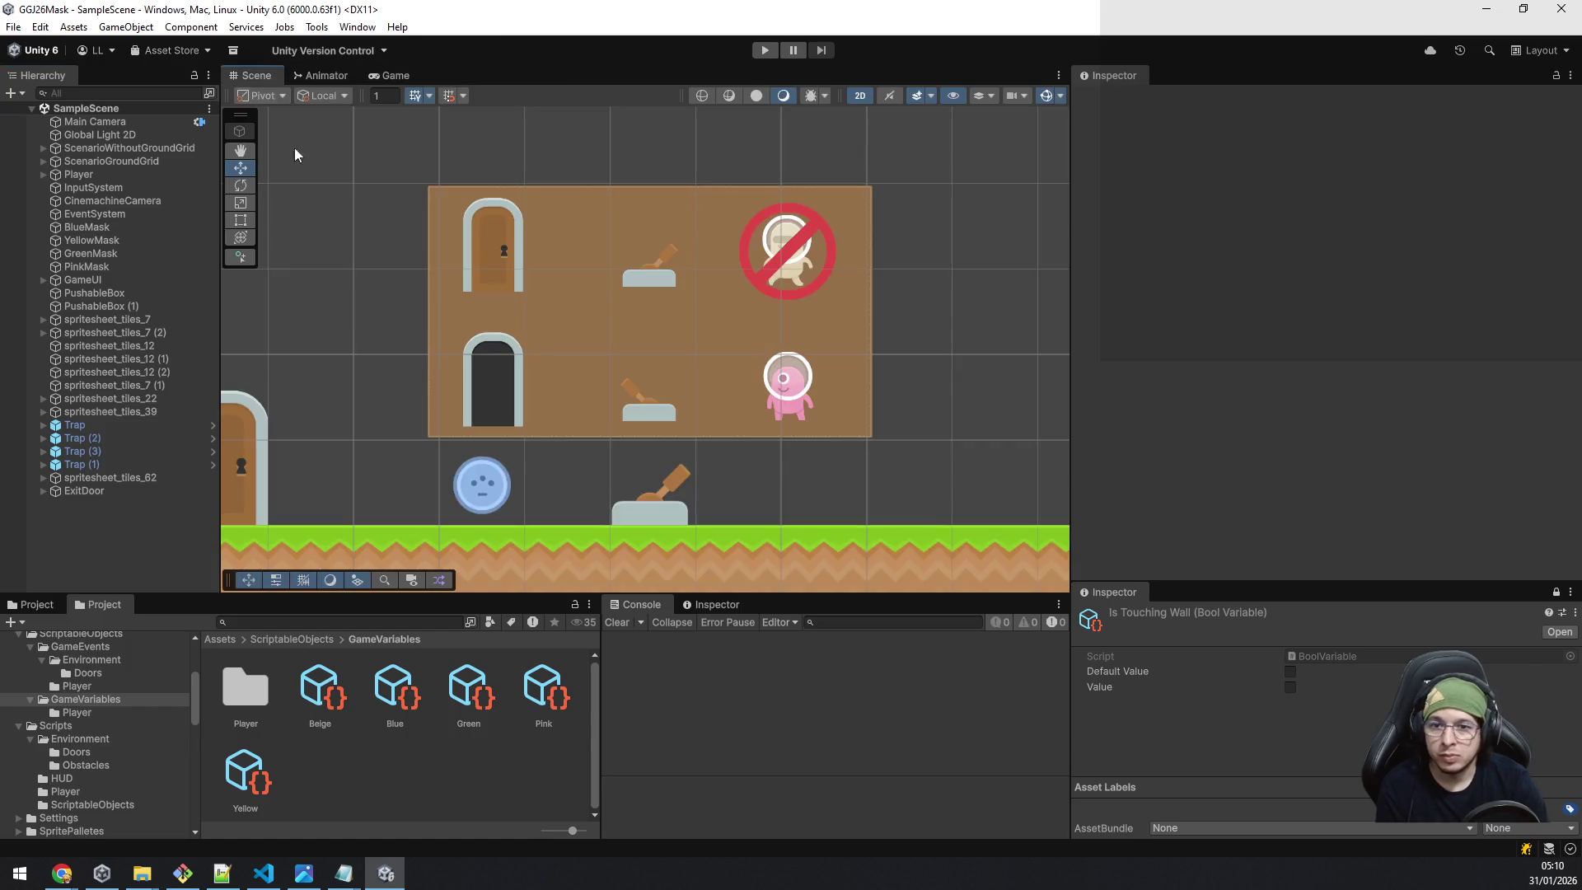
Select the lever sprite spritesheet_tiles_62 and inspect its children in the Hierarchy.
click(656, 506)
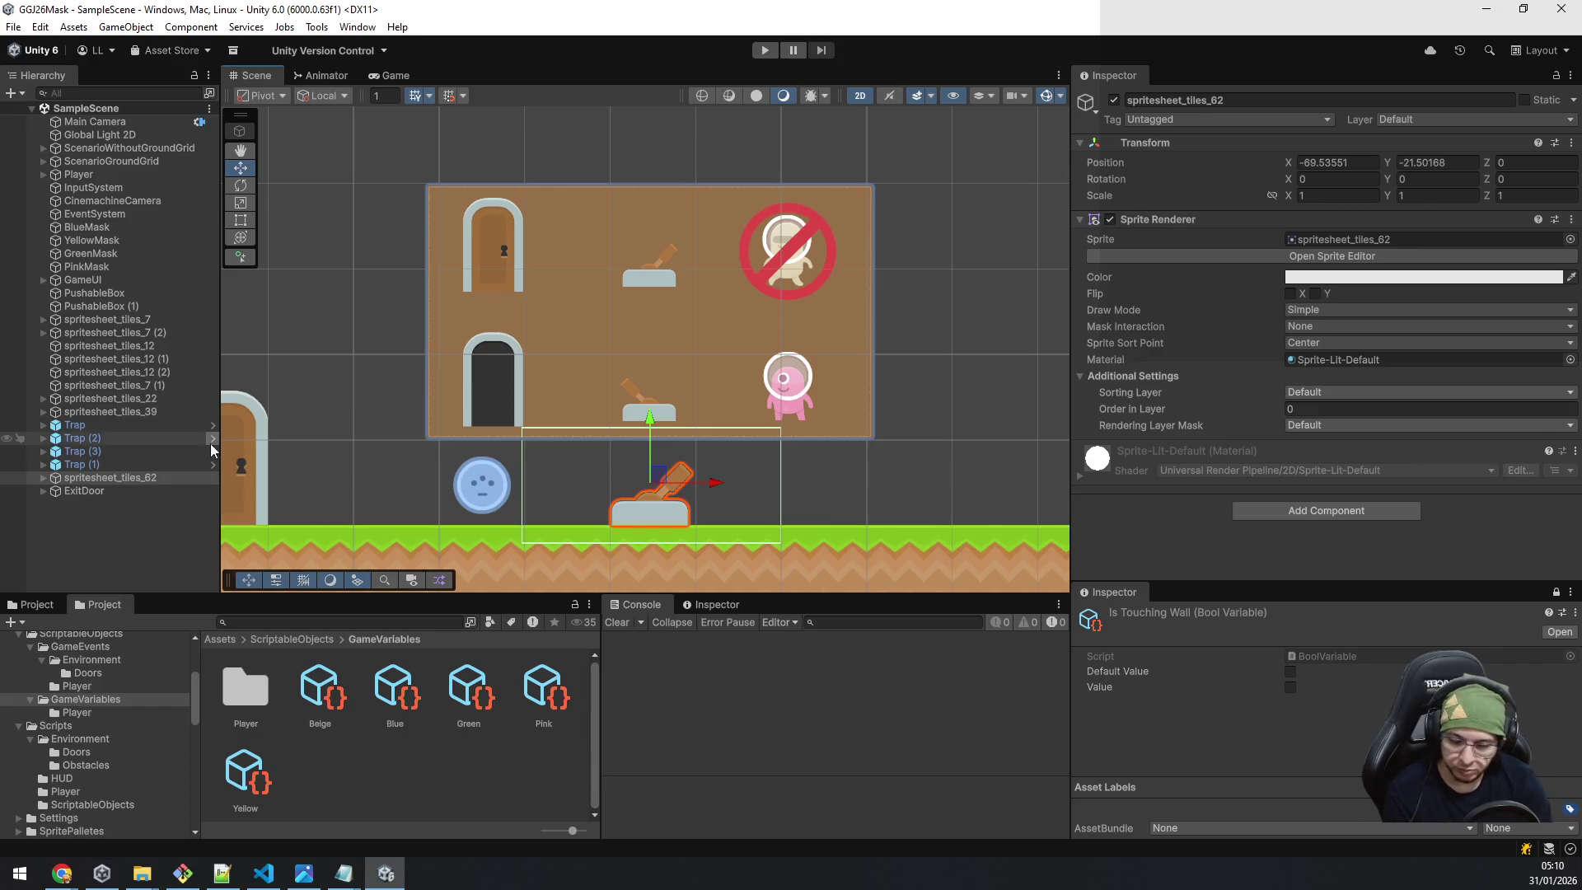
click(46, 481)
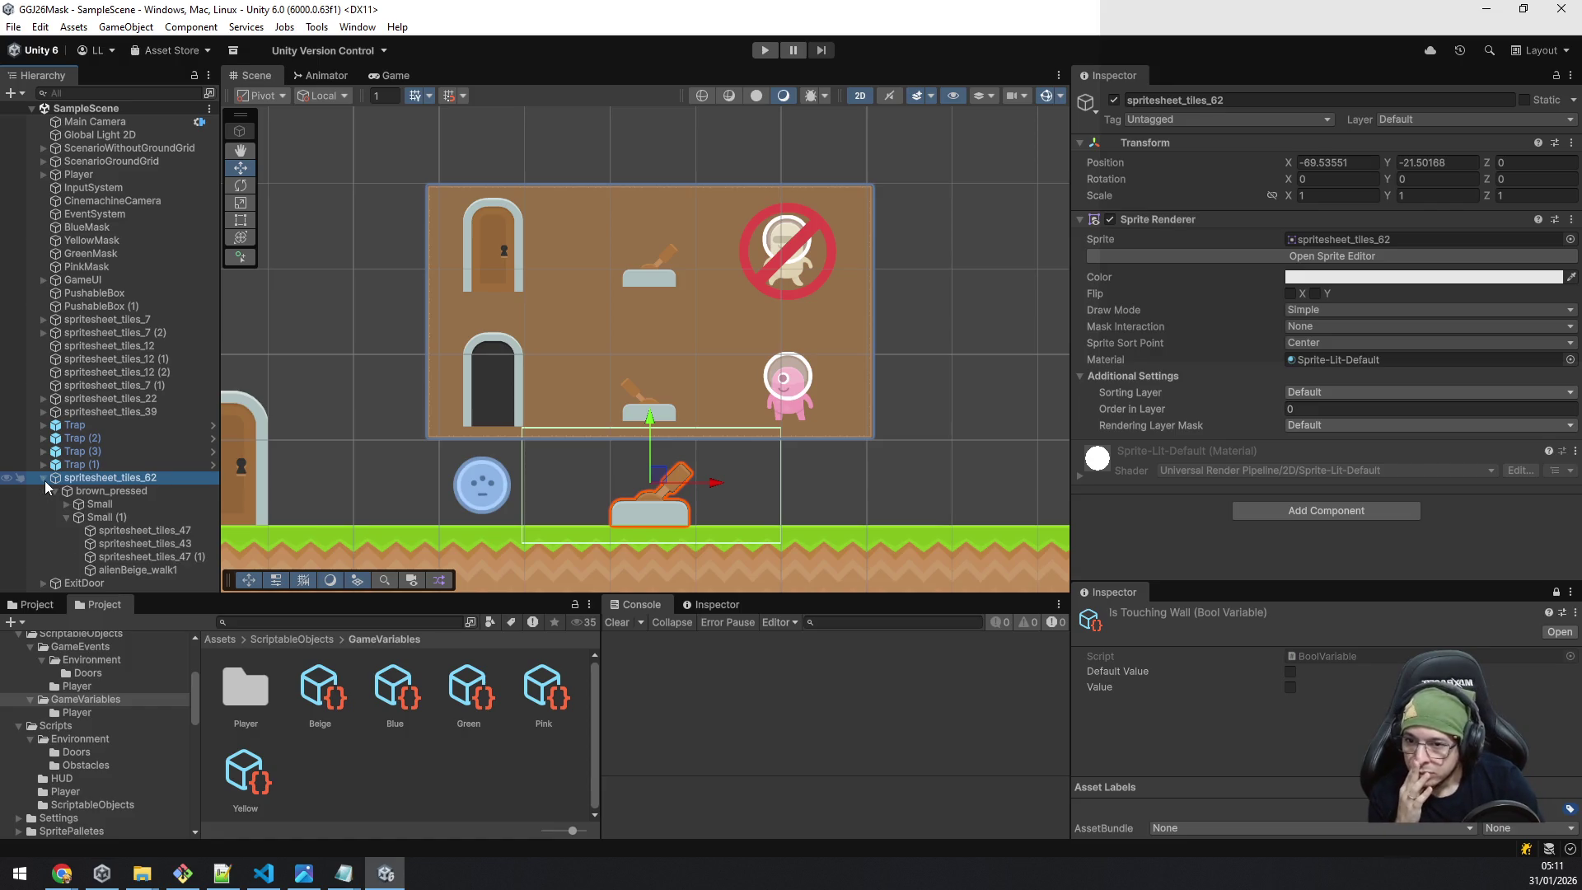
click(44, 481)
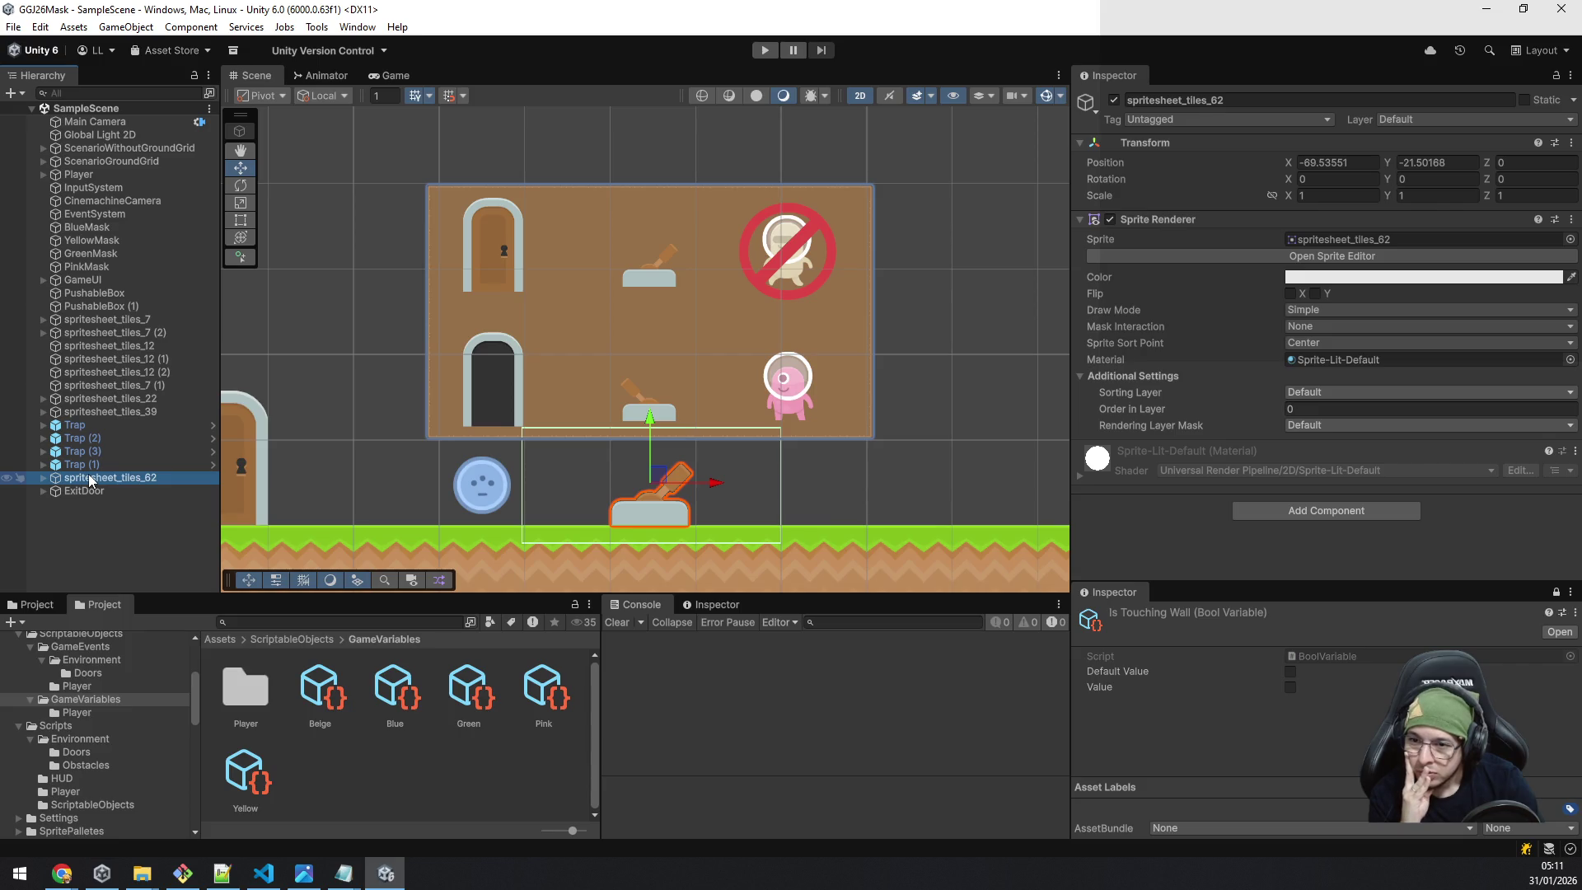
Wrap spritesheet_tiles_62 in a new empty parent object named ExitLever.
right_click(90, 481)
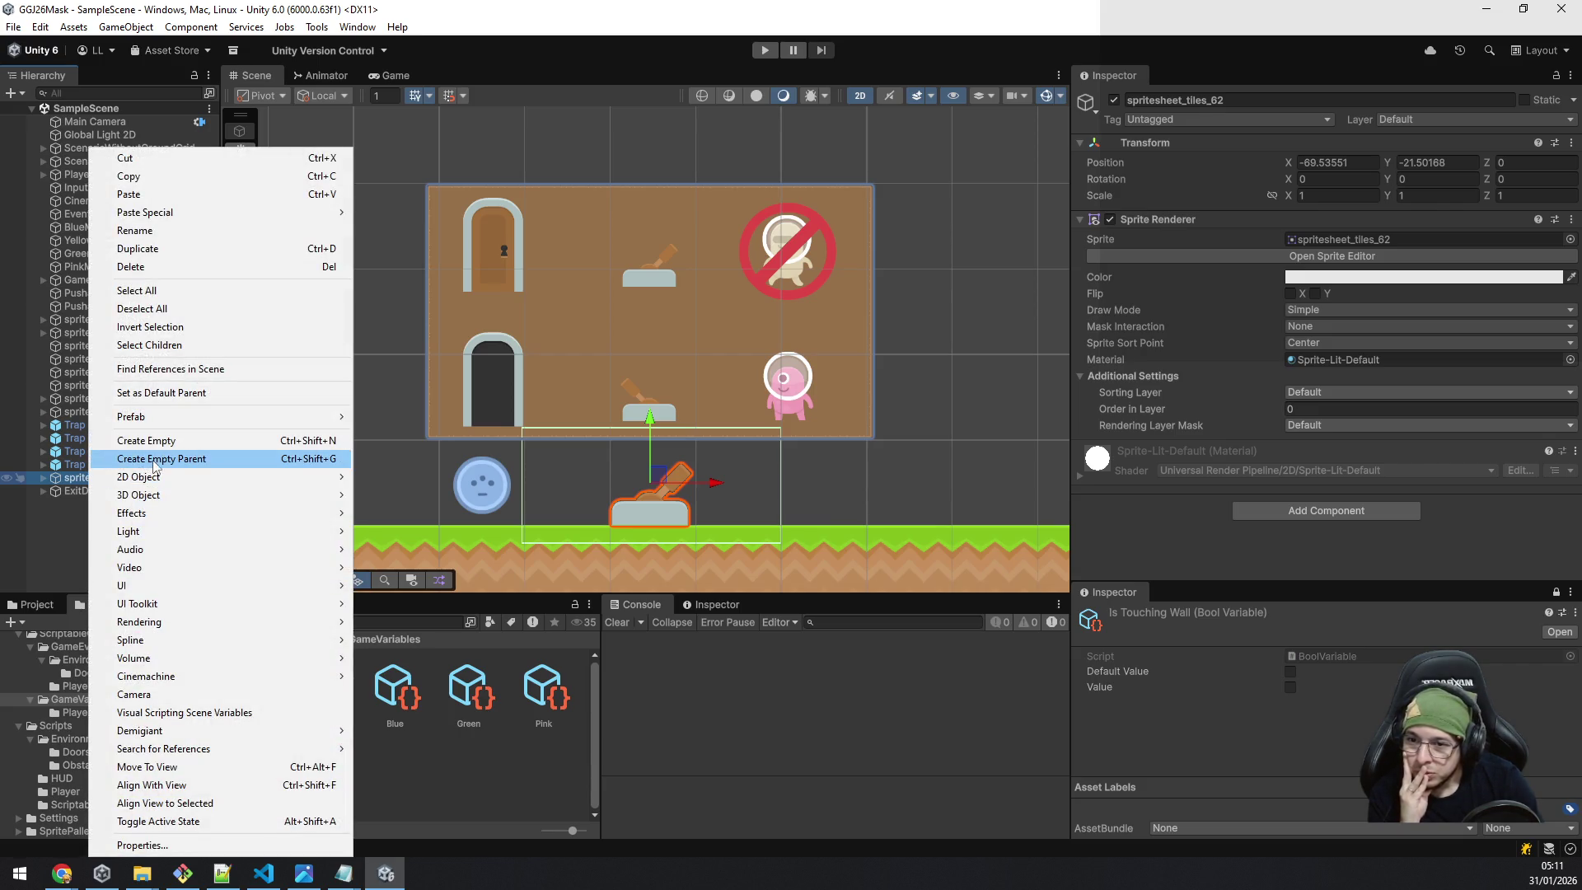
click(156, 459)
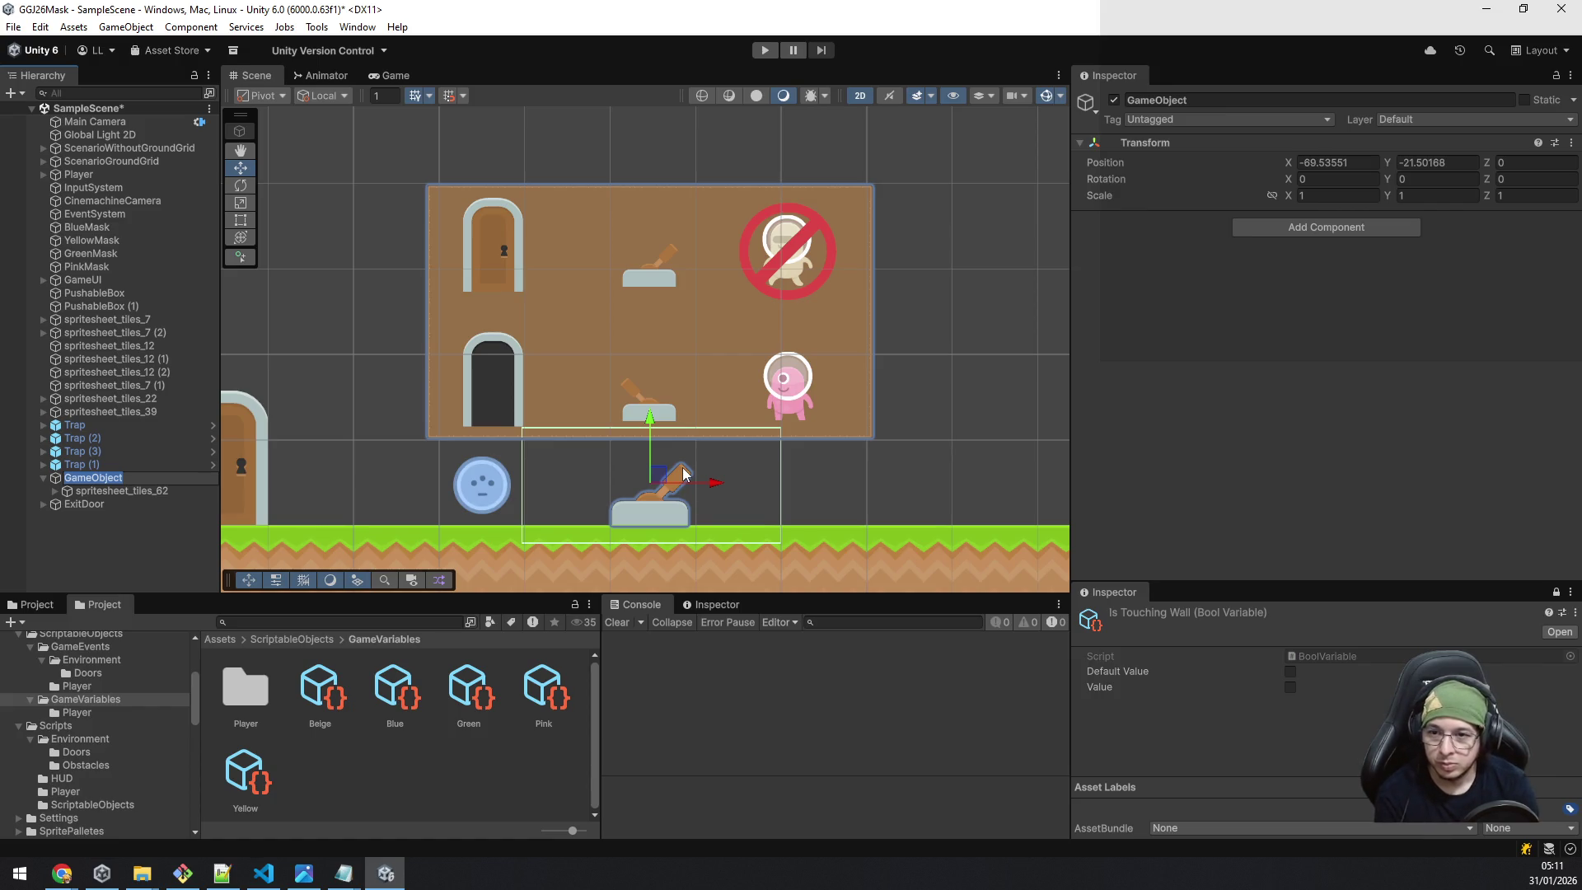
text(E)
text(Lea)
key(BackSpace)
key(BackSpace)
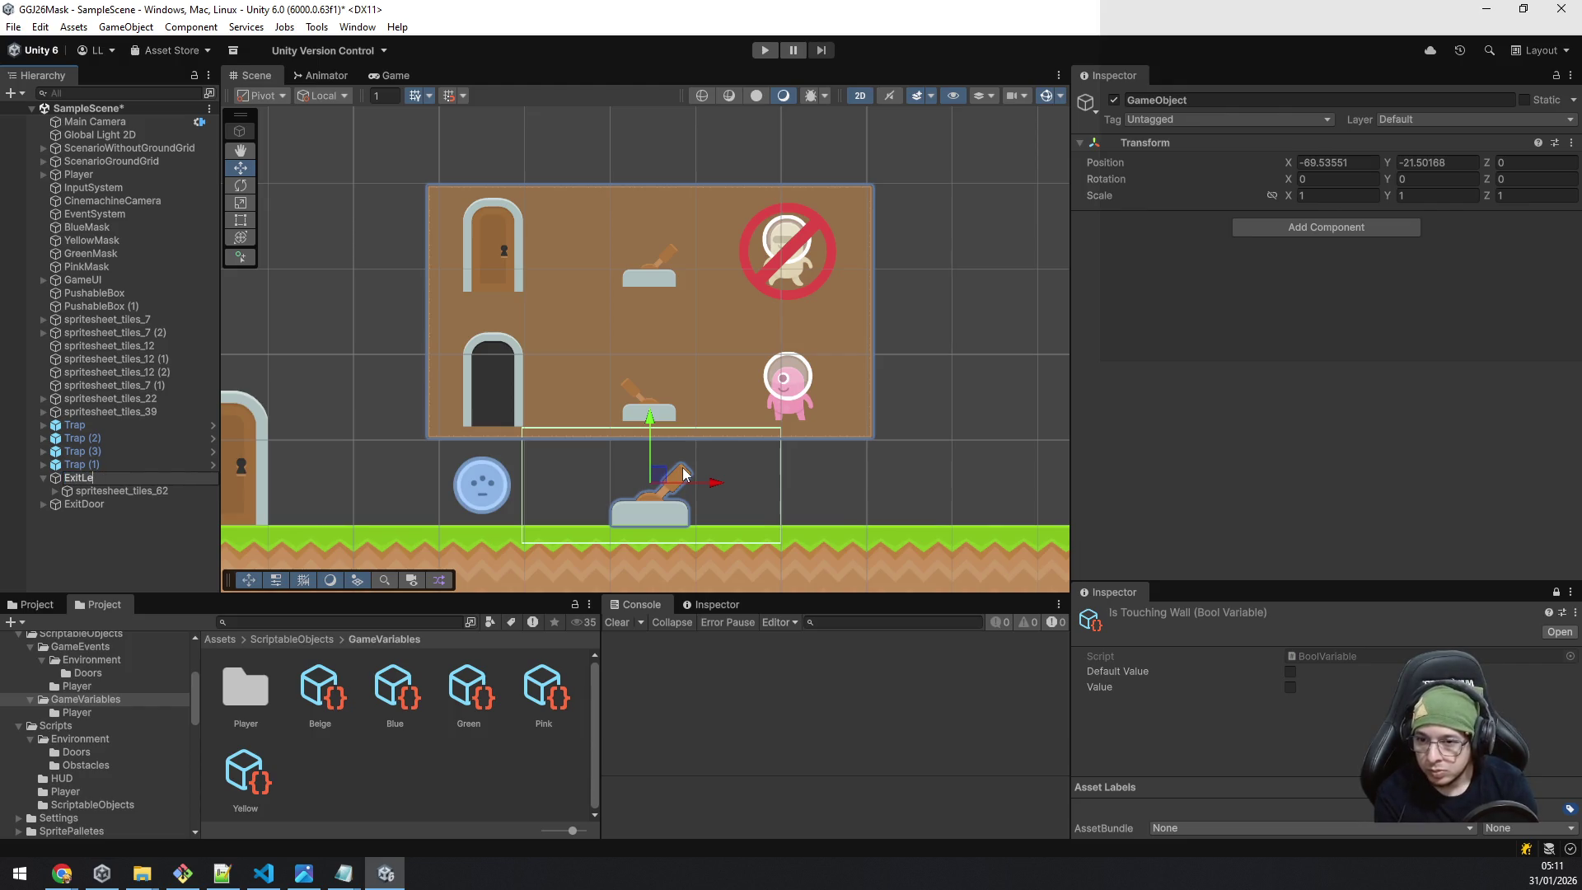
text(er)
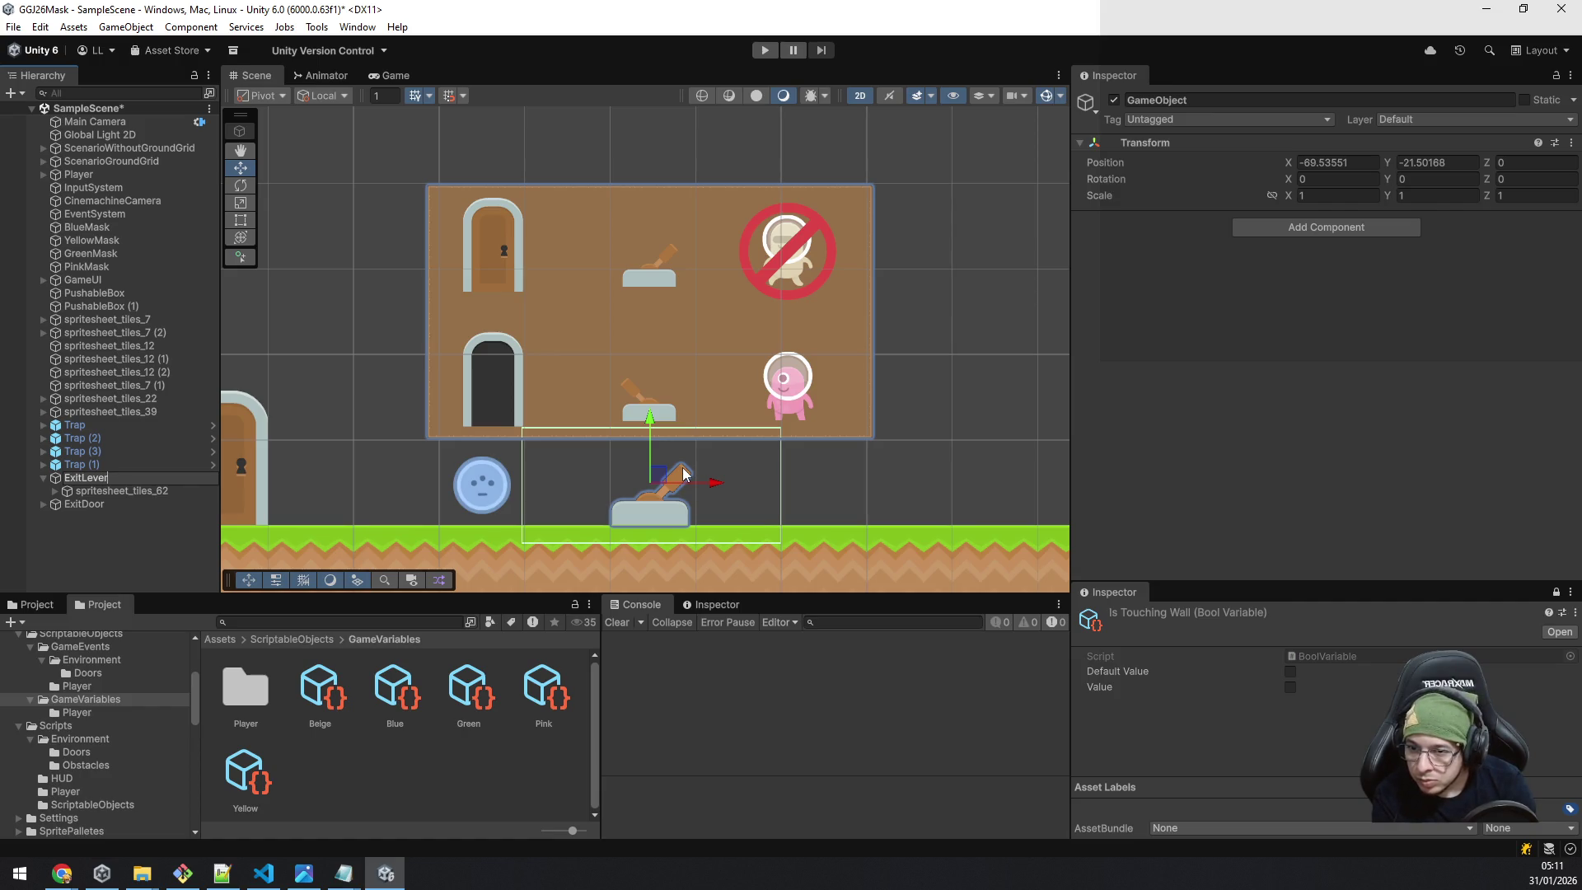
key(alt+Tab)
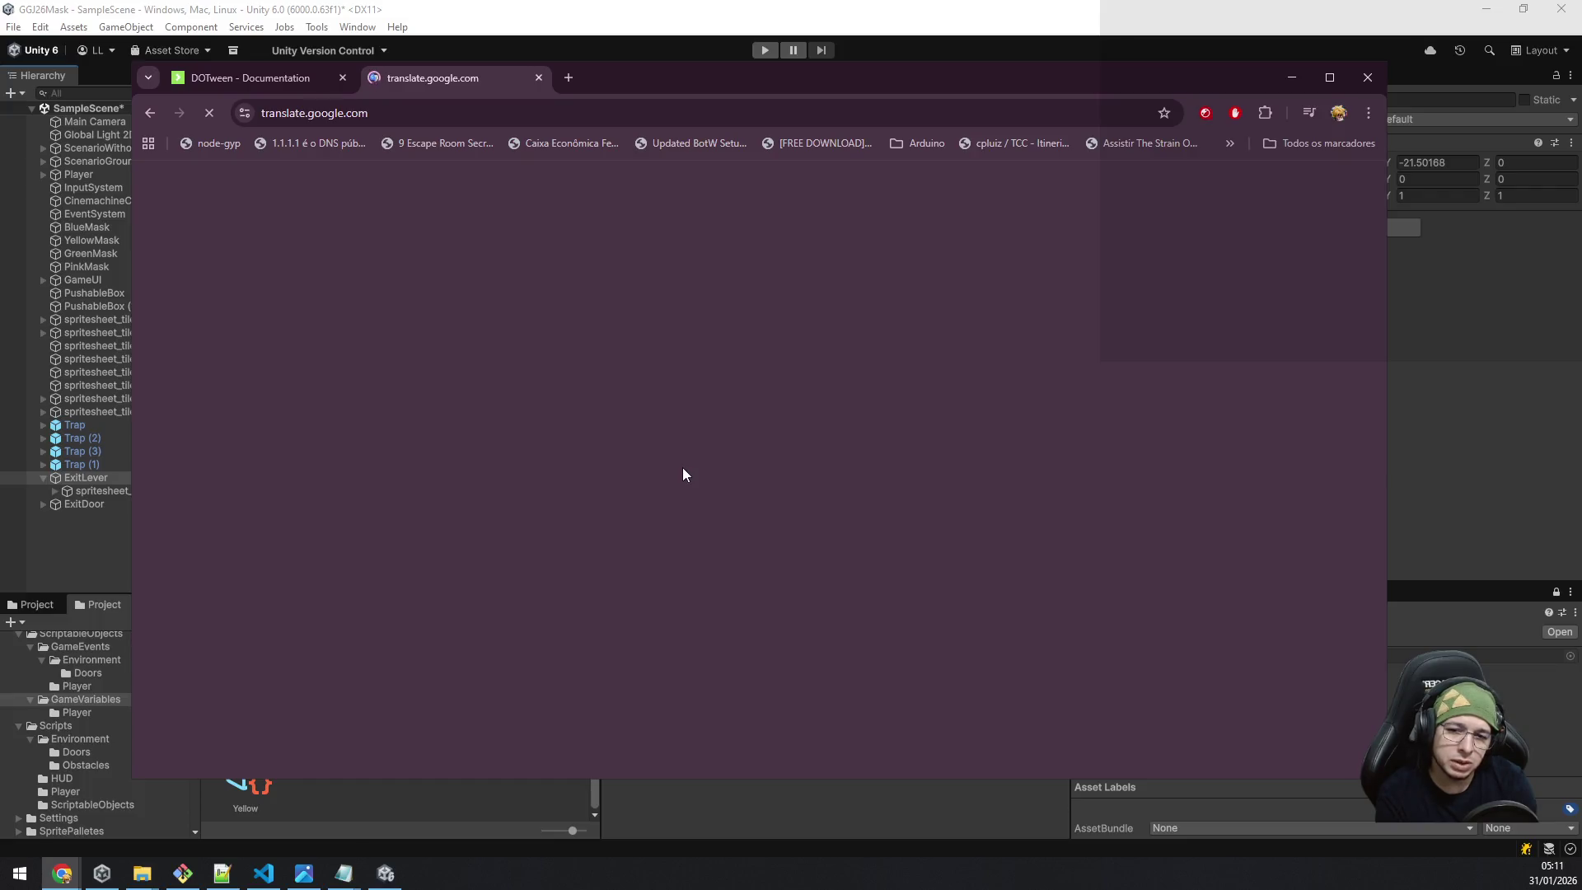
Load translate.google.com in a private Chrome window.
key(ctrl+w)
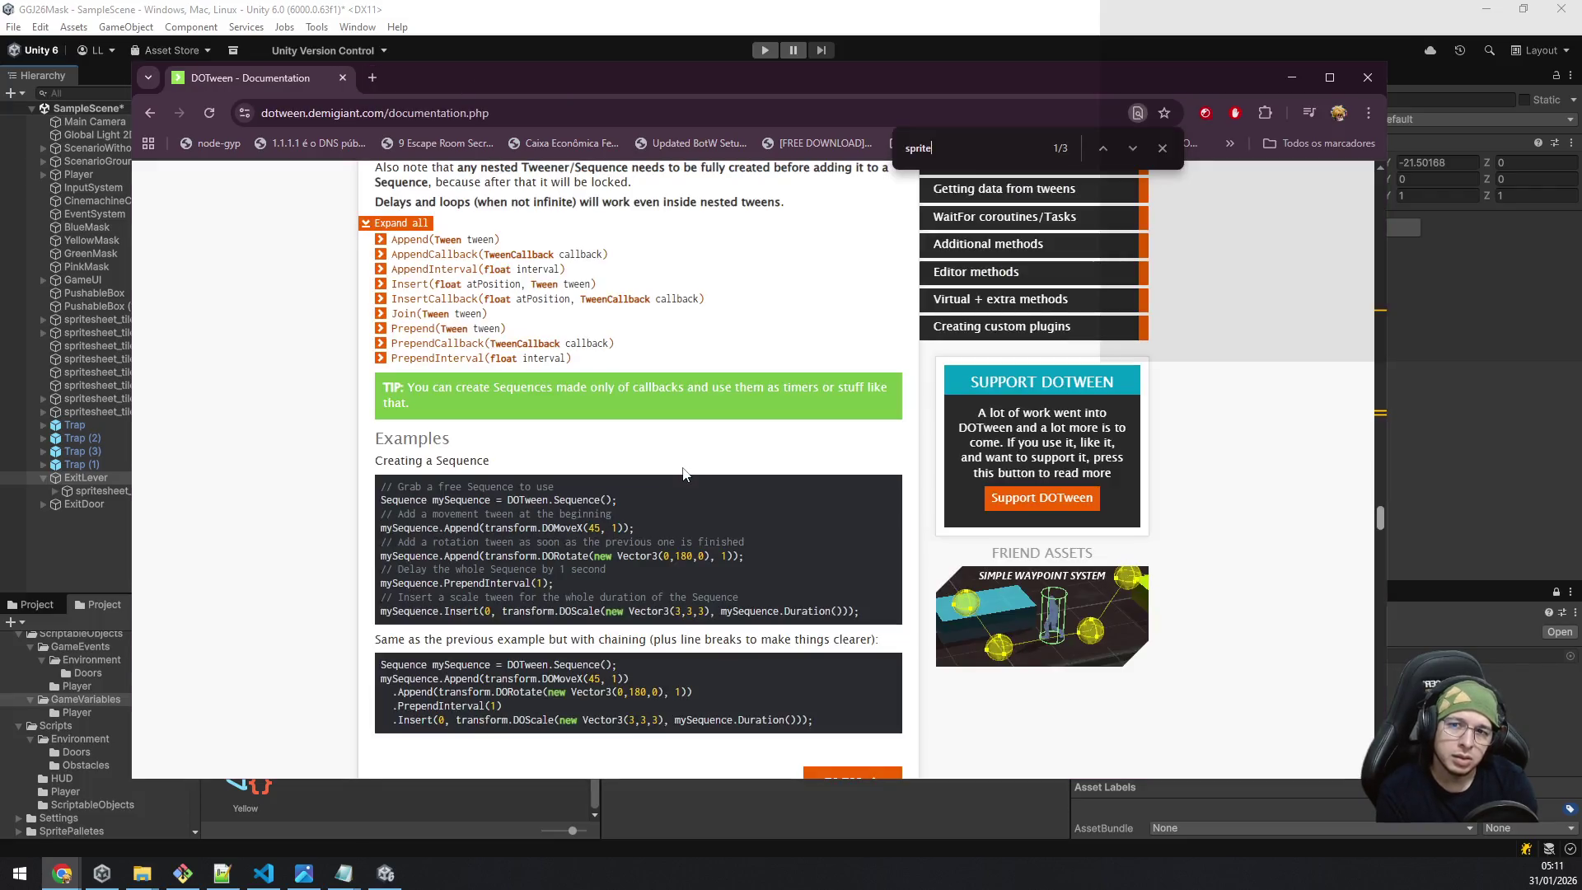
key(ctrl+shift+n)
text(translate.google.com)
key(Return)
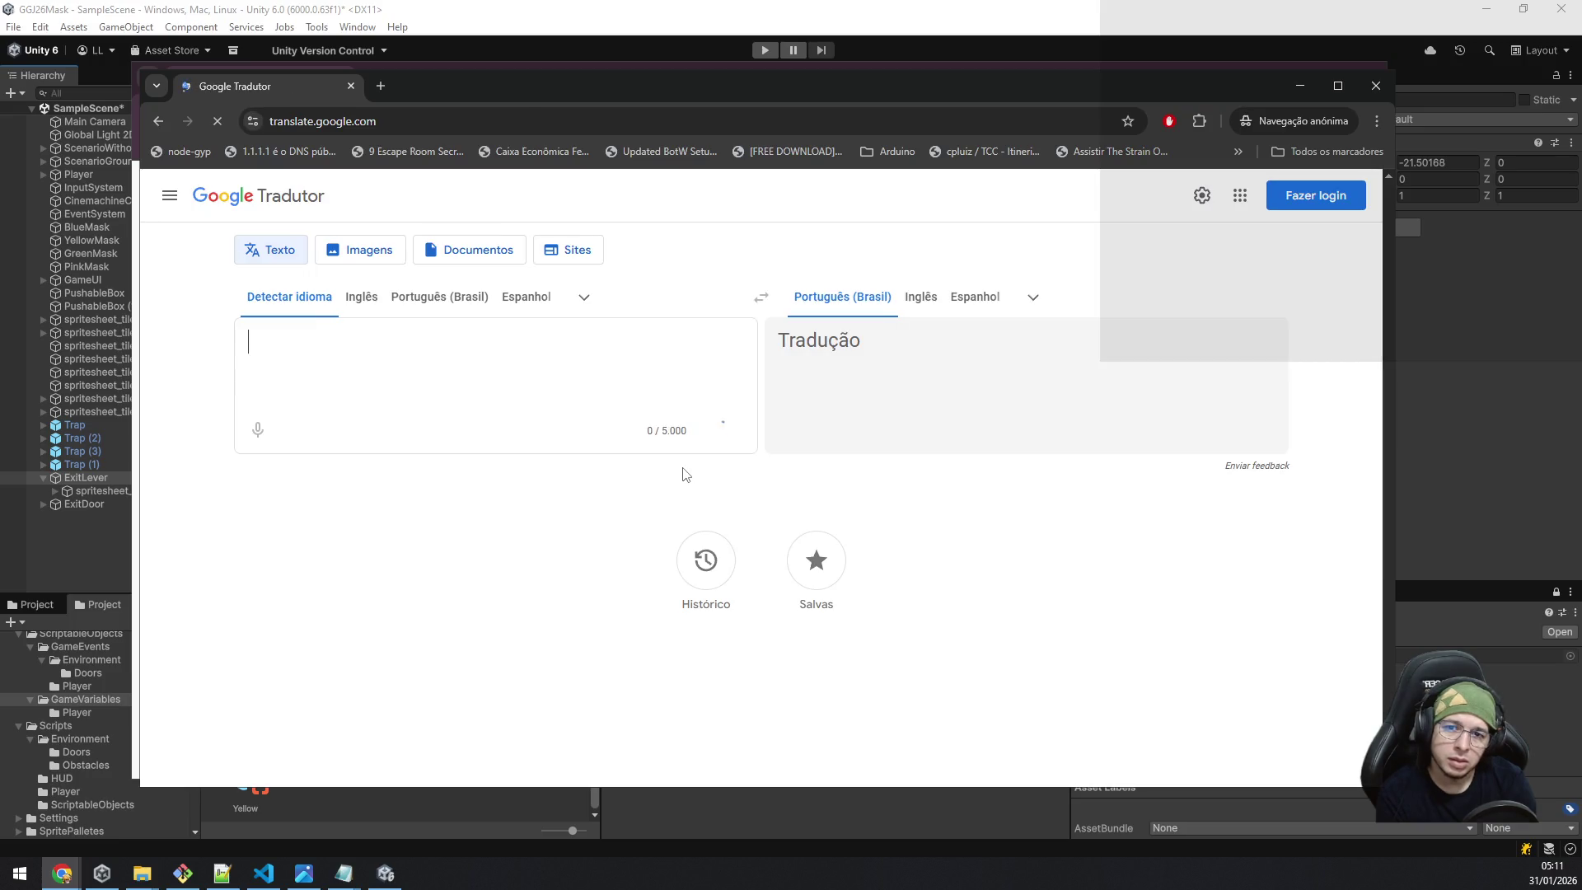
Translate 'alavanca' from Portuguese to English, confirming it means 'lever', and return to Unity.
text(alavanca)
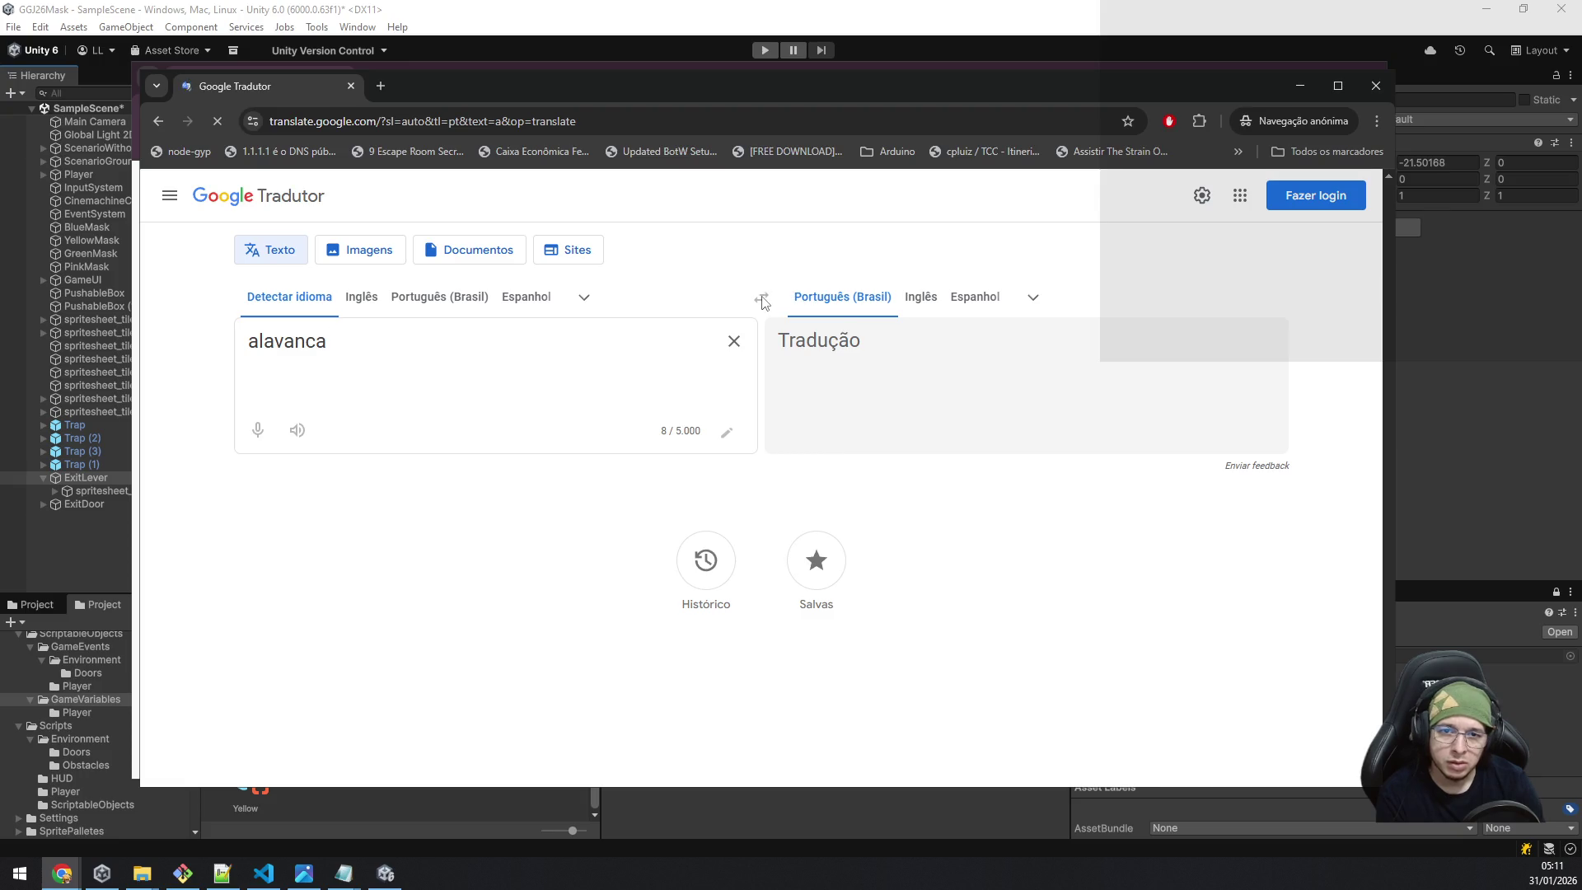
double_click(414, 349)
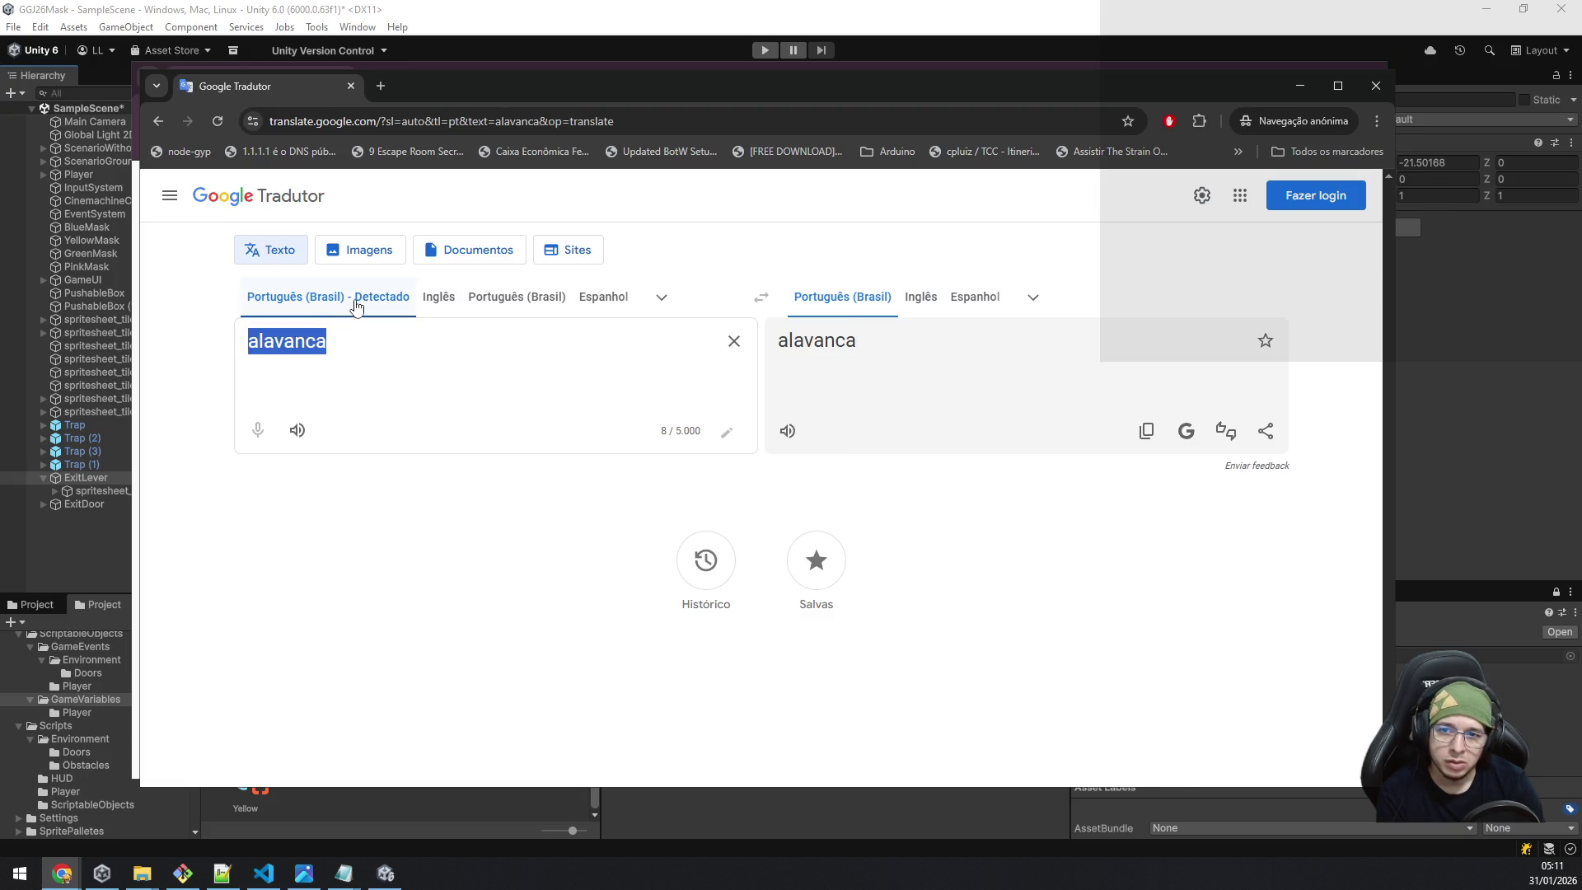
click(387, 299)
click(437, 298)
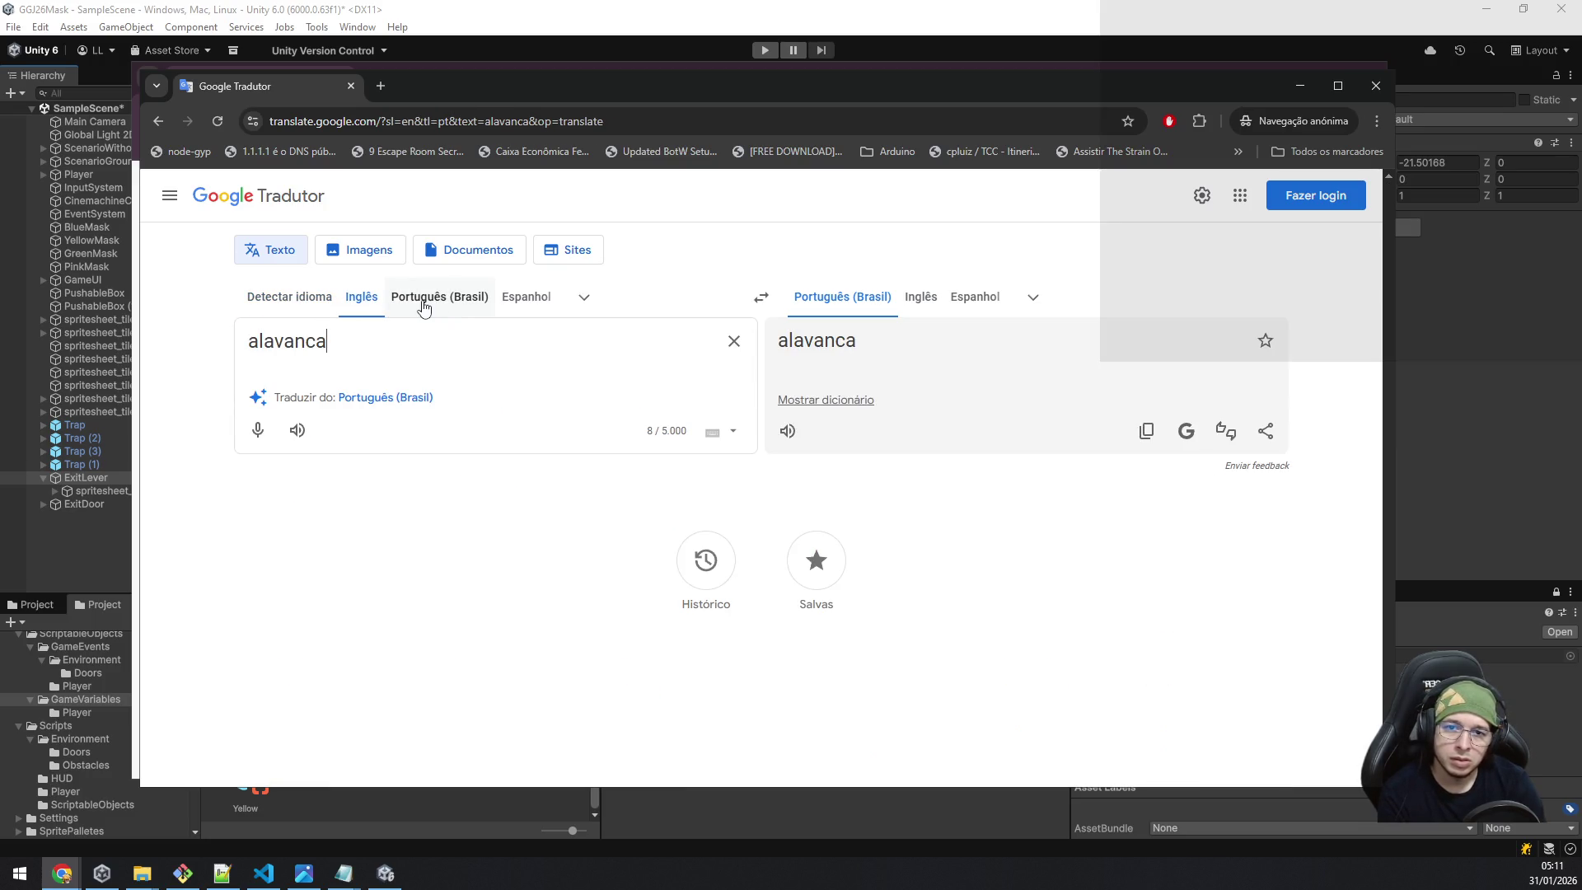
click(751, 309)
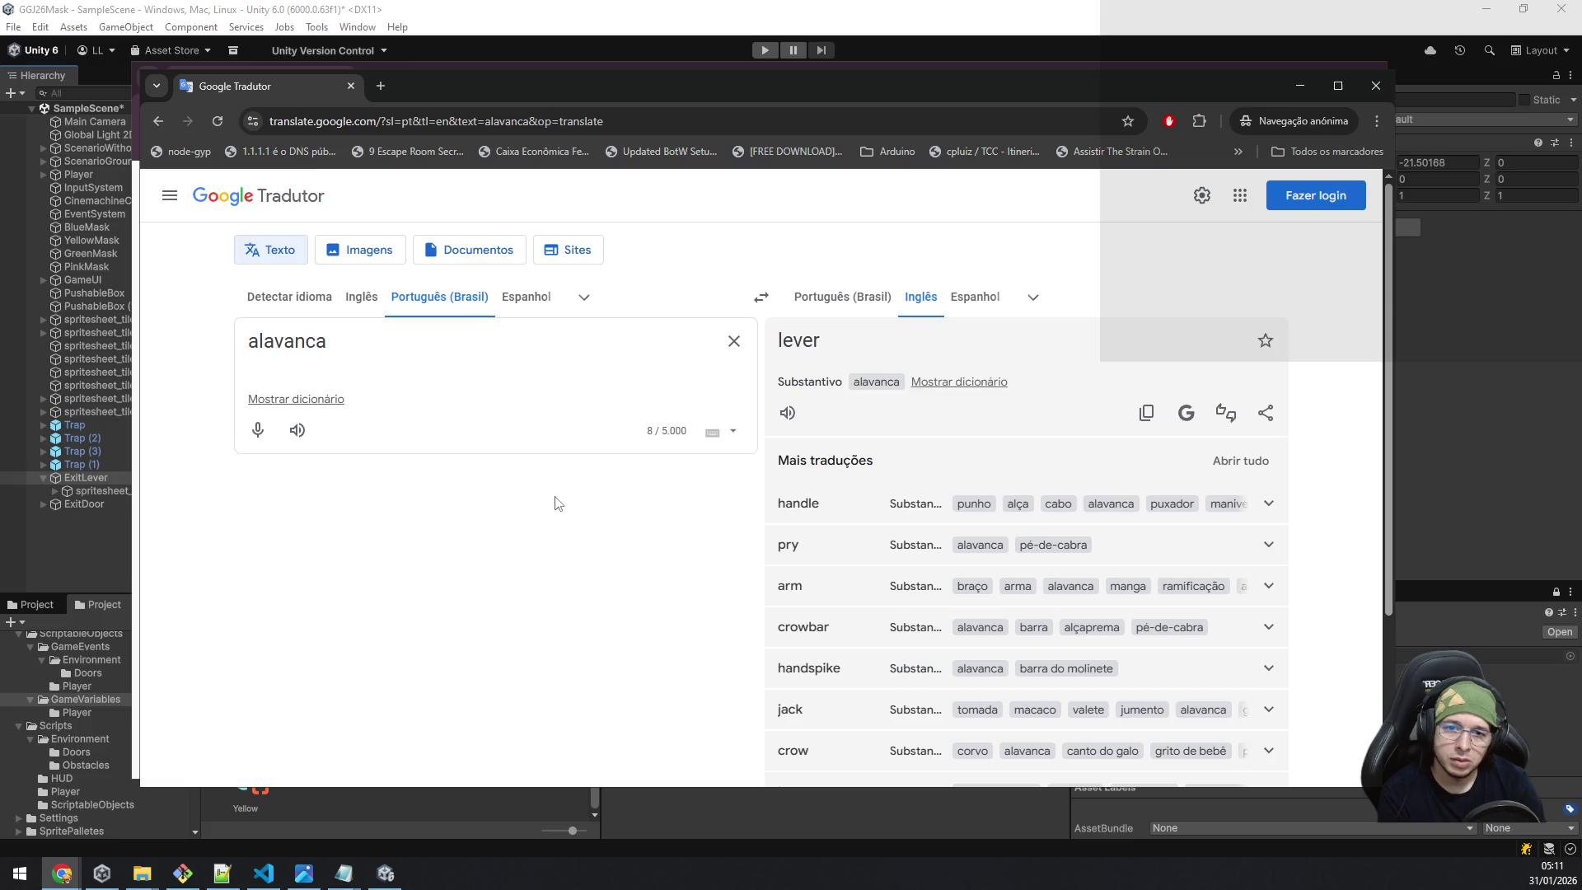
key(alt+Tab)
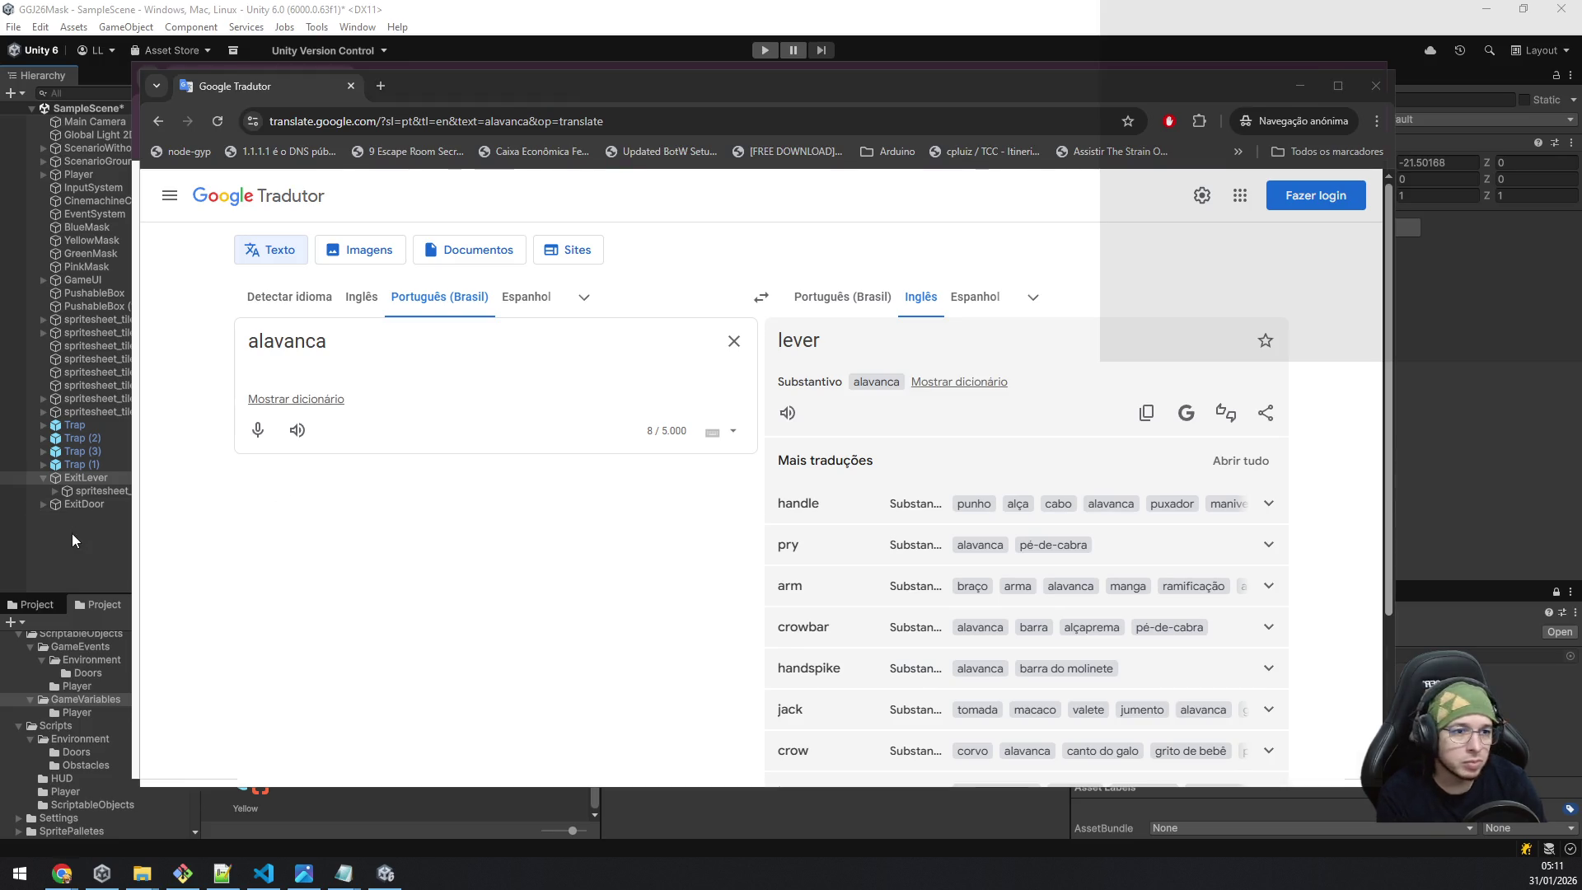
click(58, 544)
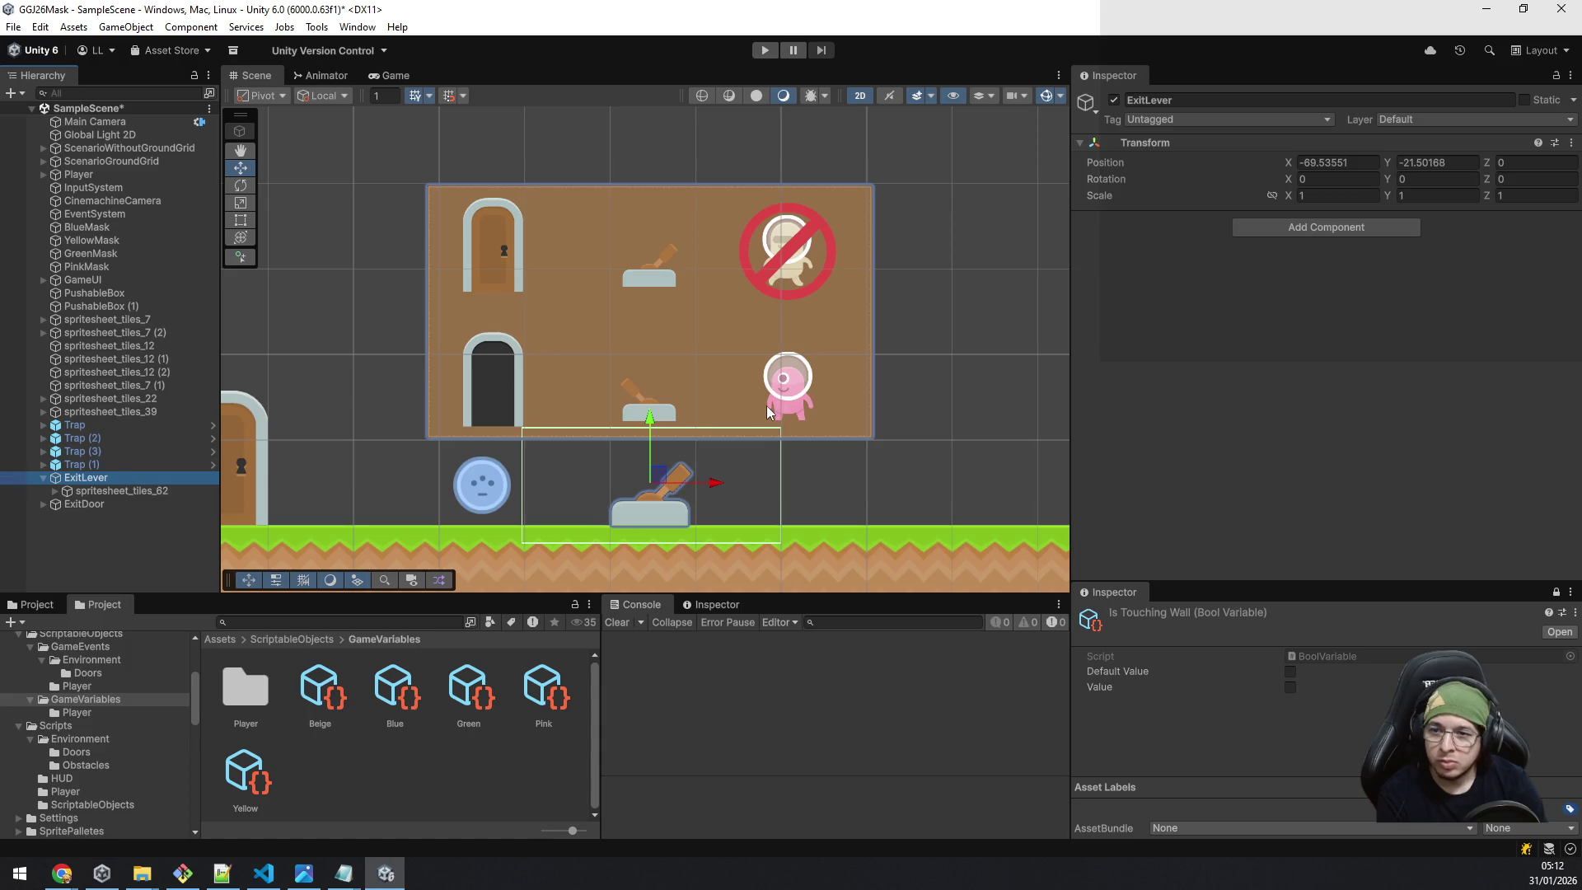
Move the brown_pressed object directly under ExitLever.
key(Down)
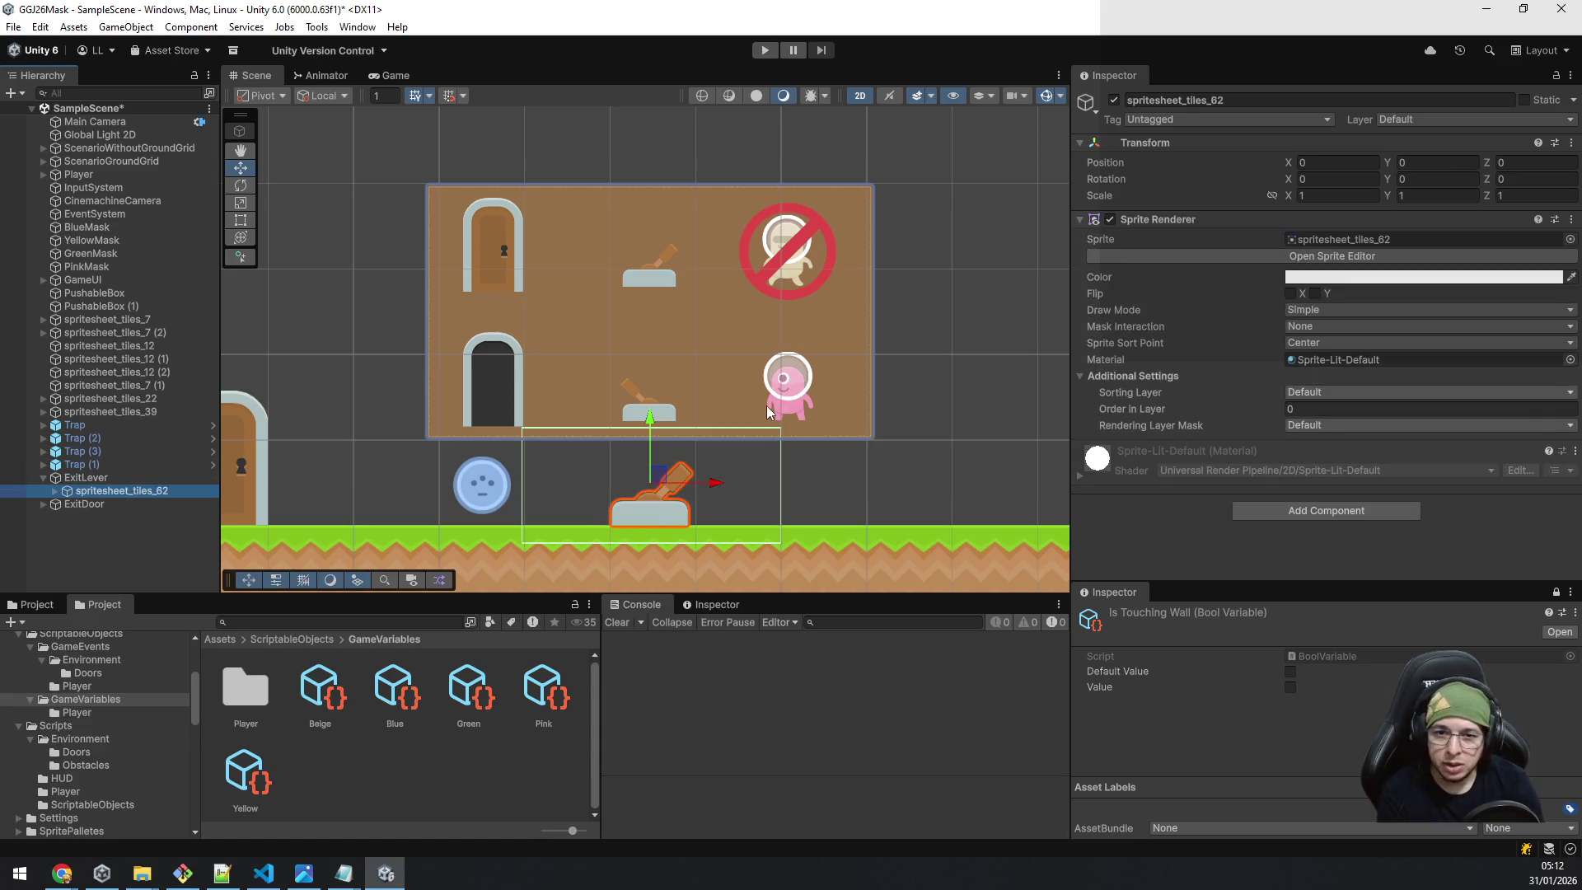
key(Right)
key(Down)
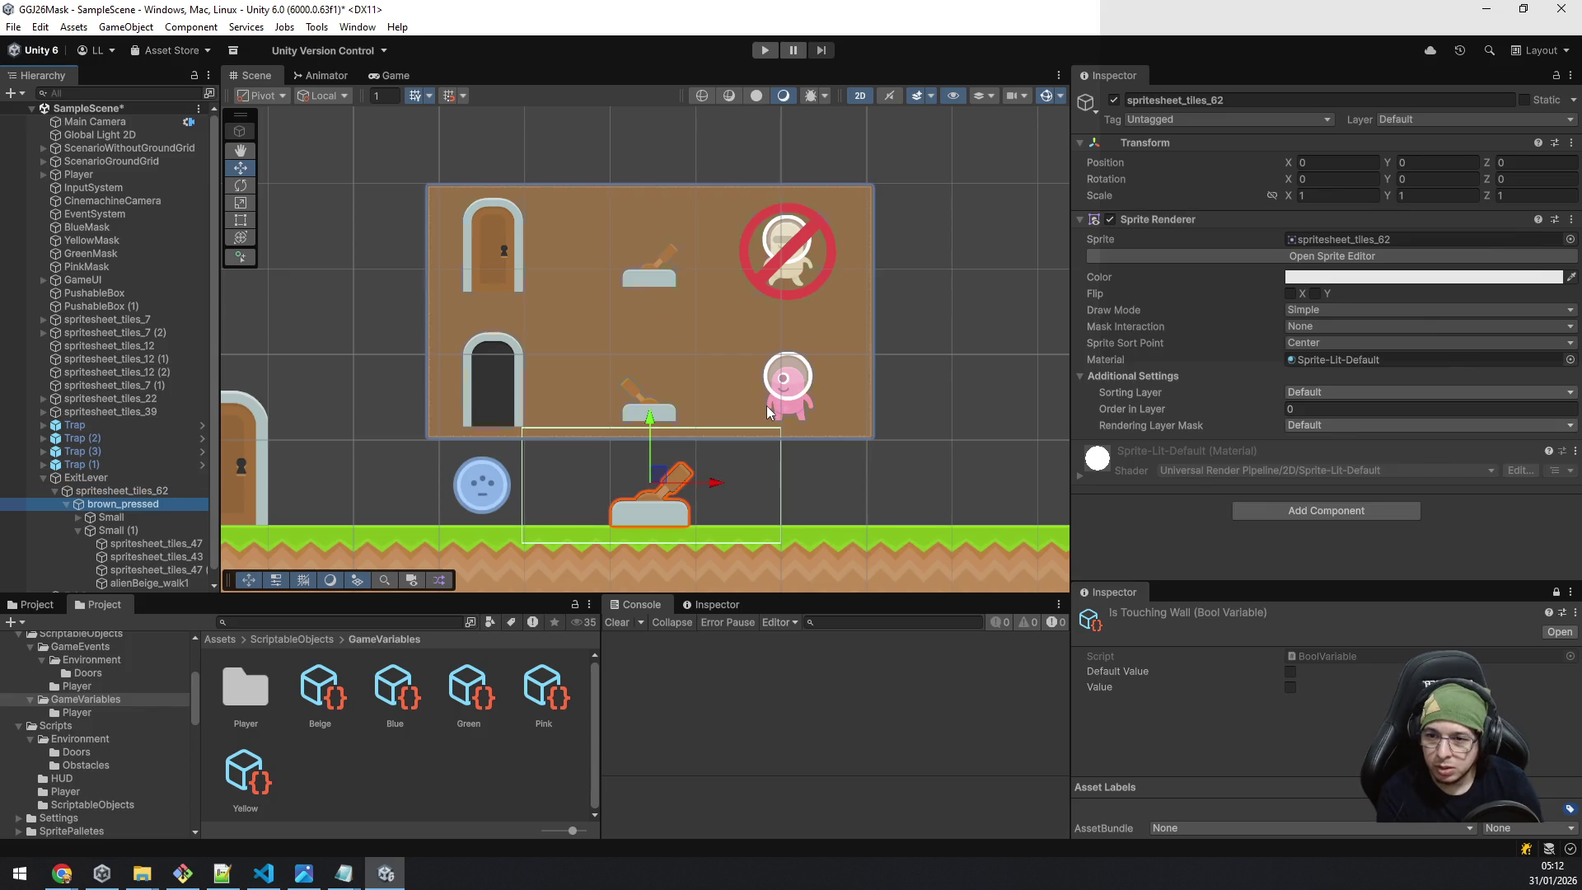
key(Left)
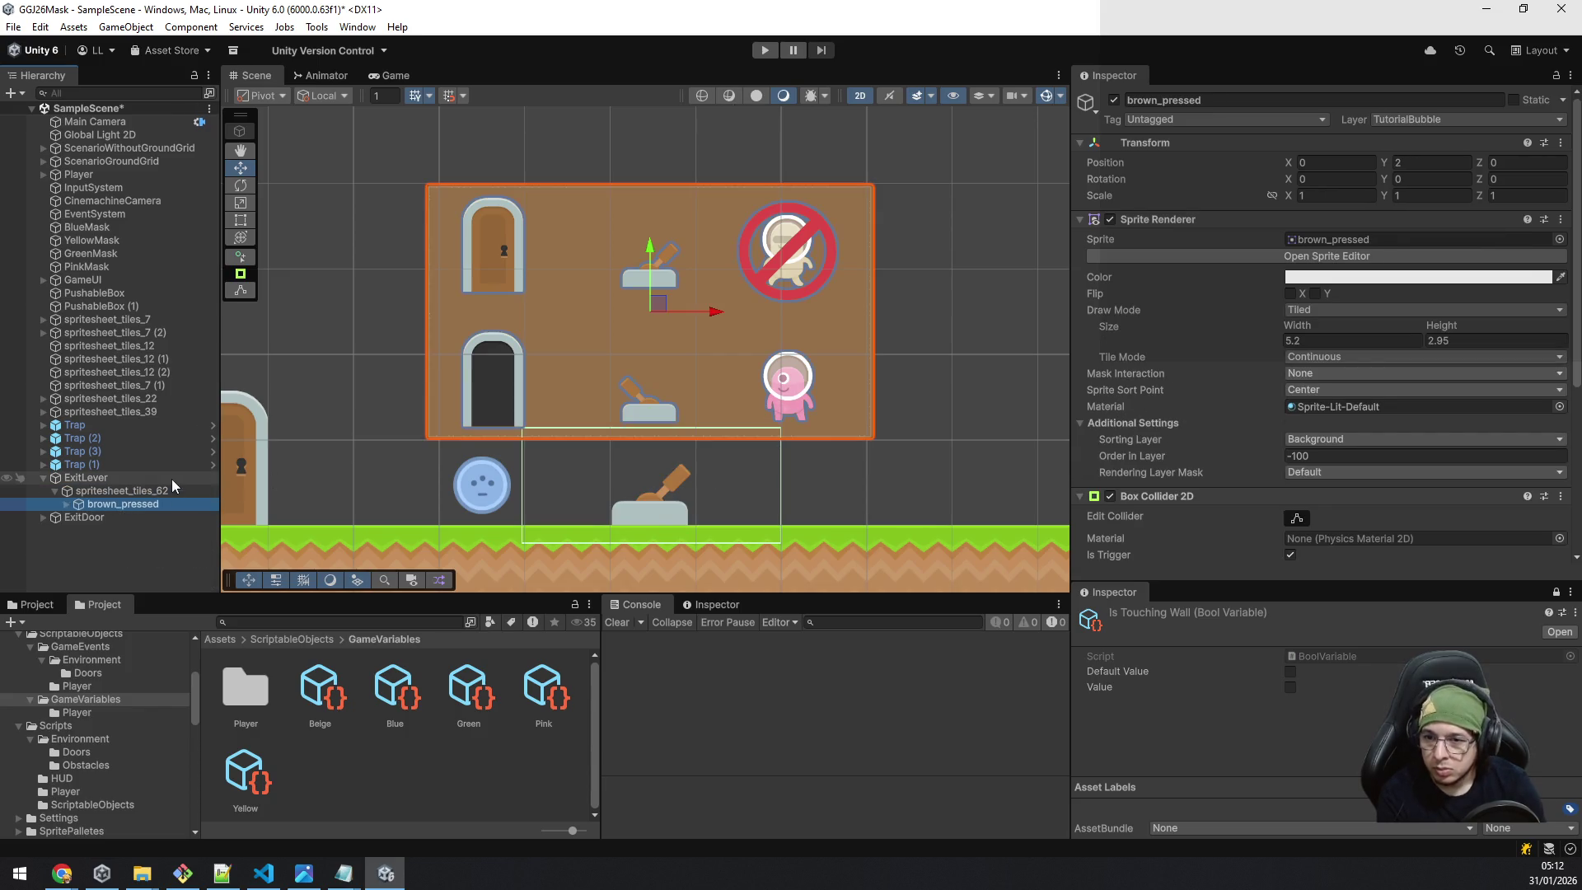
drag(130, 502, 119, 478)
Rename spritesheet_tiles_62 to locked.
click(96, 493)
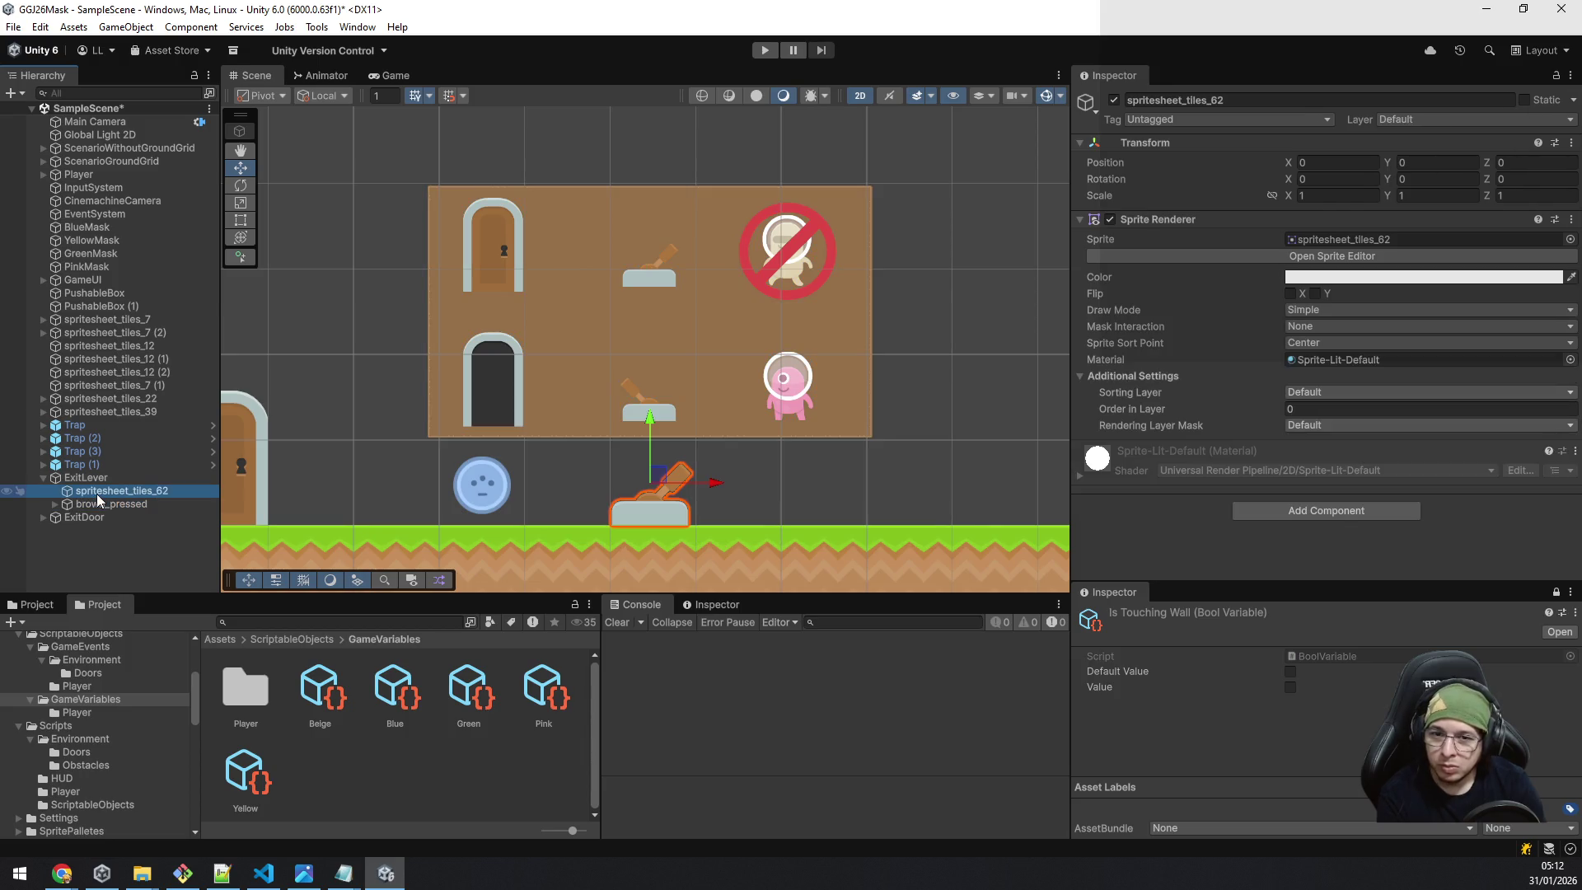
click(97, 492)
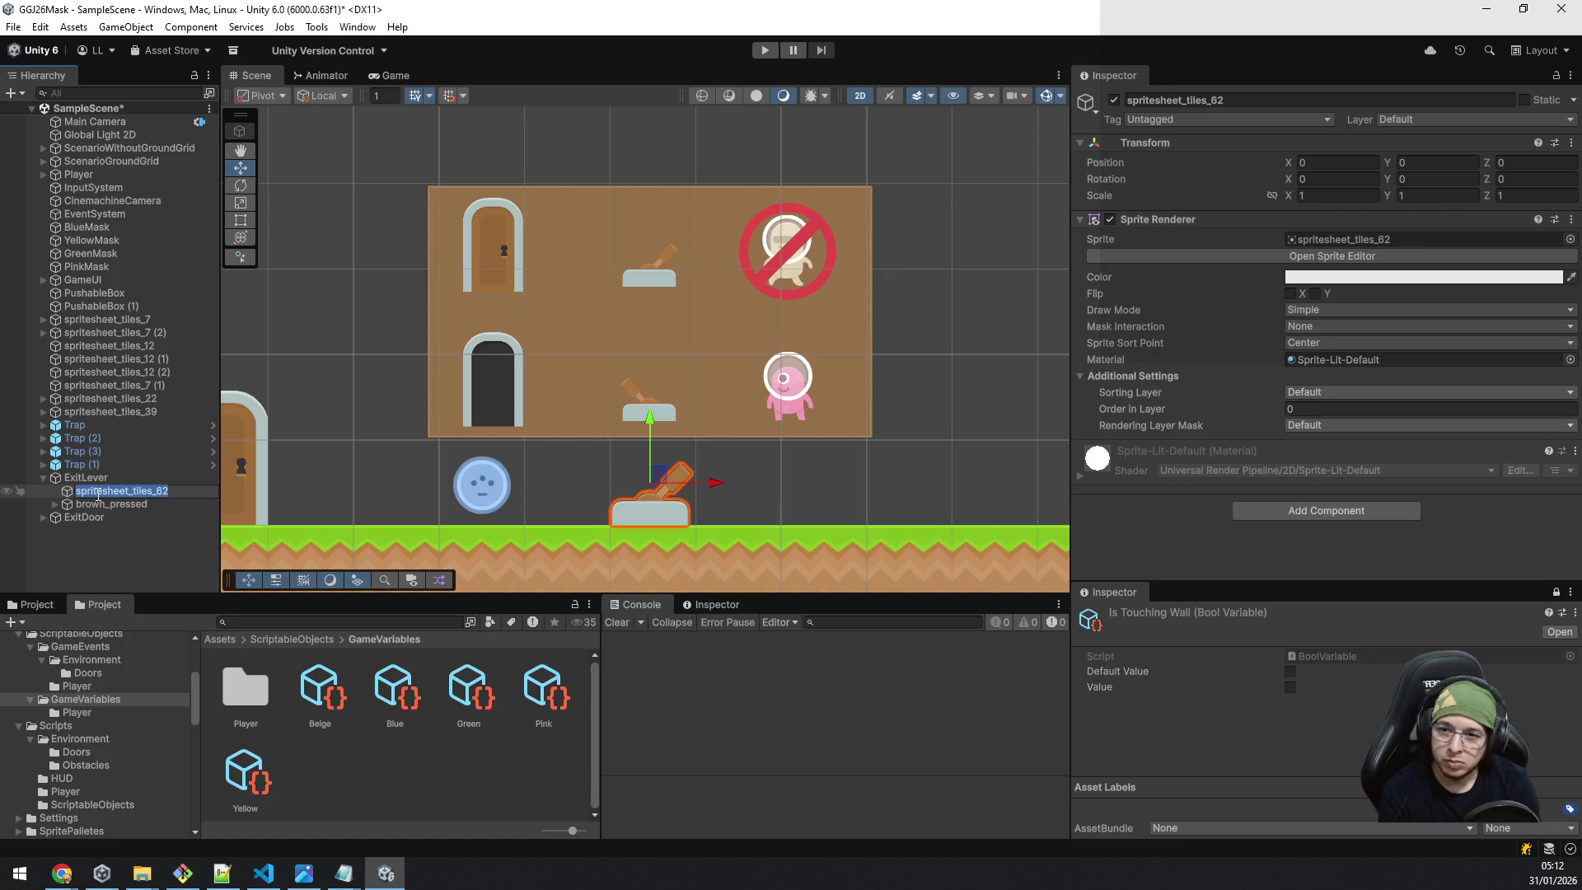
text(locked)
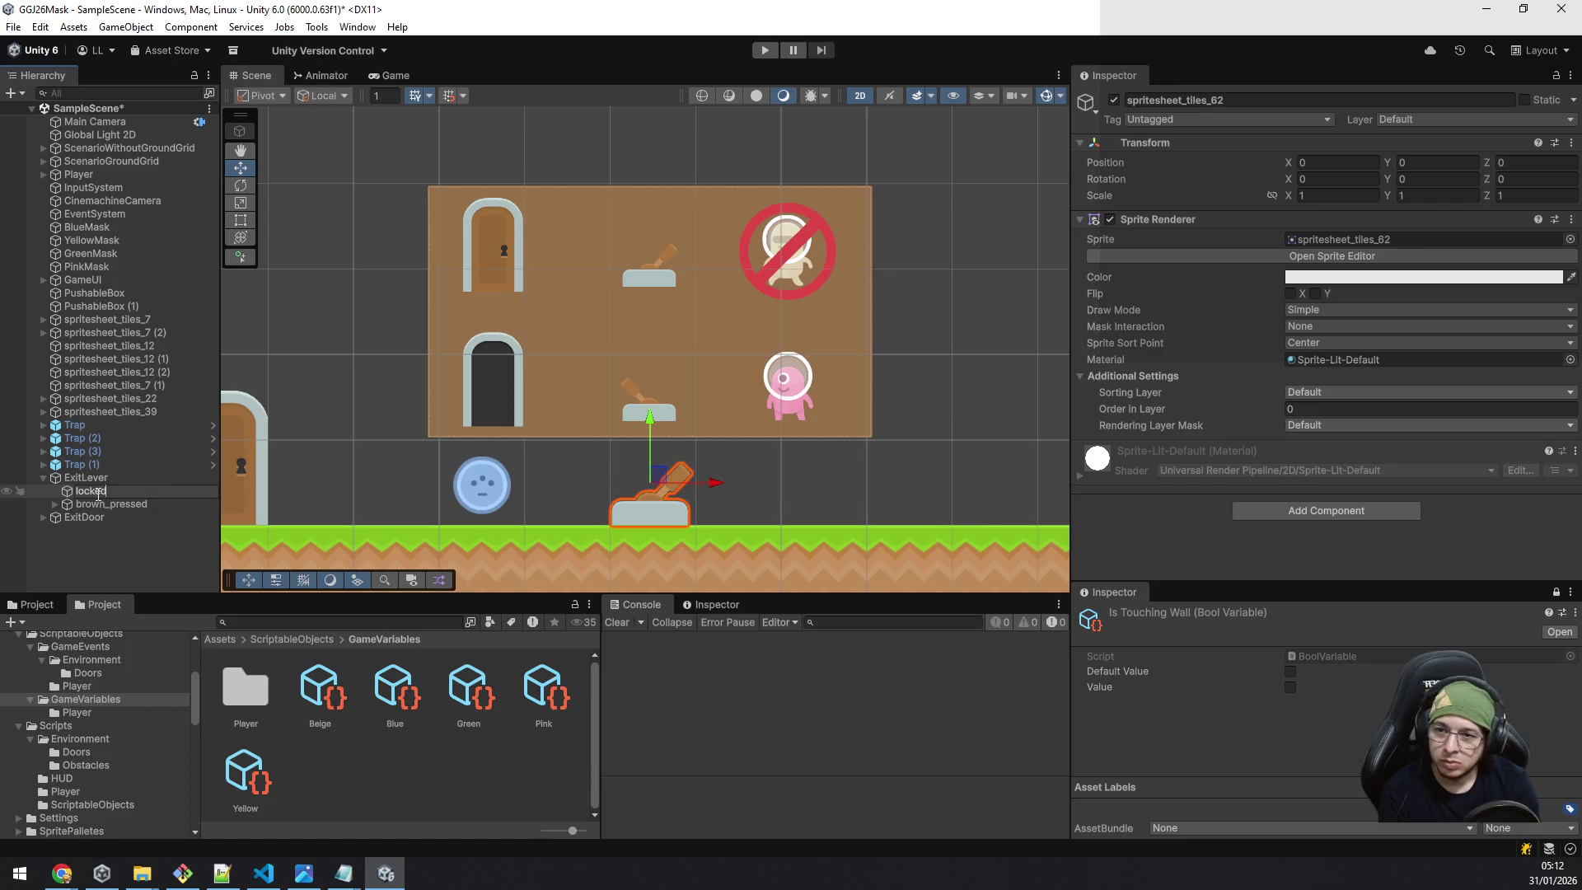
key(Return)
Duplicate the locked lever twice, naming the copies Intermediate and Opened.
key(ctrl+d)
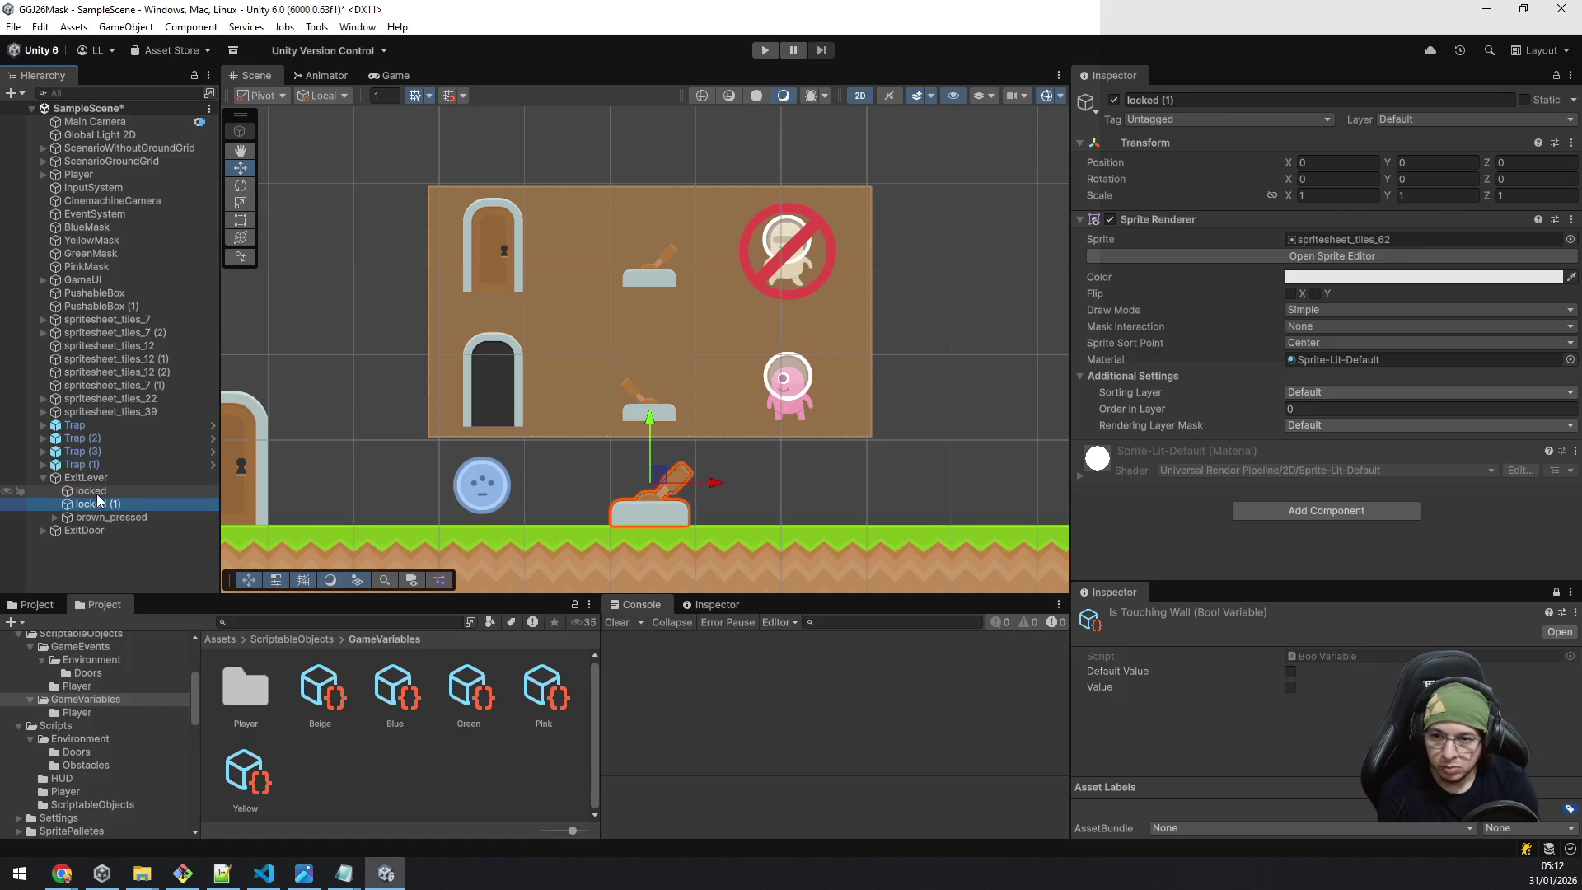
key(F2)
text(Intermediate)
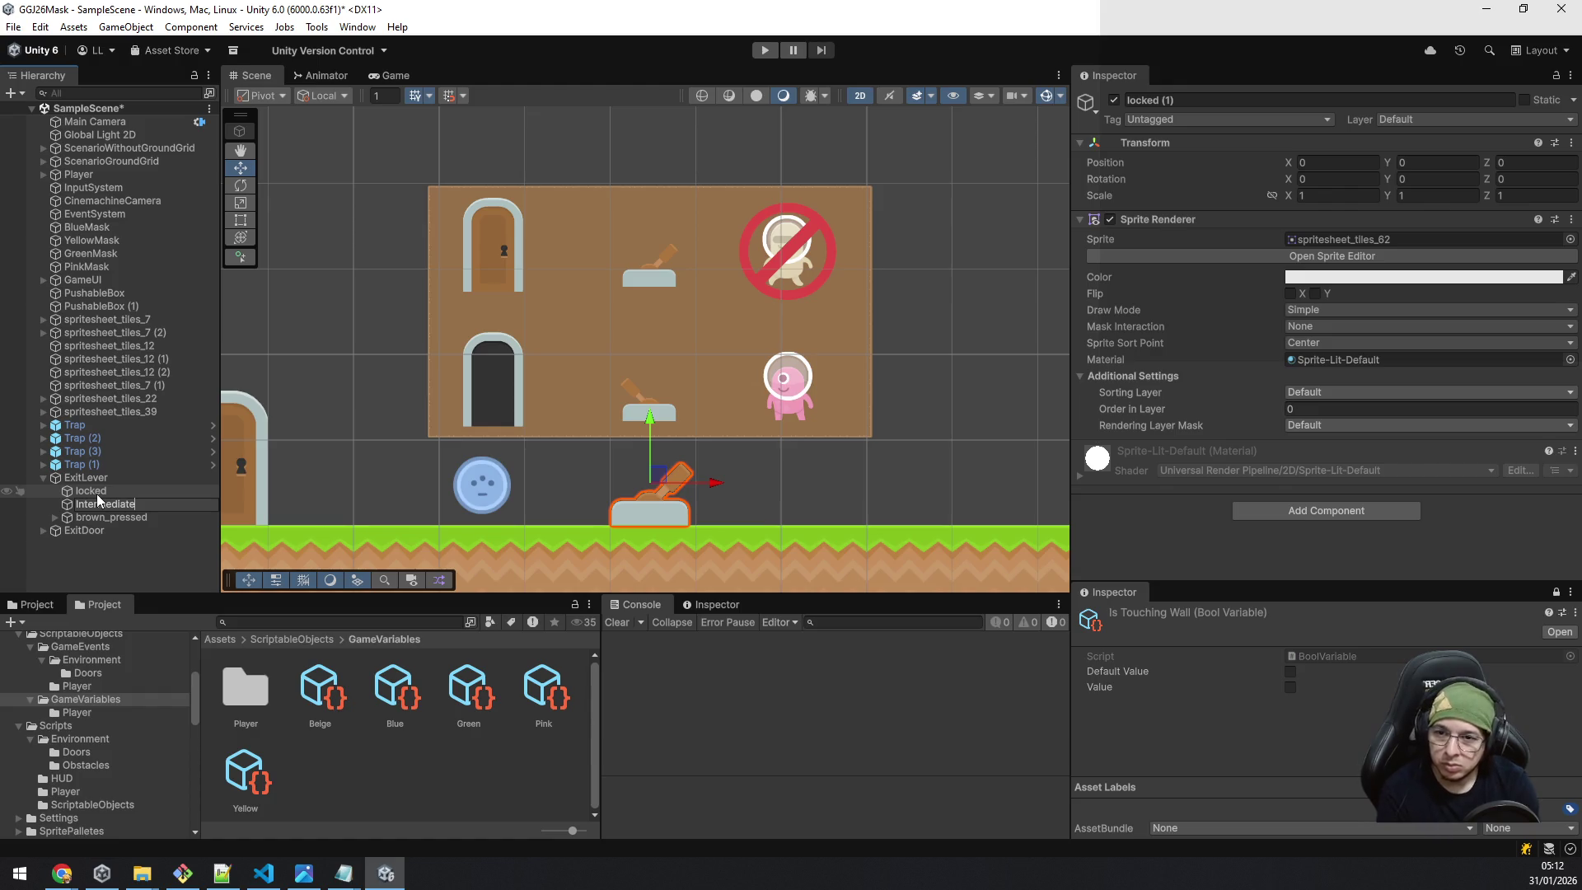
key(Return)
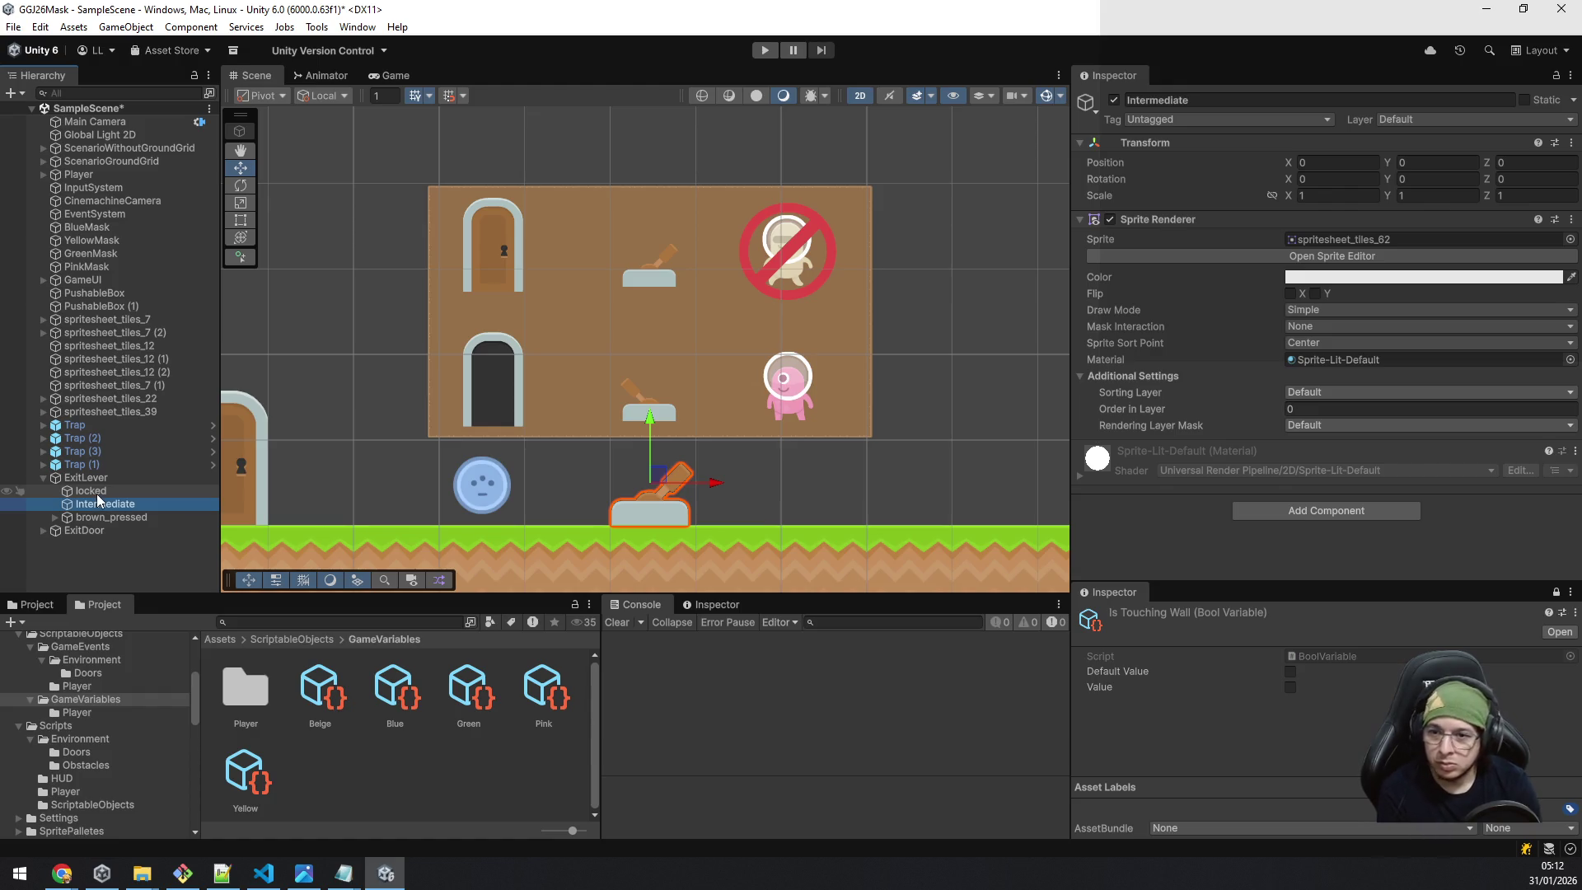
key(ctrl+d)
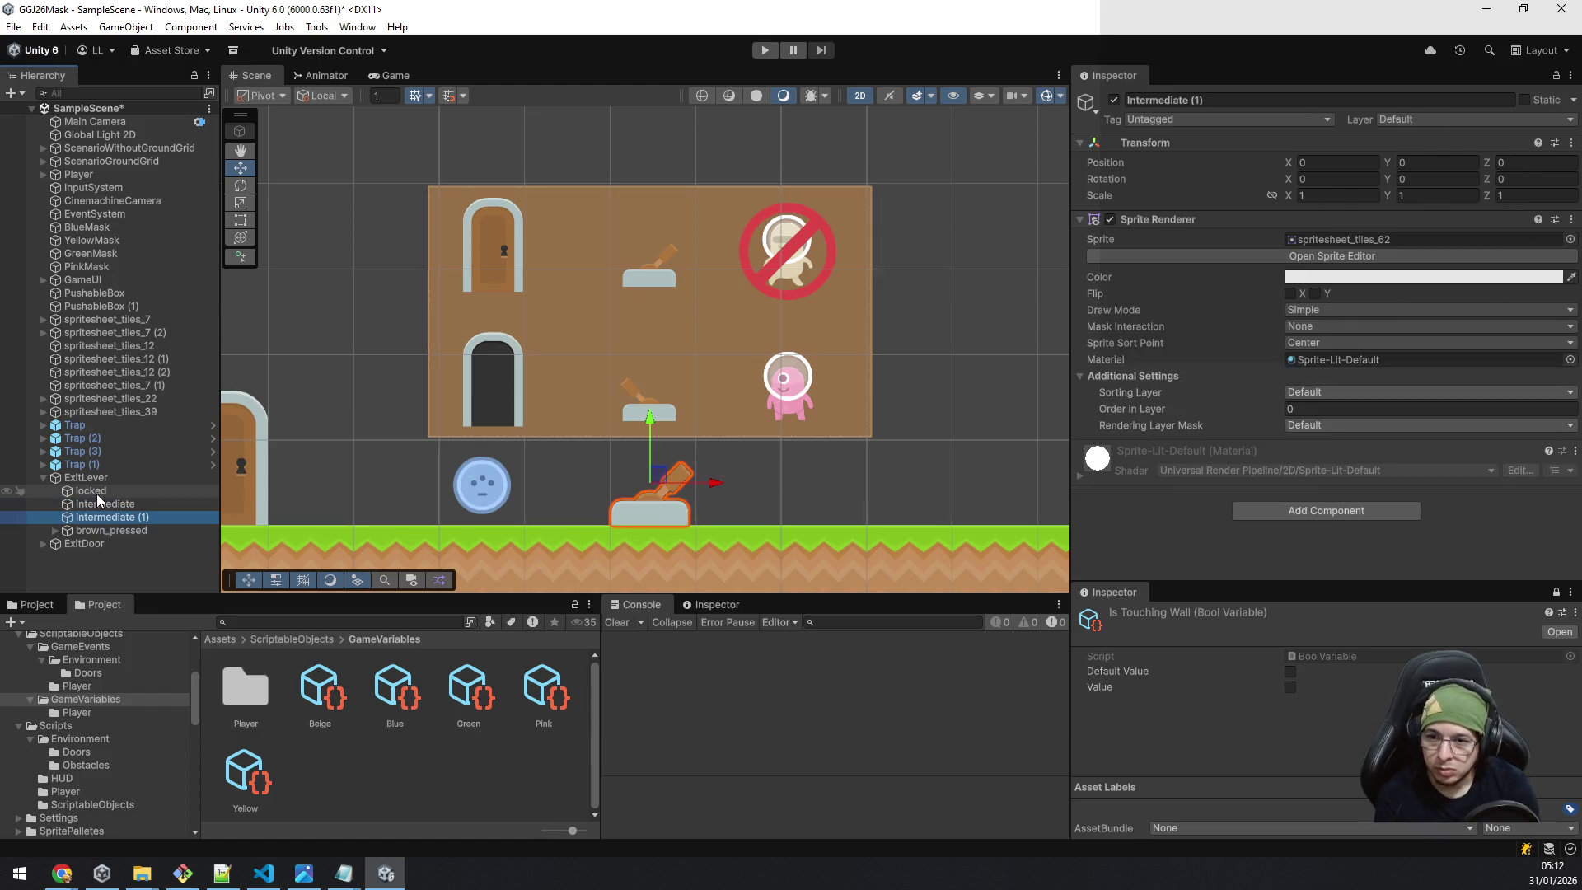
key(F2)
text(Opened)
key(Return)
Give Intermediate the upright lever sprite and Opened the left-tilted lever sprite.
click(108, 490)
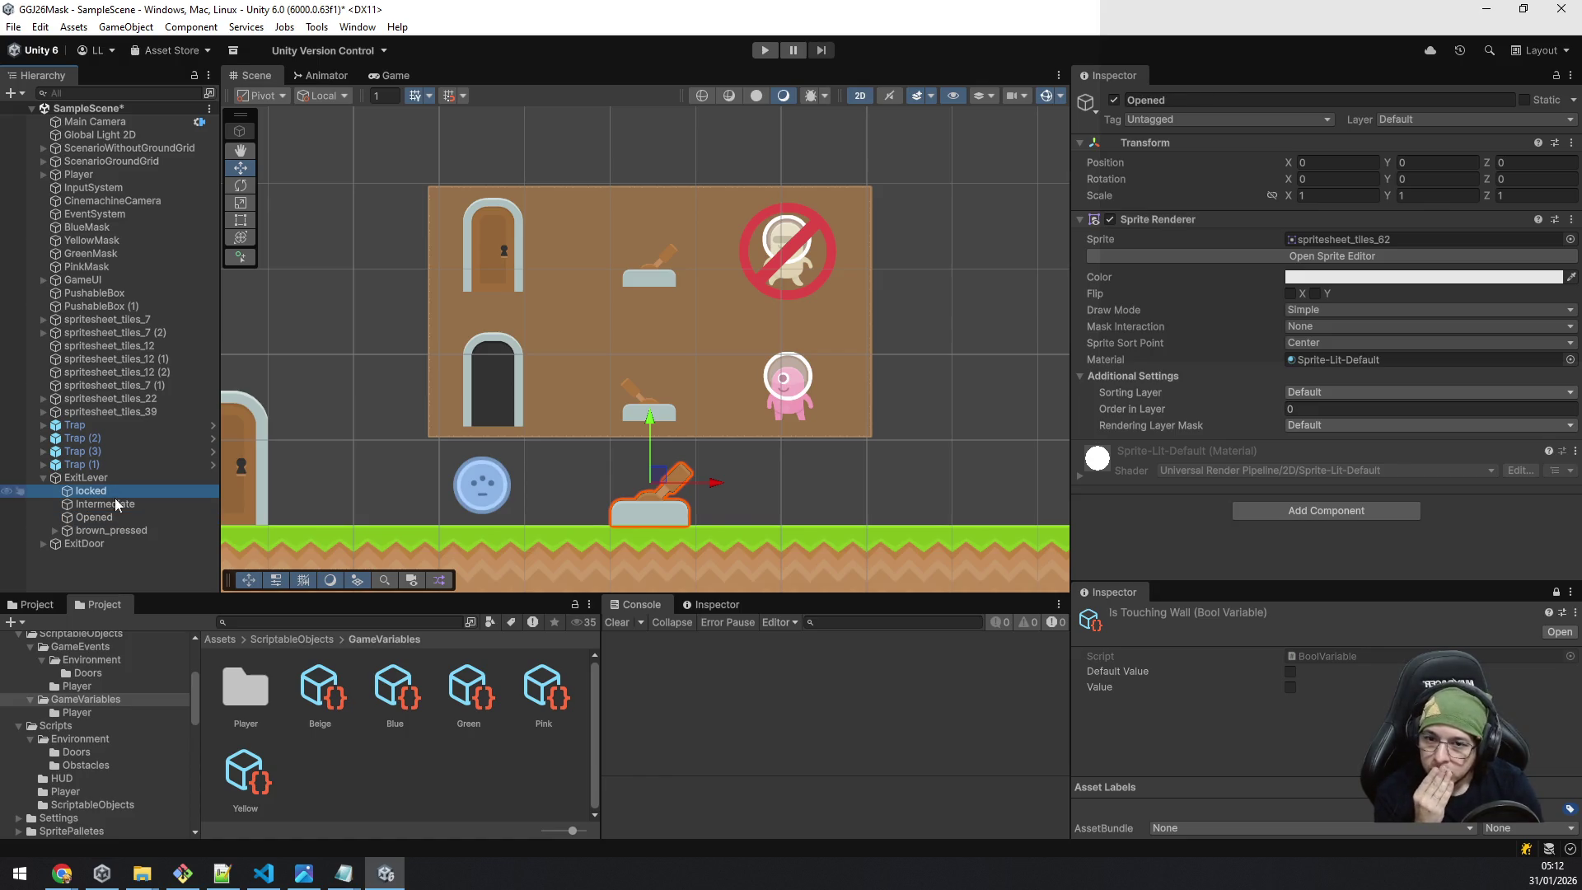
click(1332, 239)
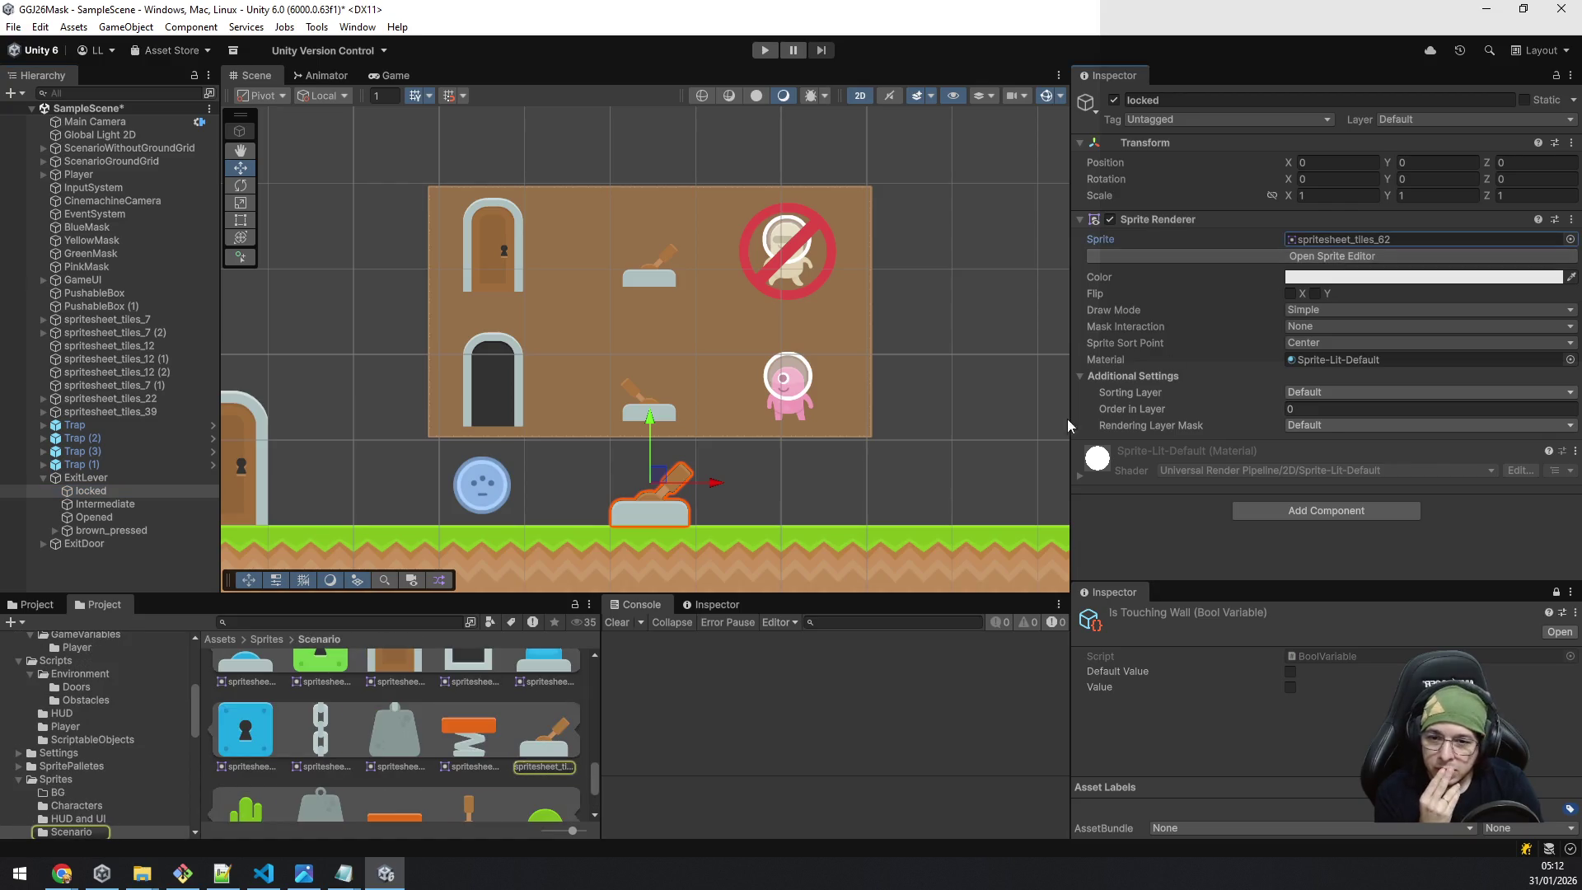
scroll(433, 742, down, 1)
scroll(435, 742, down, 1)
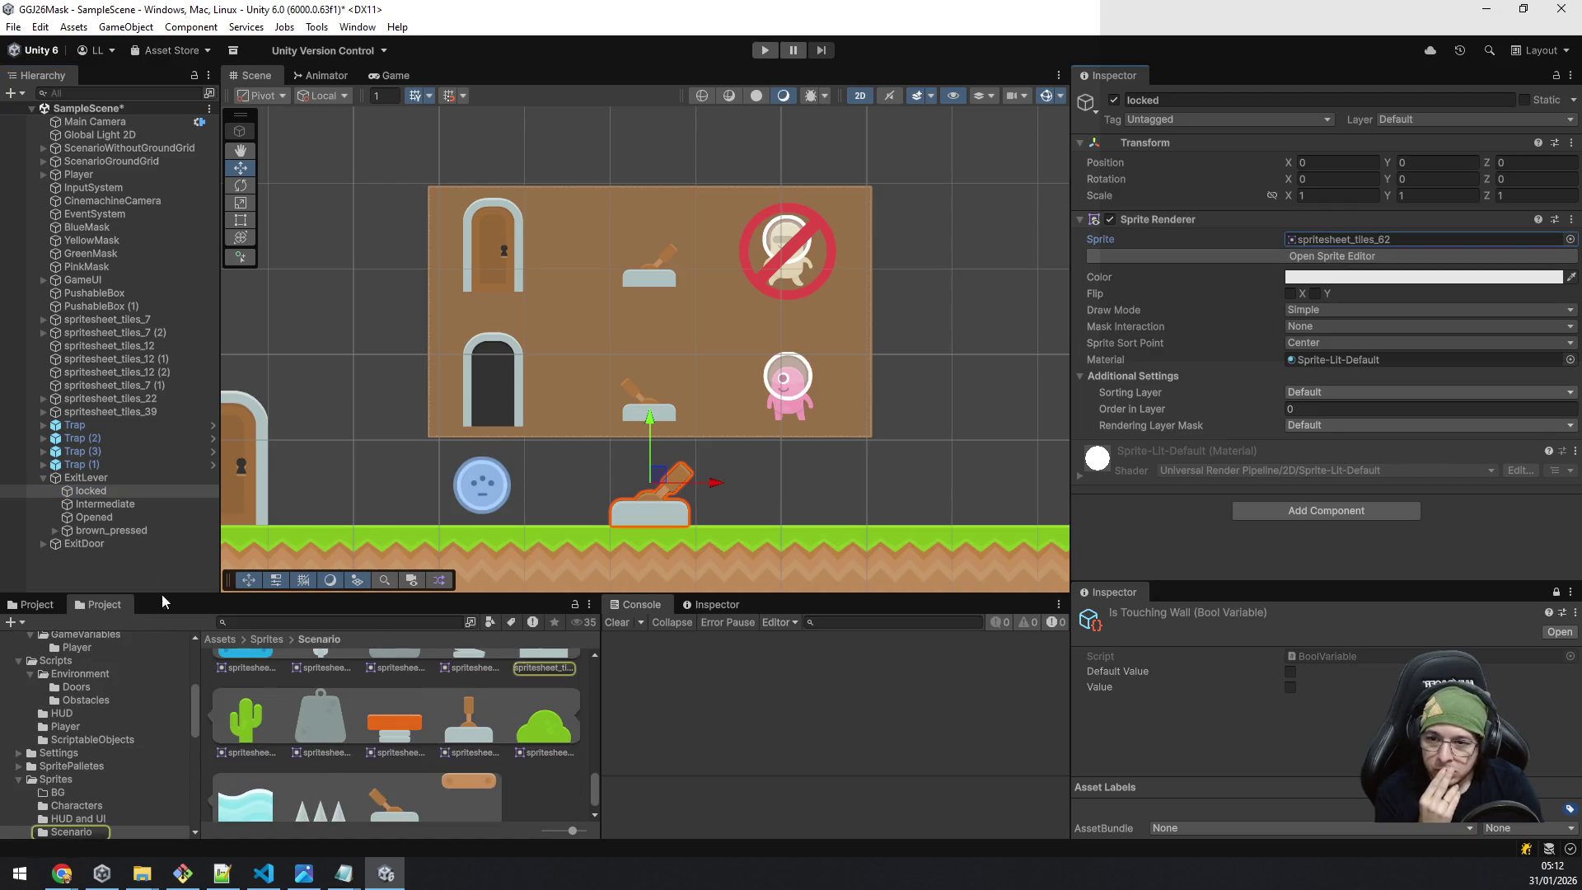
click(125, 503)
mouse_move(470, 727)
mouse_down()
mouse_move(906, 494)
mouse_move(1302, 241)
mouse_up()
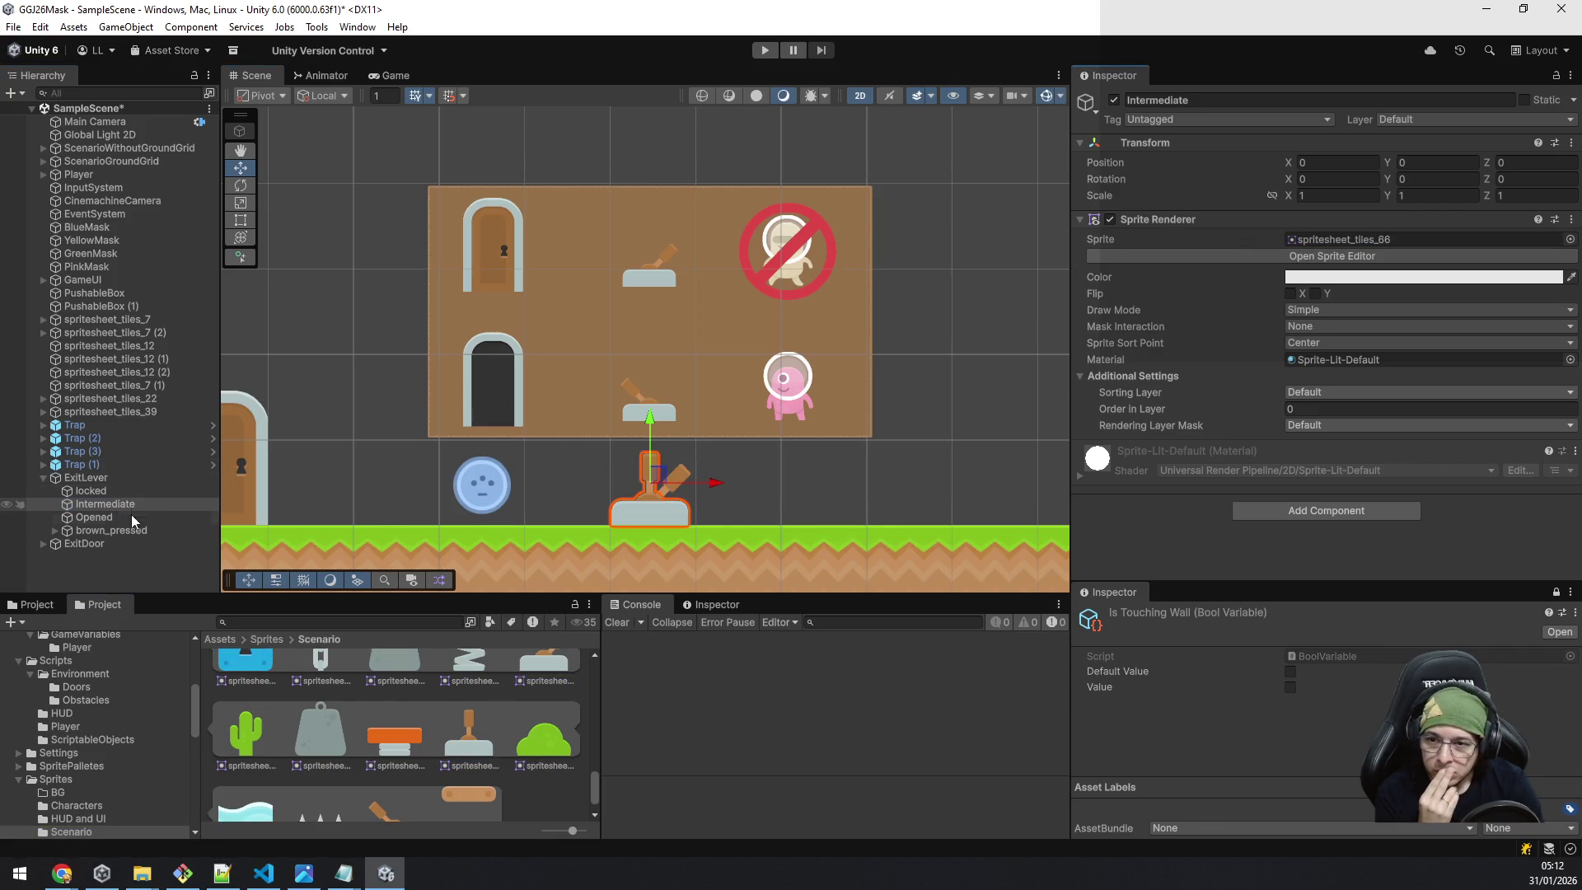
scroll(401, 751, down, 1)
click(102, 514)
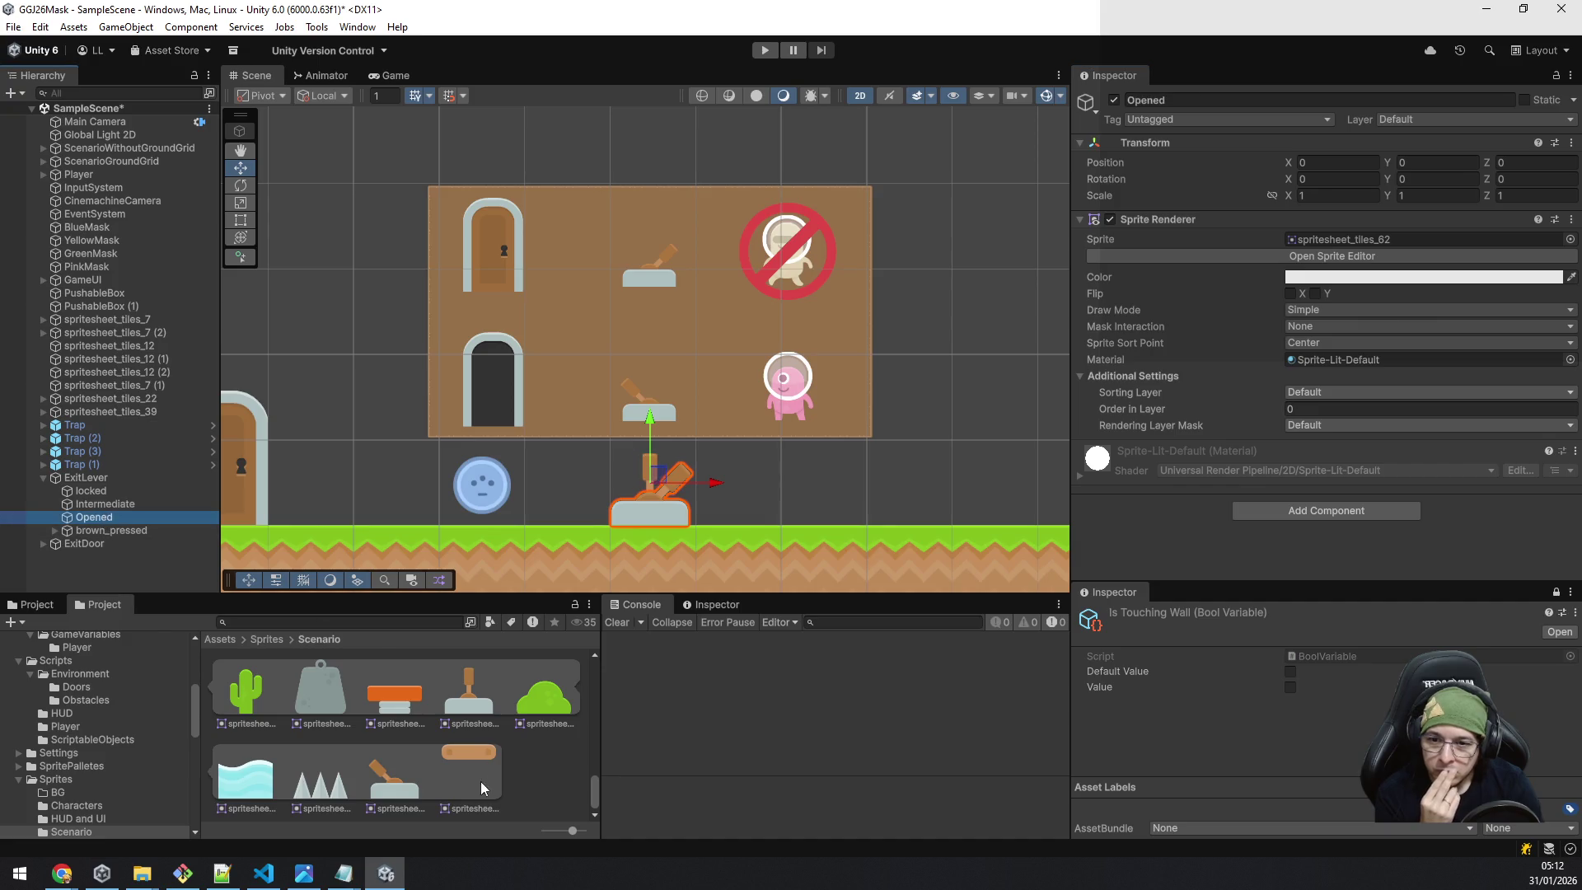
drag(389, 793, 1341, 235)
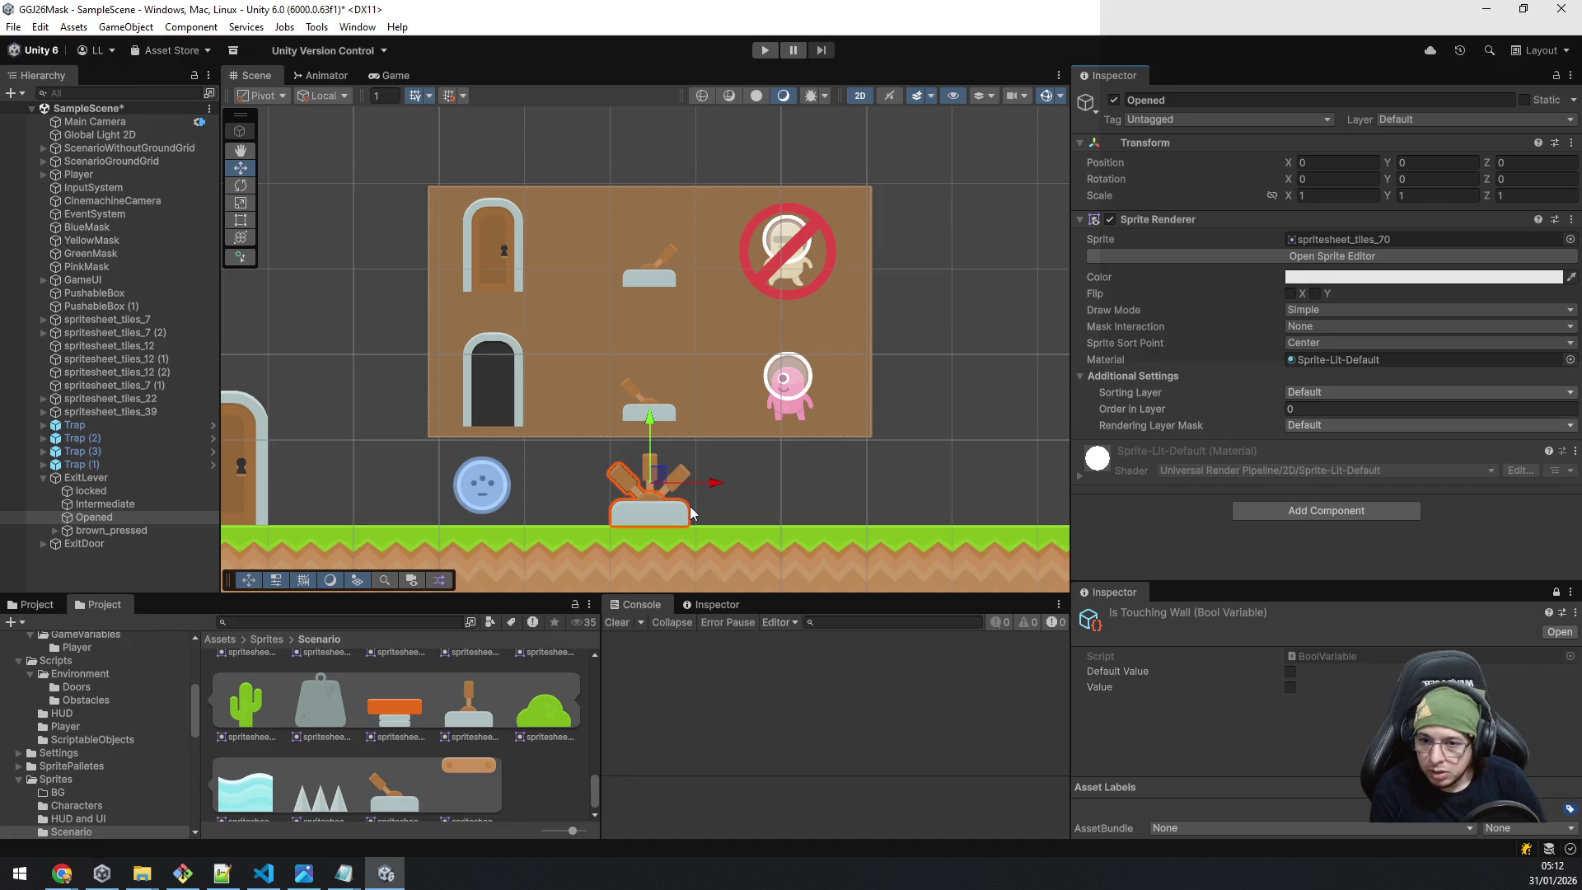
Scroll through the spritesheet assets to review the lever sprites.
scroll(521, 772, up, 2)
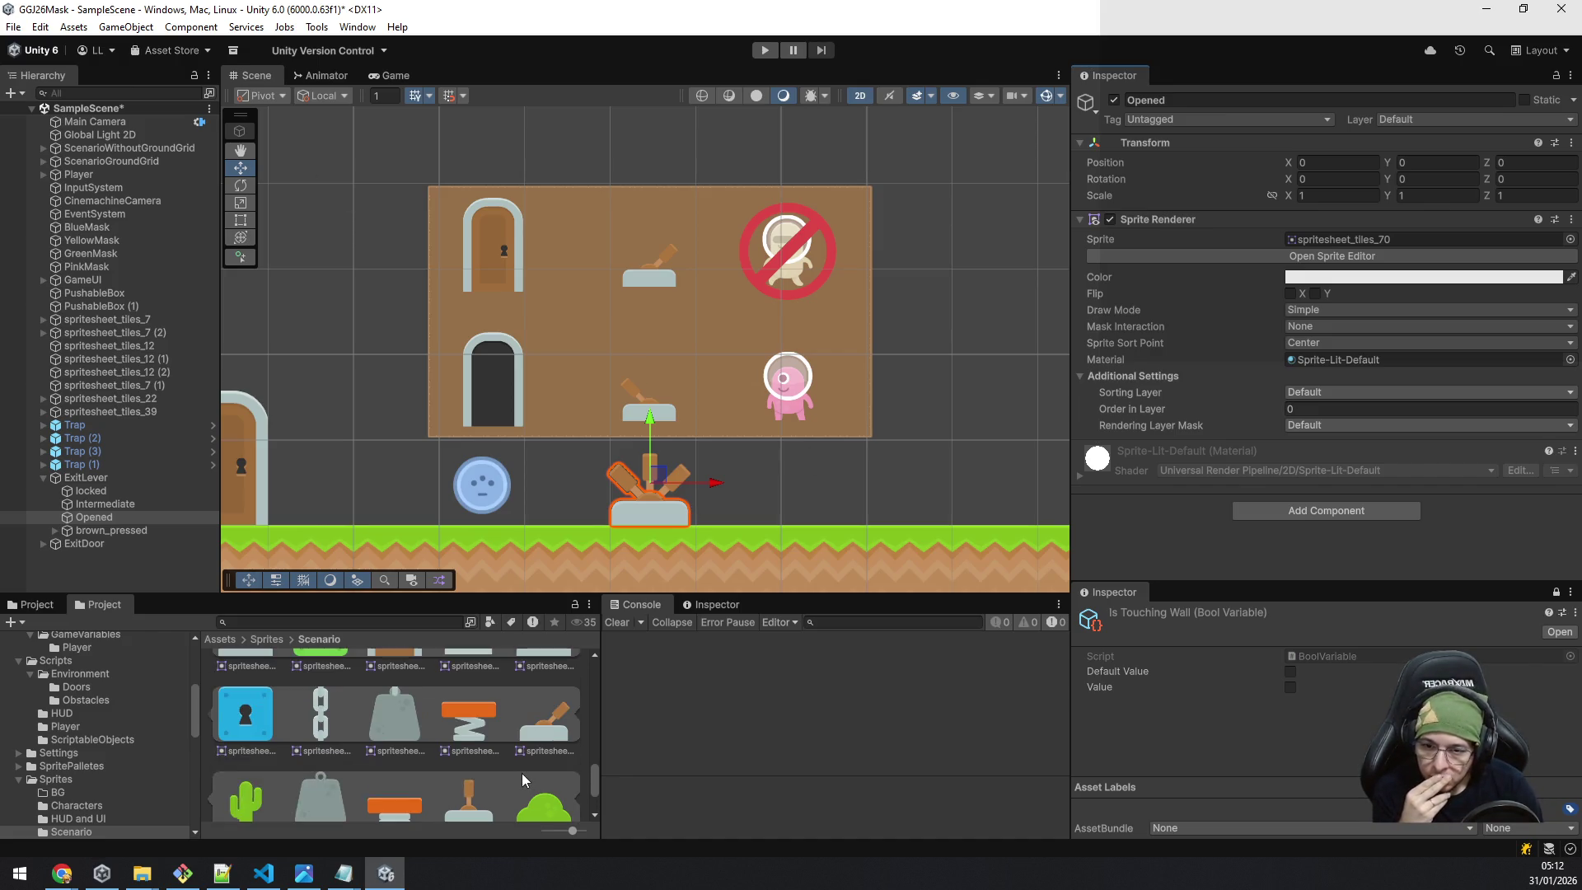
scroll(521, 773, up, 3)
scroll(521, 773, down, 5)
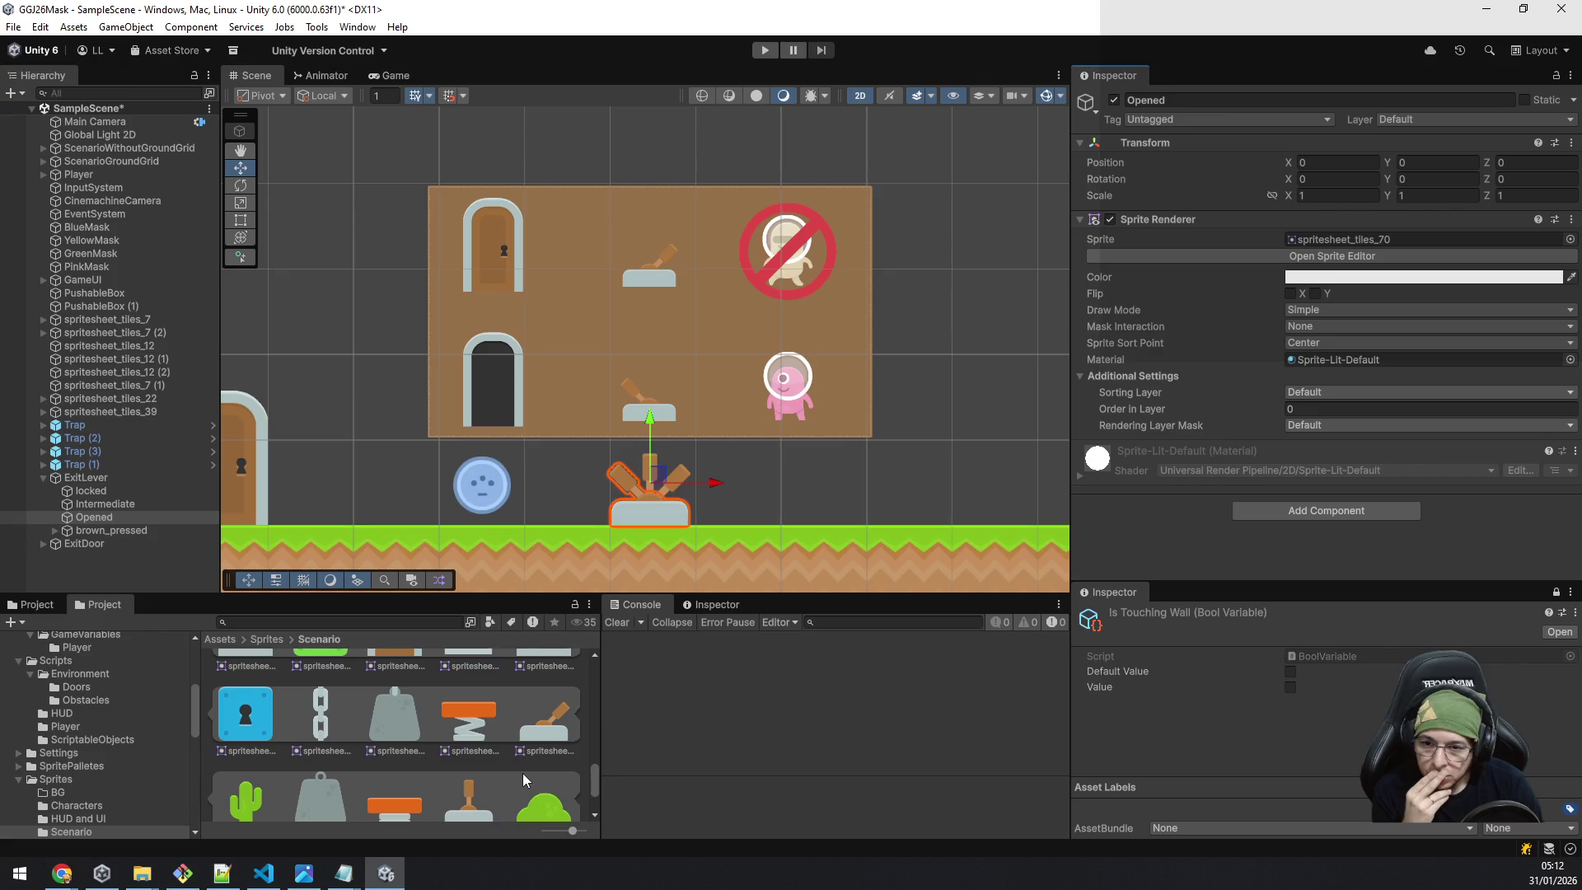
scroll(523, 772, down, 2)
scroll(541, 748, down, 4)
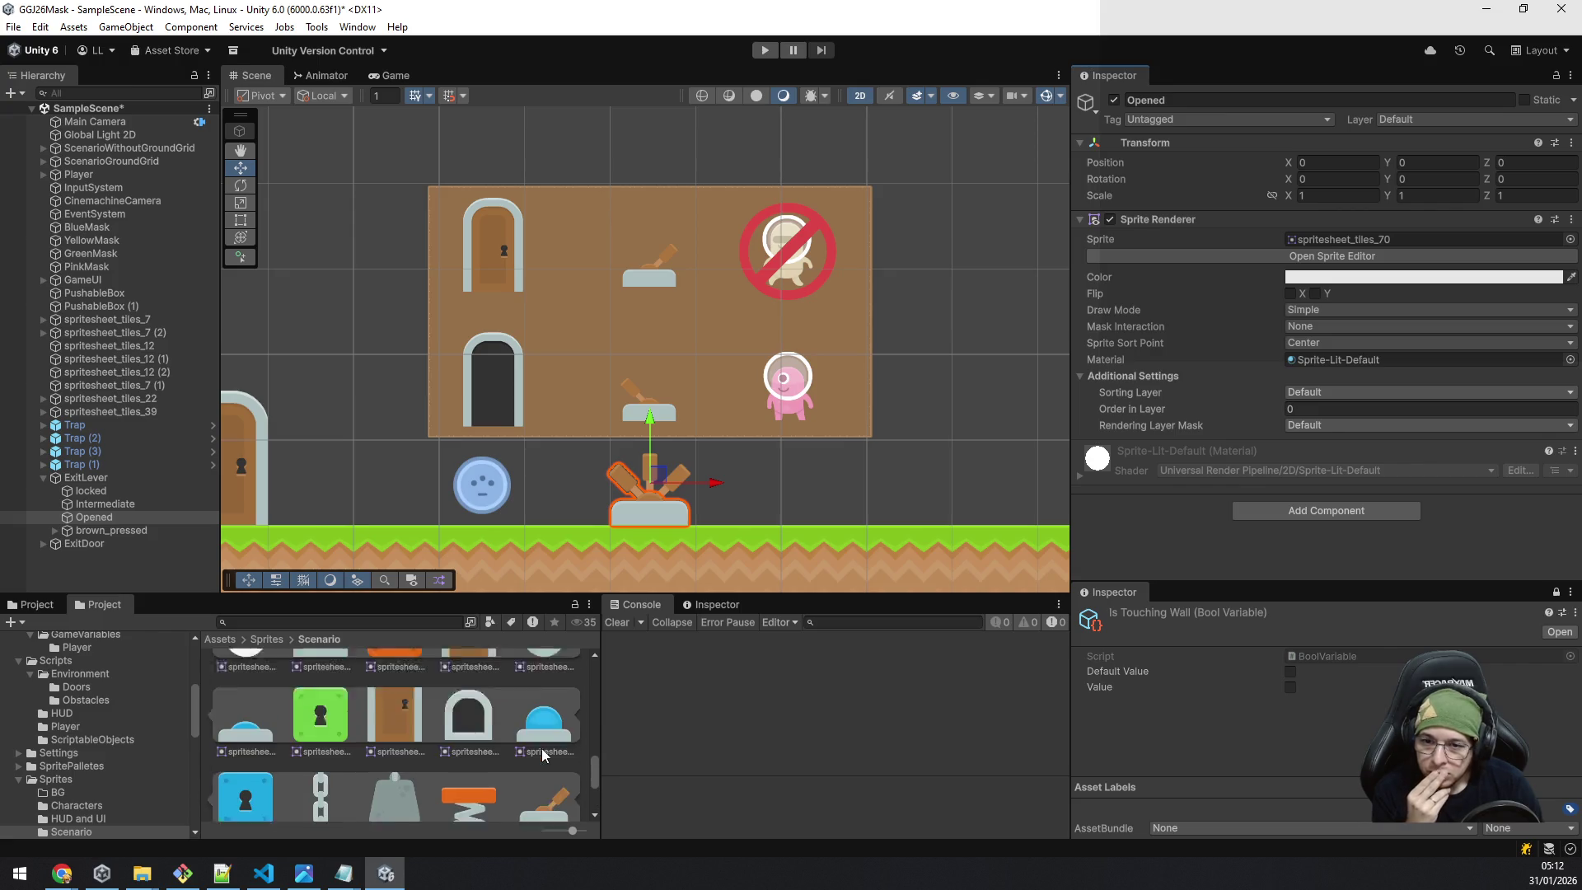
scroll(542, 748, down, 1)
scroll(543, 748, up, 4)
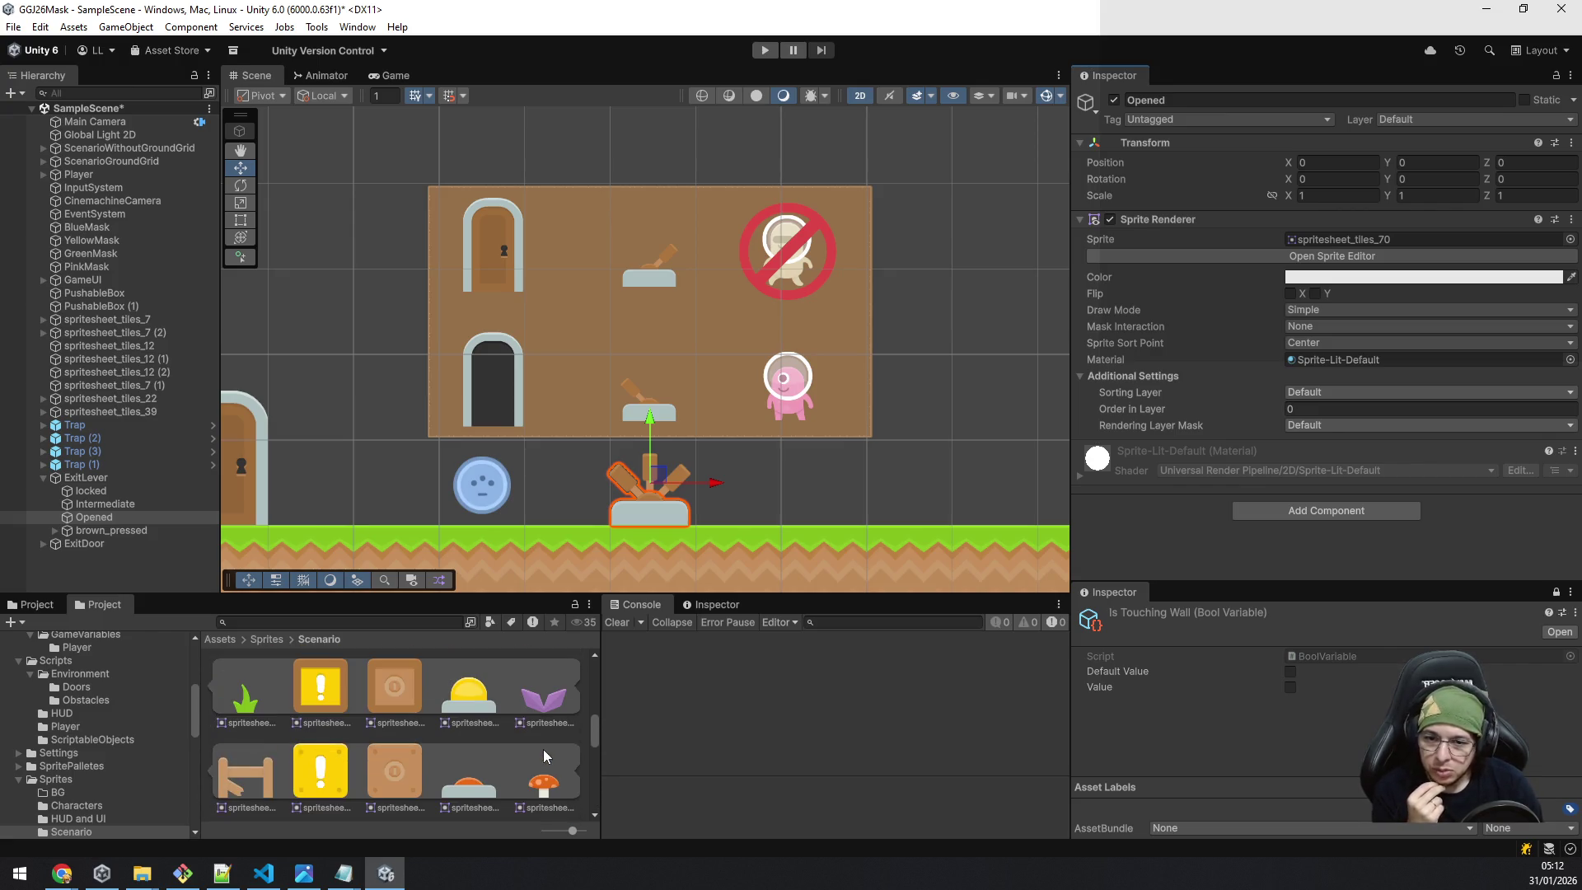
scroll(542, 750, up, 4)
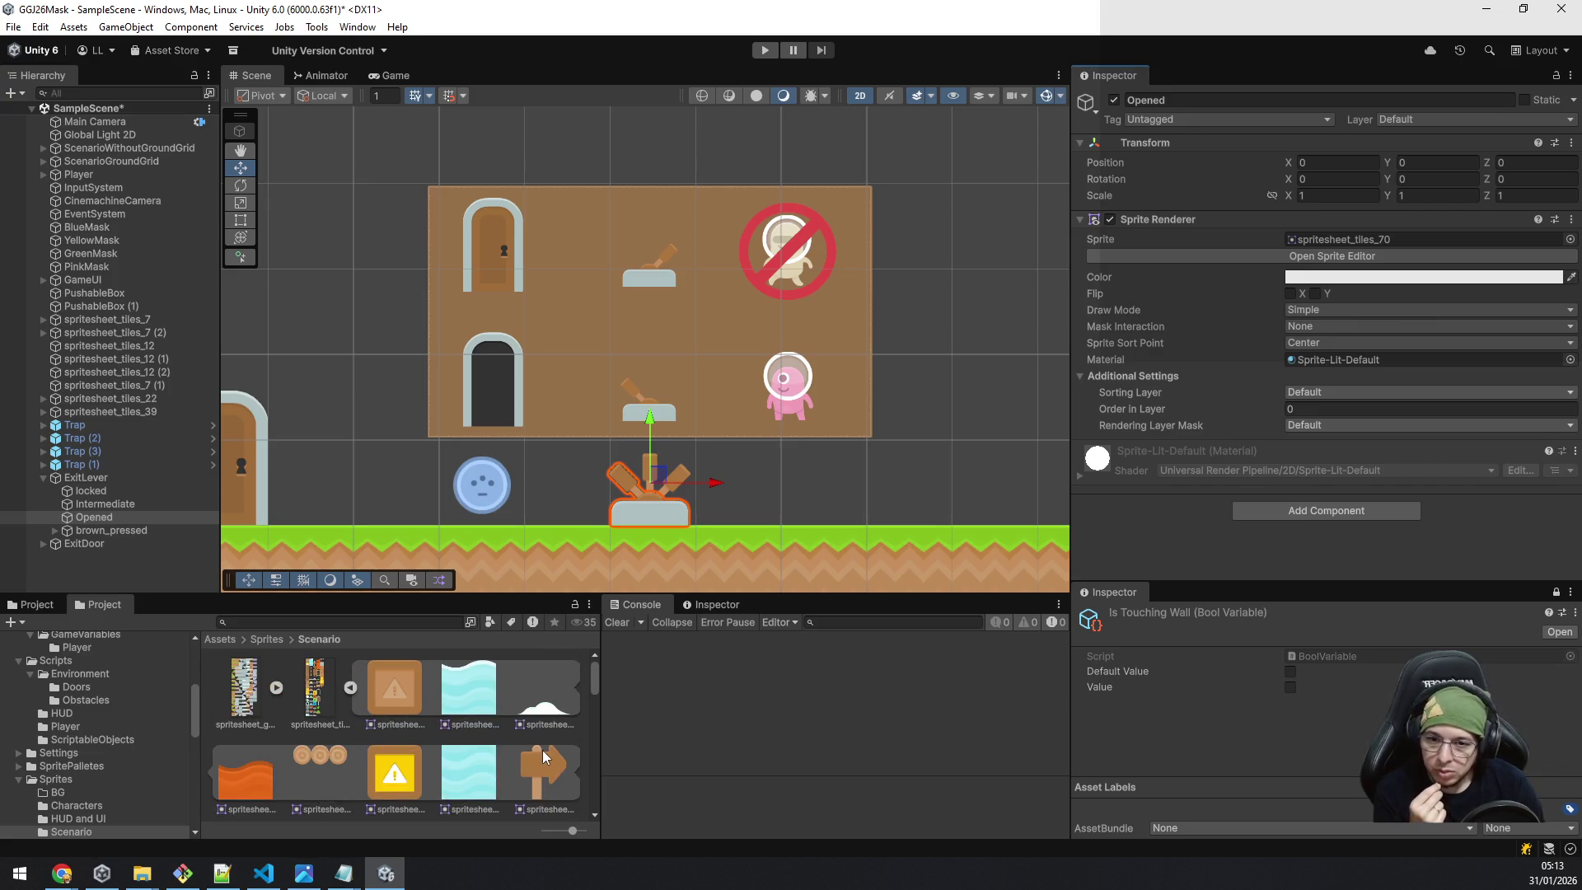
scroll(542, 749, down, 5)
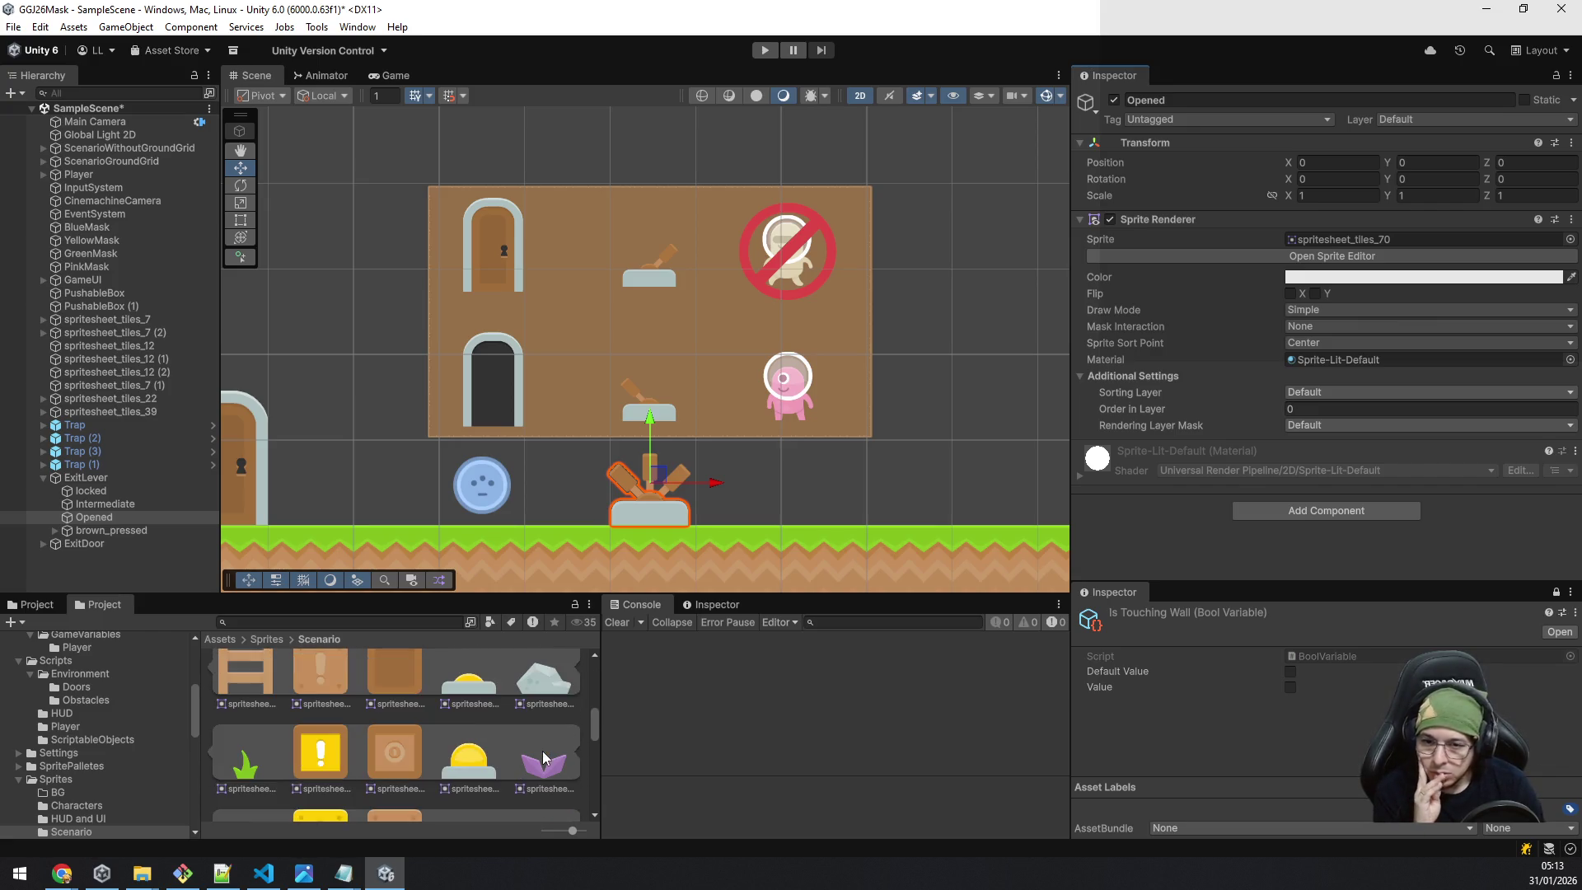
scroll(542, 750, down, 5)
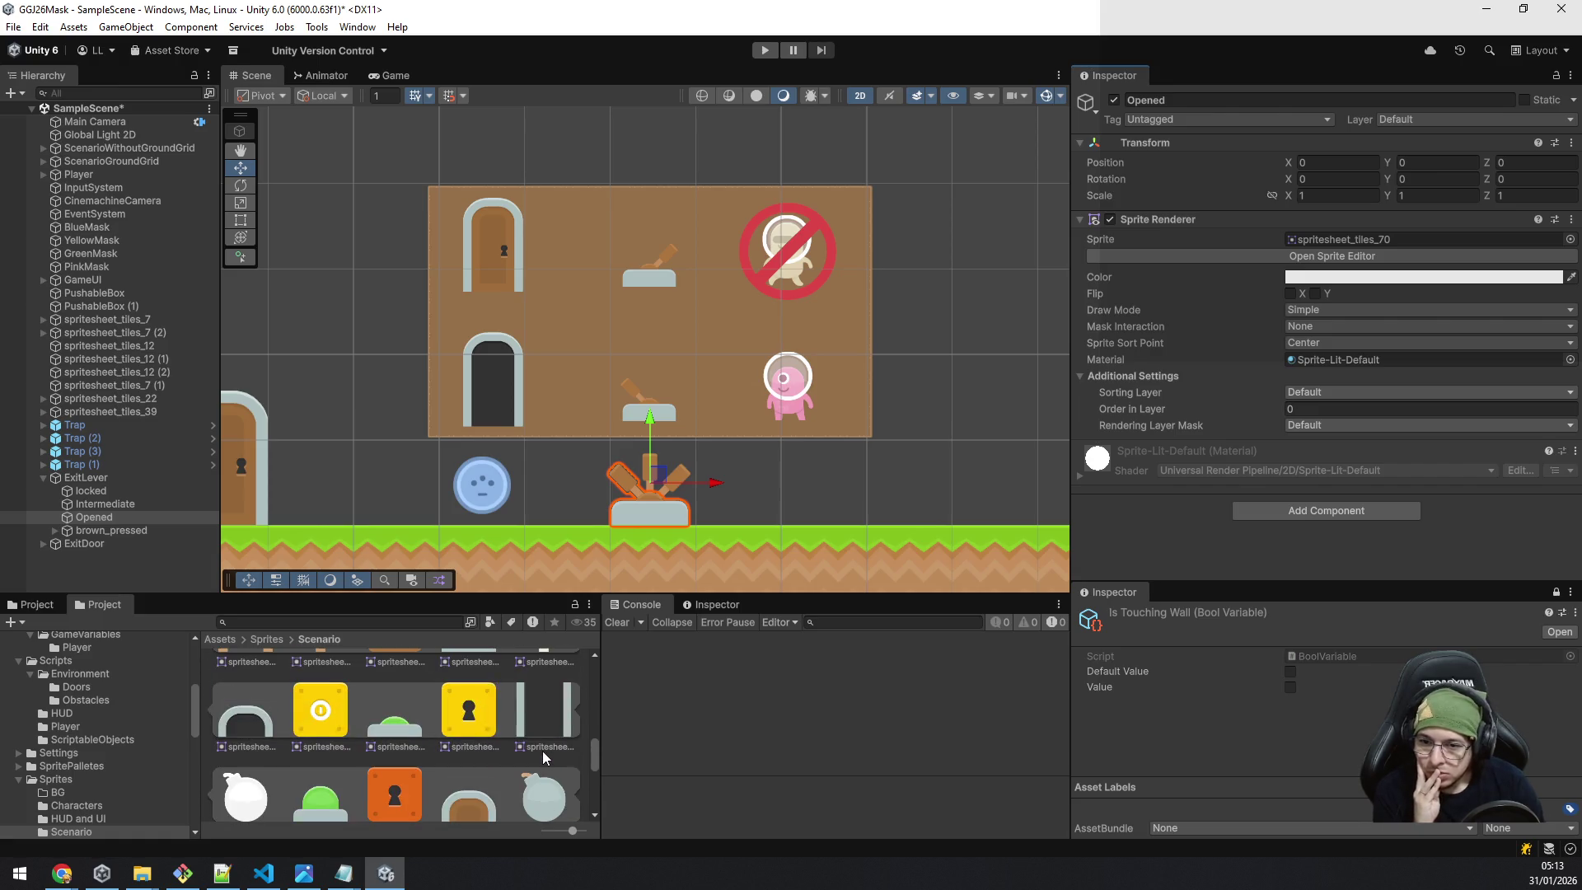
scroll(542, 750, down, 1)
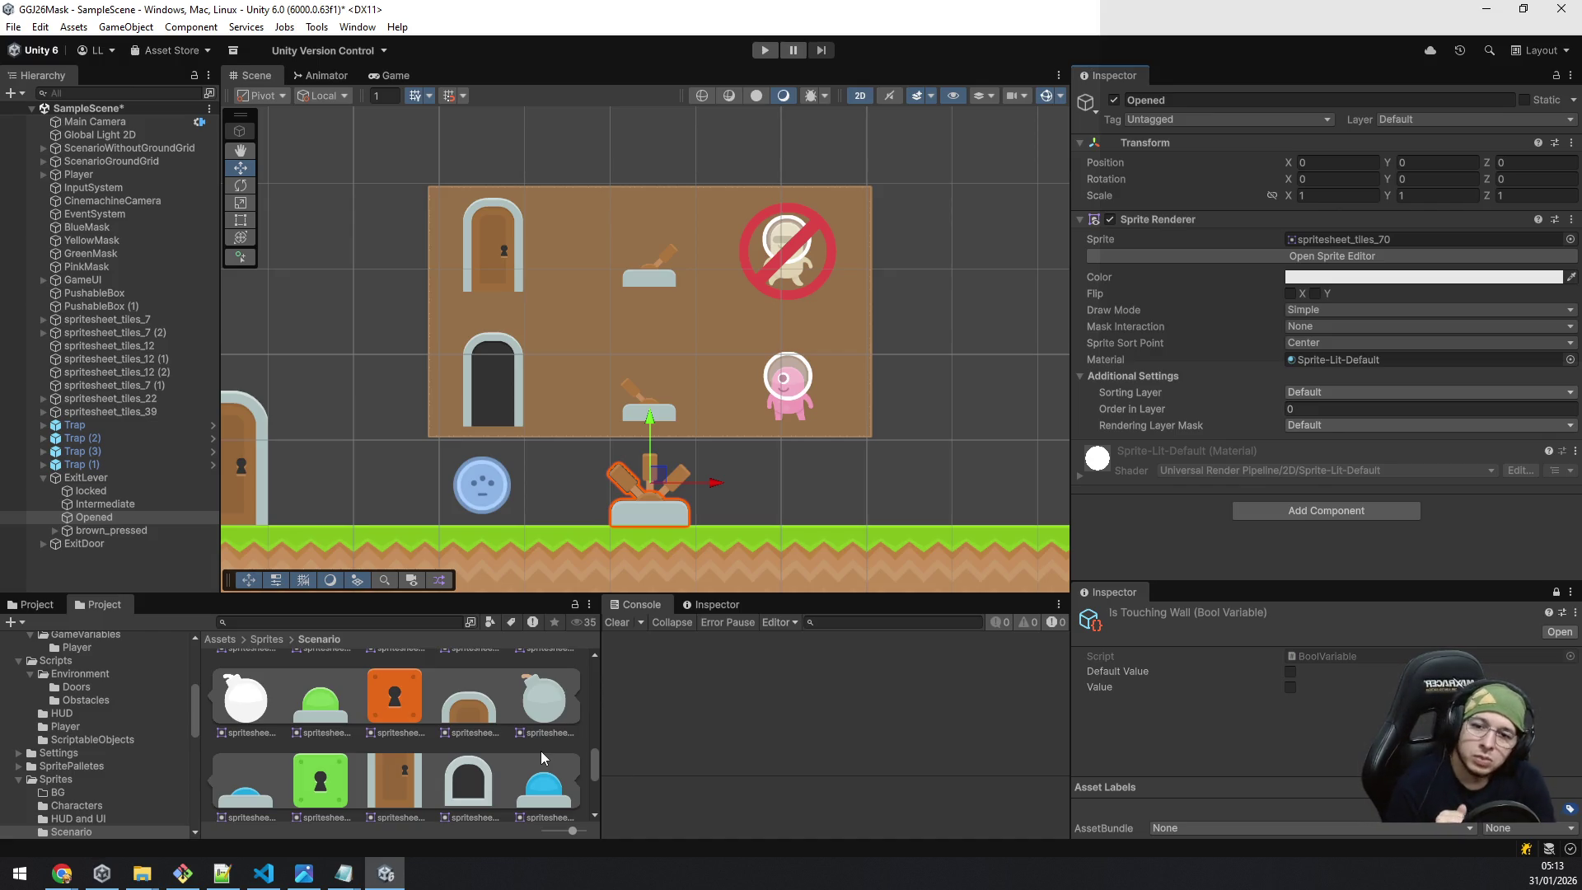
scroll(541, 756, down, 2)
scroll(537, 753, down, 1)
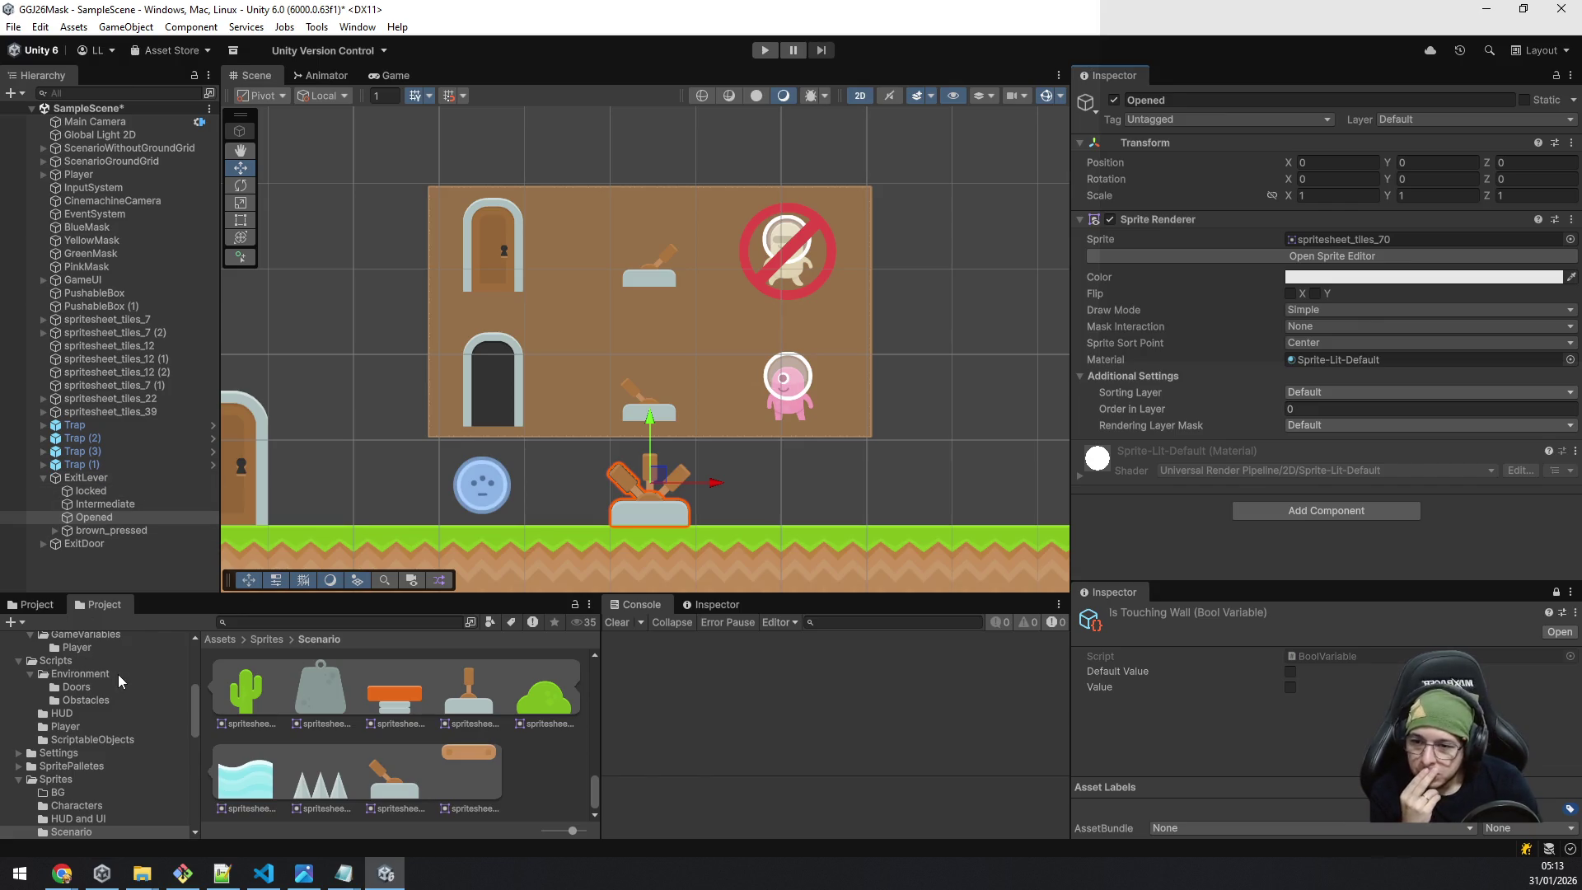
In Scripts/Environment/Doors, create a ScriptableObject script named DoorLever.
click(94, 673)
click(82, 686)
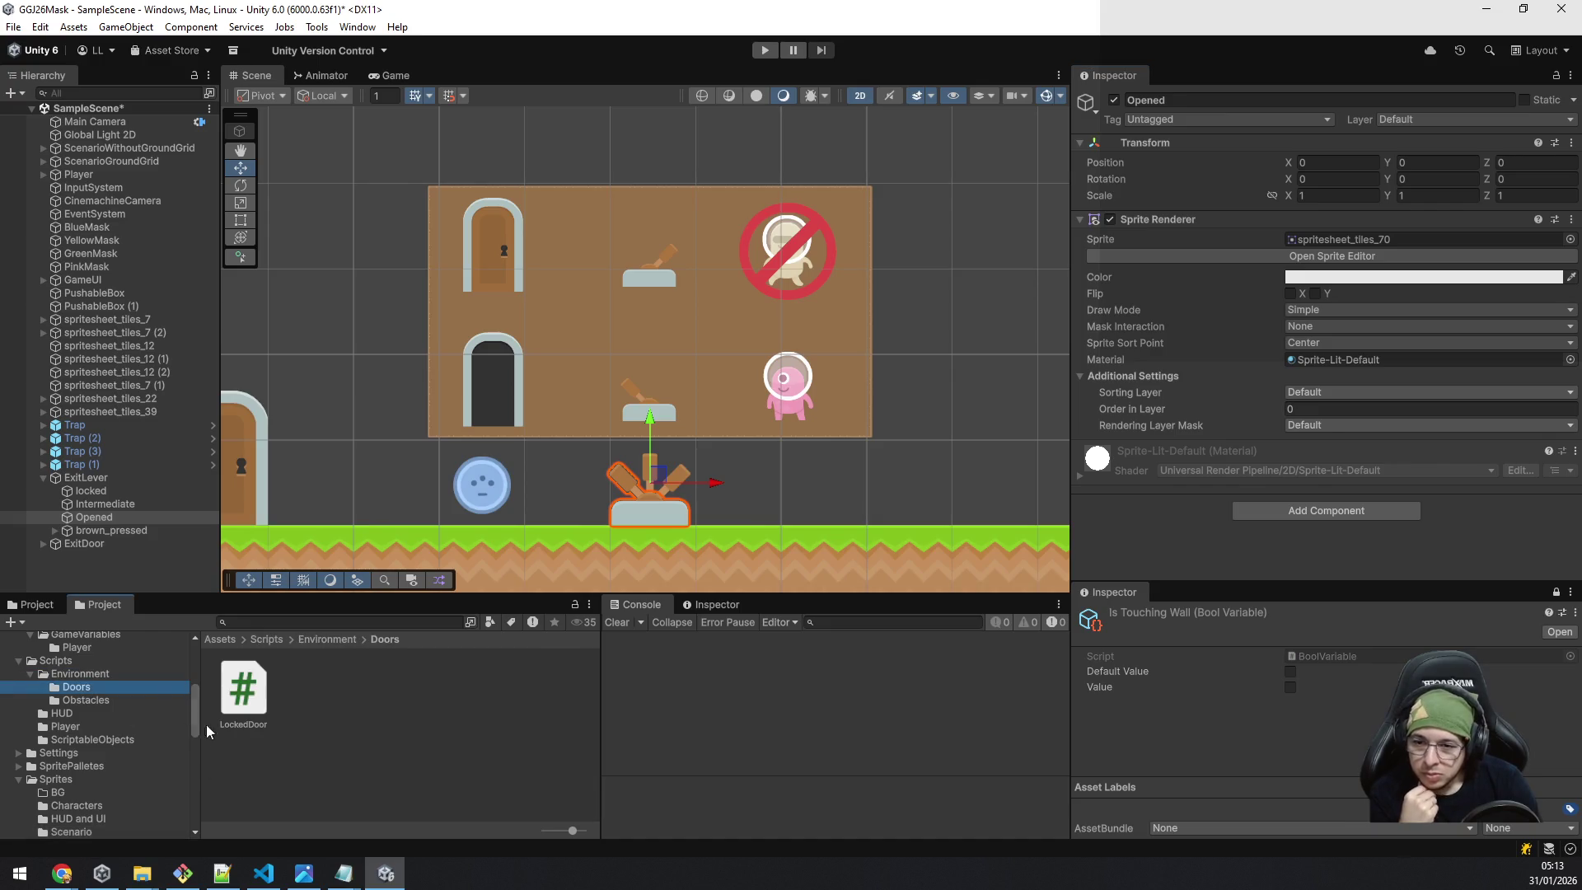
click(331, 698)
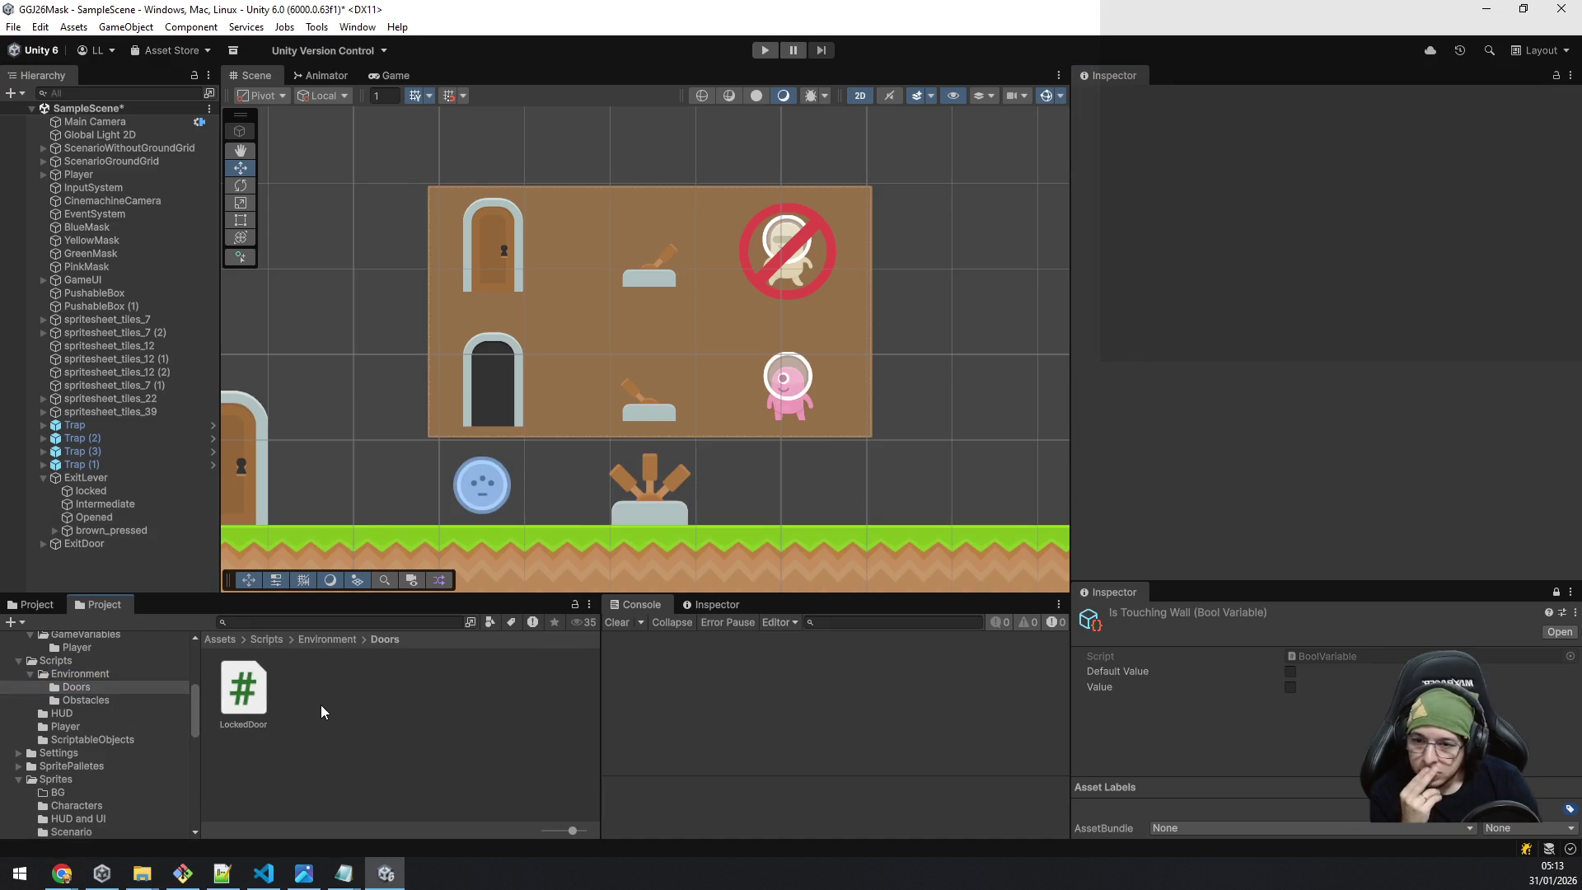
right_click(321, 706)
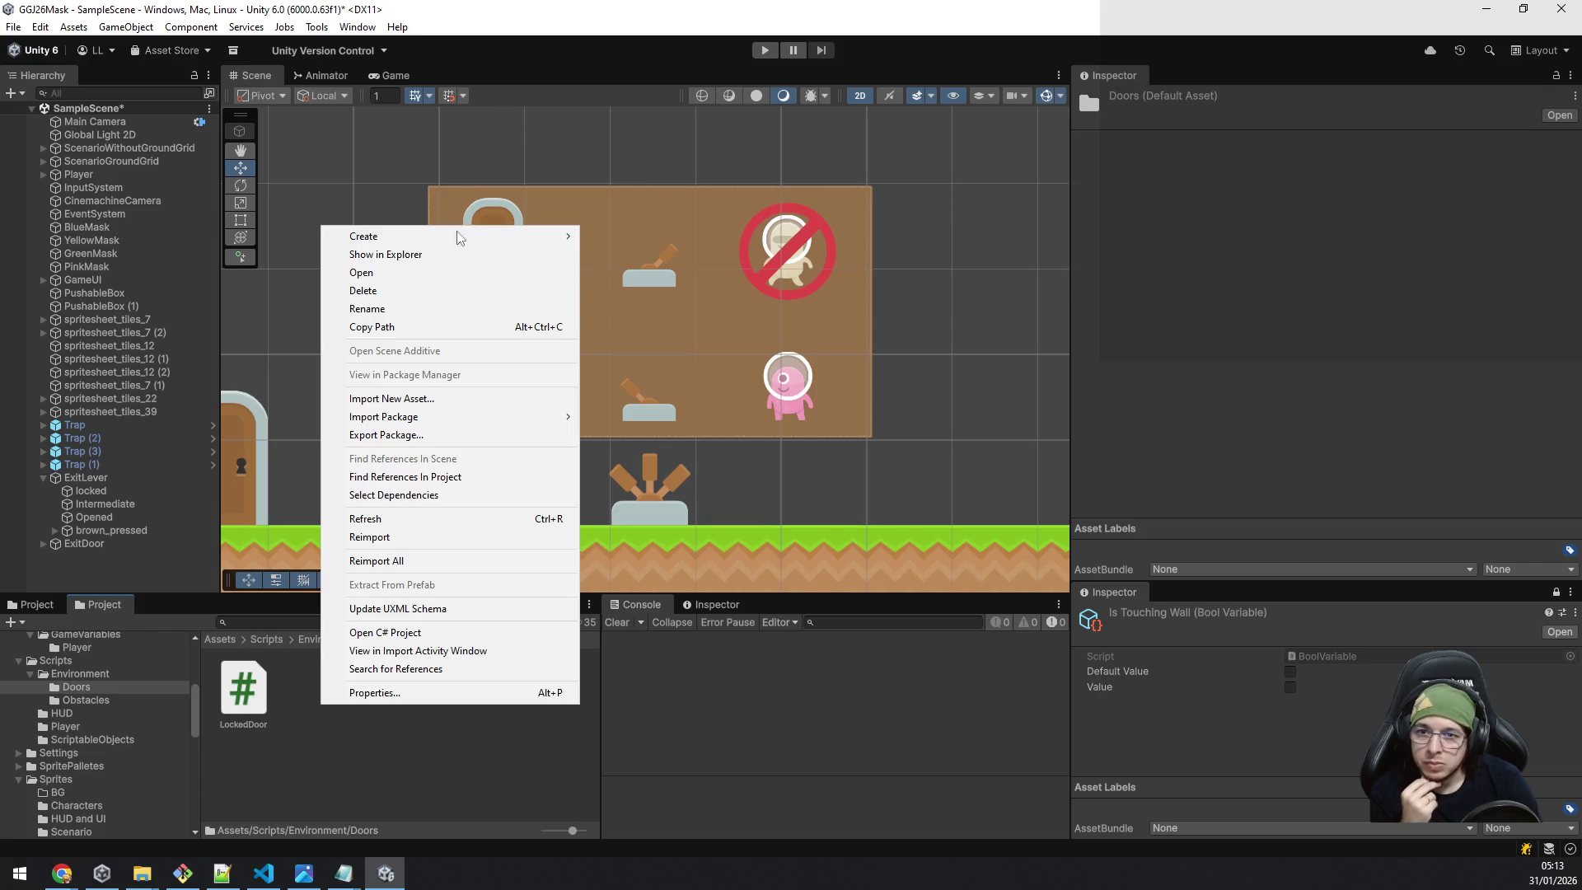
mouse_move(451, 242)
mouse_move(658, 423)
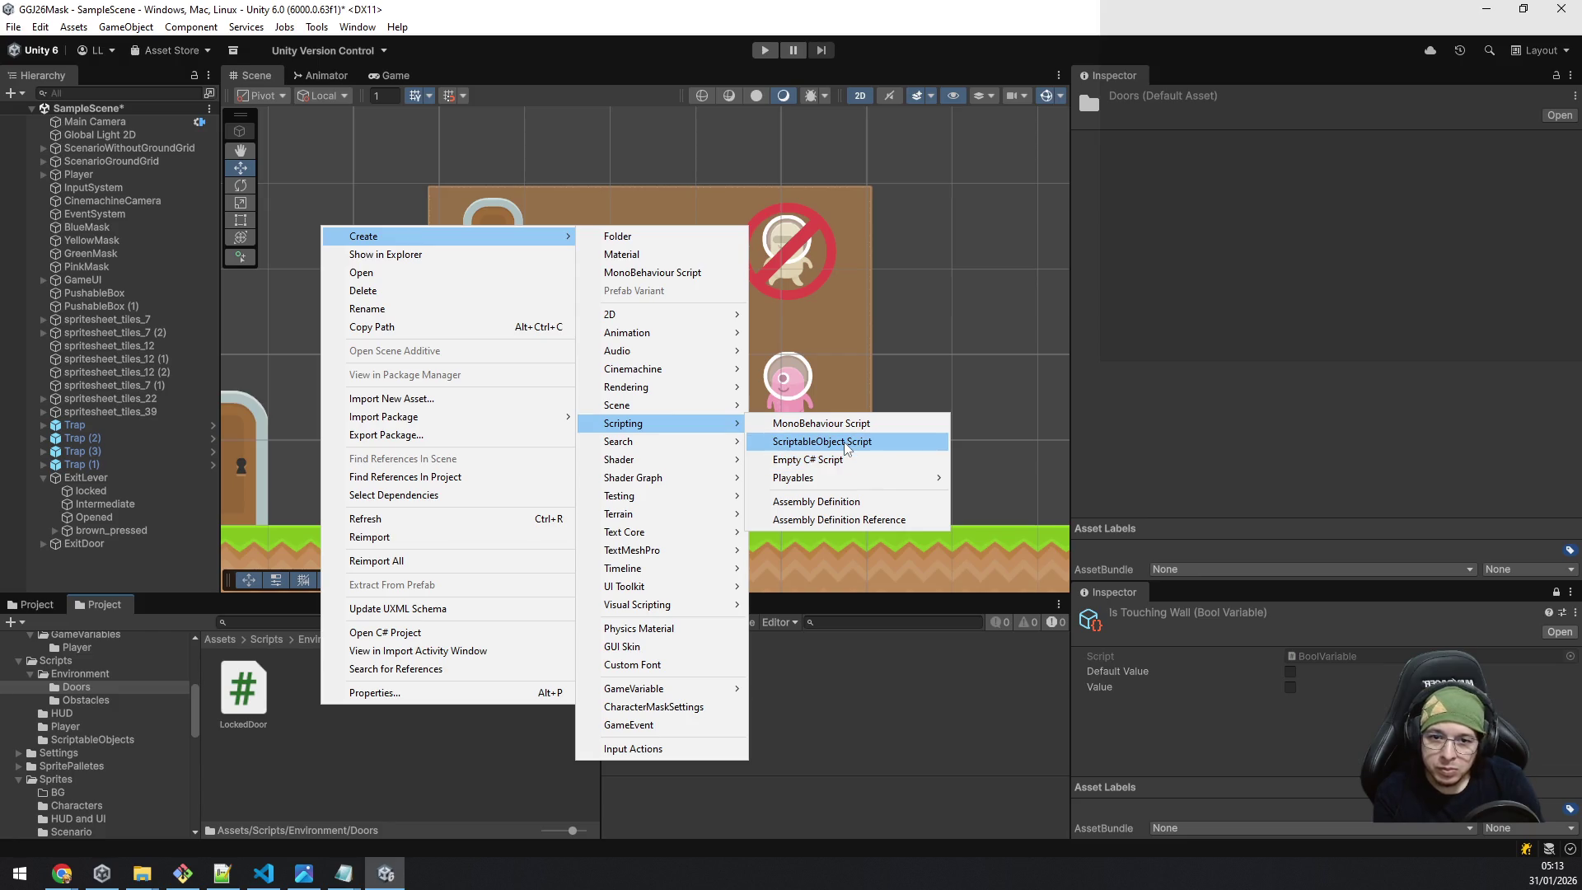
click(843, 441)
text(Lever)
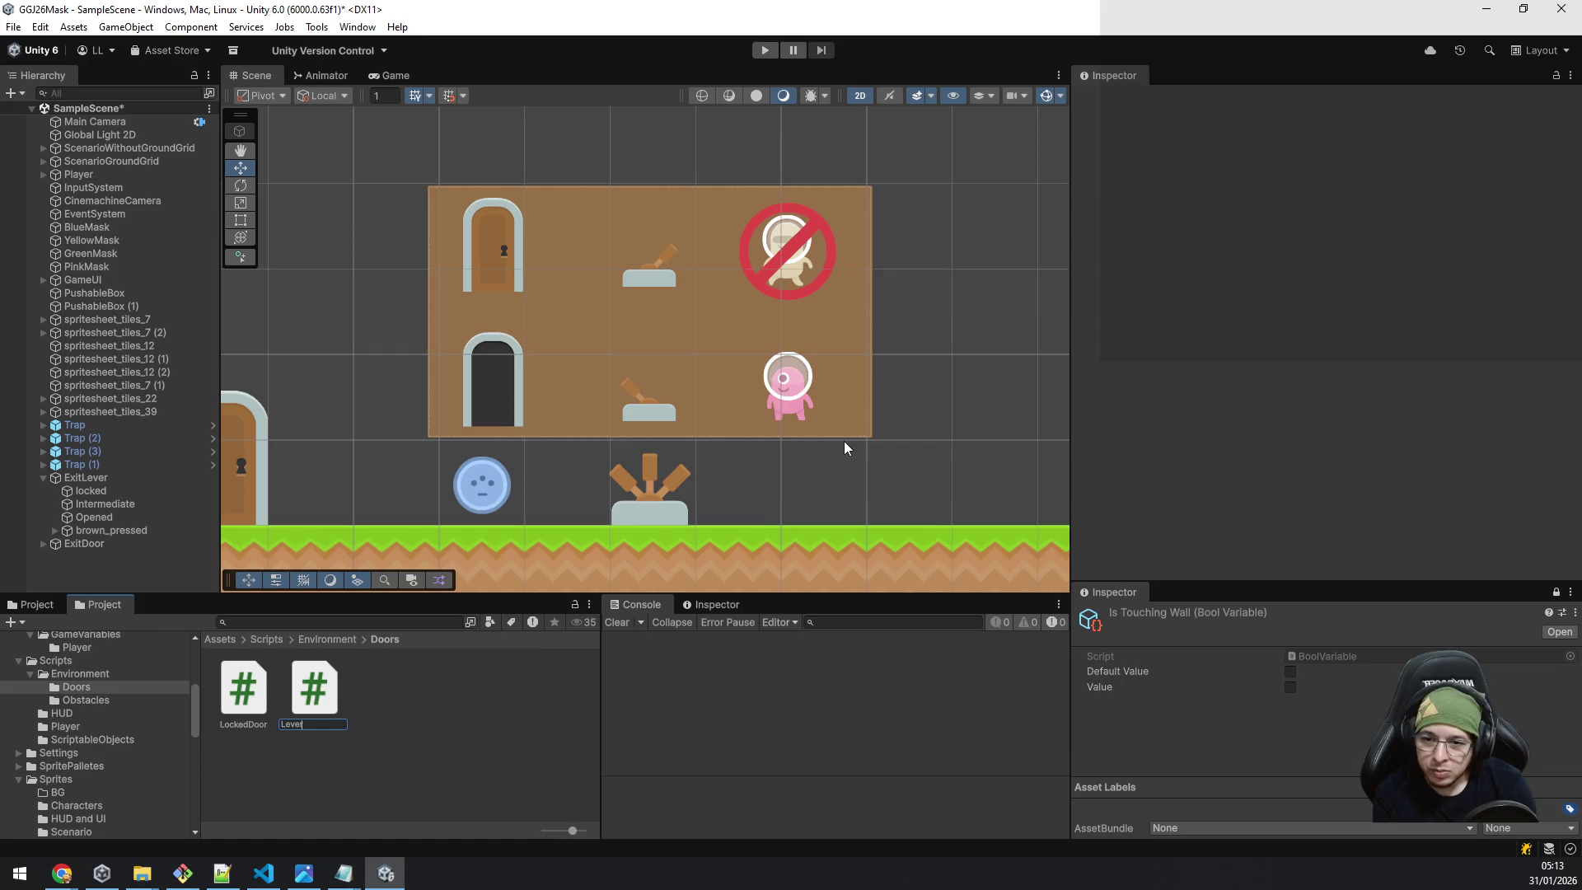
text(Door)
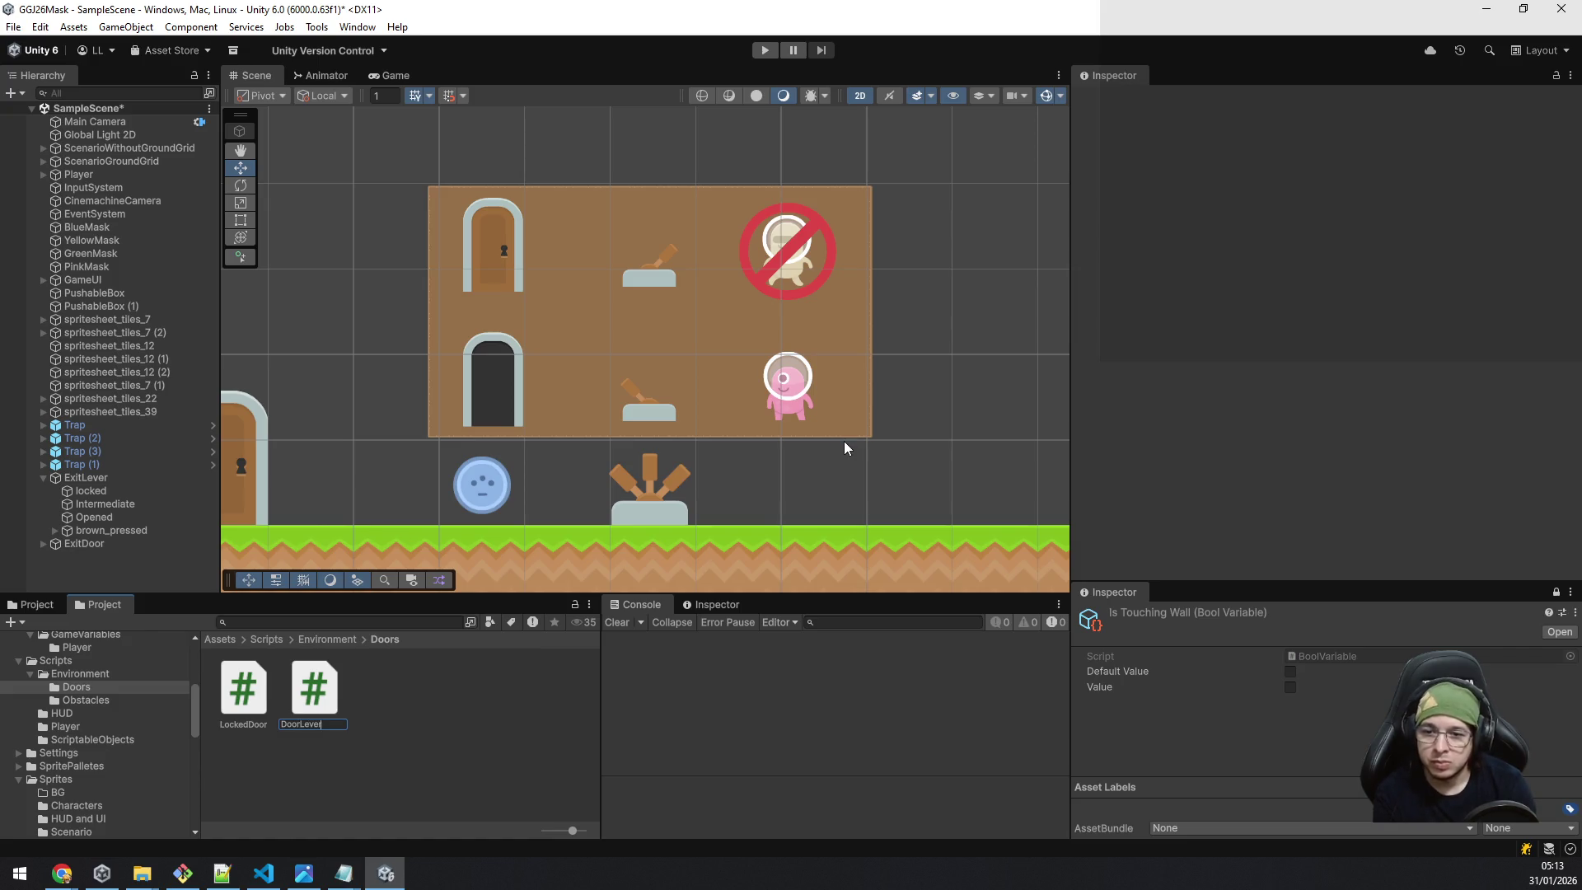
key(Return)
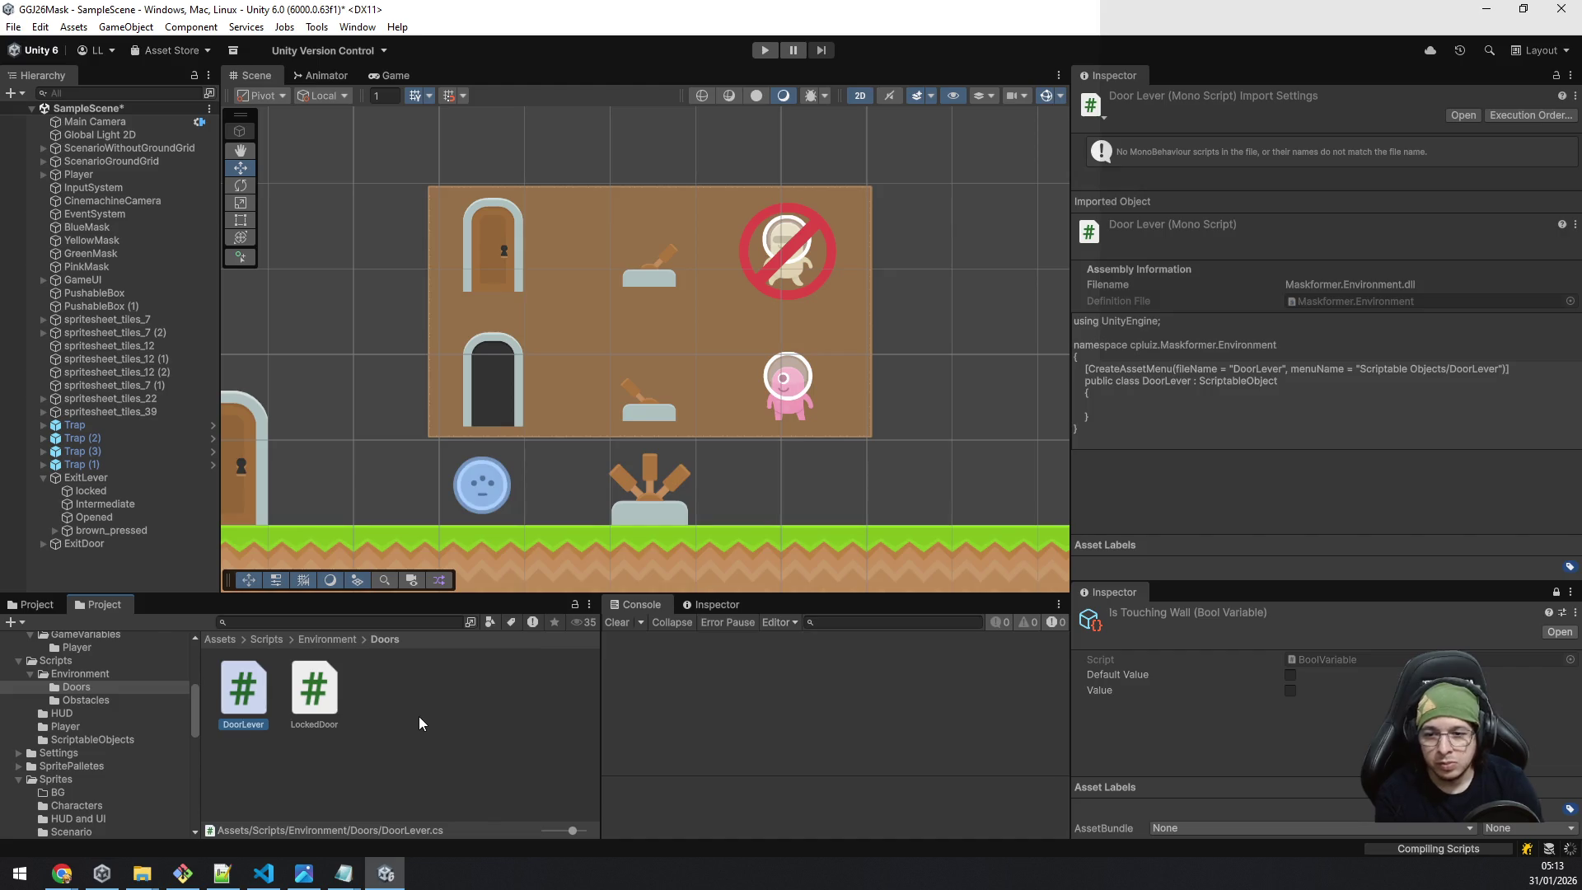
Delete the DoorLever script, leaving only LockedDoor in the Doors folder.
right_click(419, 717)
mouse_move(535, 247)
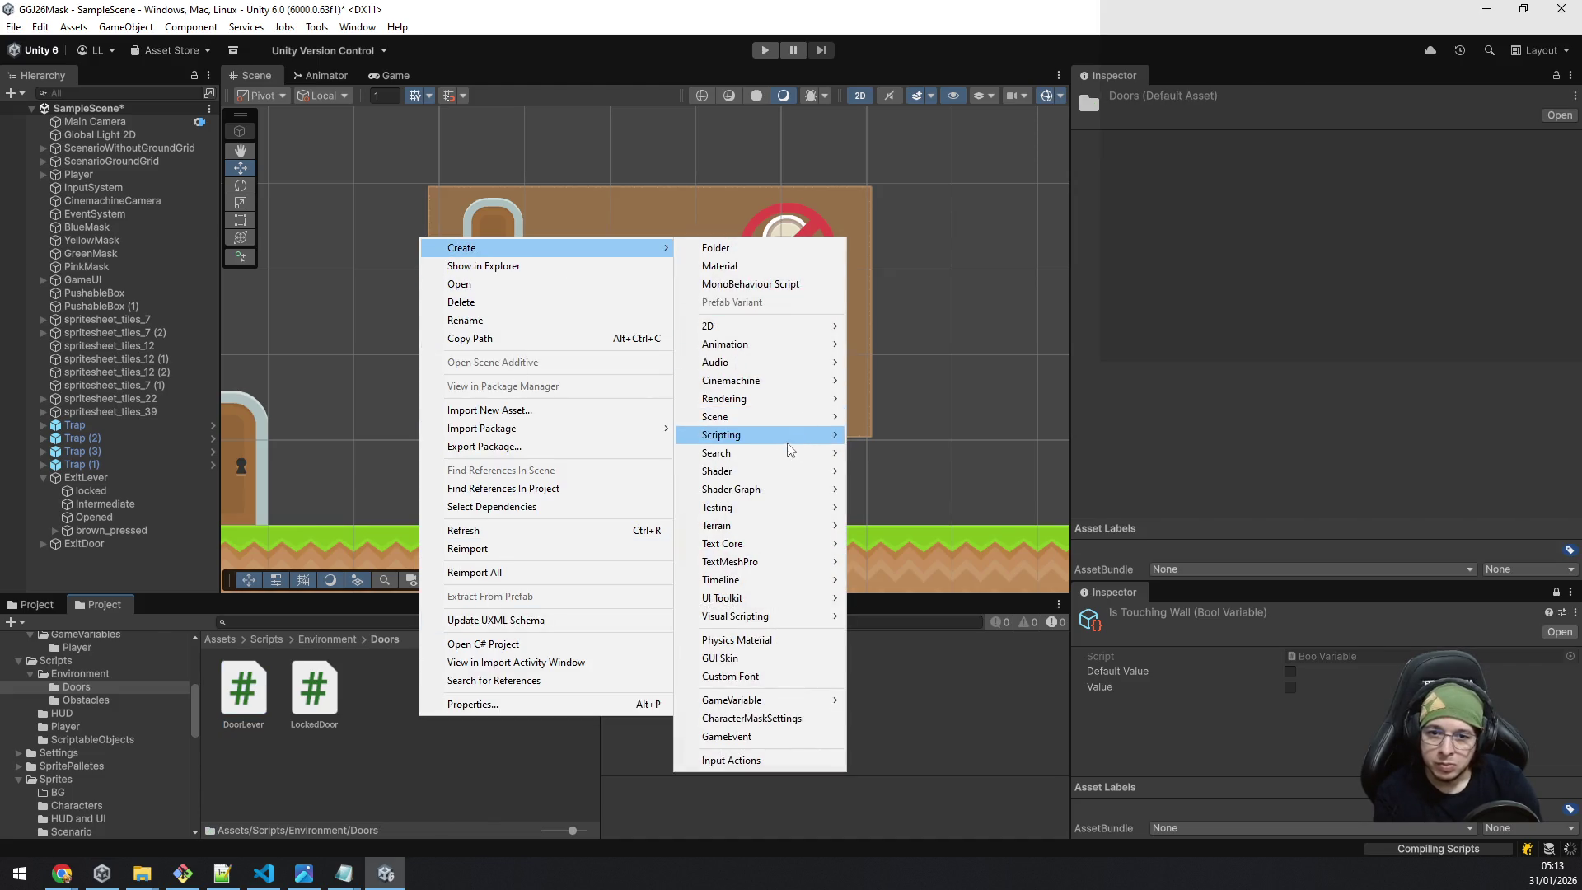
mouse_move(787, 436)
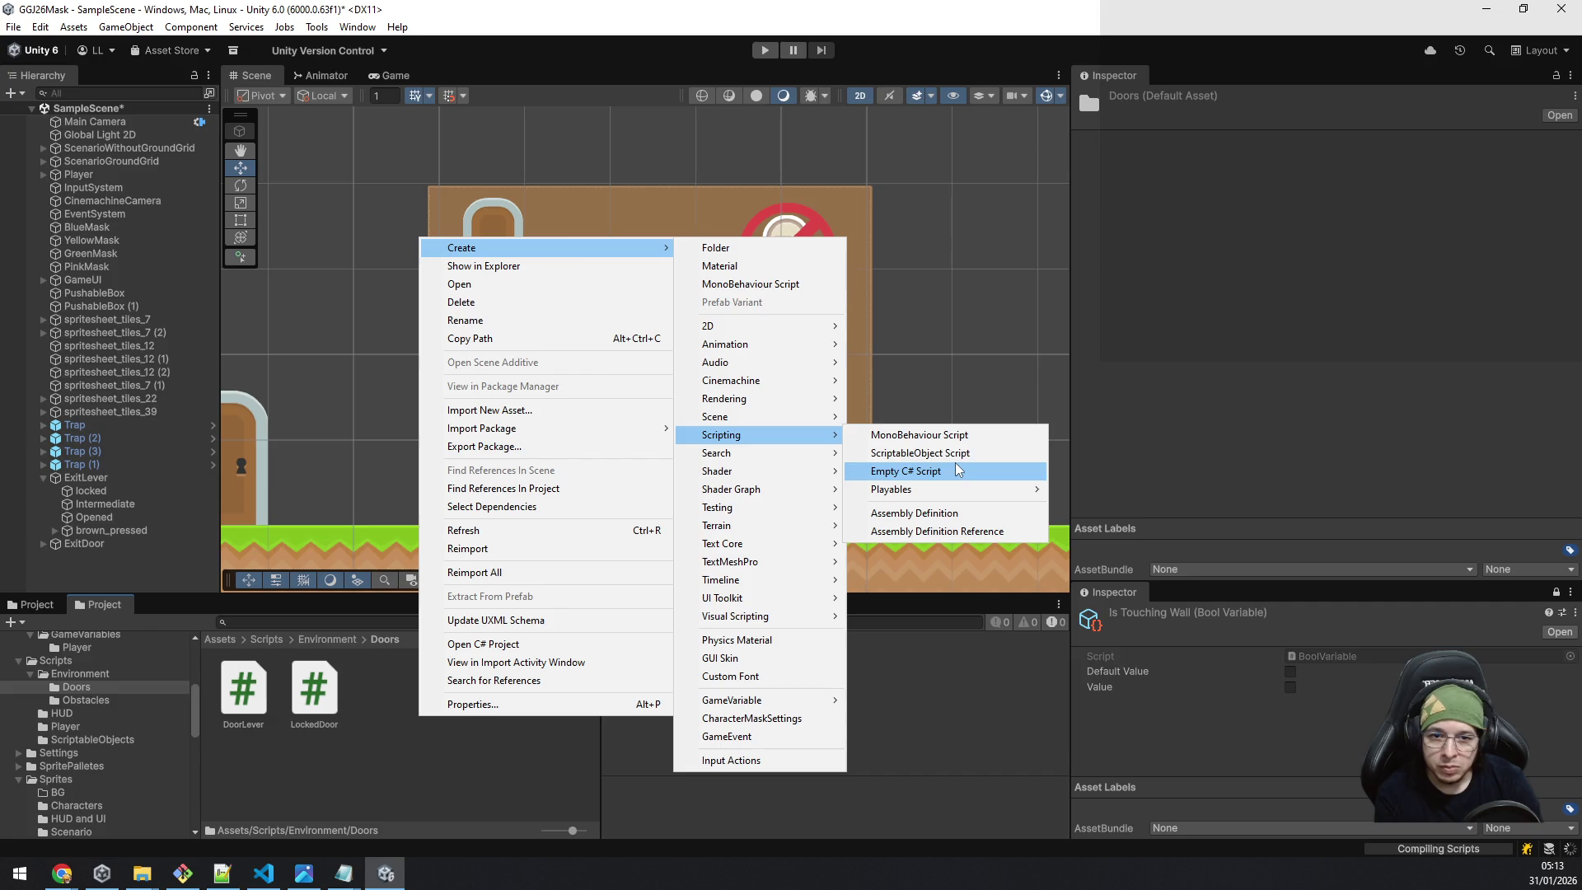
click(243, 702)
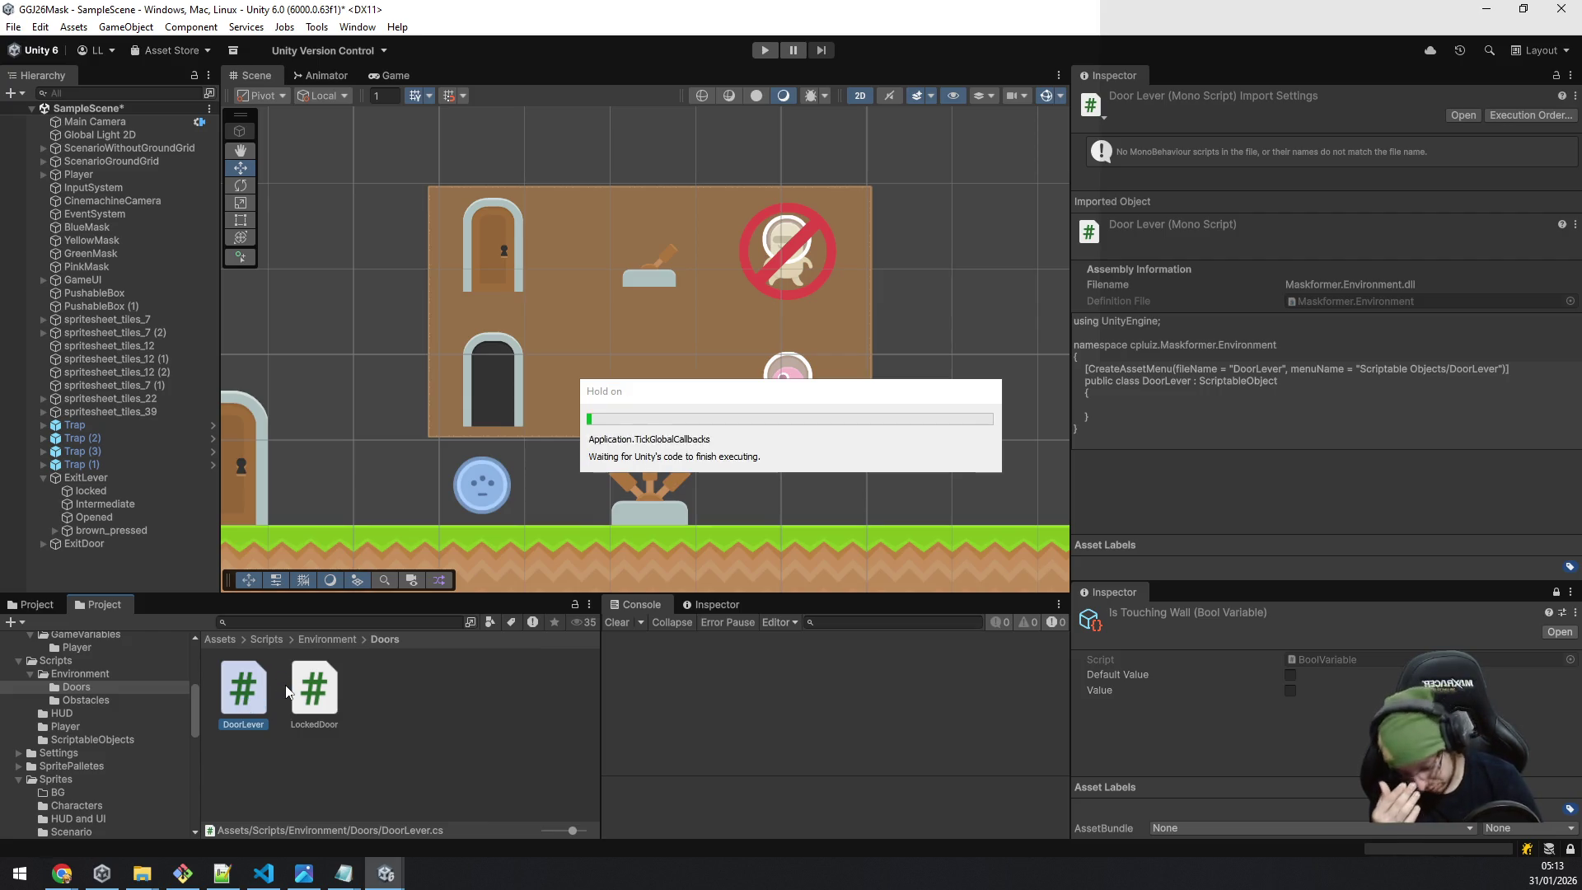
click(286, 686)
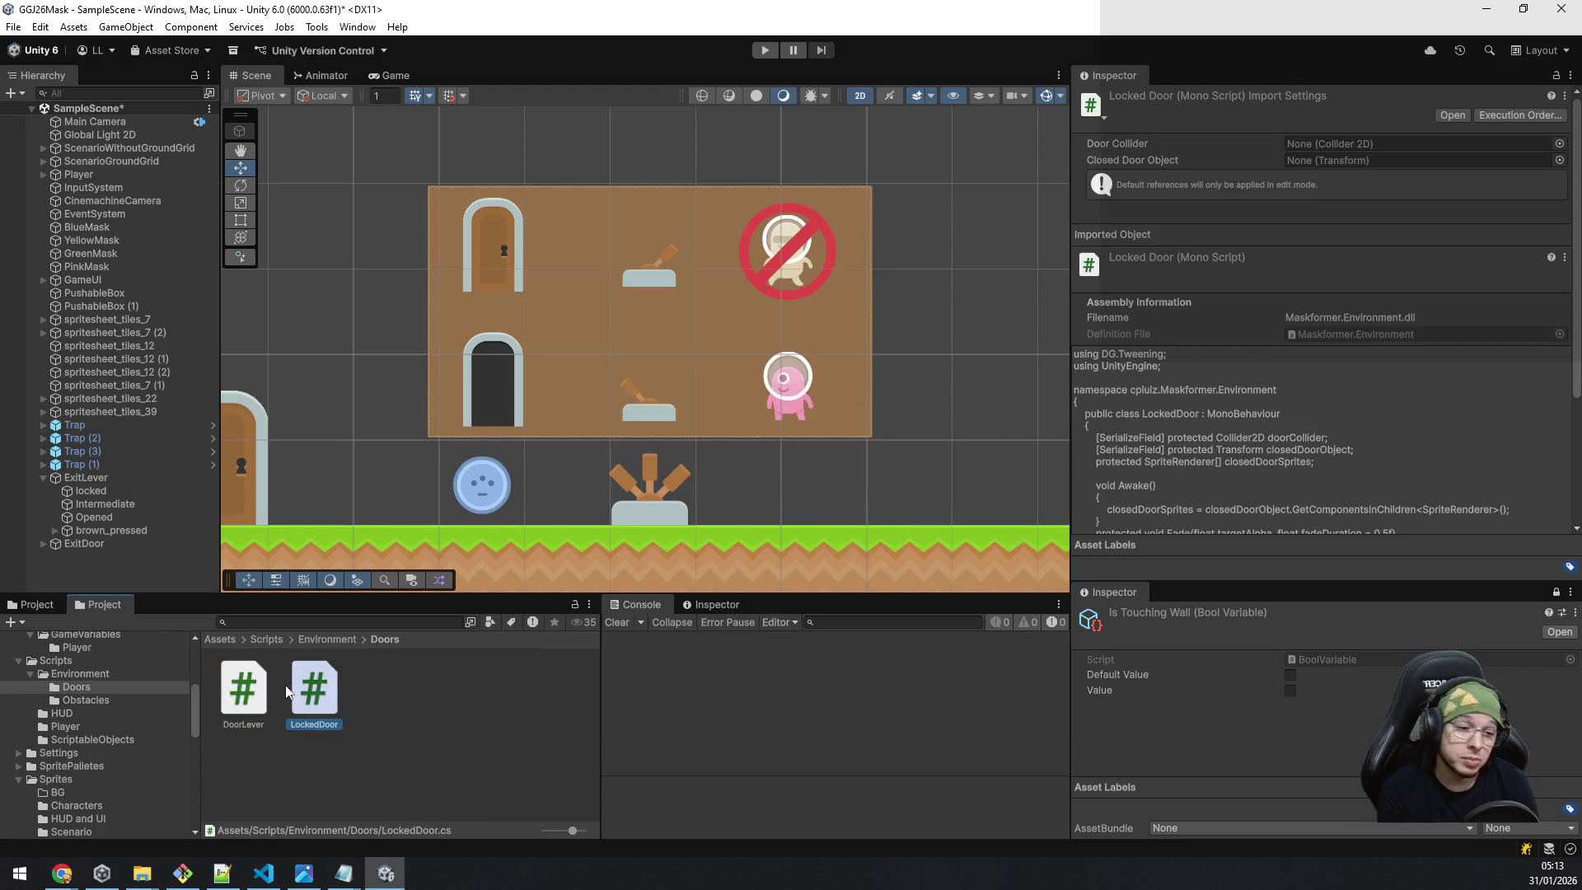
key(Left)
key(F2)
key(Escape)
key(Delete)
key(Return)
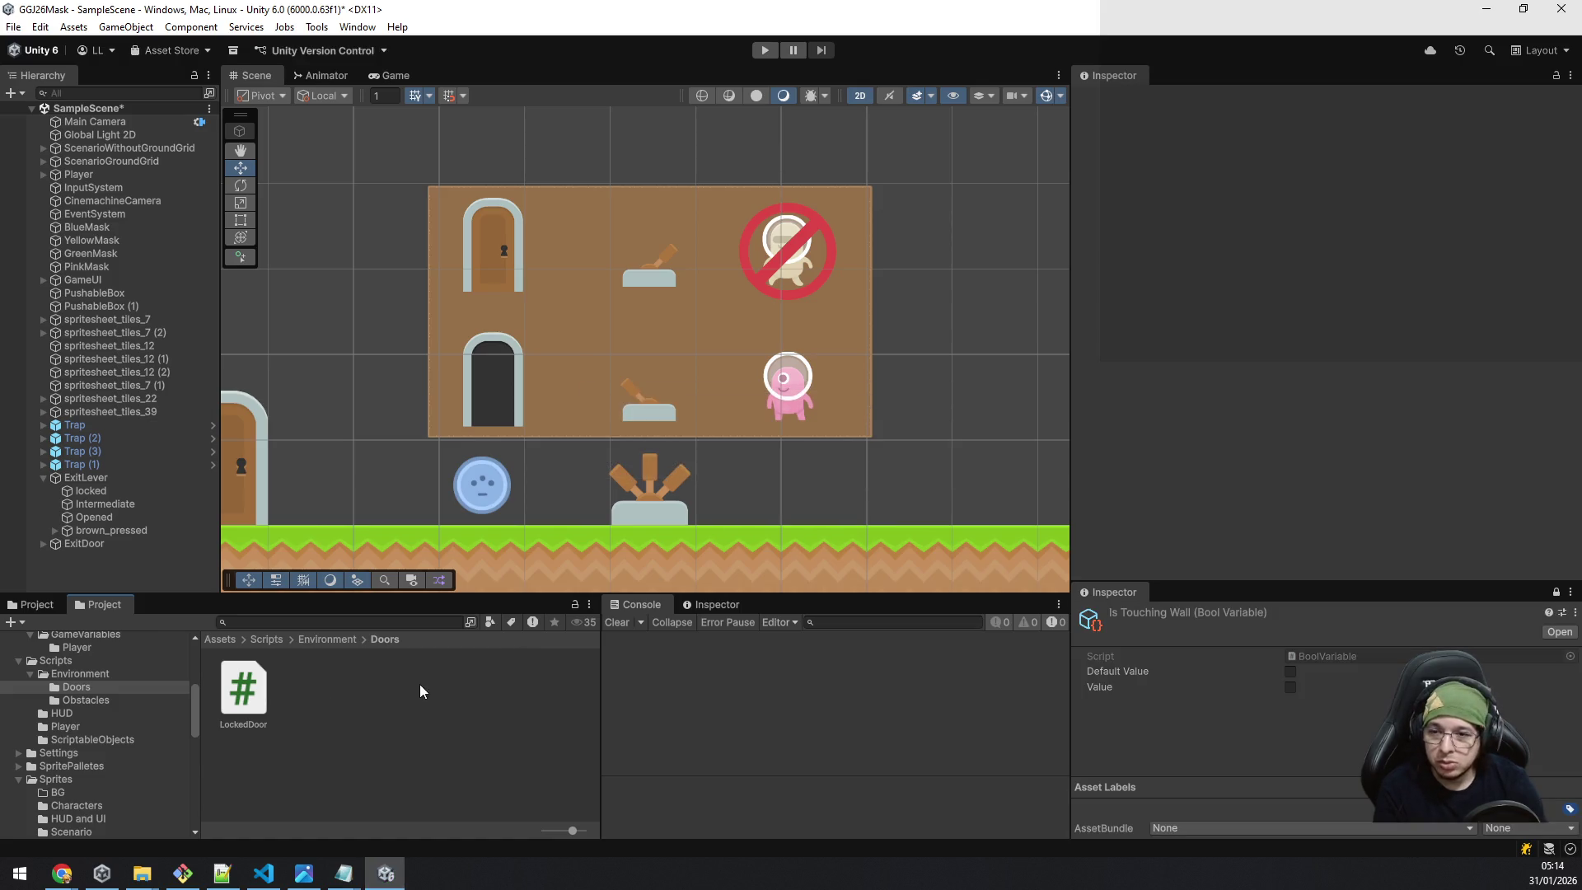
right_click(356, 708)
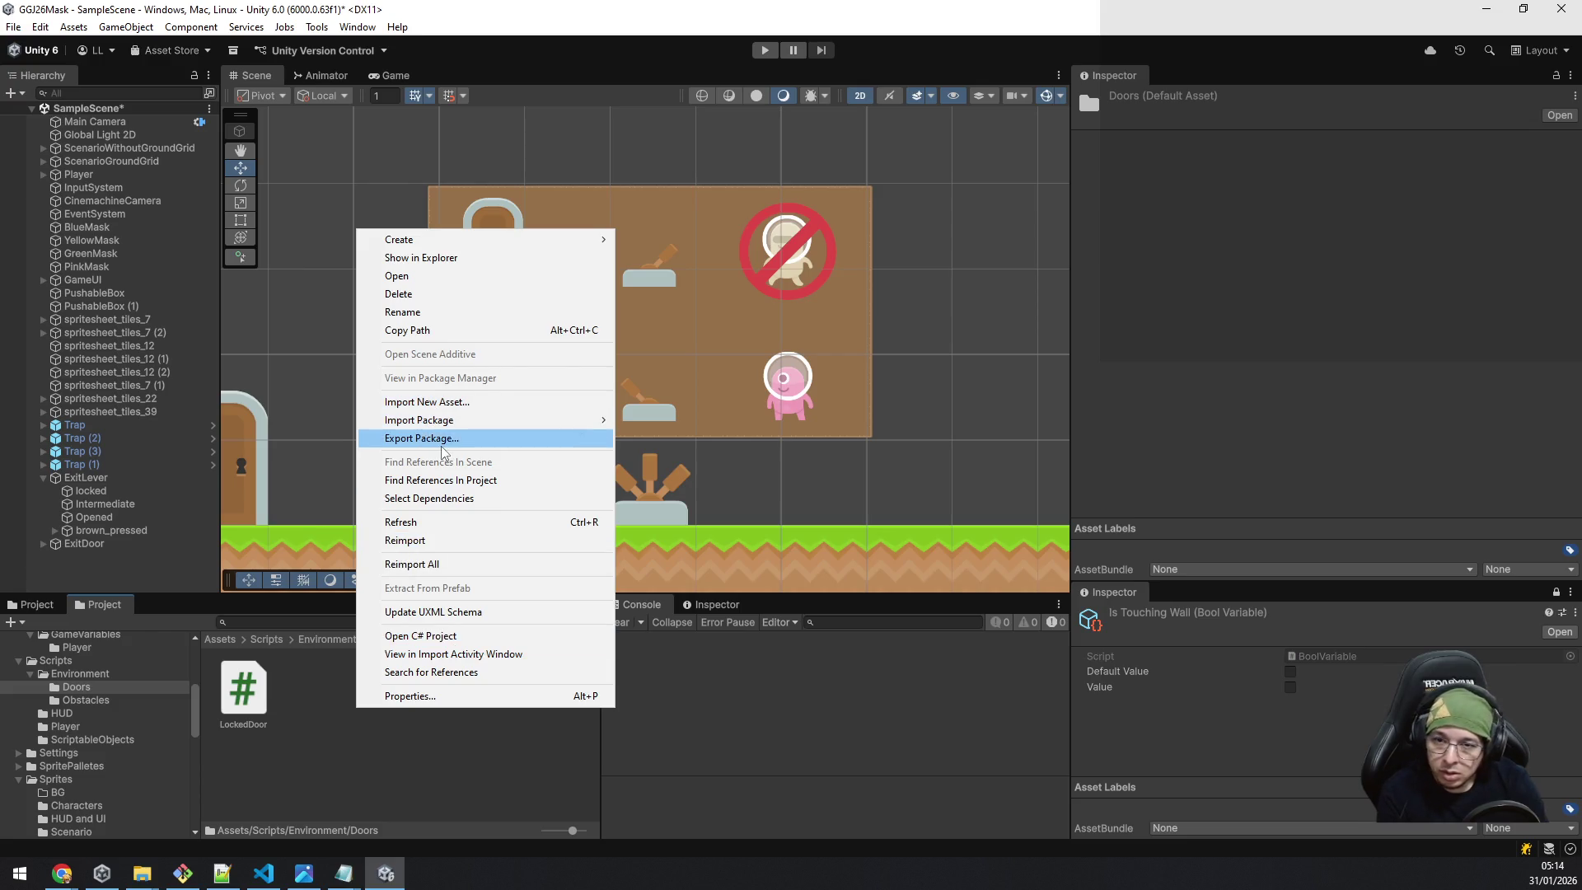
Create a MonoBehaviour script named DoorLever in the Doors folder.
mouse_move(439, 249)
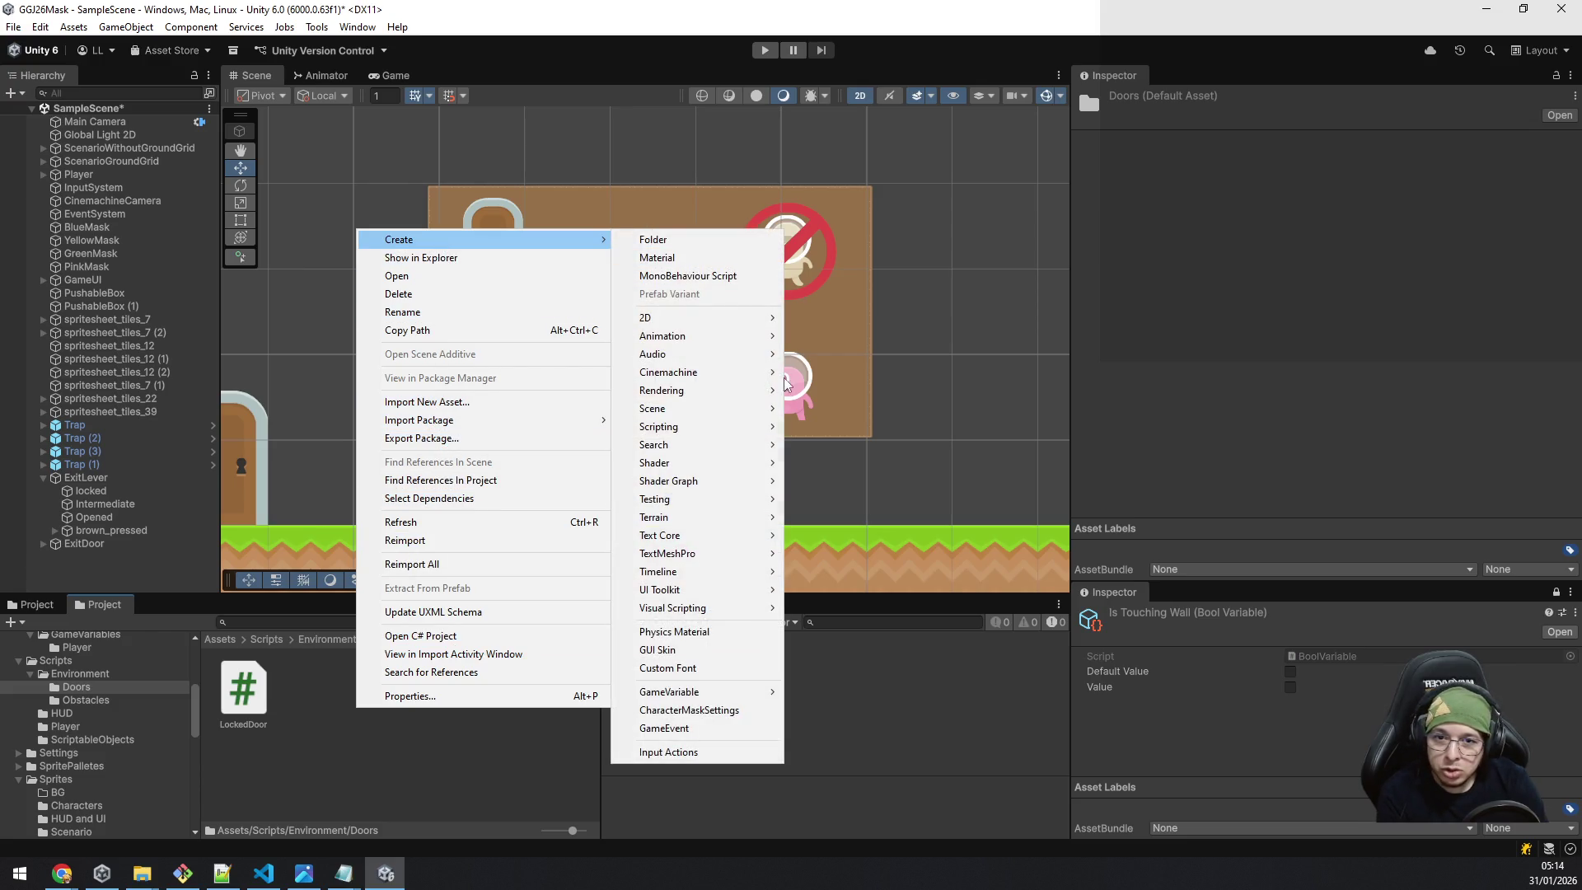
mouse_move(716, 428)
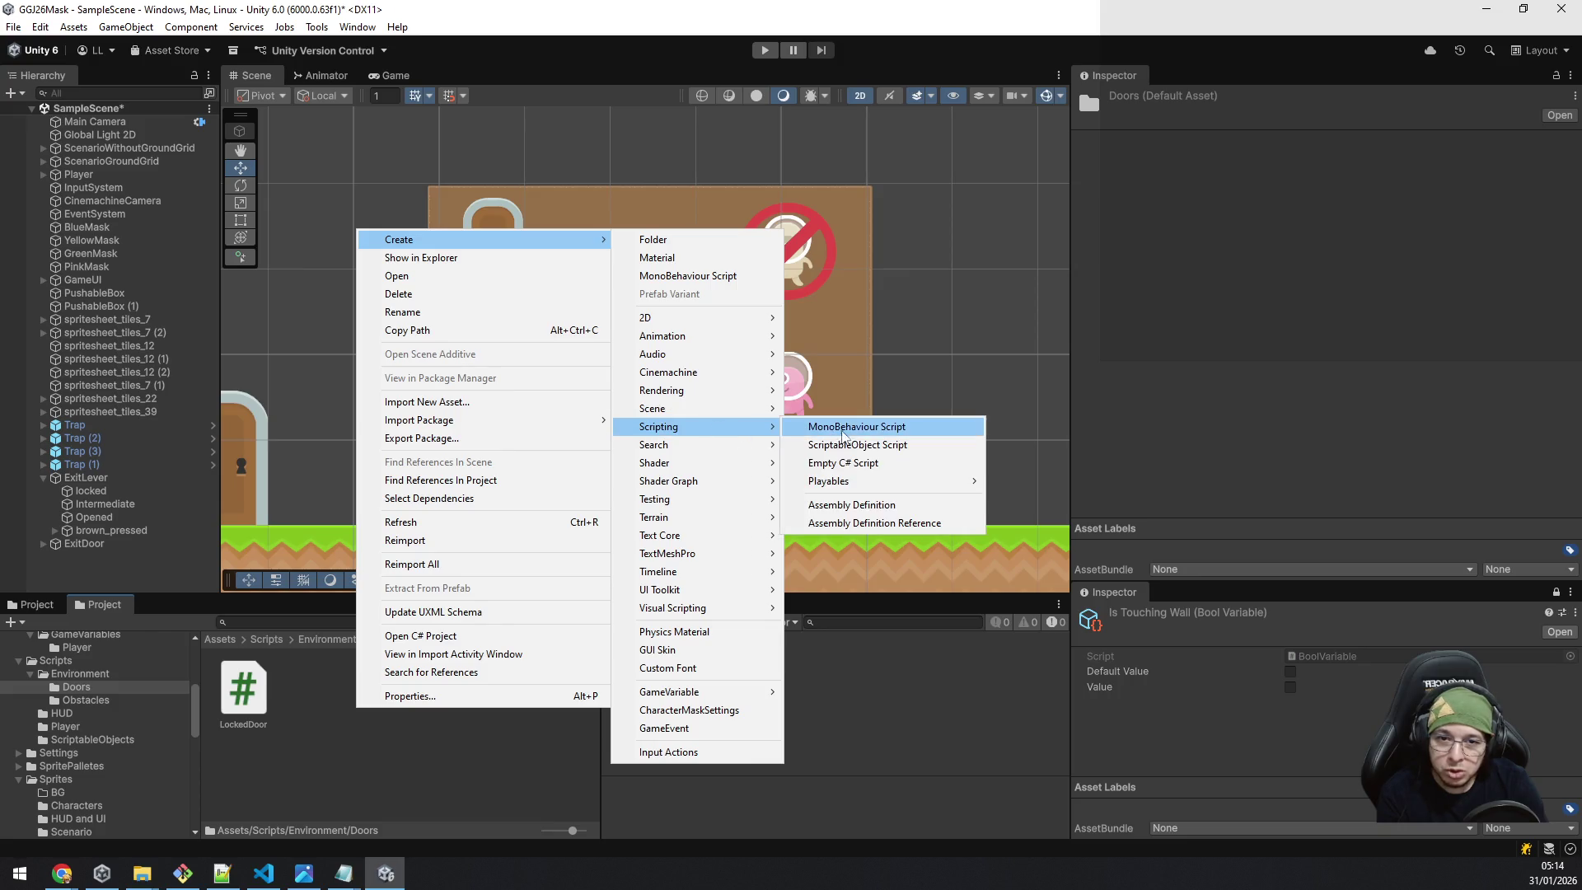
click(888, 428)
text(DoorLever)
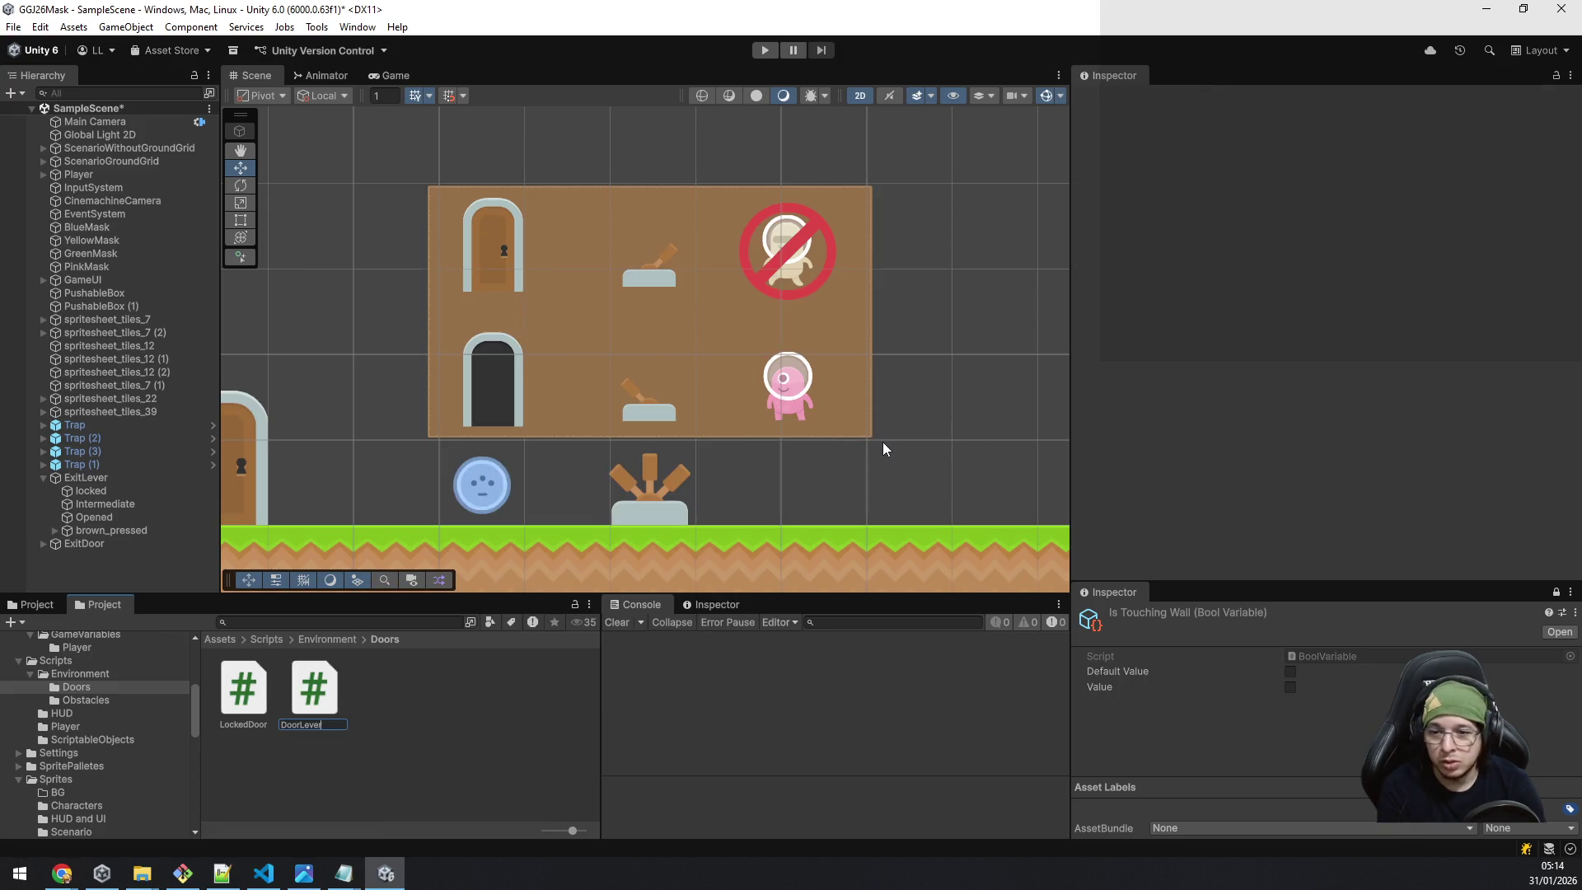
key(Return)
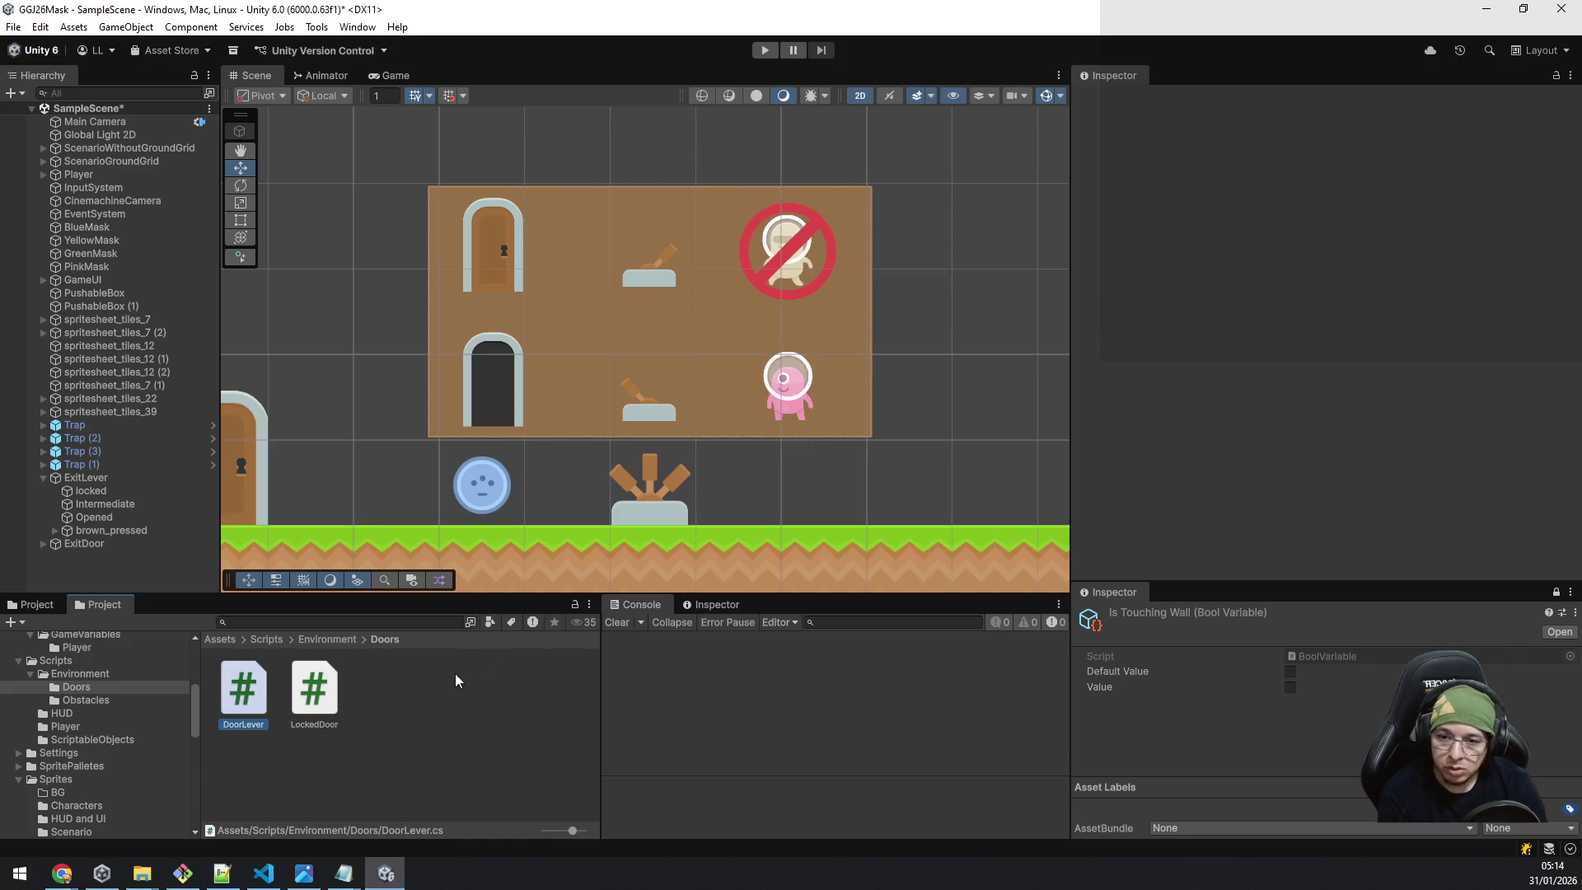
Create a second MonoBehaviour script named DoorButton.
right_click(414, 705)
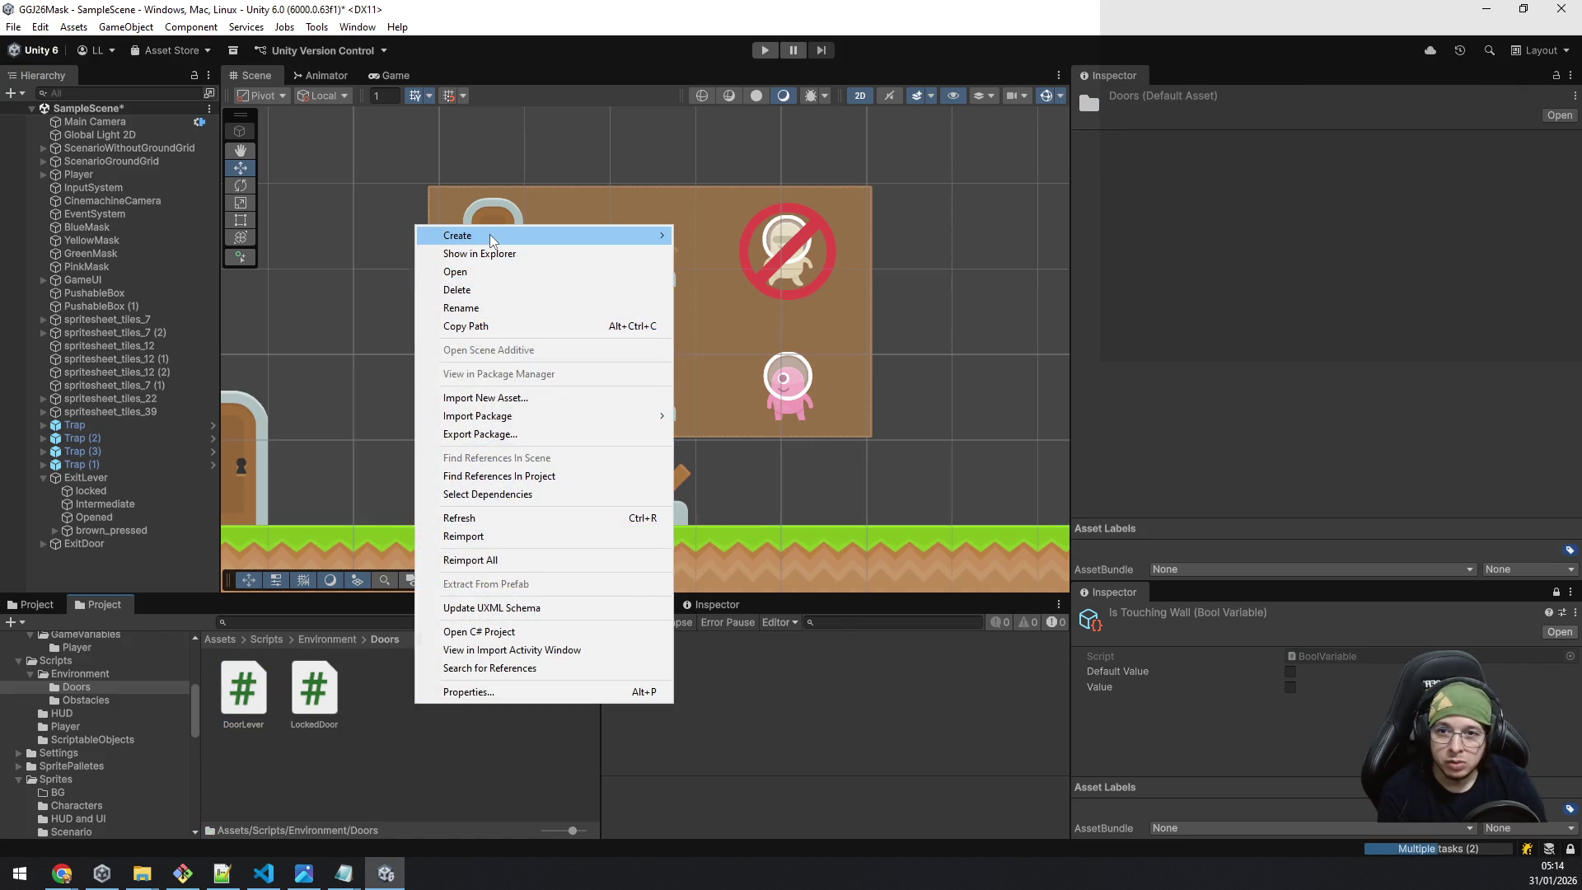
mouse_move(499, 237)
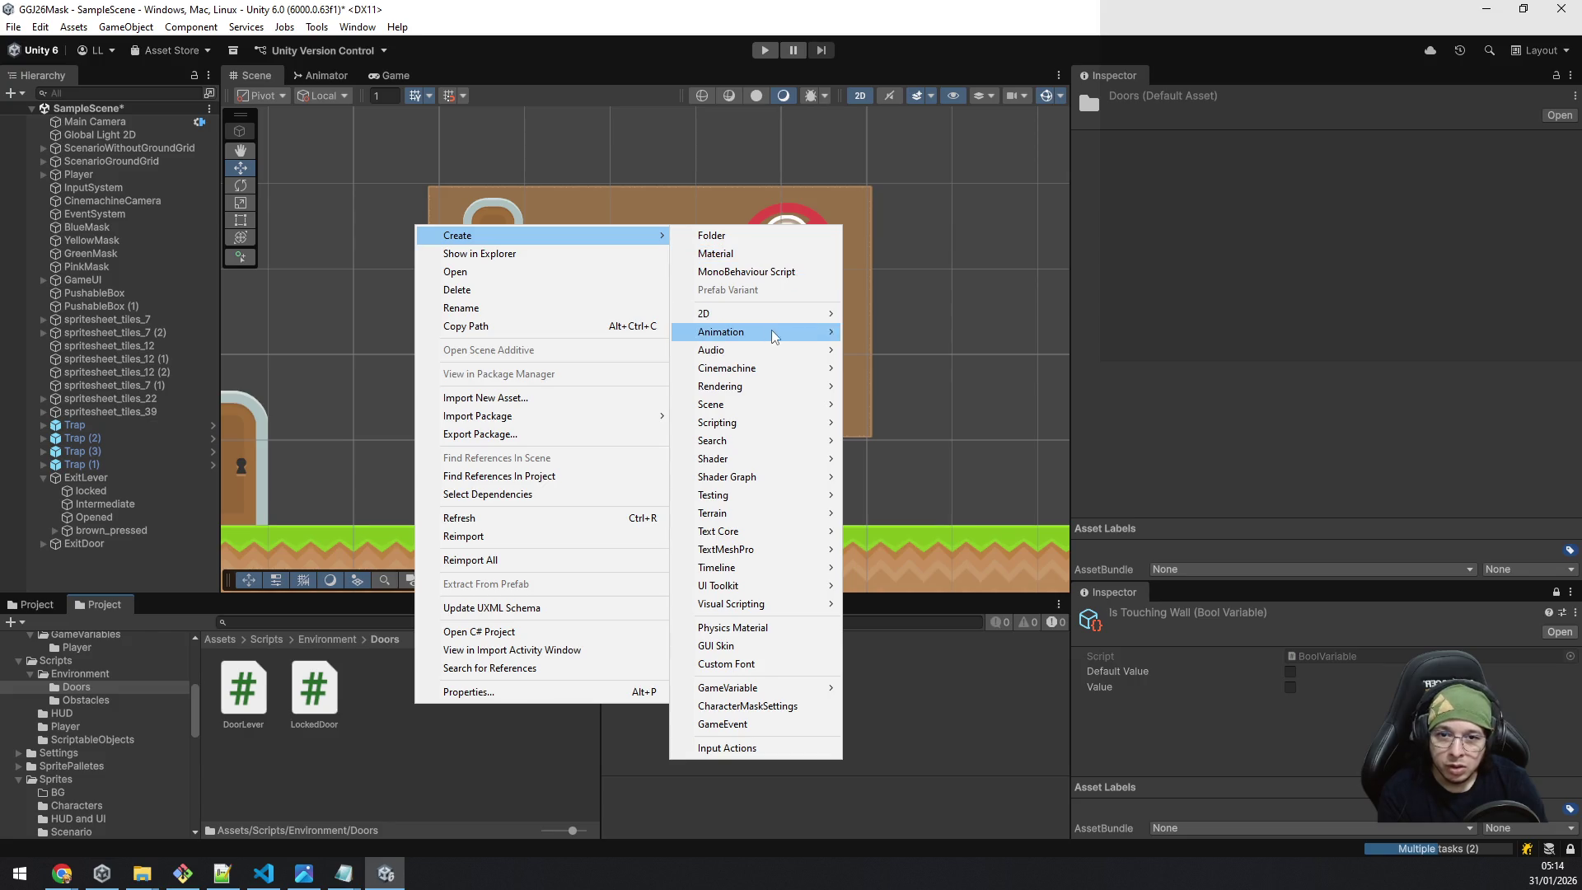
mouse_move(785, 394)
mouse_move(781, 423)
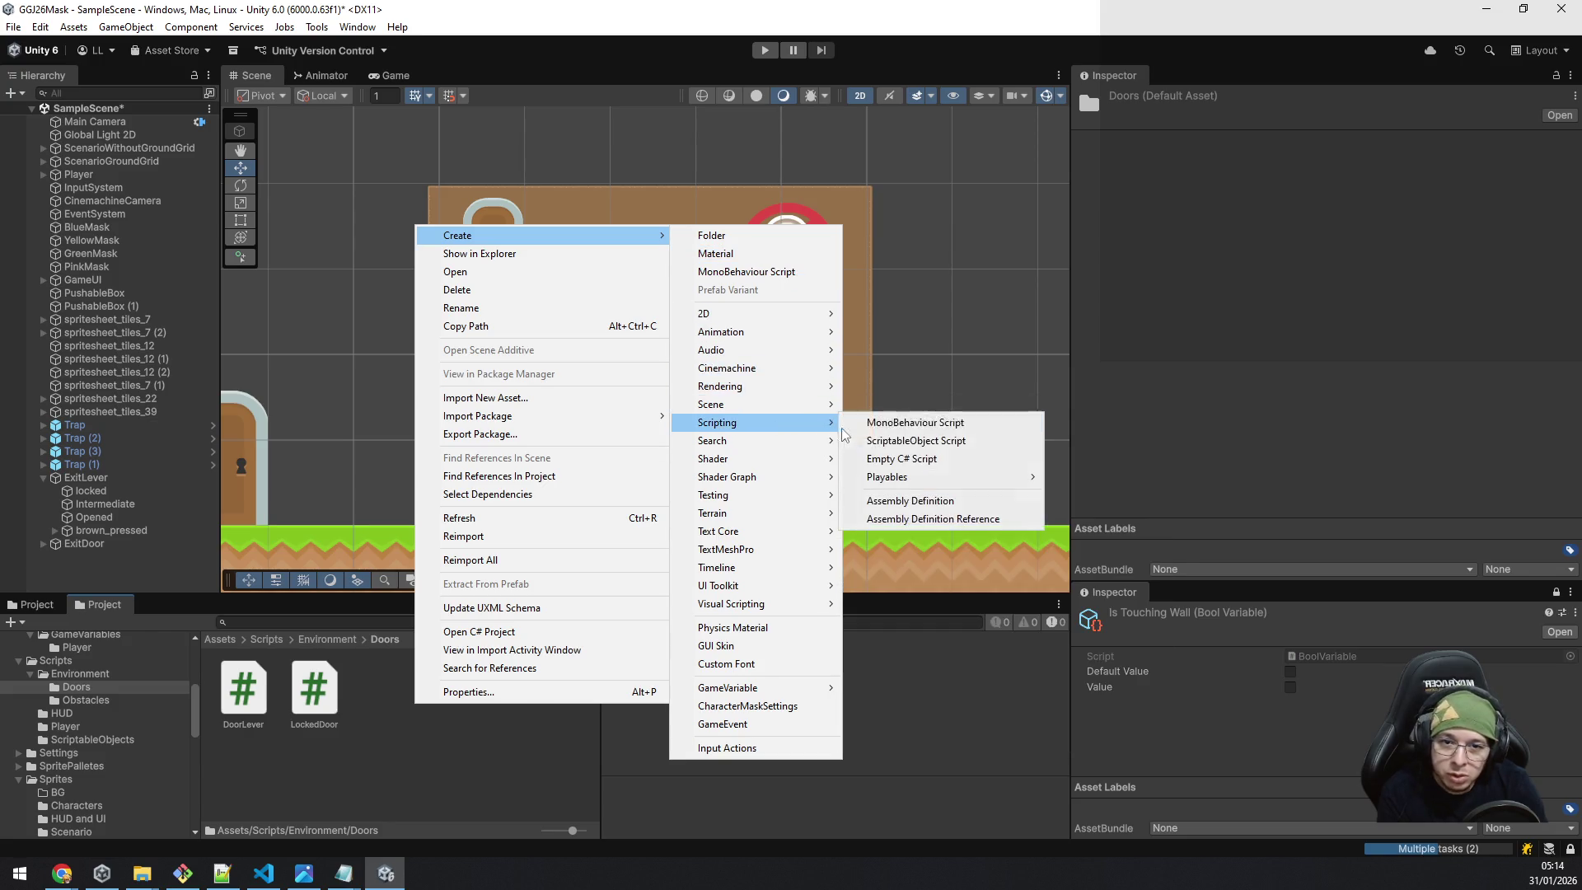
click(861, 425)
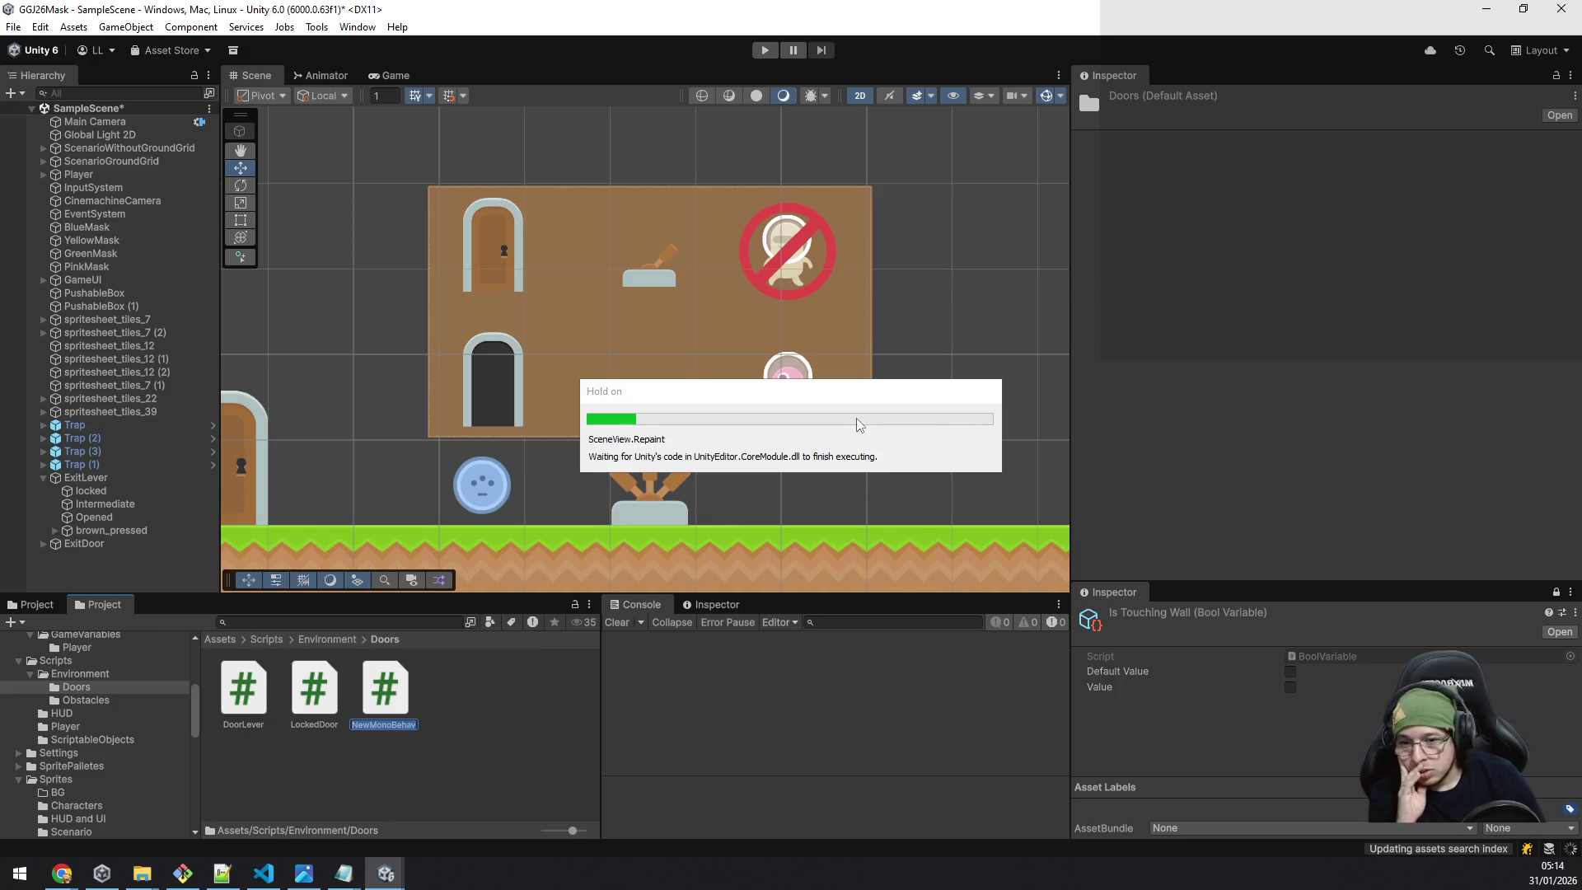
text(DoorButton)
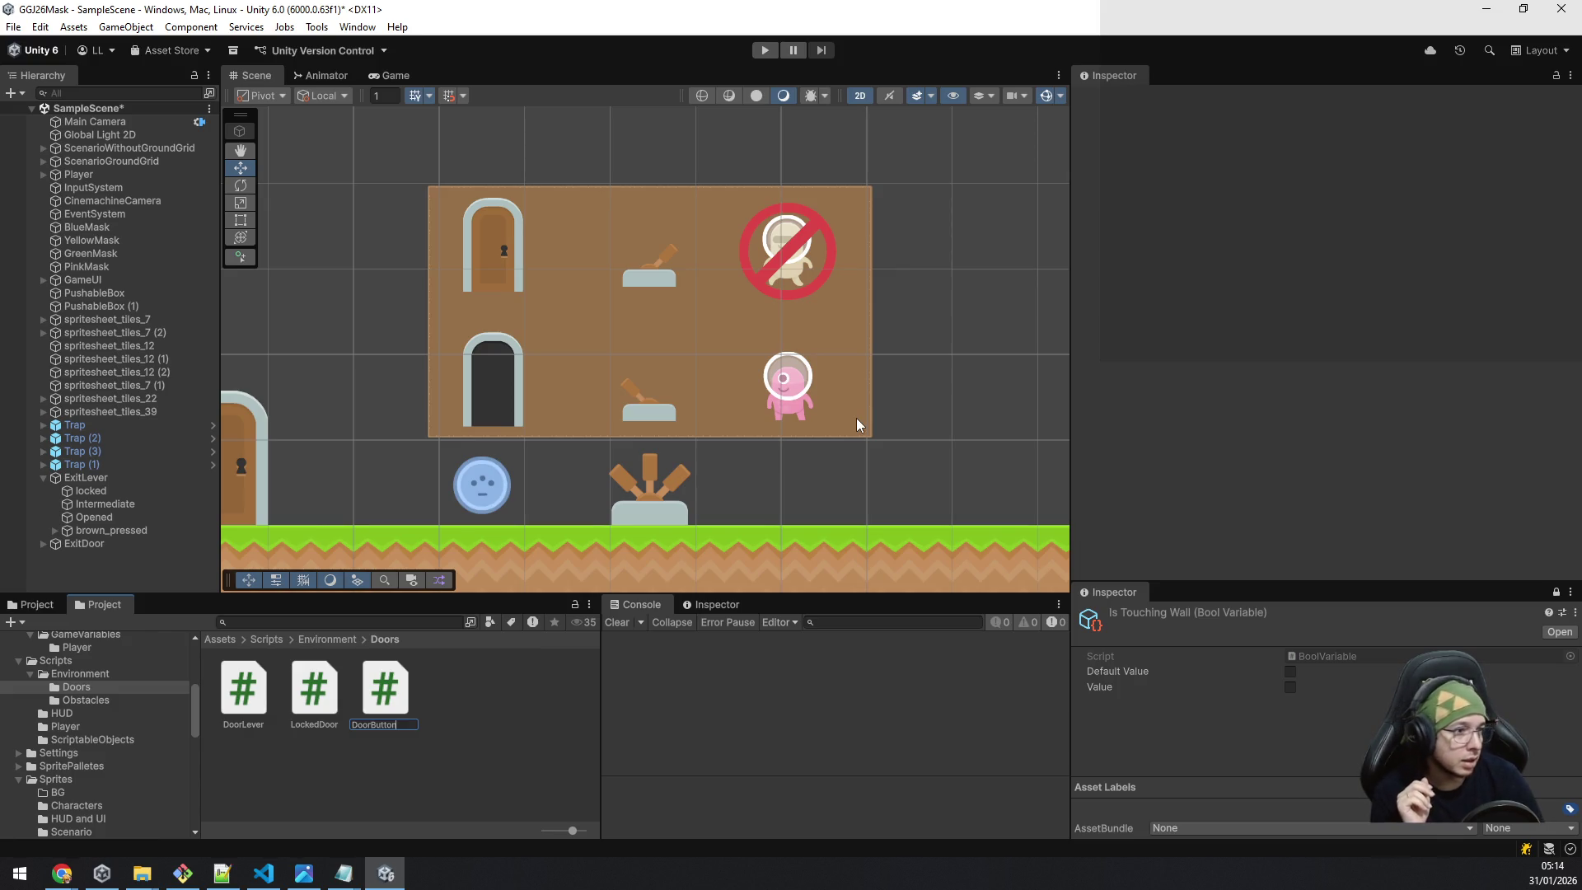
key(Return)
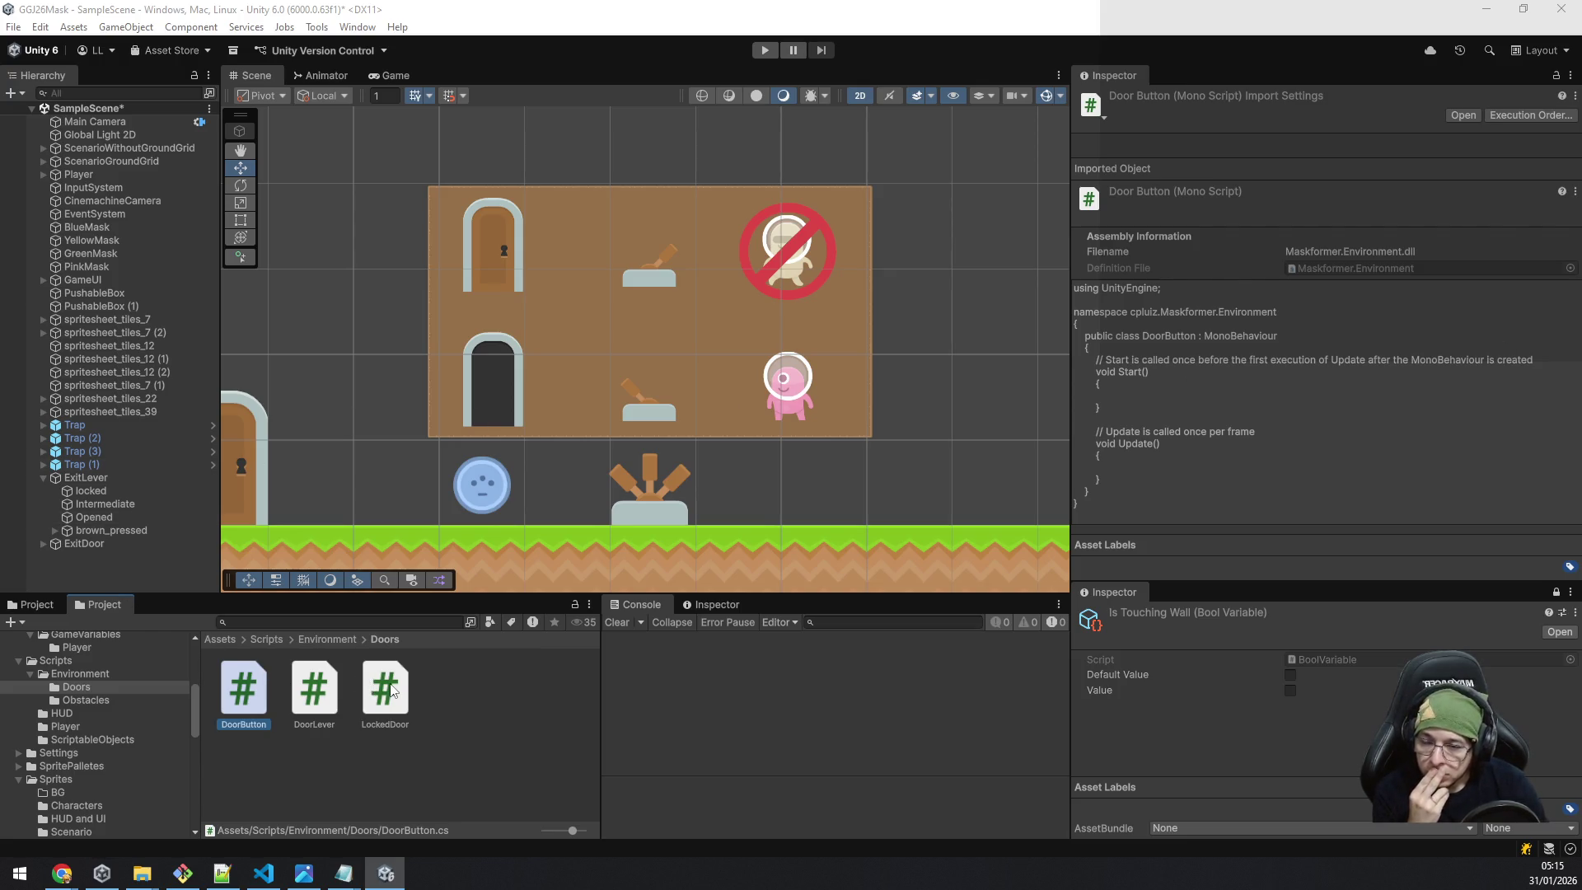
Open DoorLever.cs in Visual Studio Code to view its empty Start/Update template.
click(319, 685)
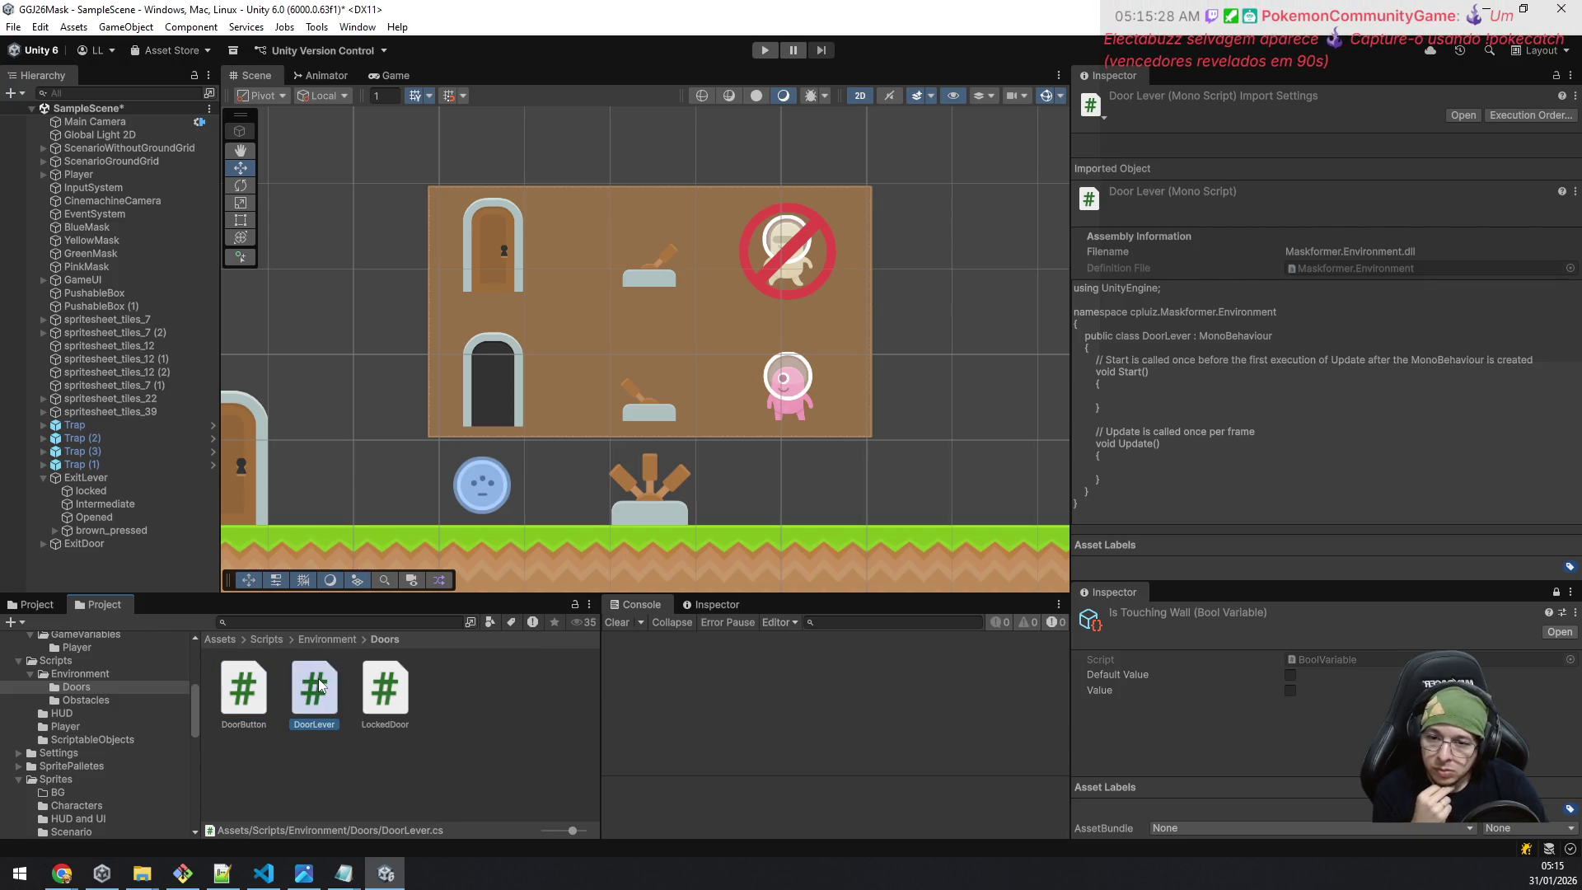
double_click(319, 686)
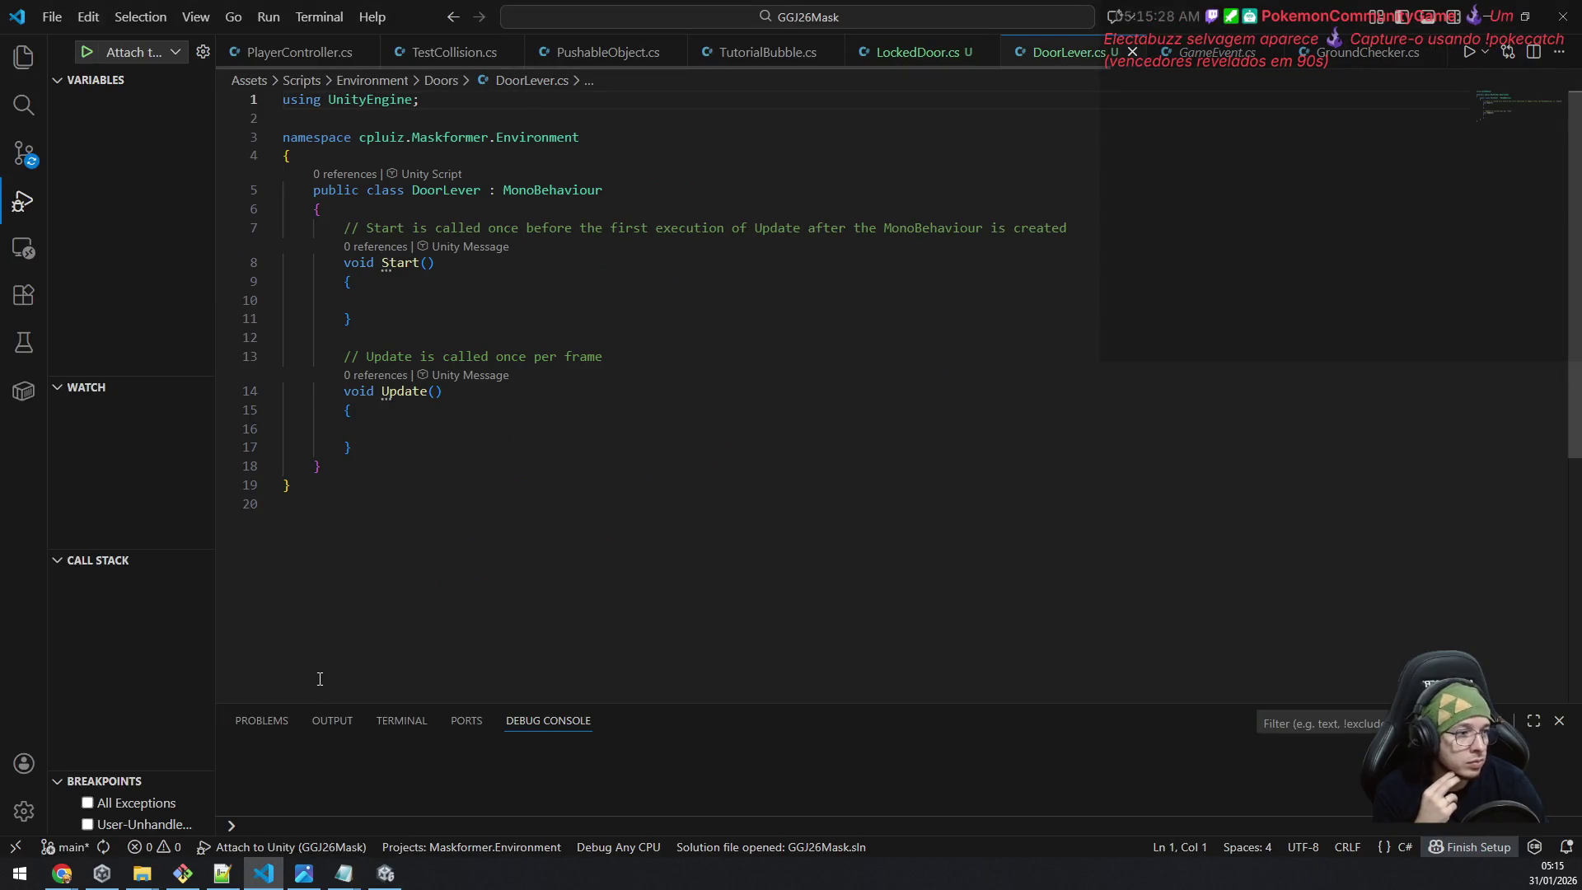
Replace the template methods with a [SerializeField] protected SpriteRenderer lockedLever field.
click(465, 455)
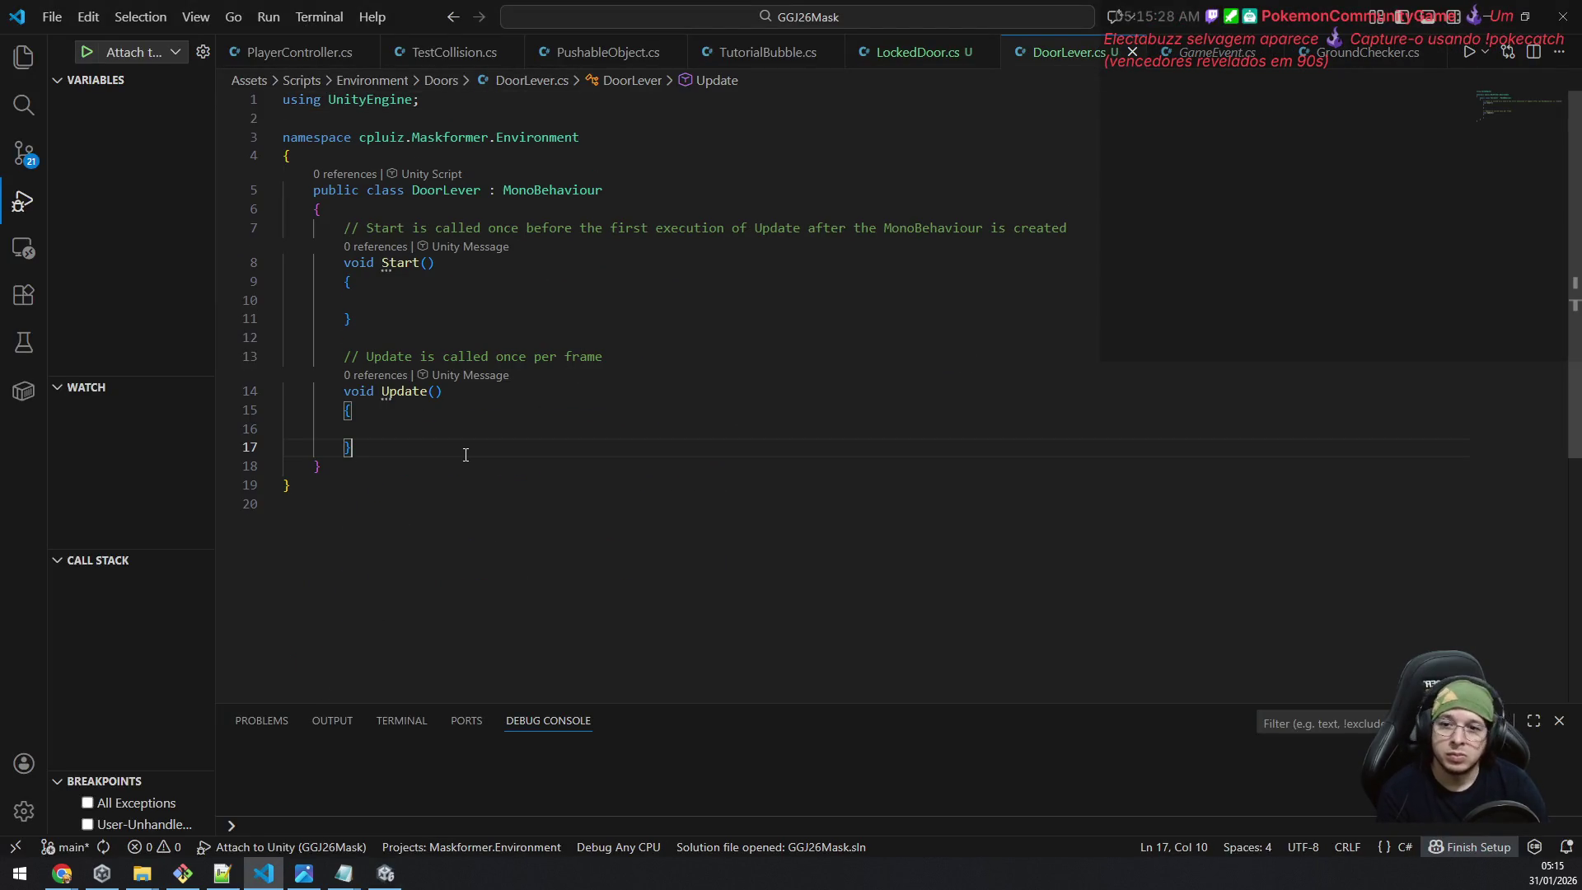
key(shift+Up)
key(shift+Up)
key(shift+Up)
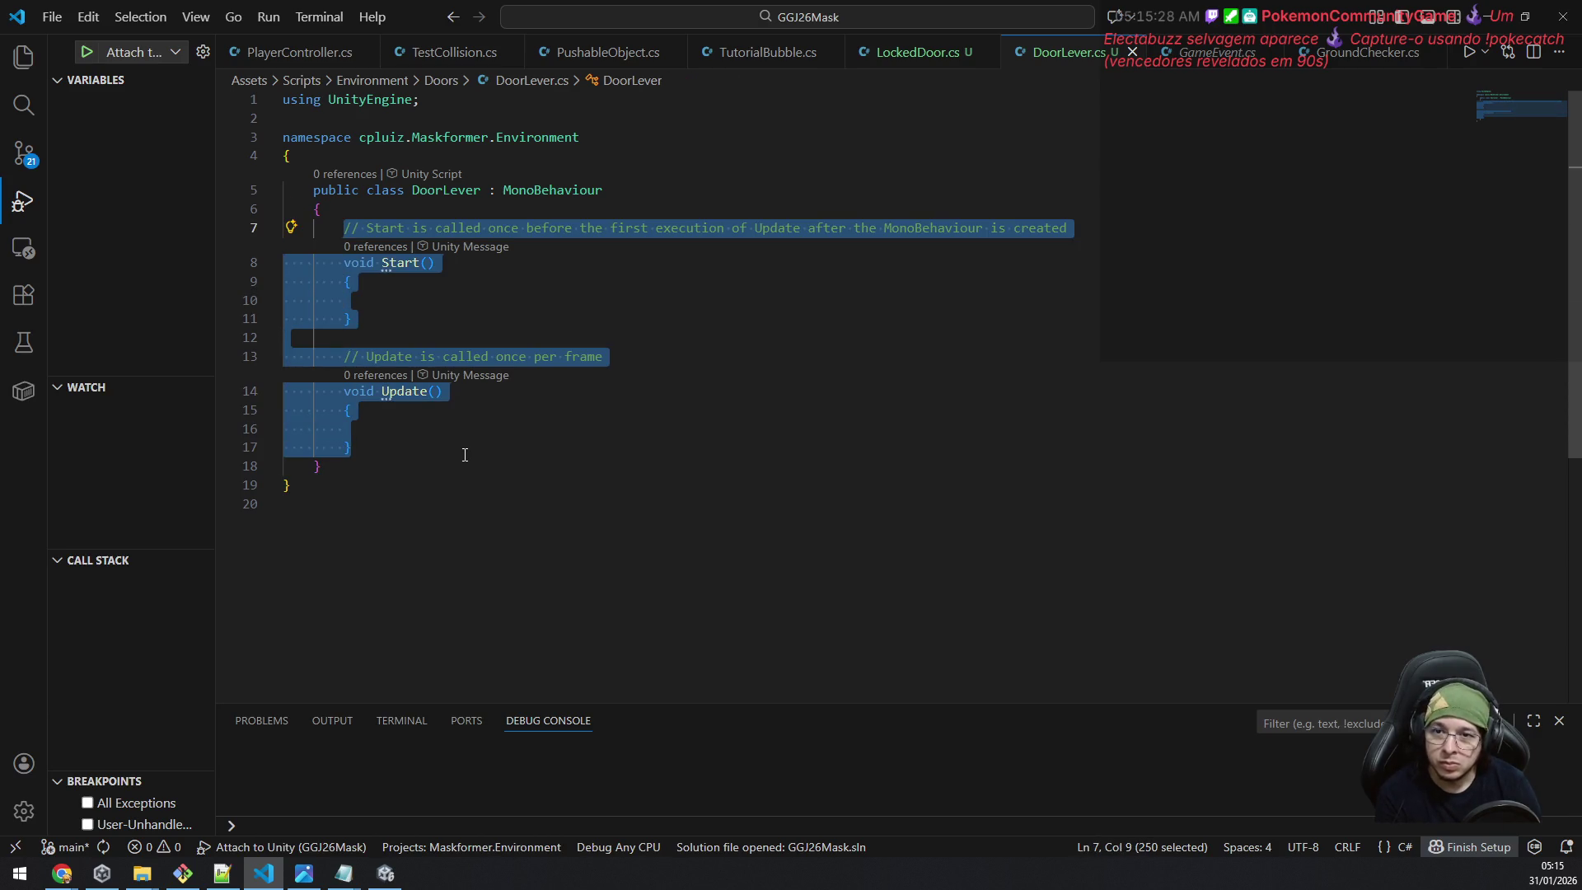
key(BackSpace)
key(Return)
text([serial)
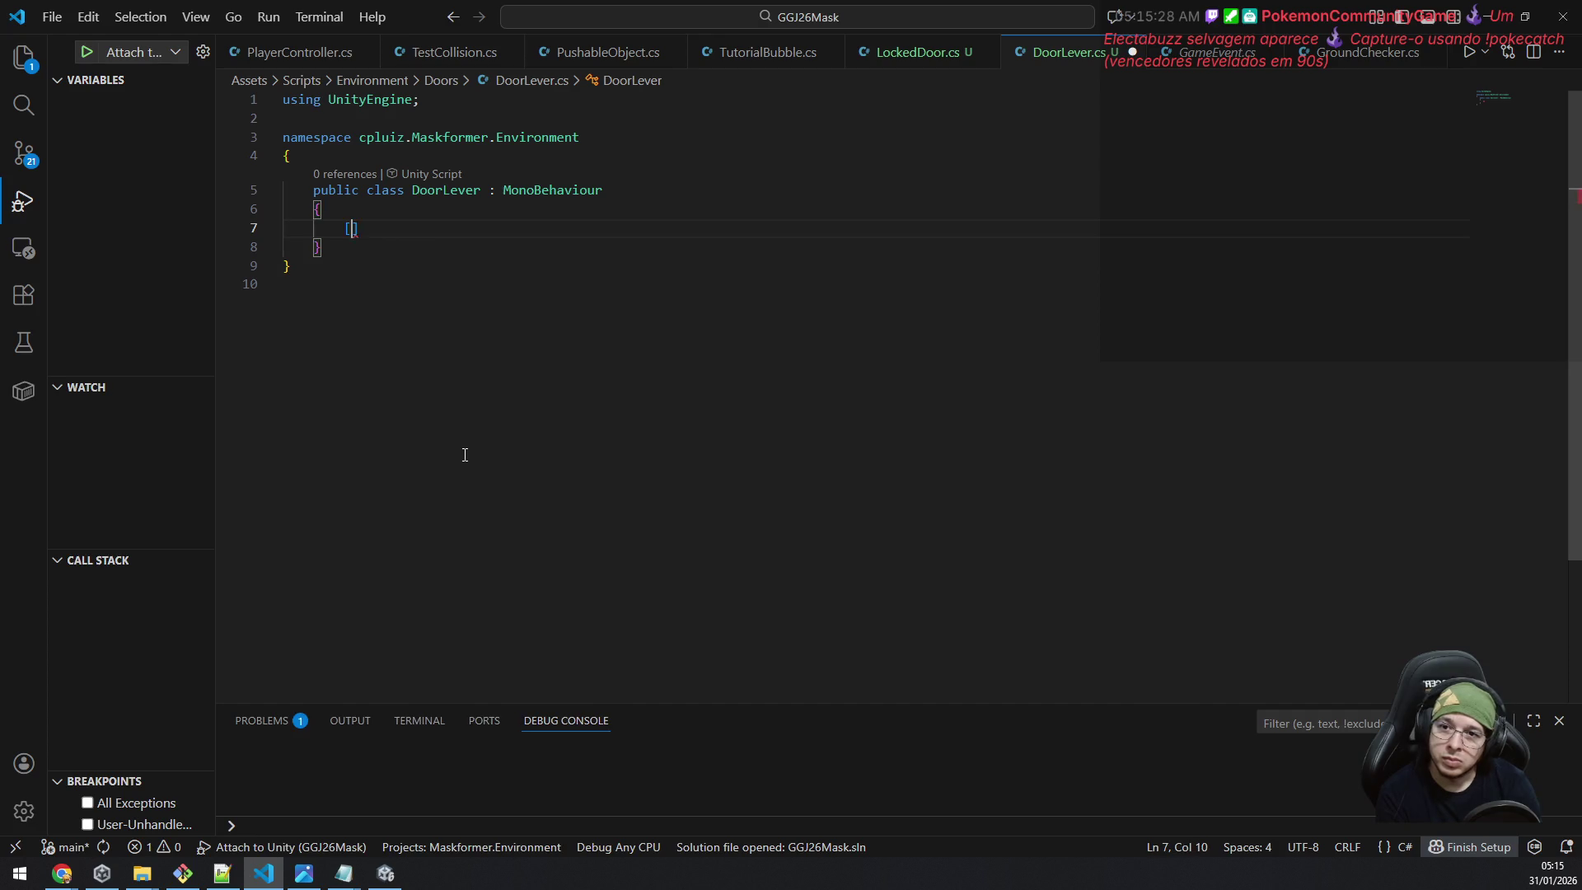
key(Tab)
text(] )
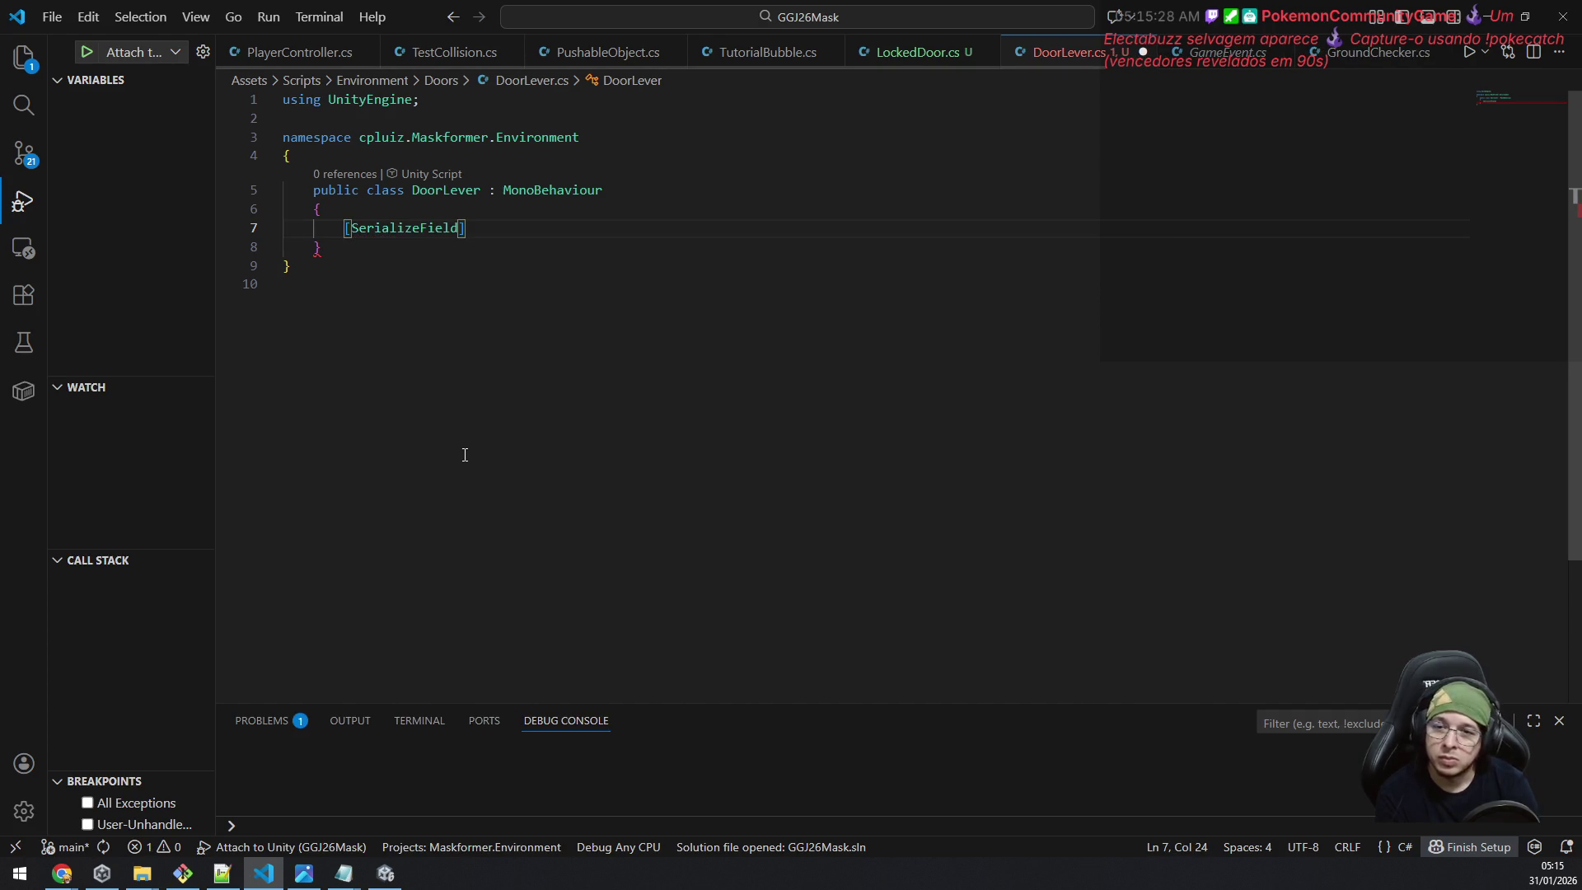
text(priva)
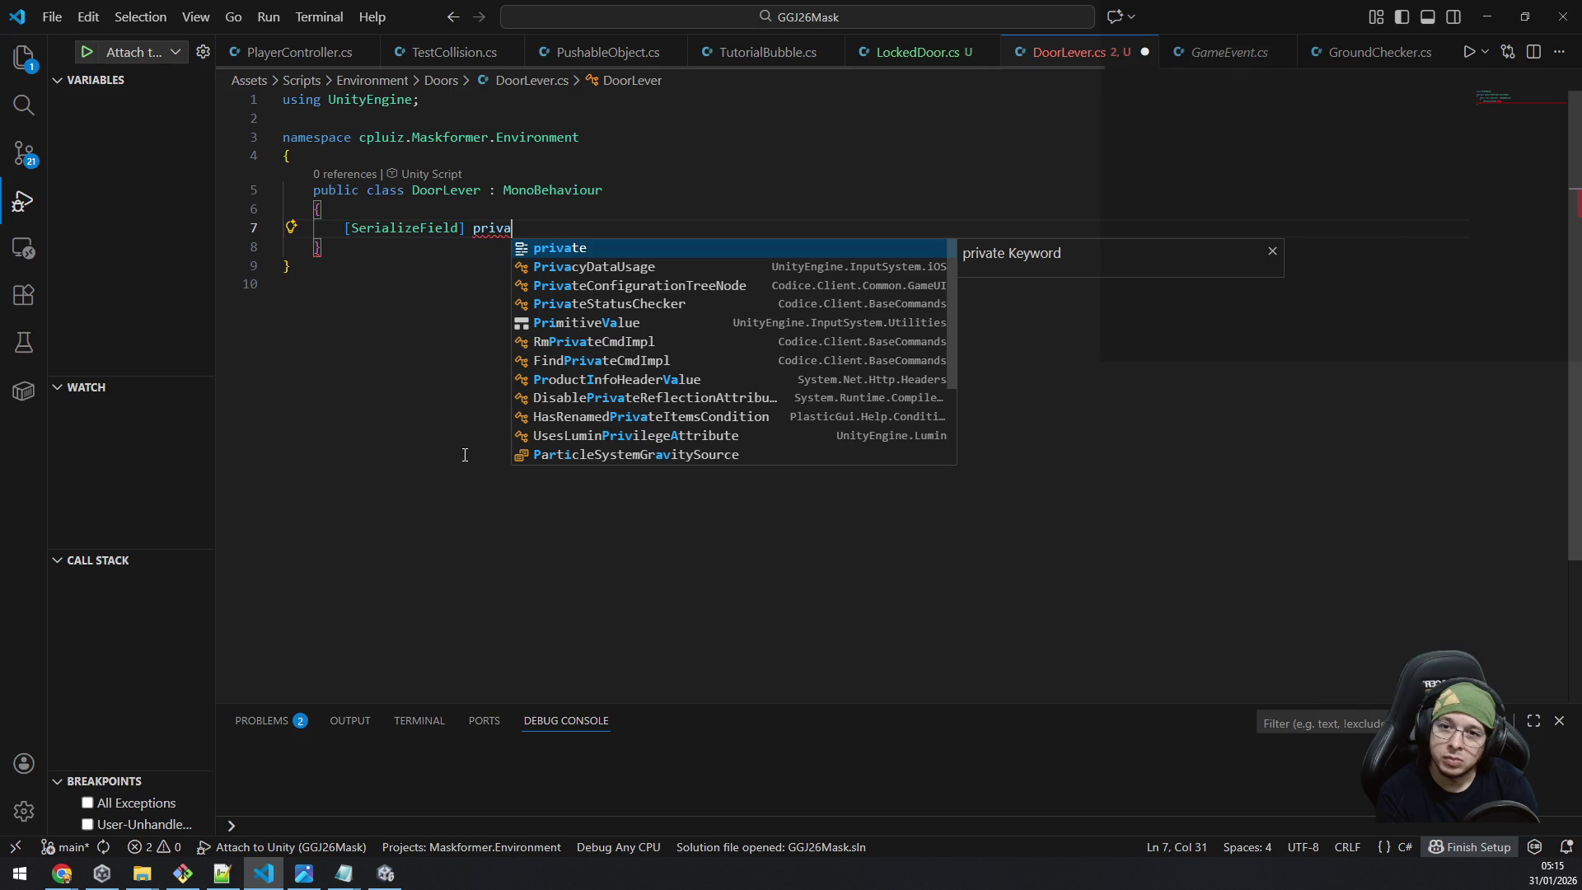
key(BackSpace)
key(BackSpace)
key(BackSpace)
text(otecte)
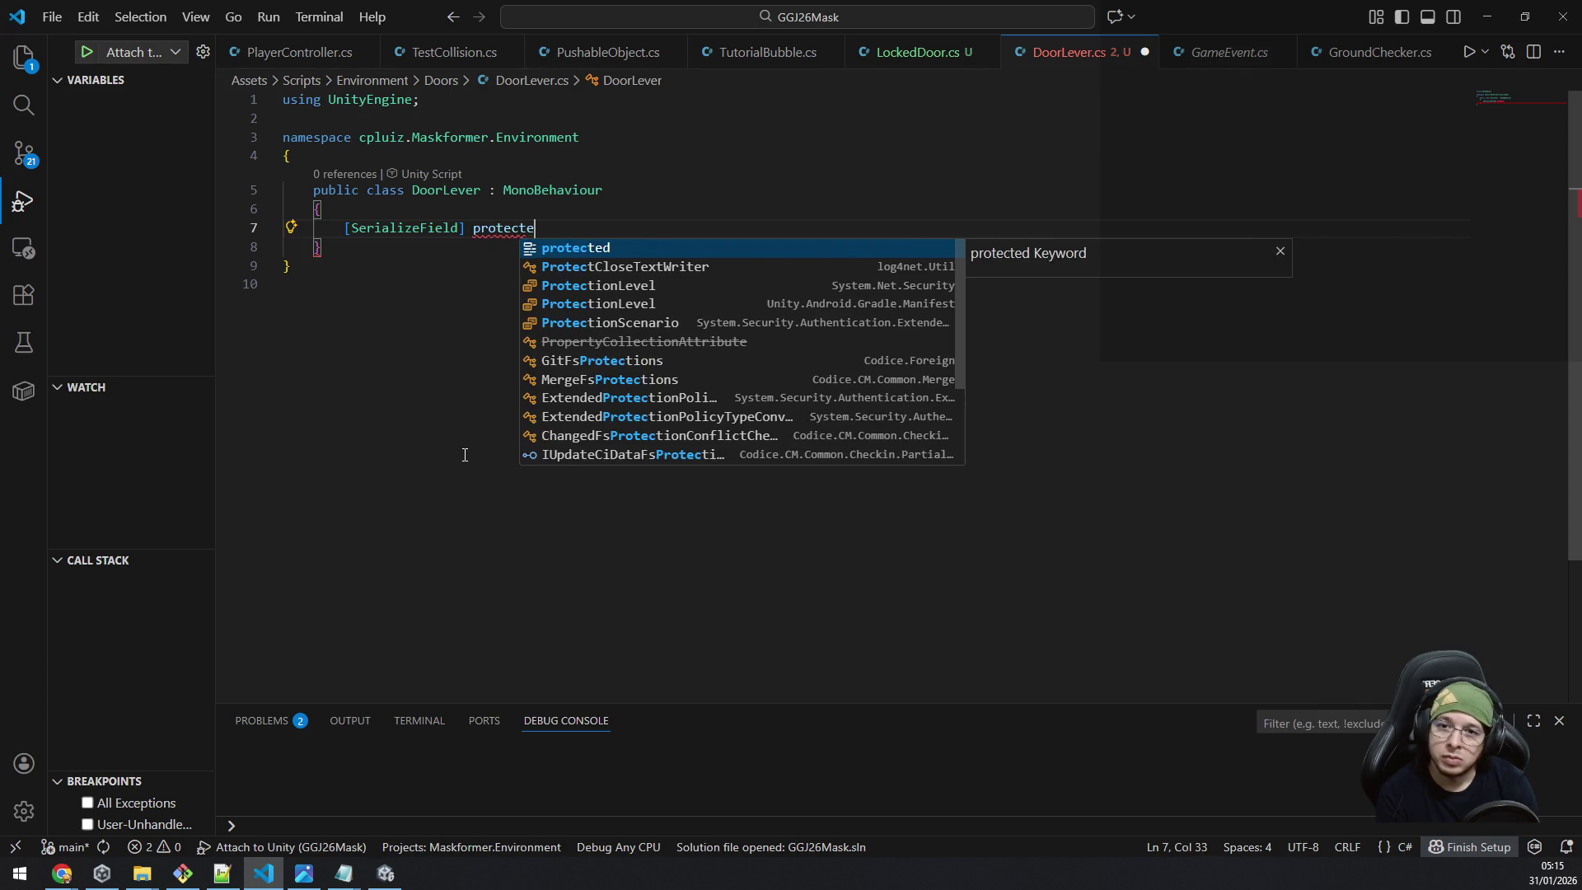
text(d Spritere)
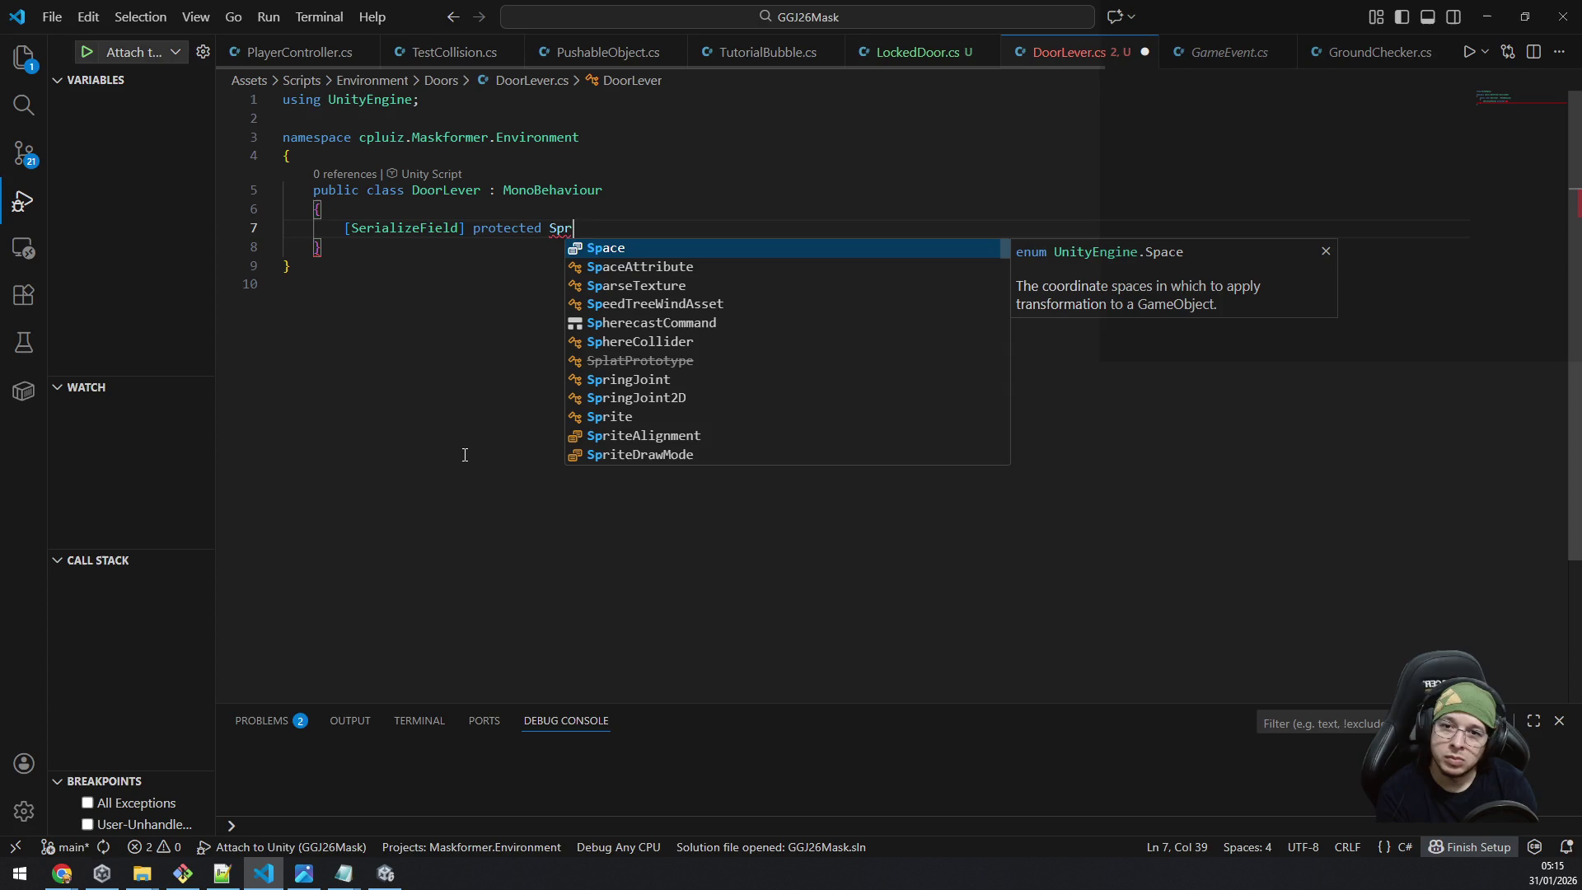
key(Tab)
key(BackSpace)
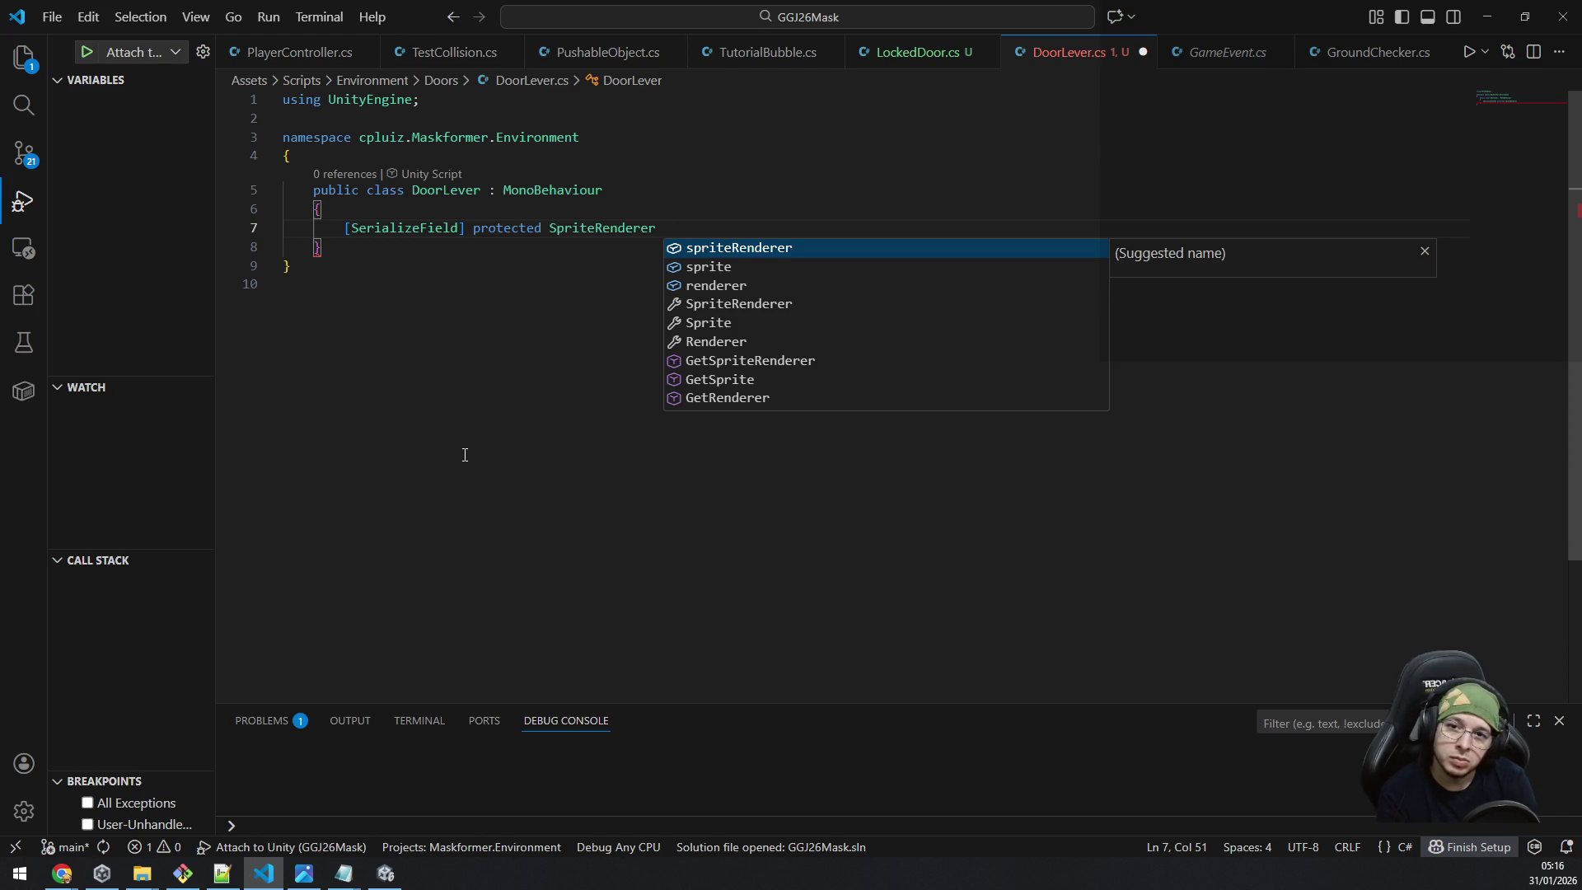
text(loc)
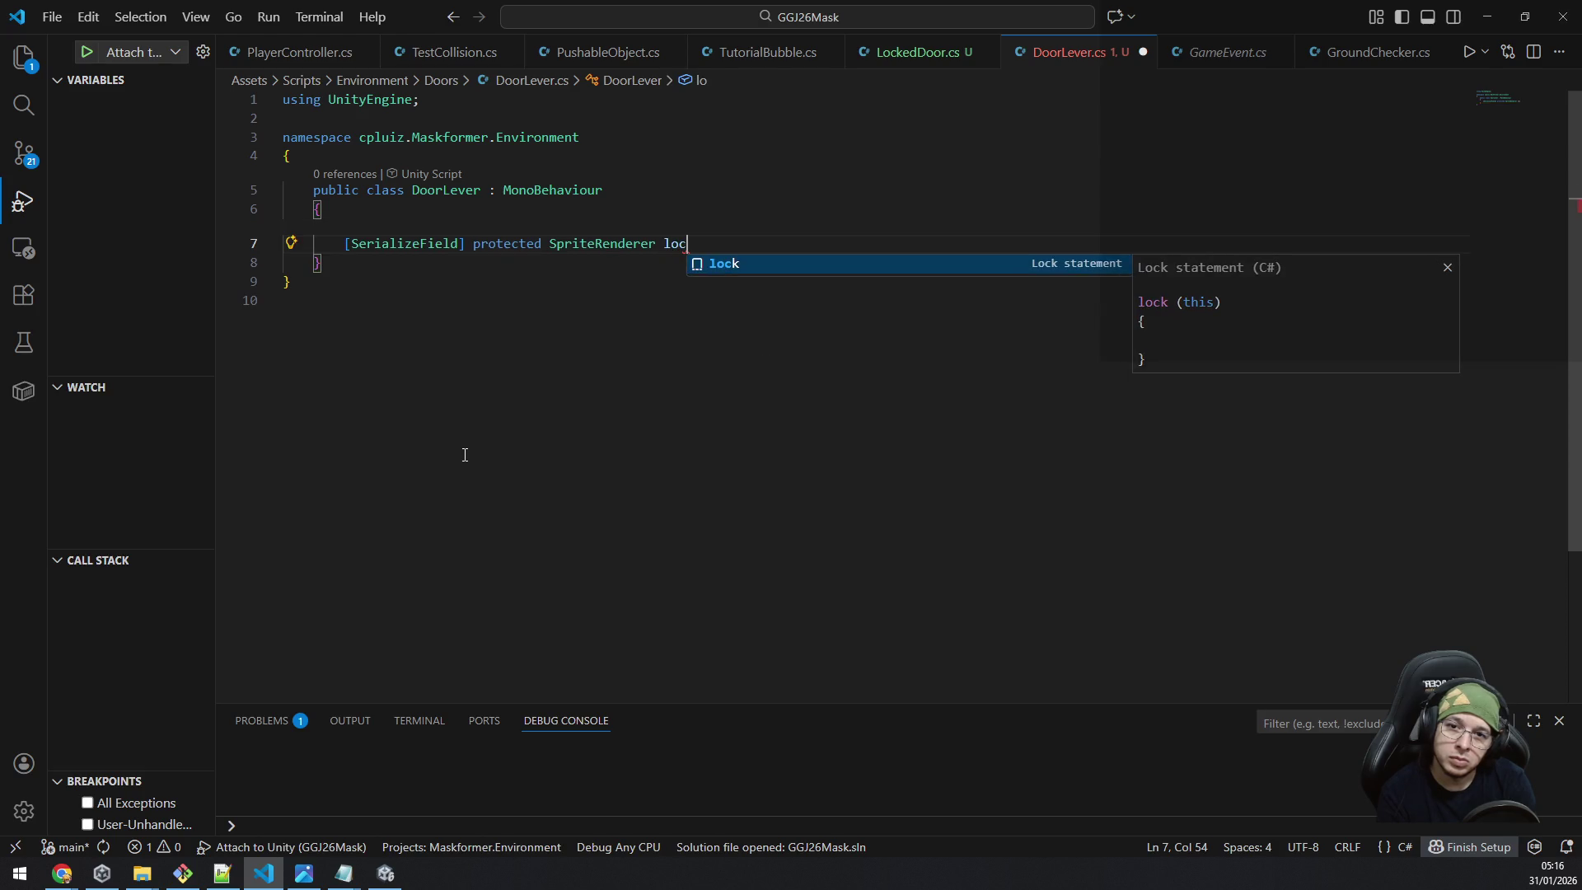
text(kedLever;)
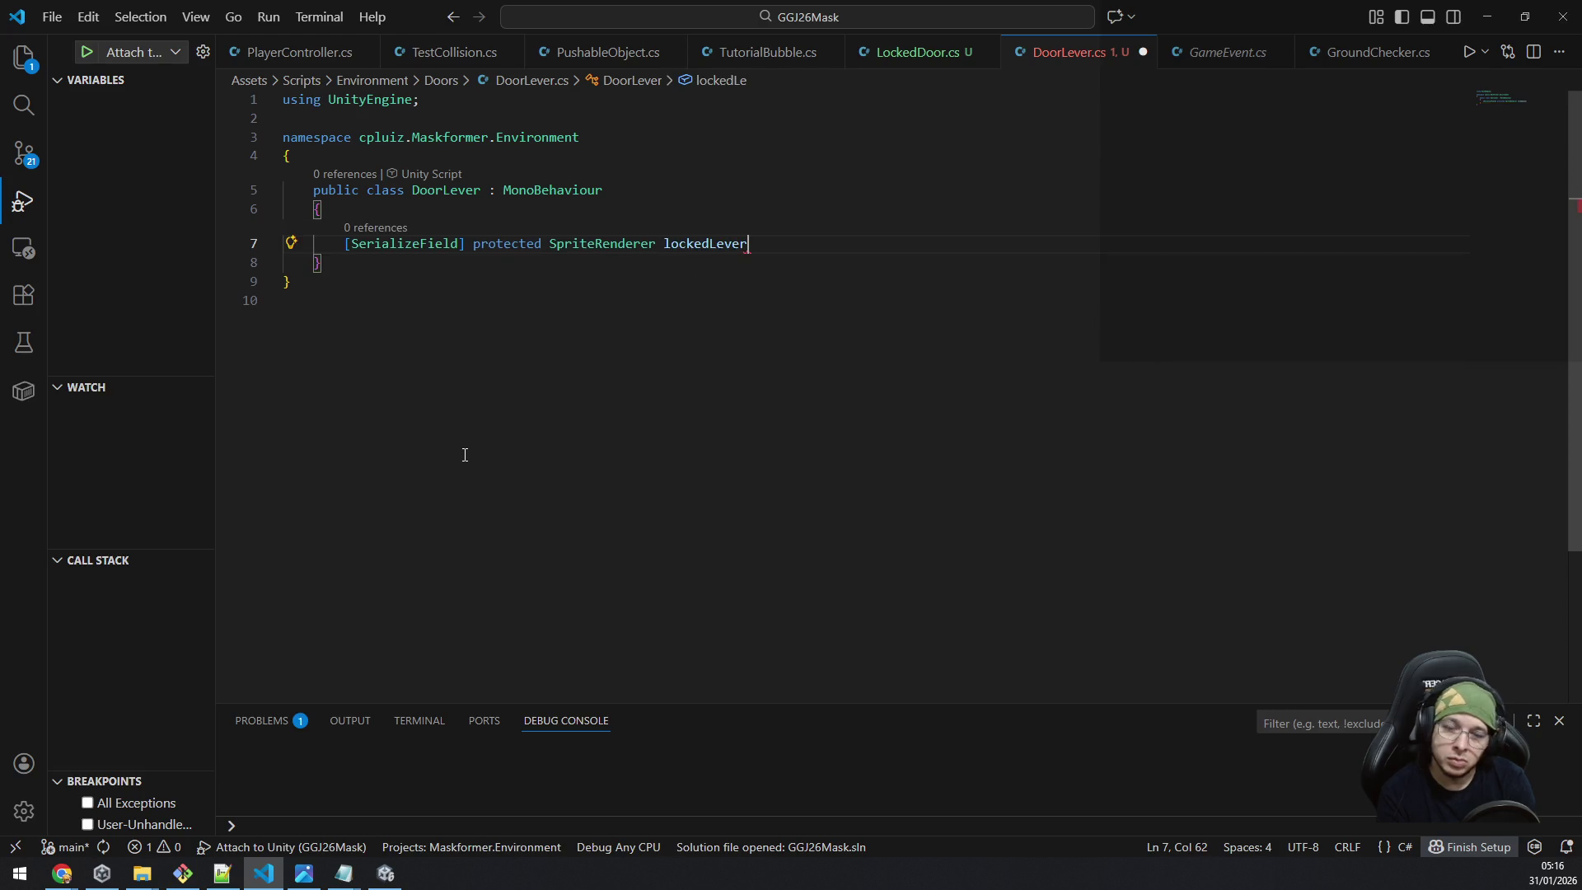
Duplicate the field declaration as intermediateLever.
key(shift+Home)
key(ctrl+c)
key(End)
key(Return)
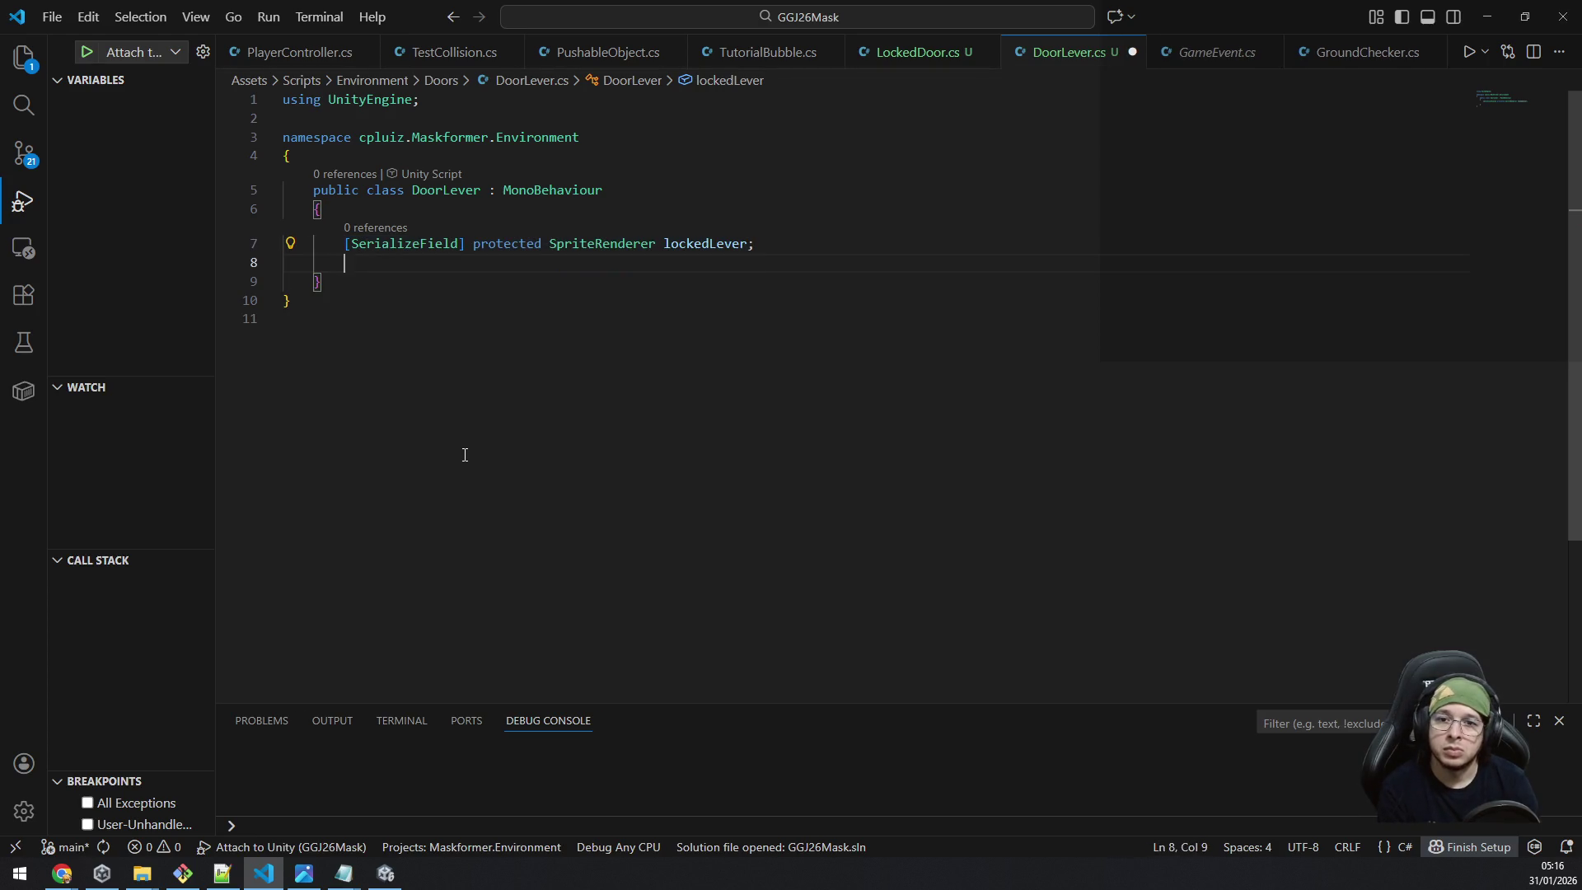
key(ctrl+v)
key(Left)
key(Left)
key(Left)
key(ctrl+shift+Left)
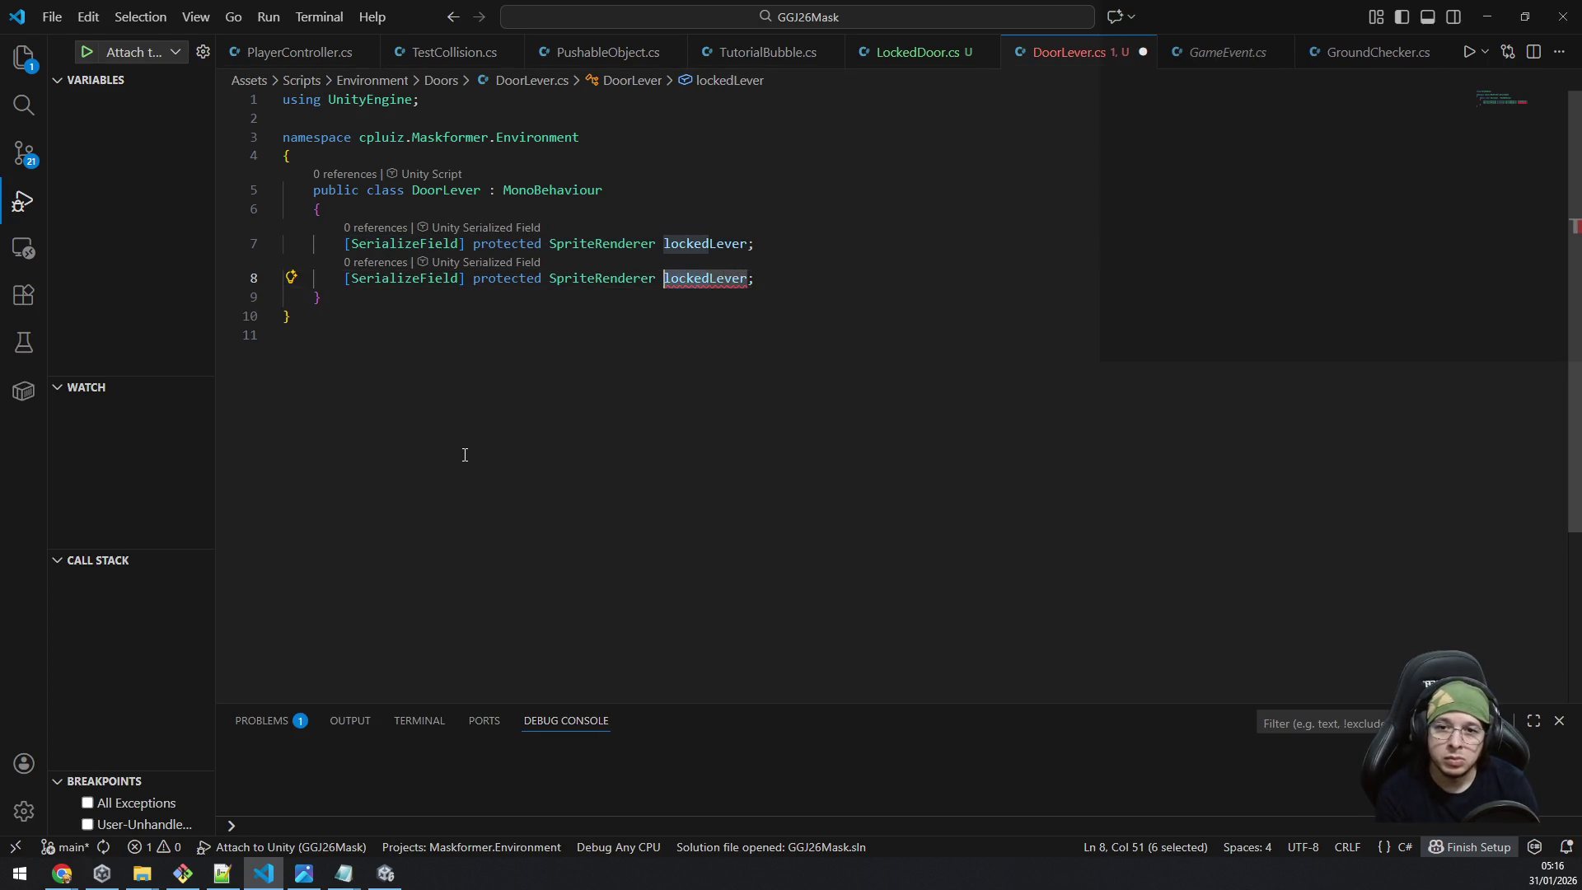
text(intermediate)
Add a third field named unlockedLever and save DoorLever.cs.
key(End)
key(Return)
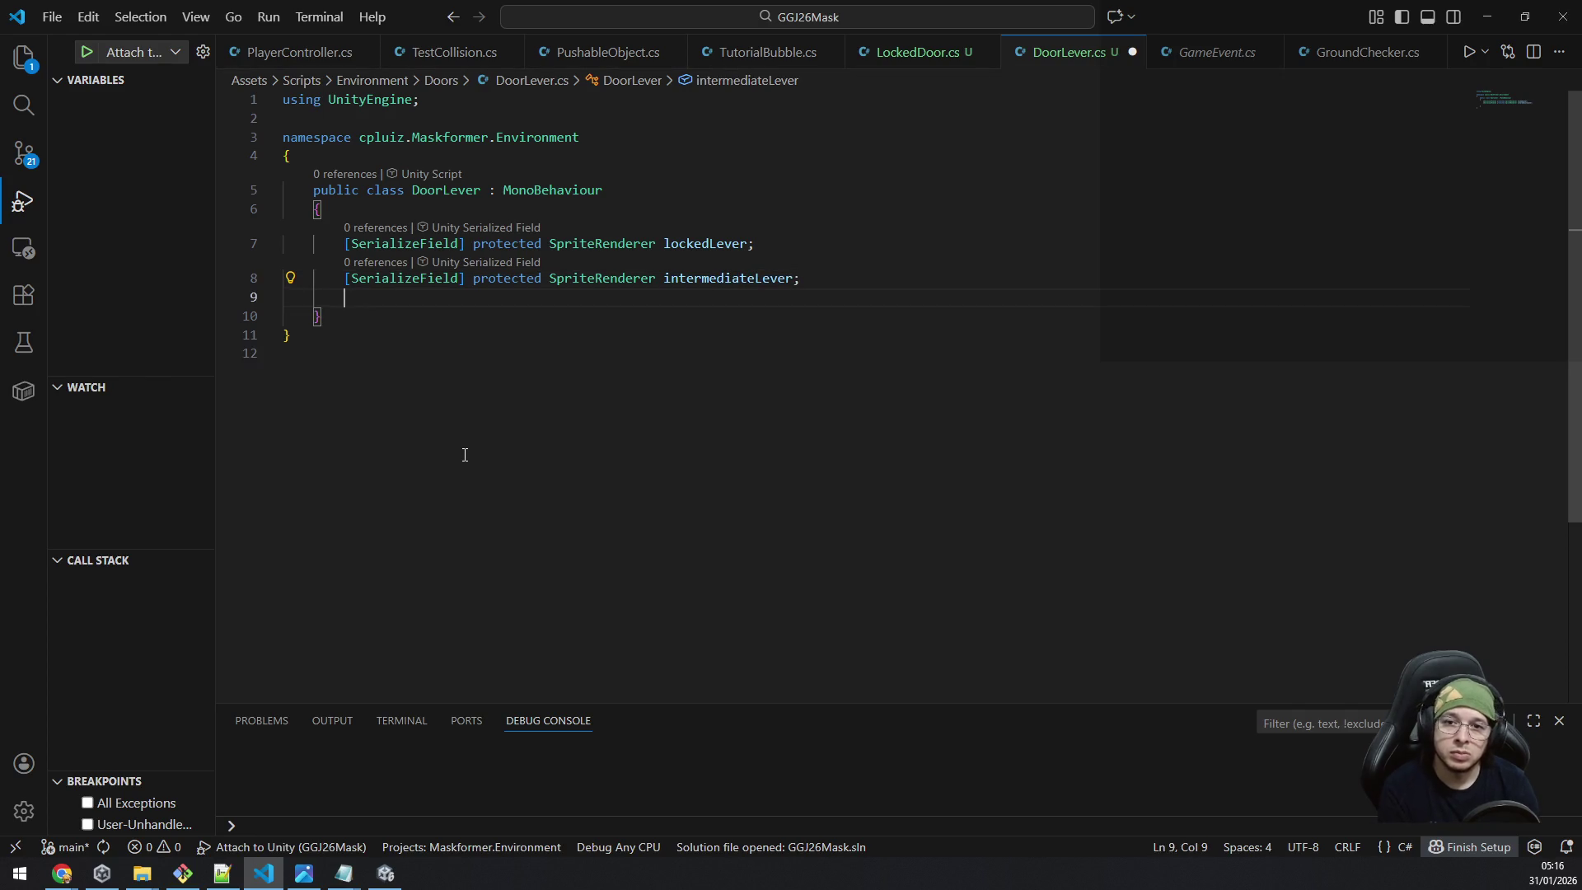
key(ctrl+v)
key(Left)
key(Left)
key(Left)
key(Left)
key(Left)
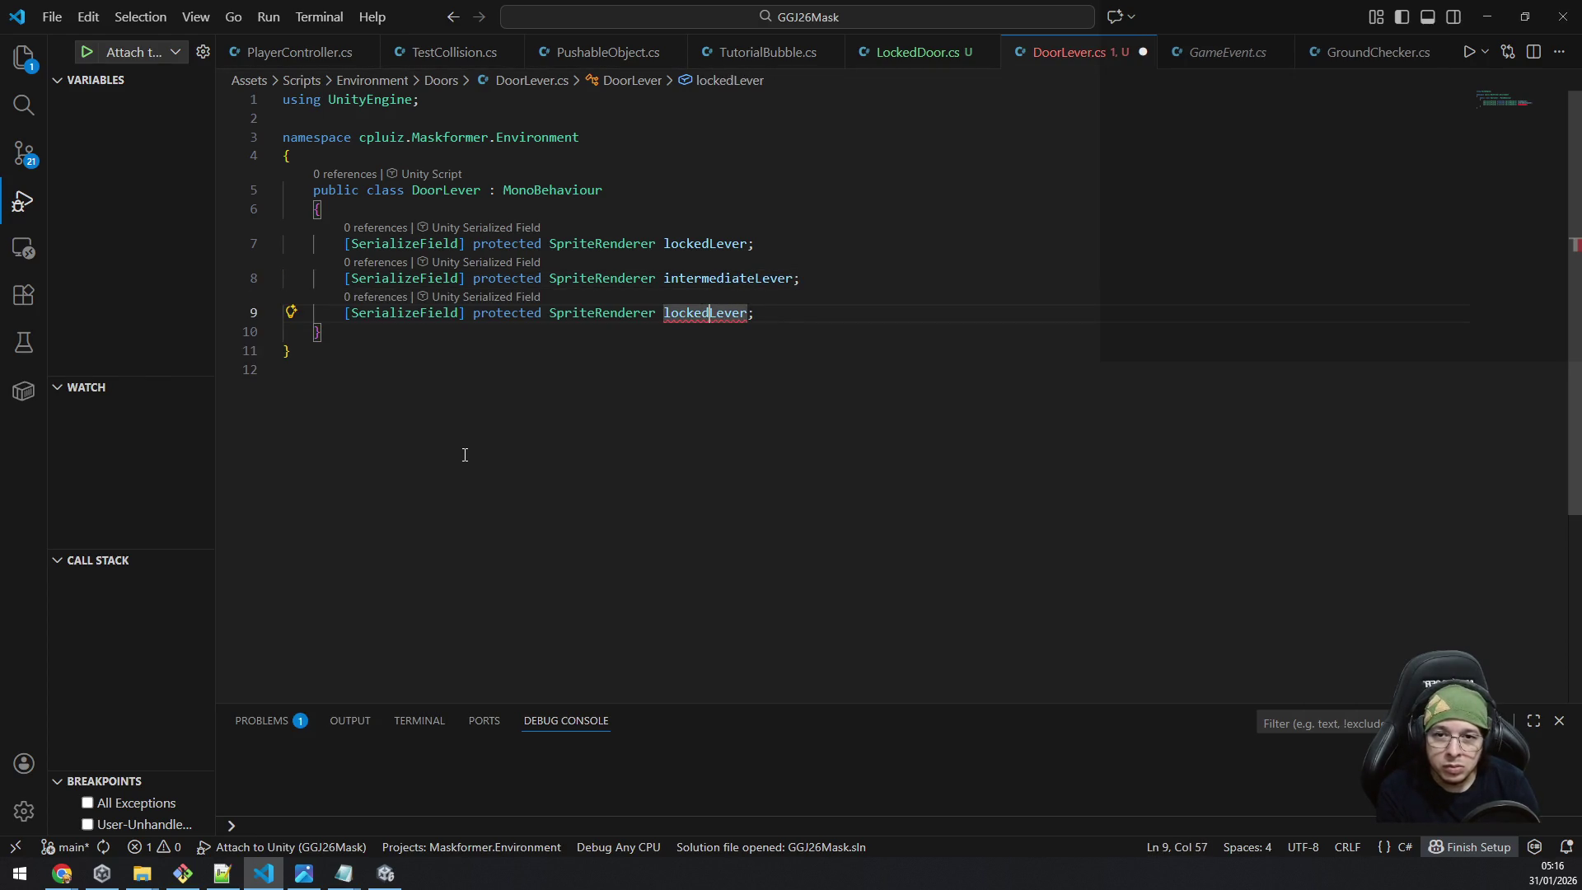
key(ctrl+Left)
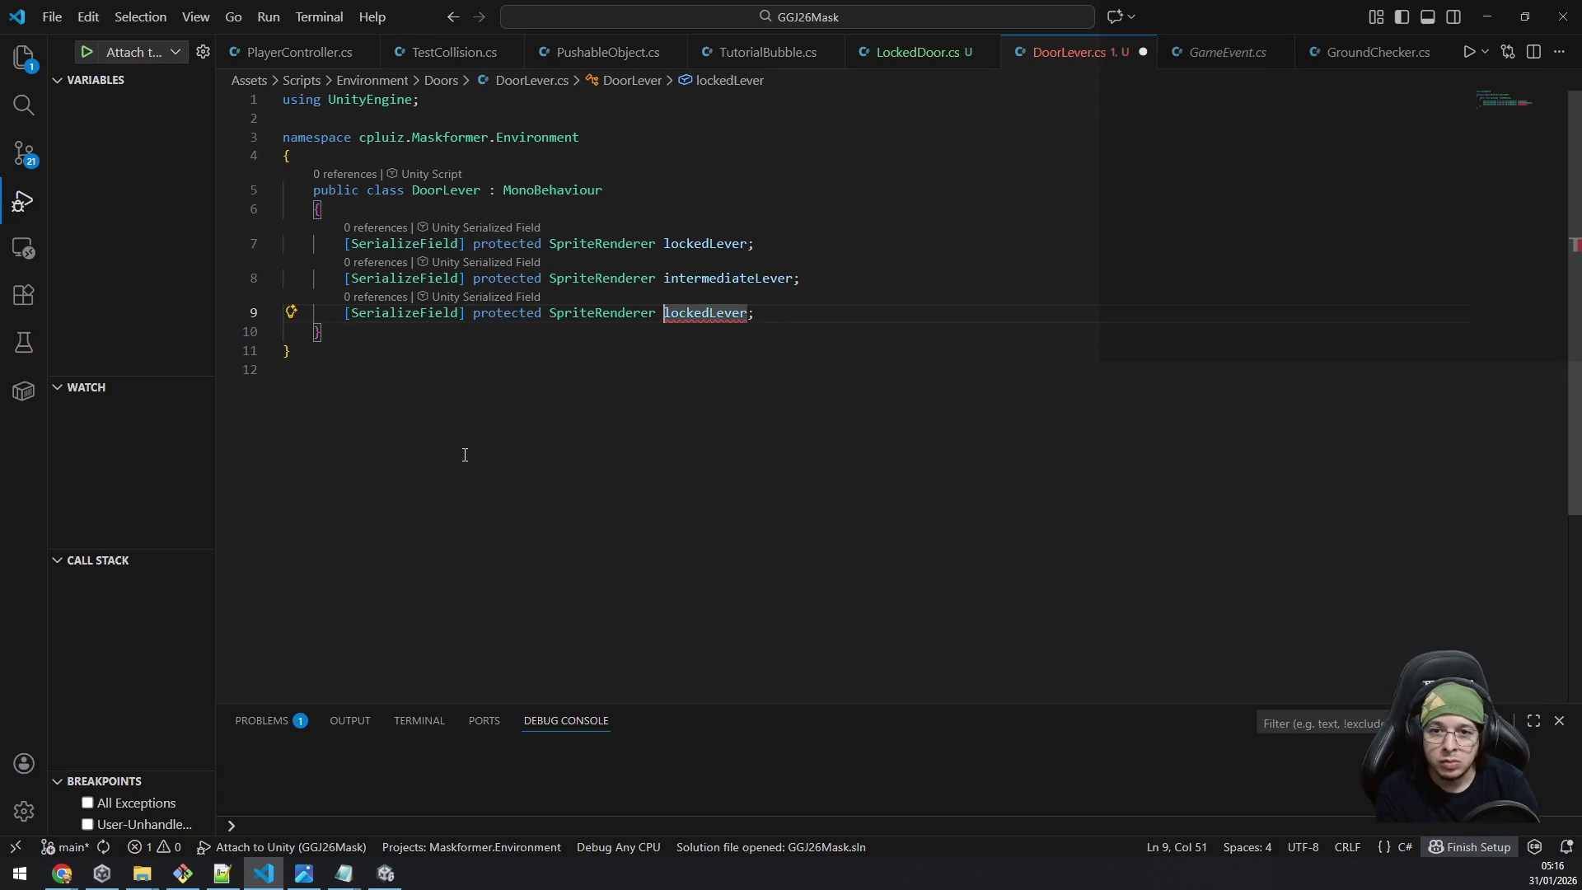
text(unlocke)
key(BackSpace)
key(BackSpace)
key(BackSpace)
key(BackSpace)
key(BackSpace)
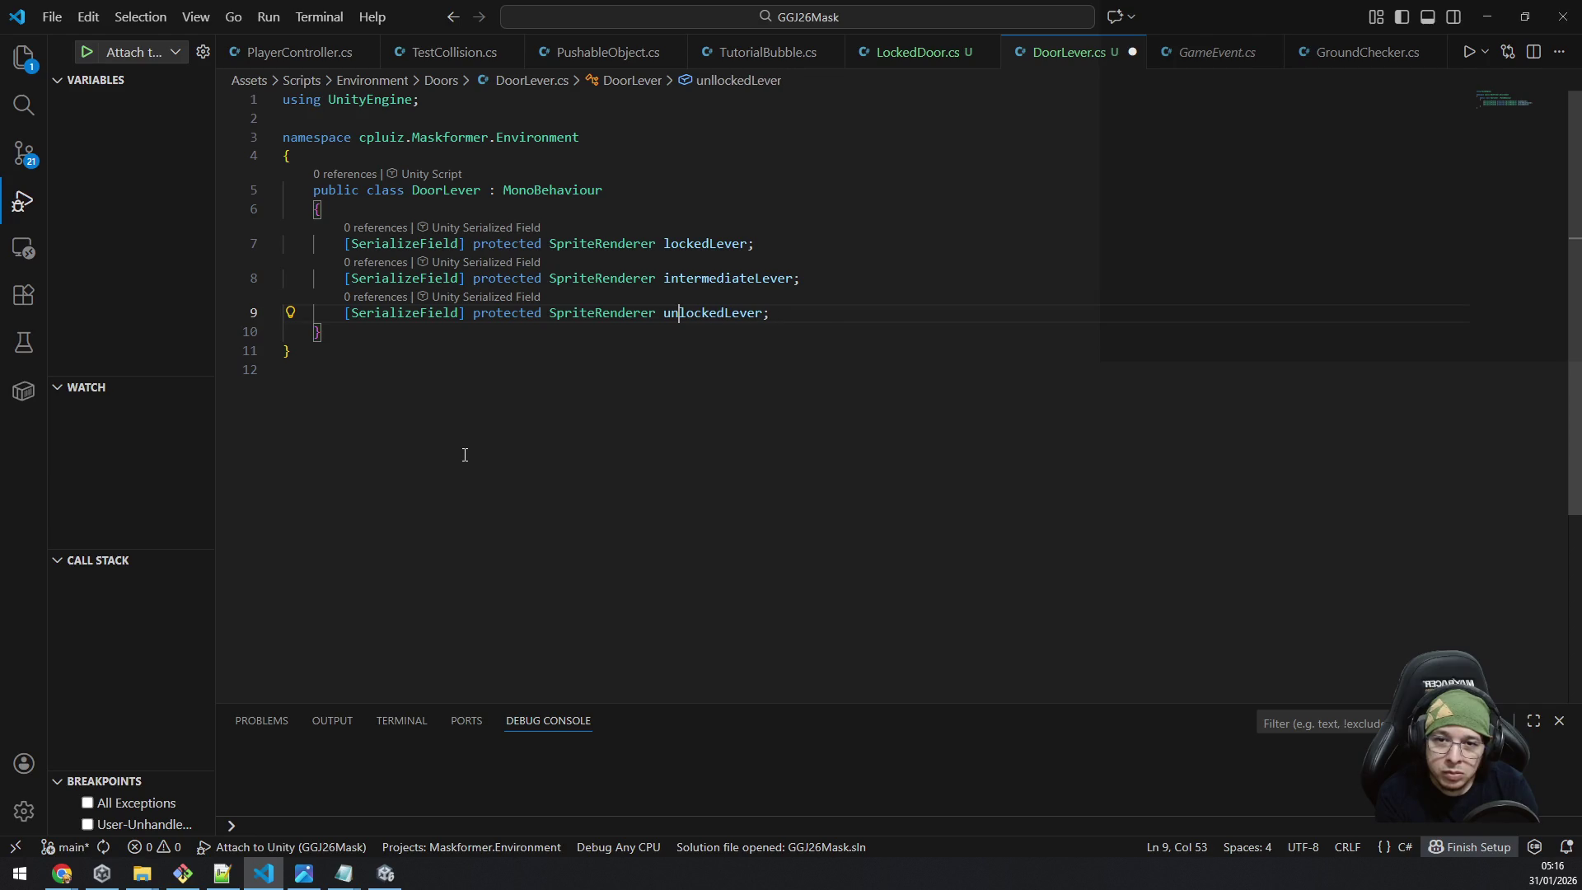
key(ctrl+s)
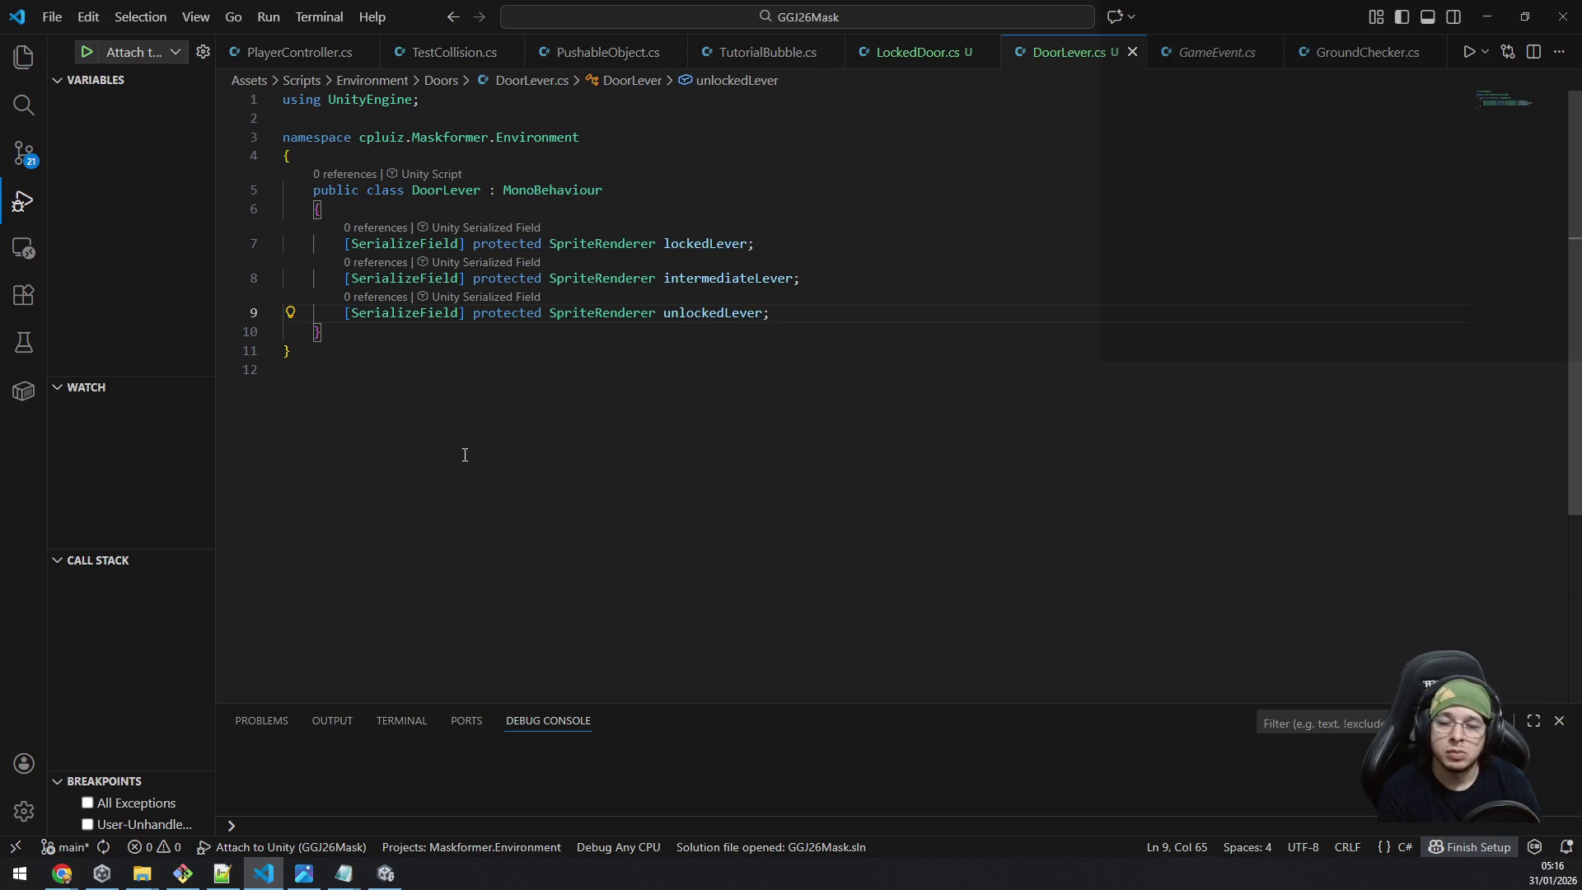
key(Return)
key(Return)
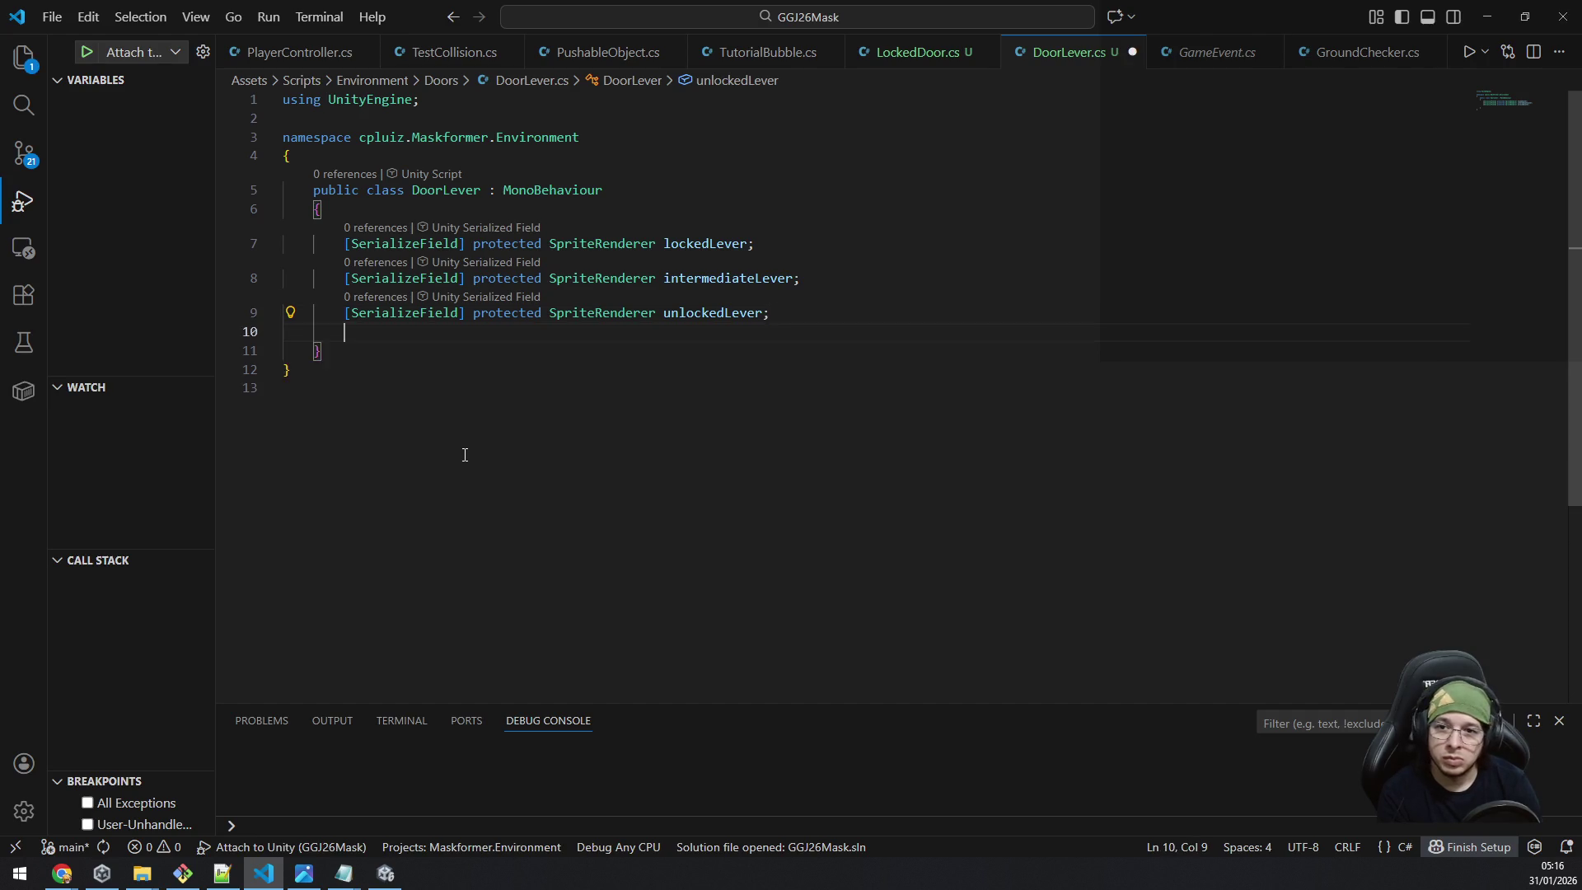
Add an empty Awake method, then add 'using DG.Tweening;' below 'using UnityEngine;'.
text(void Awa)
key(Return)
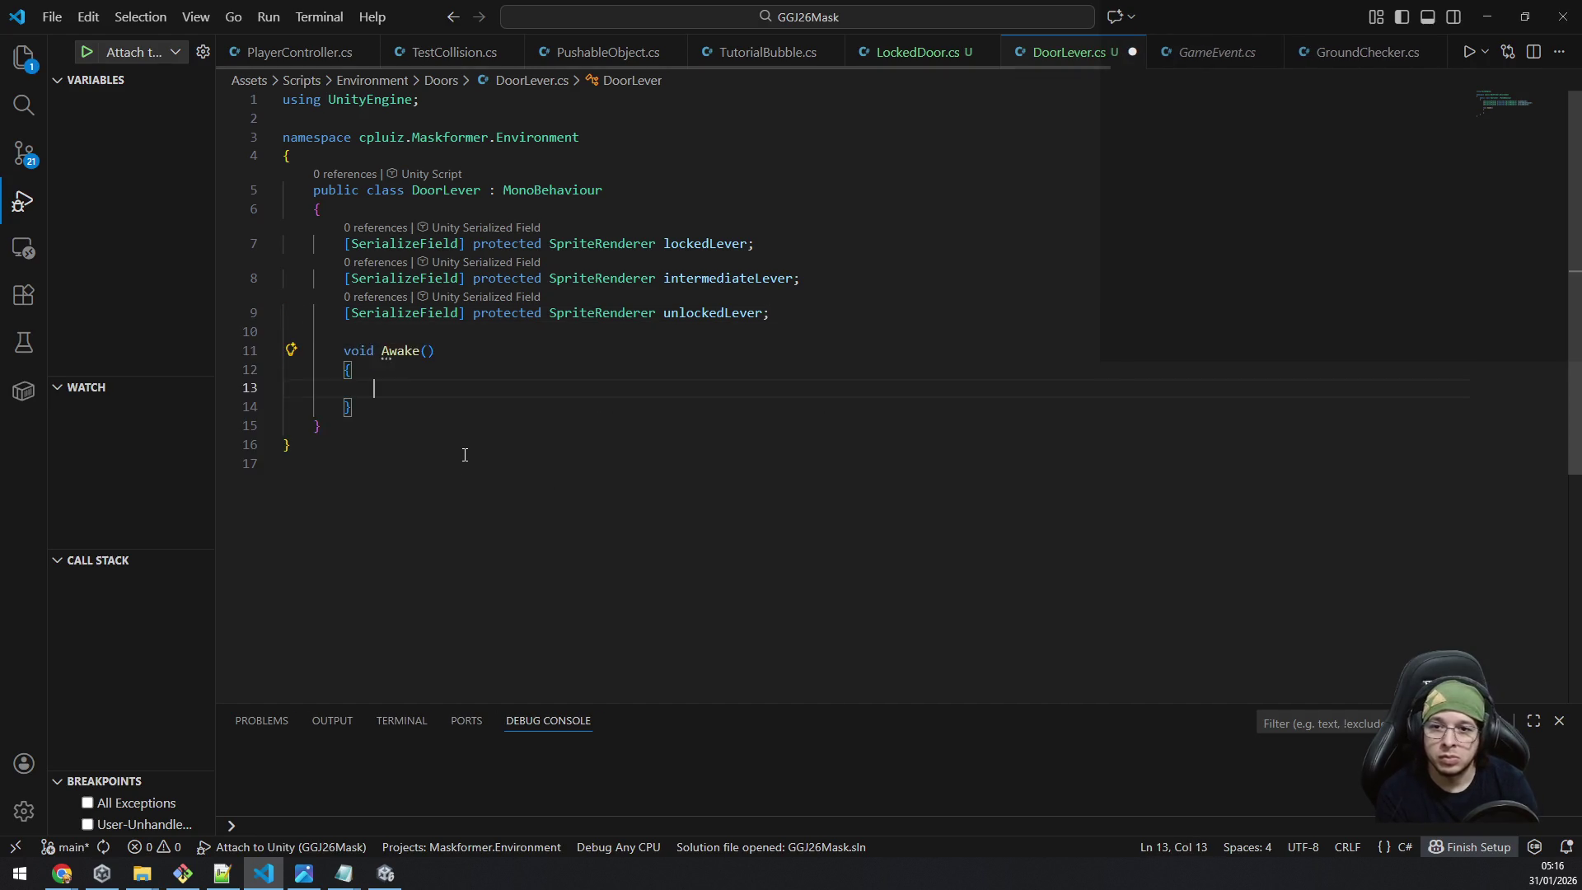
key(ctrl+Home)
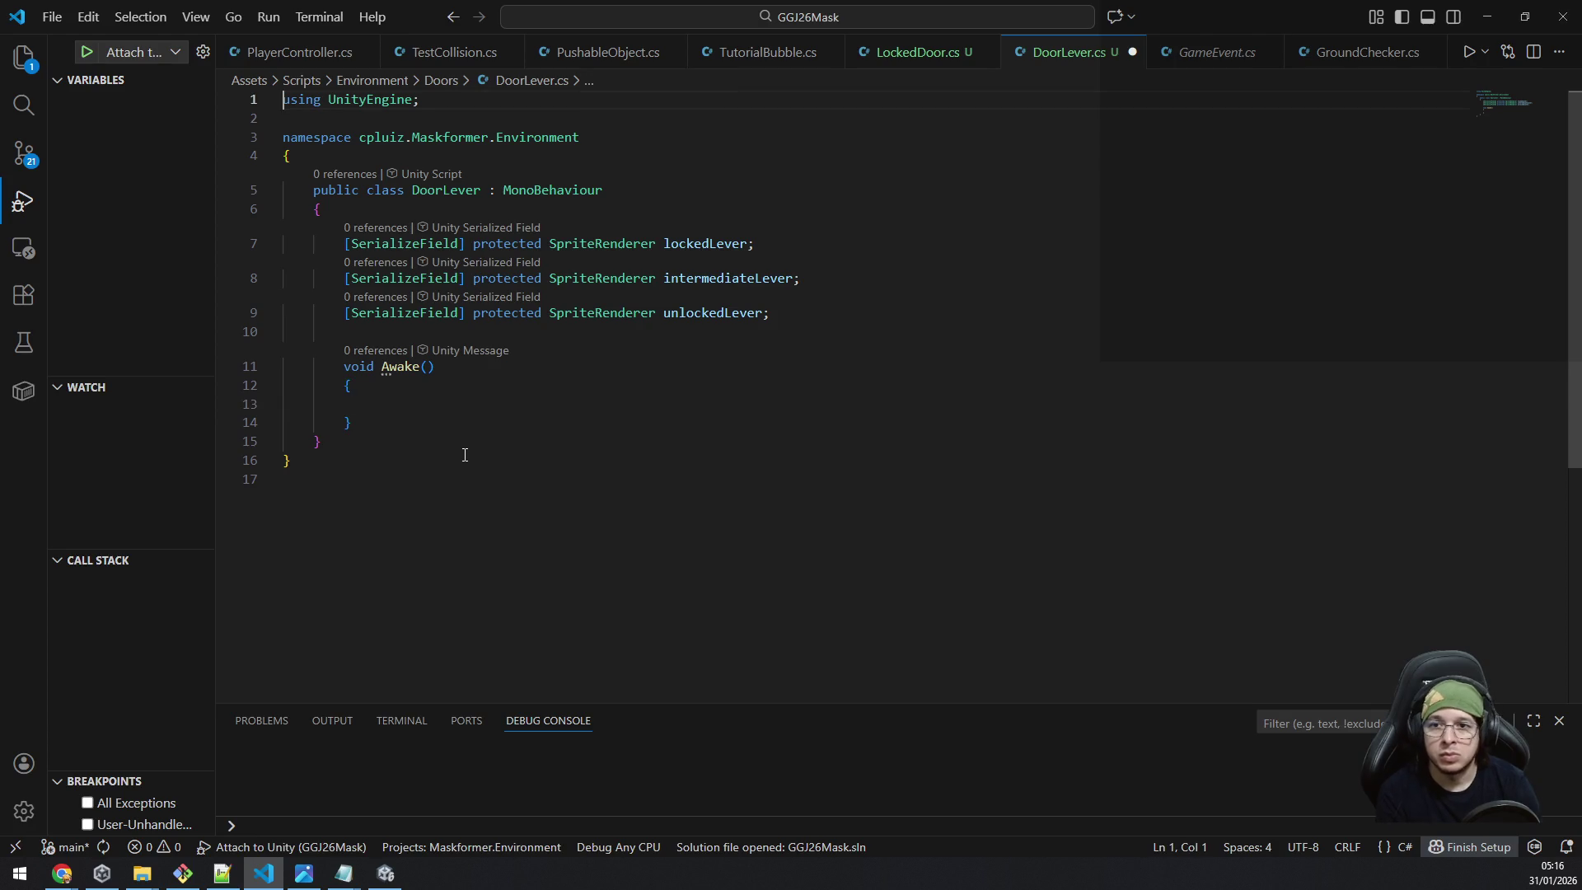
key(End)
key(Return)
text(usho)
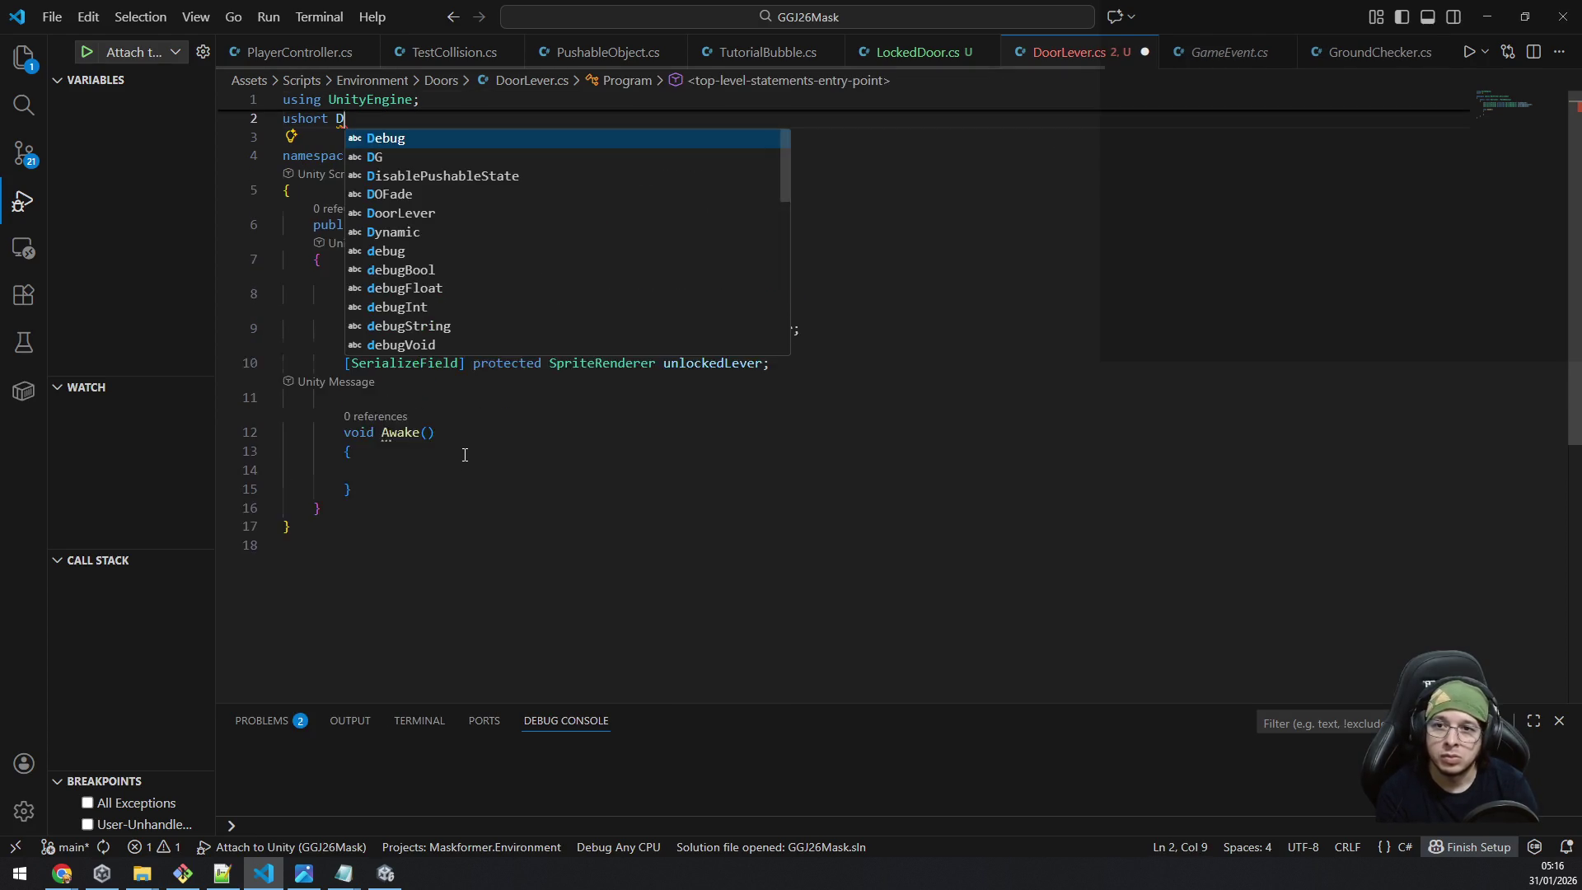
key(BackSpace)
key(BackSpace)
key(BackSpace)
text(sing DG.)
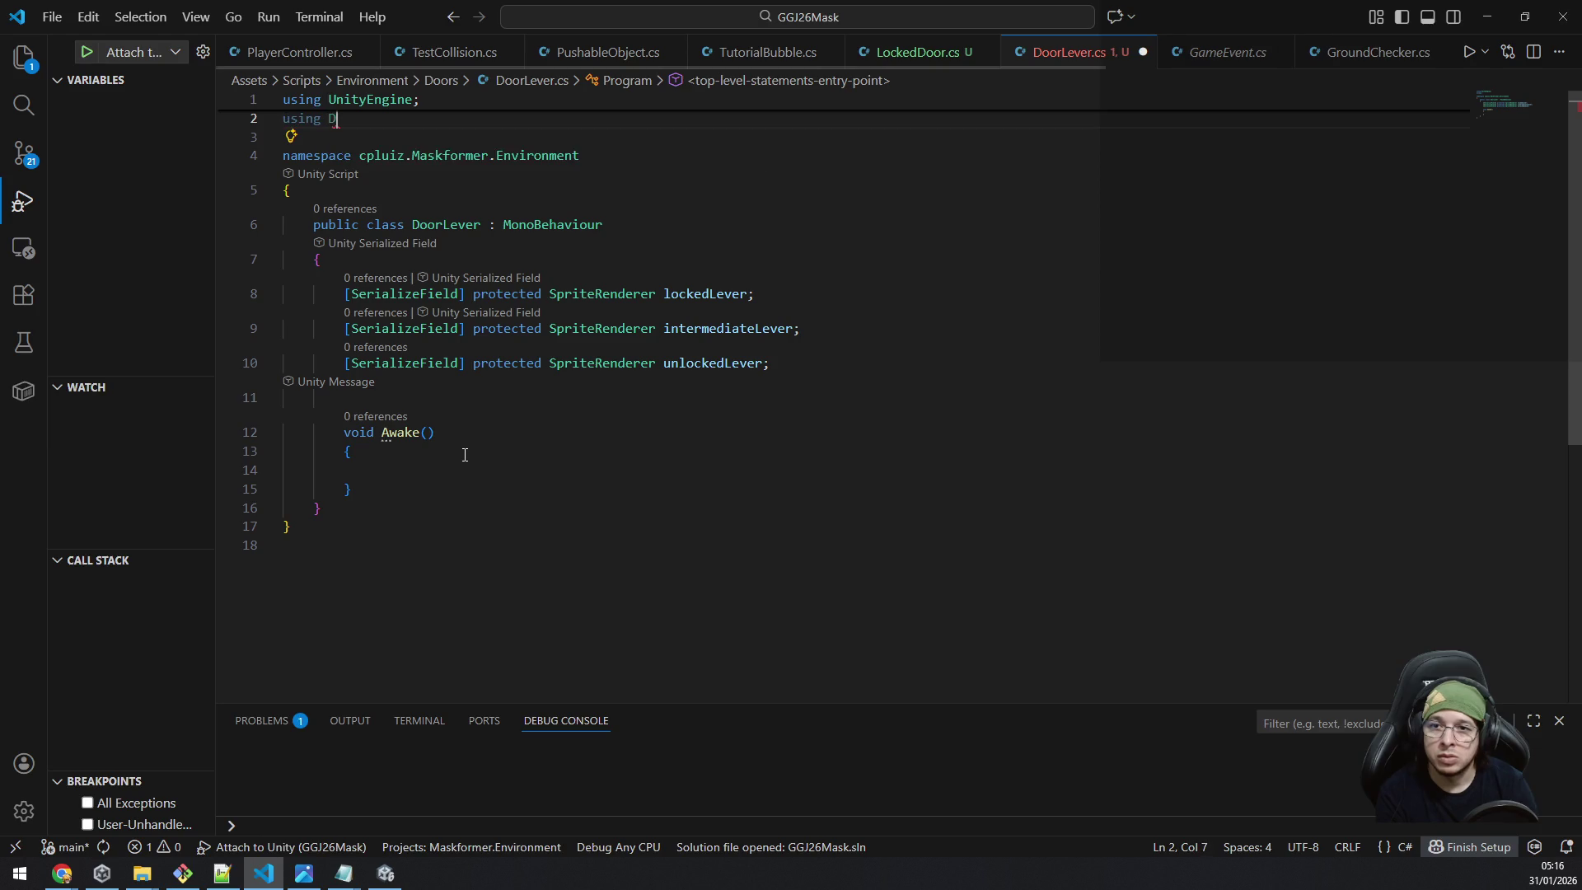
key(Down)
key(Tab)
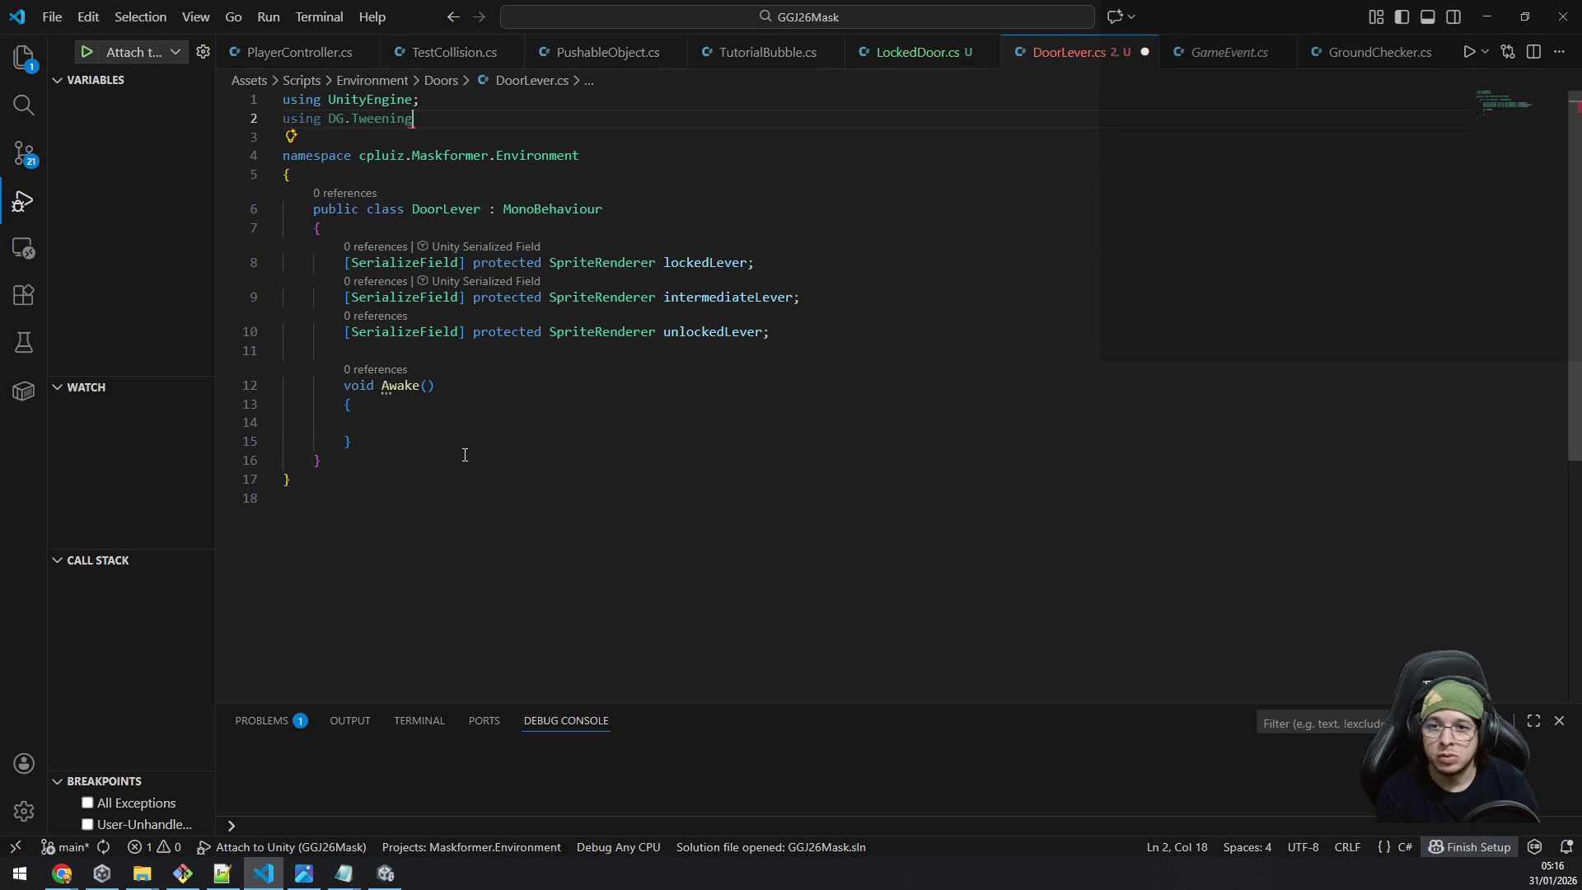
text(;)
Return below Awake's closing brace and open new lines for another method.
key(Down)
click(464, 454)
key(Up)
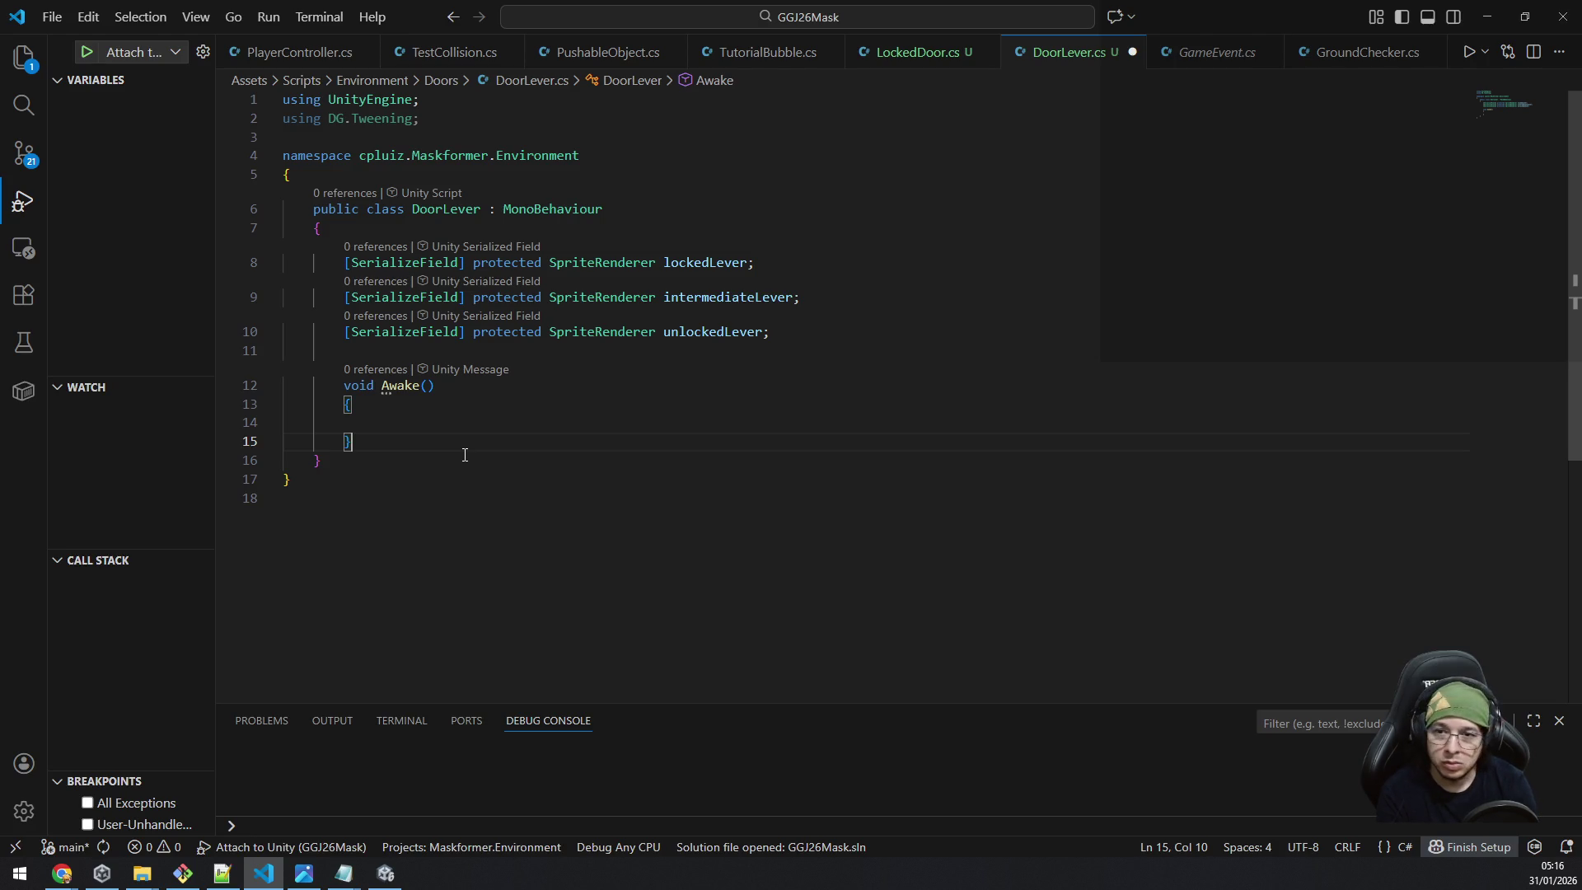
key(Return)
key(Return)
Declare protected void Fade(SpriteRenderer sprite, float targetAlpha, float duration = 0.5f).
text(prot)
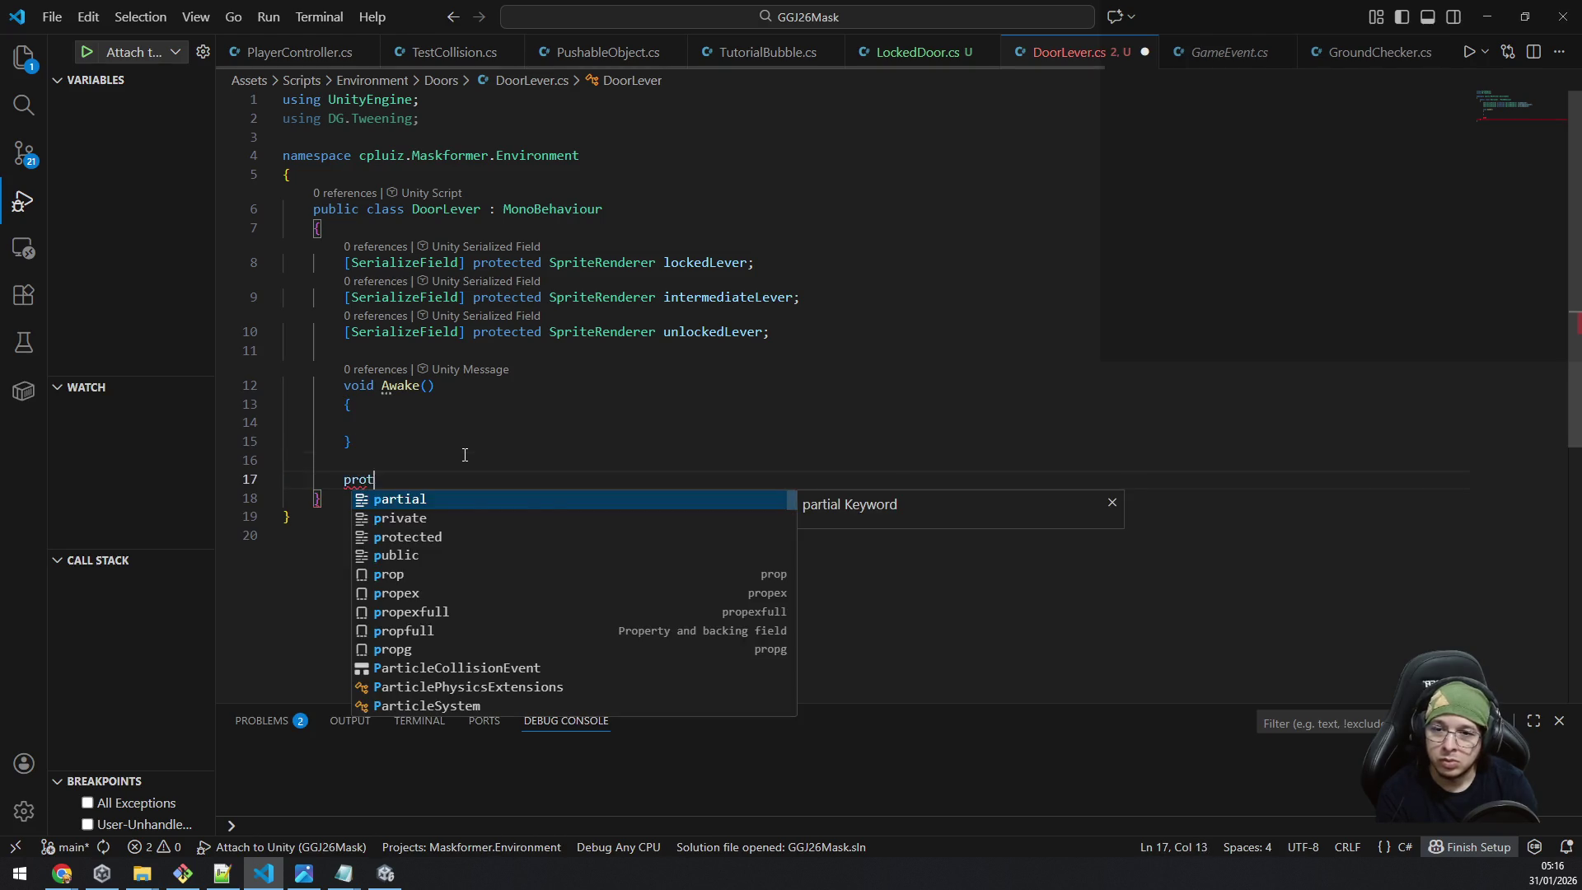
text(ected )
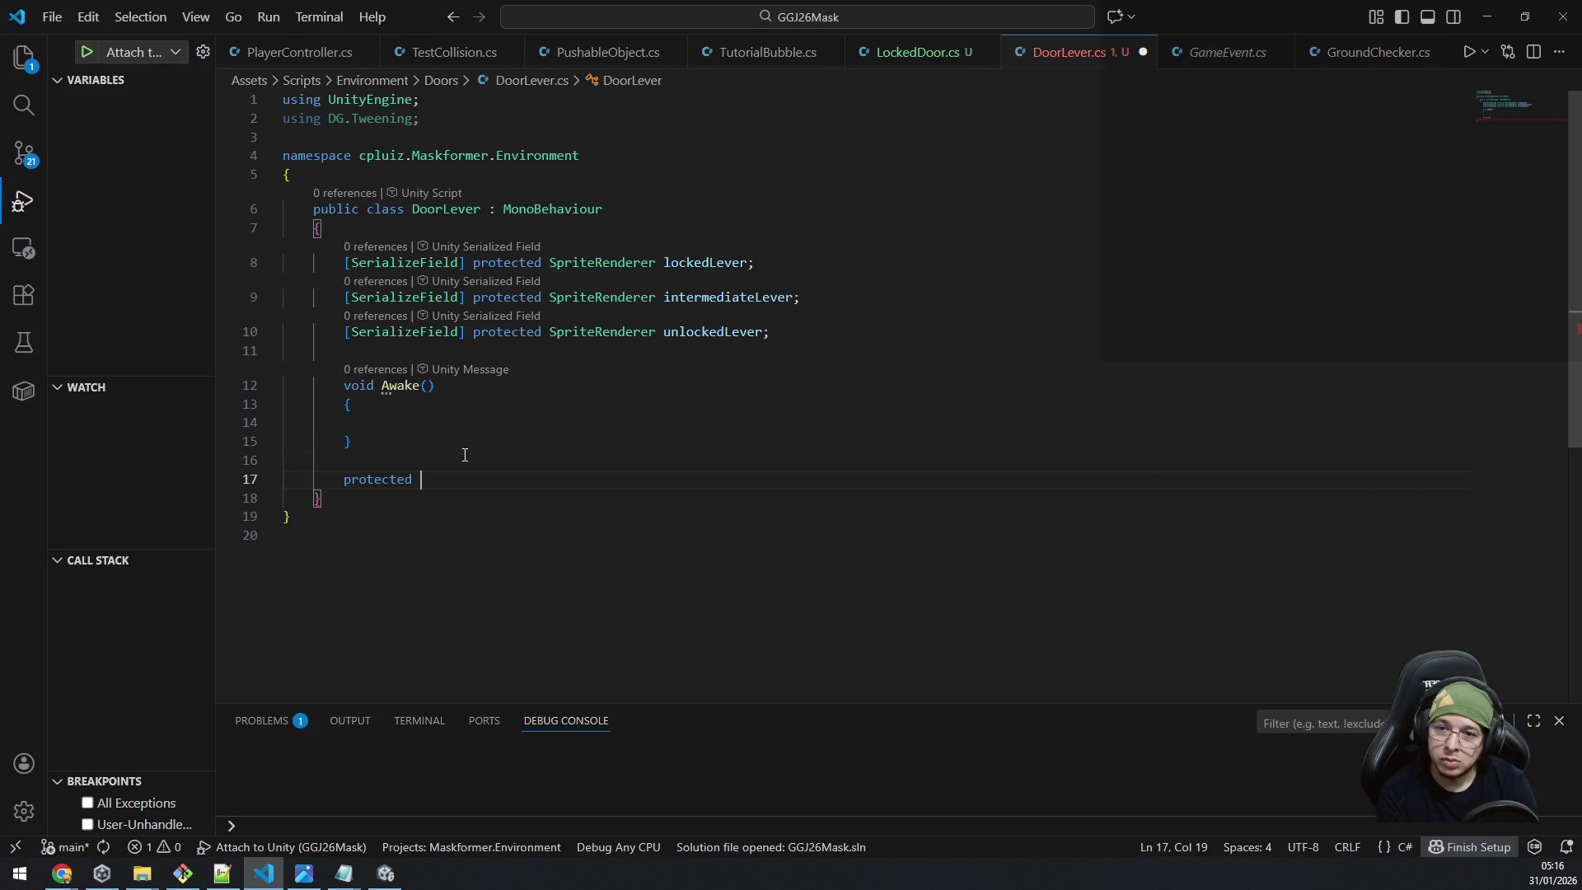
text(void )
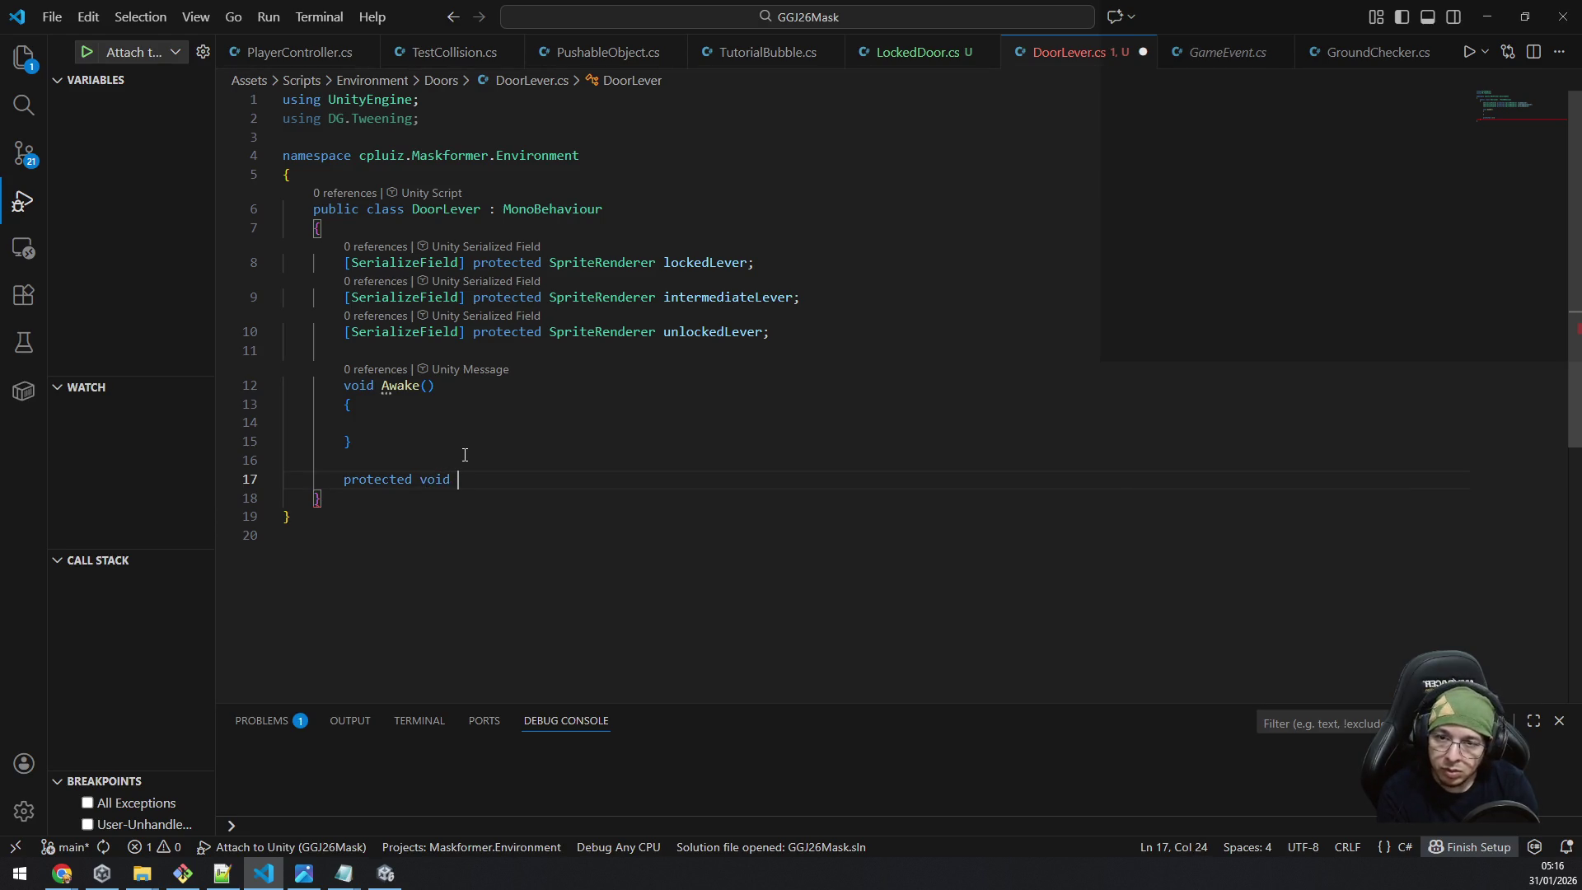
text(Fade(SpriteR)
key(Tab)
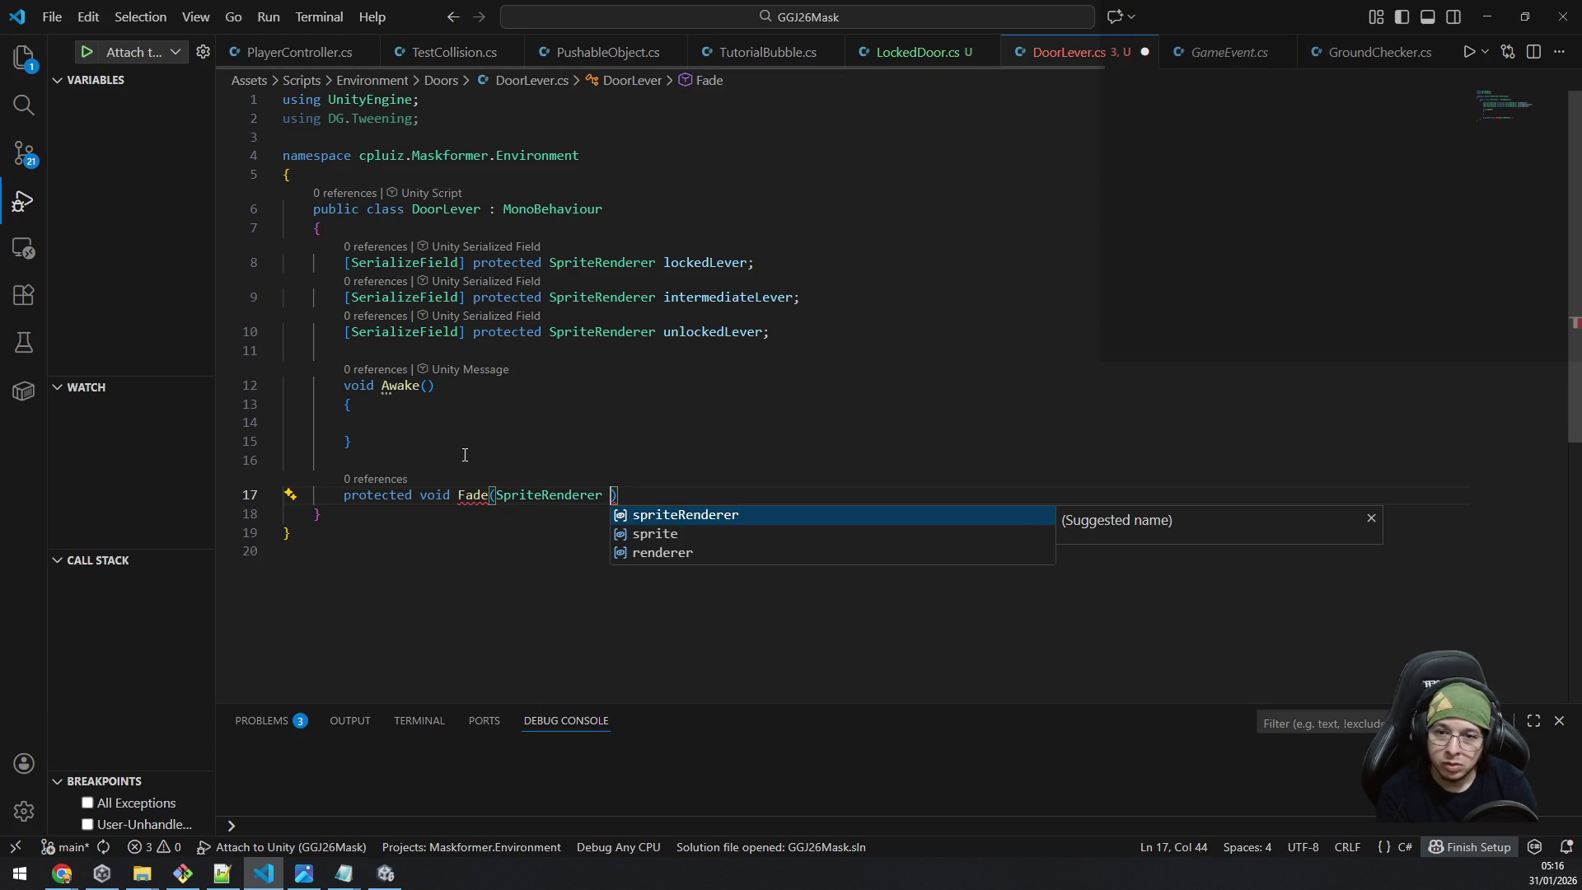
text(re)
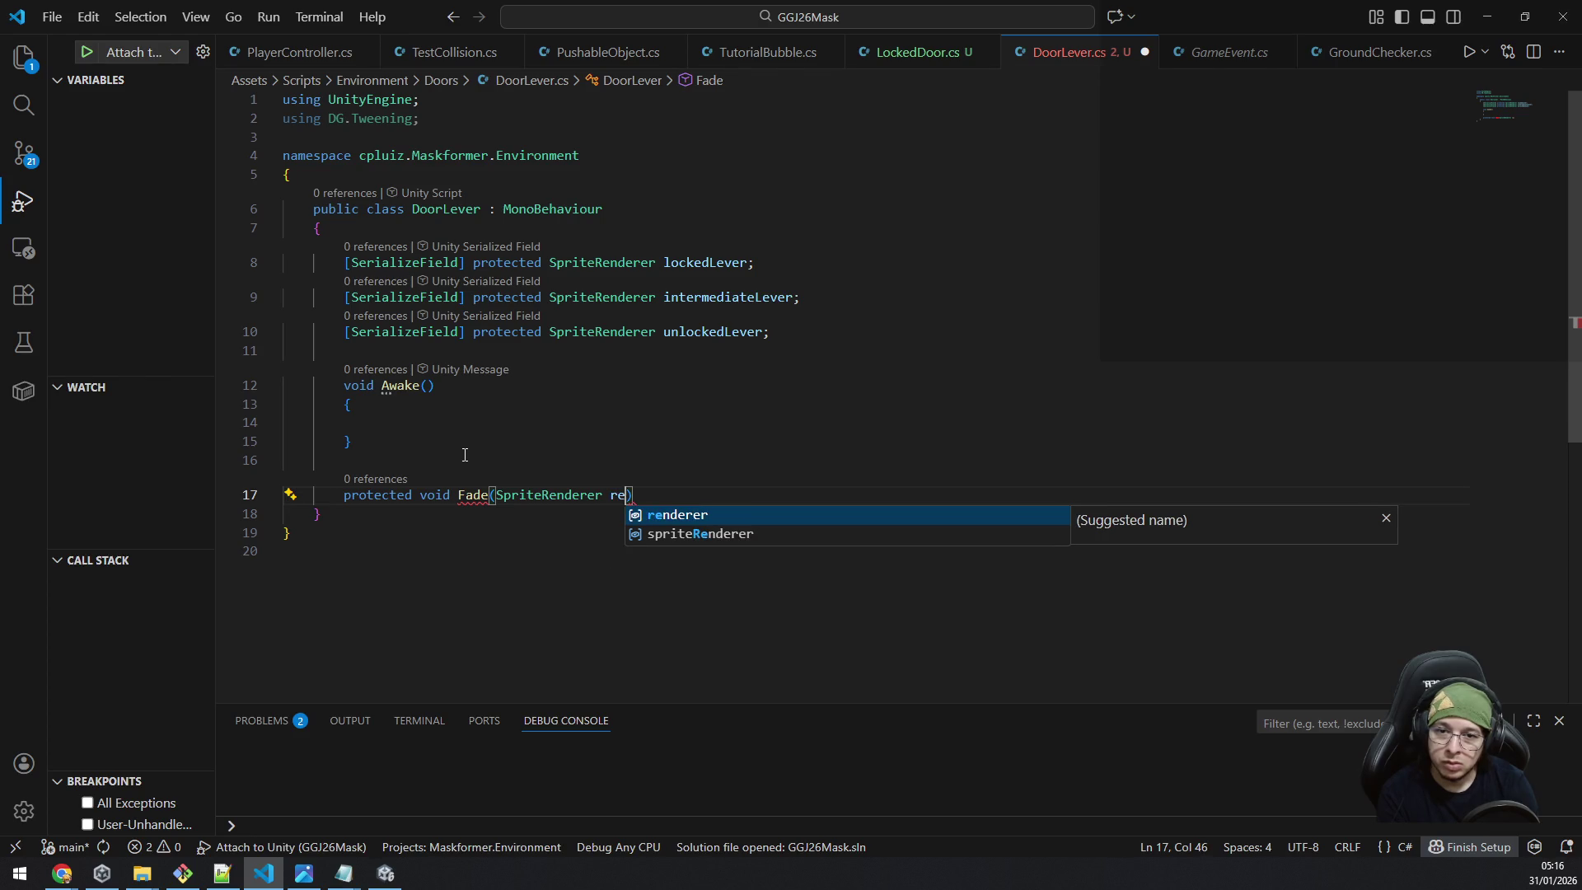
key(BackSpace)
text(sprite)
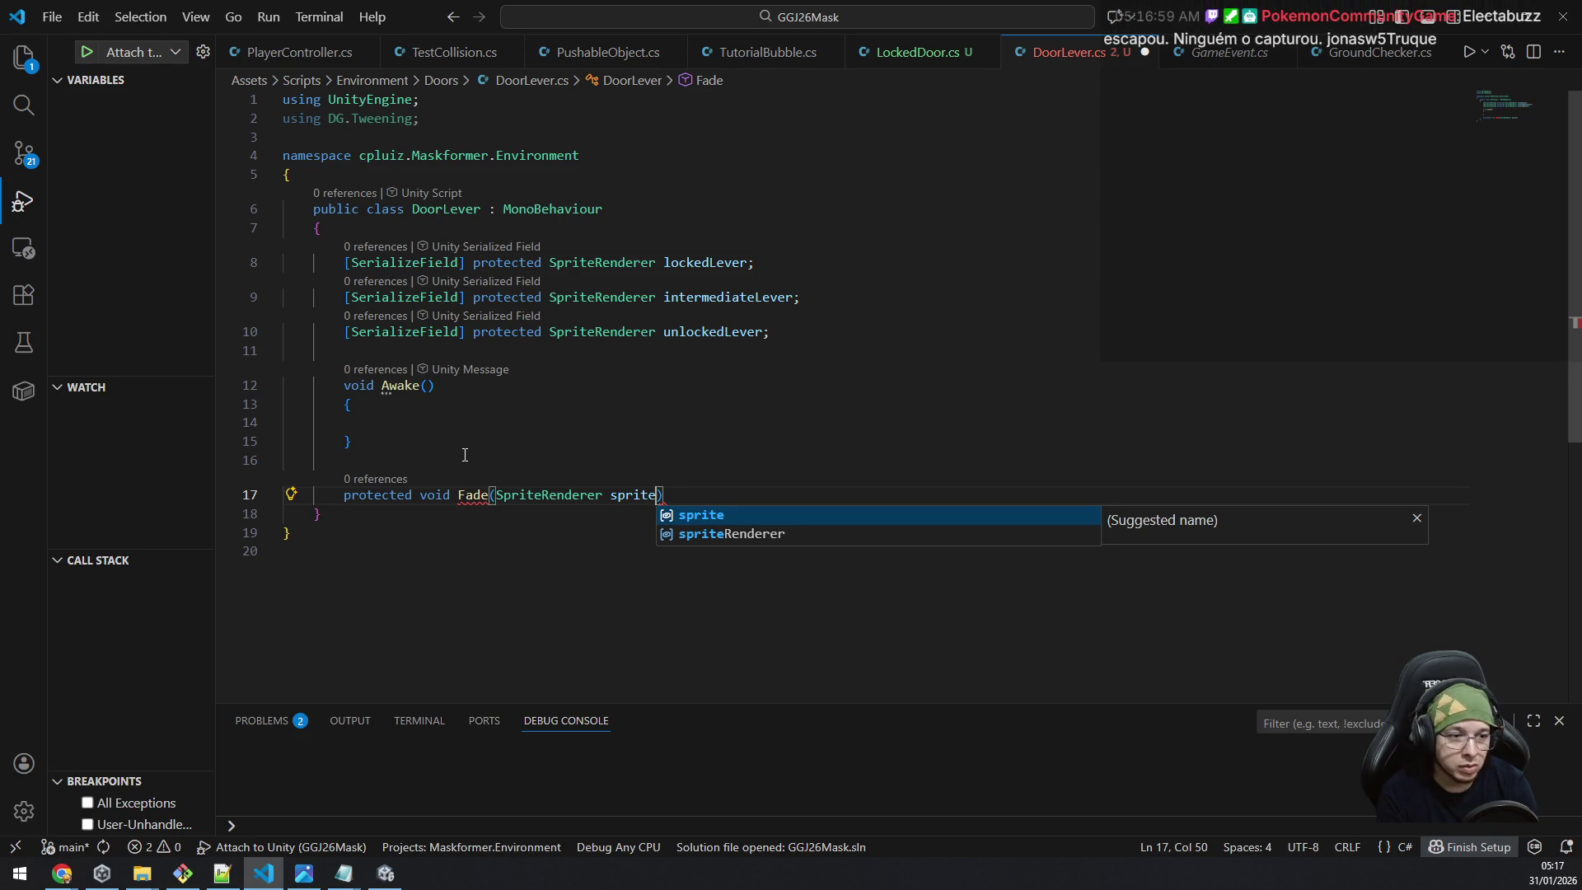
text(, )
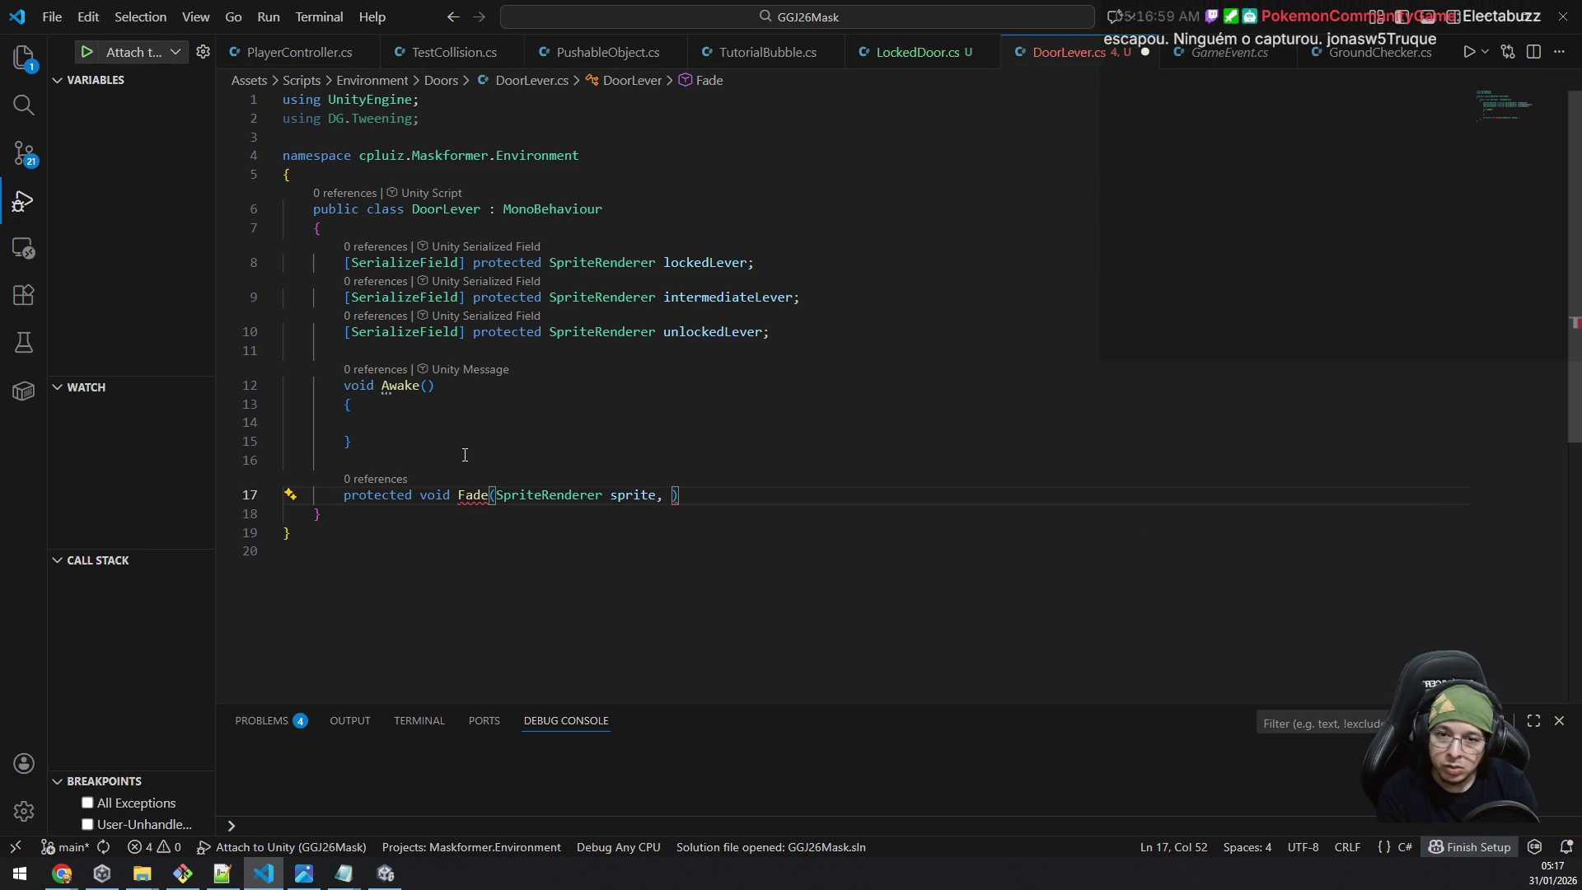
text(float alp)
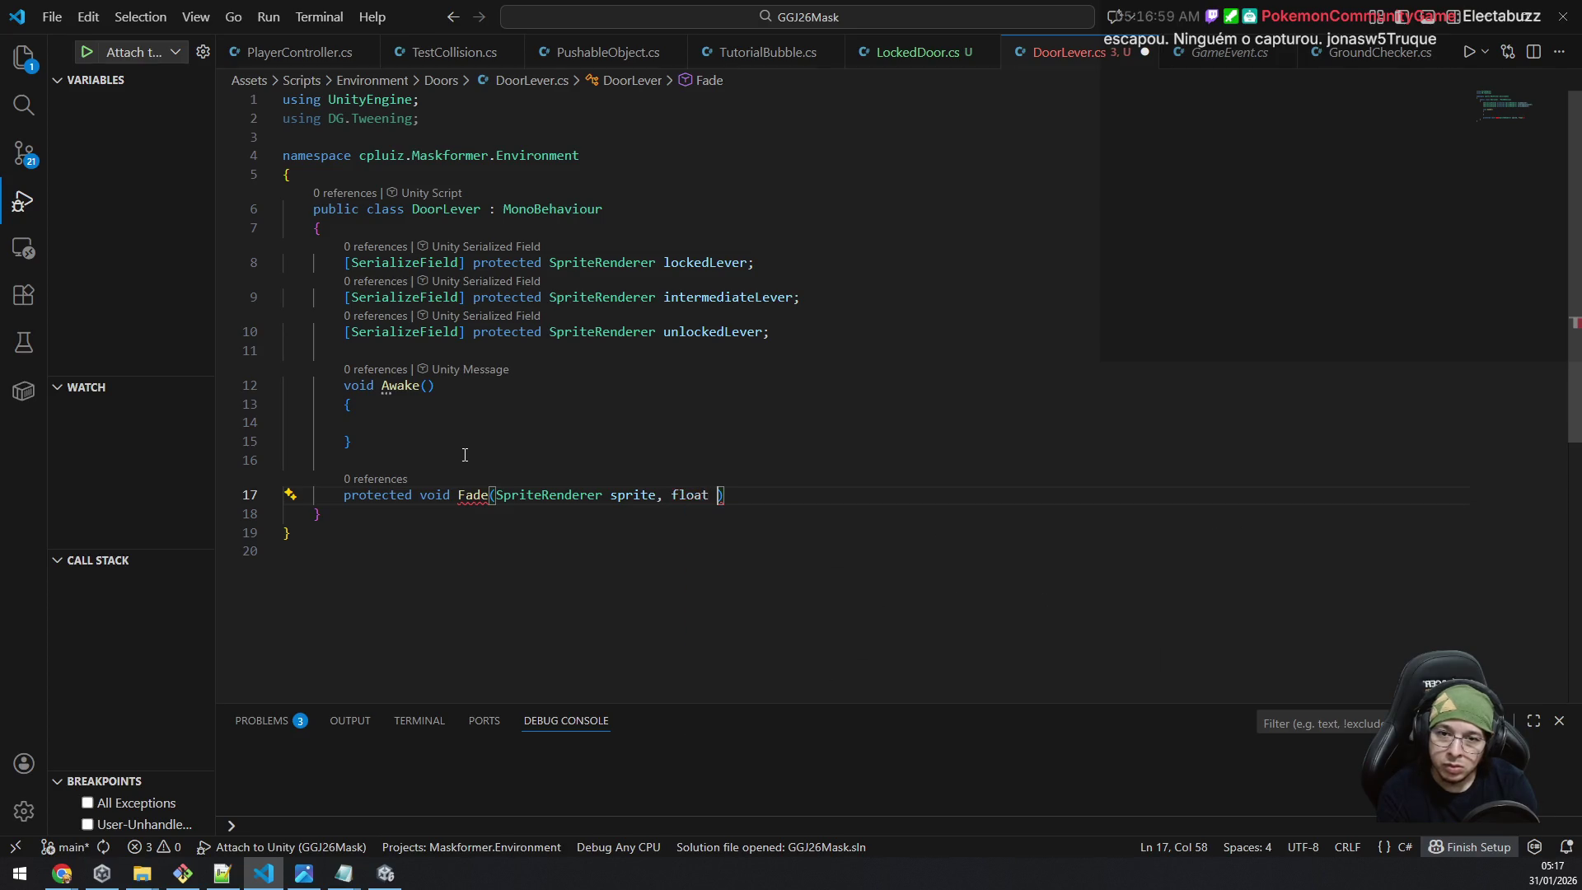
key(BackSpace)
key(BackSpace)
key(BackSpace)
text(target)
key(Tab)
text(, float )
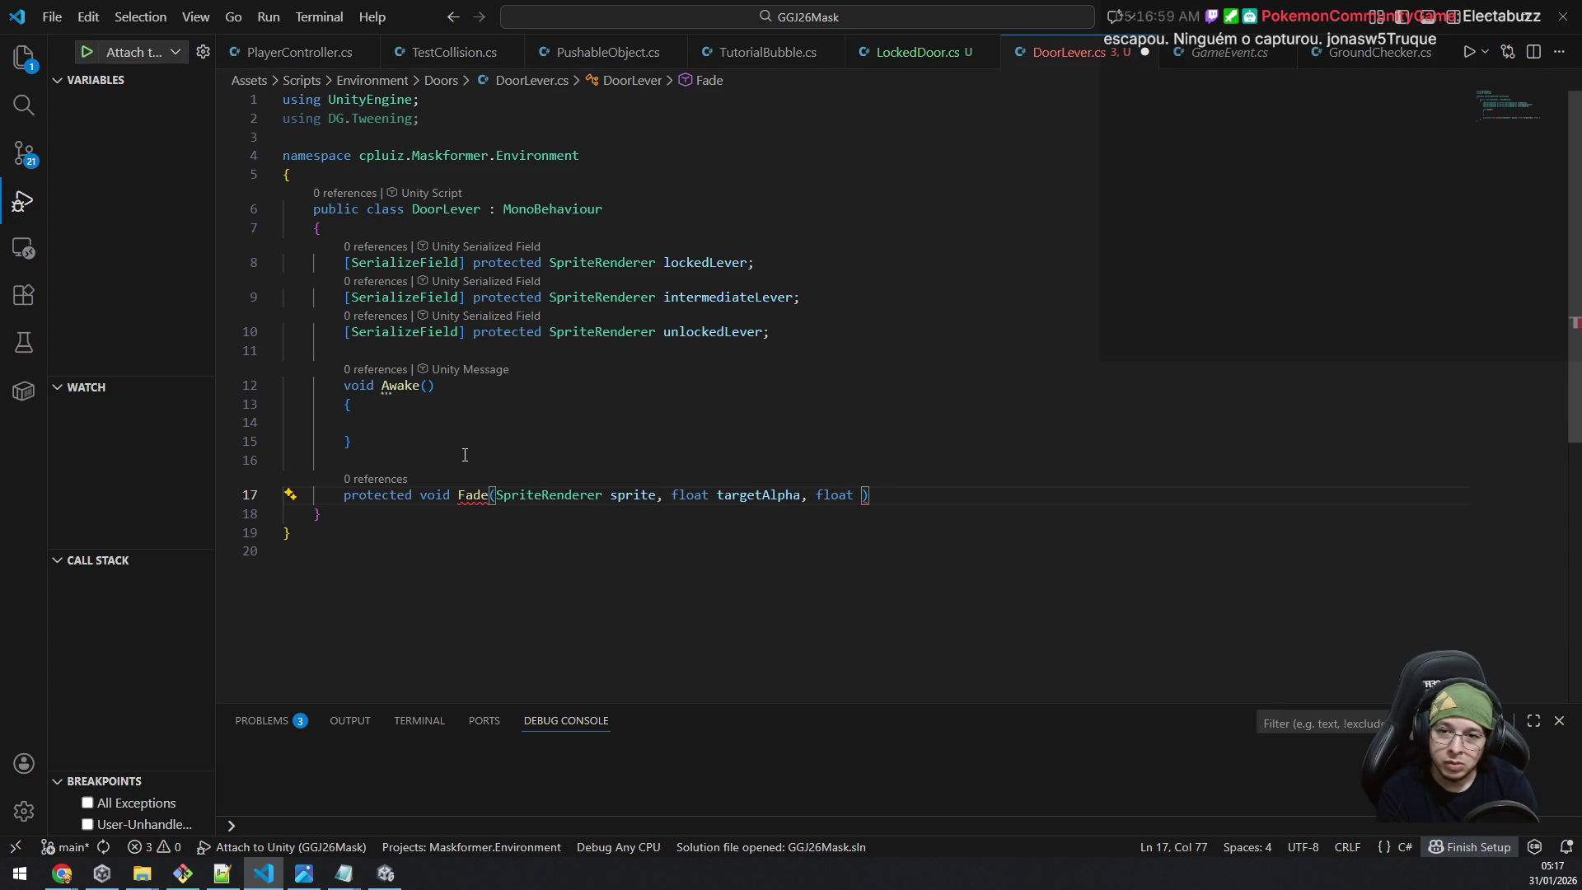
text(duratio)
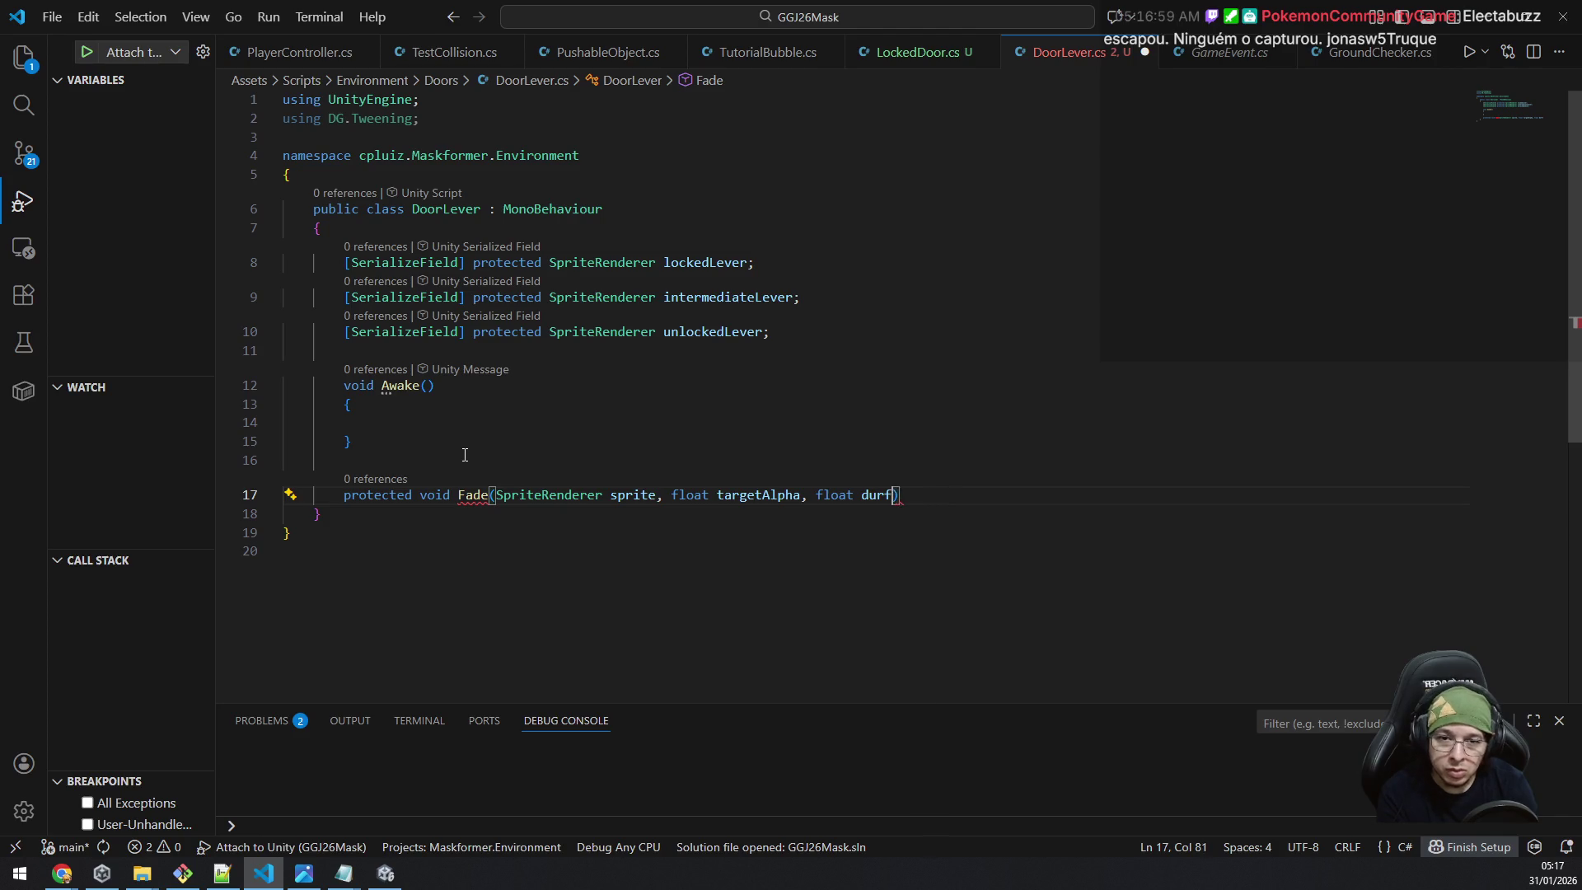
text(n)
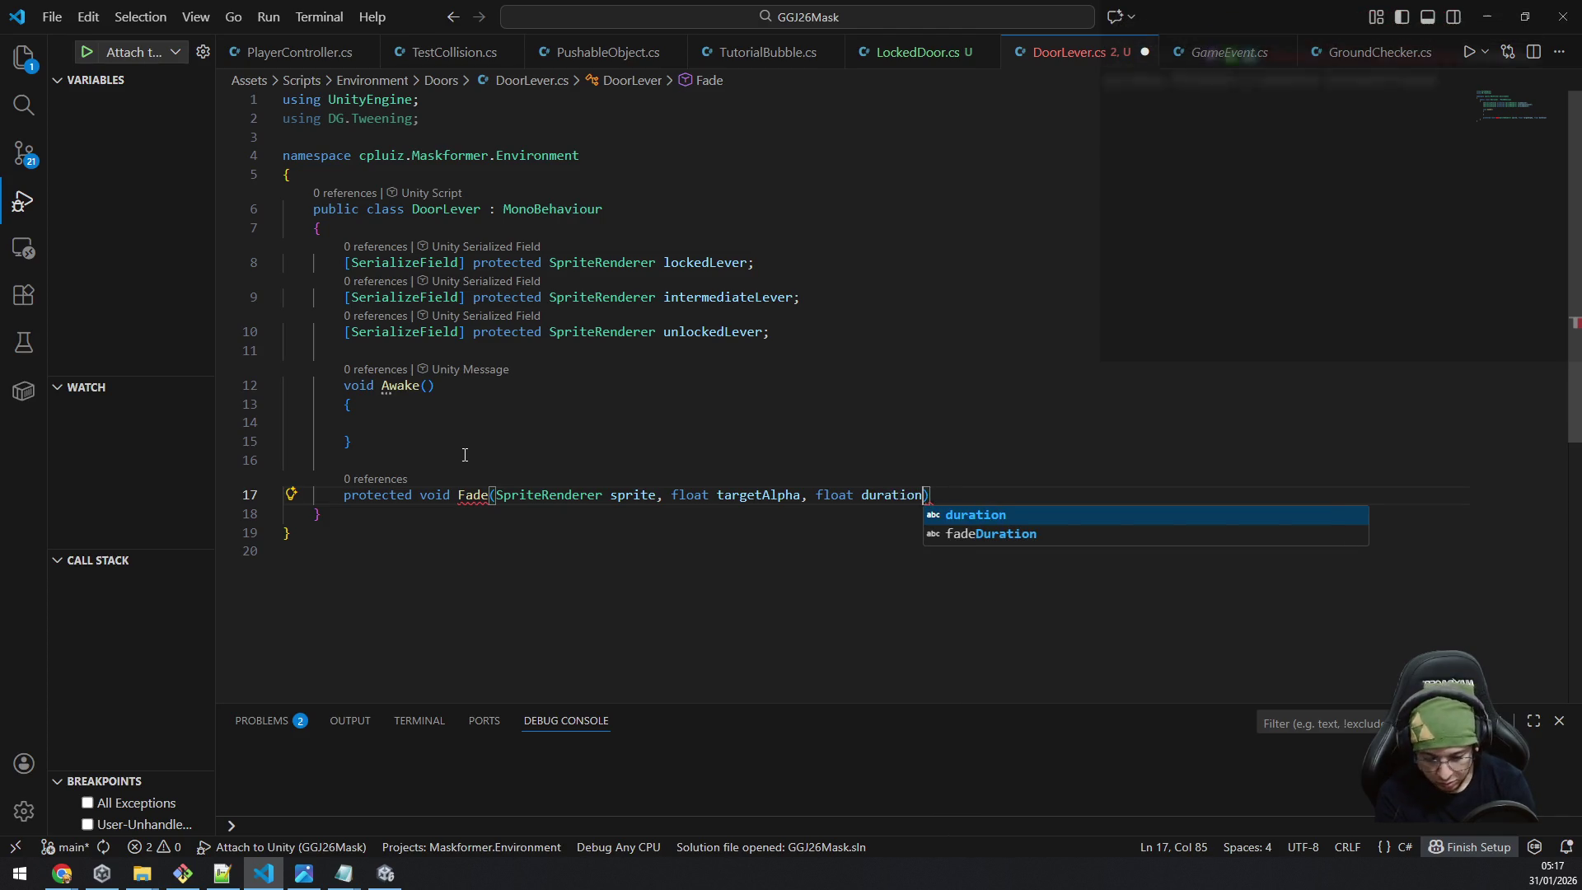
text( = 0)
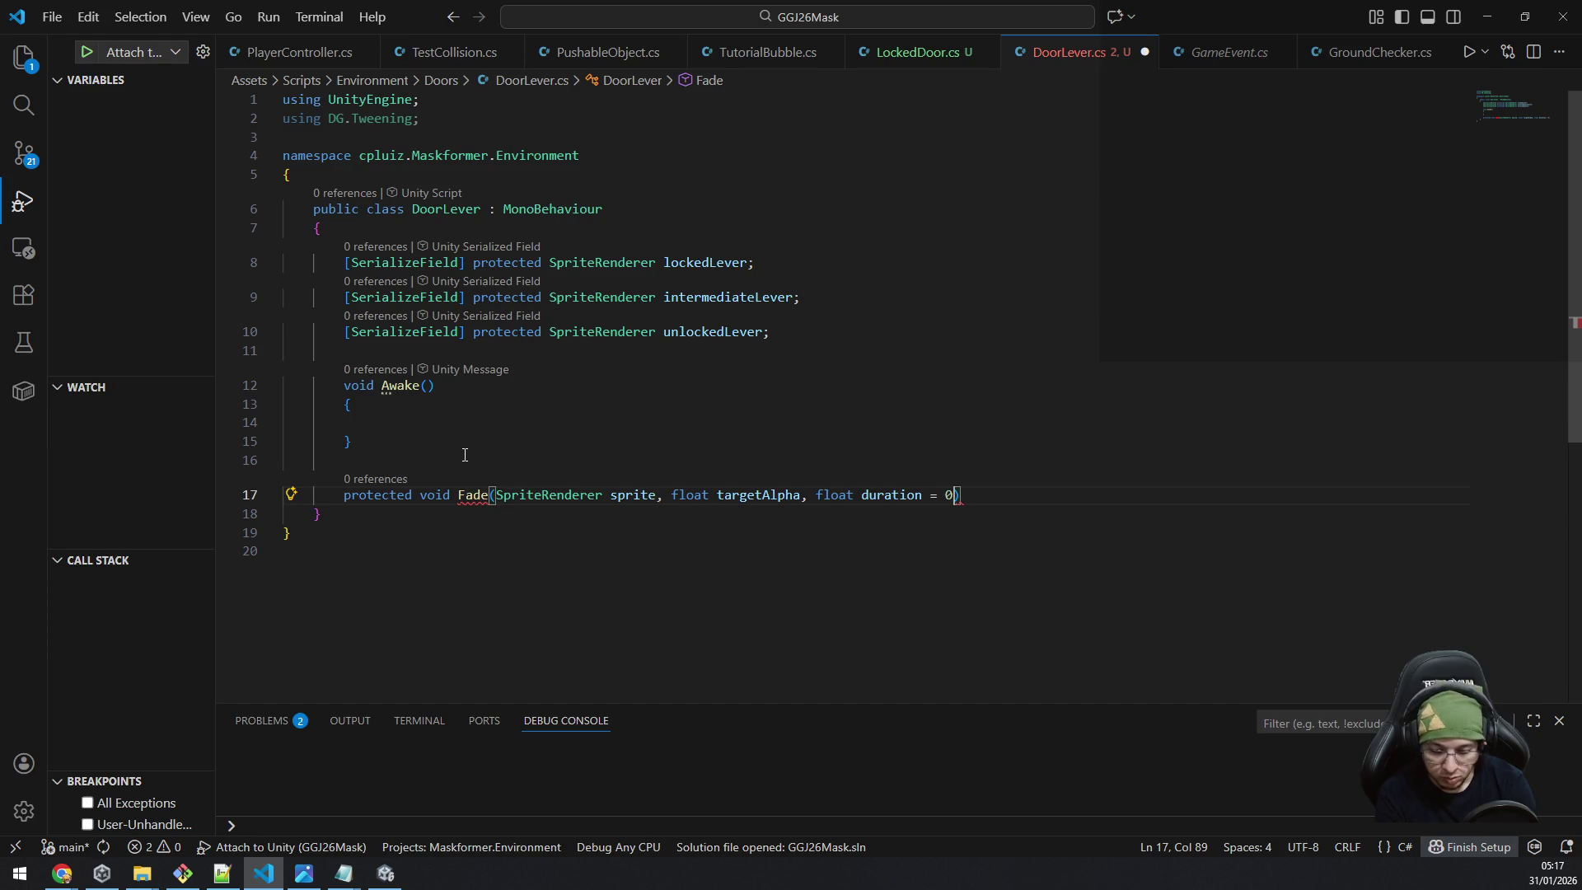
text(.5f)
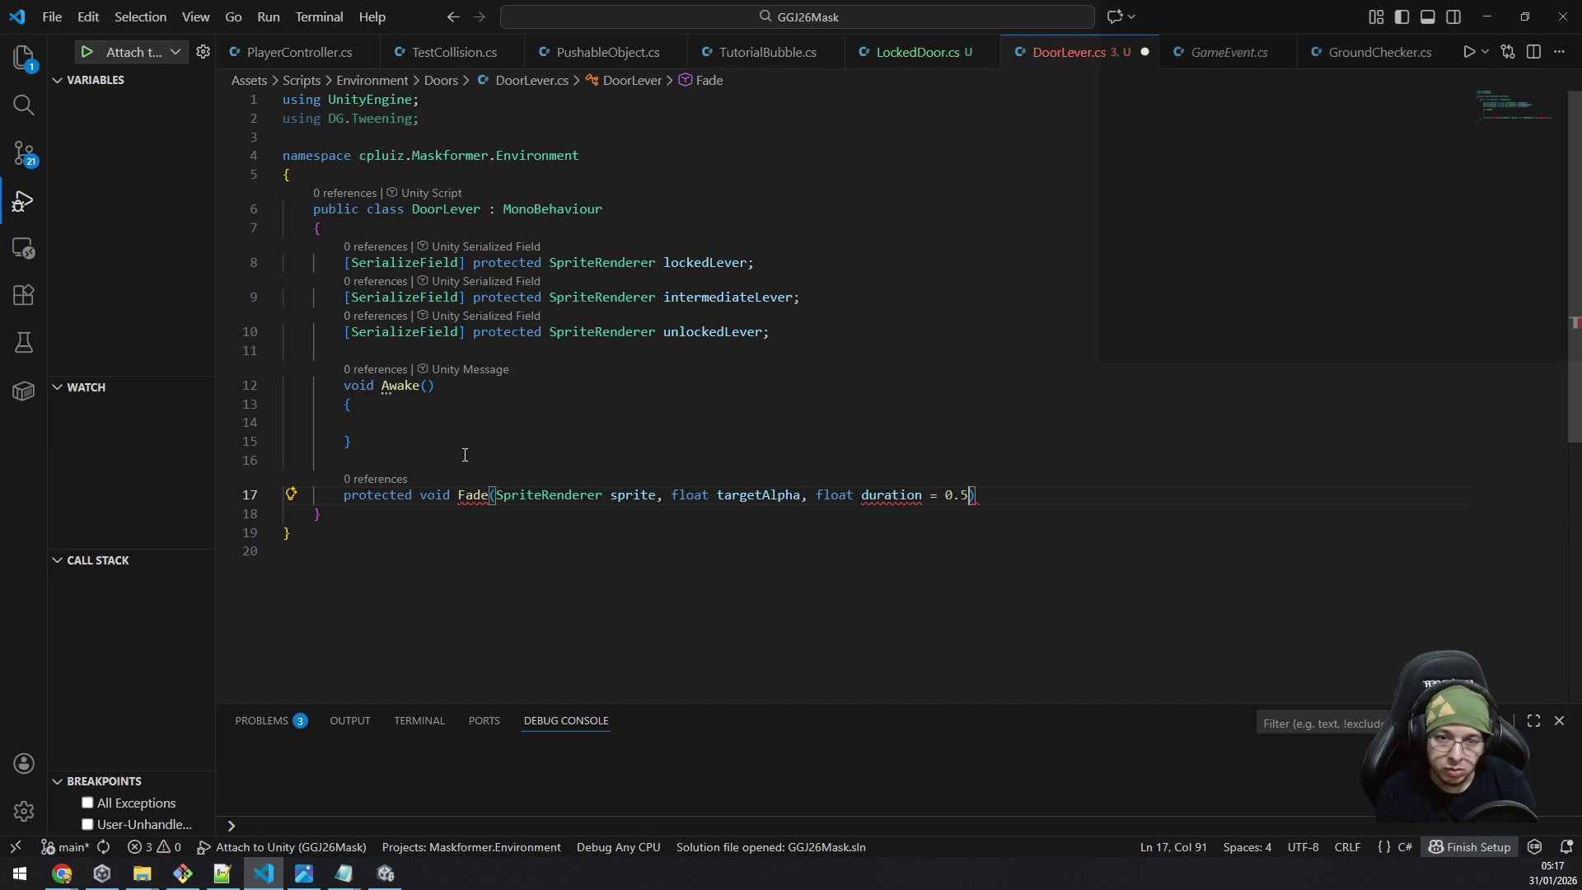
text())
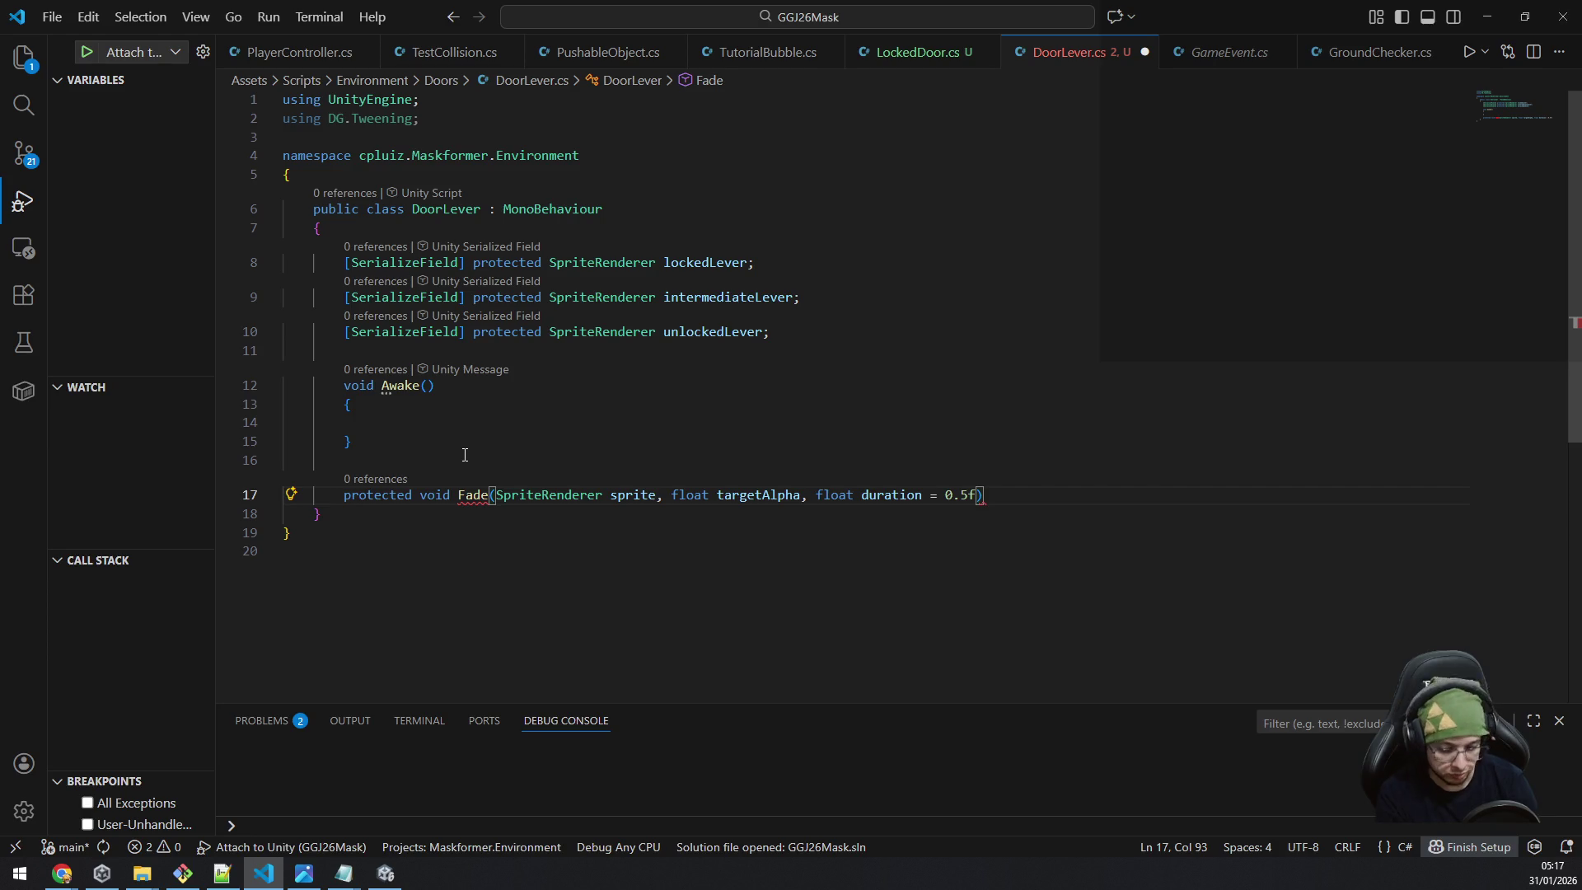
key(Return)
text({)
key(Return)
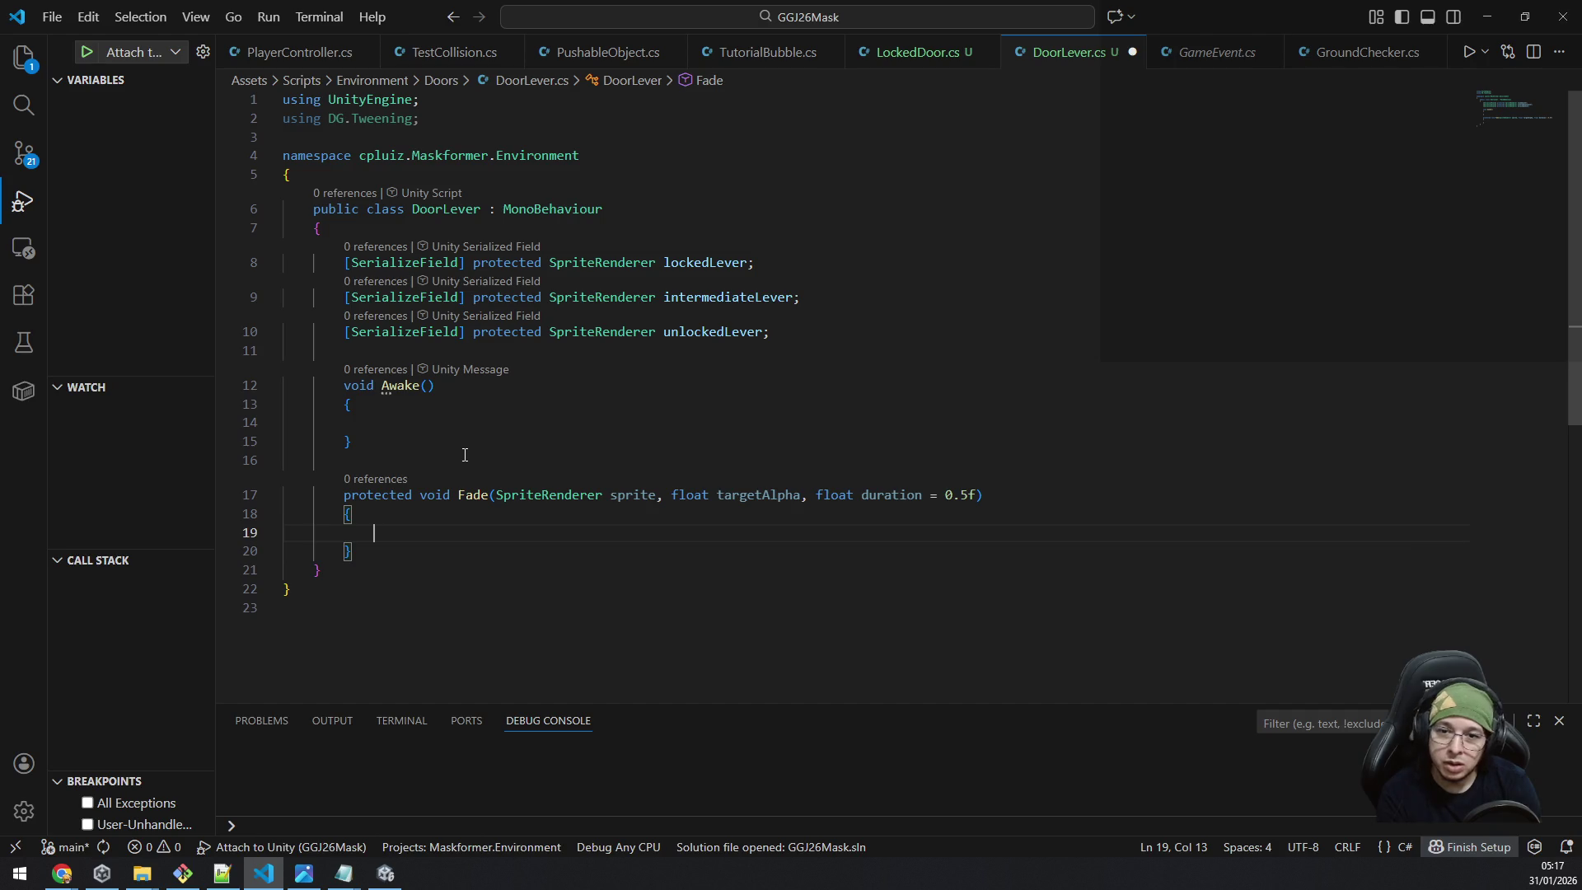
Make Fade's body sprite.DOFade(targetAlpha, duration); and save the script.
text(sprite.d)
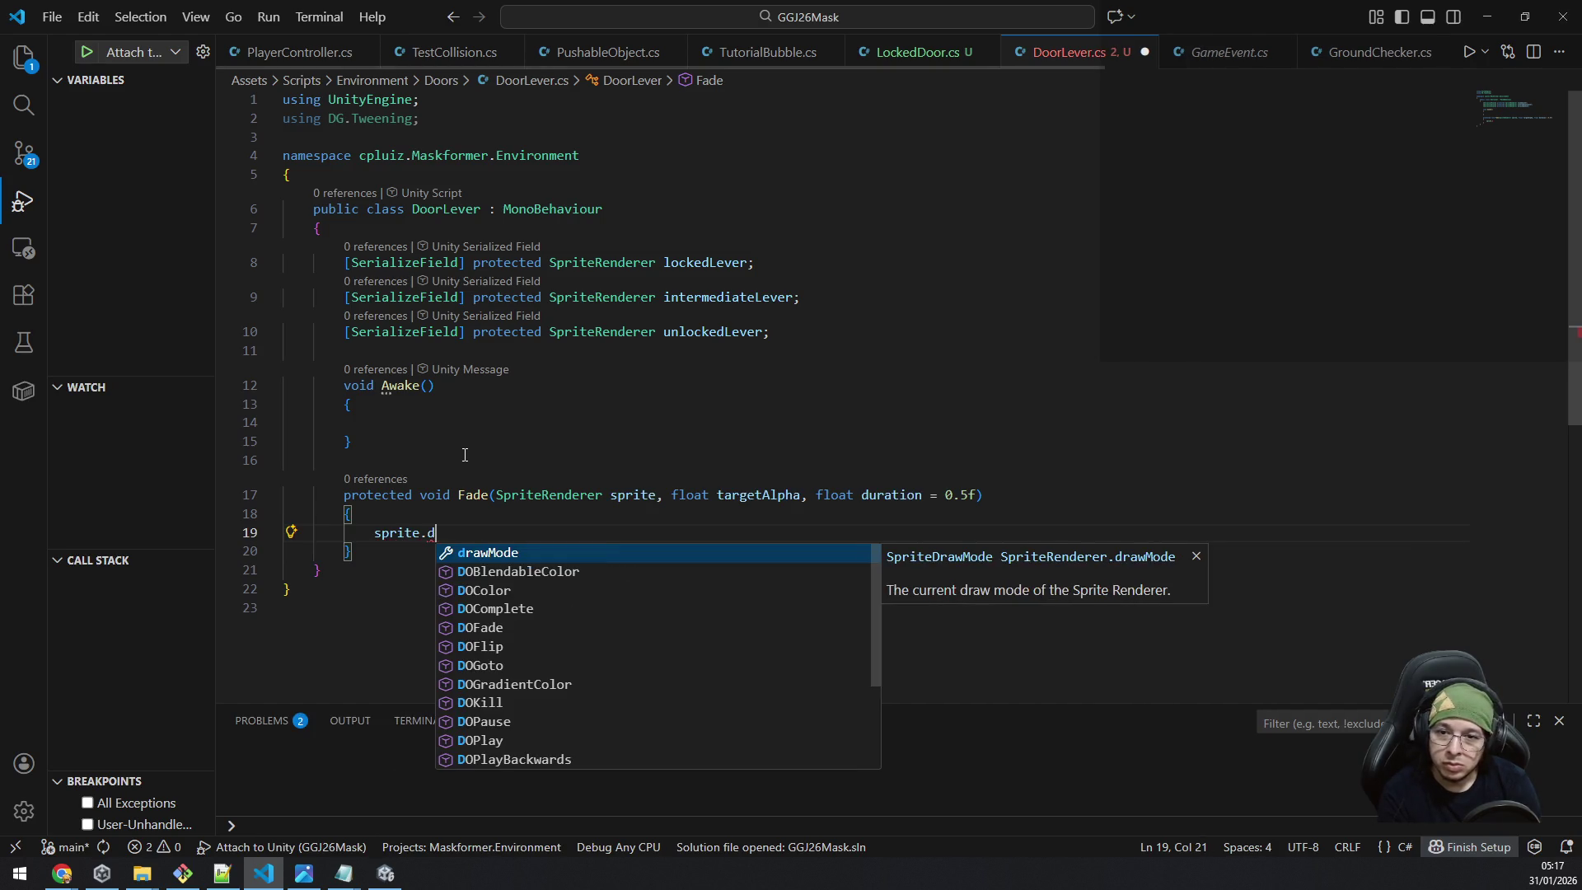
text(g)
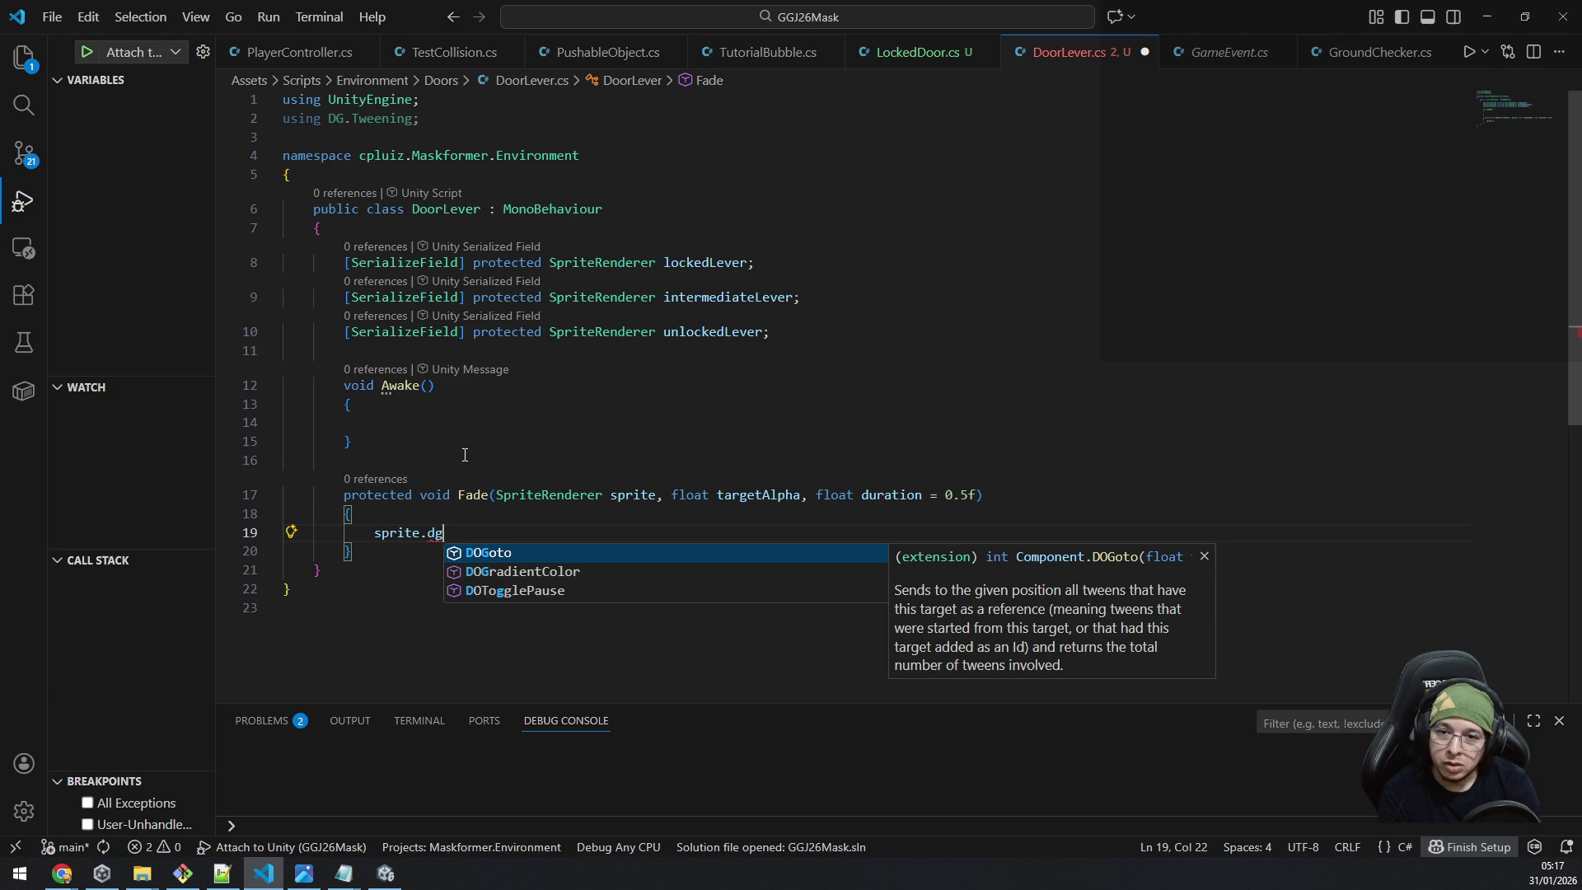
key(BackSpace)
key(BackSpace)
text(dofa)
key(Tab)
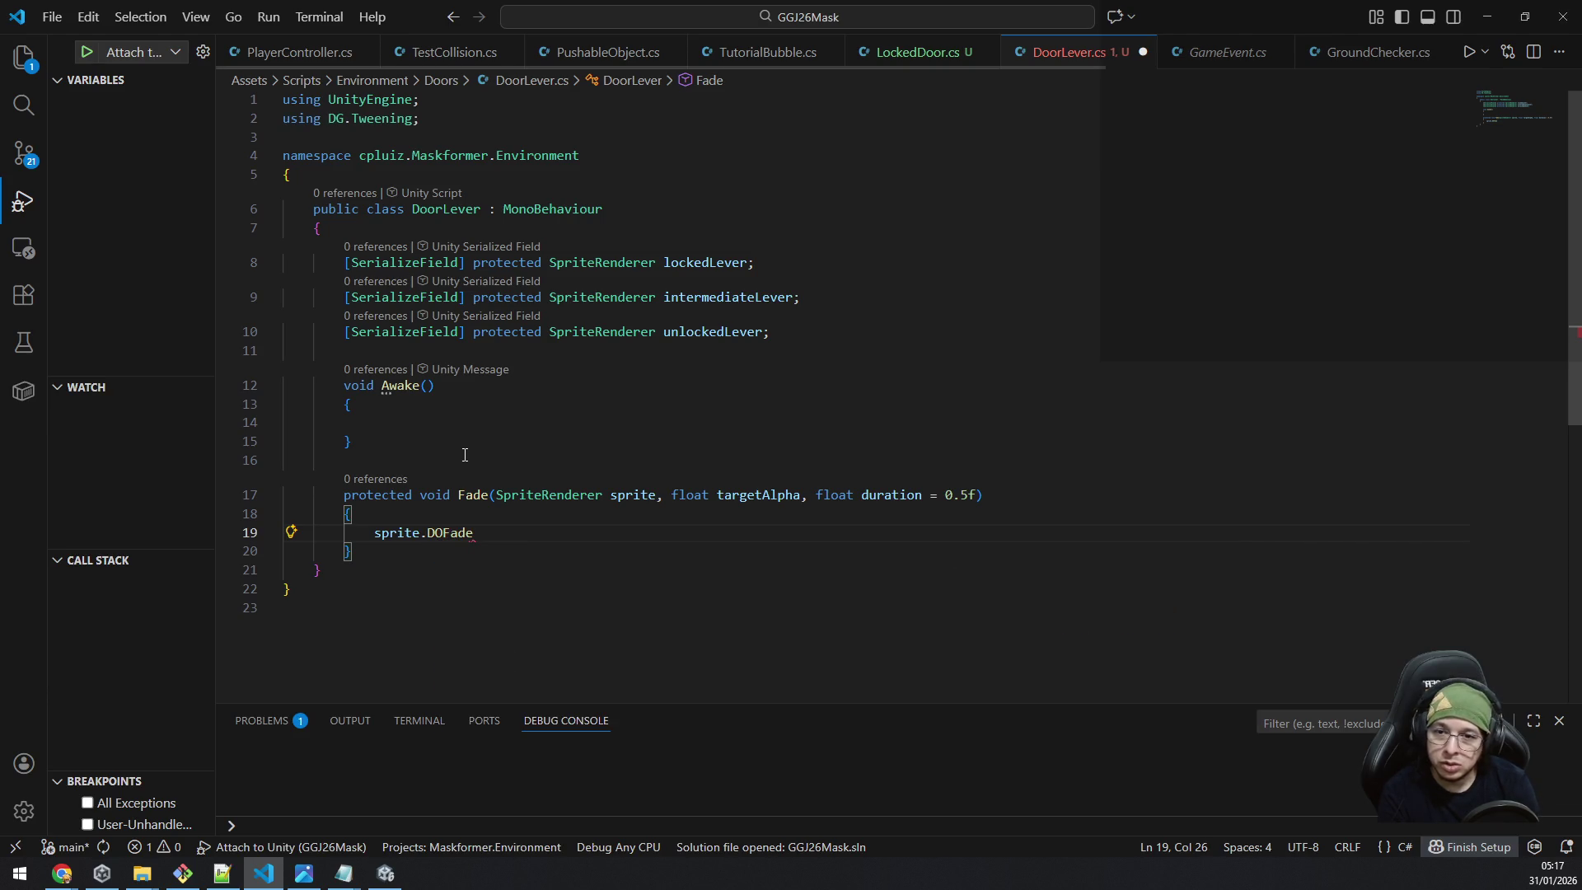
text(()
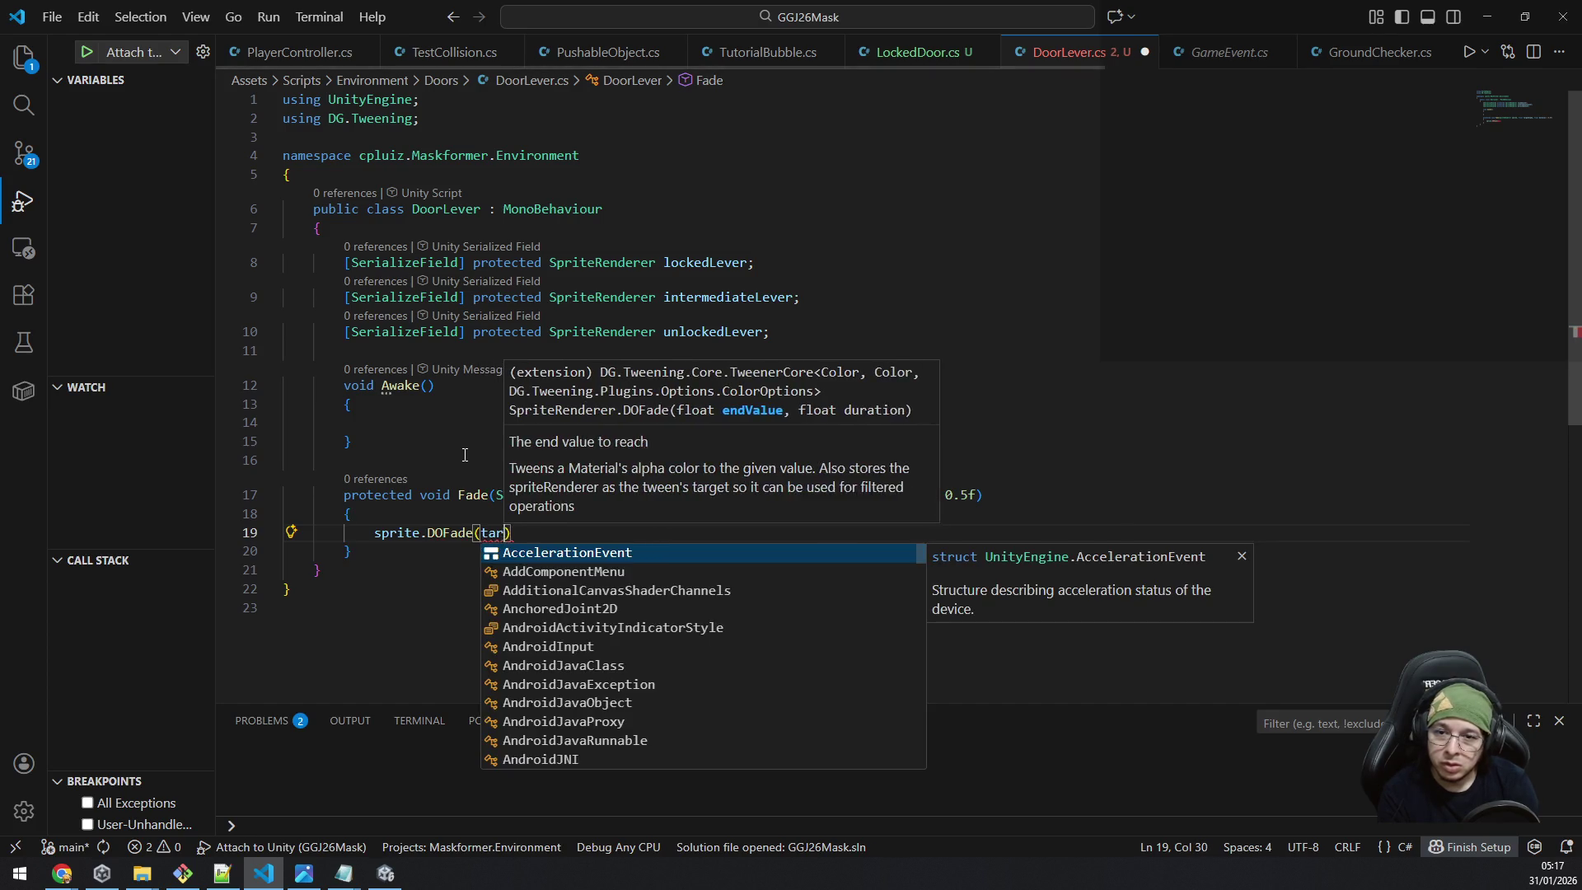
text(targetAlpha,)
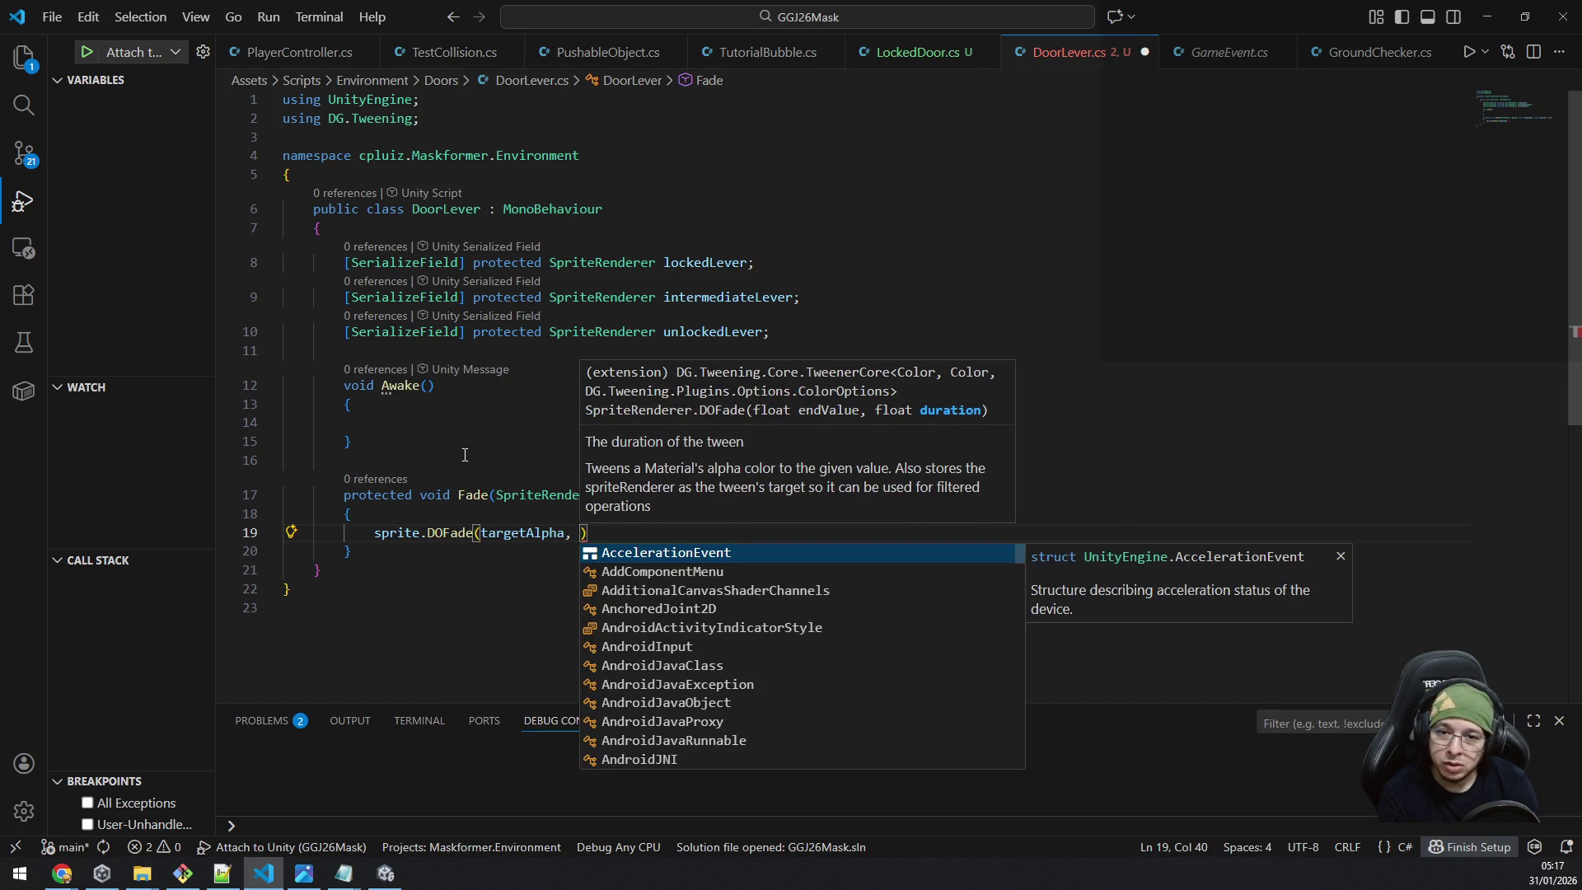
key(Escape)
text(dura)
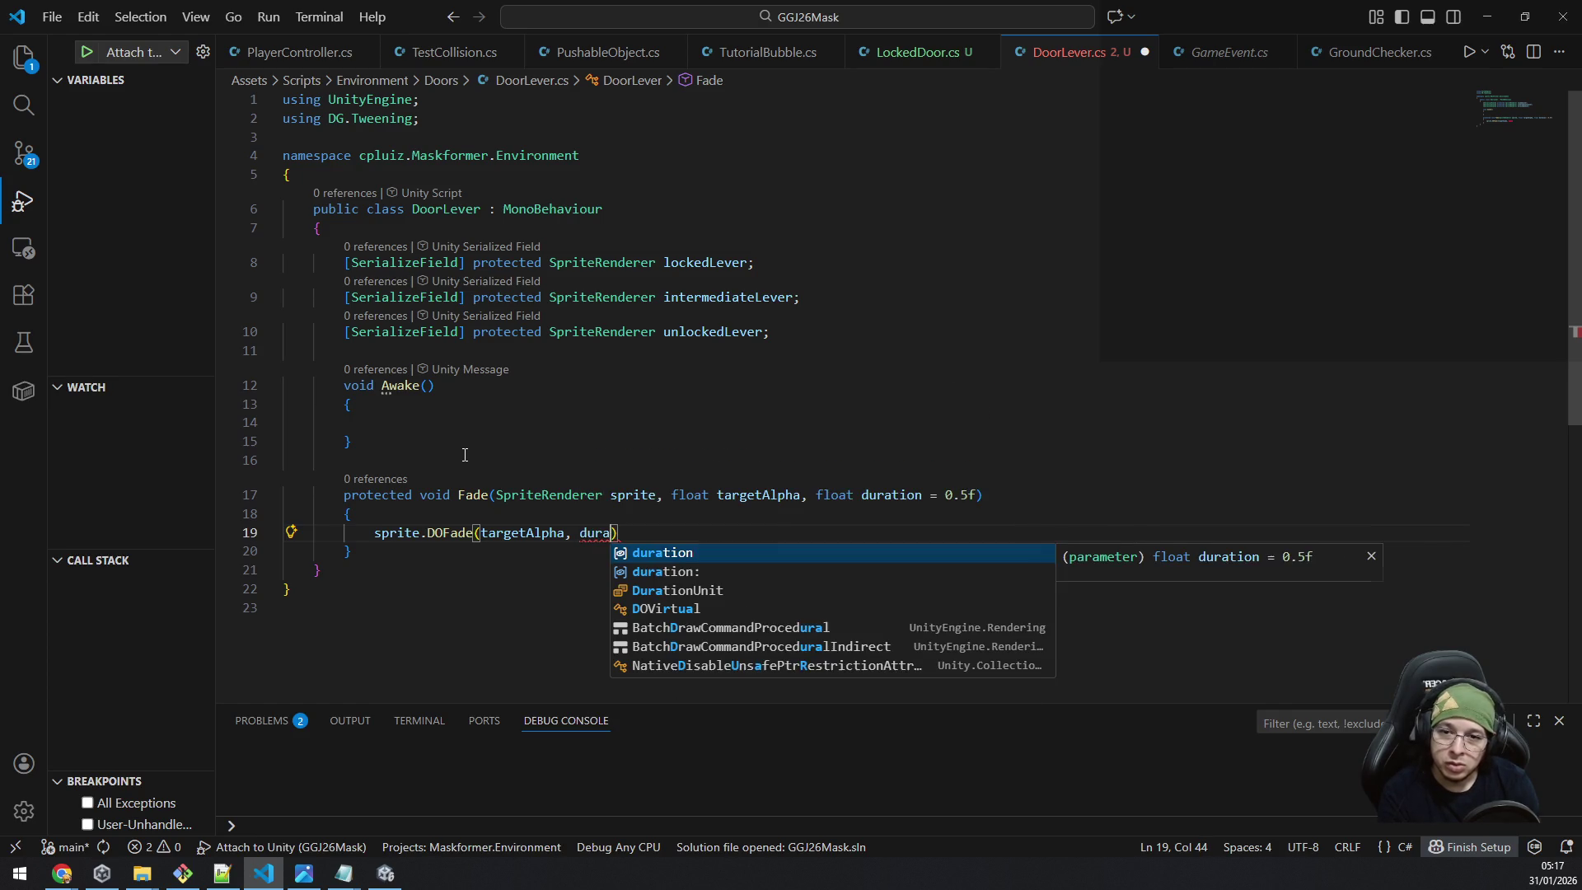
key(Tab)
text();)
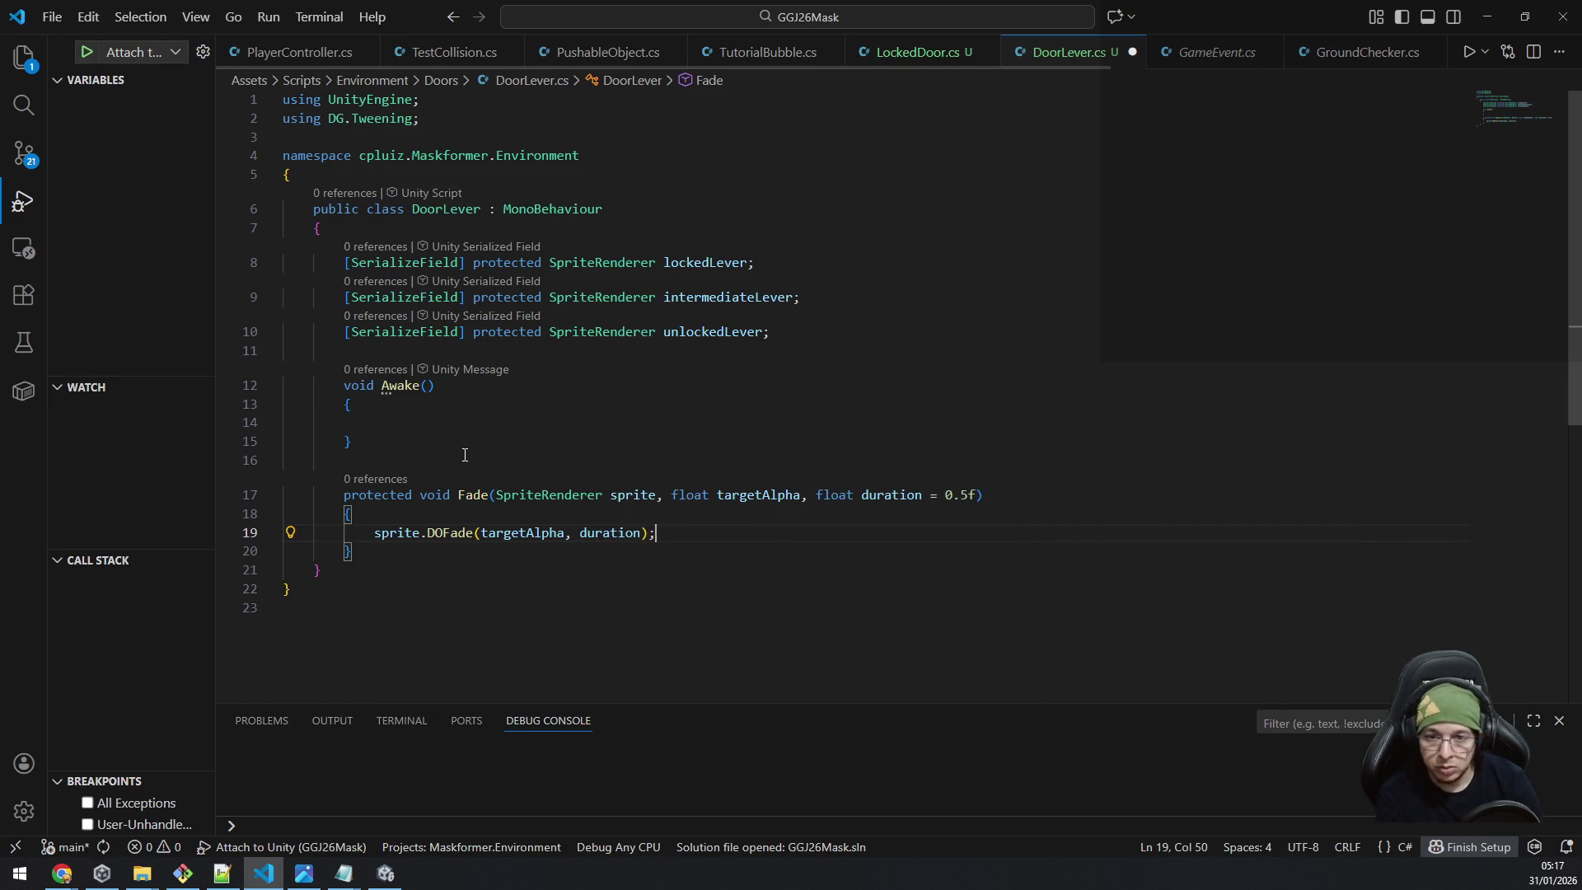
key(ctrl+s)
Add Fade(intermediateLever, 0, 0); inside Awake.
key(Up)
key(Up)
key(Up)
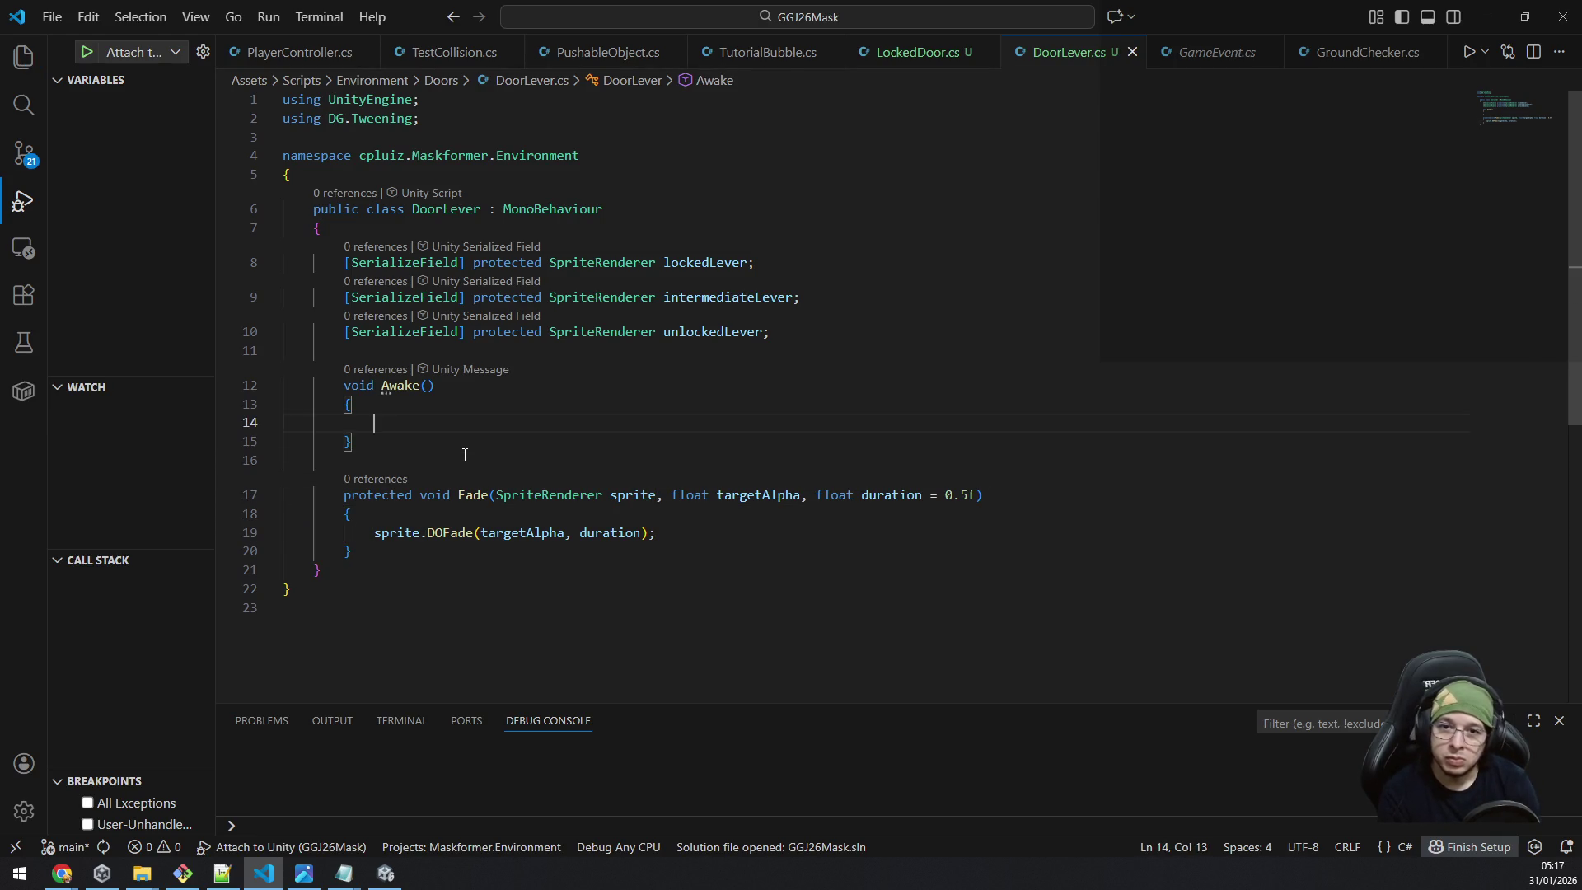
text(Fade)
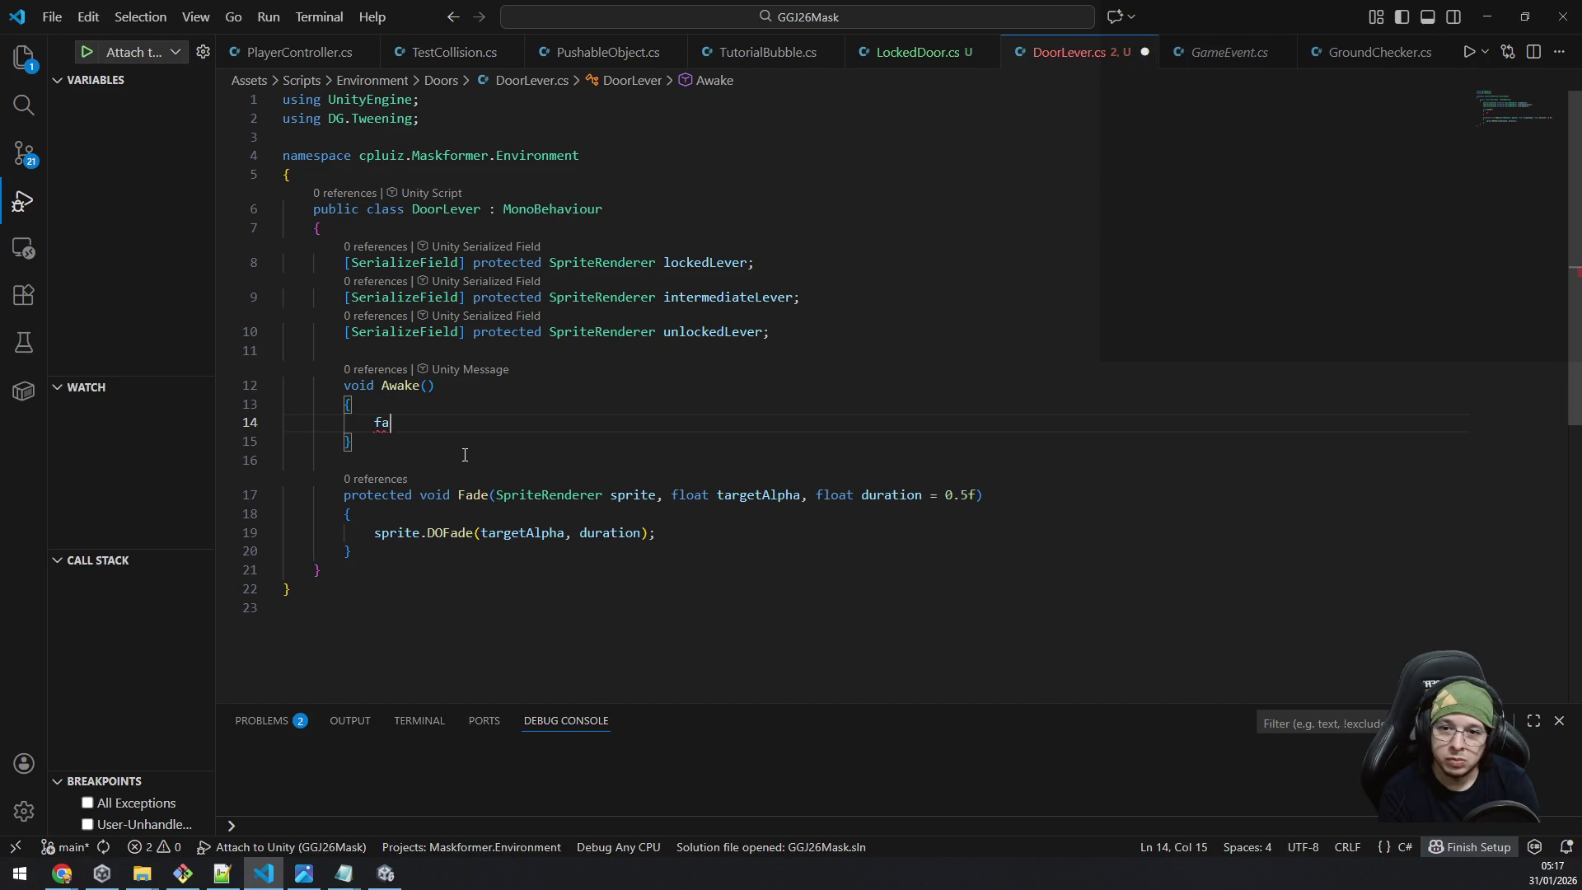
key(Escape)
text(()
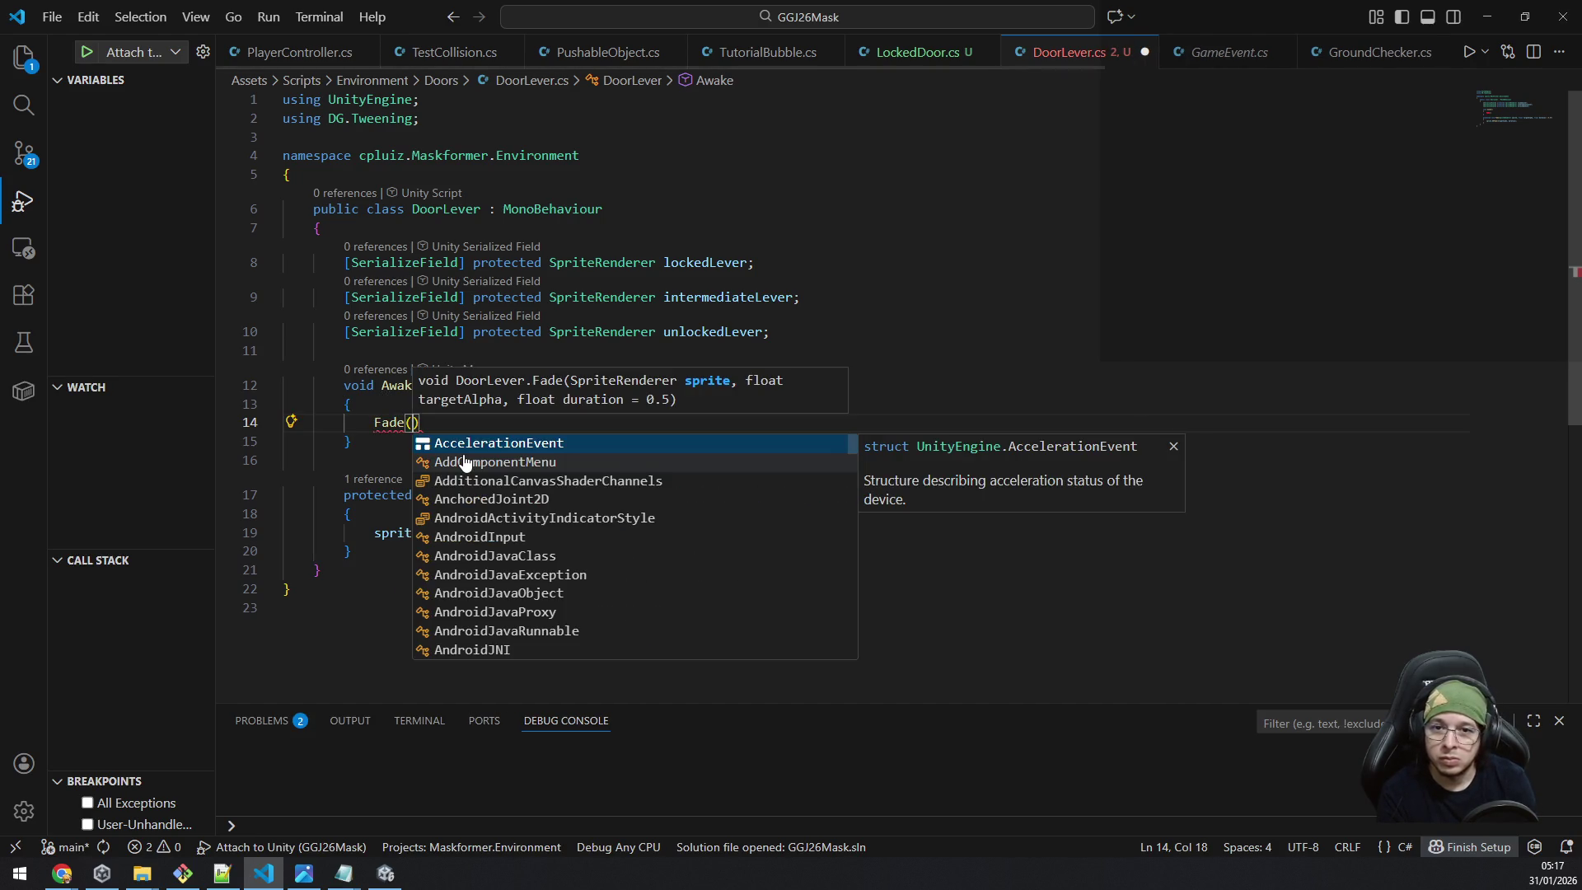
text(inter)
key(BackSpace)
key(BackSpace)
key(BackSpace)
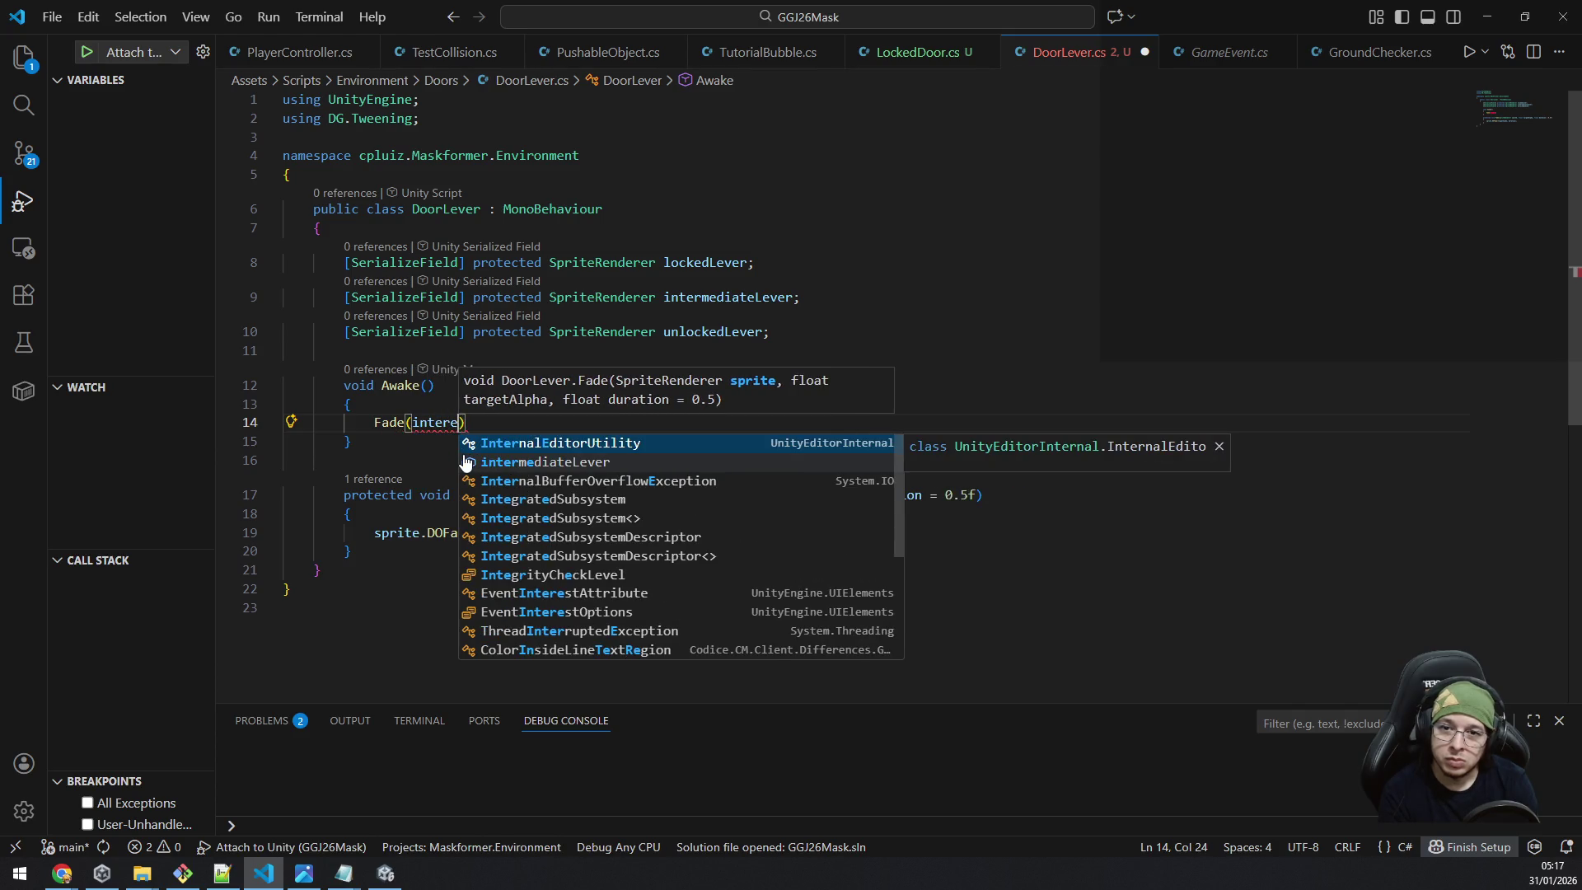
text(termed)
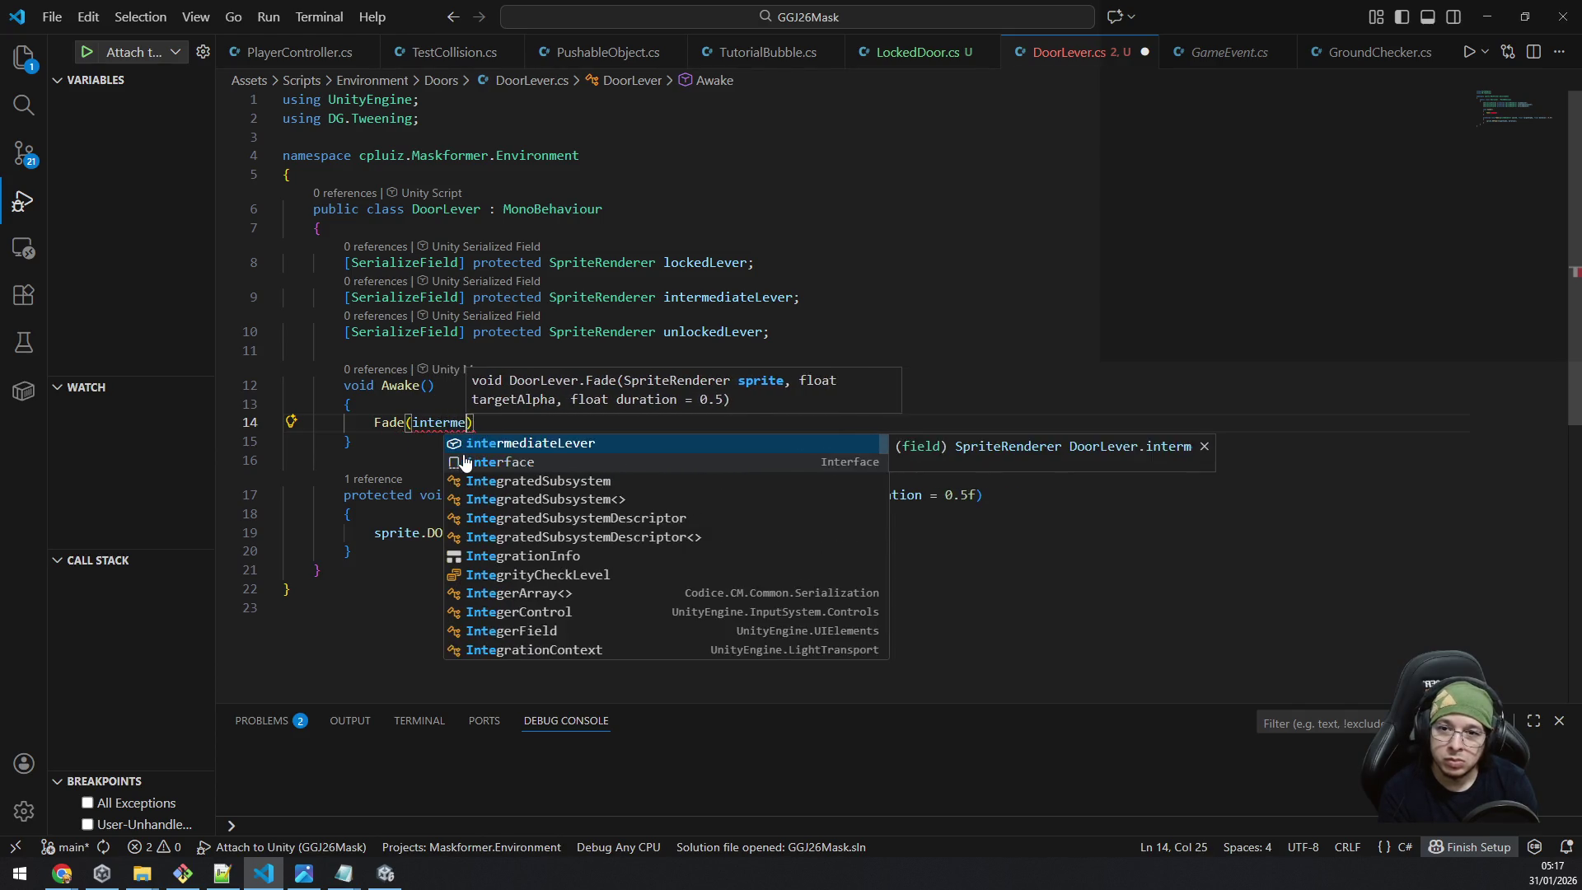
key(Tab)
text(,)
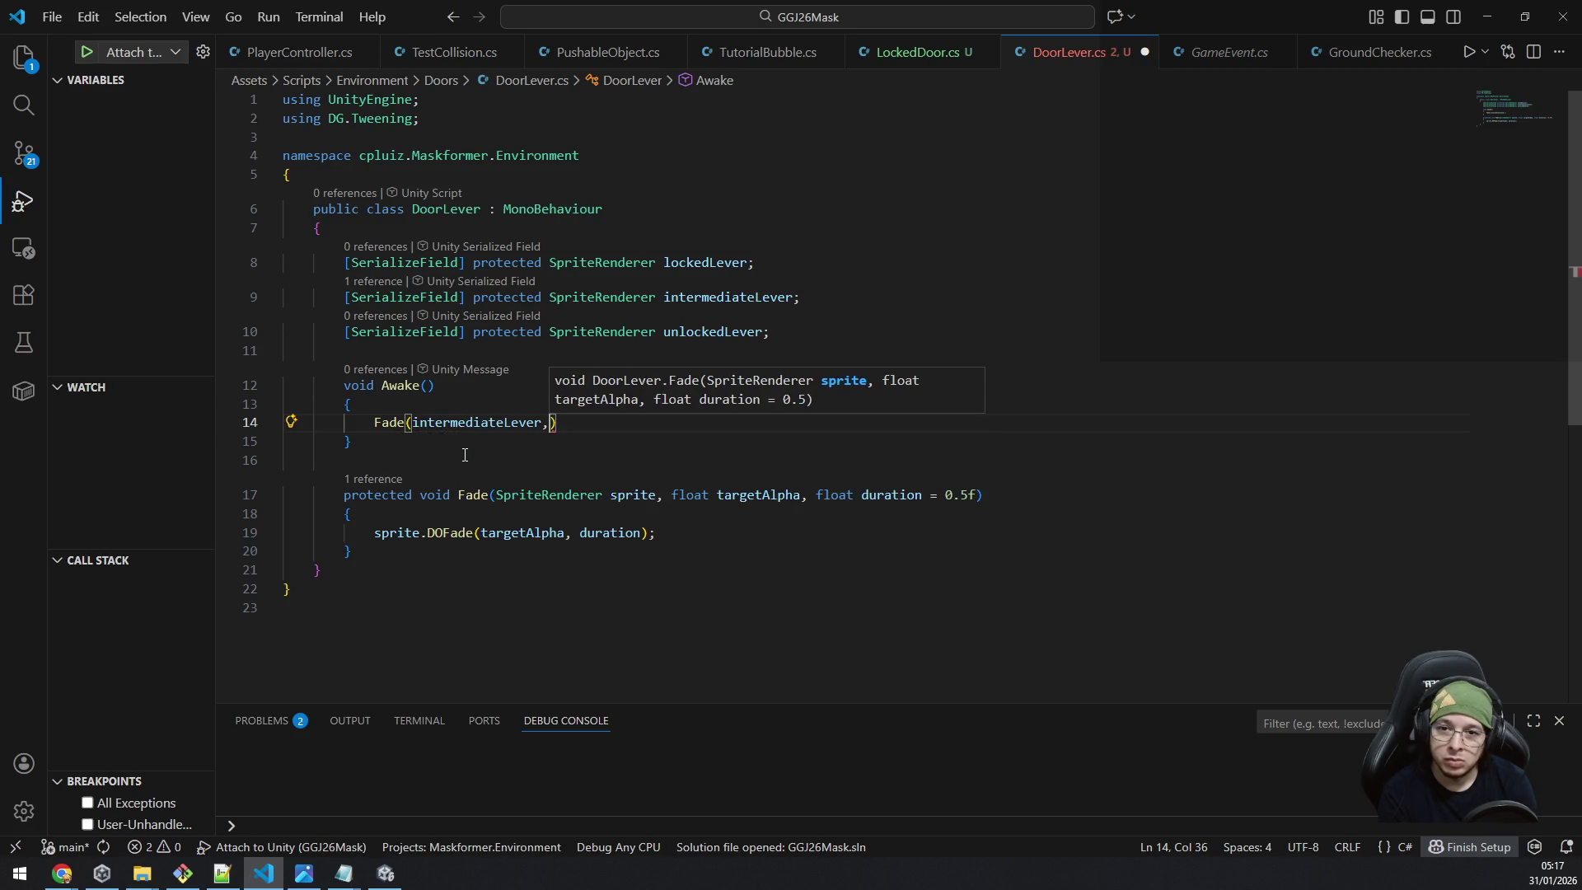
text( 0, 0))
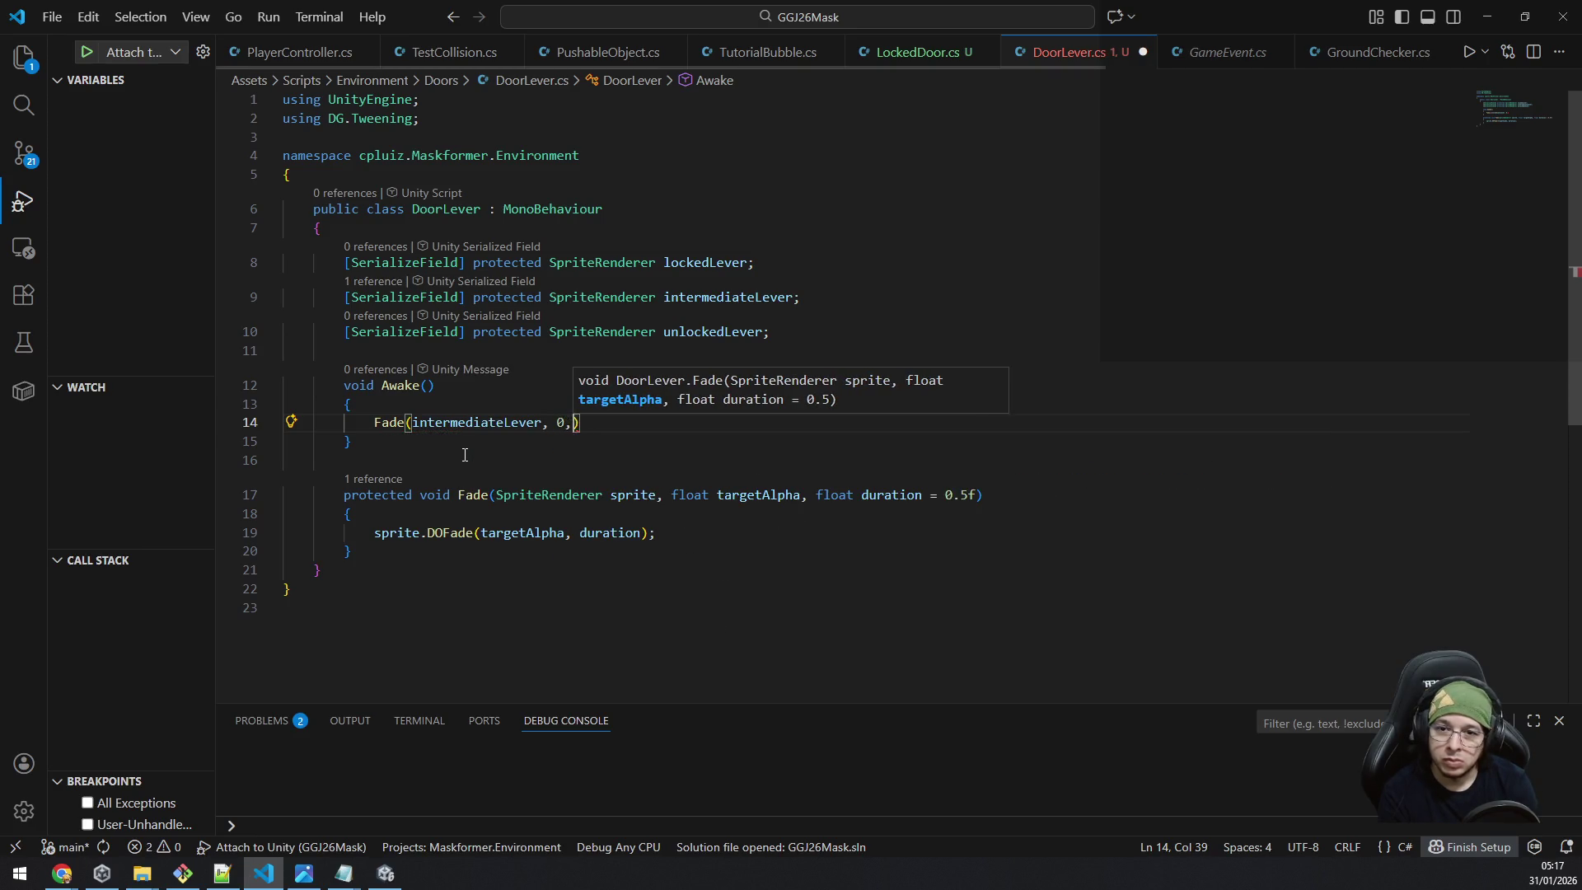
text(;)
Duplicate the line as Fade(unlockedLever, 0, 0);, save, and remove the empty line after Awake.
key(shift+Home)
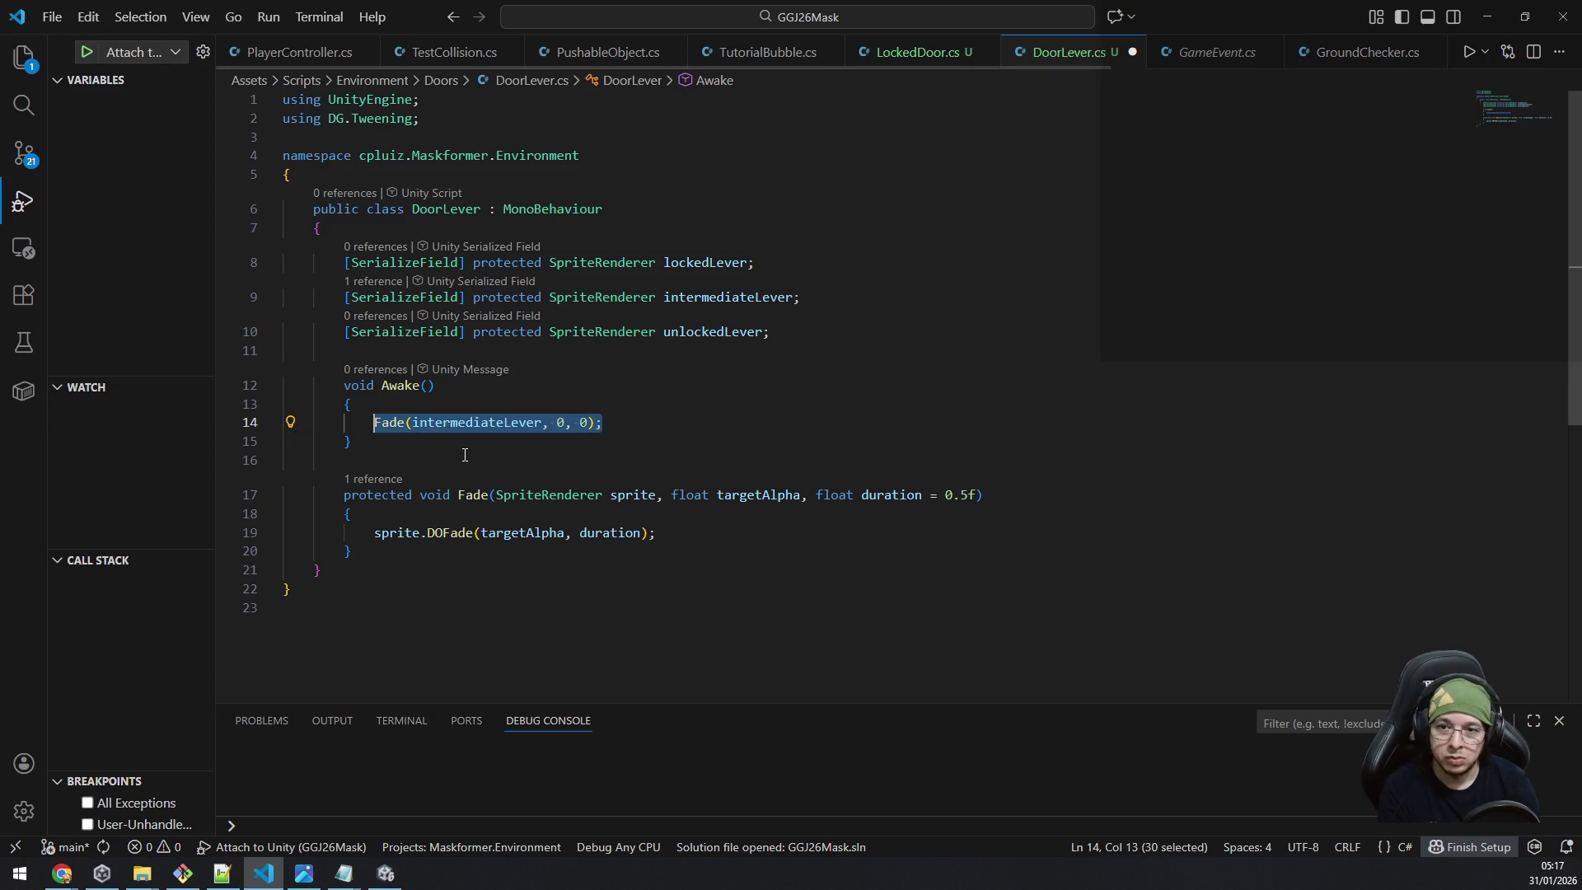
key(ctrl+c)
key(End)
key(Return)
key(ctrl+v)
key(Left)
key(Left)
key(Left)
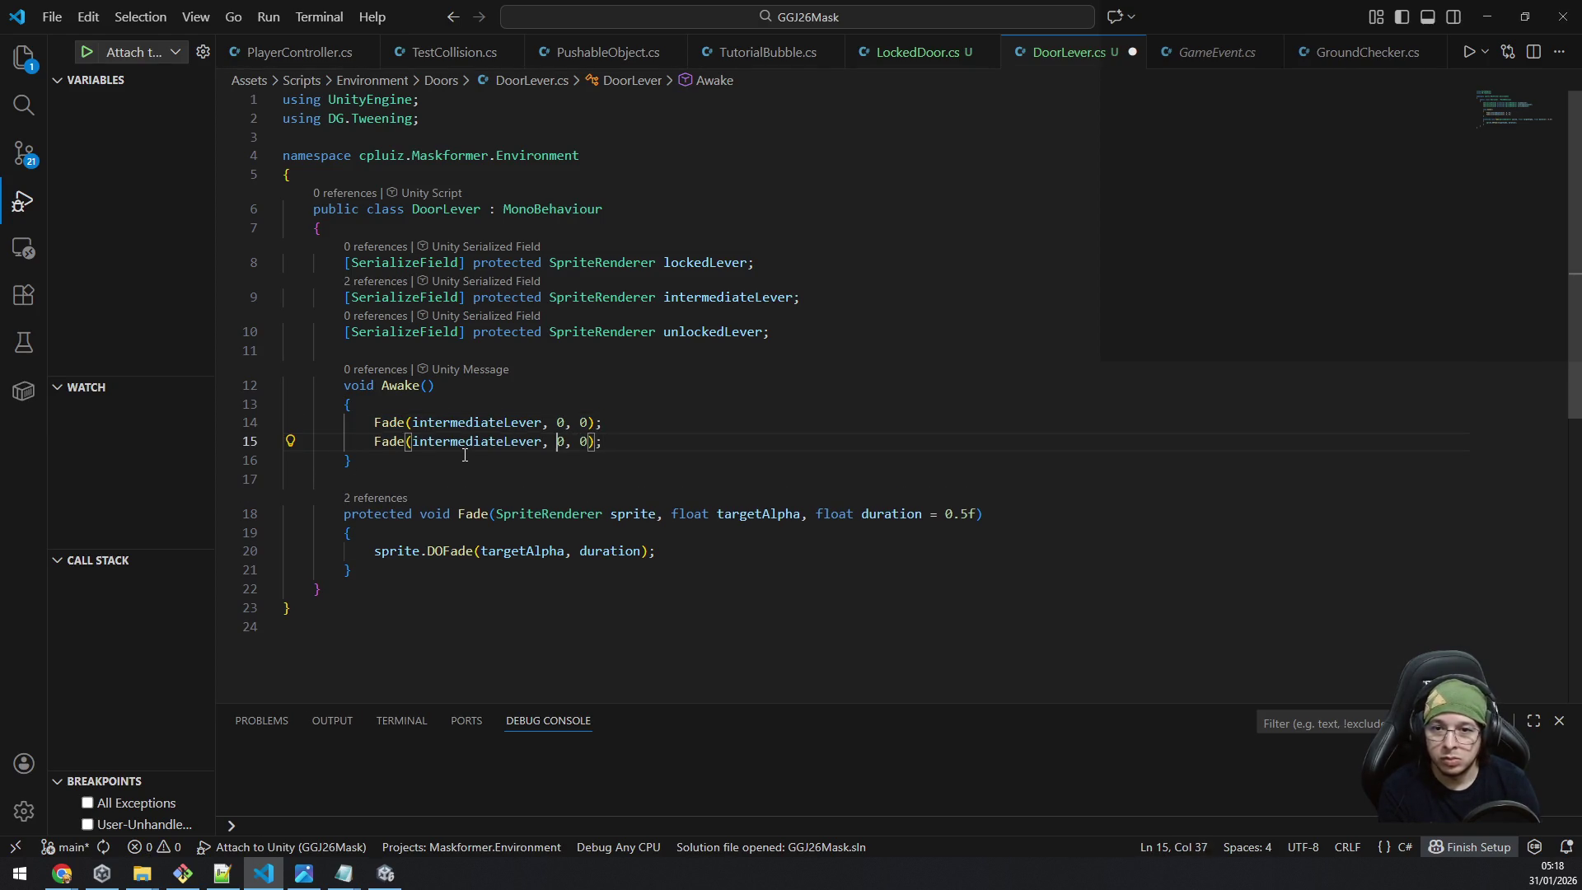
key(ctrl+shift+Left)
text(unlocked)
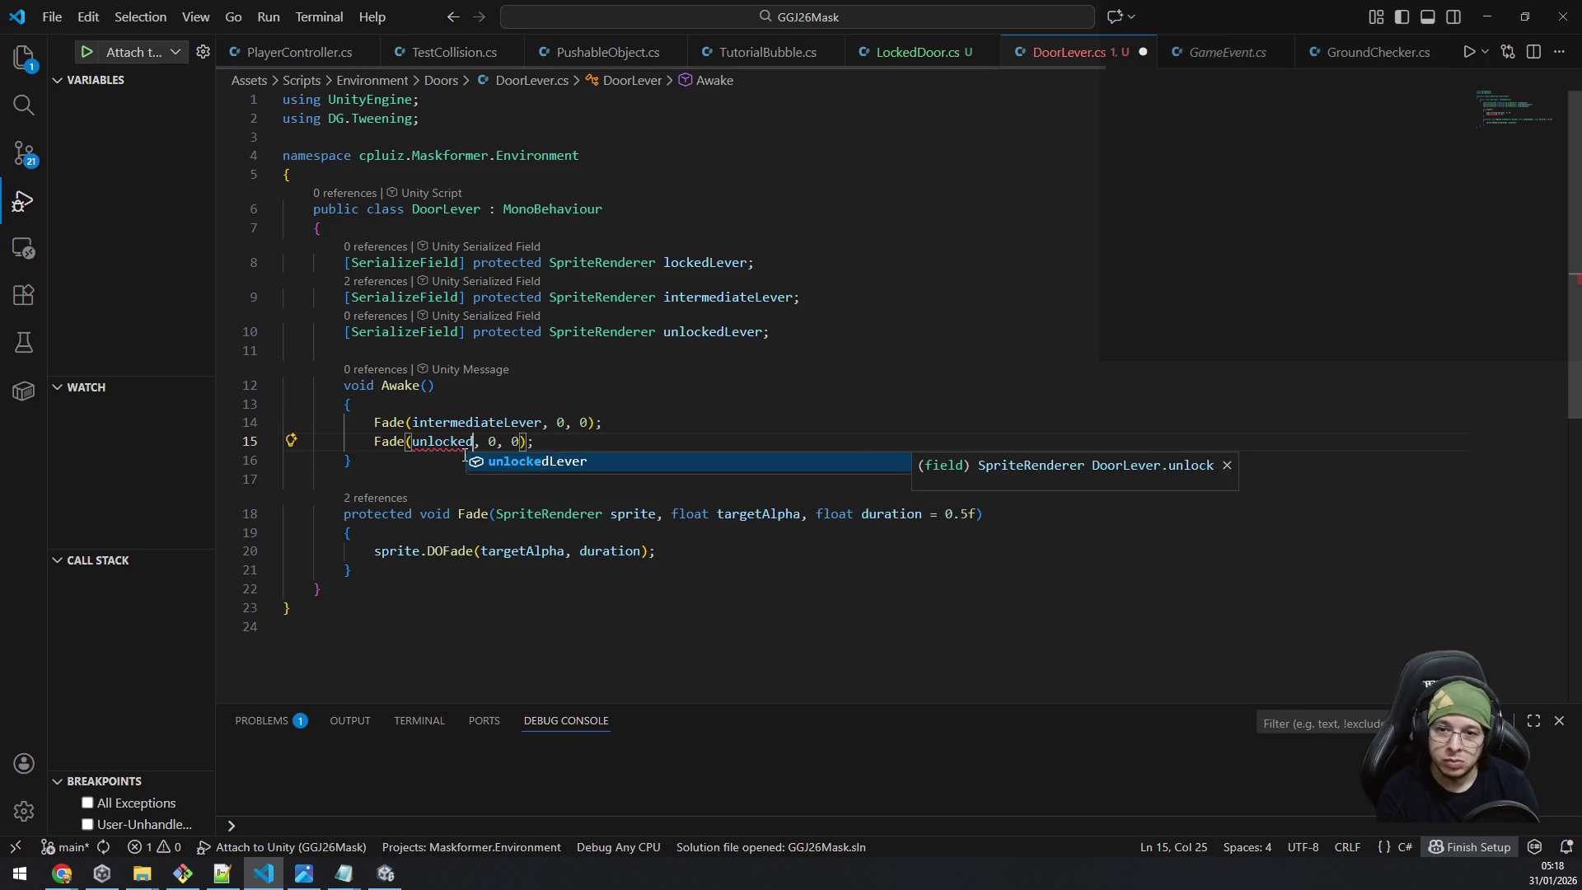
key(Tab)
key(ctrl+s)
key(Down)
key(Down)
key(BackSpace)
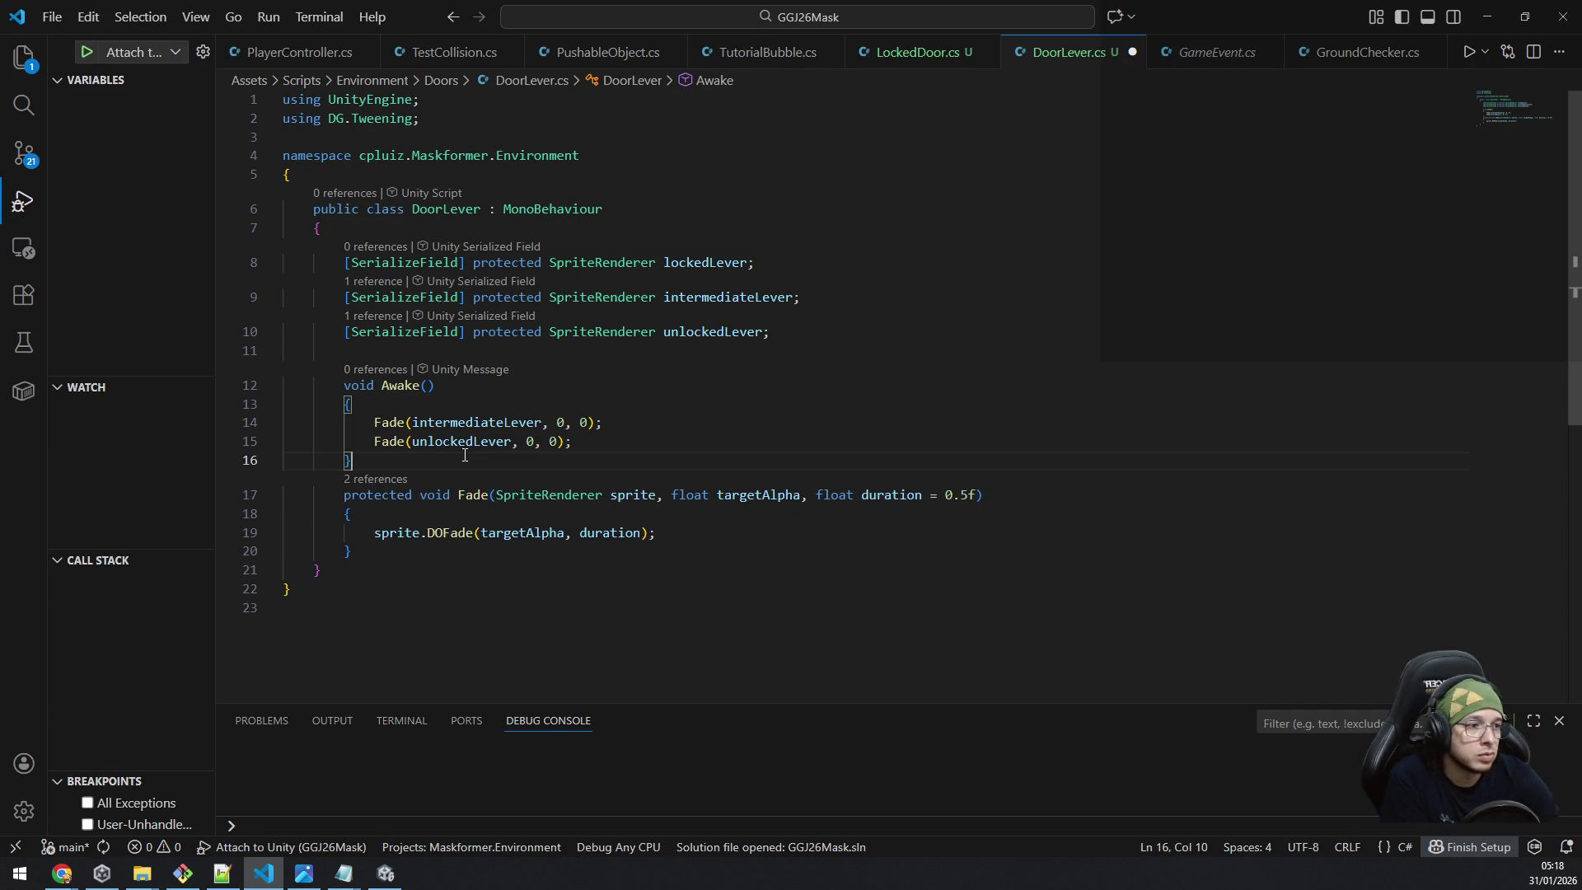
key(ctrl+s)
key(alt+Tab)
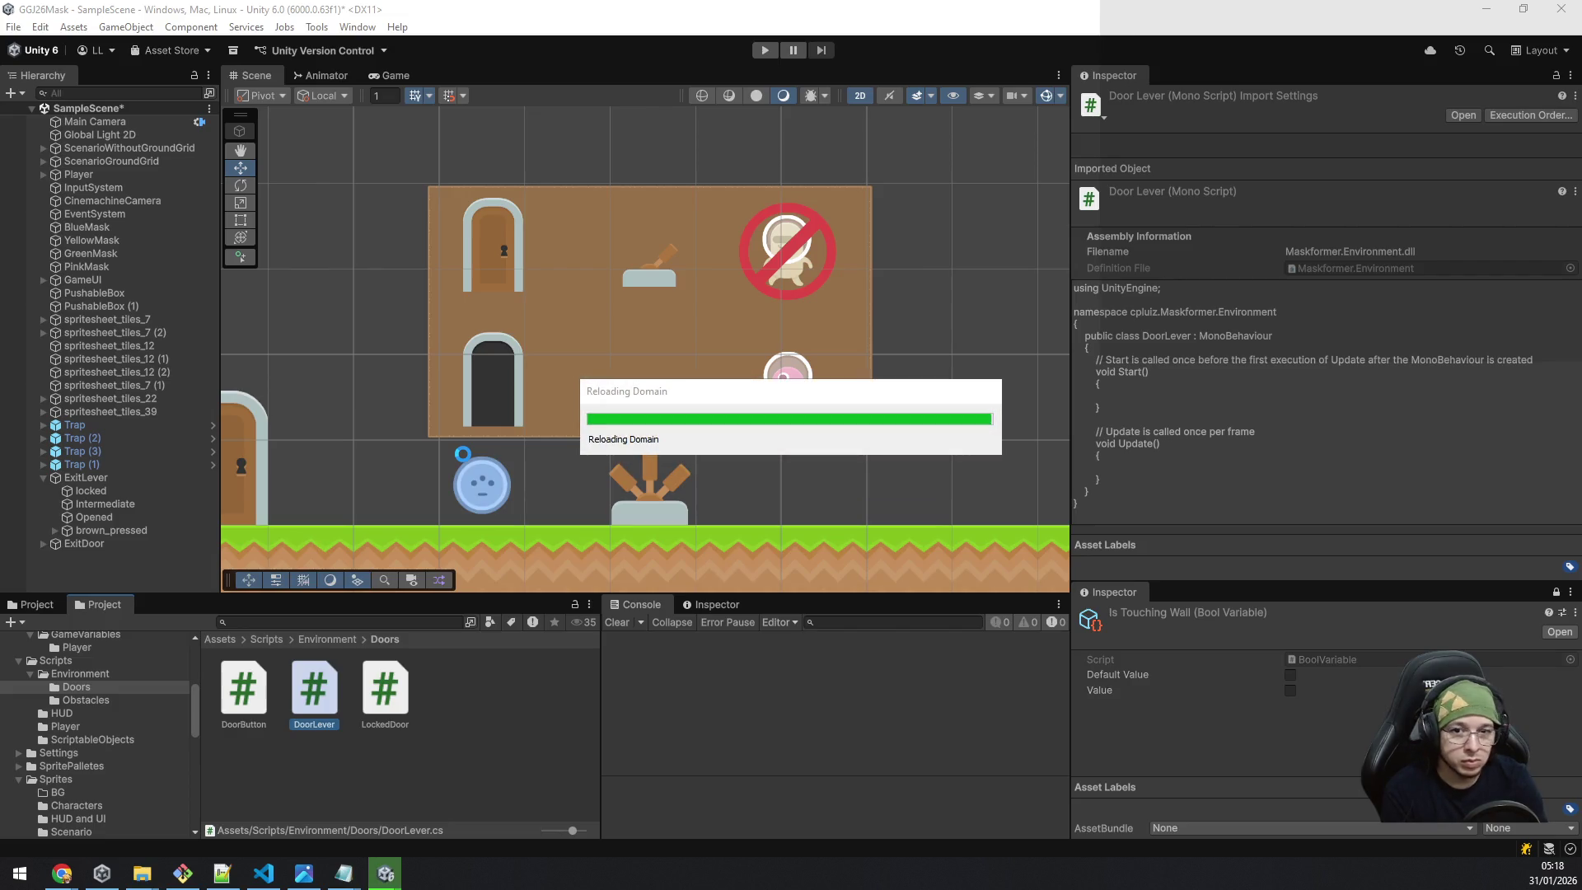
key(alt+Tab)
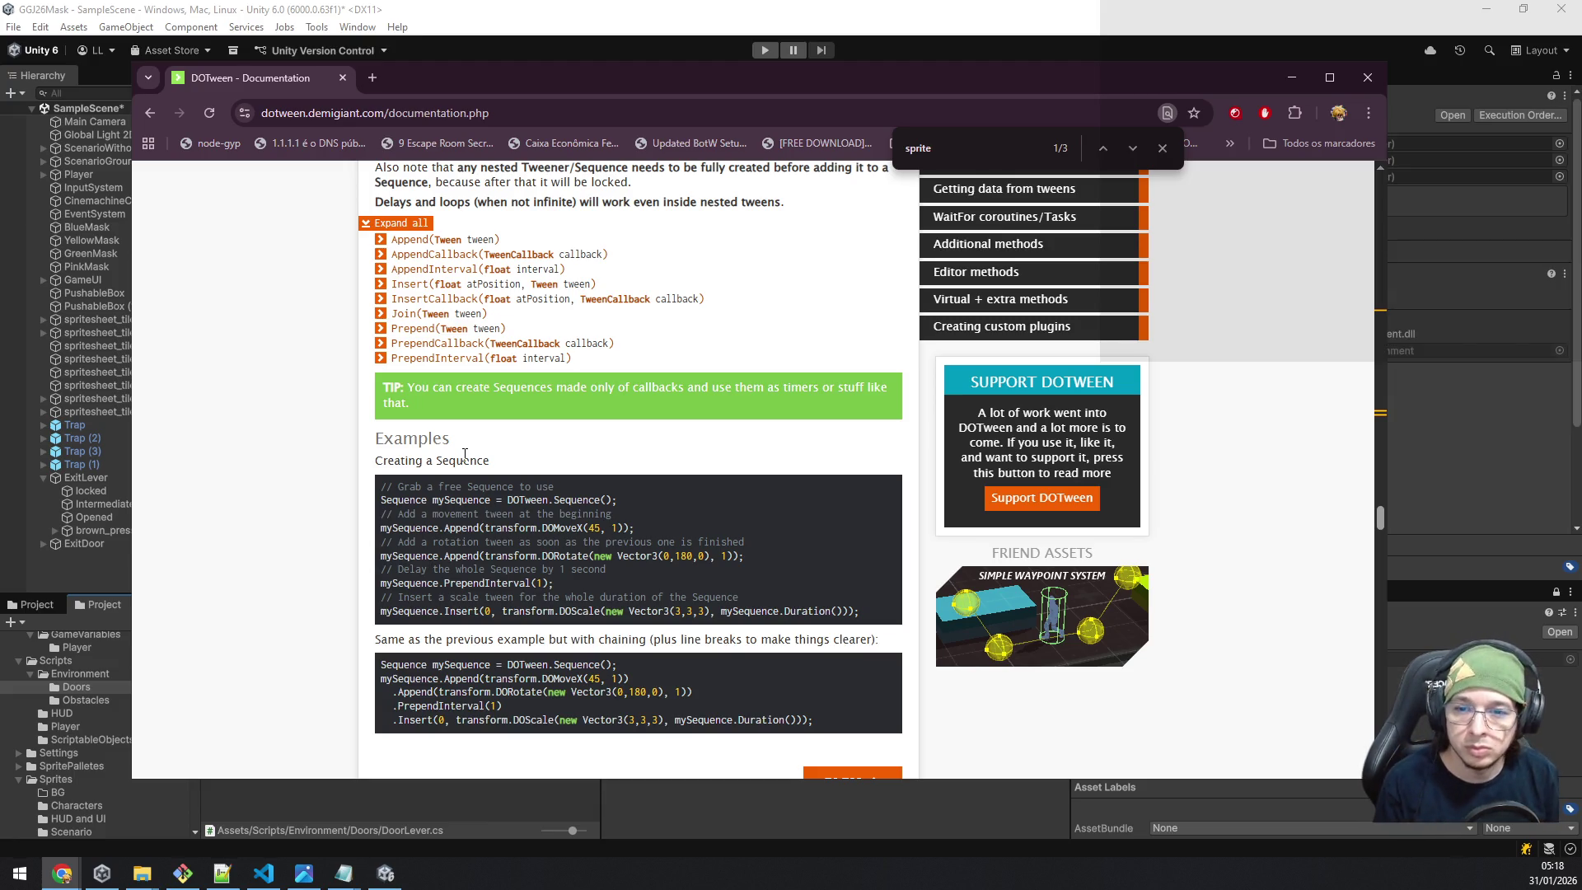
key(alt+Tab)
key(Down)
key(Down)
key(Down)
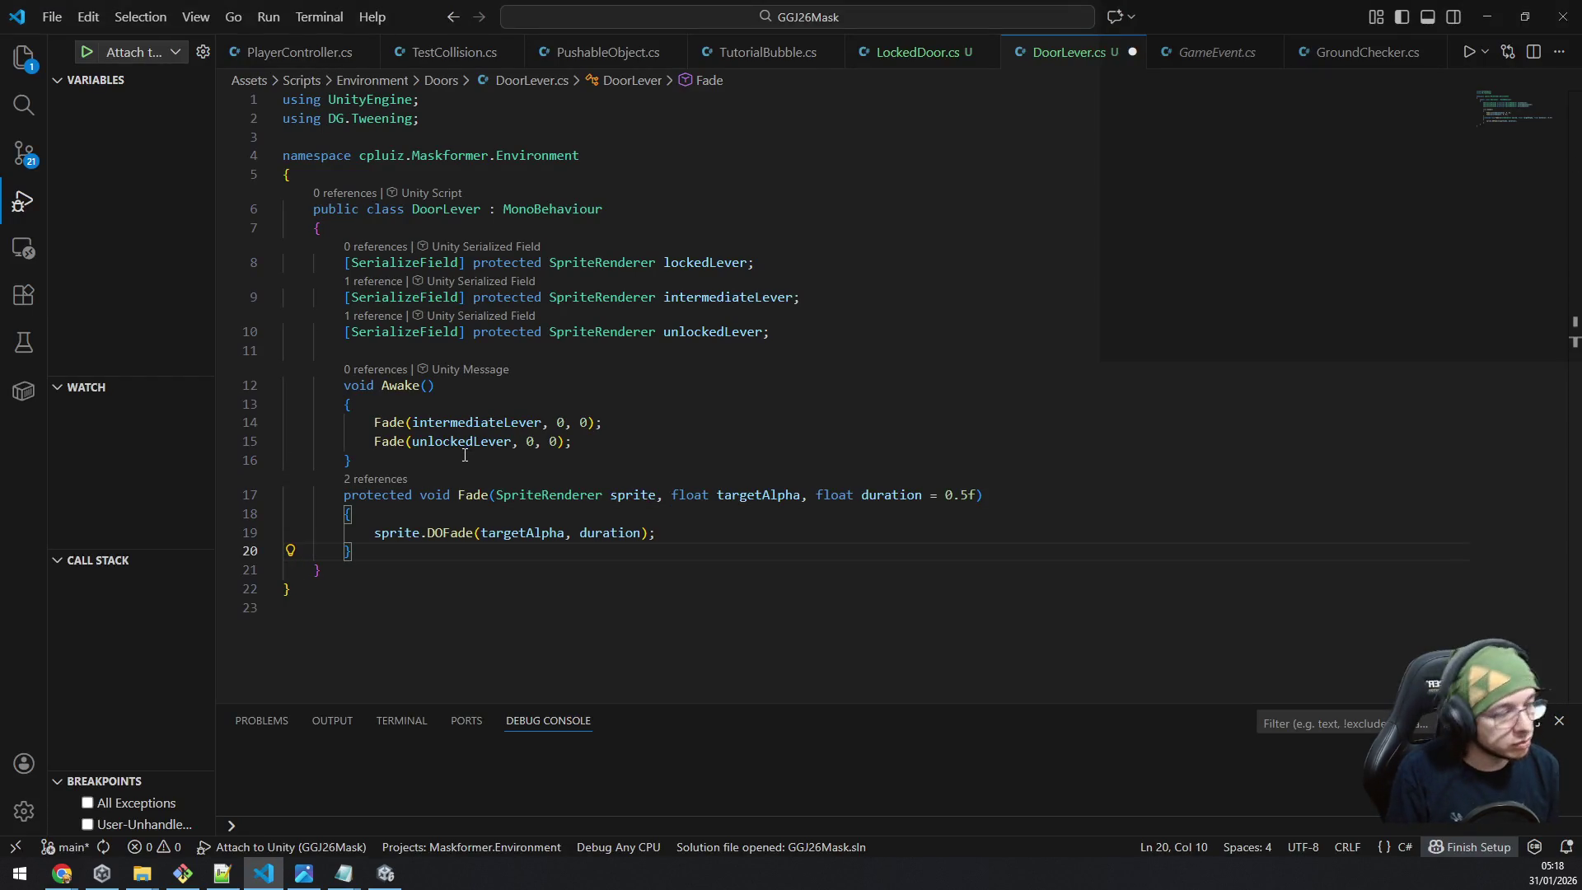
key(alt+Tab)
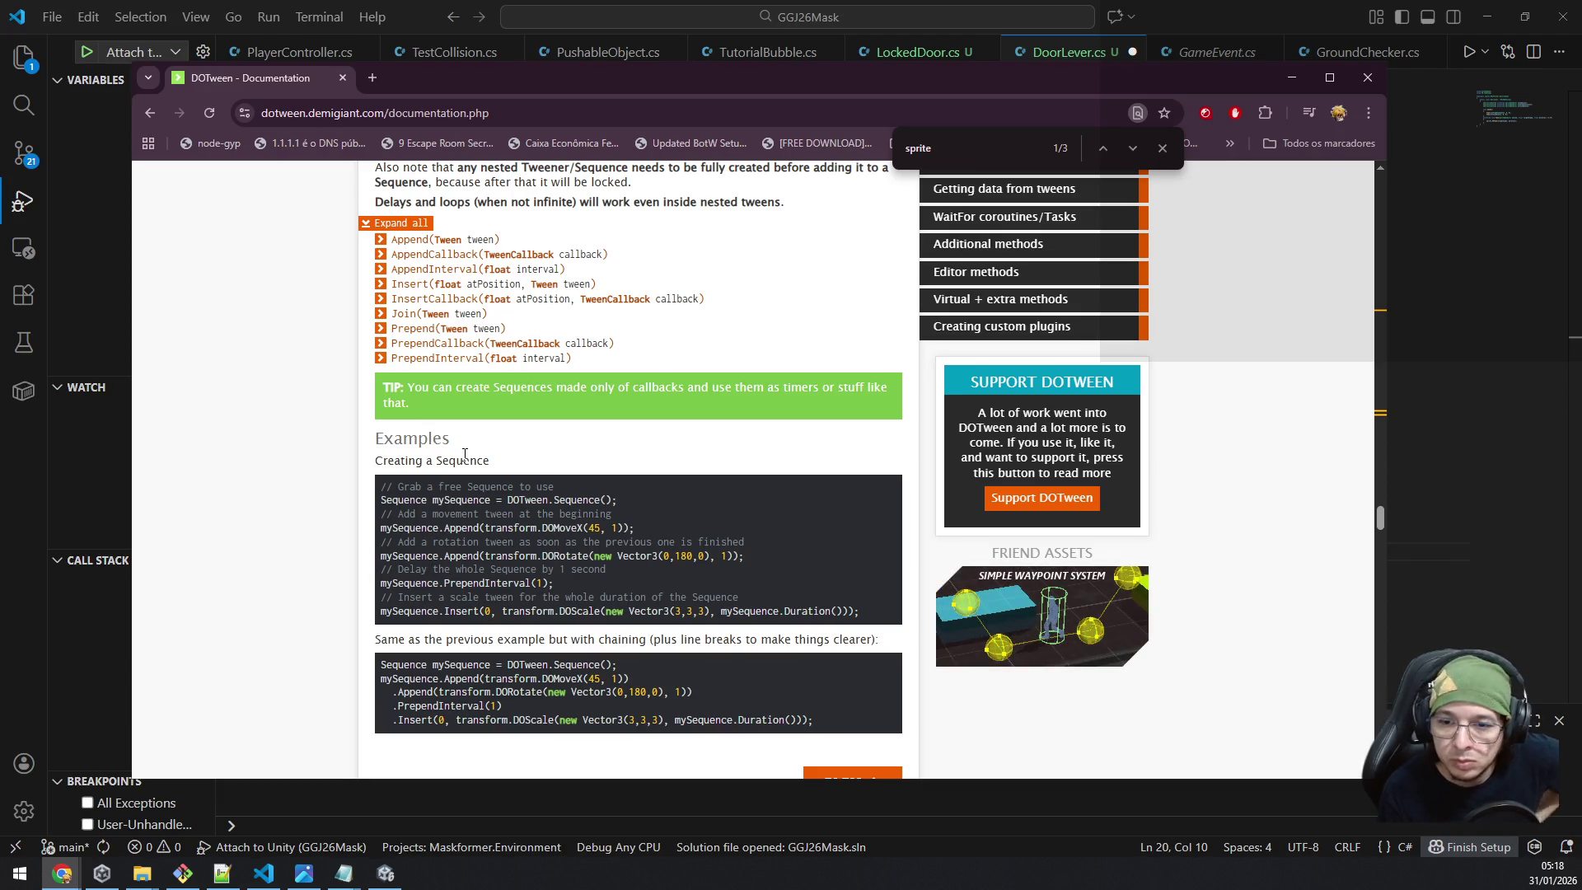
key(alt+Tab)
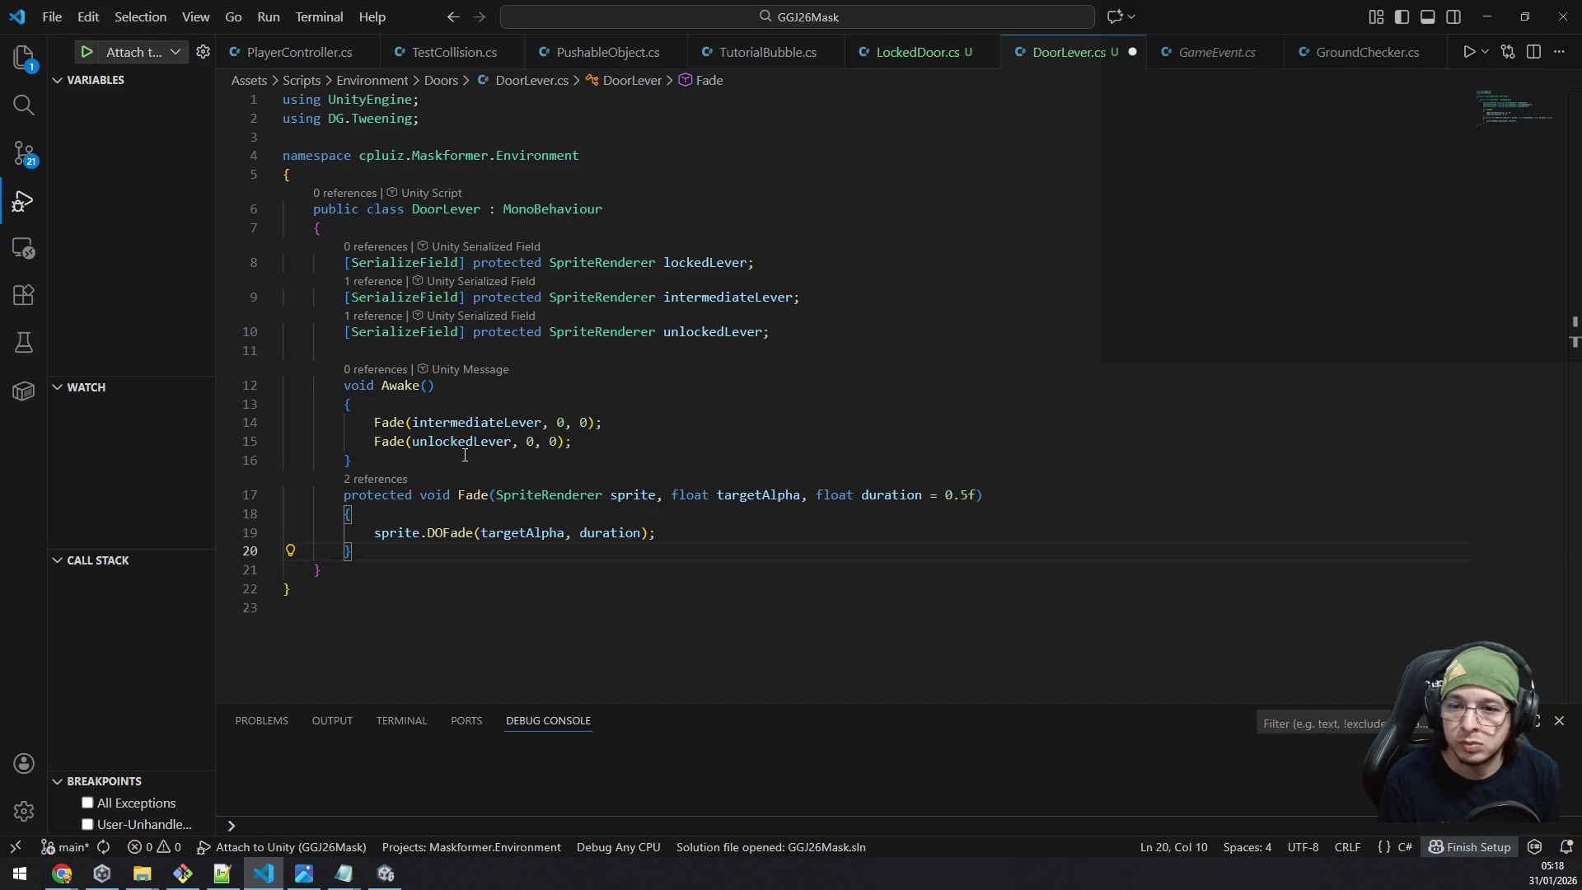
key(Return)
Declare a protected void UnlockDoor() method with an empty body.
text(protected)
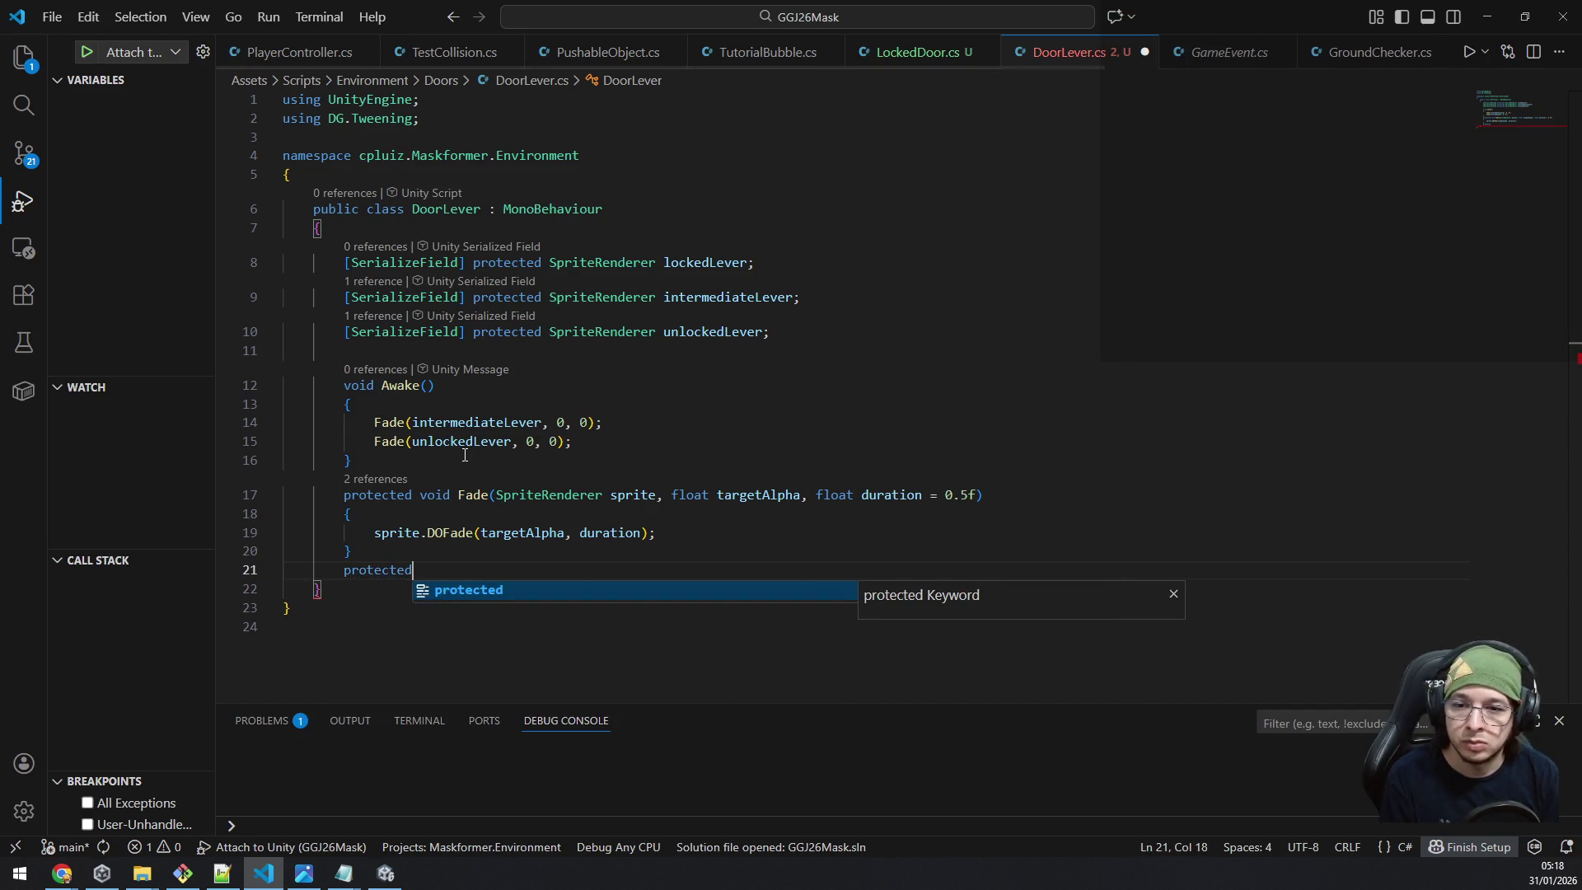
text( void )
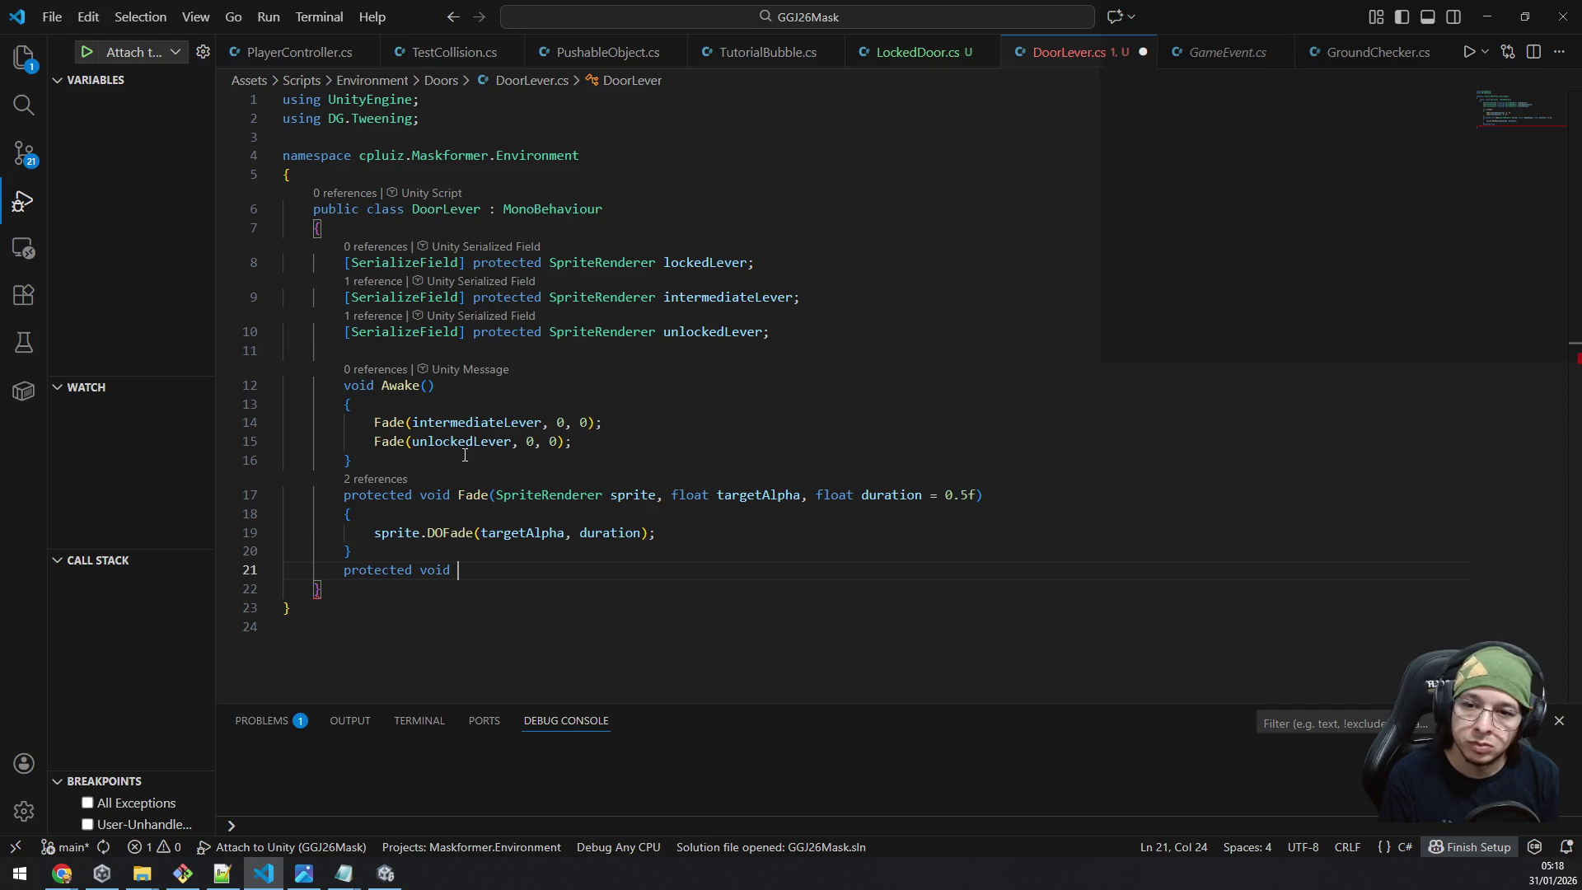
text(Unlock)
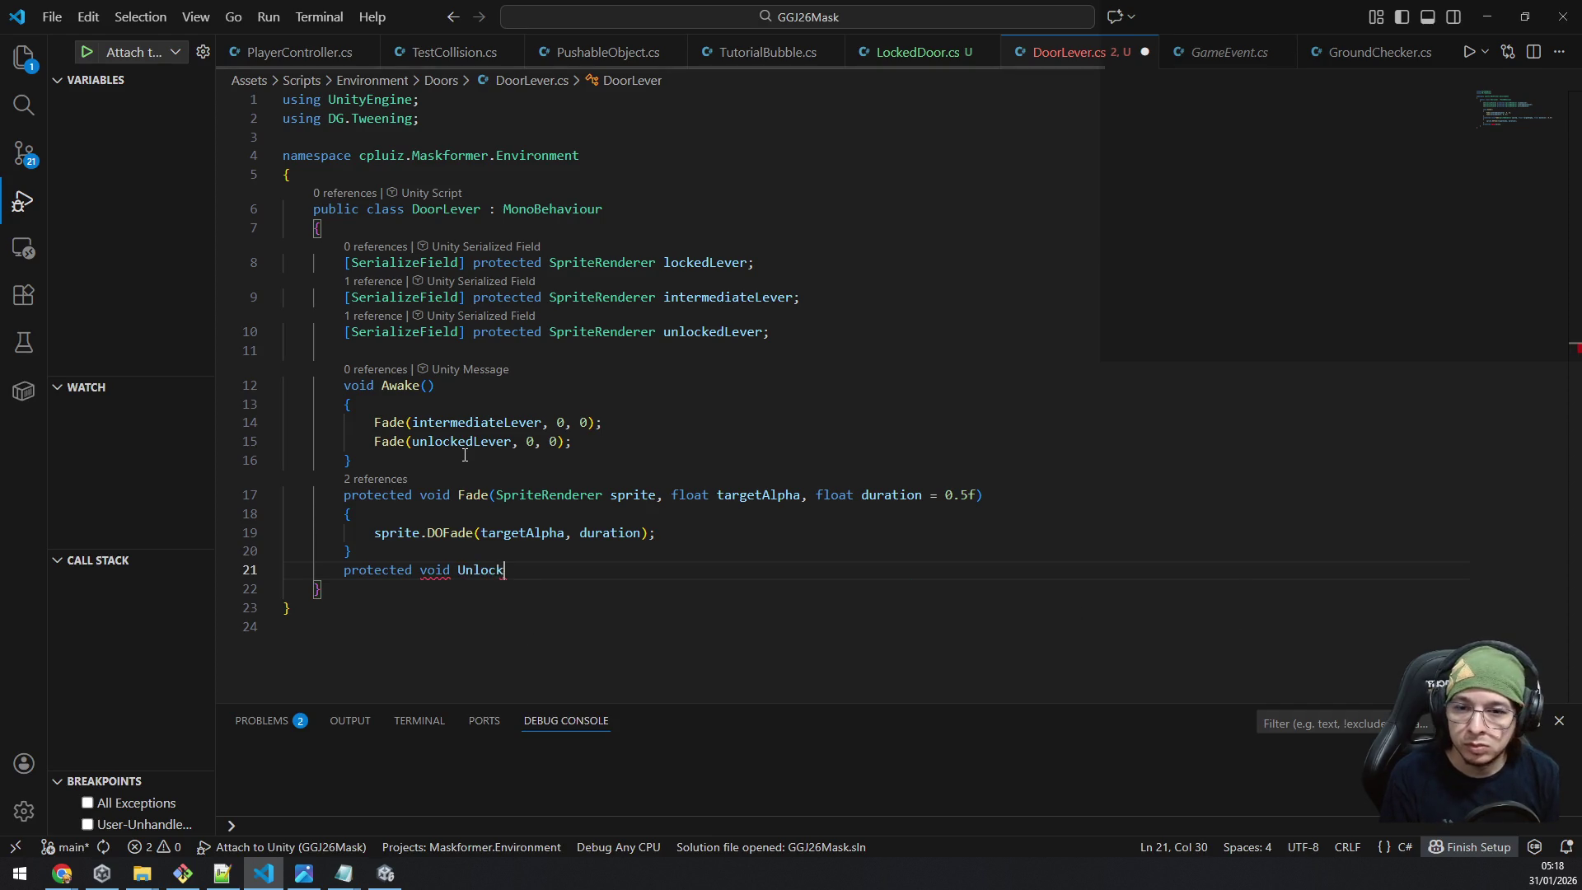
text(Door(){)
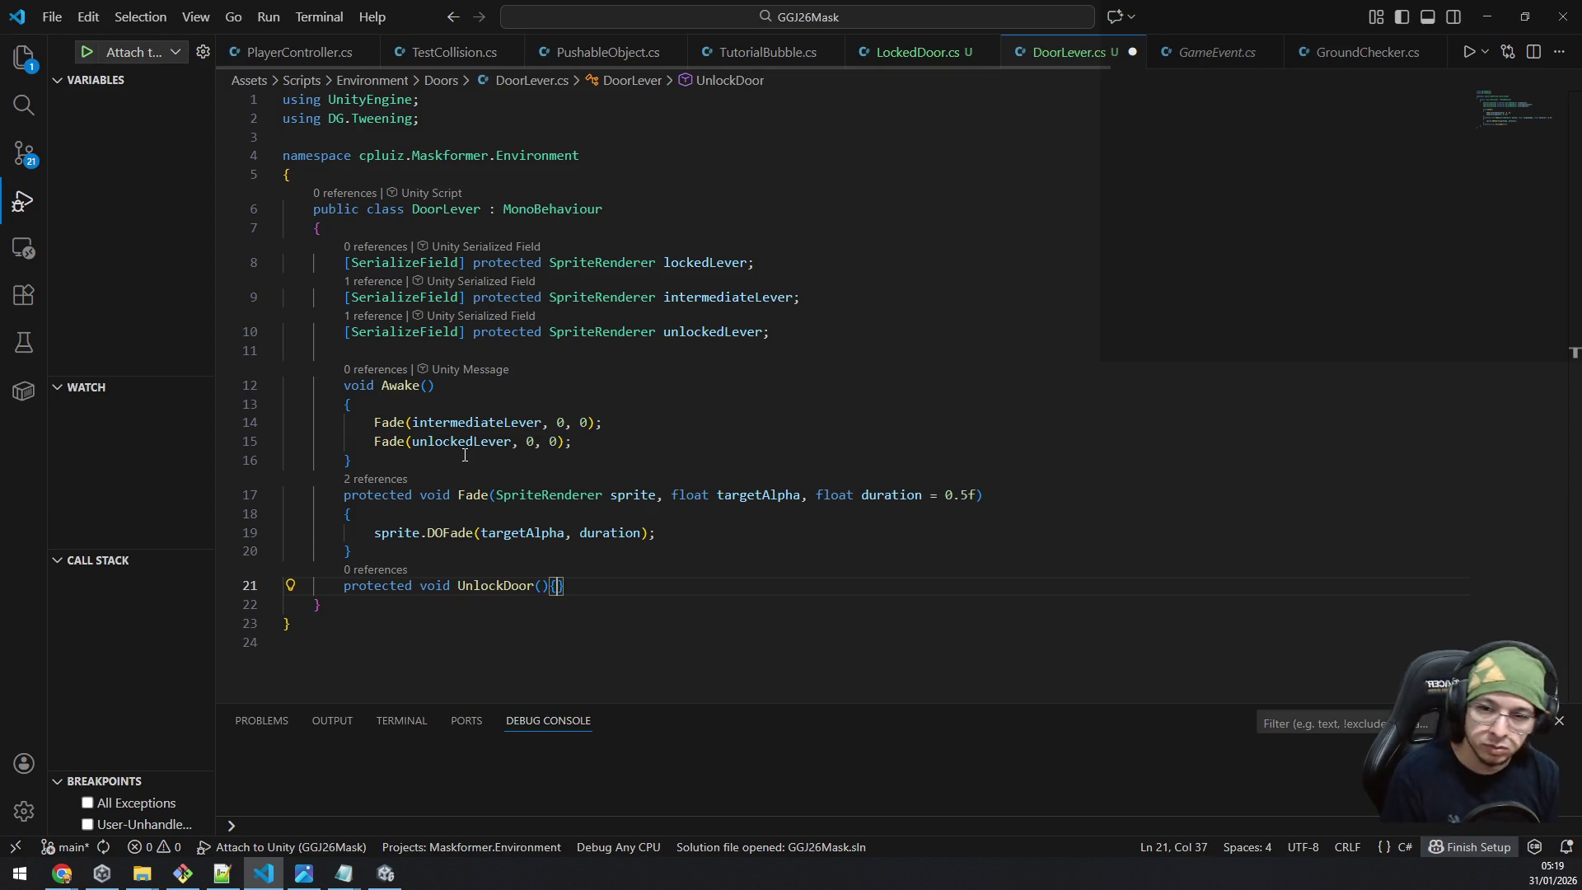
key(alt+Tab)
key(alt+Tab)
text({)
key(Return)
key(alt+Tab)
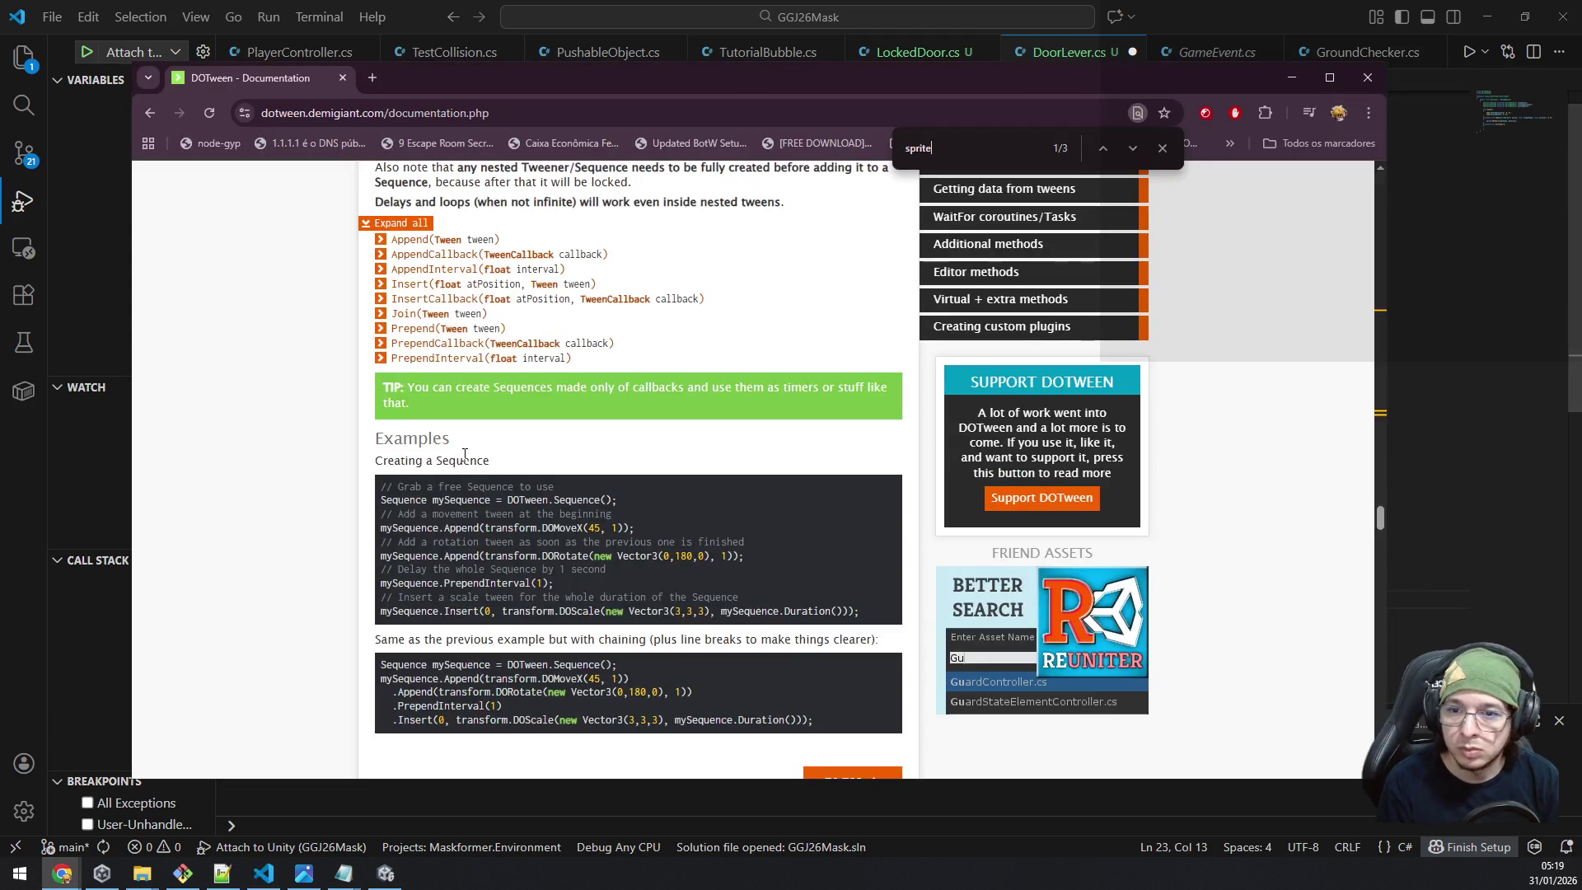
key(alt+Tab)
Begin the 'Sequence unlockSequence' declaration and change UnlockDoor's modifier to public.
text(Sequen)
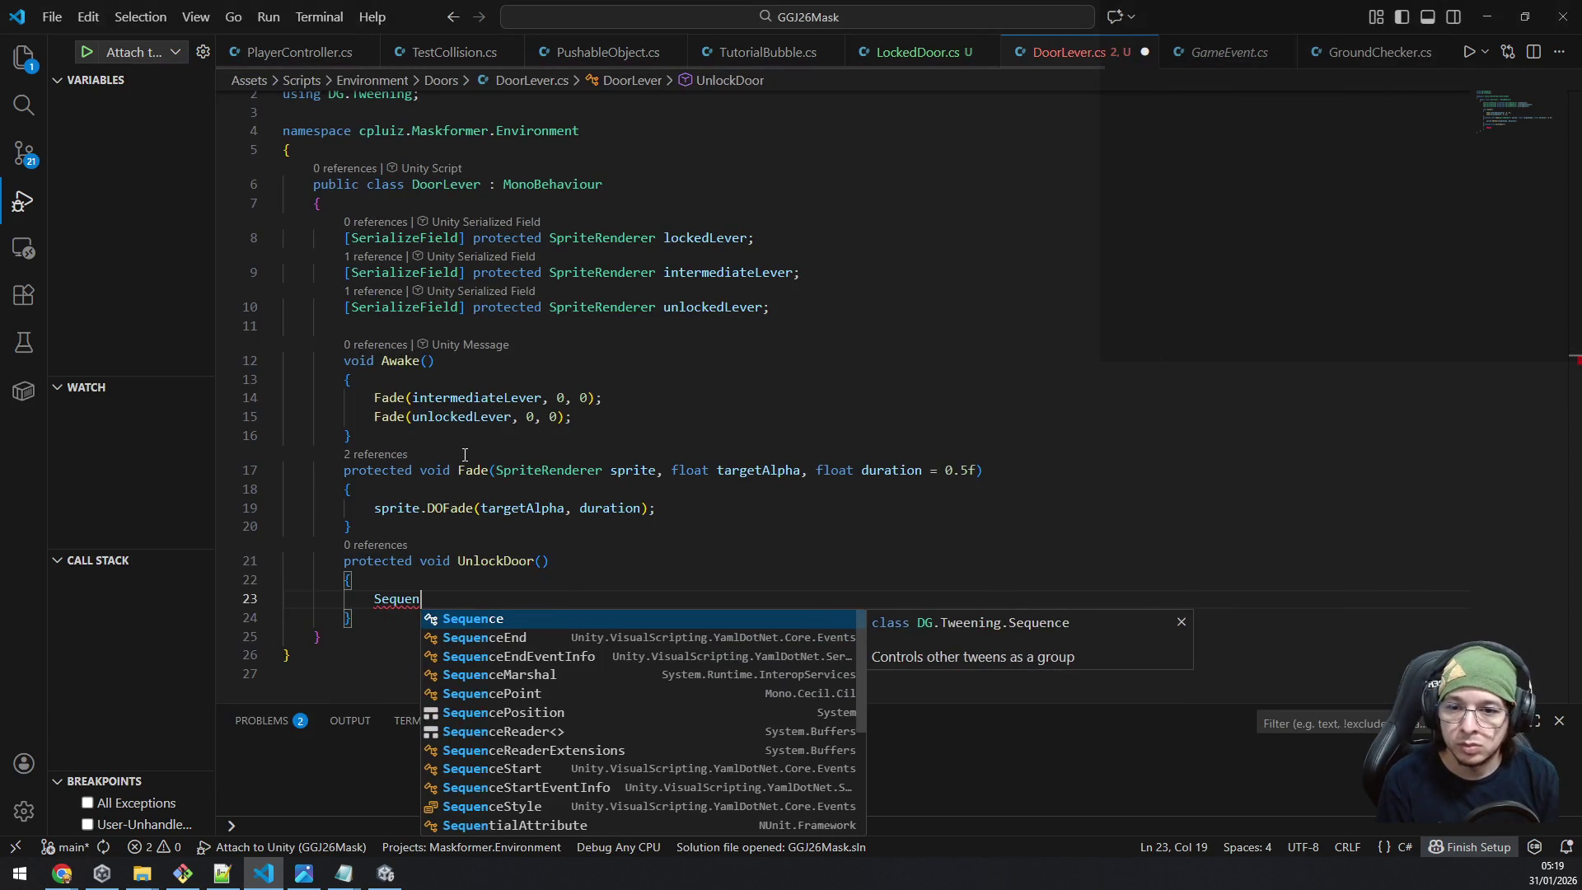
text(ce unlo)
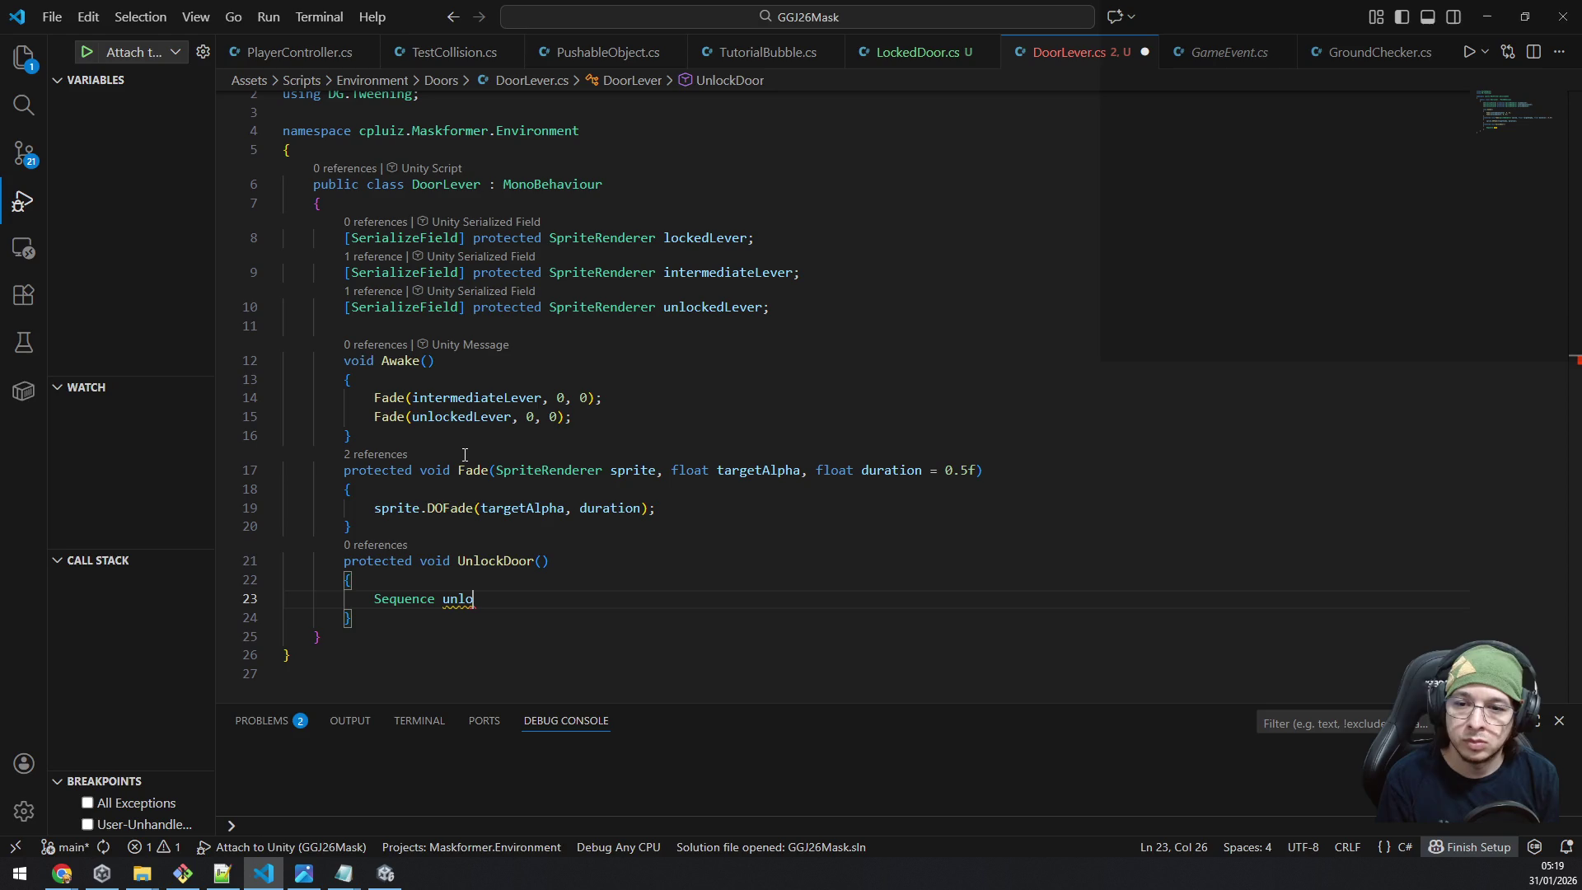
text(ckSequence)
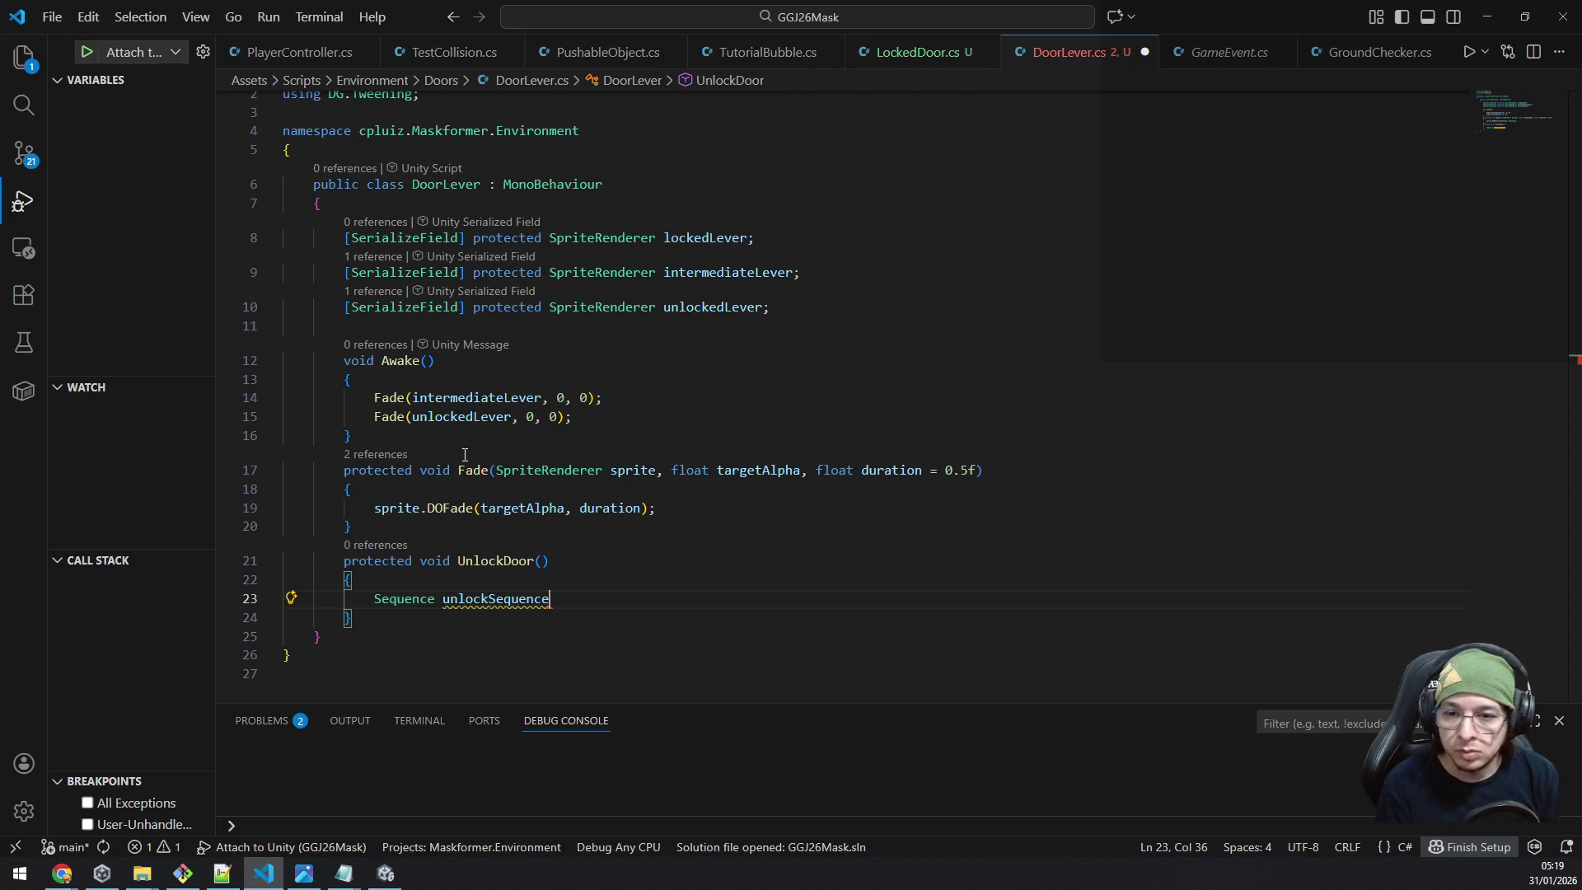
key(Up)
key(Up)
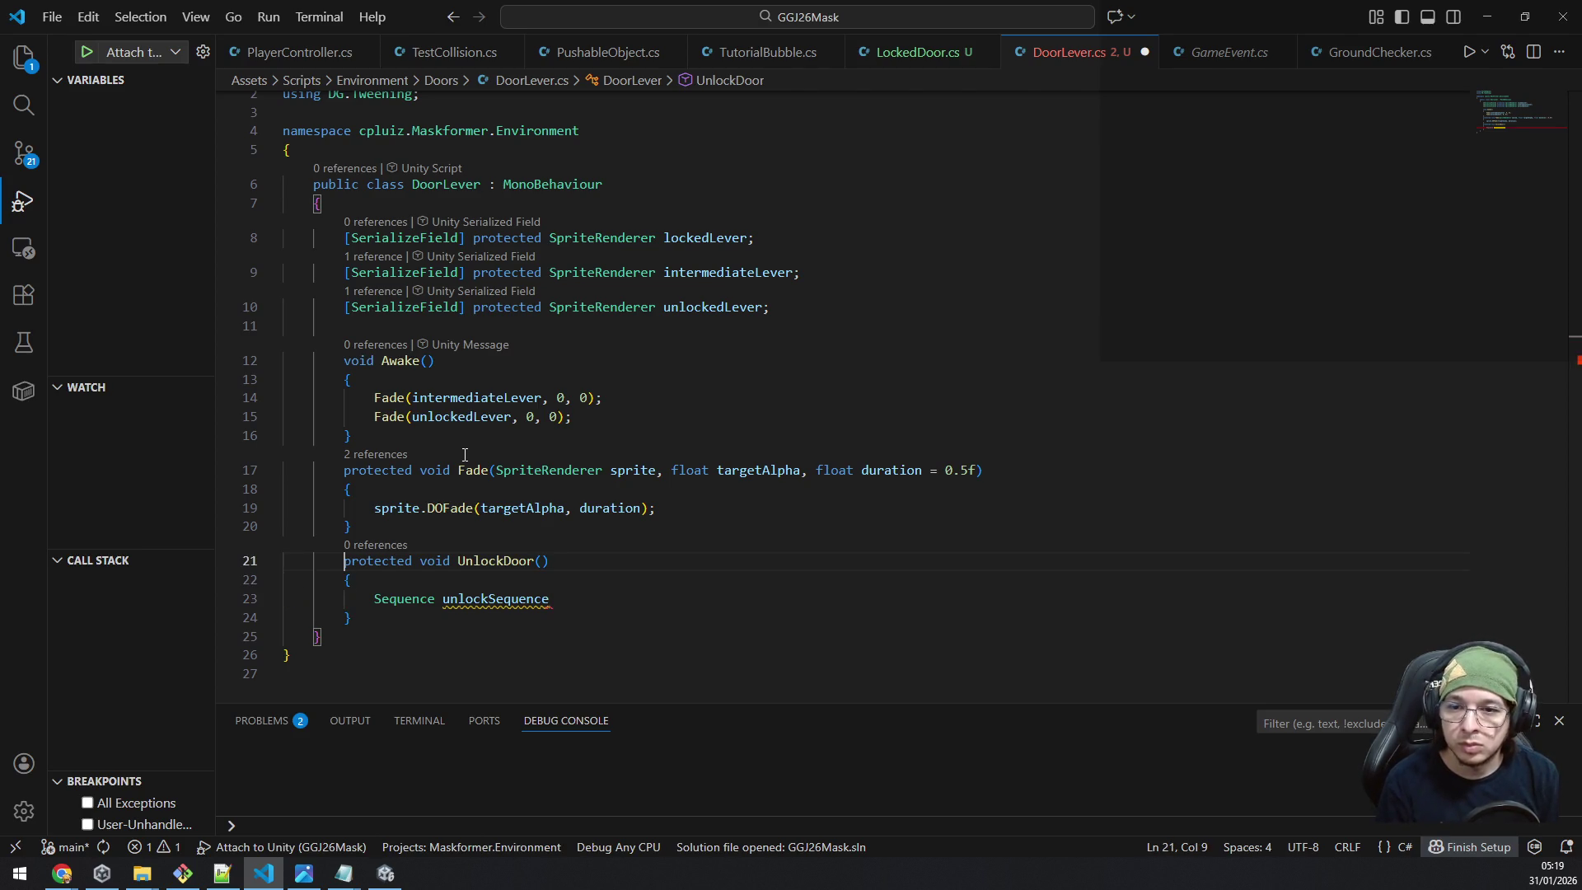
key(Home)
key(ctrl+shift+Right)
text(public)
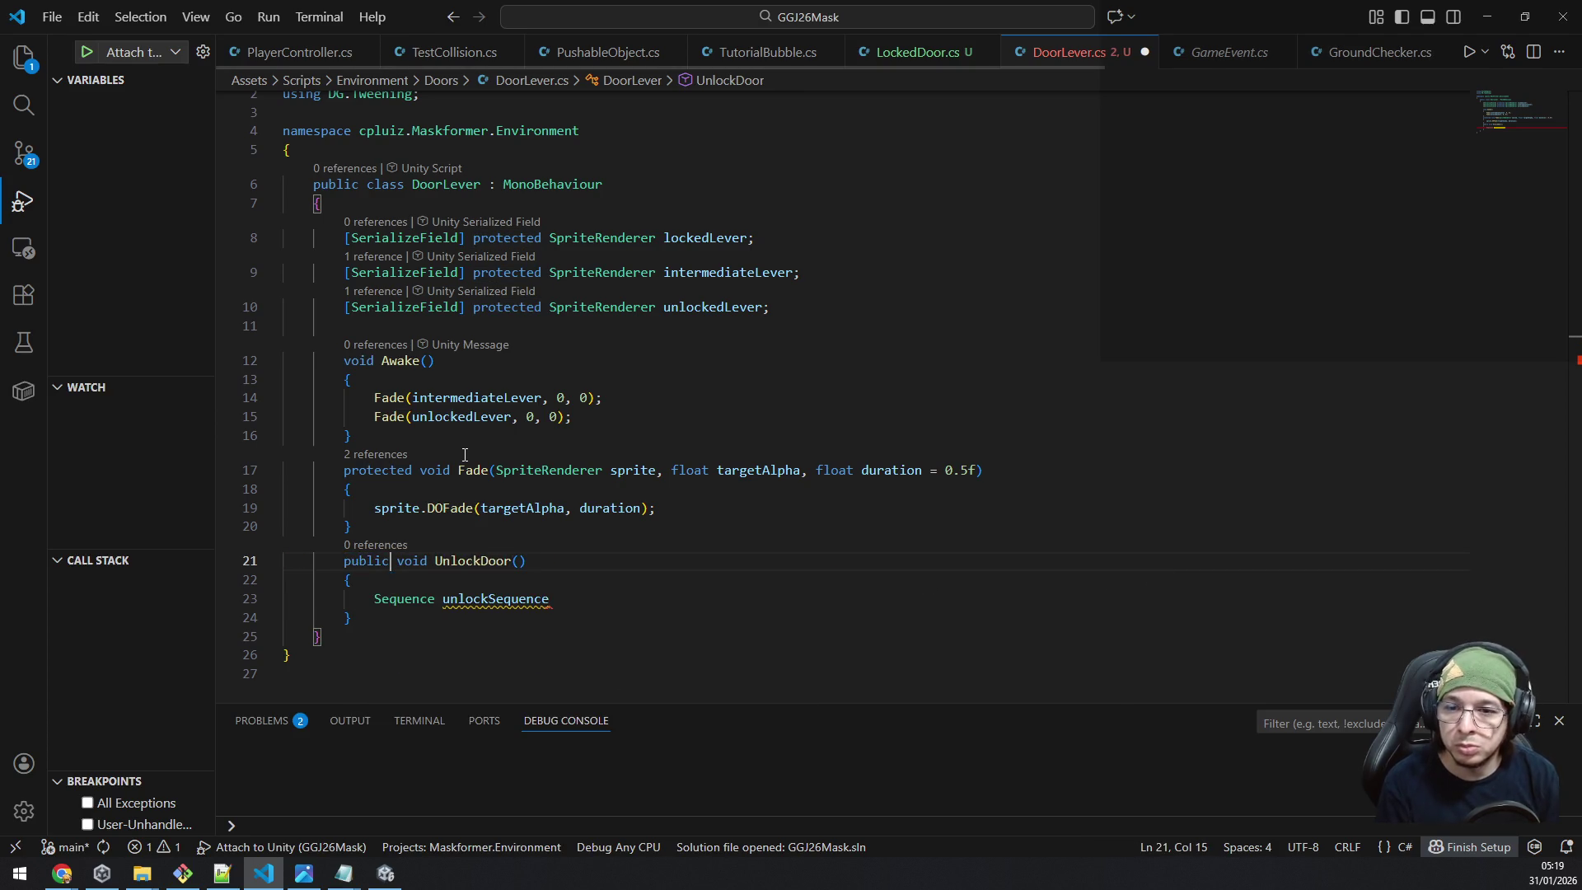
key(Down)
key(Down)
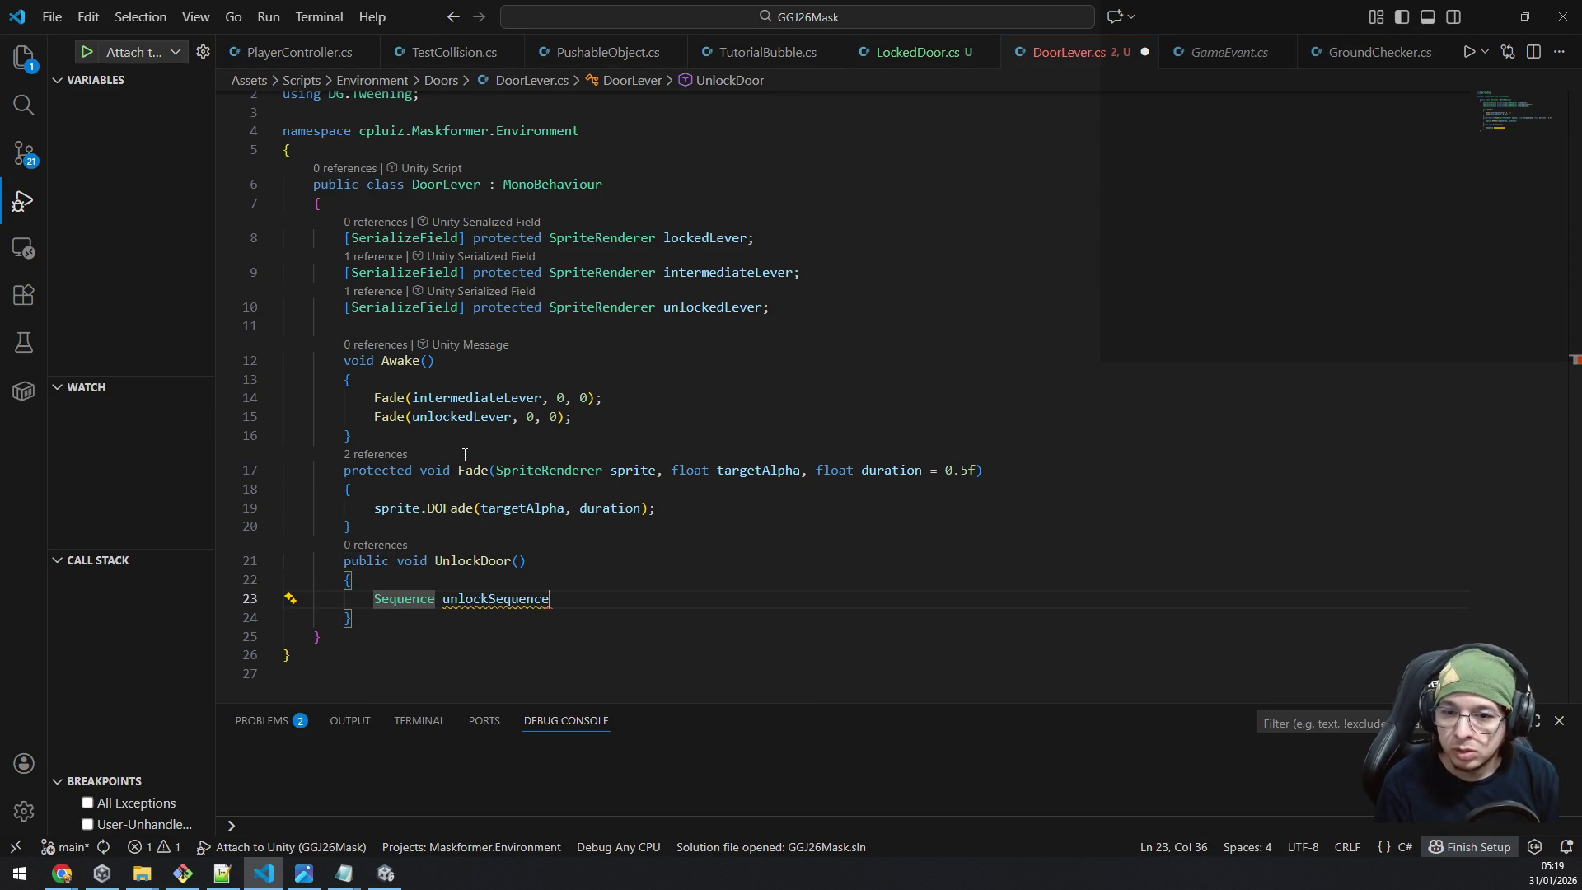
key(End)
Complete the declaration as '= DOTween.Sequence();' after checking the DOTween sequence docs.
key(alt+Tab)
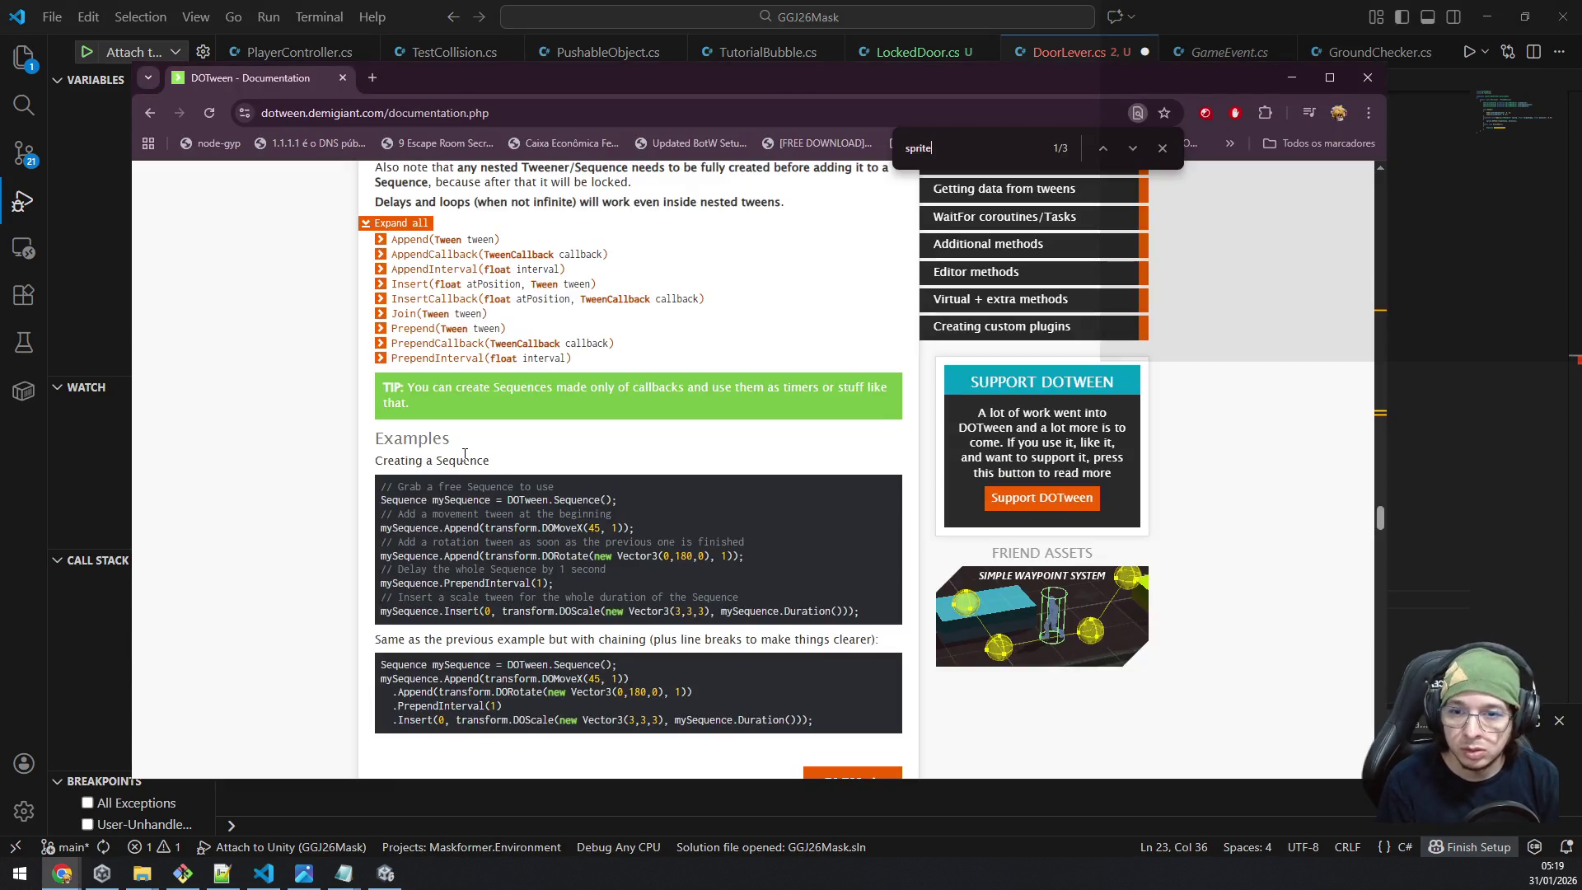
key(alt+Tab)
key(alt+Tab)
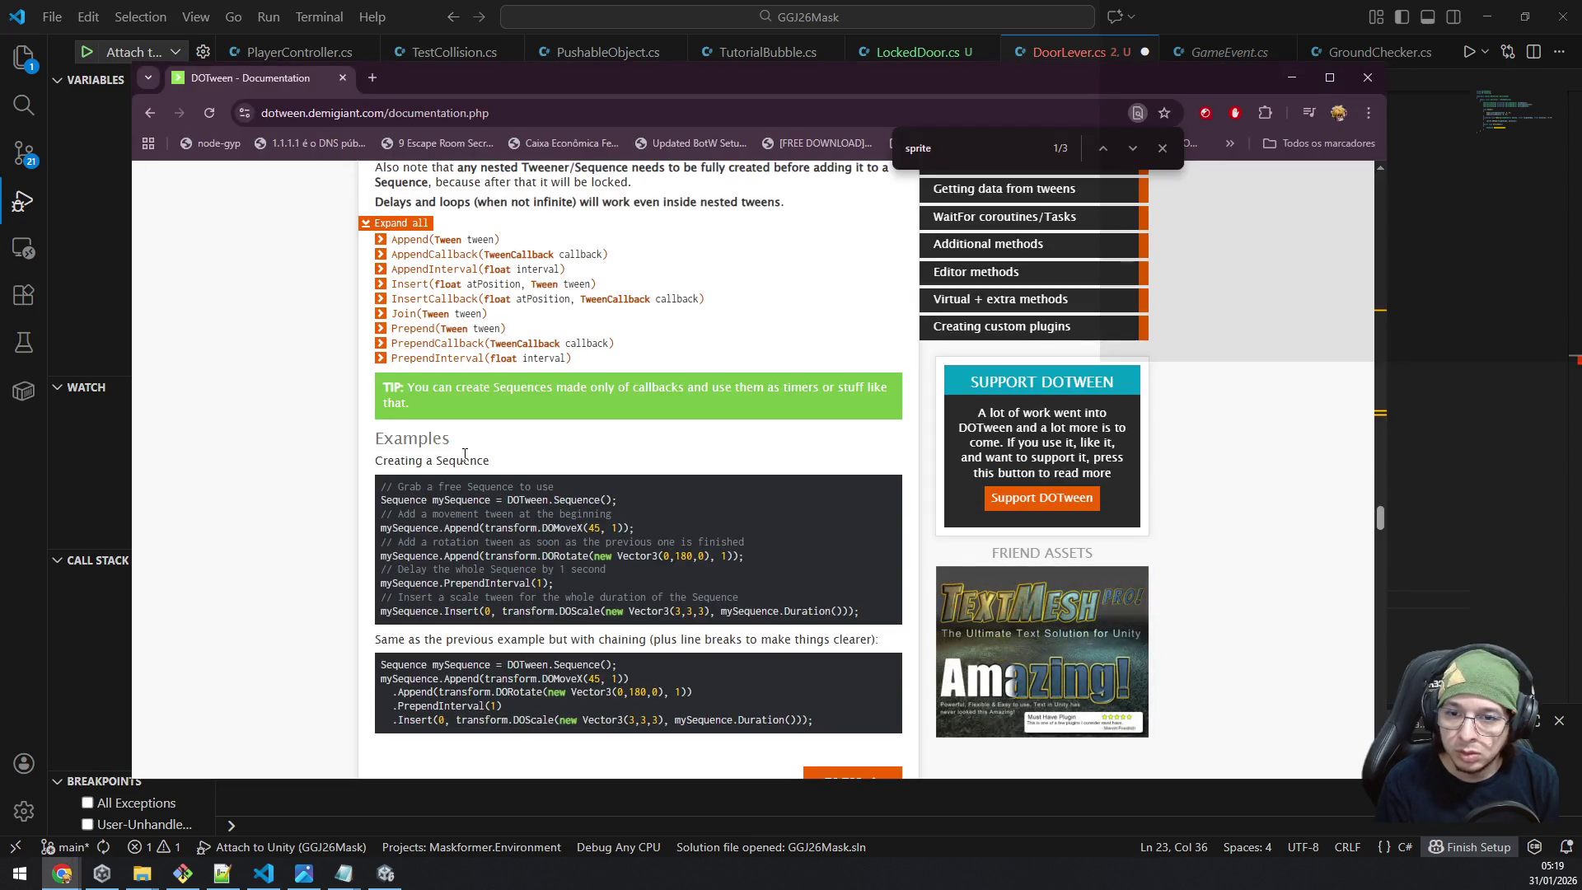
key(alt+Tab)
text(= dotw.se)
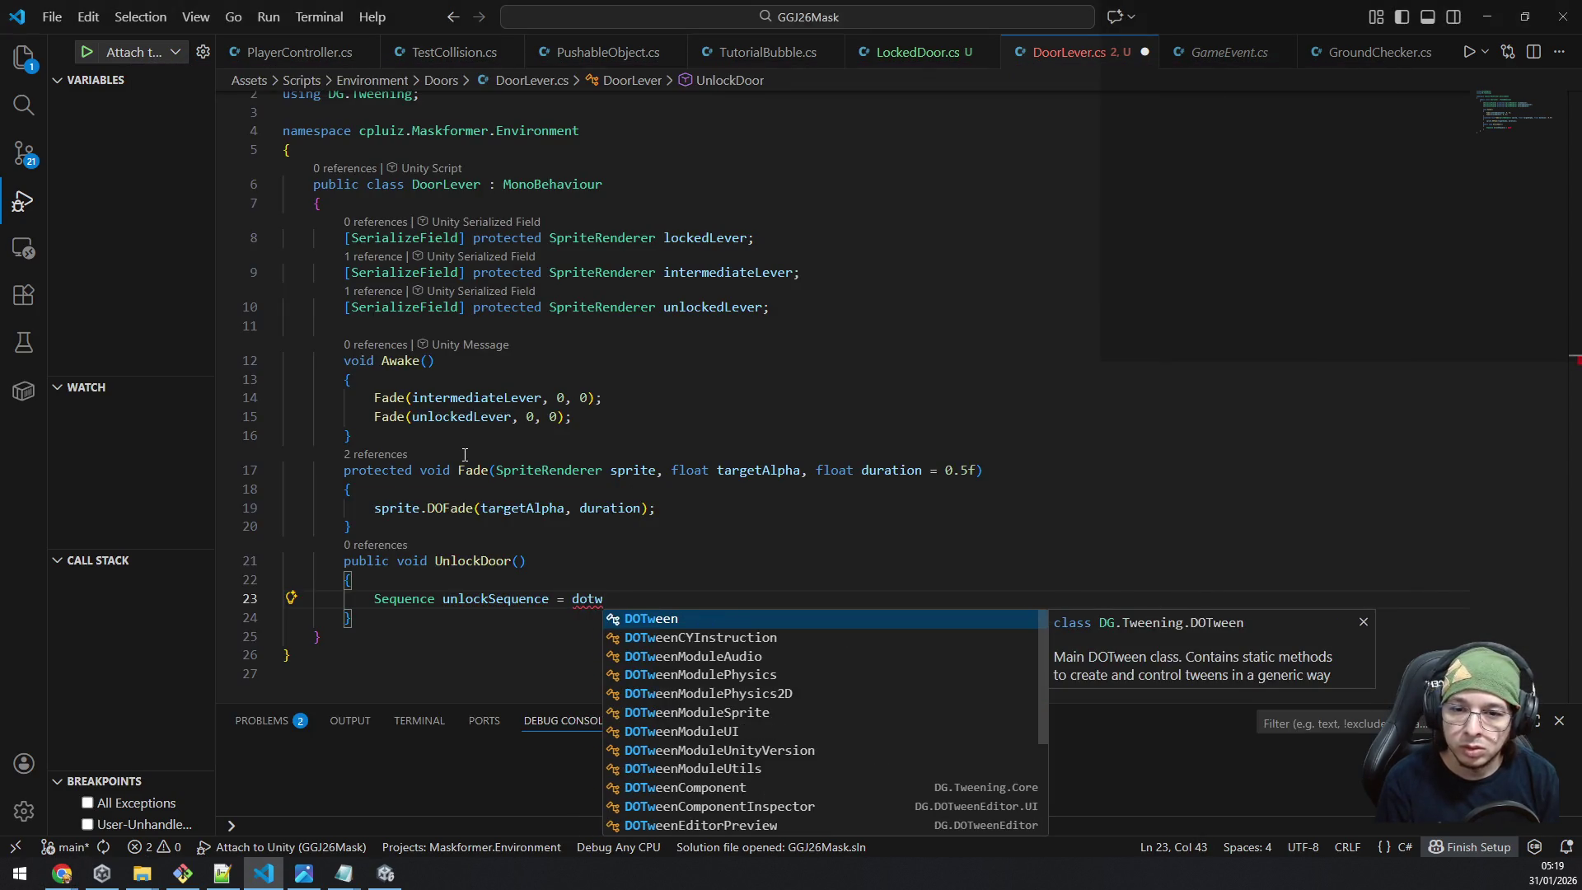
key(Down)
key(Return)
text(();)
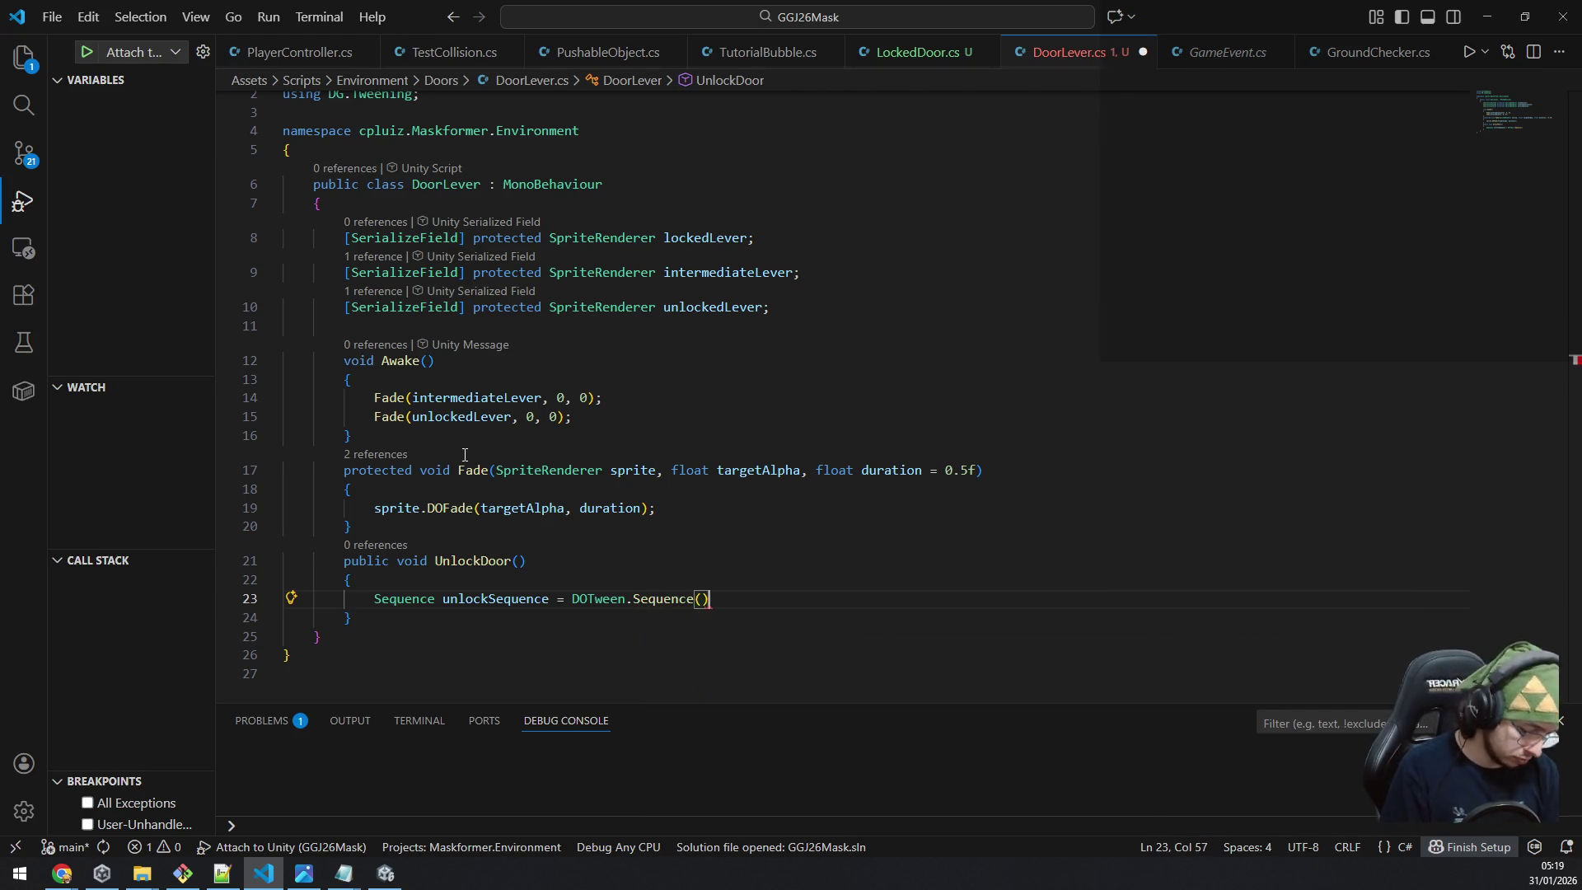
key(alt+Tab)
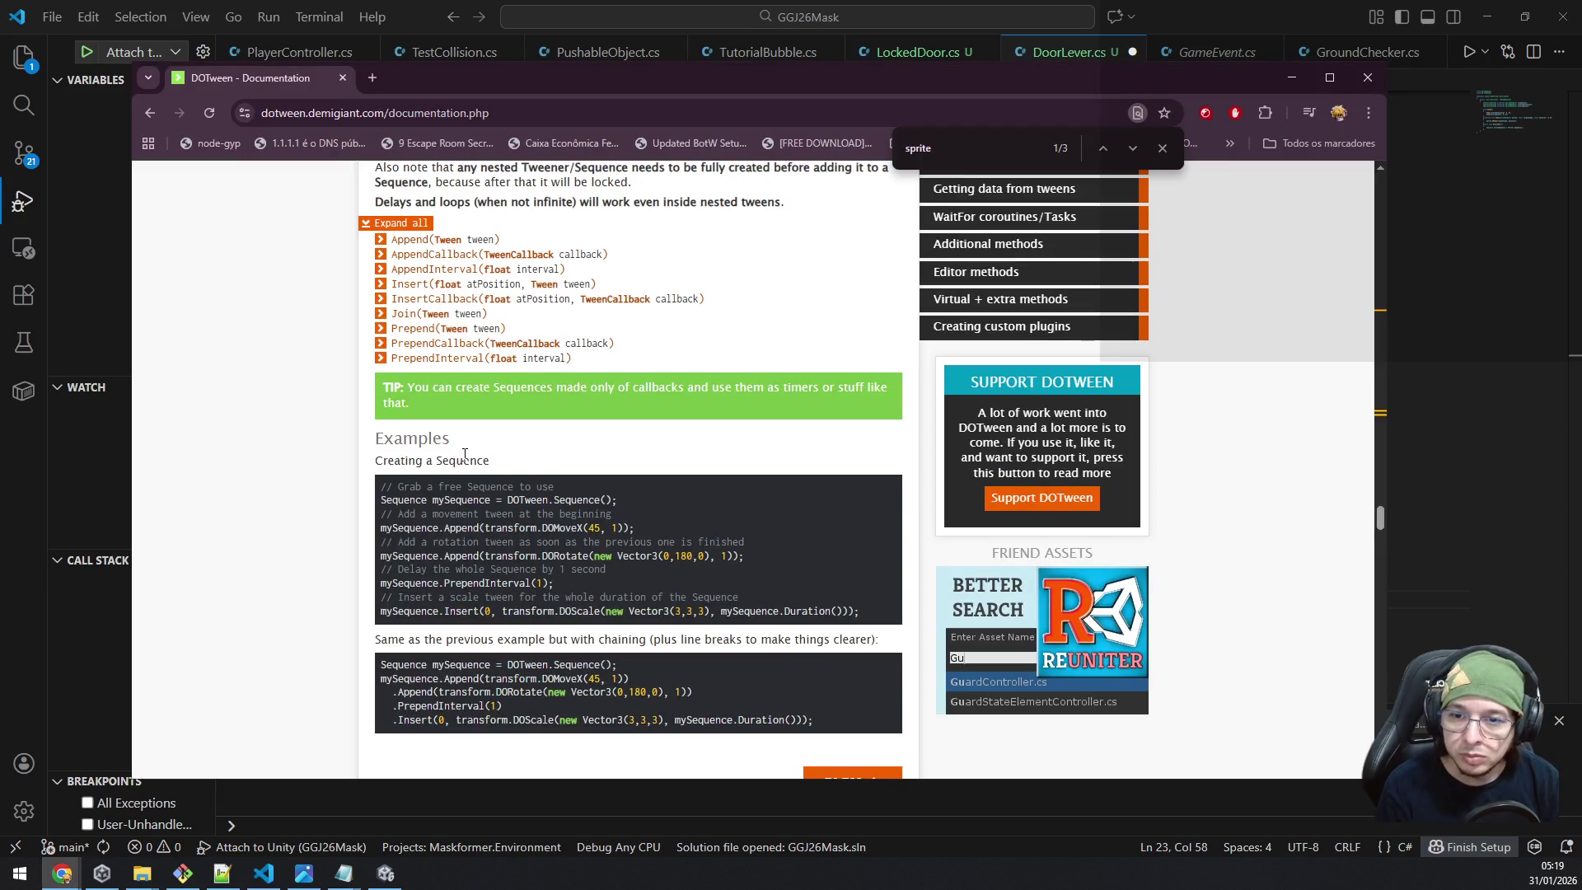
key(alt+Tab)
key(Return)
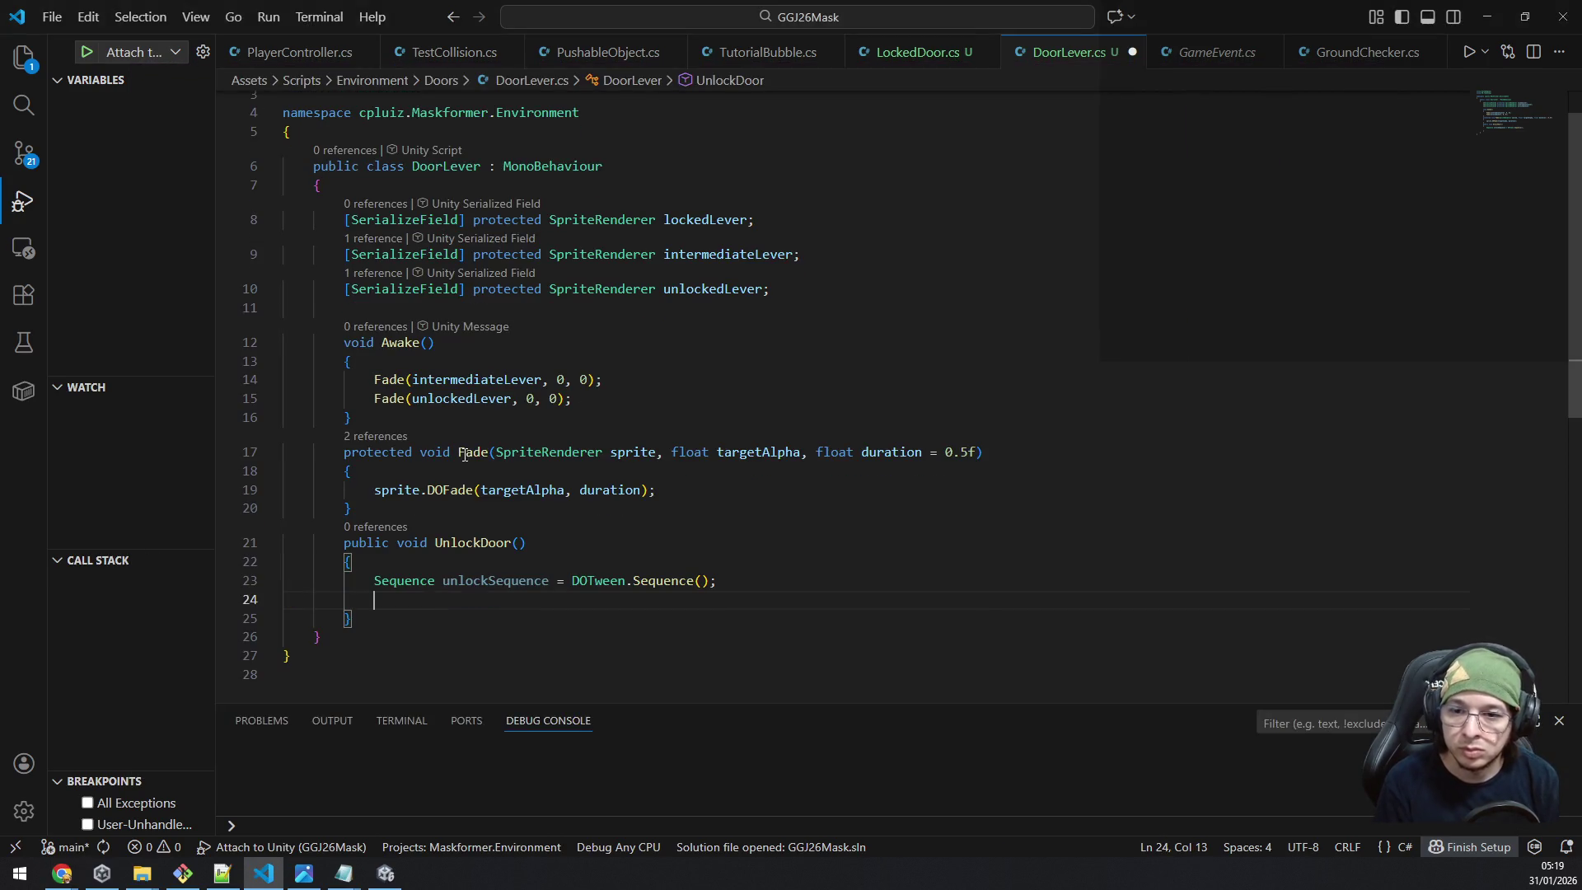
Start a call on unlockSequence, checking the docs for available sequence methods.
text(unlo)
key(Down)
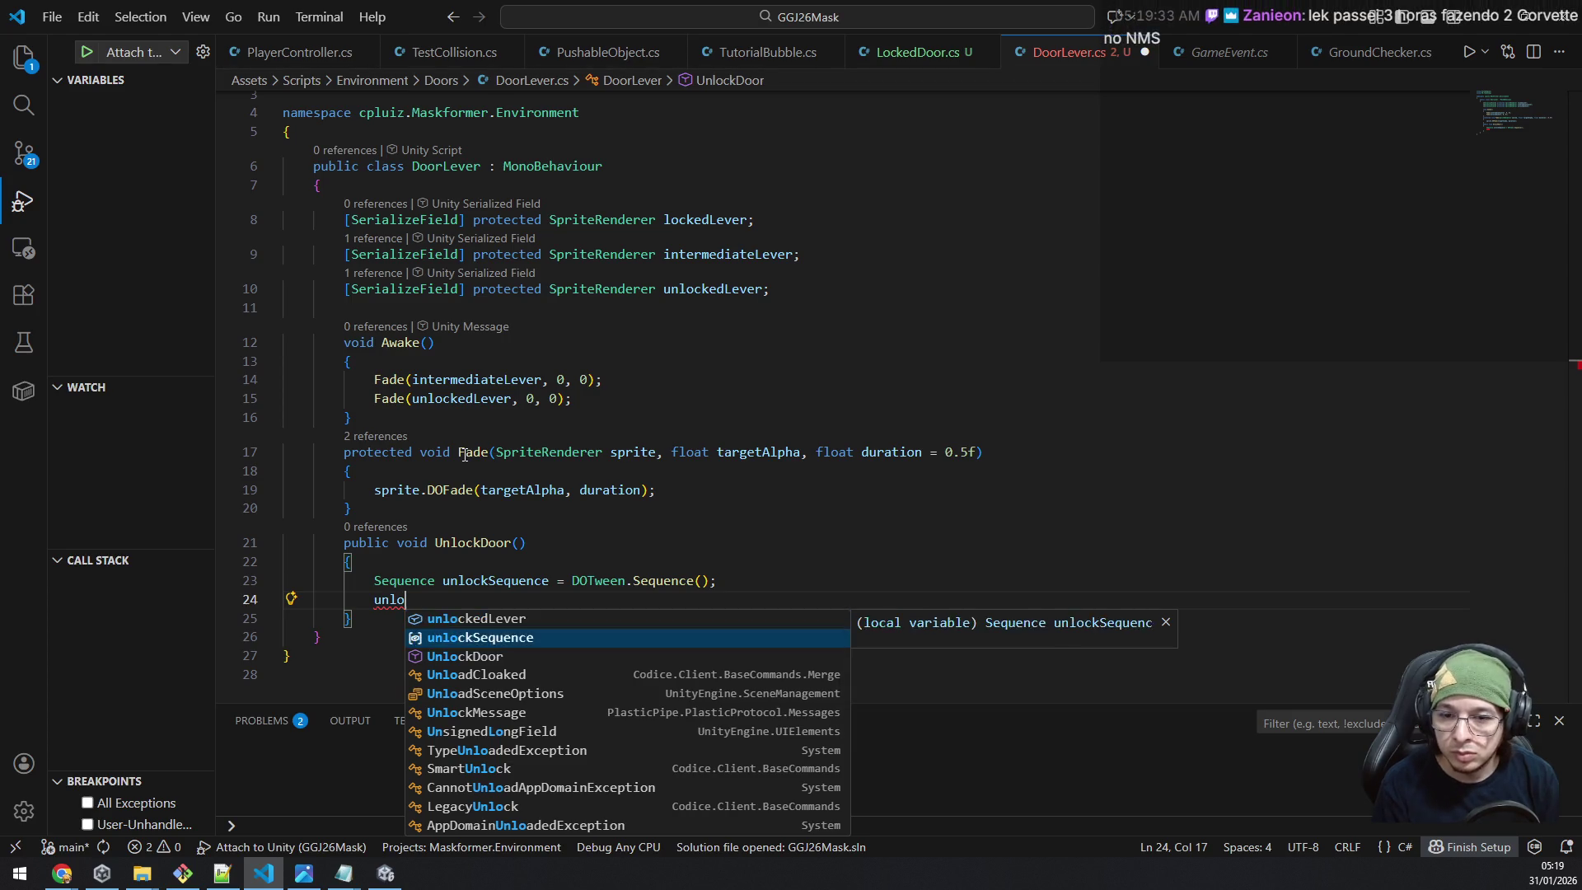
key(Tab)
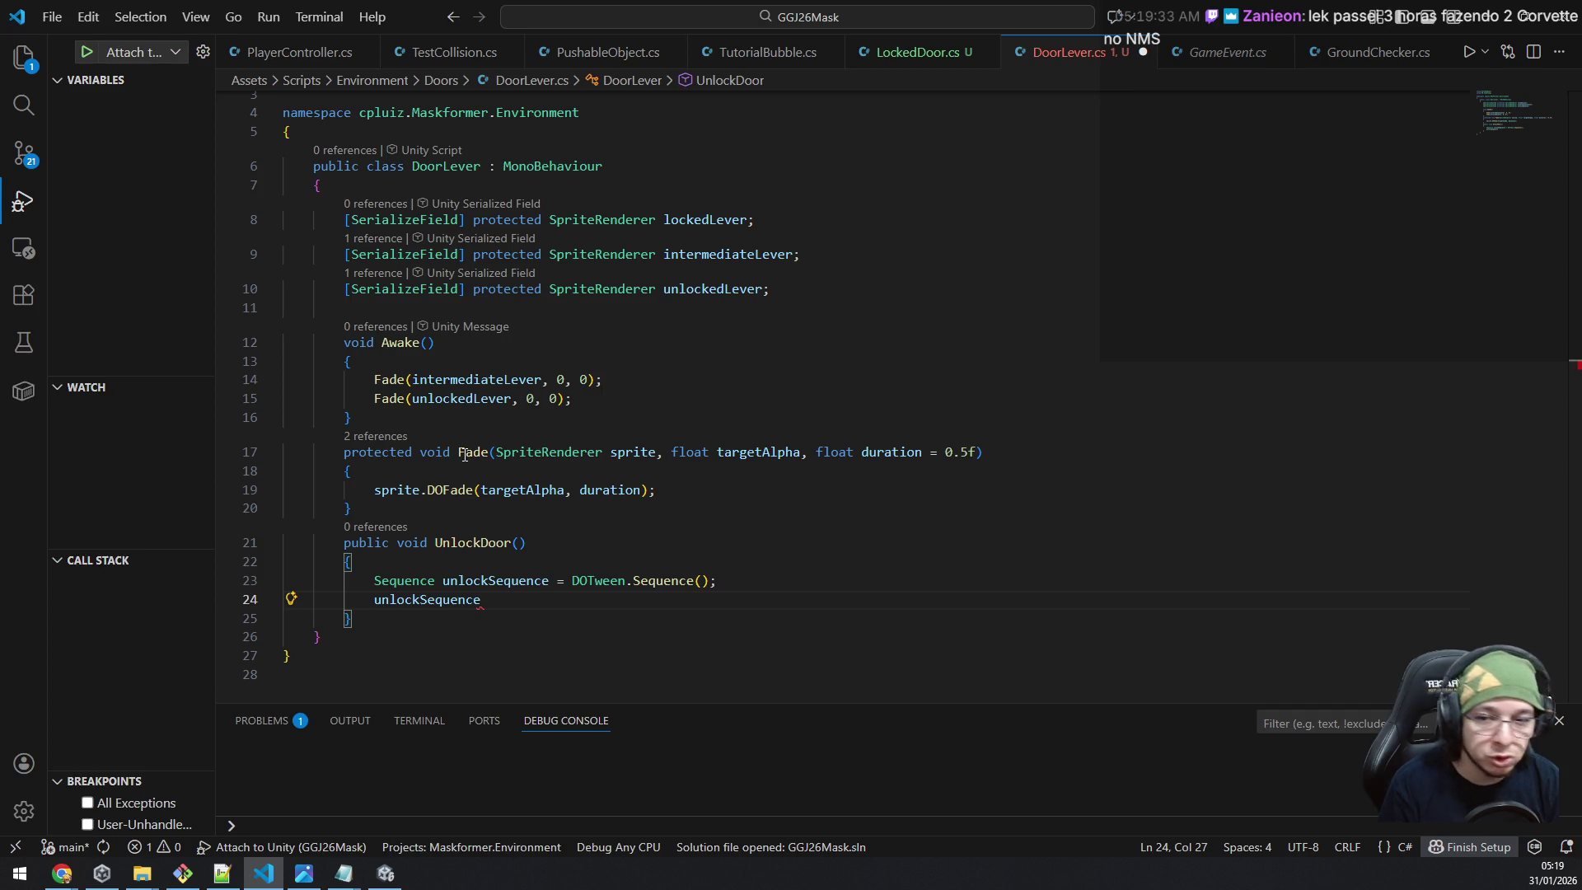
text(.)
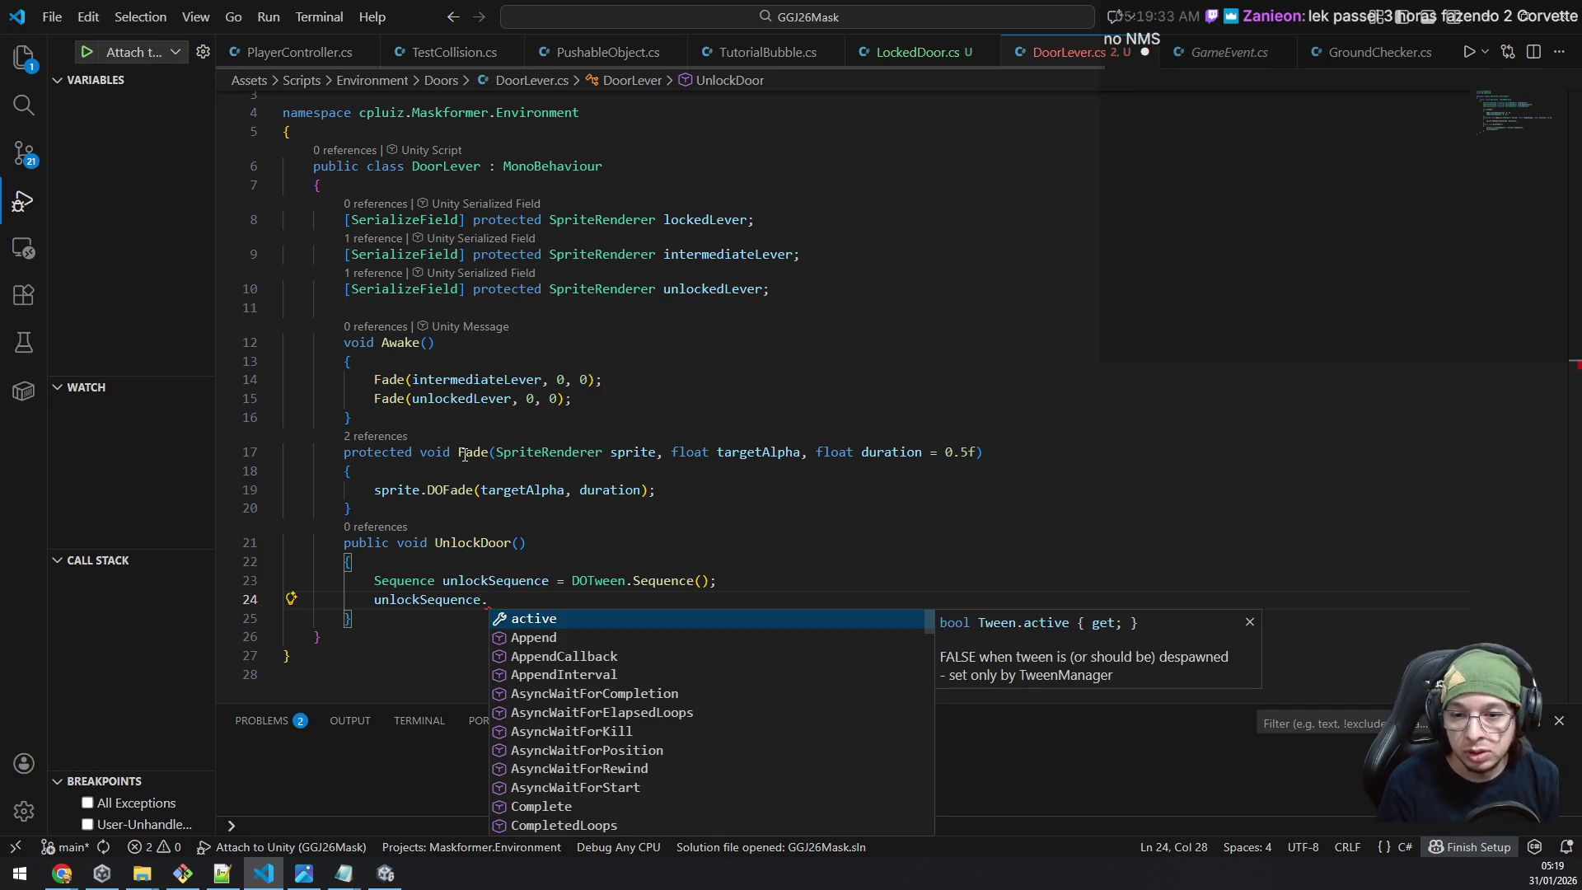
key(alt+Tab)
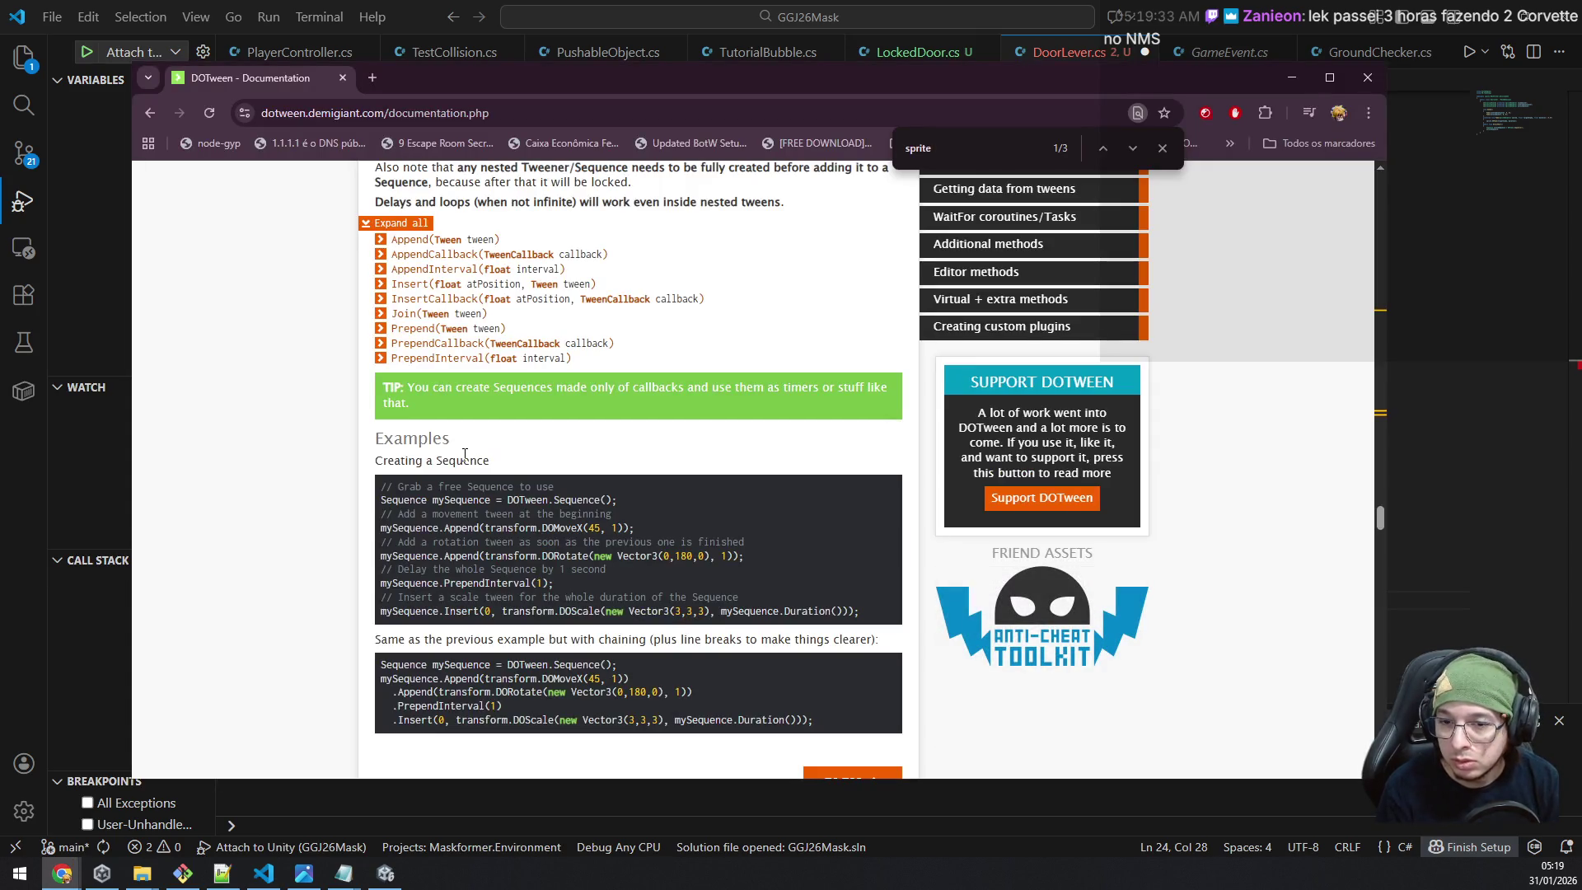
key(alt+Tab)
Write unlockSequence.Append(lockedLever.DOFade(0, 0.3f)); to fade the locked lever out.
text(App)
key(Tab)
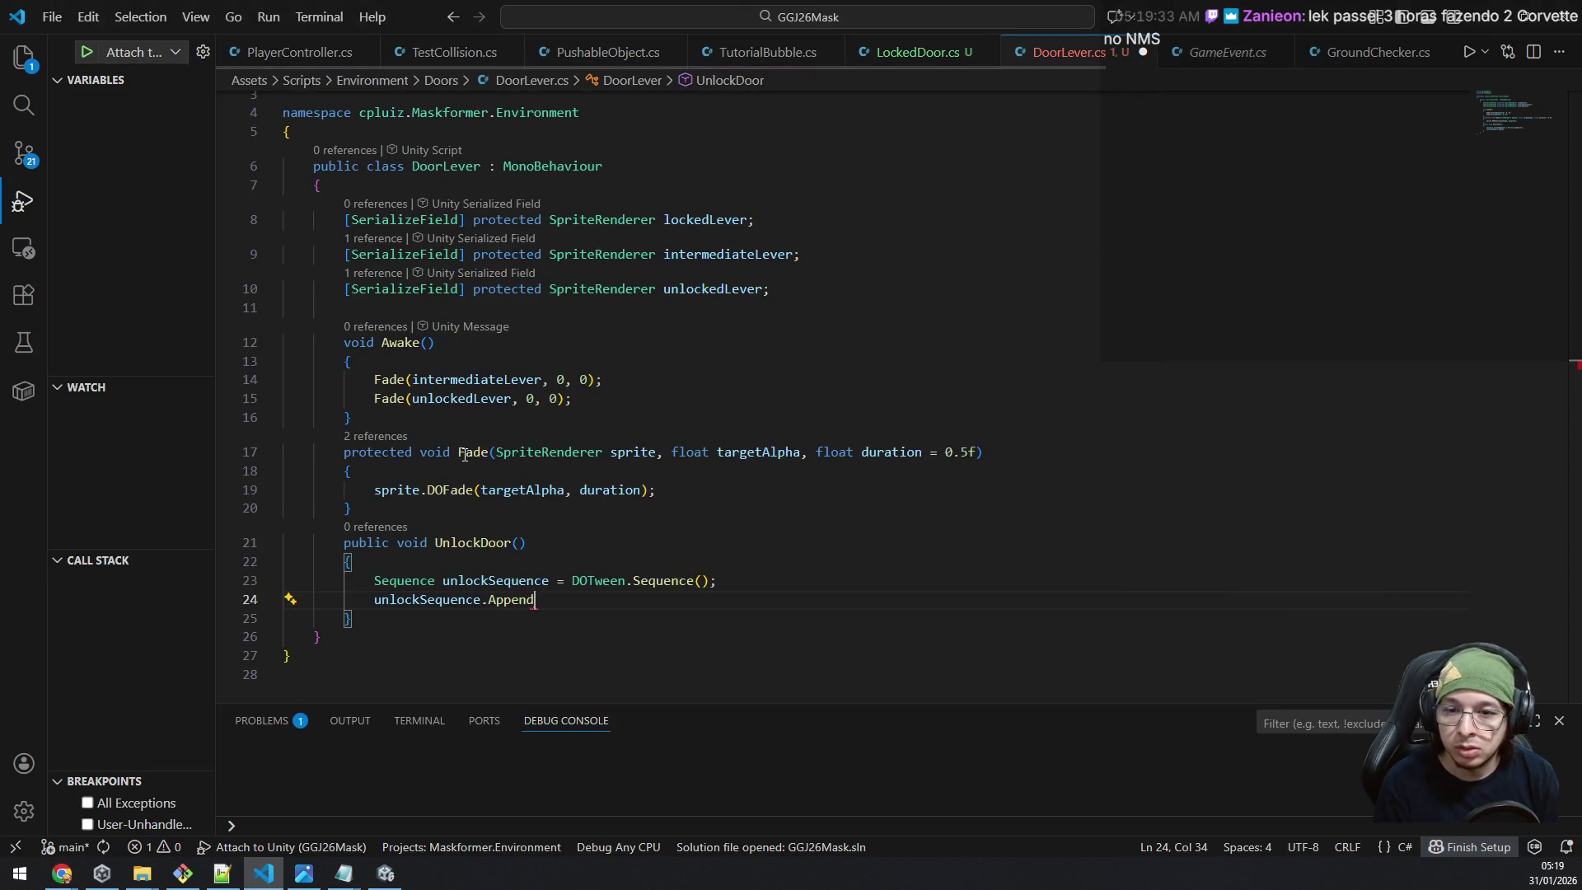
text((lockedl)
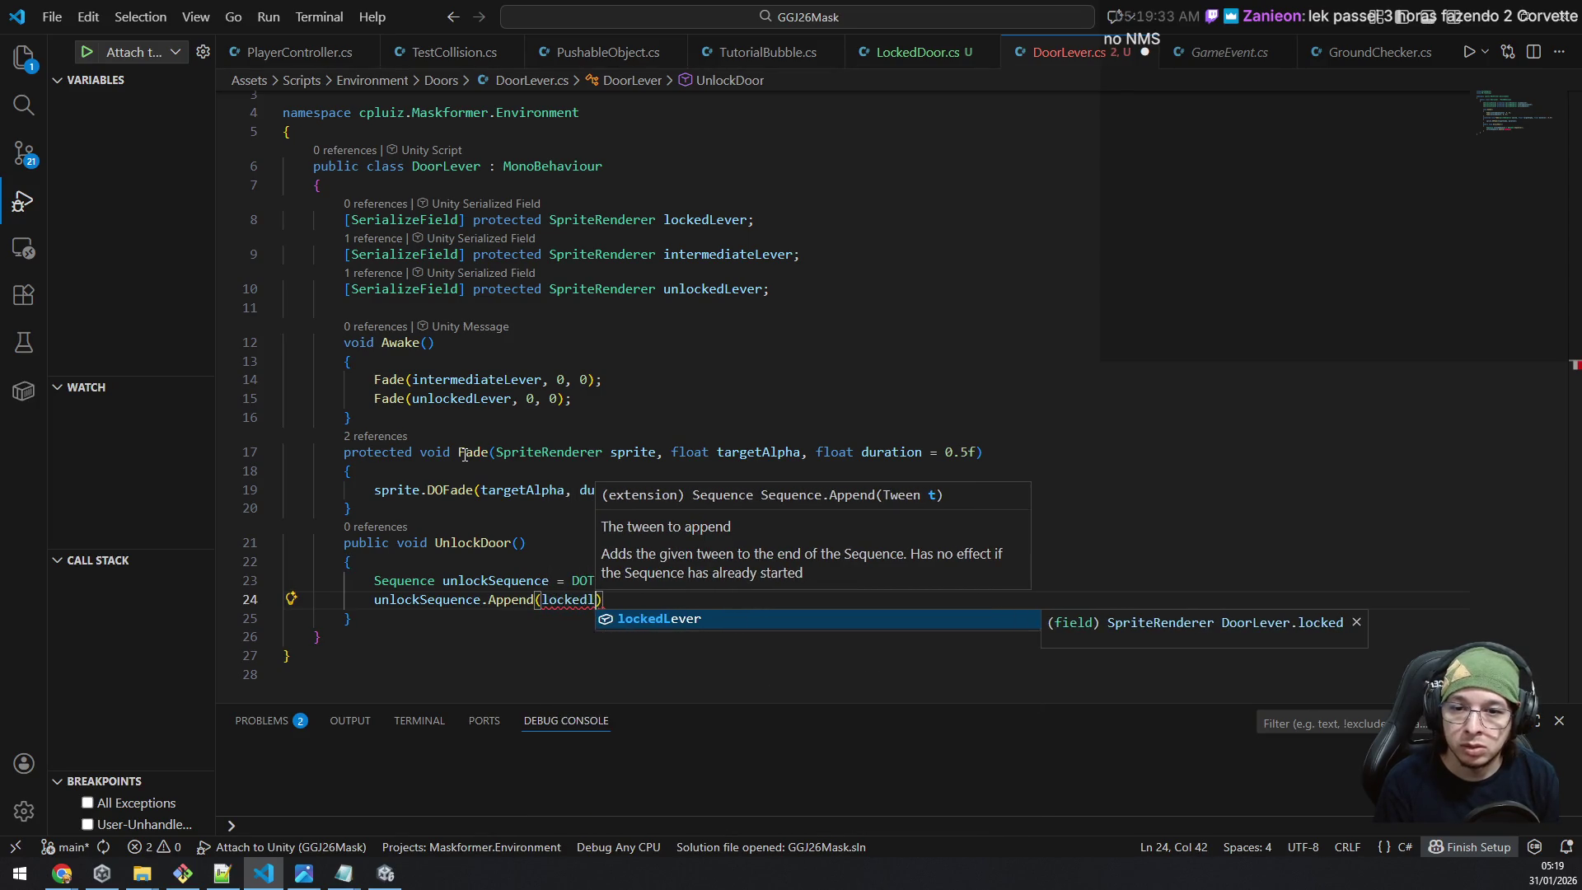
key(alt+Tab)
key(alt+Tab)
text(.)
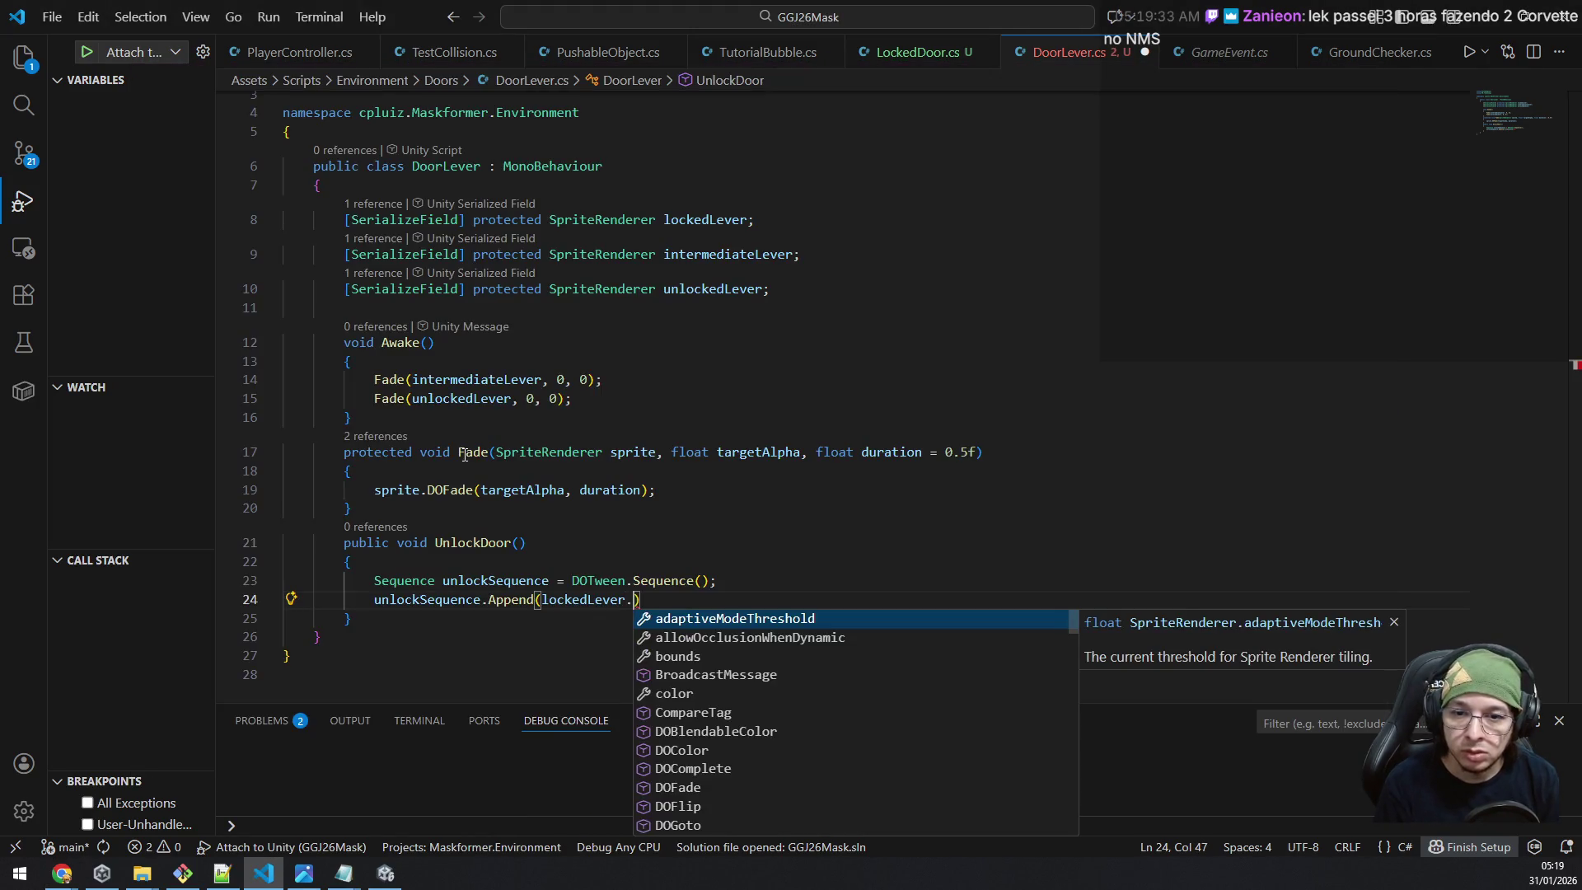
text(dofa)
key(Tab)
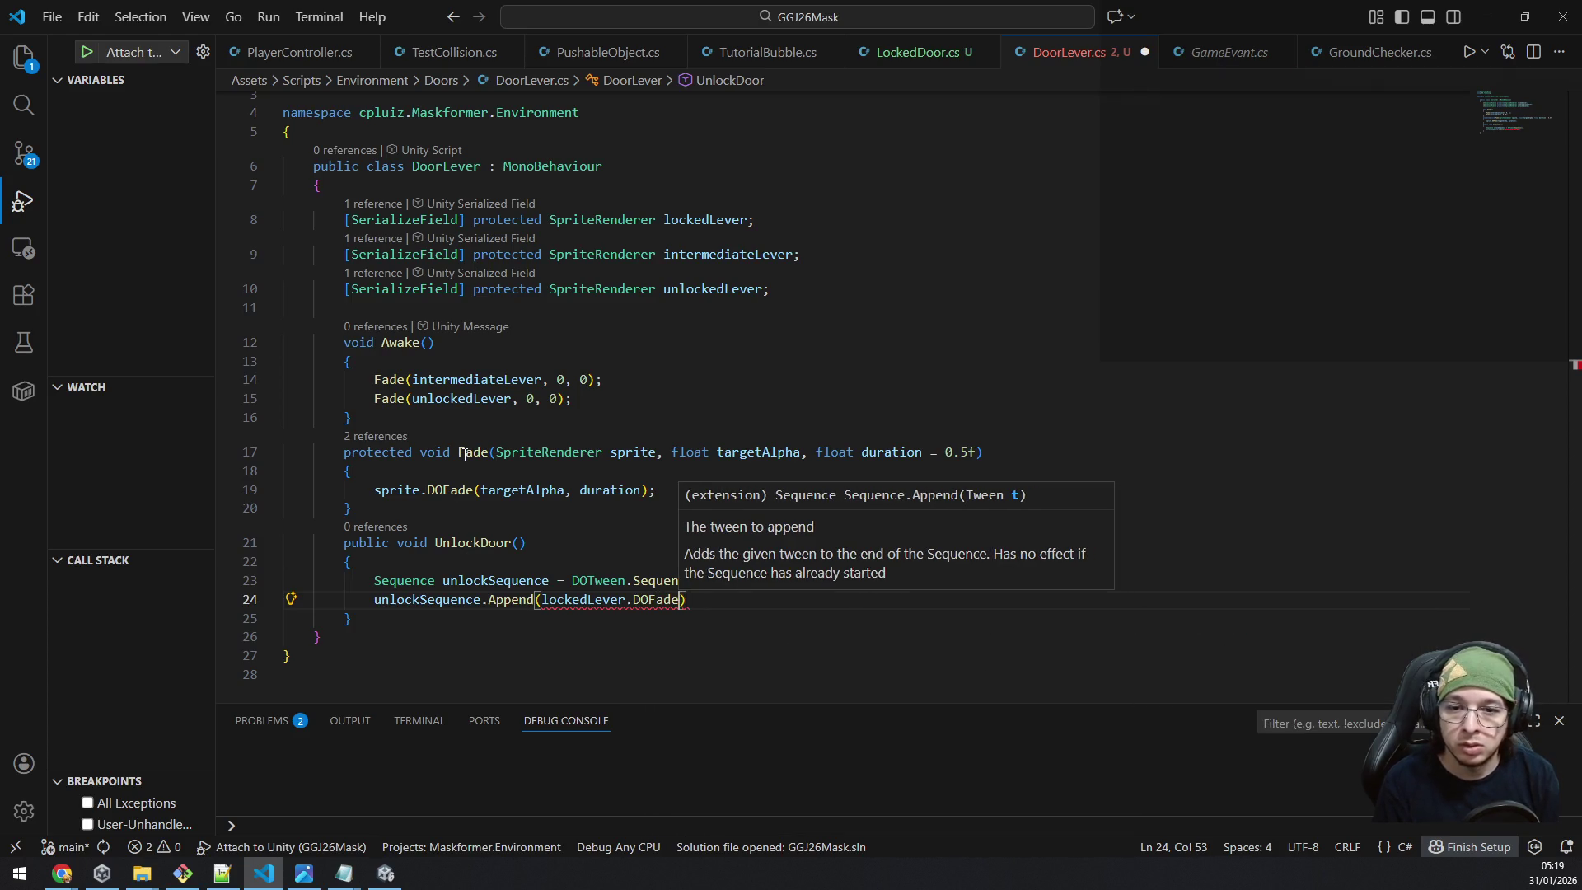
text((0)
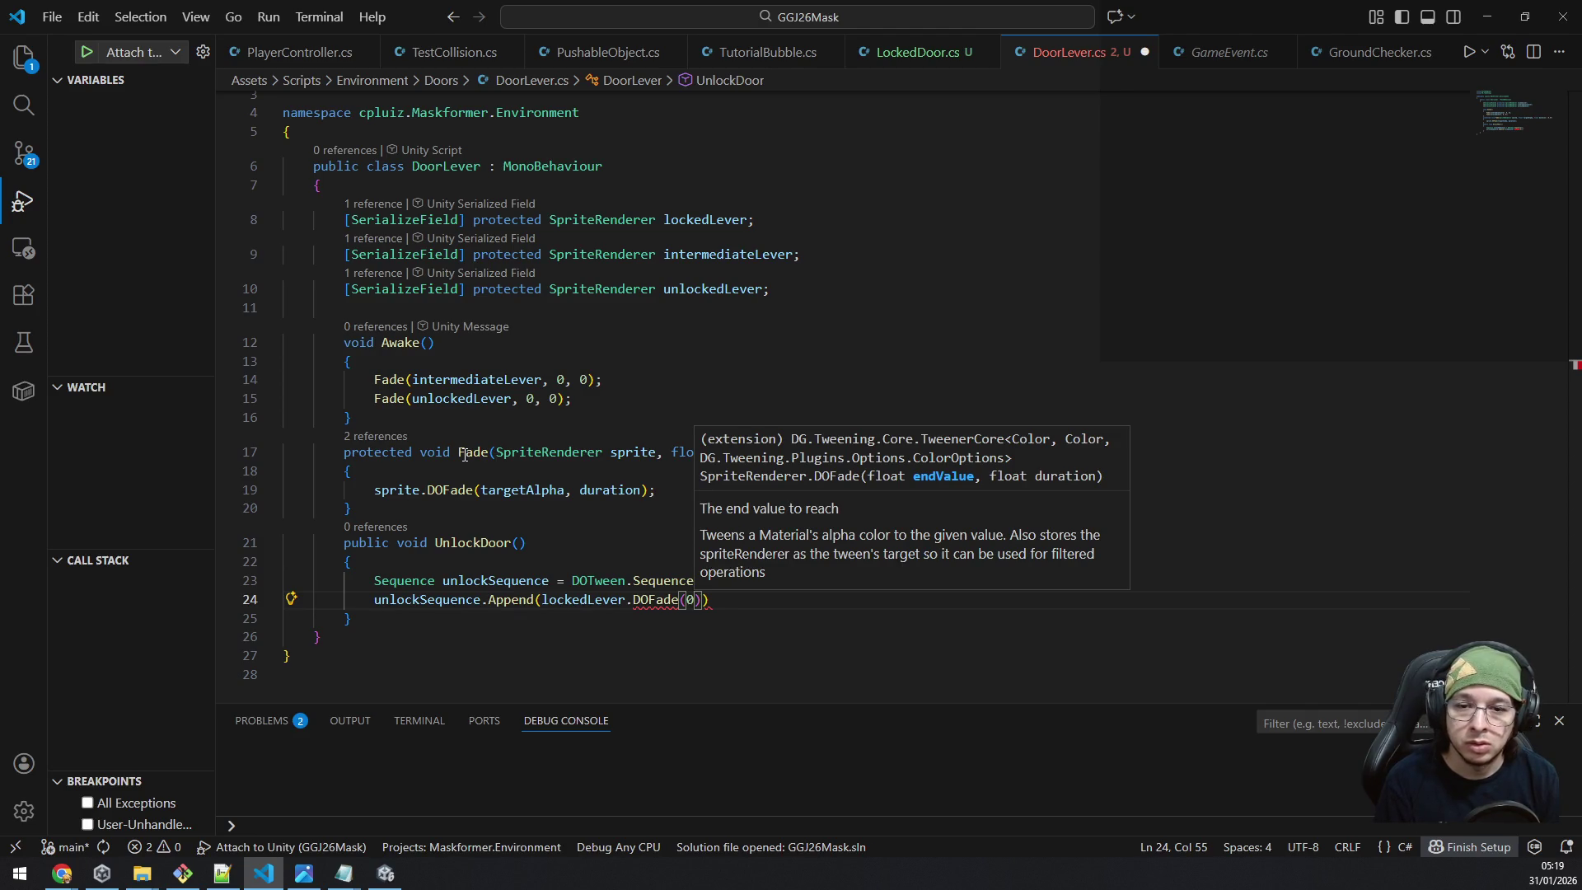
text(, 0.4)
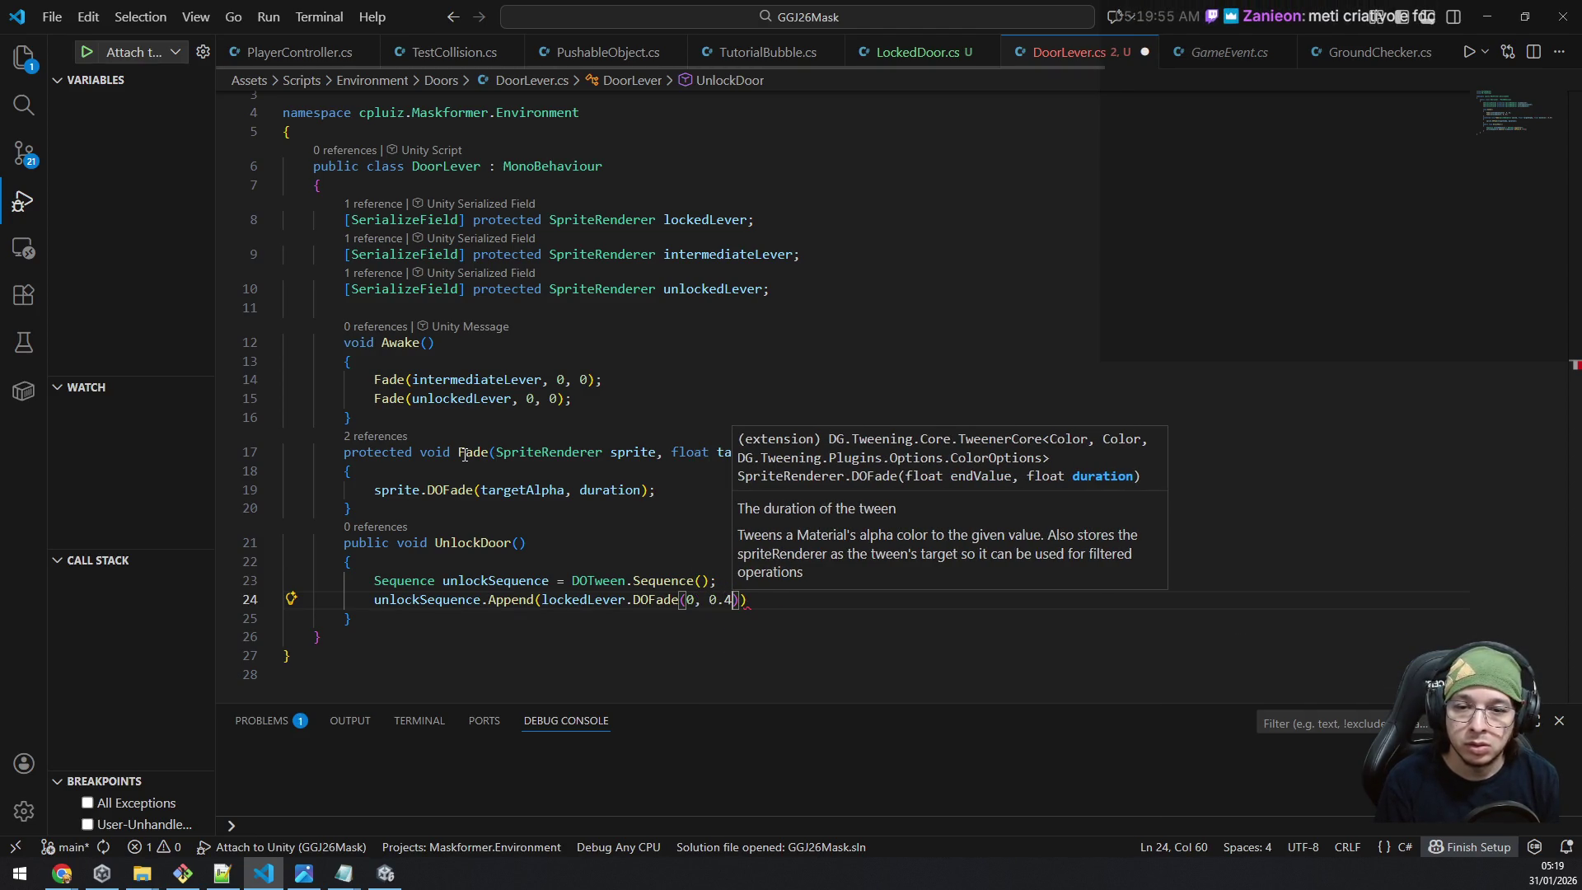
key(BackSpace)
text(3f)
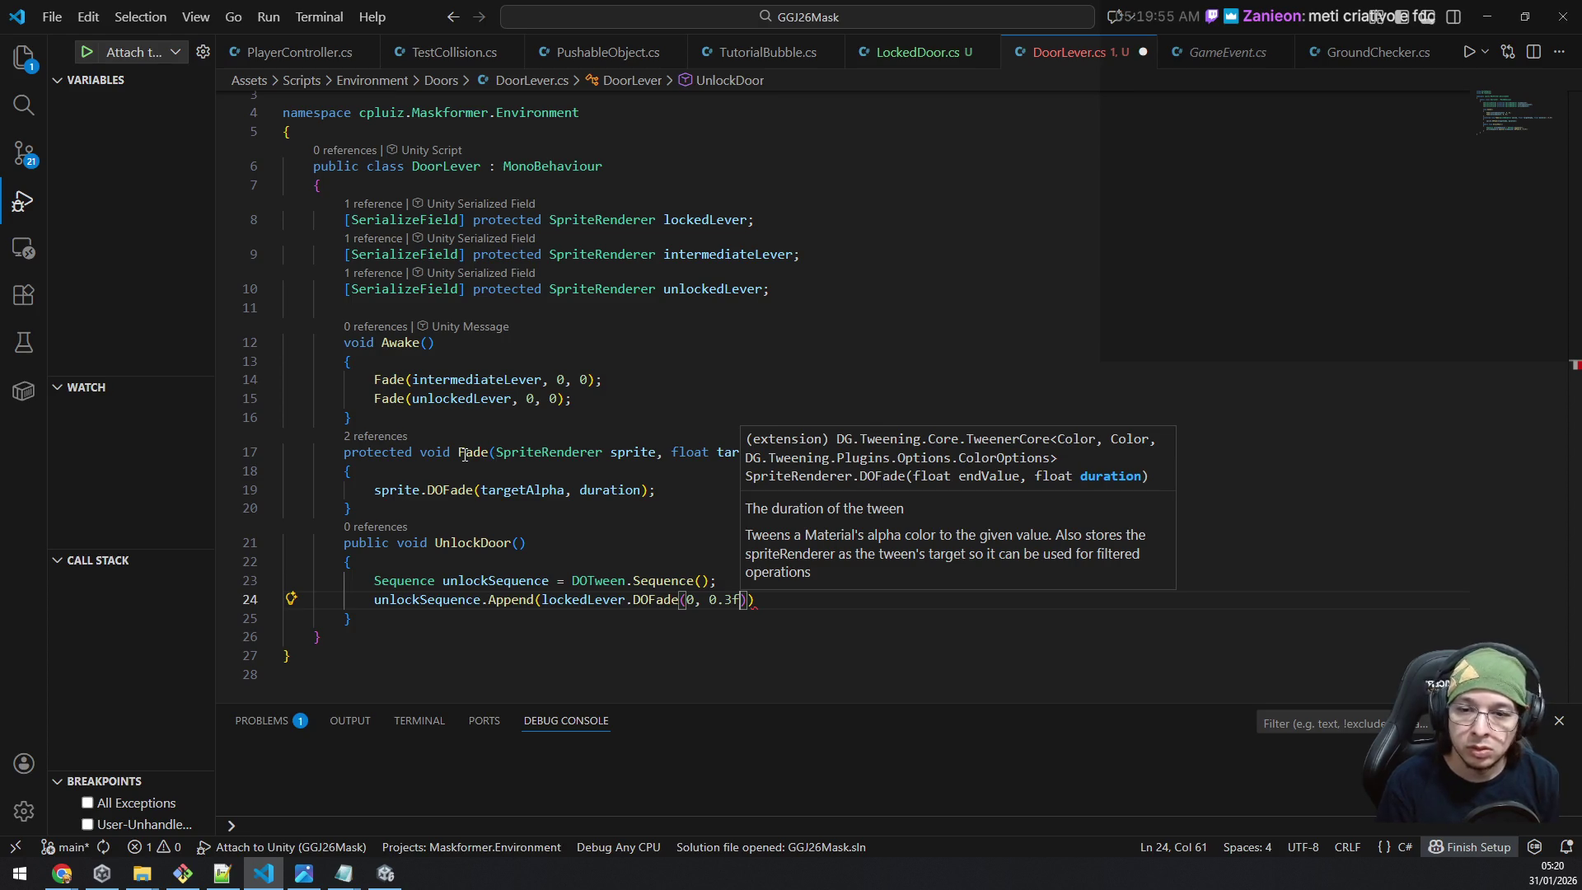
text())
key(alt+Tab)
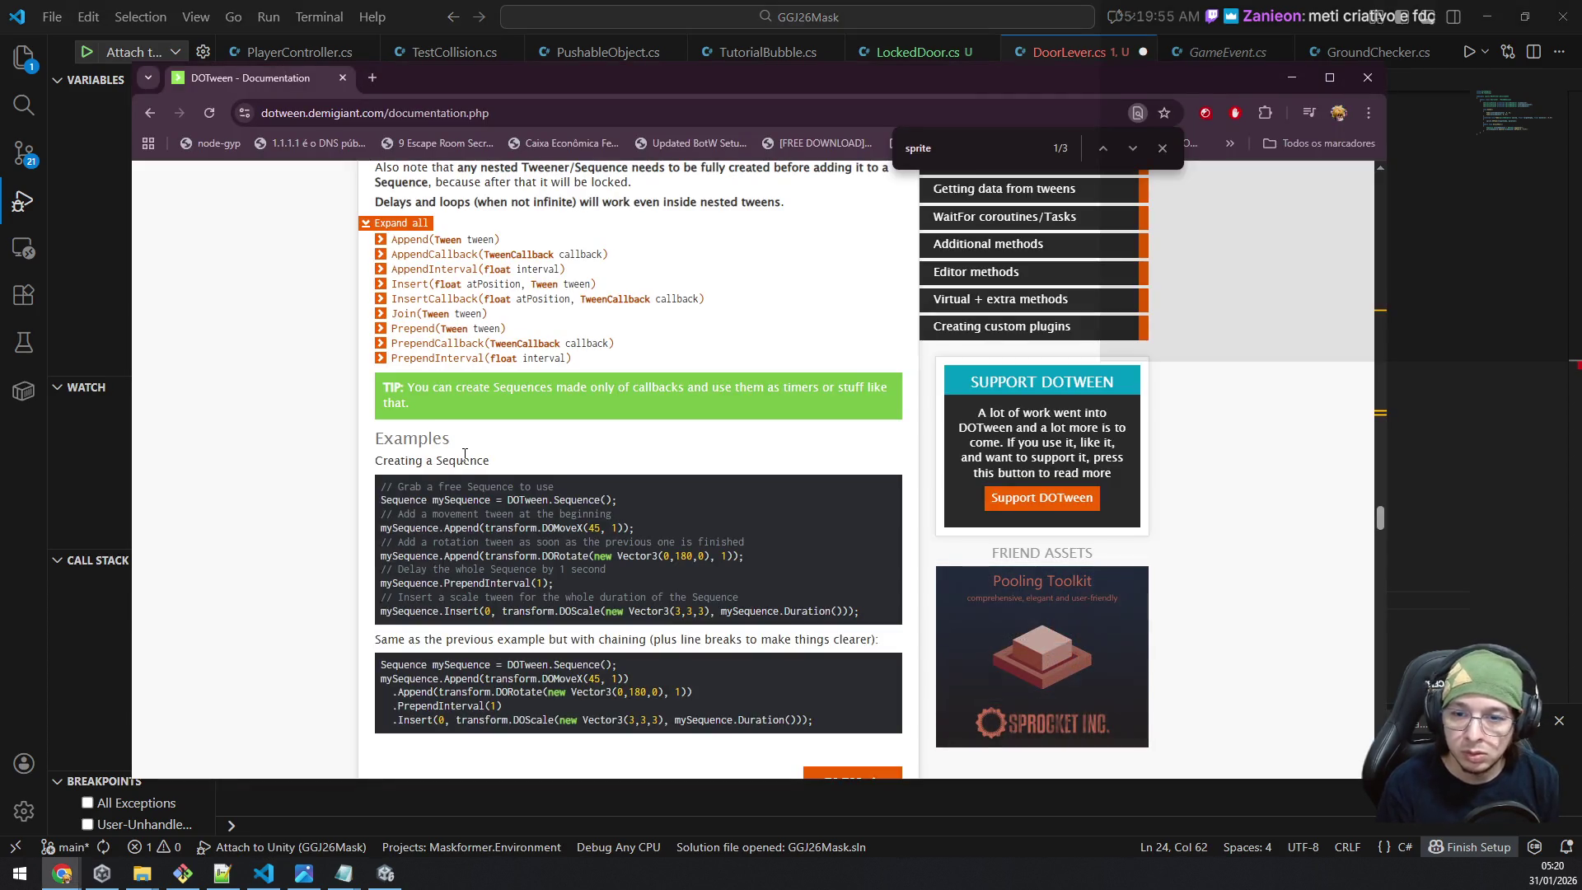
key(alt+Tab)
text())
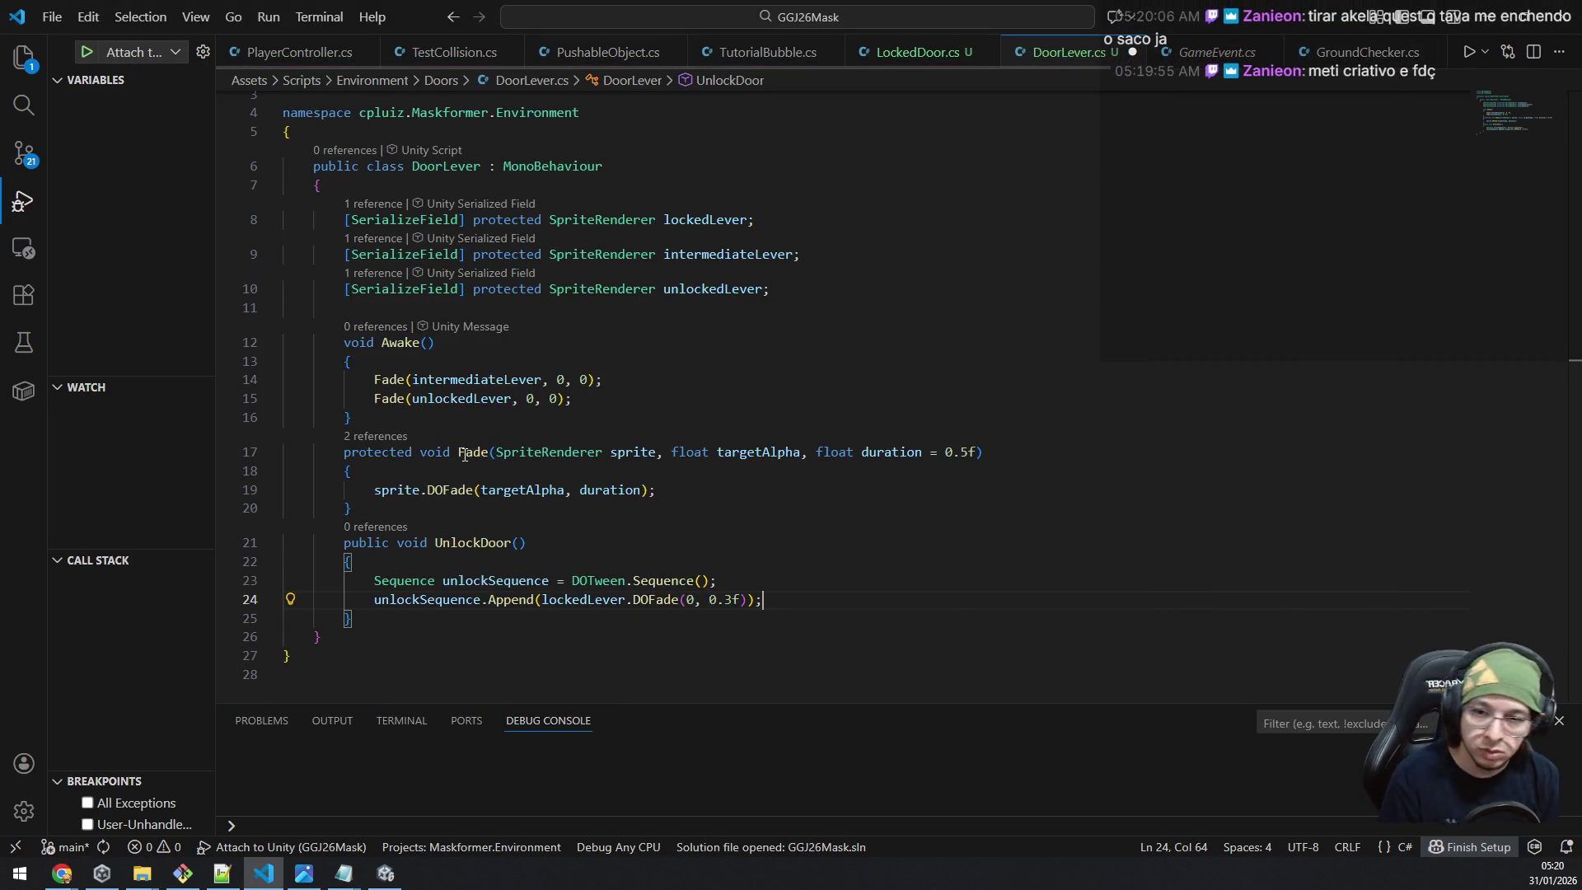
text(;)
key(Return)
Add unlockSequence.Join(intermediateLever.DOFade(1, 0.3f)); so the intermediate lever fades in simultaneously.
text(unlock)
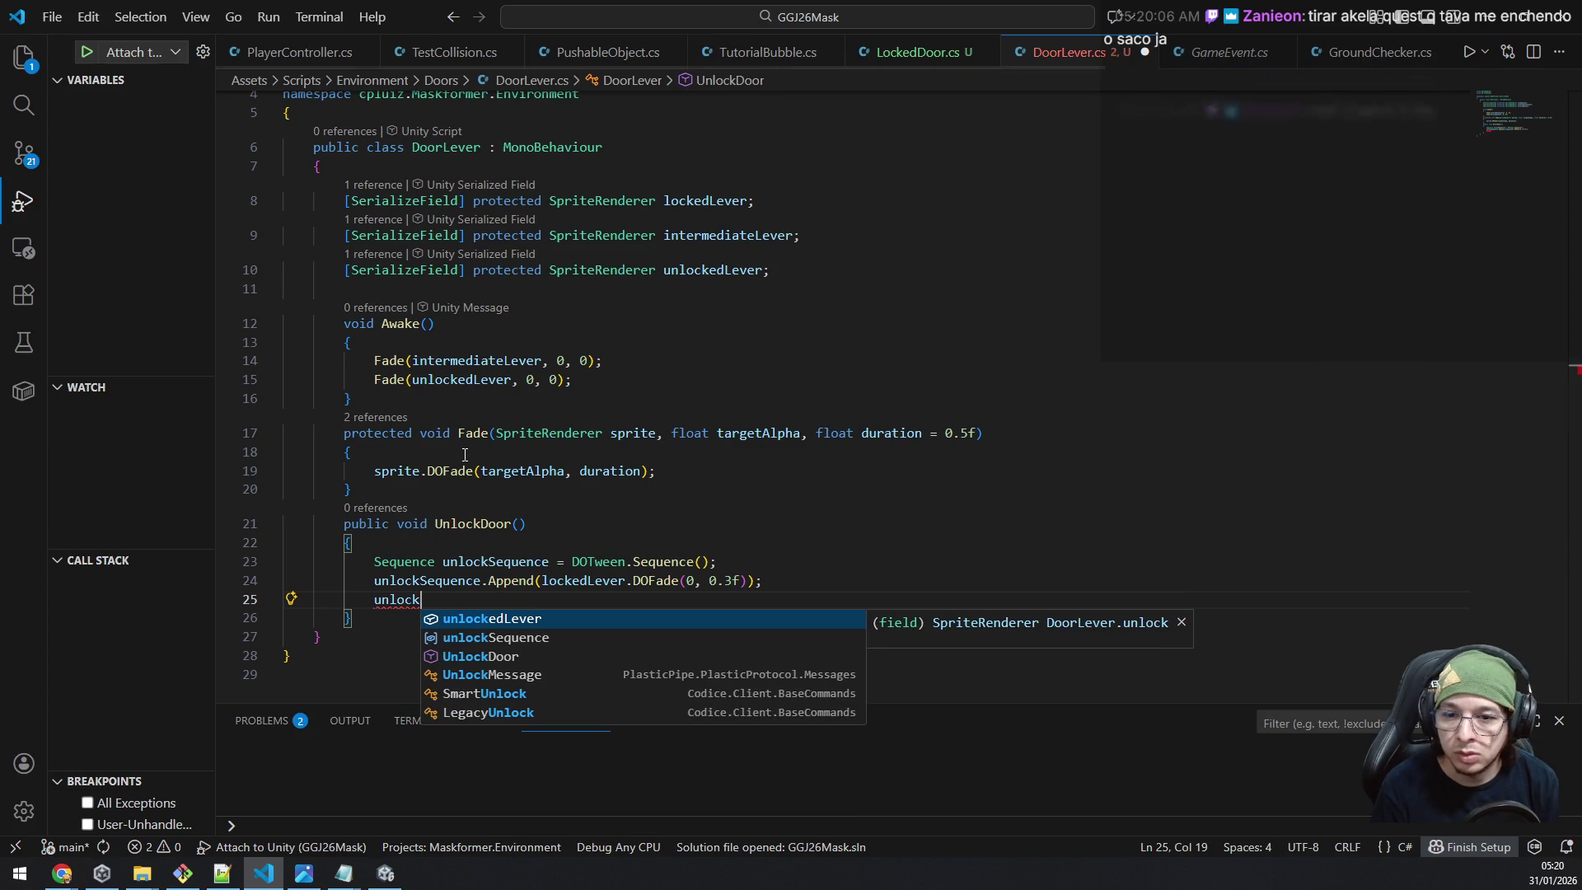
key(Down)
key(Tab)
text(.)
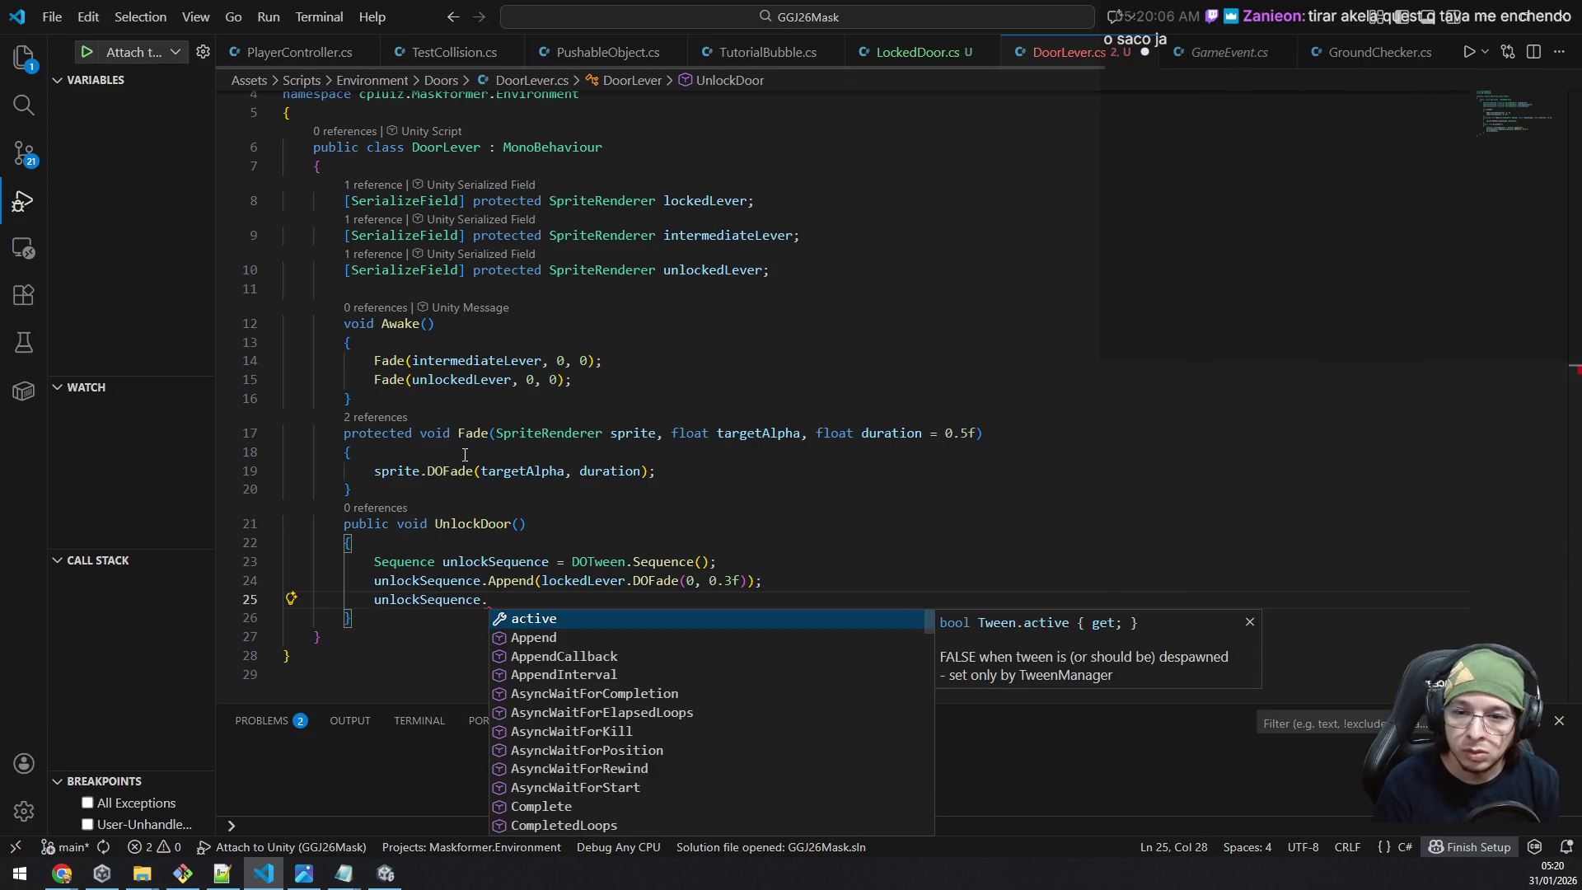
text(jo)
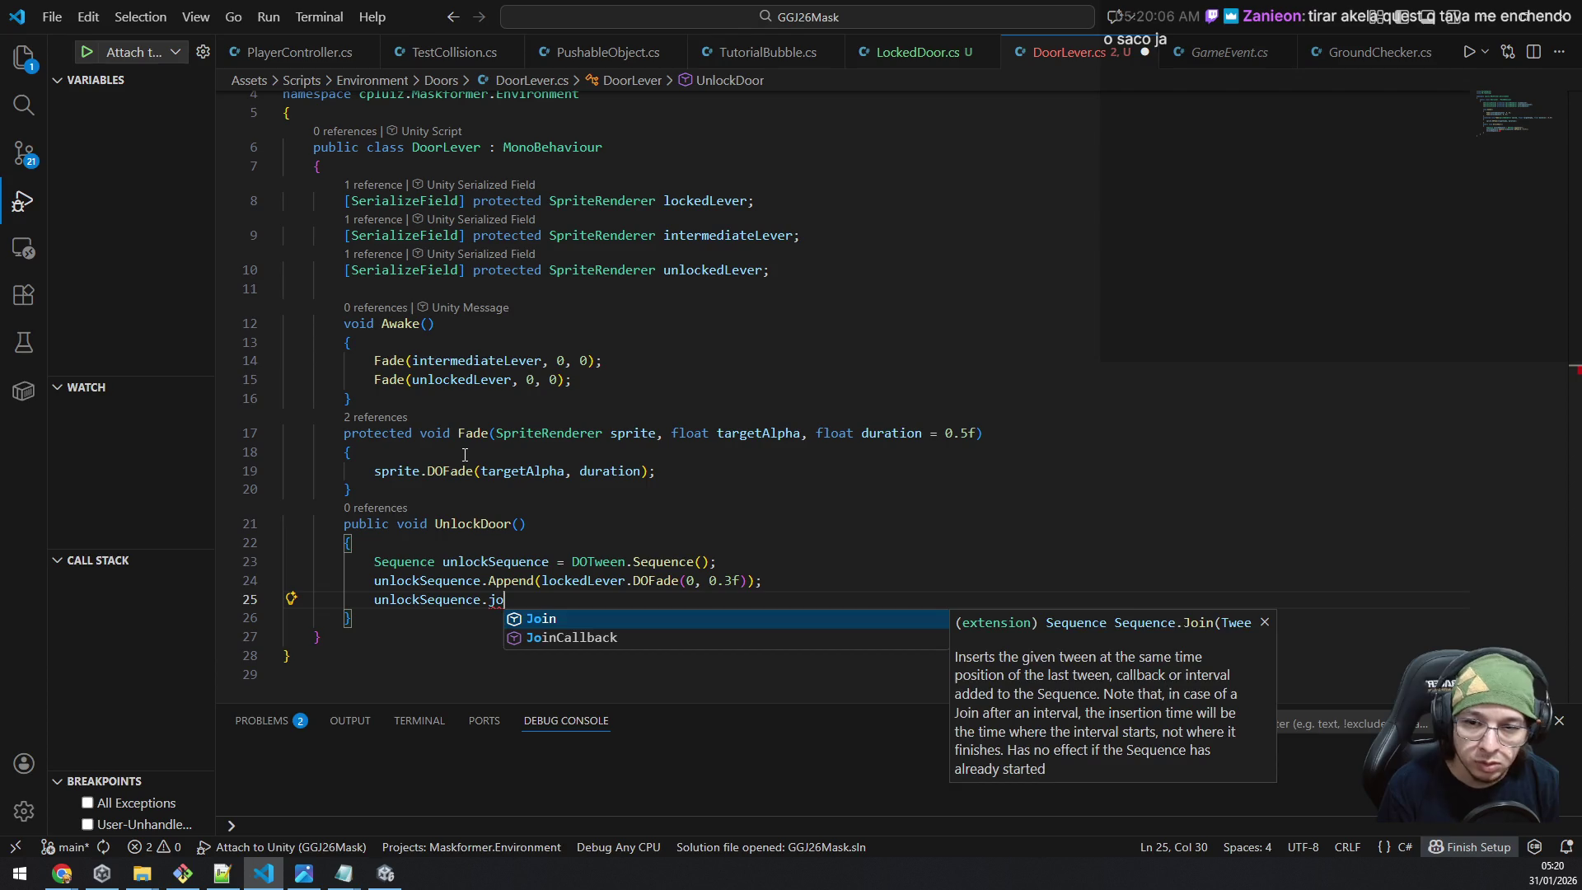
key(Tab)
text(()
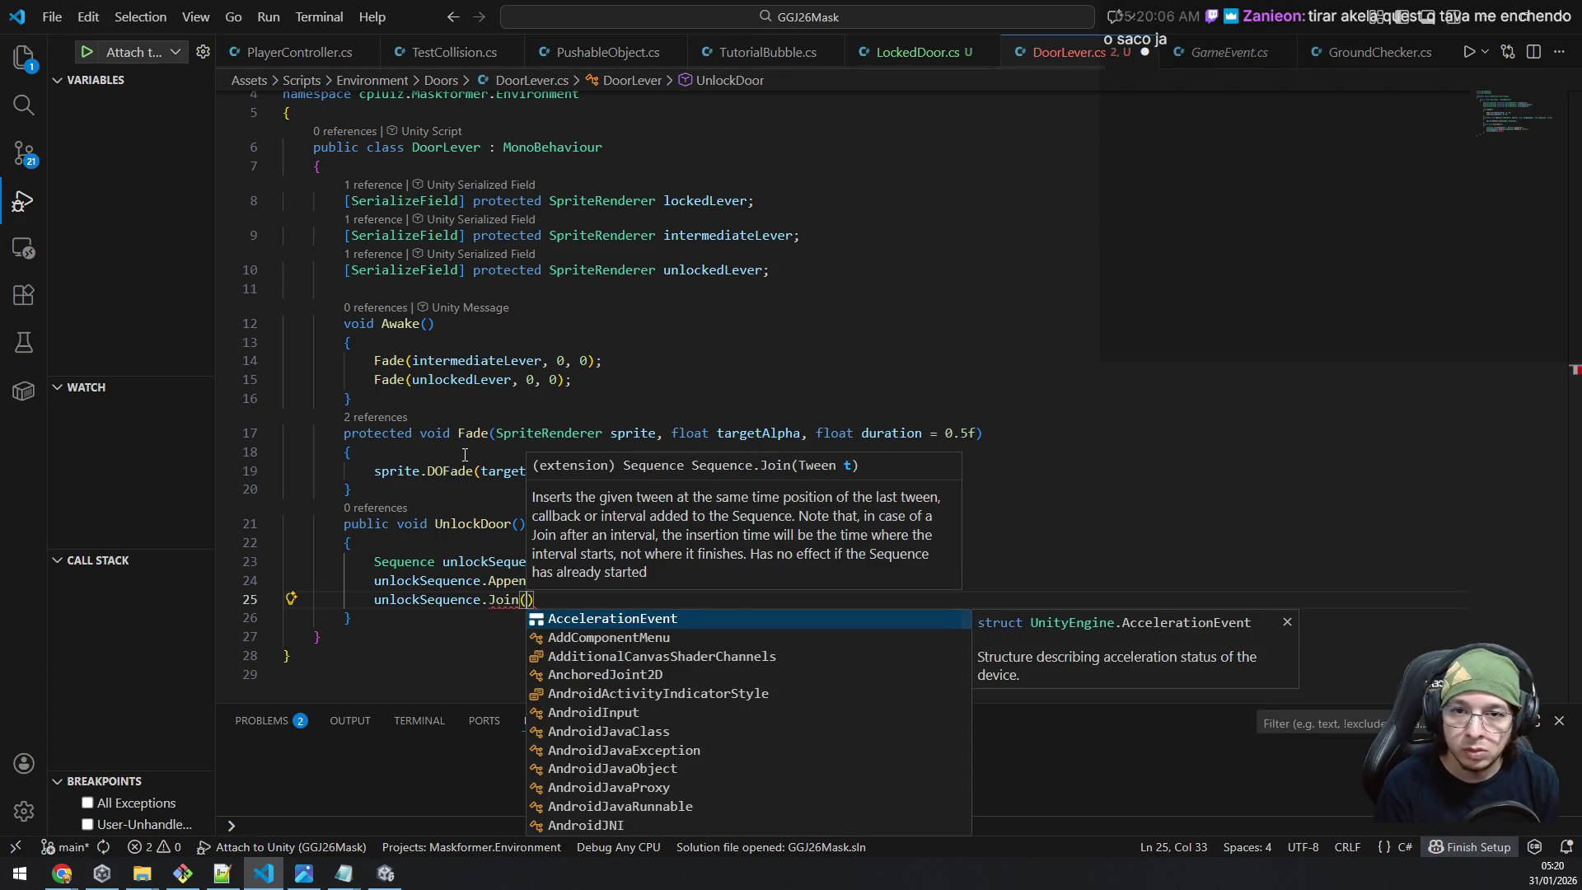
text(interme)
key(Tab)
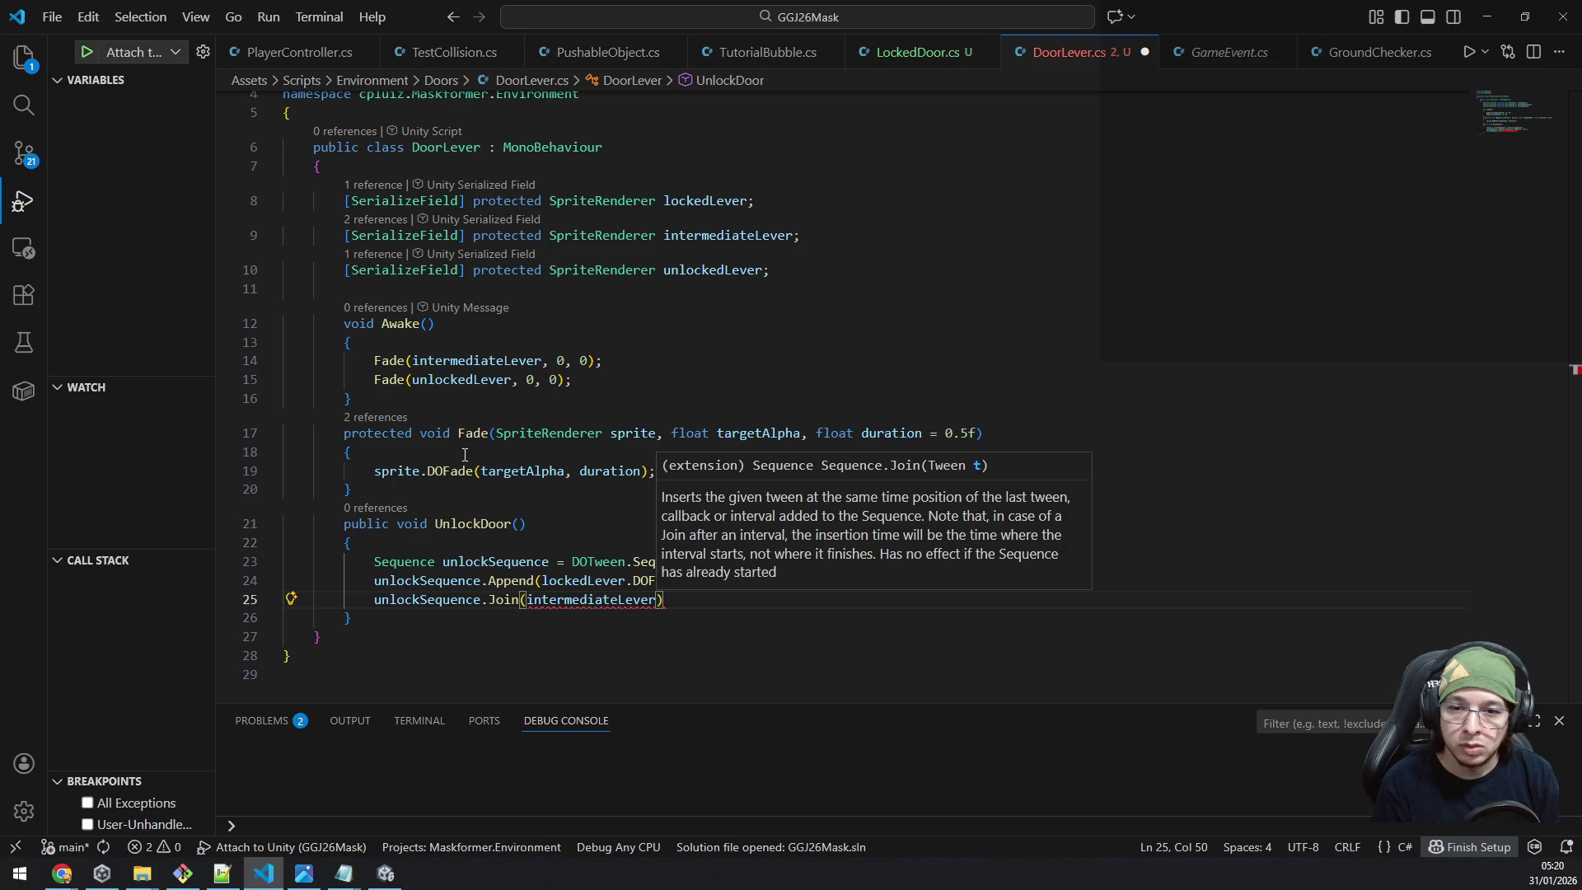
text(.dofa)
key(Tab)
text((1, 0.)
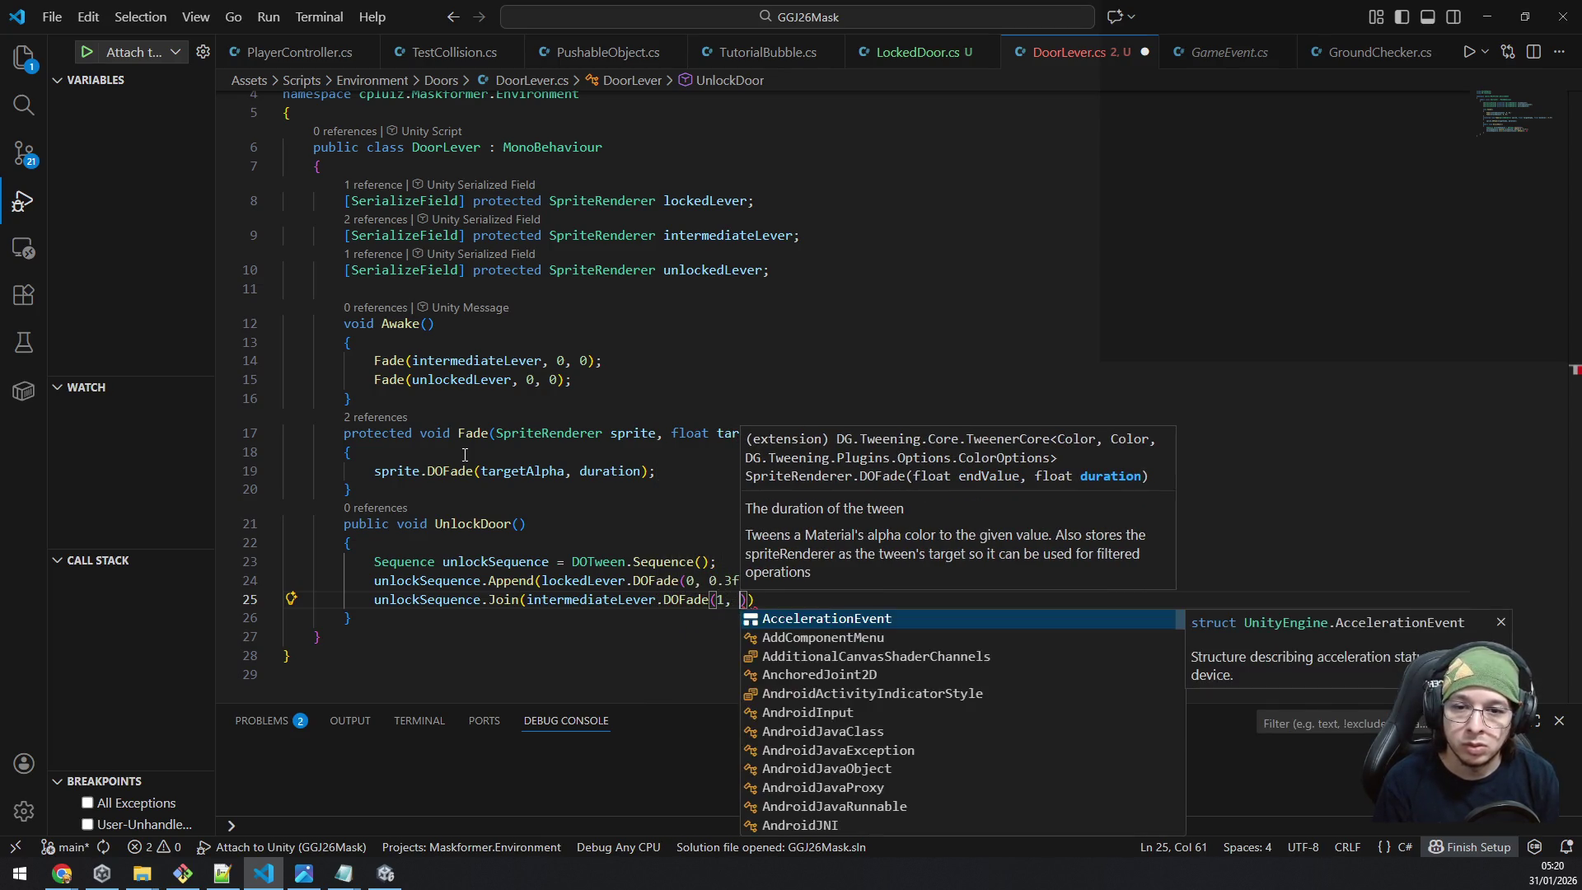
text(3f)))
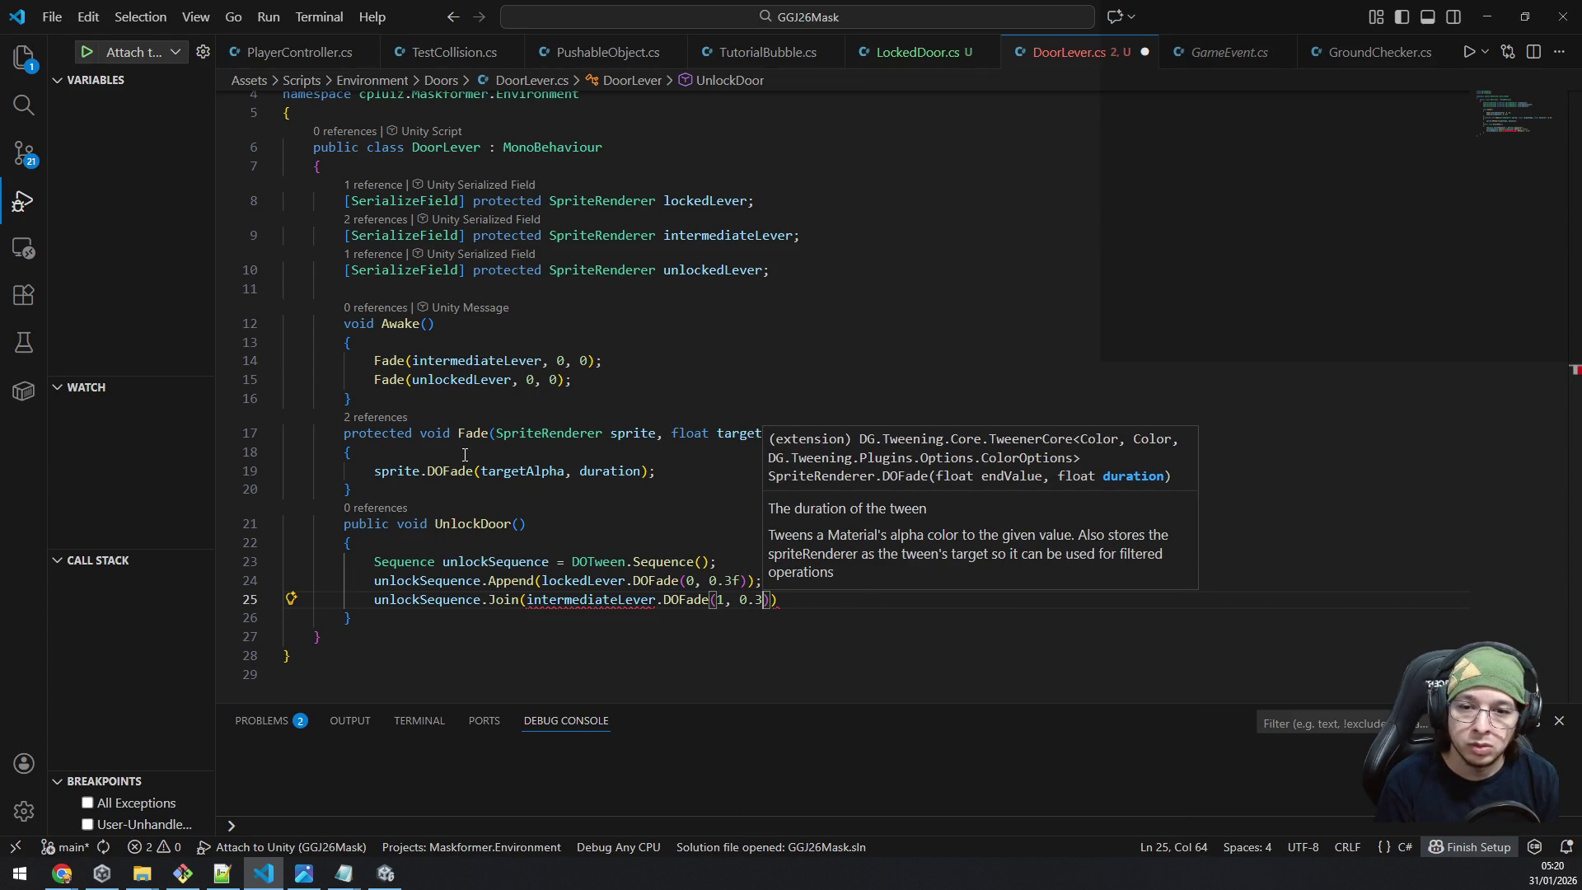
text(;)
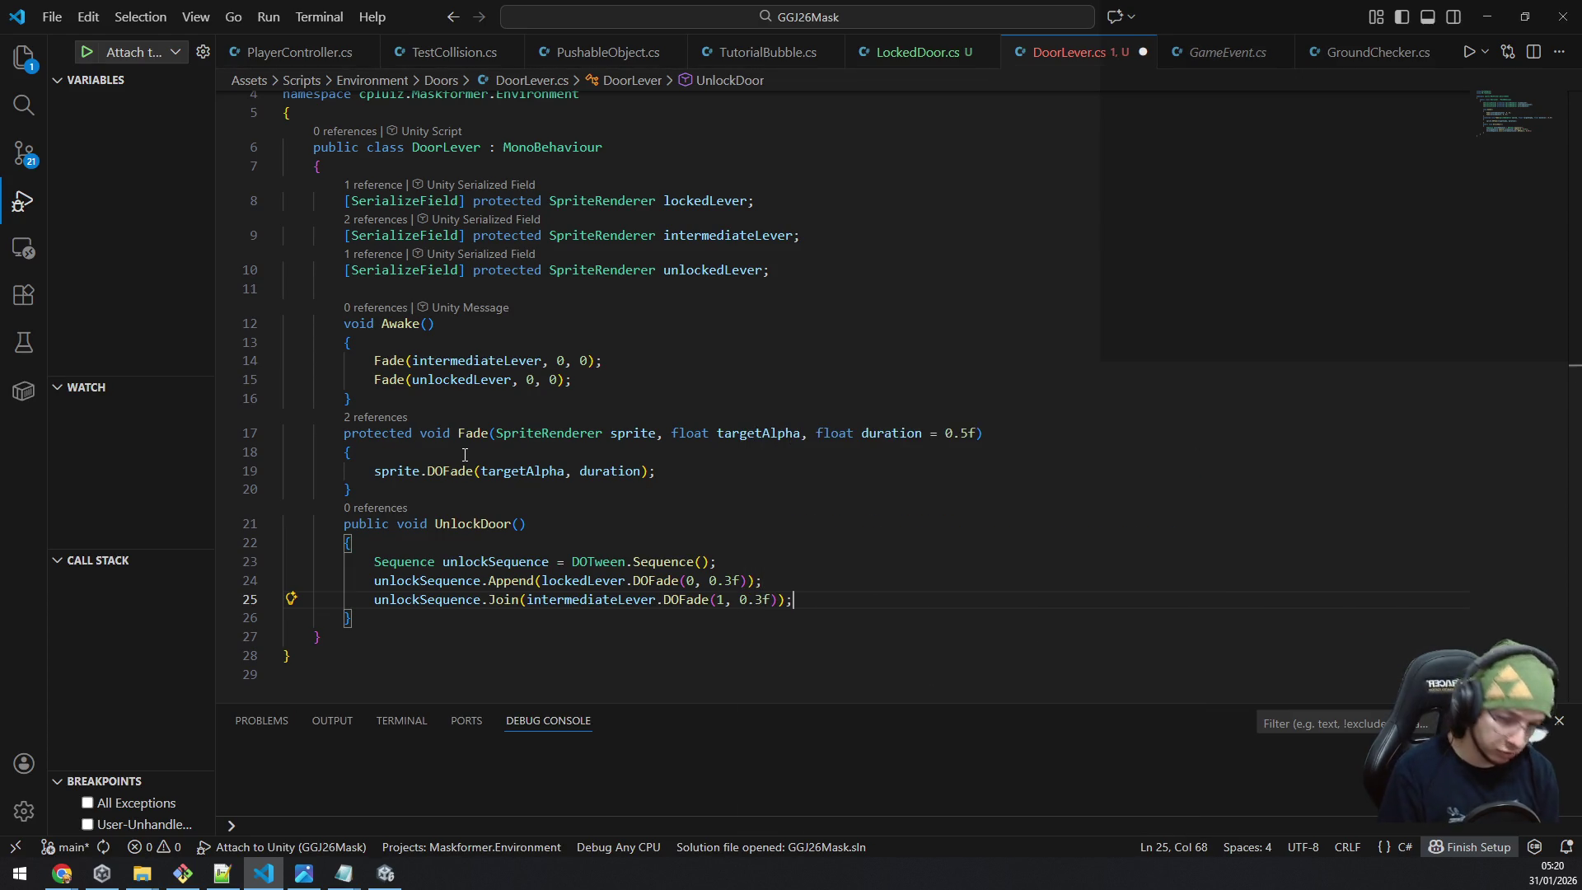
key(Return)
key(alt+Tab)
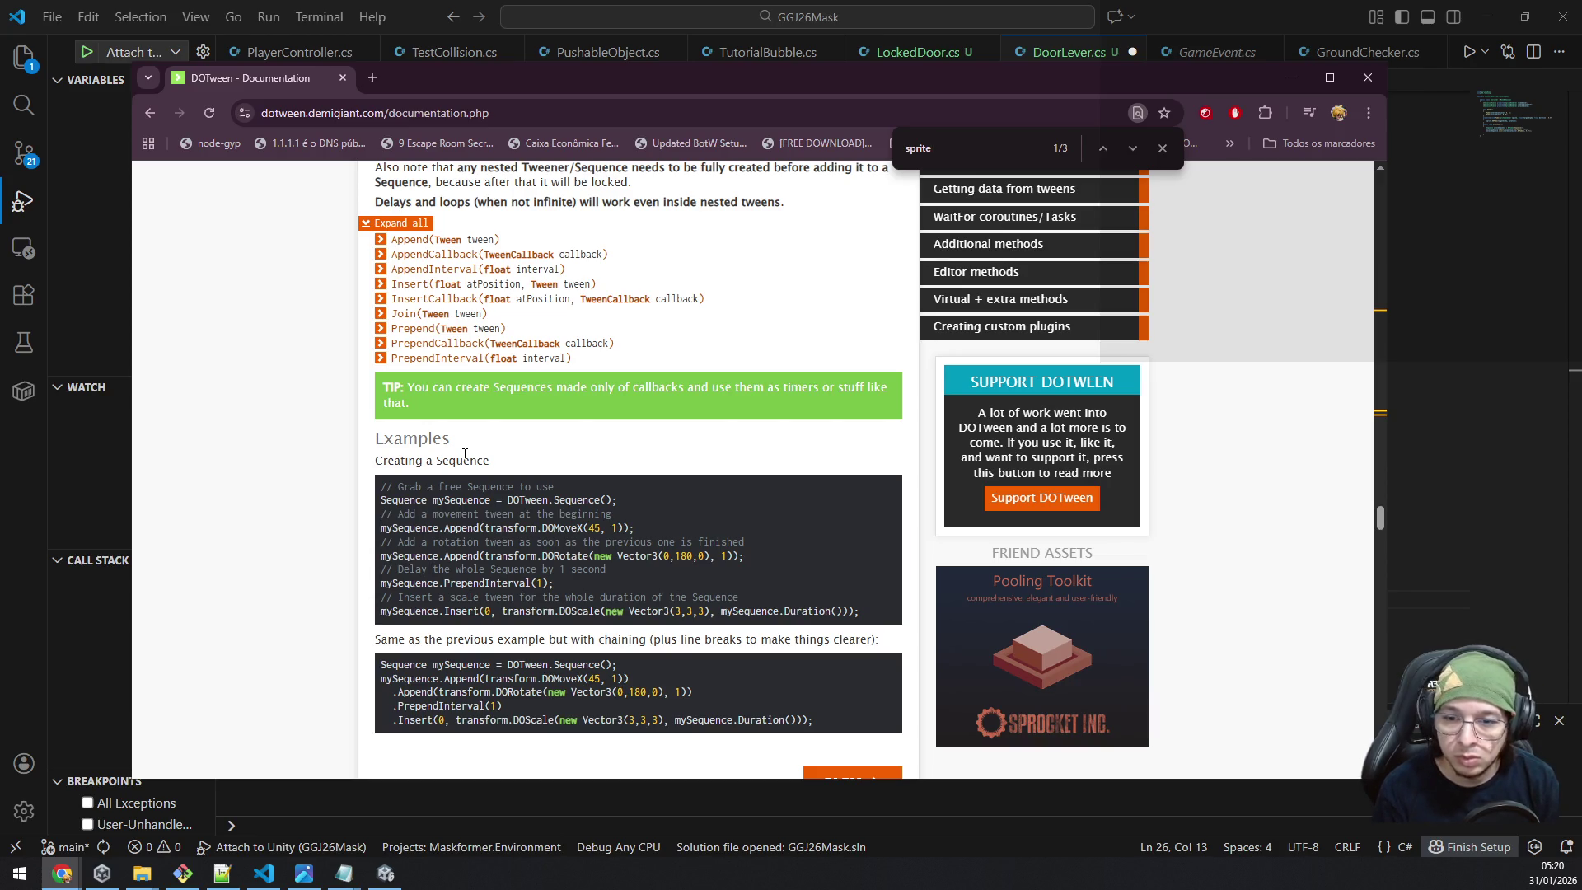
Chain .Join onto the Append call by deleting the repeated unlockSequence and semicolons.
key(alt+Tab)
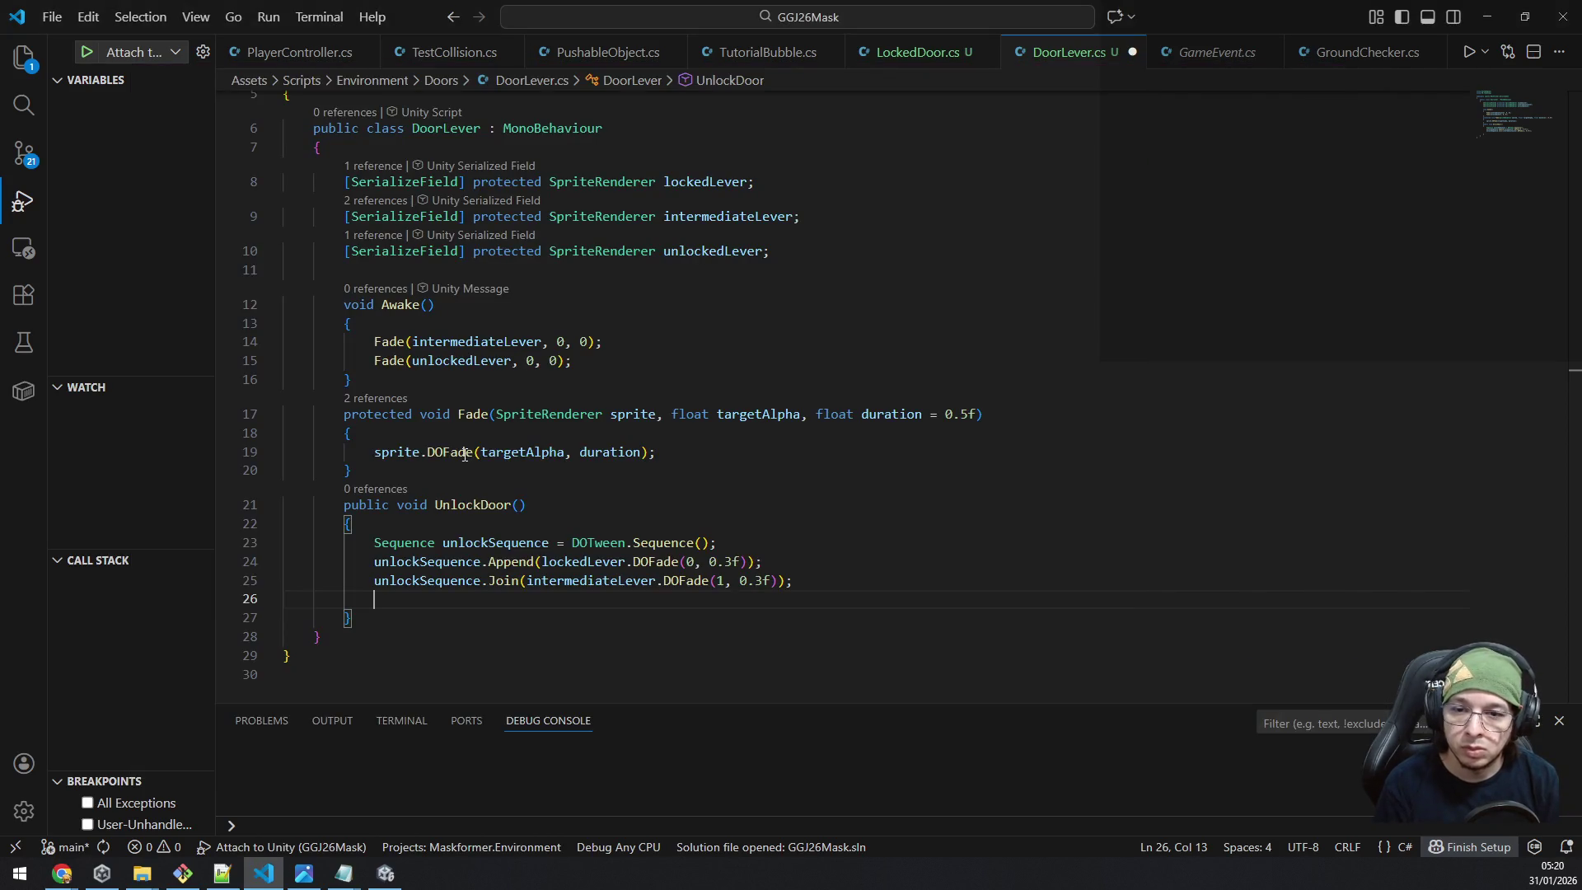
key(alt+Tab)
key(alt+Tab)
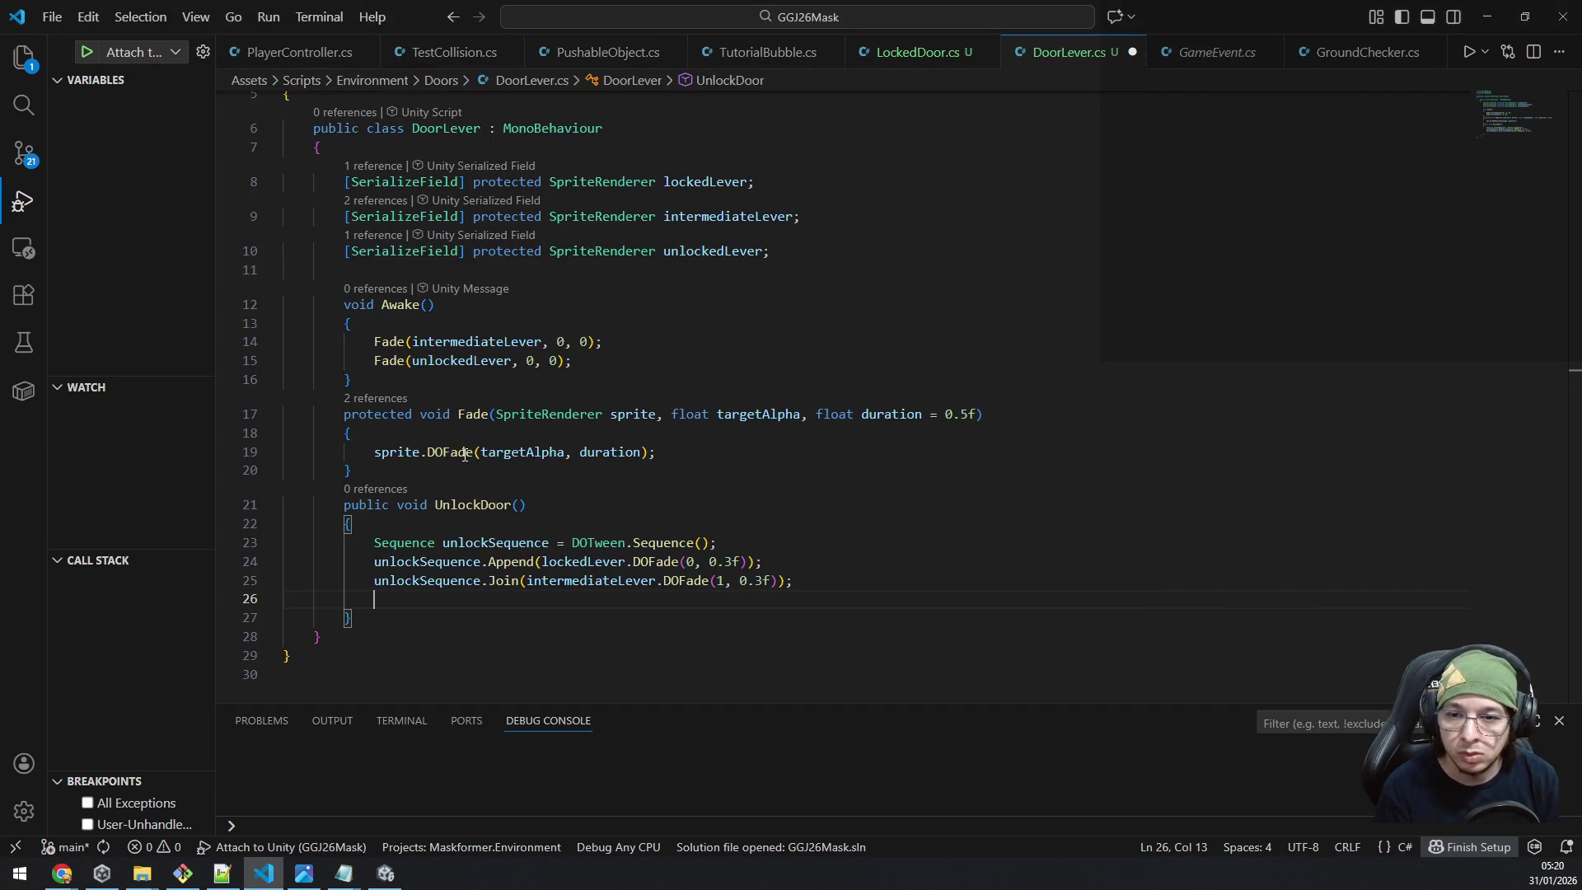
key(Right)
key(Right)
key(Right)
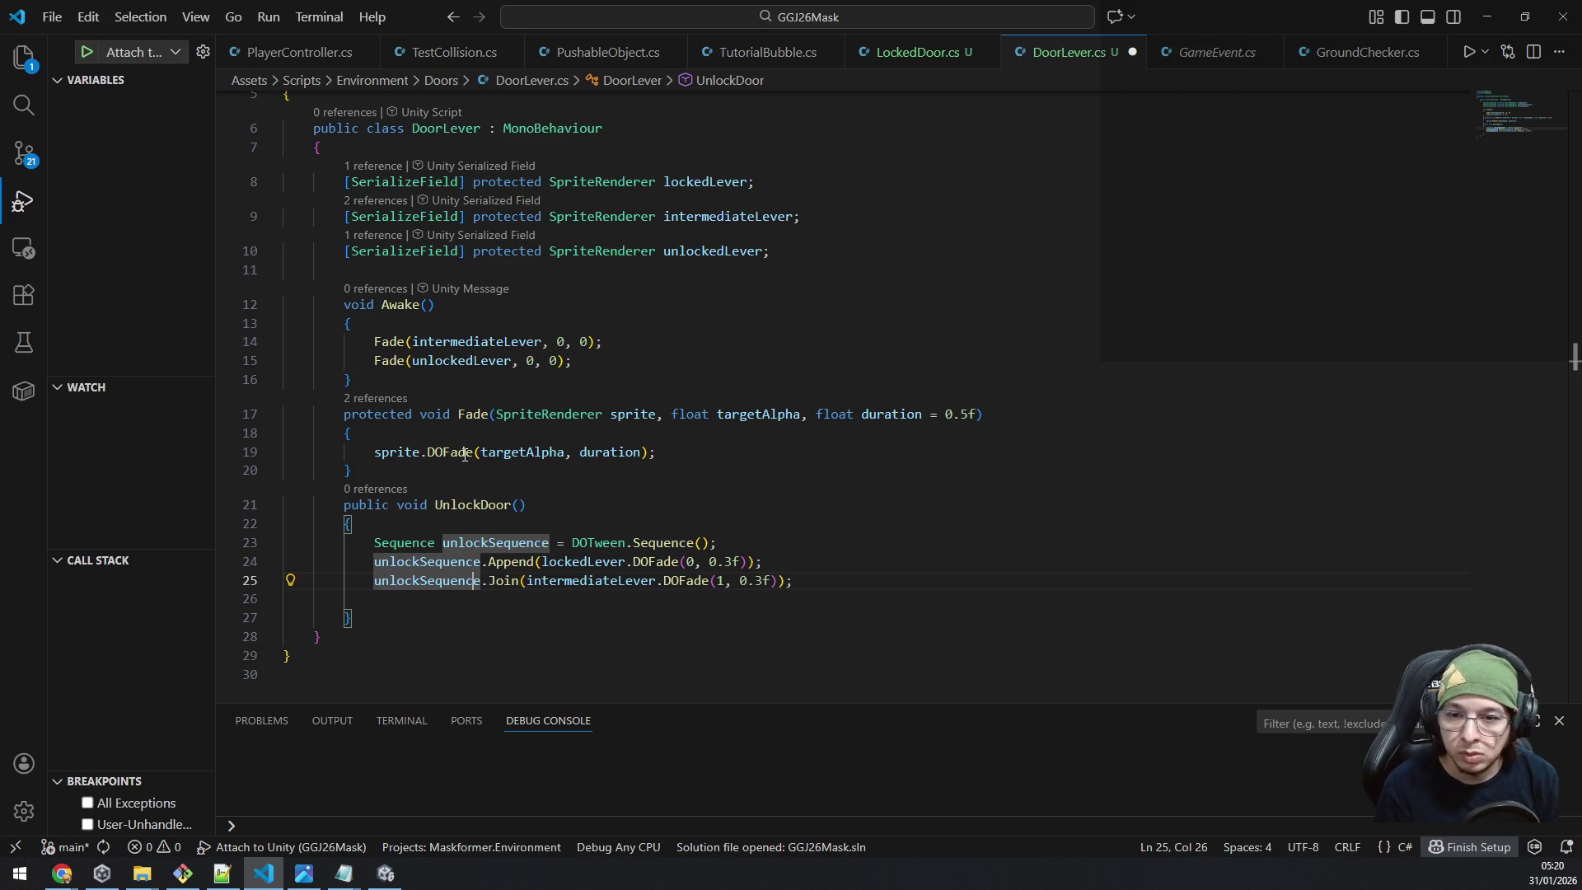
key(ctrl+shift+Left)
key(BackSpace)
key(Up)
key(End)
key(BackSpace)
key(Down)
key(End)
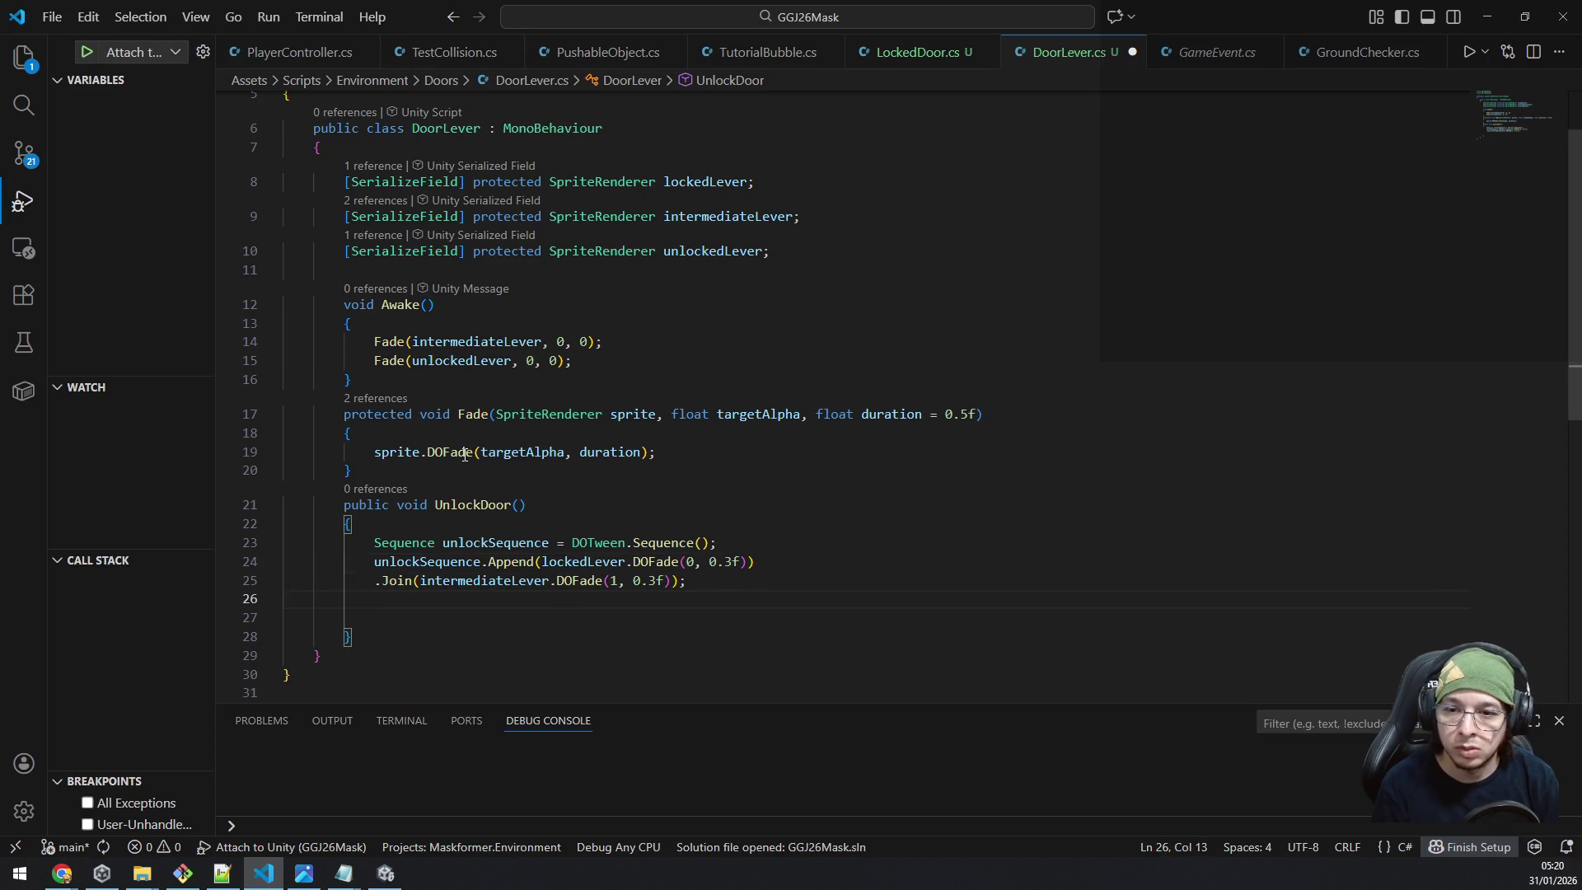
key(BackSpace)
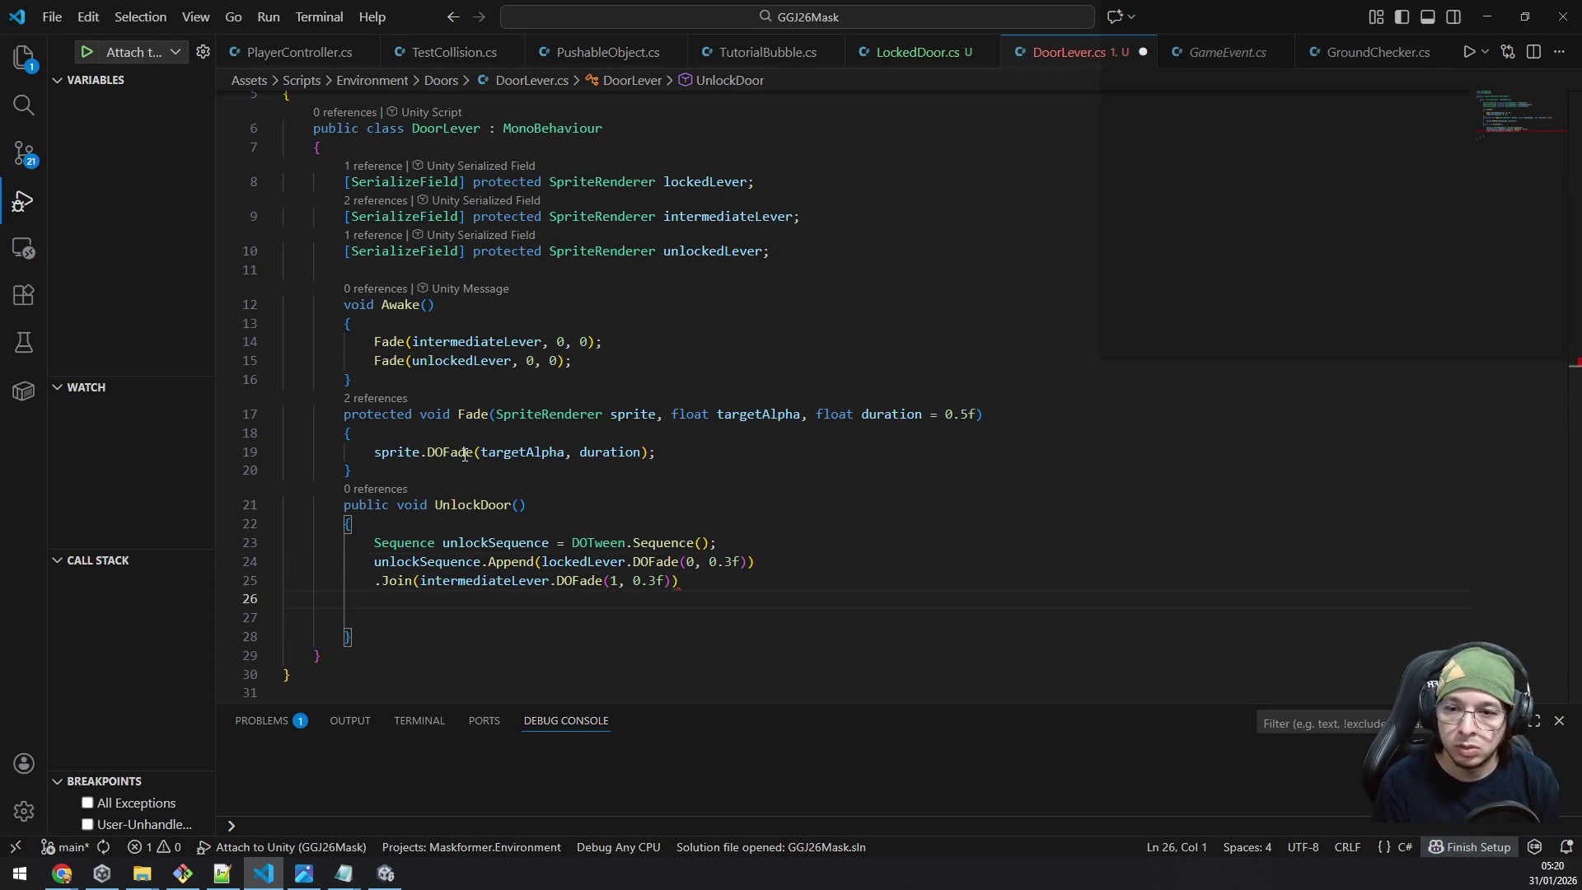
key(Delete)
Begin a .prep chained call on a new line and look it up in the DOTween docs.
key(Return)
text(.prep)
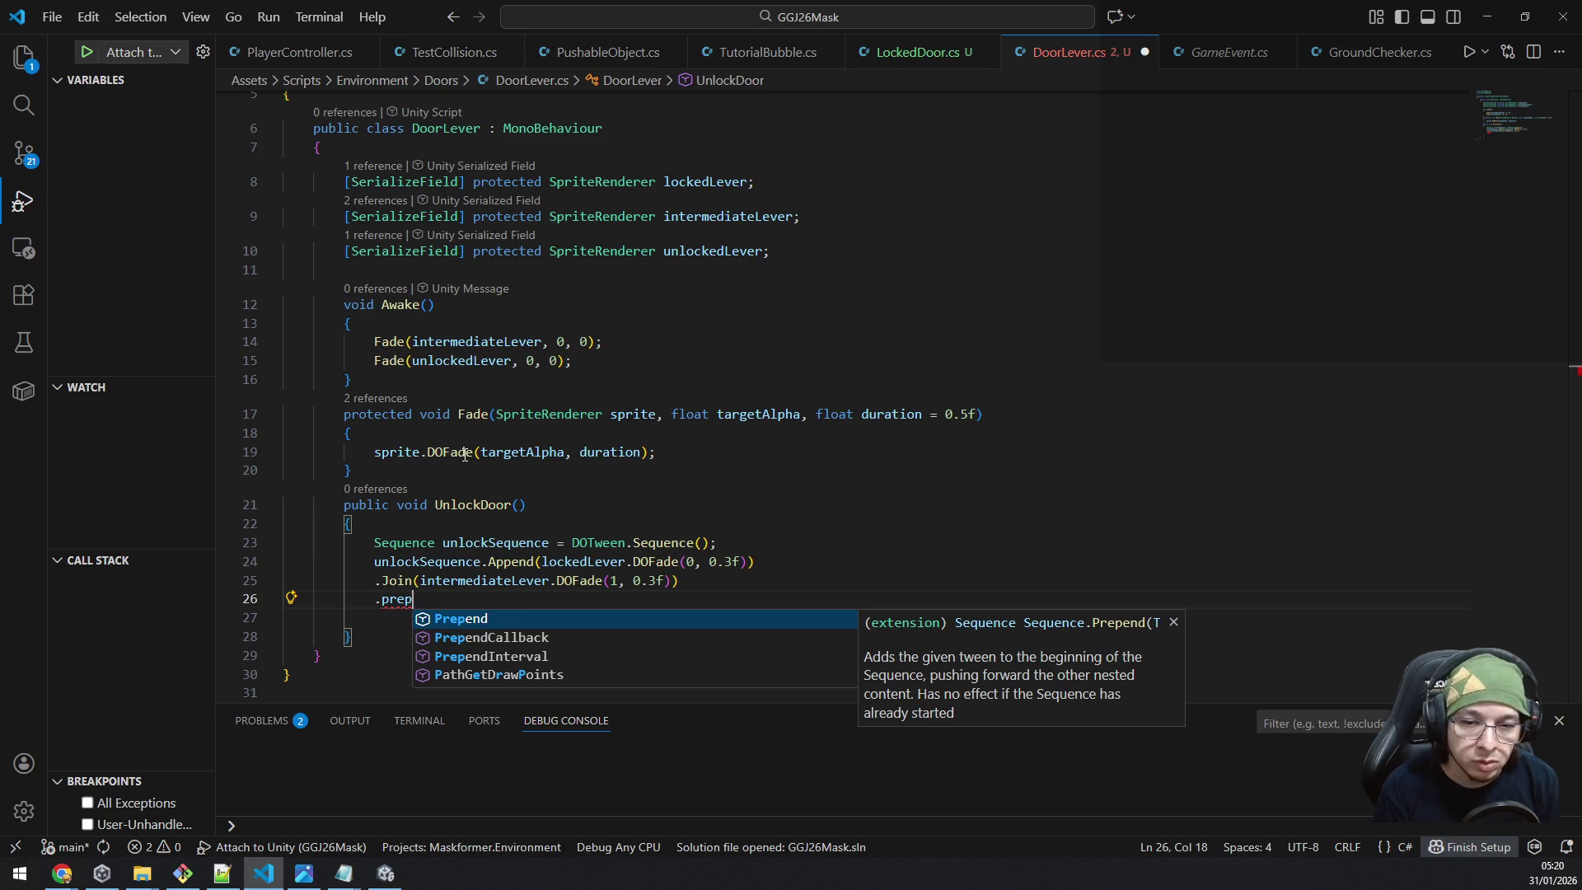
key(Down)
key(Down)
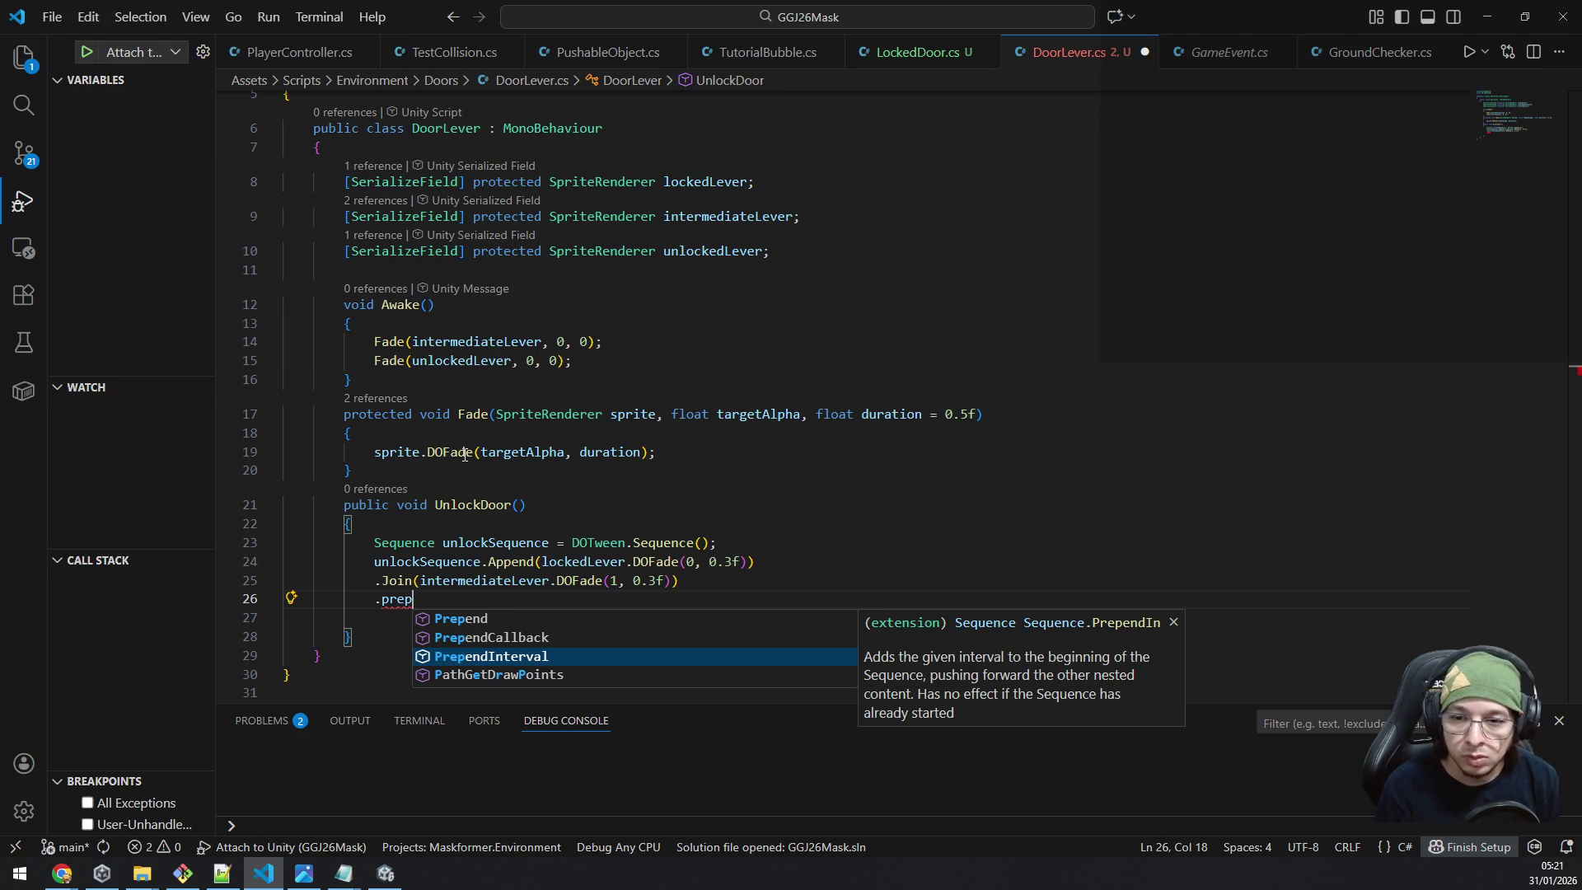
key(alt+Tab)
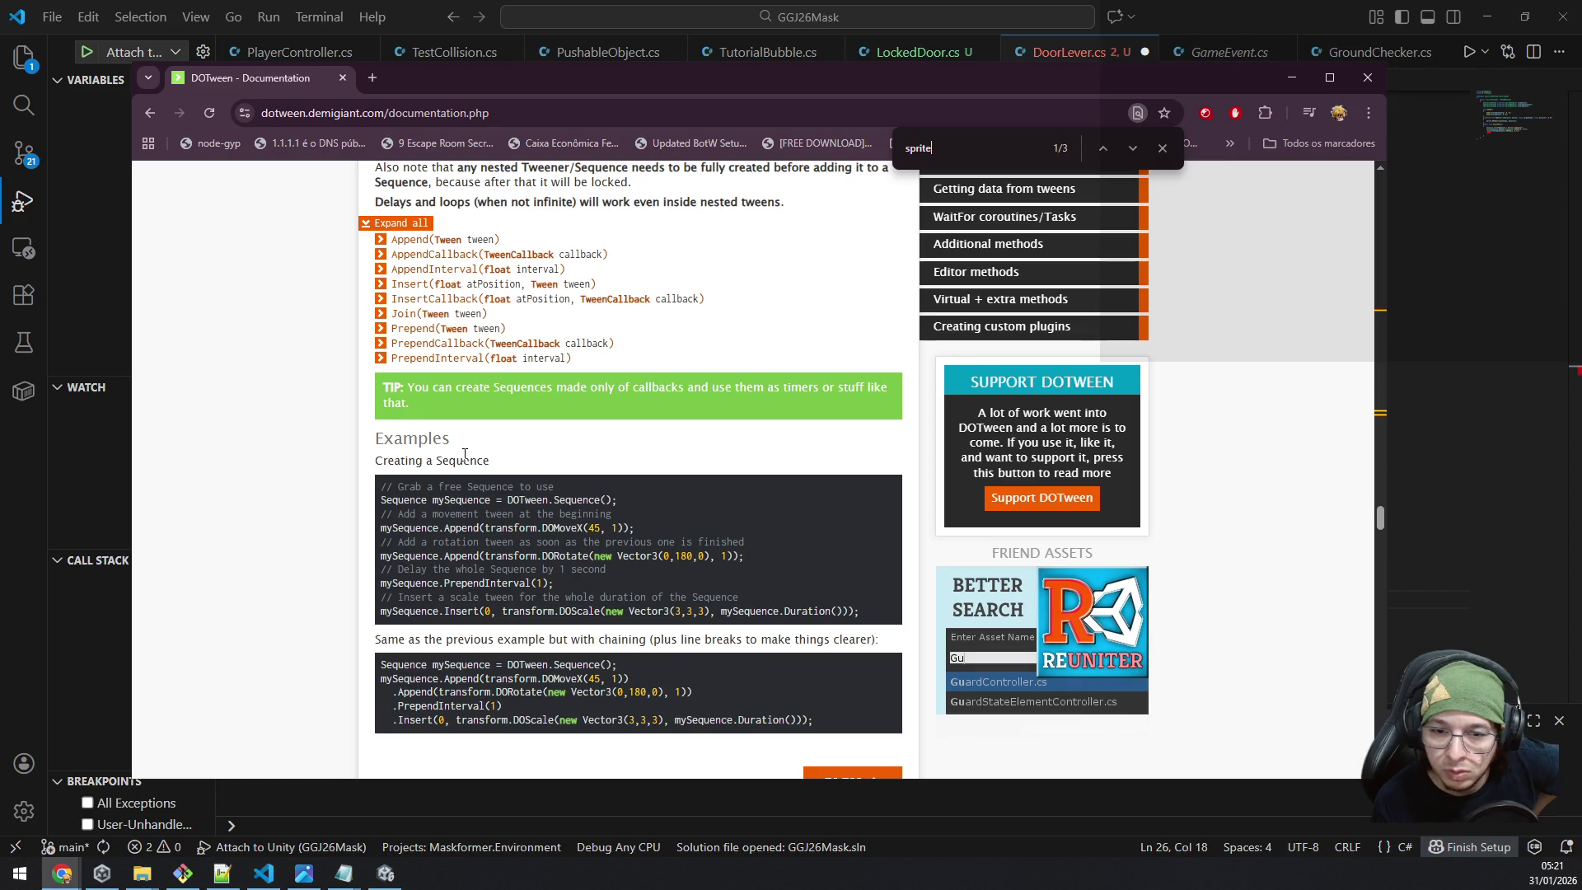
Complete the chained call as .PrependInterval(0.3f) without a semicolon, then start a new line.
key(alt+Tab)
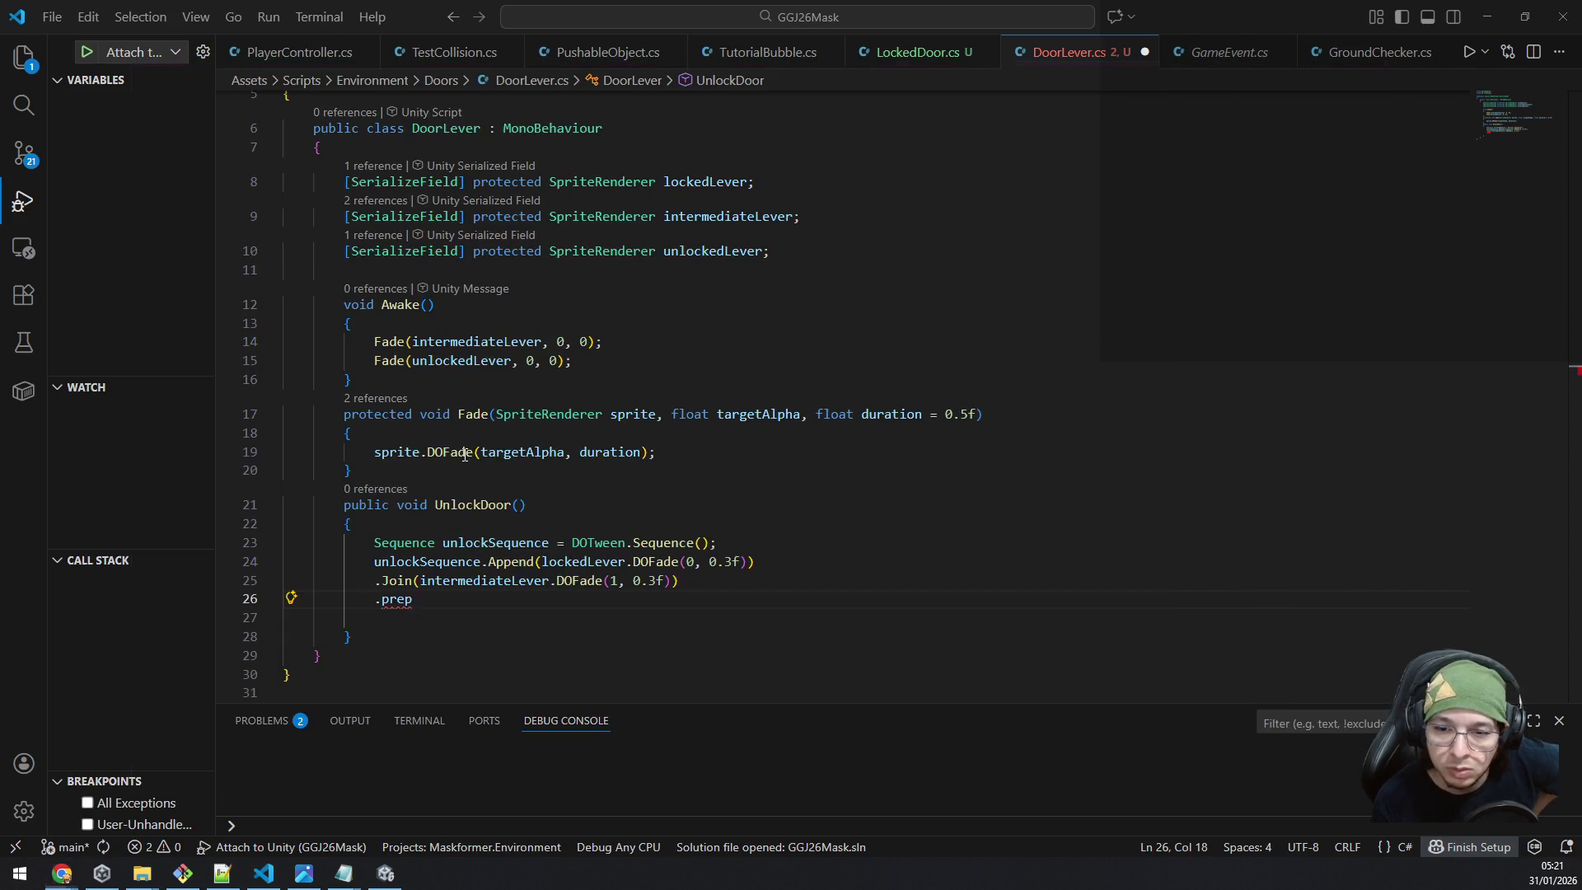
key(ctrl+space)
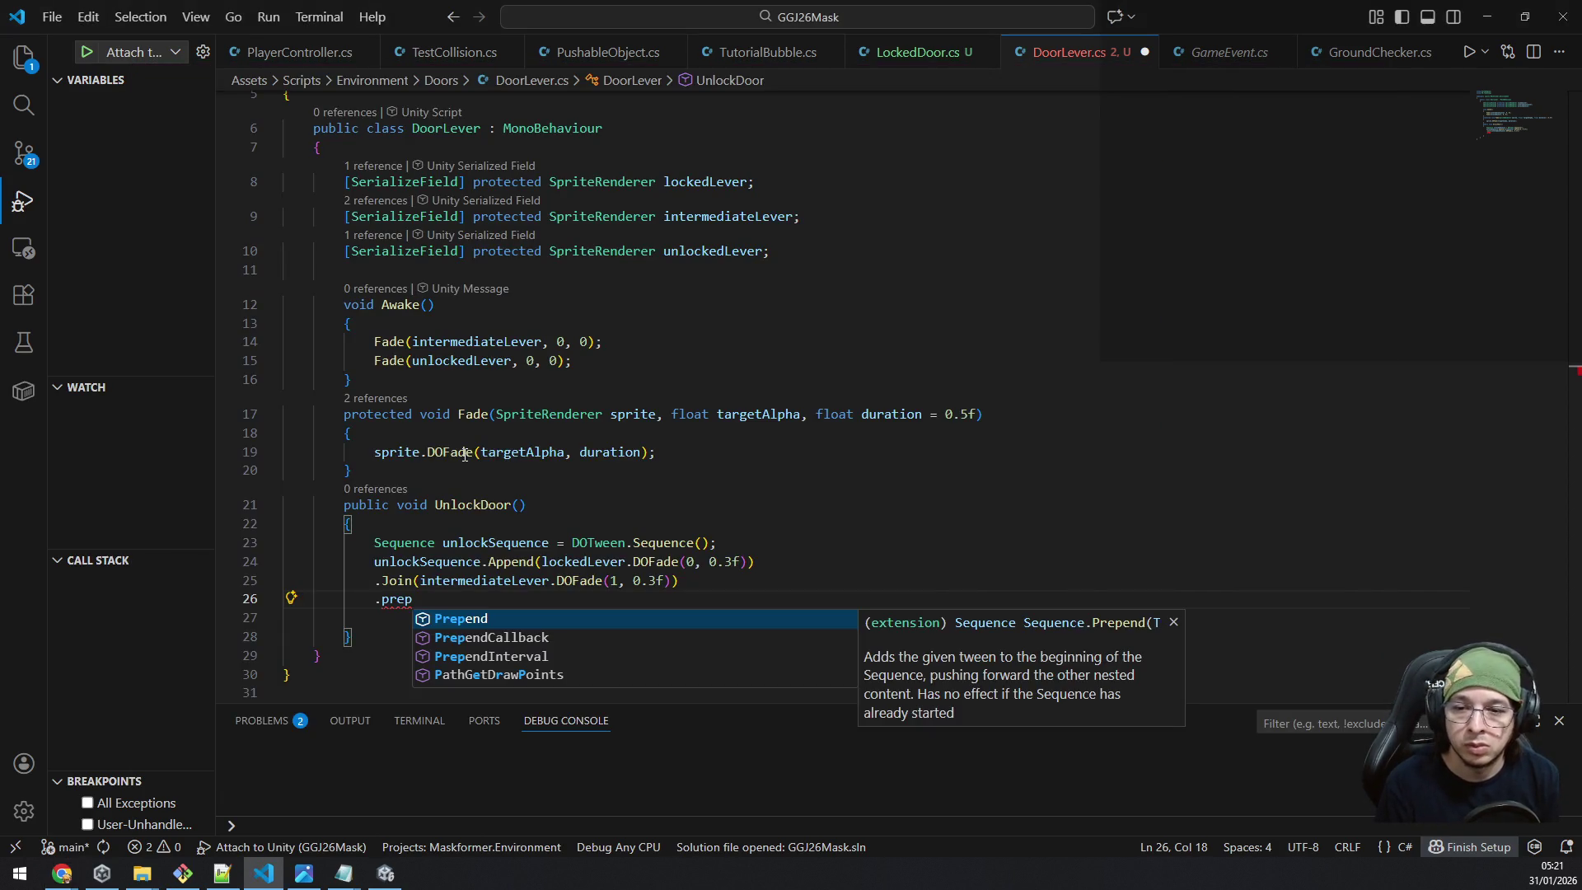
key(Down)
key(Down)
text((0.4)
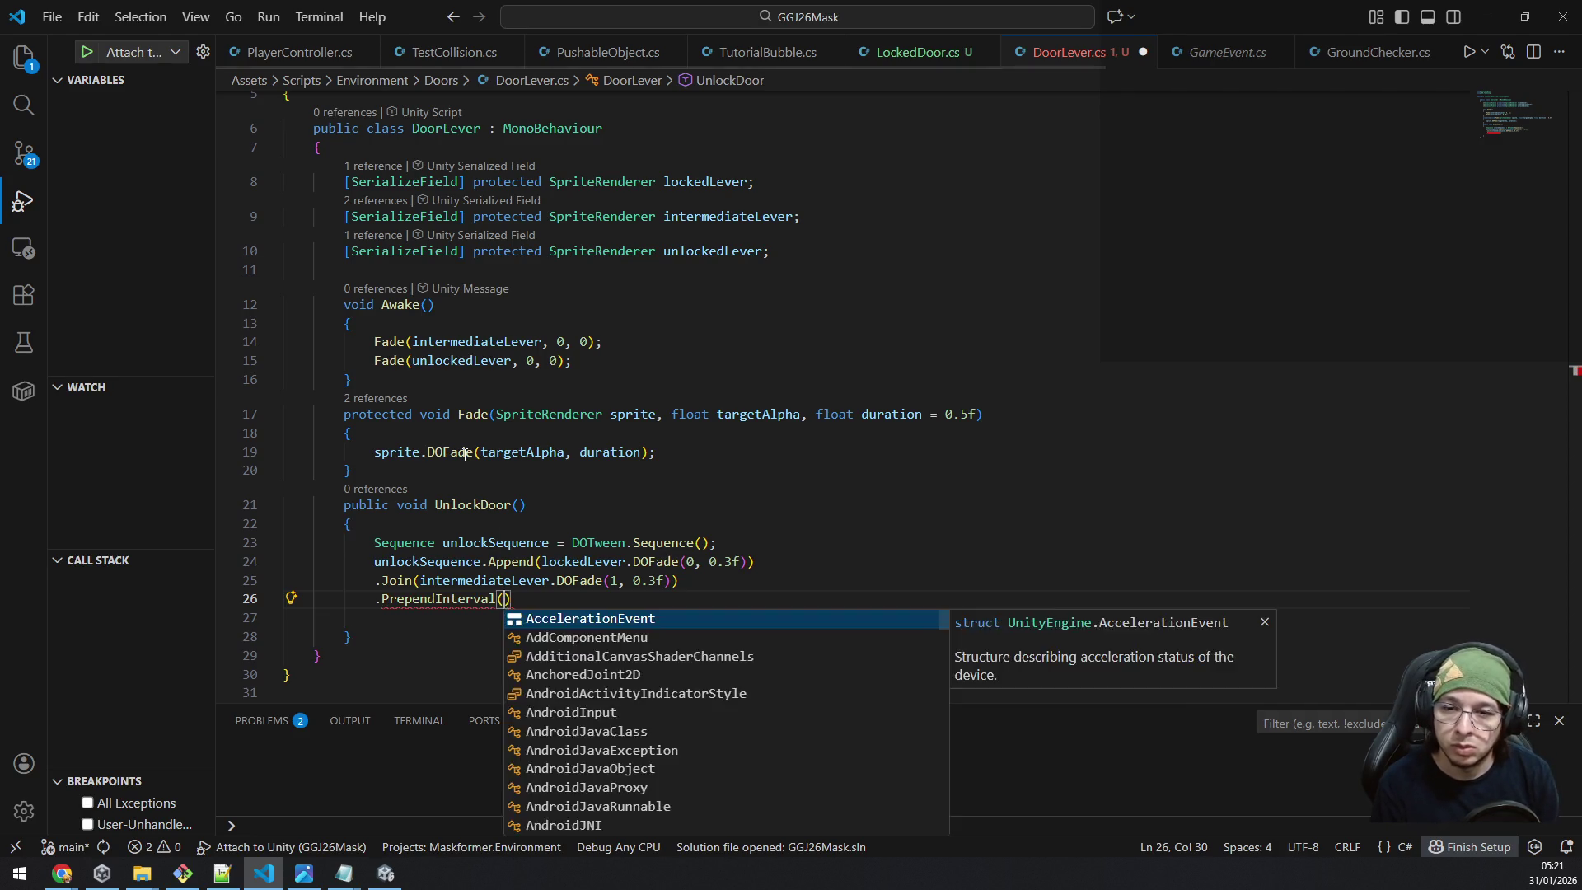
key(BackSpace)
text(3f))
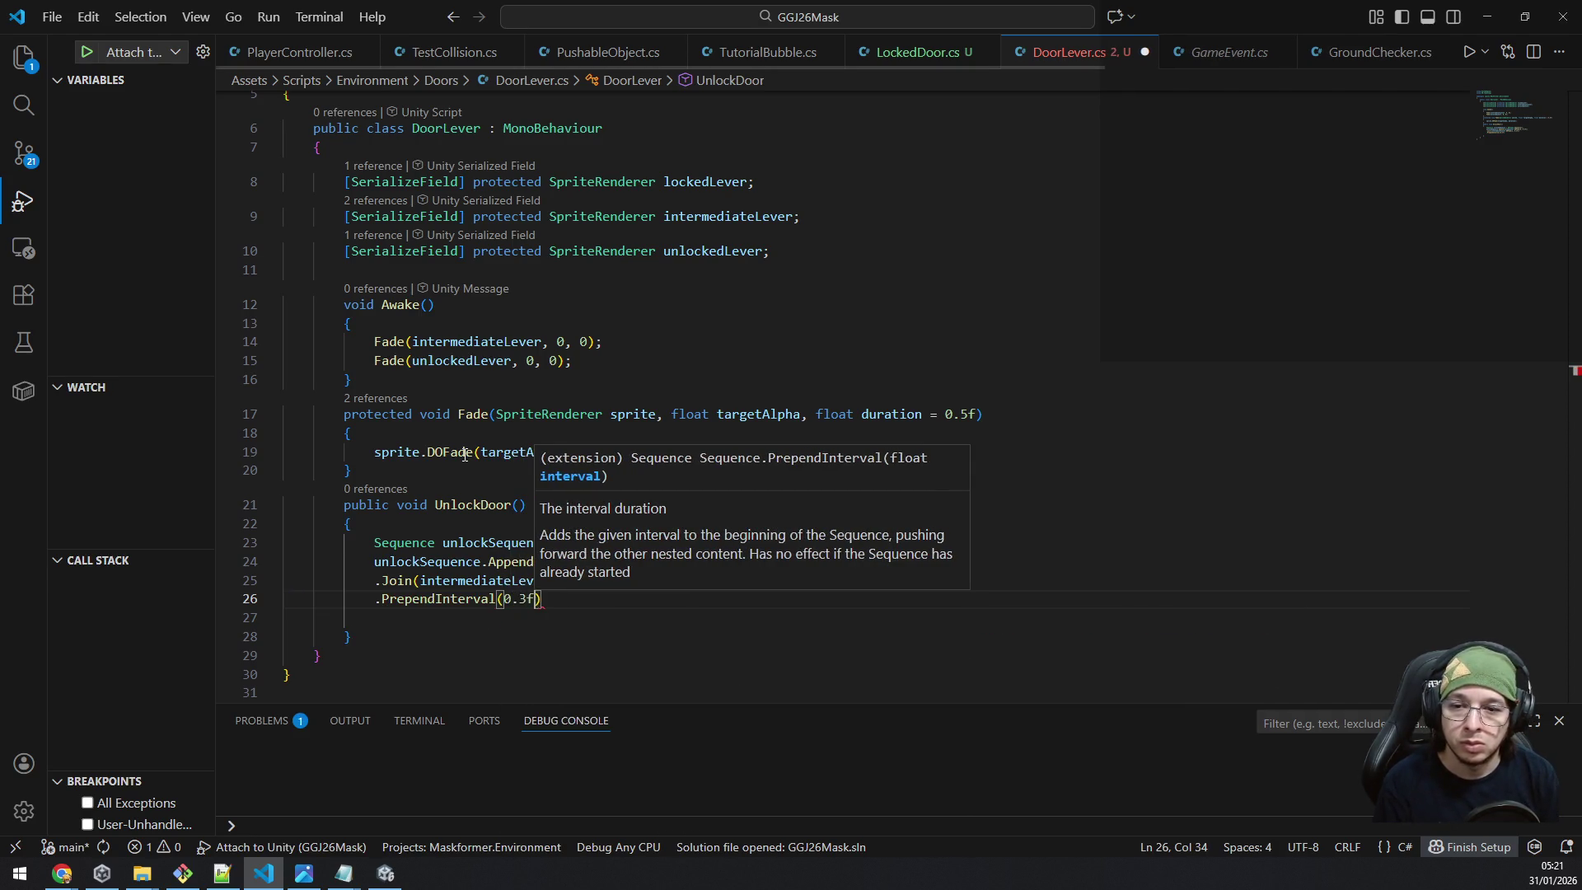
text(;)
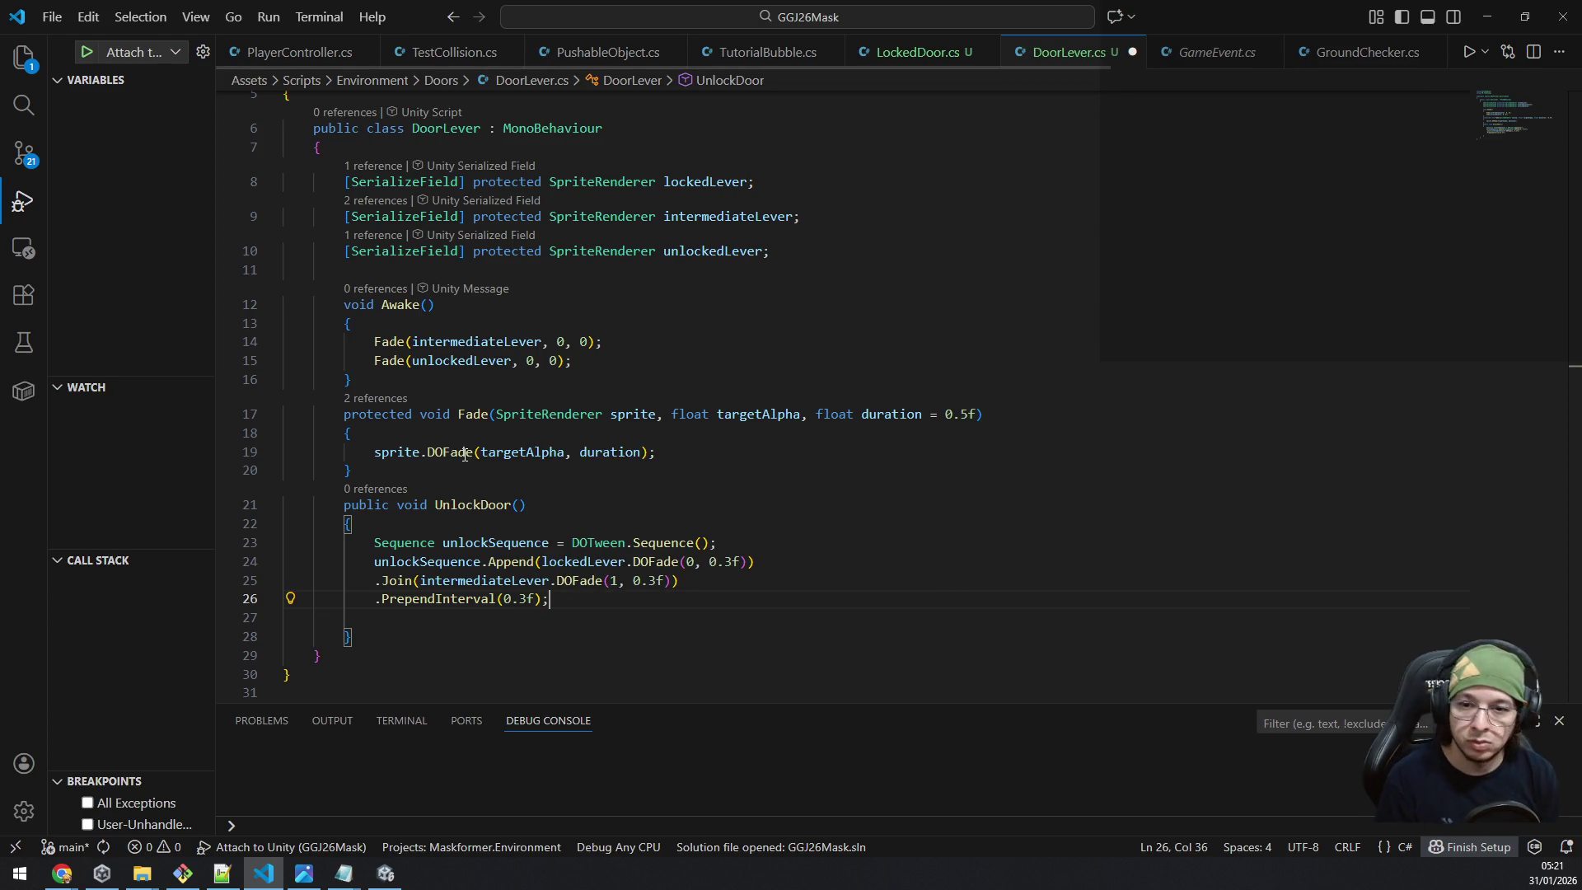
key(Up)
key(Down)
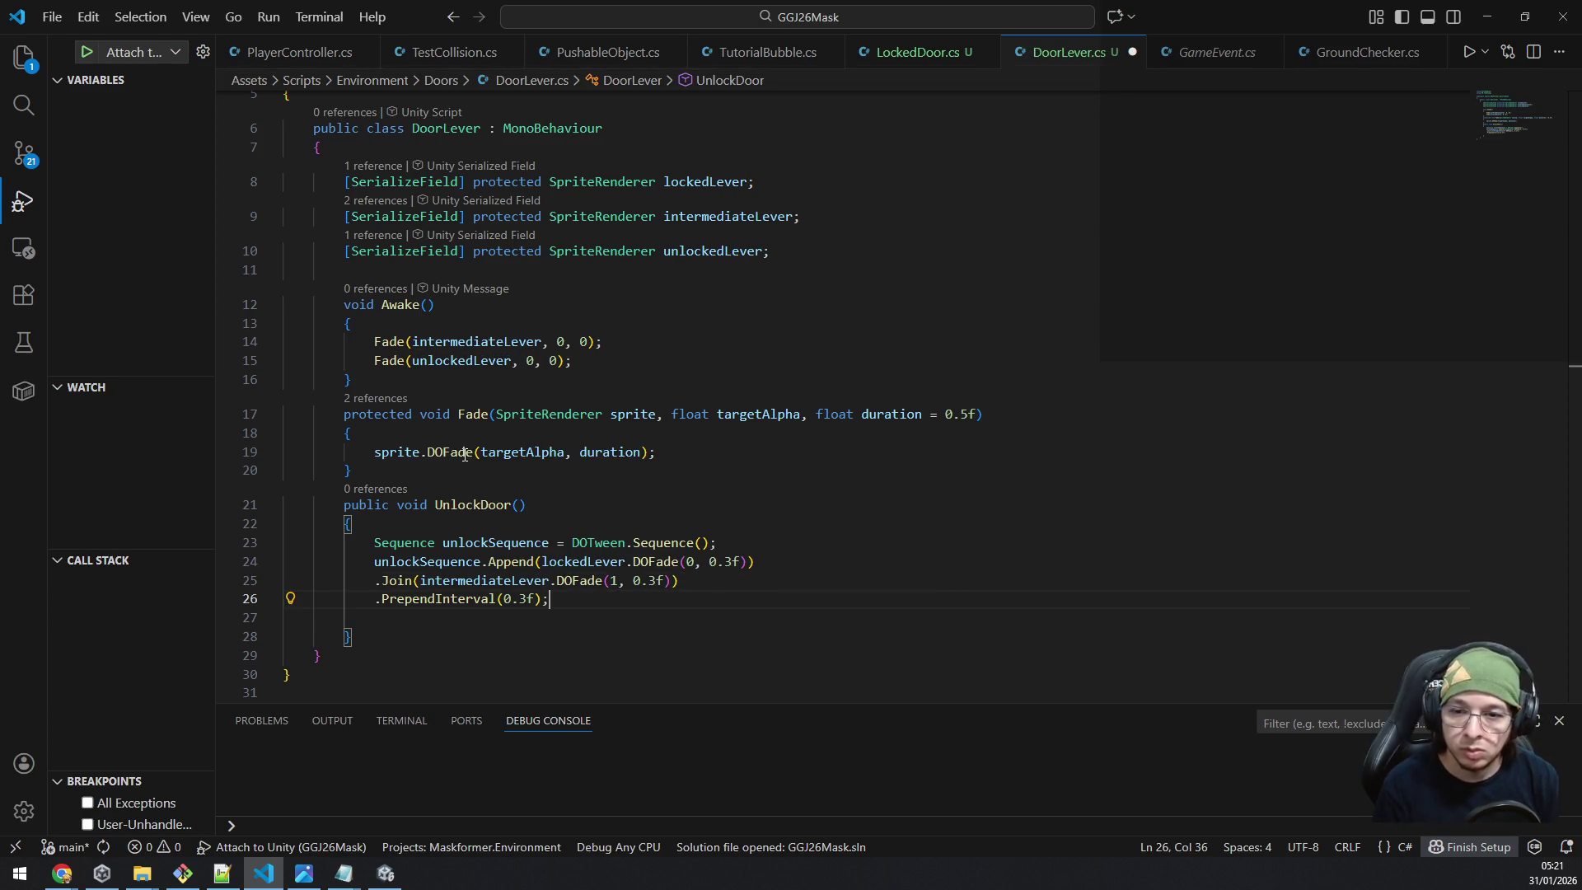
key(BackSpace)
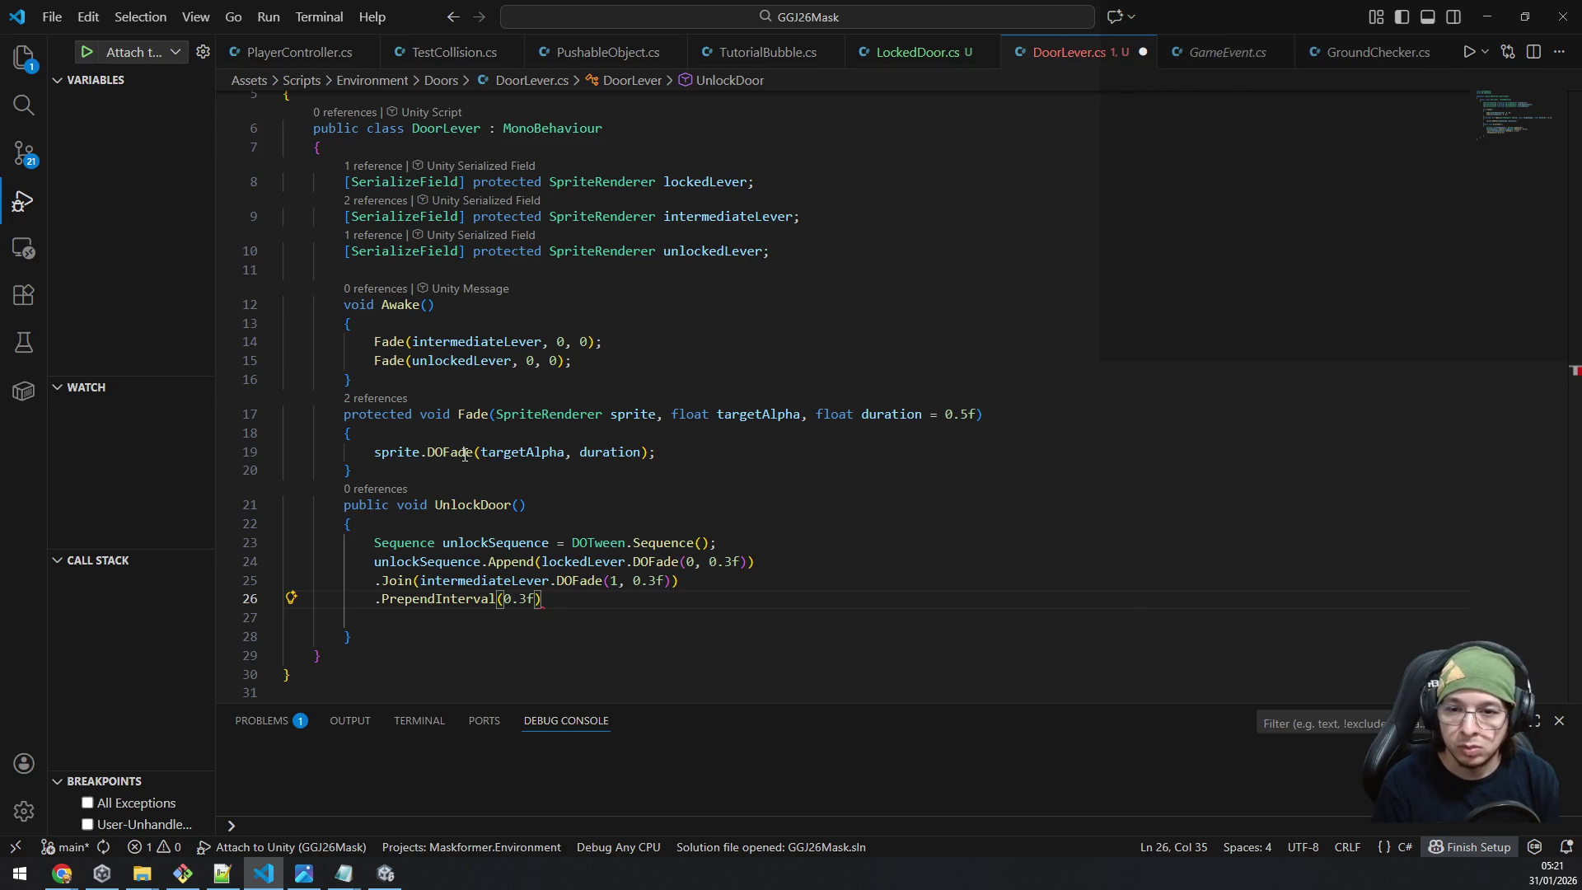
key(Return)
Append intermediateLever.DOFade(0, 0.3f) to the UnlockDoor sequence.
text(.app)
key(Tab)
text(()
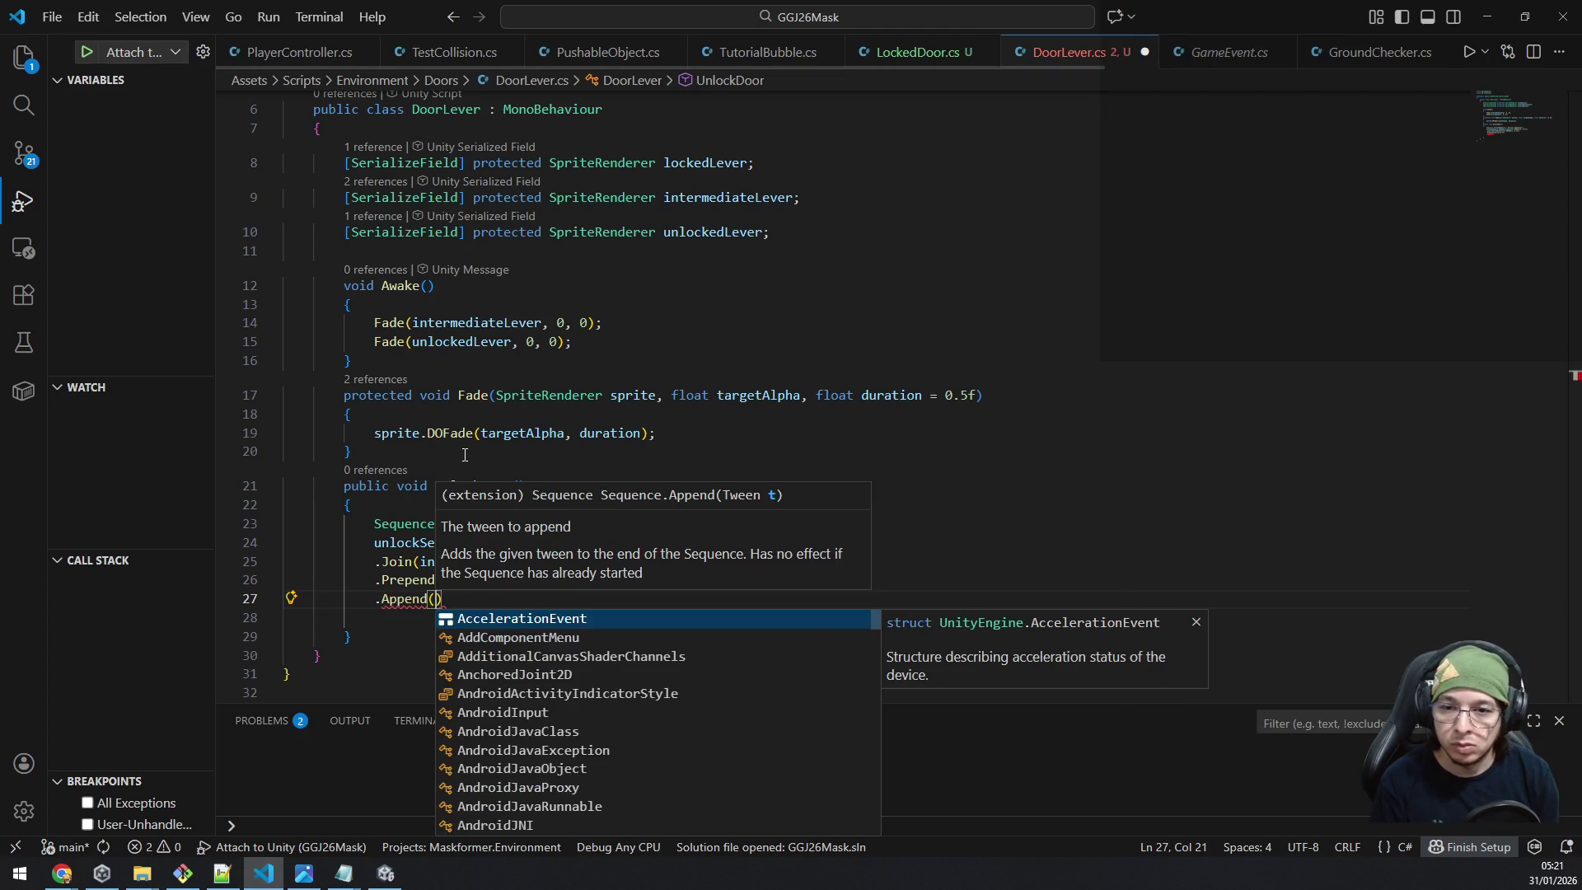
text(intermediateLever)
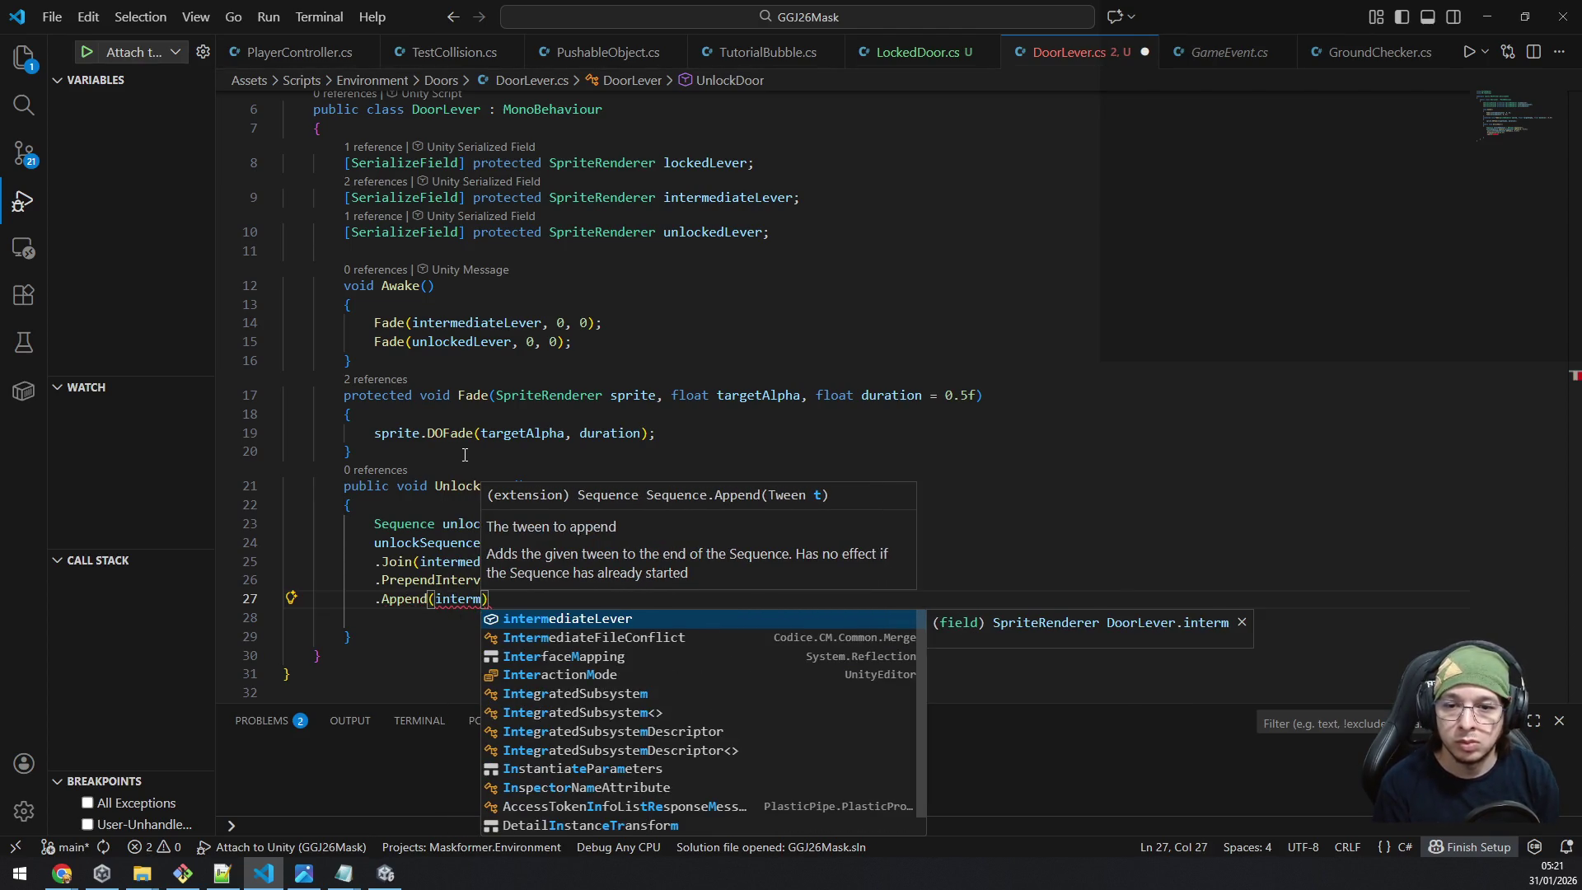
key(Escape)
text(.dof)
key(Tab)
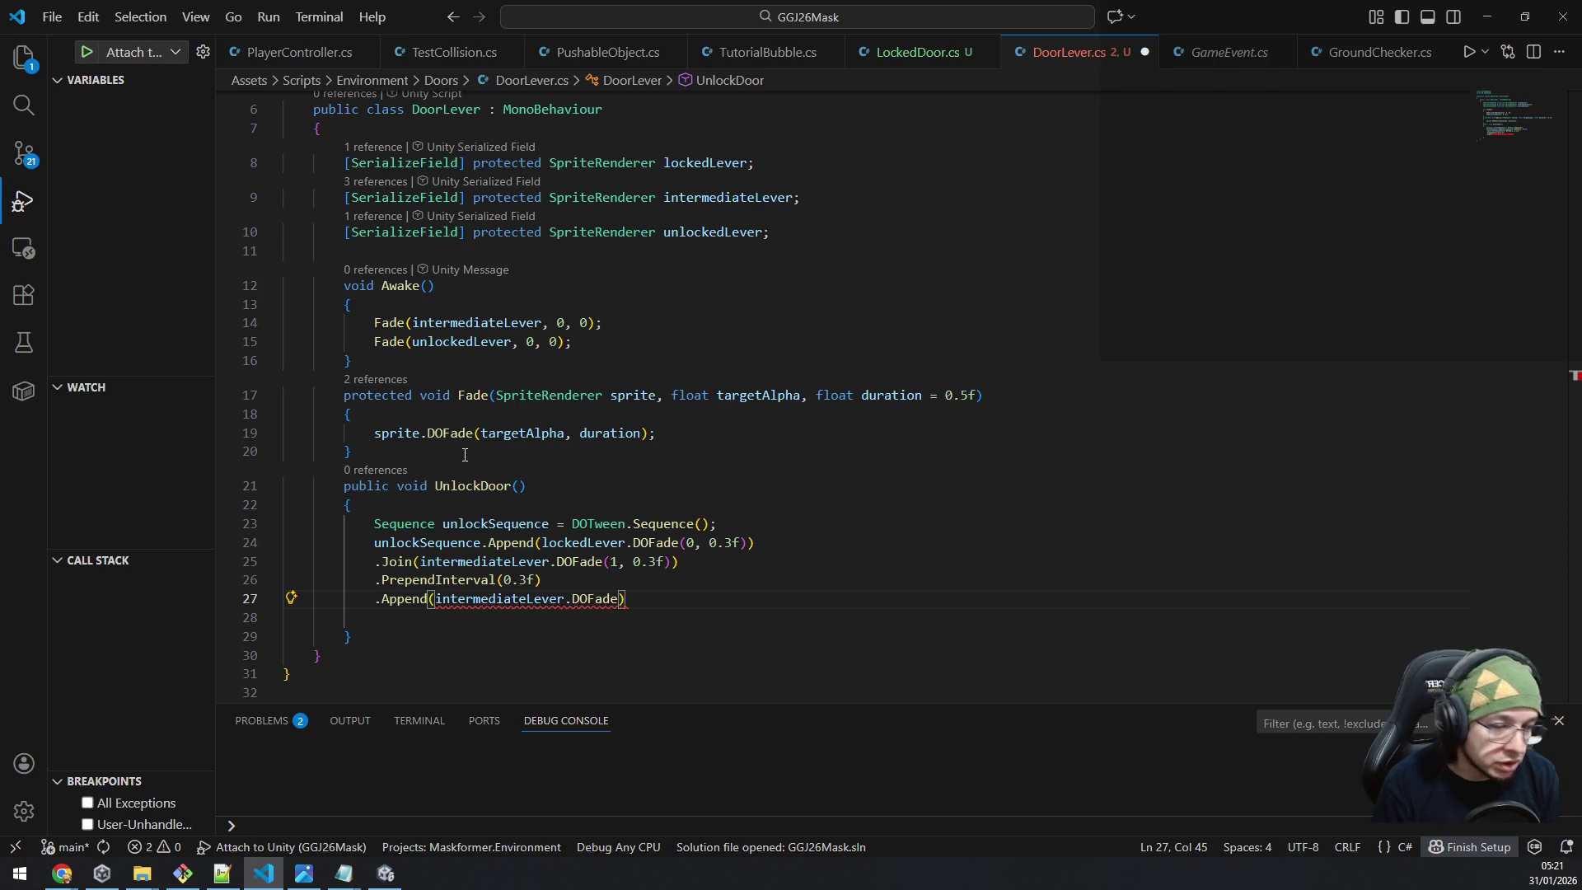
text(()
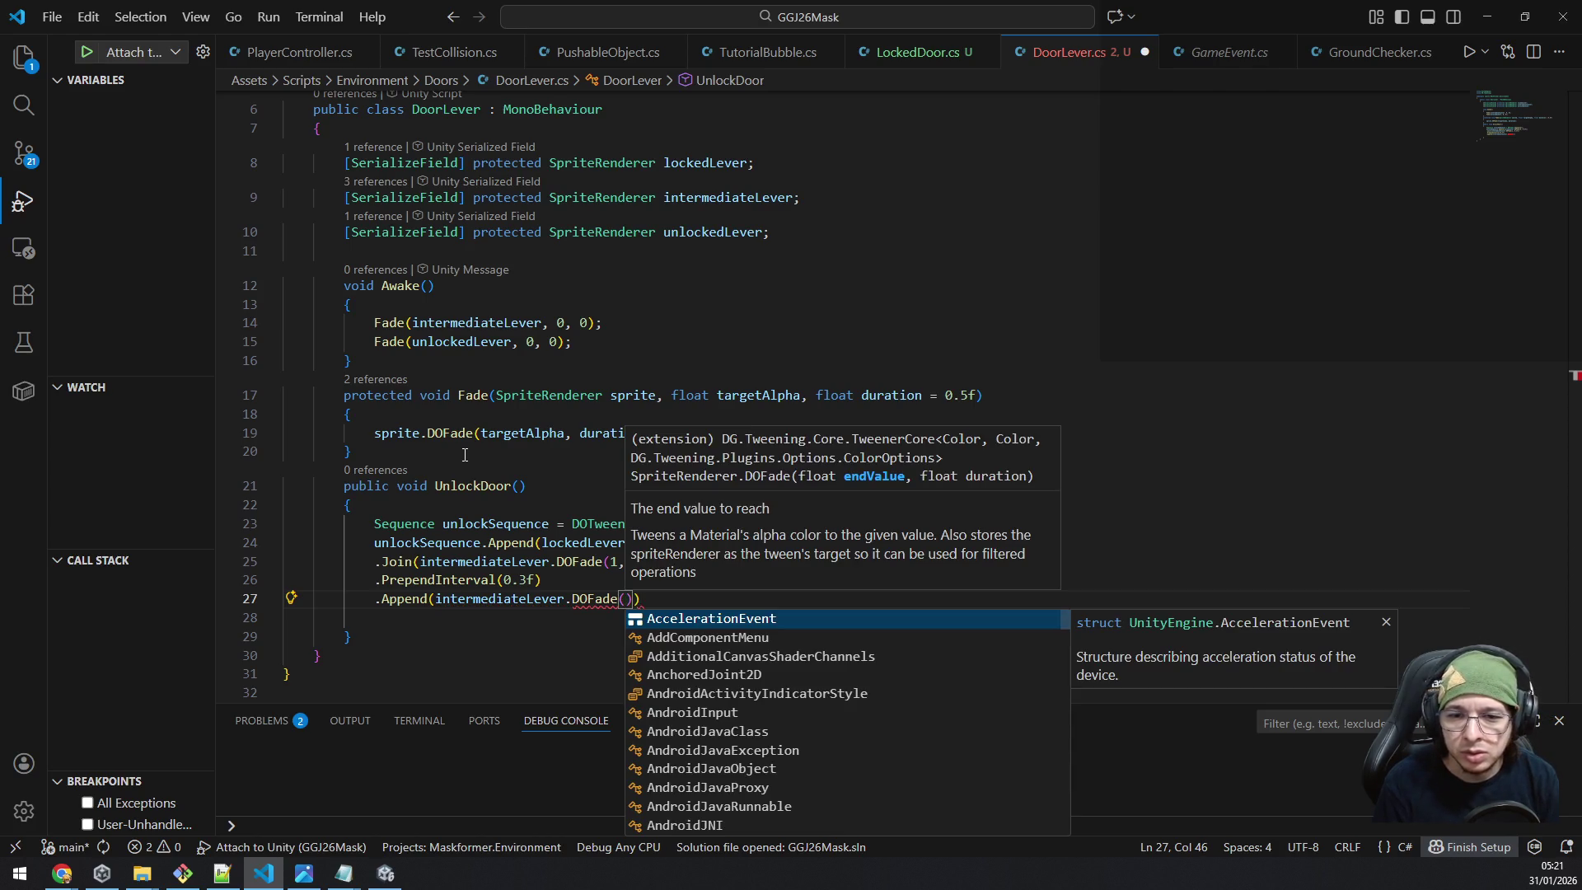
text(0, 0.3f)
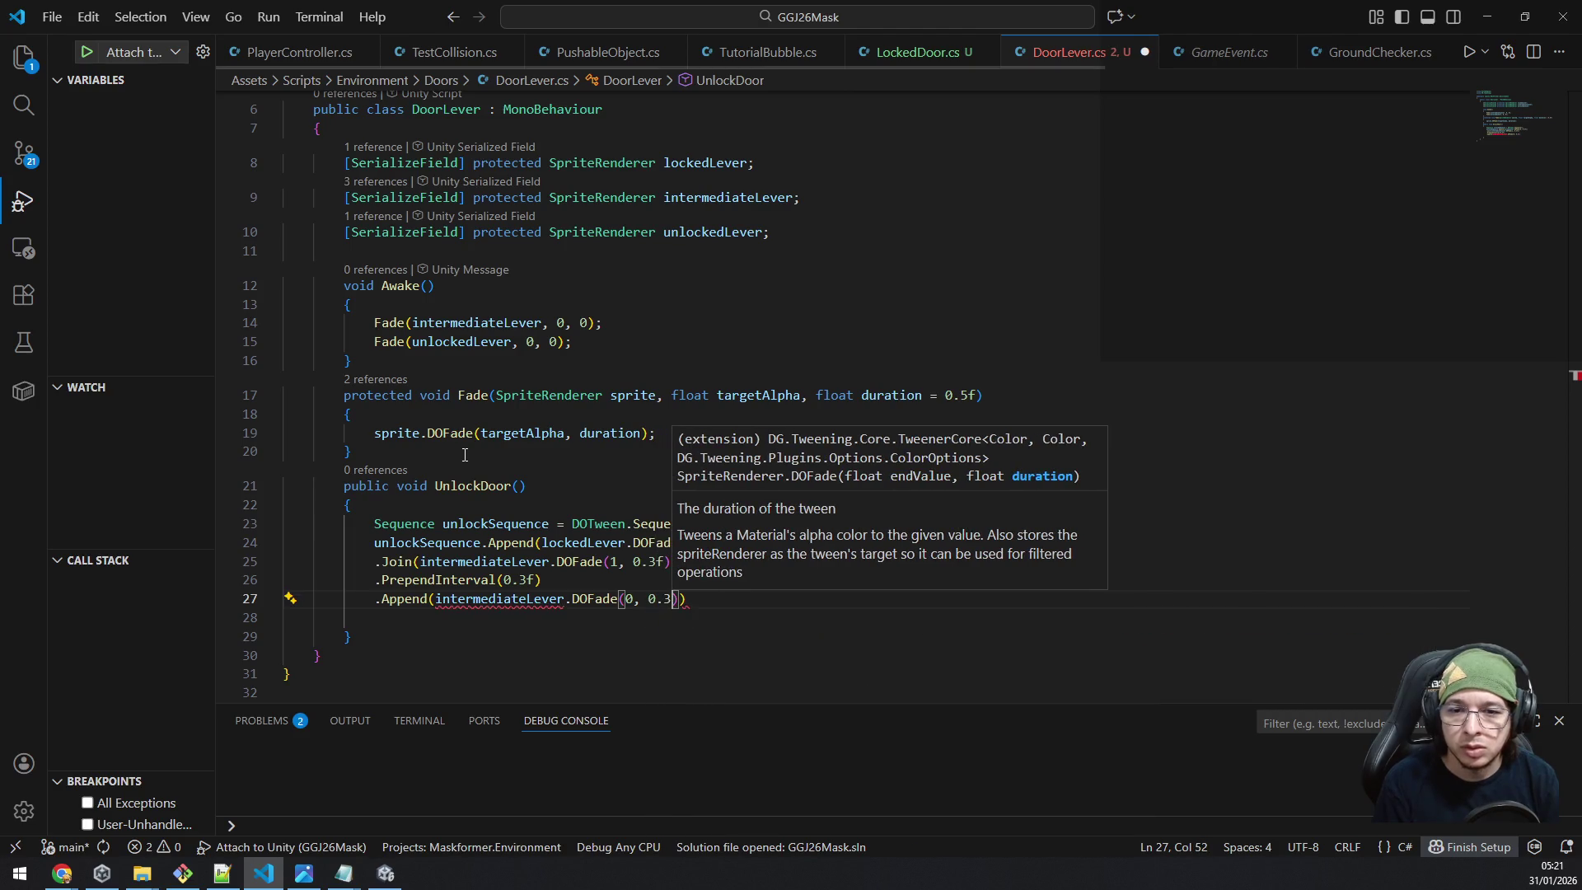
text()))
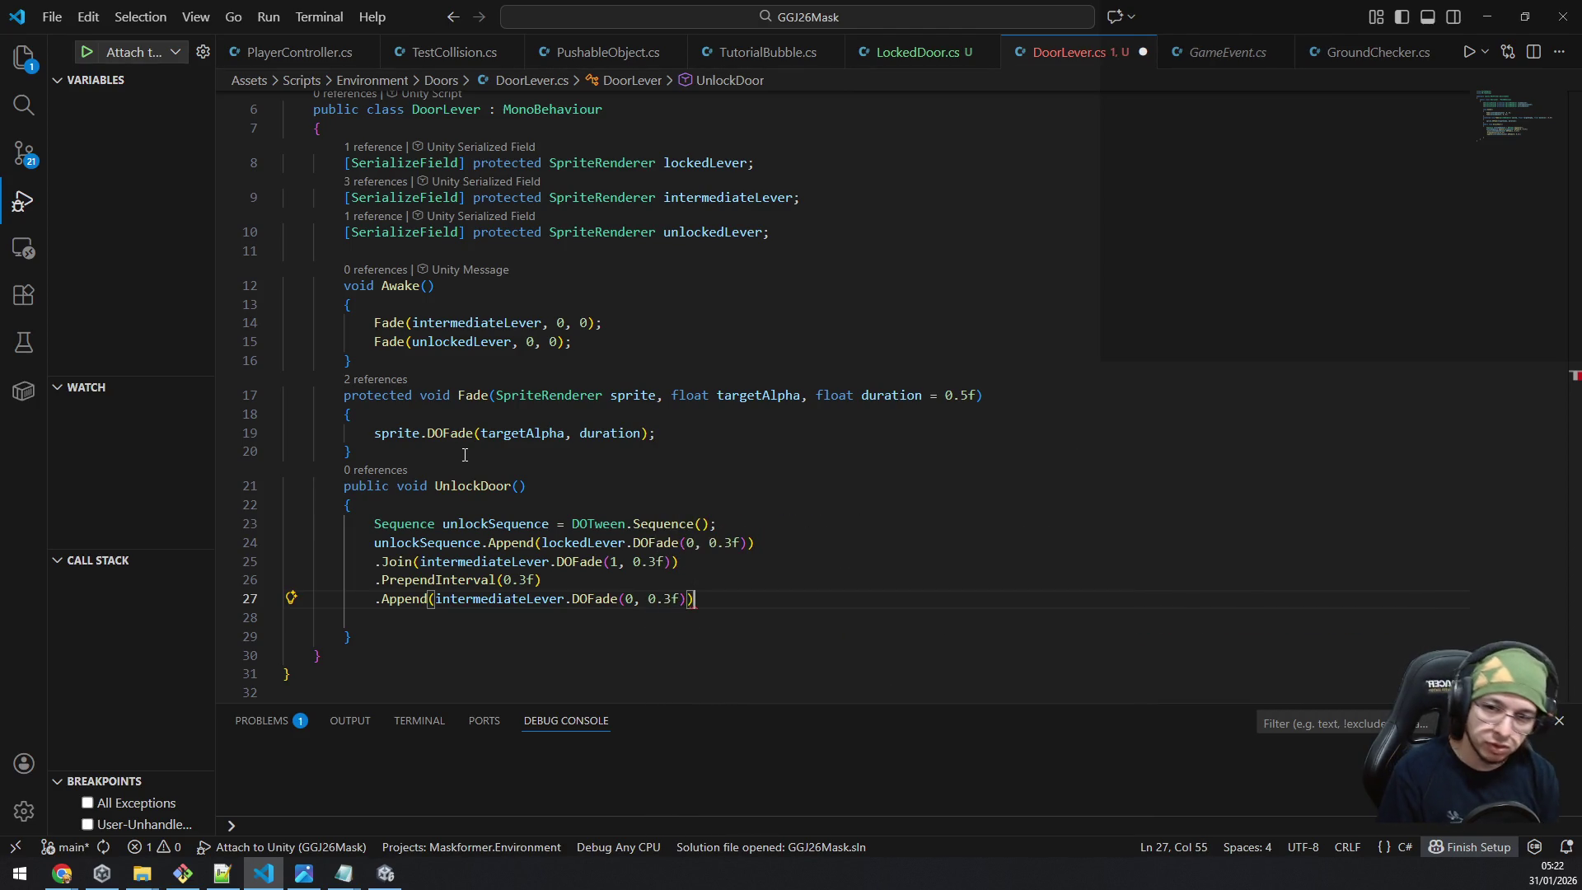
text(.)
Join unlockedLever.DOFade(1, 0.3f) on a new line and close the chain with a semicolon.
key(BackSpace)
key(Return)
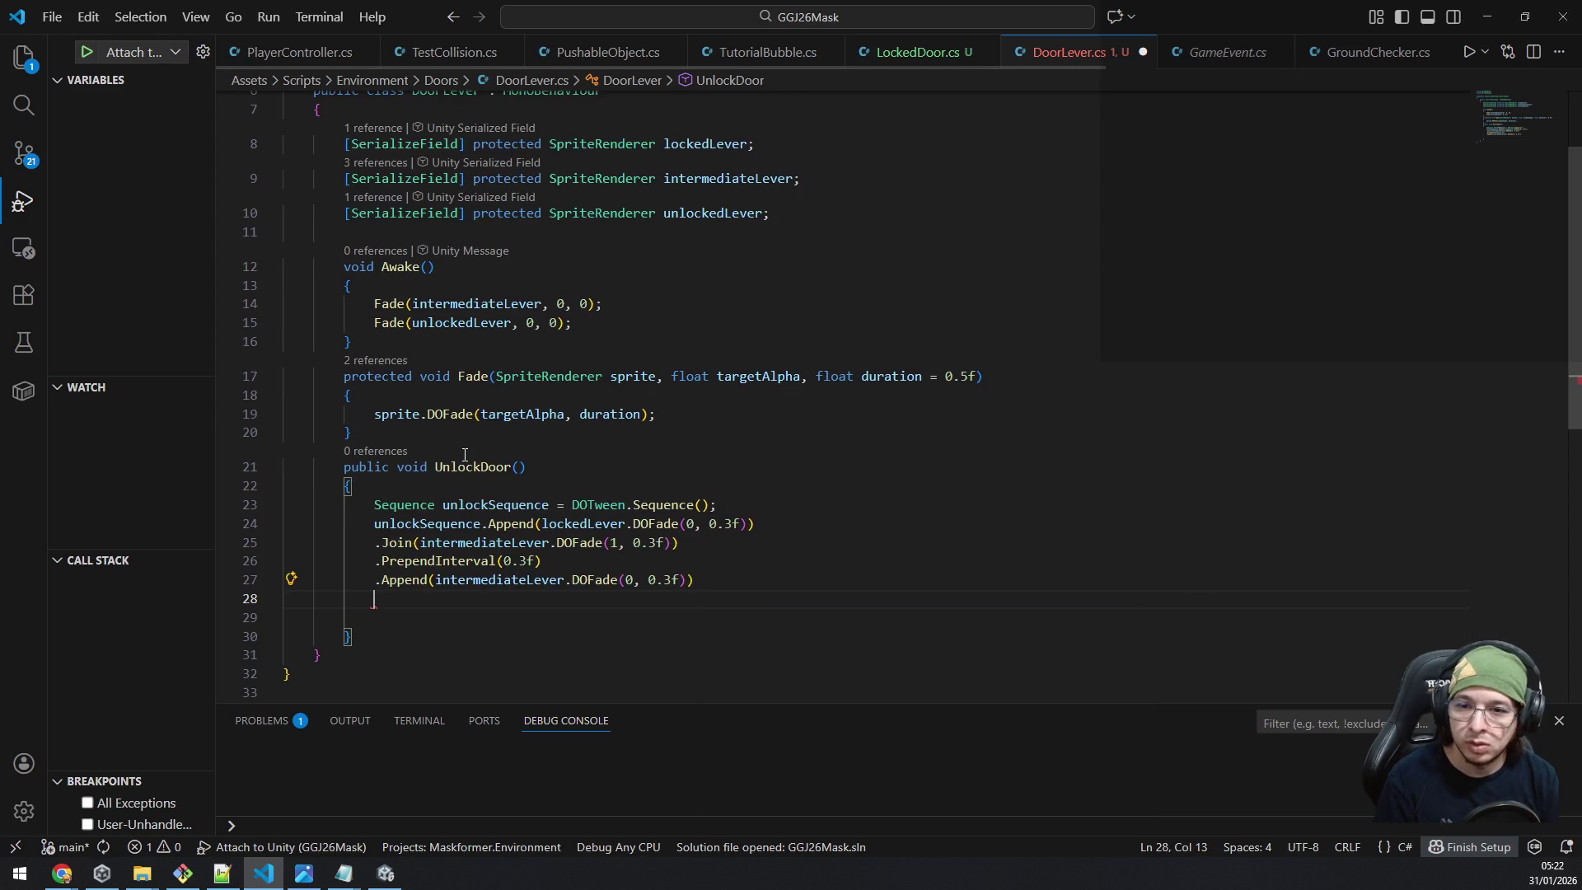
text(.Join)
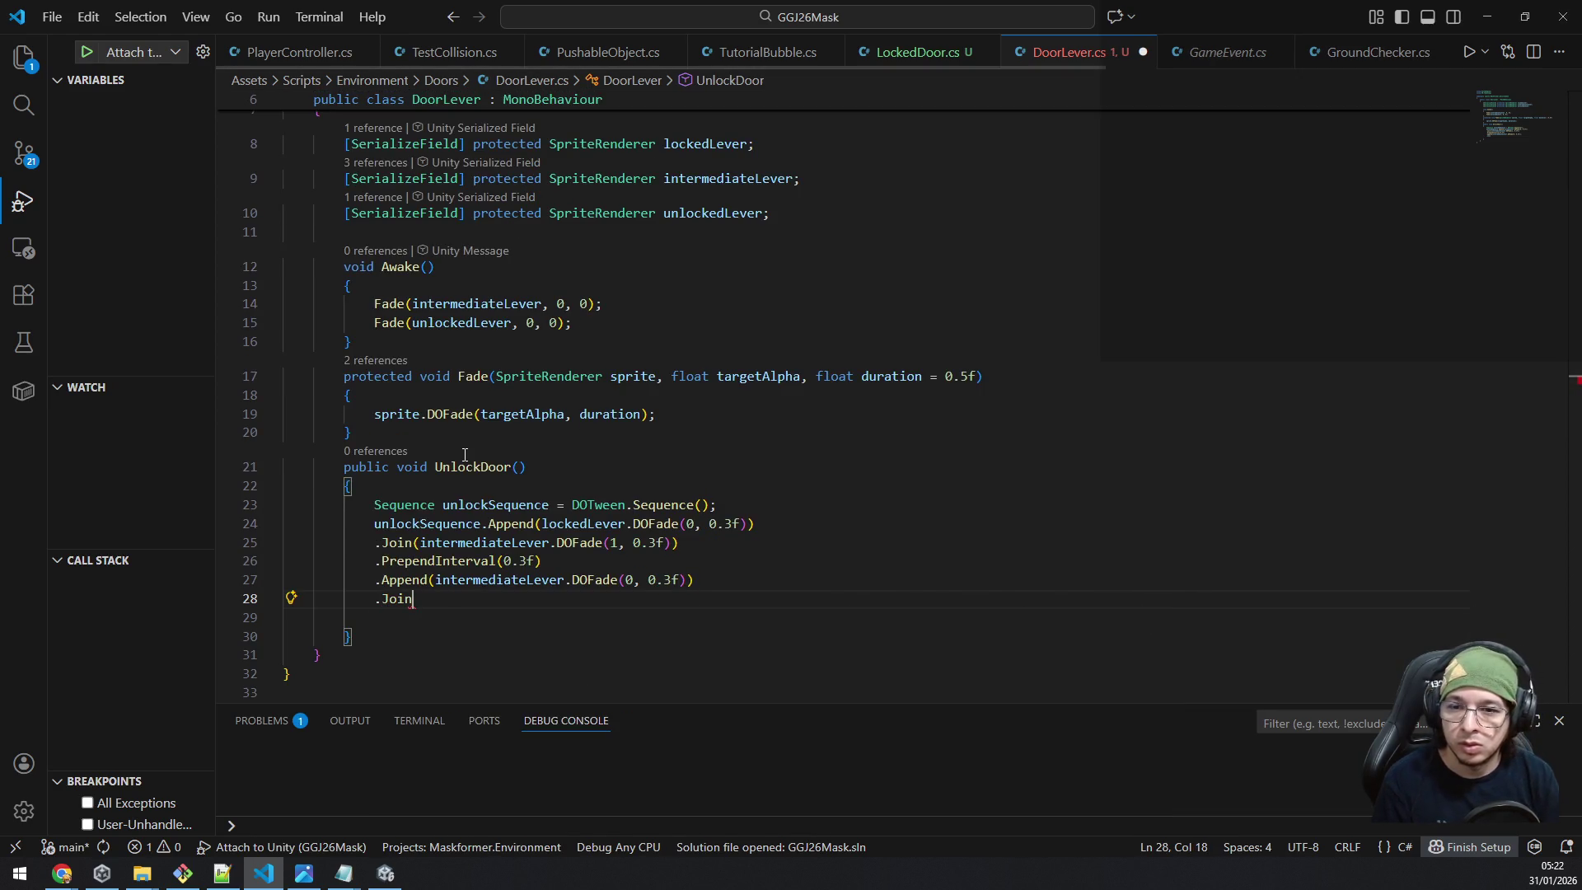
text(()
text(unlo)
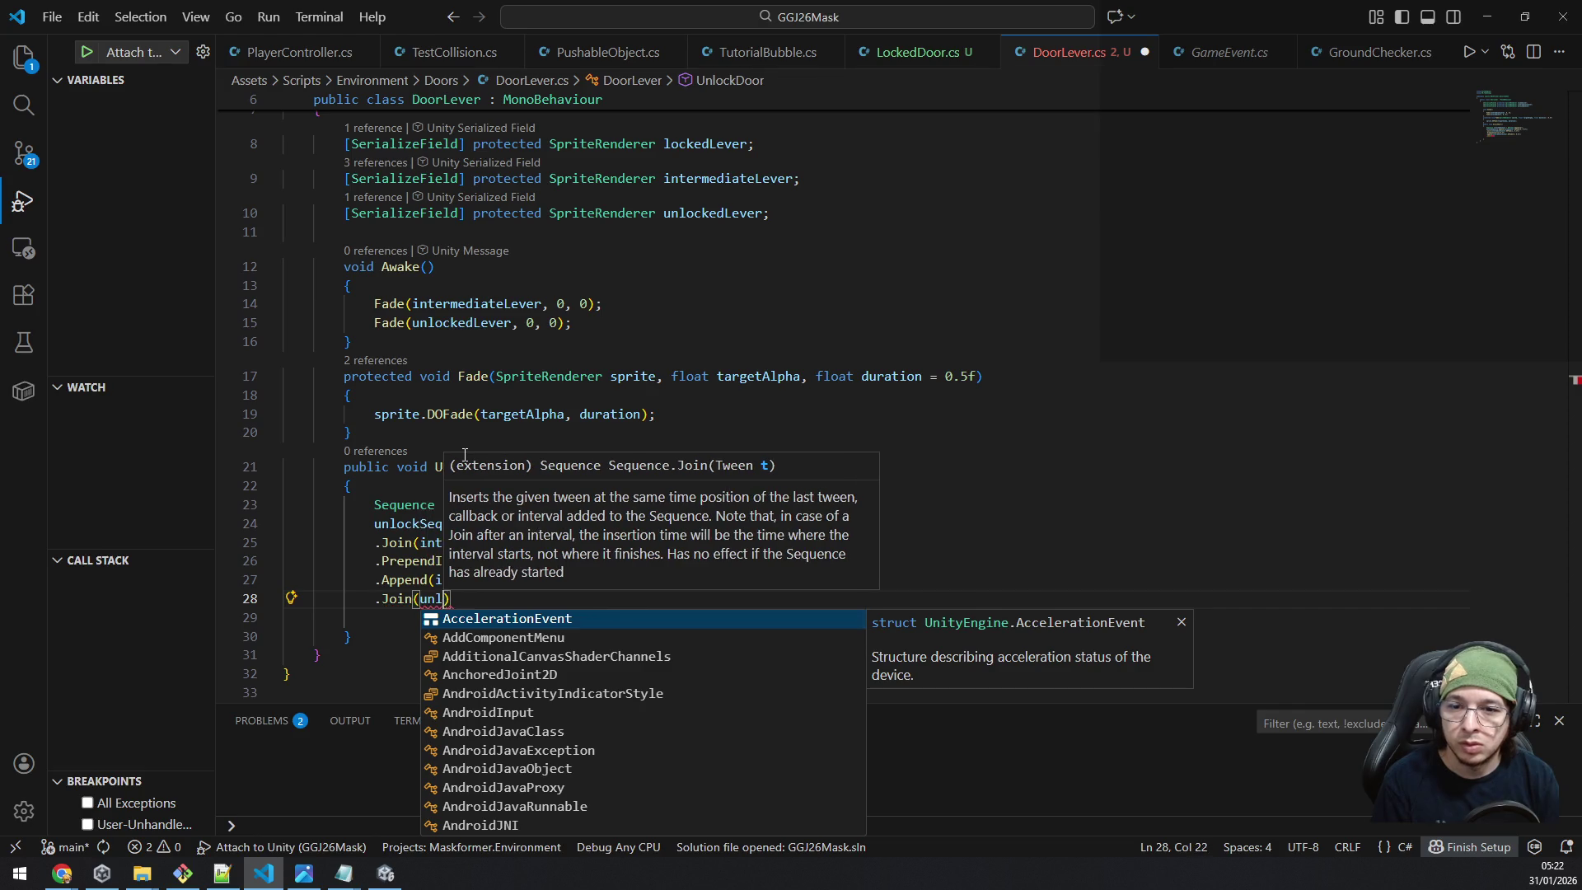
key(Tab)
text(.)
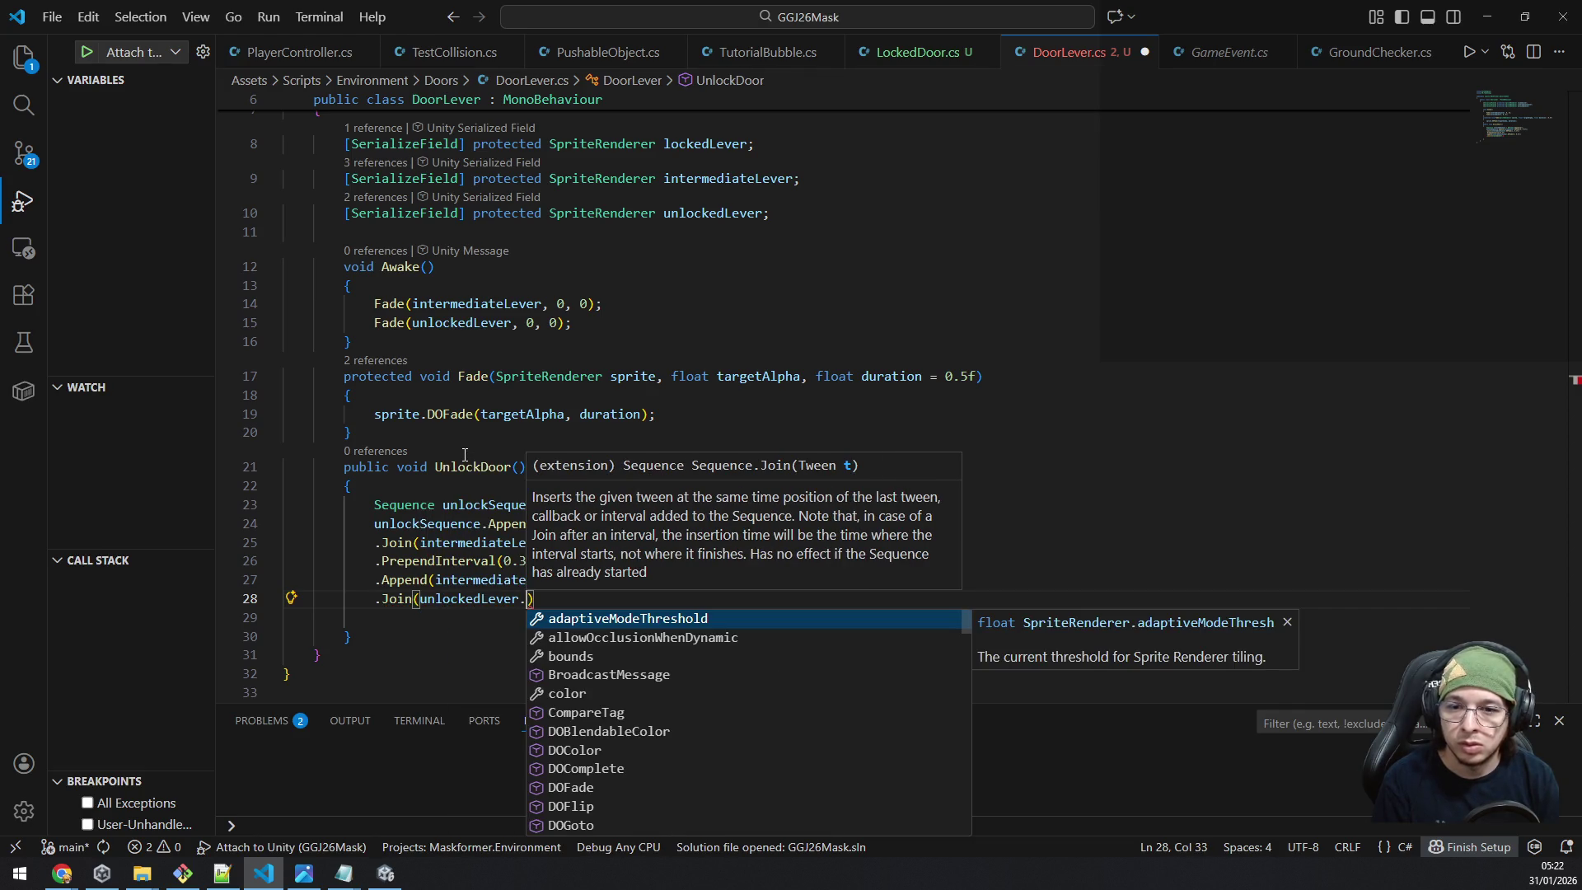
text(DOF)
key(Tab)
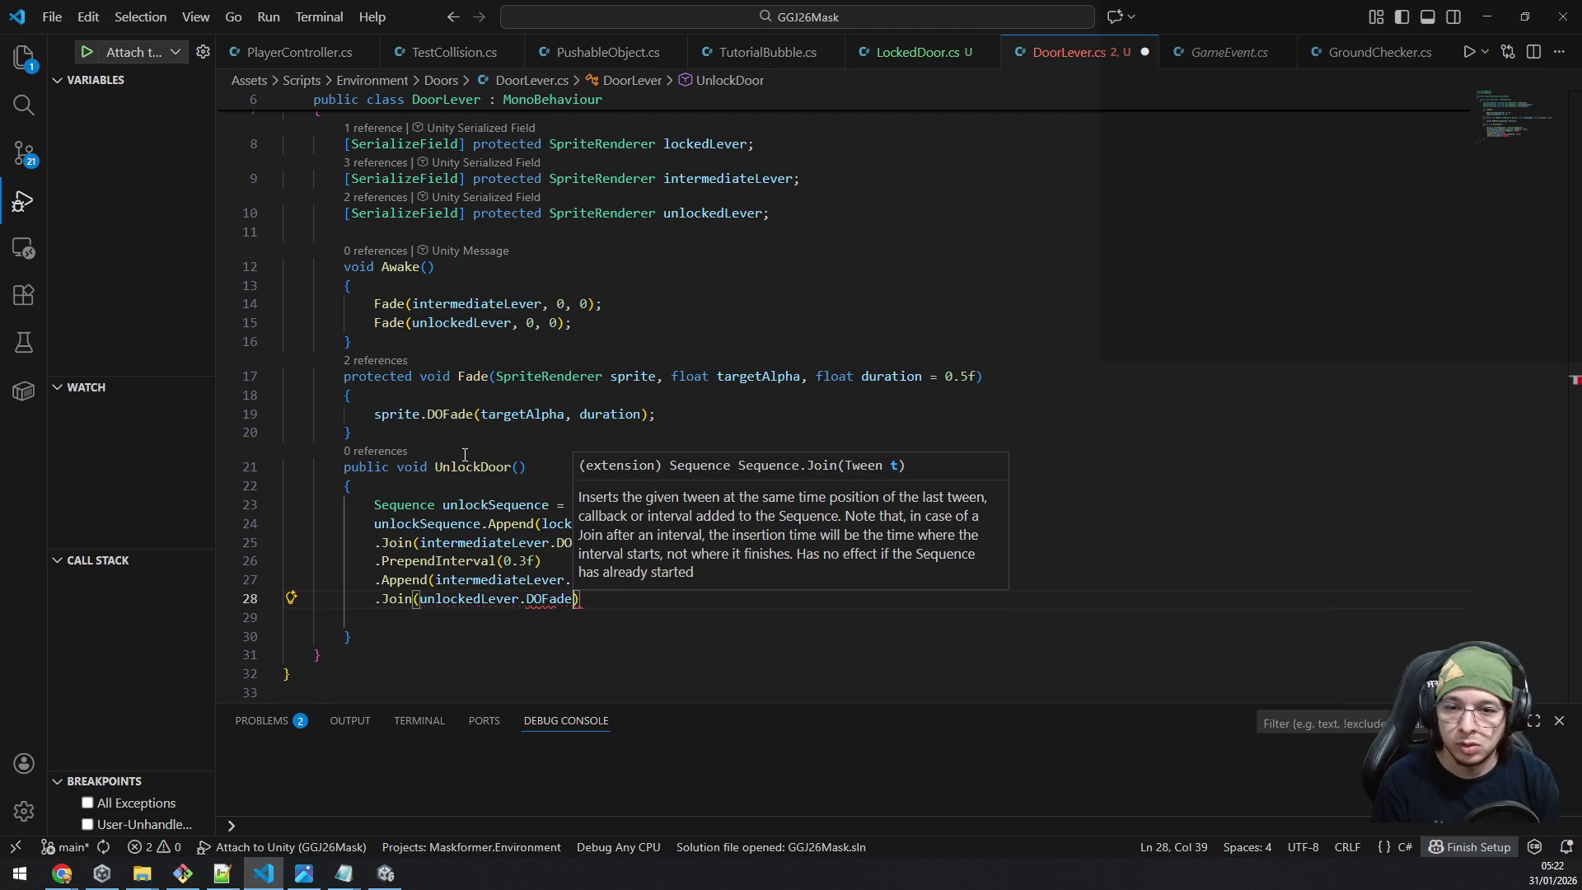
text((1)
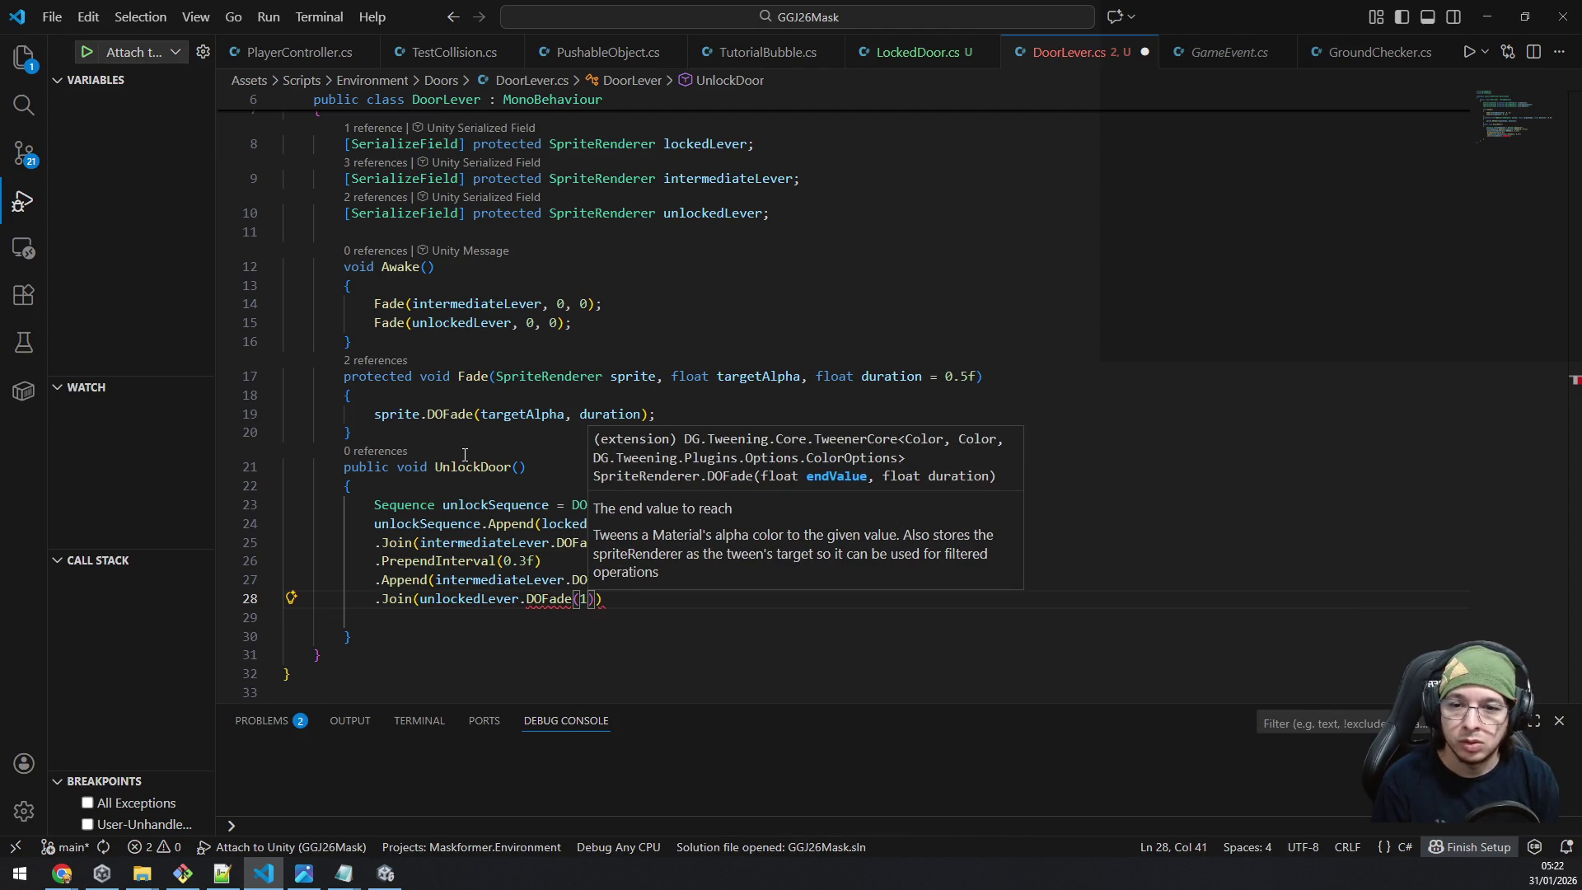
text(, 0.3f)
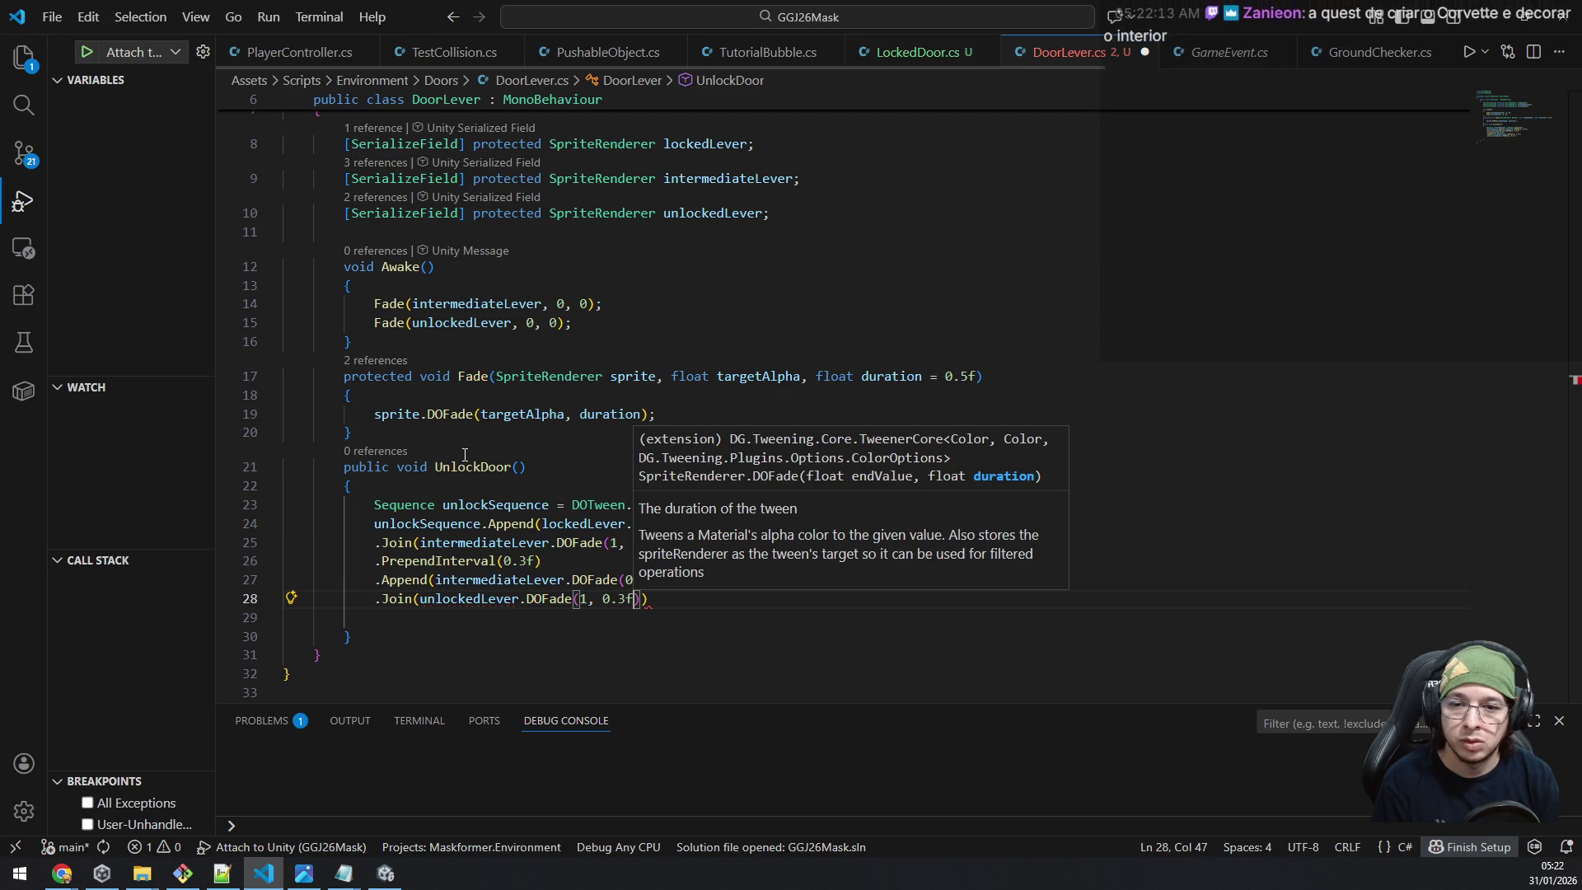
text());)
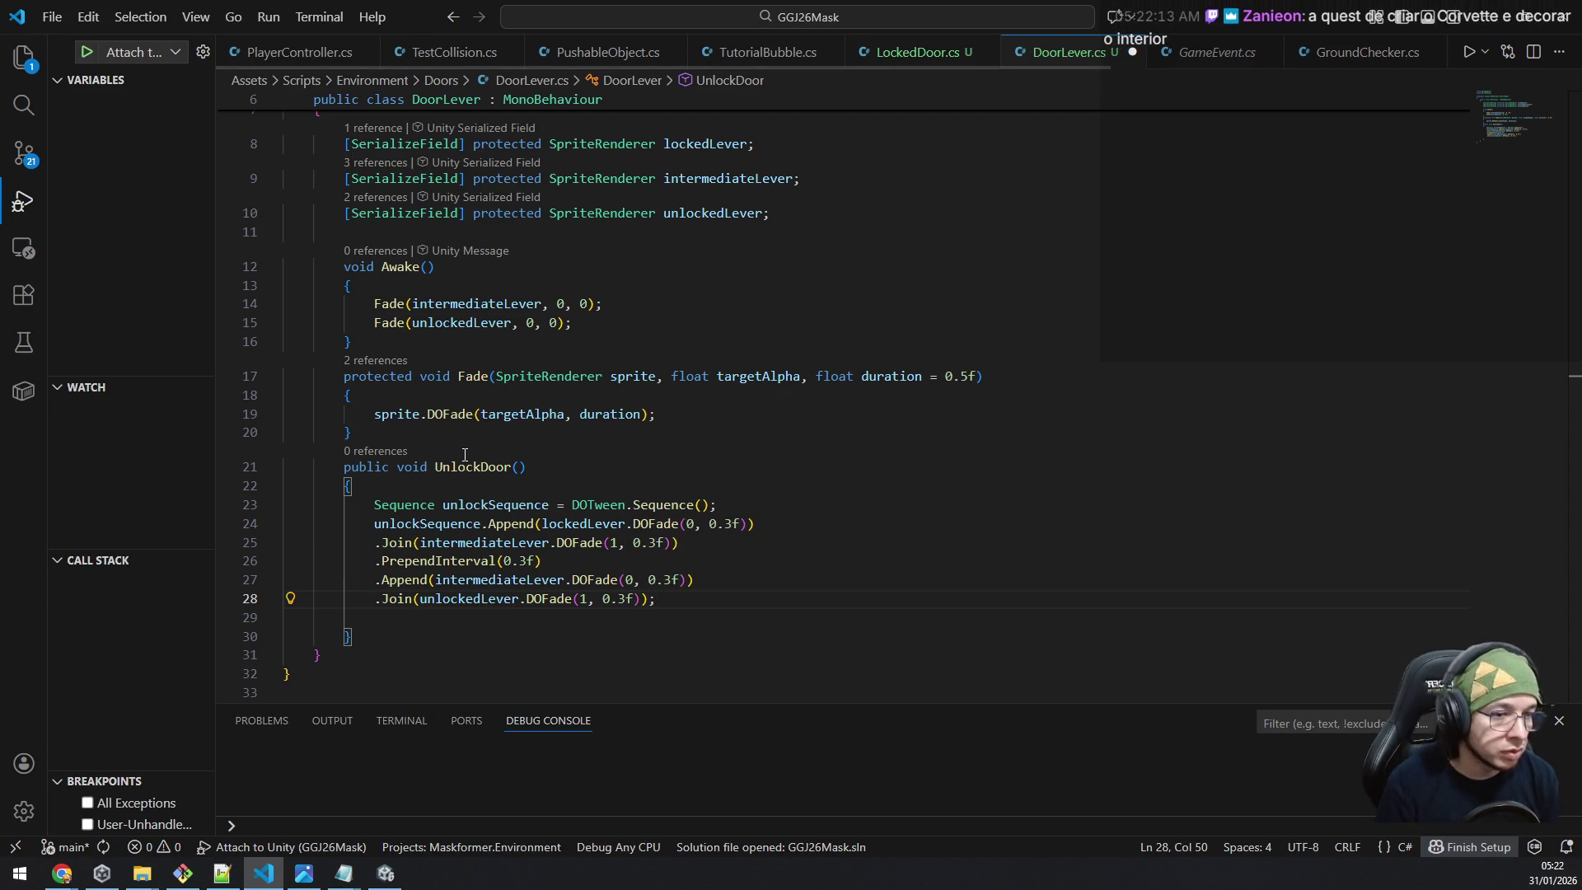
key(Down)
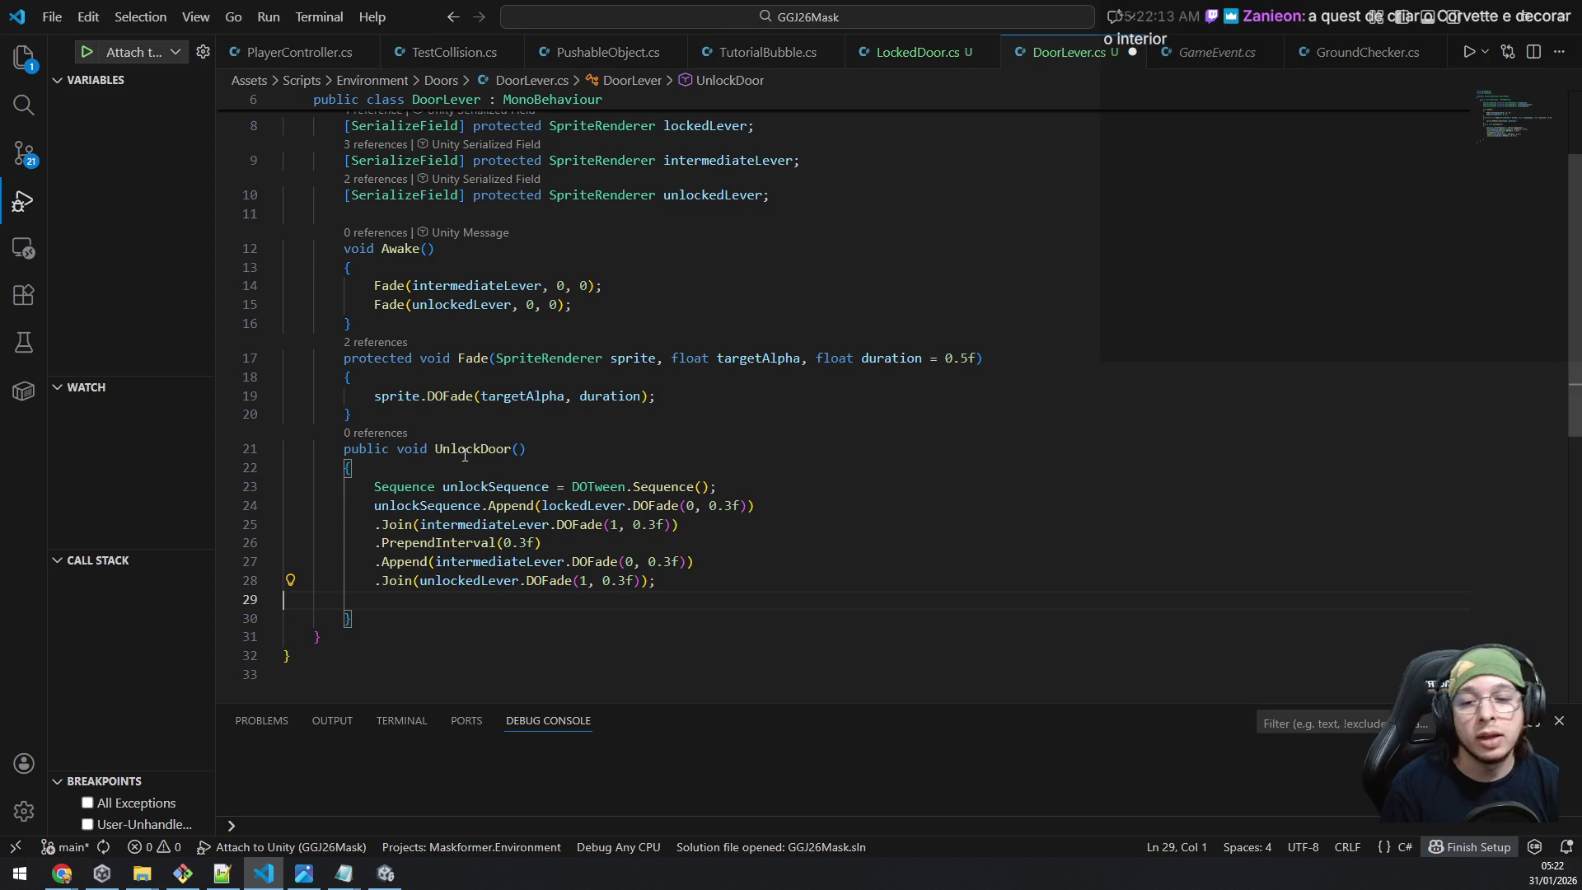
key(BackSpace)
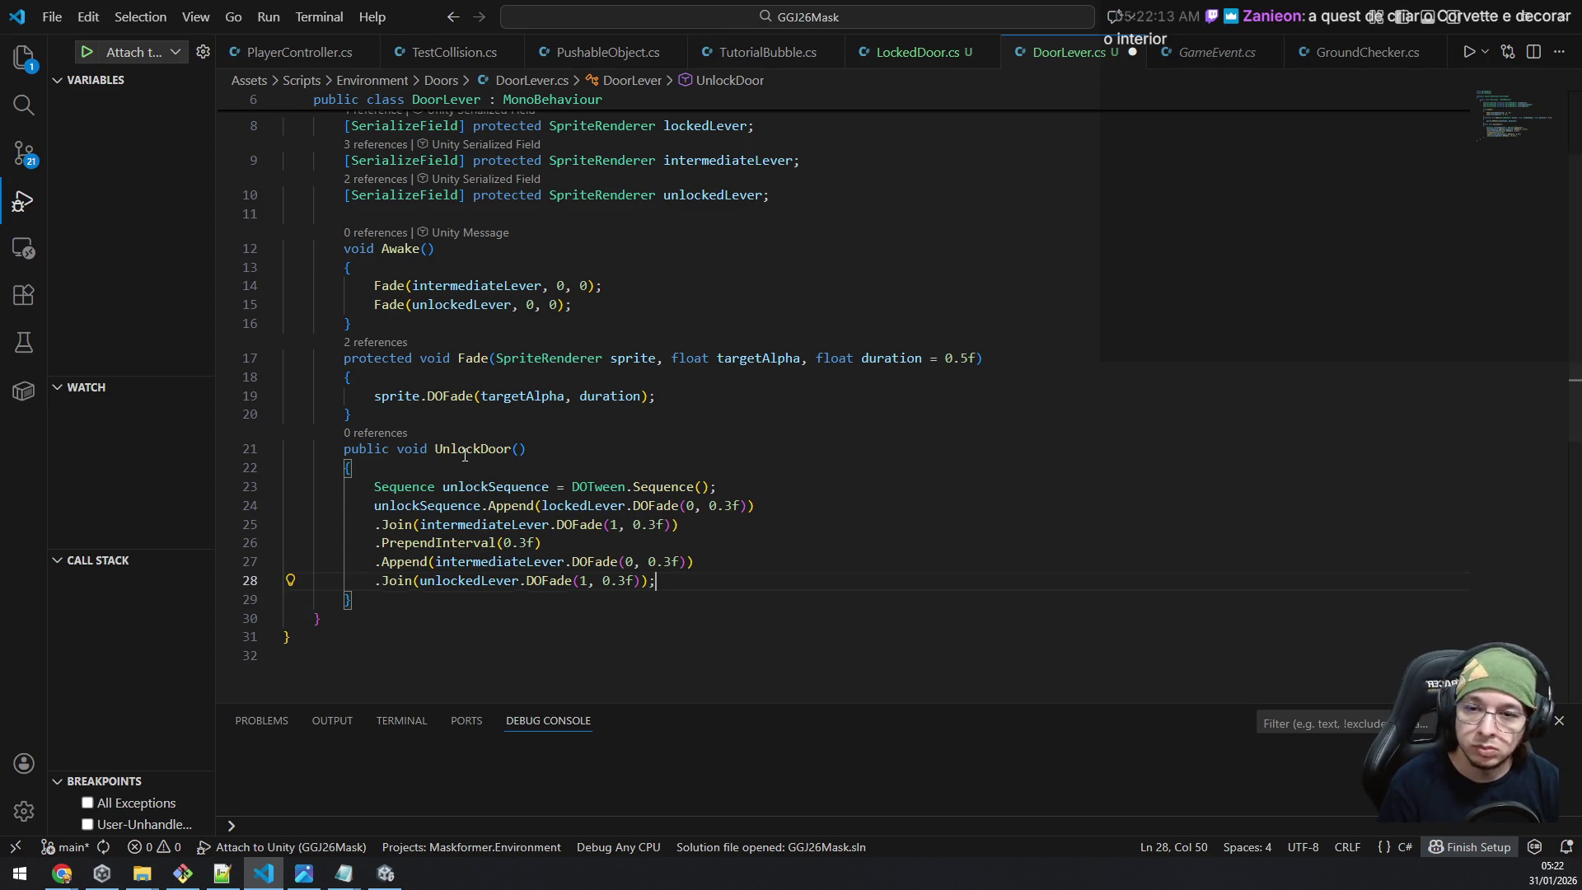
Scroll through the Sequence examples in the DOTween documentation.
key(alt+Tab)
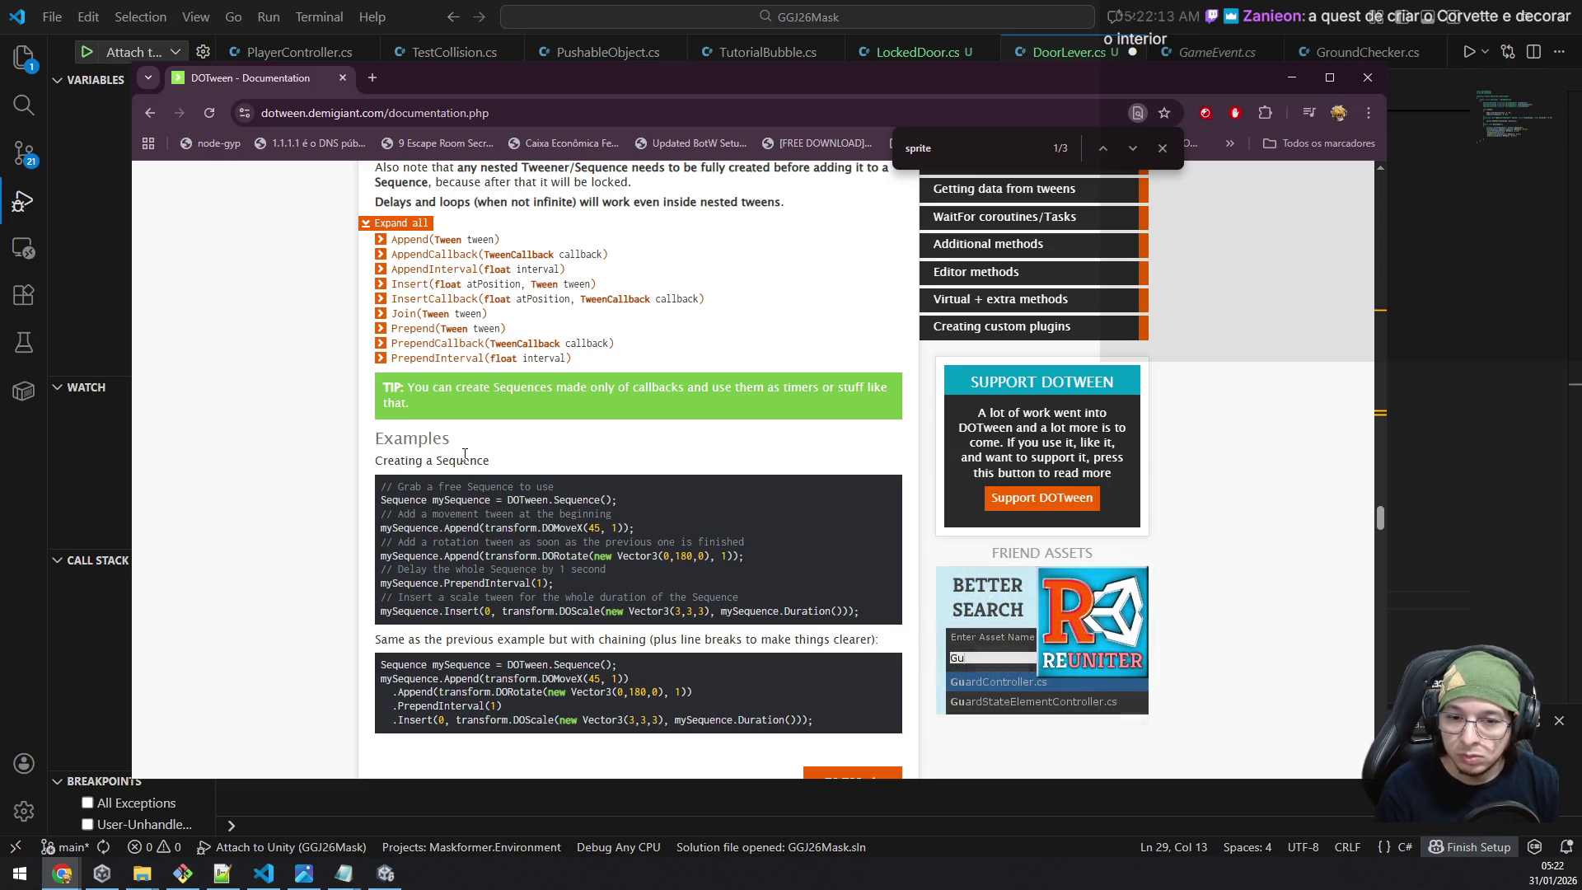
scroll(422, 566, down, 3)
scroll(422, 567, down, 4)
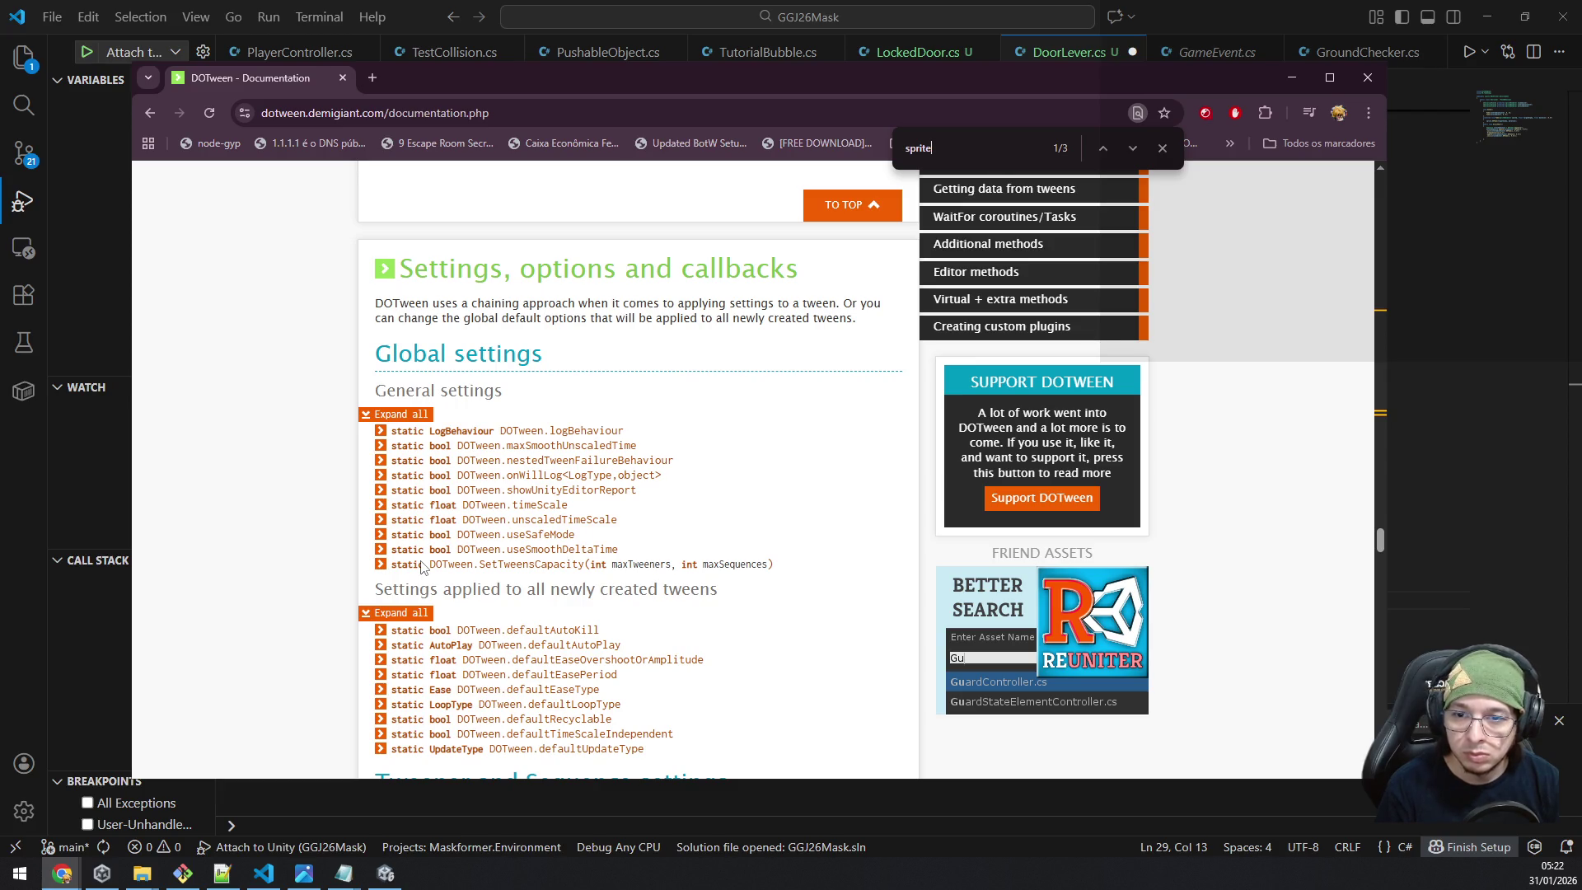
Delete the blank line after the sequence in DoorLever.cs and switch to the Unity Editor.
key(alt+Tab)
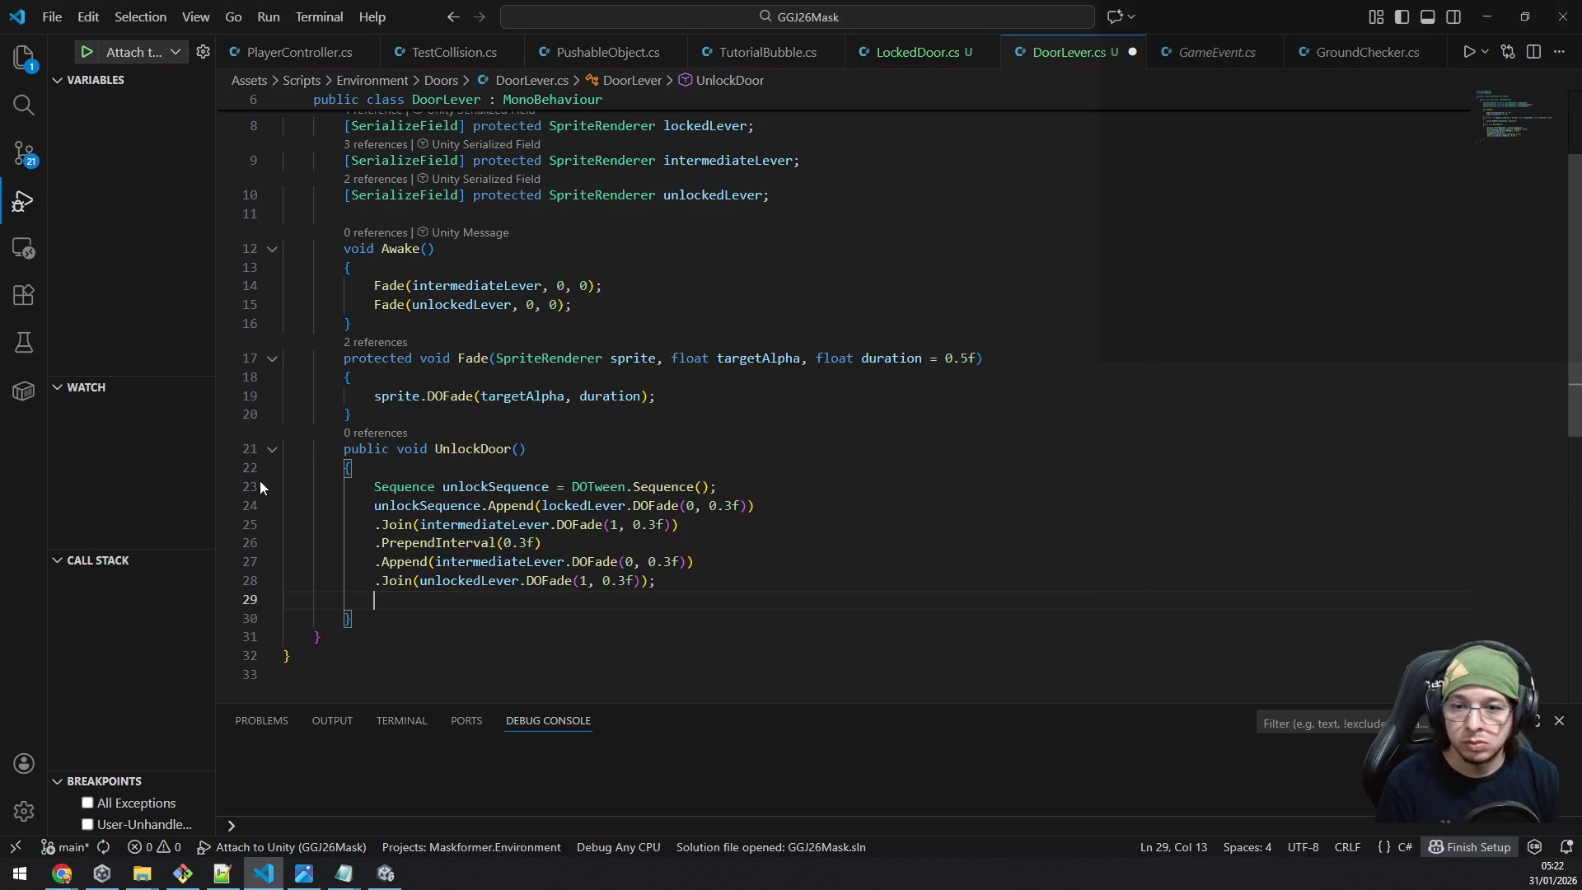
key(BackSpace)
key(BackSpace)
key(BackSpace)
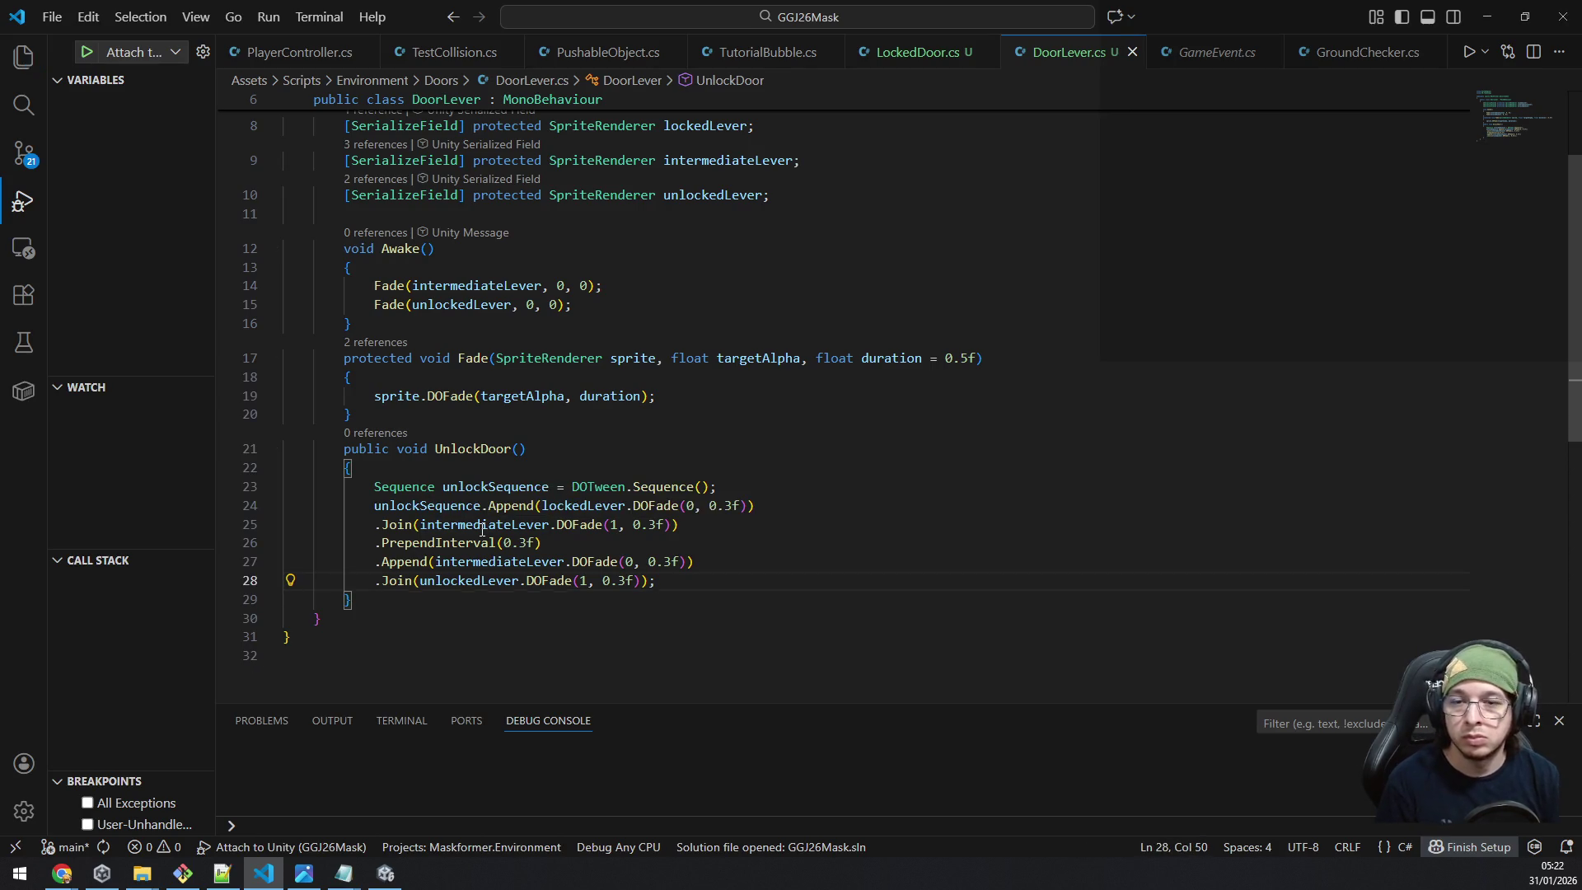
key(alt+Tab)
click(62, 873)
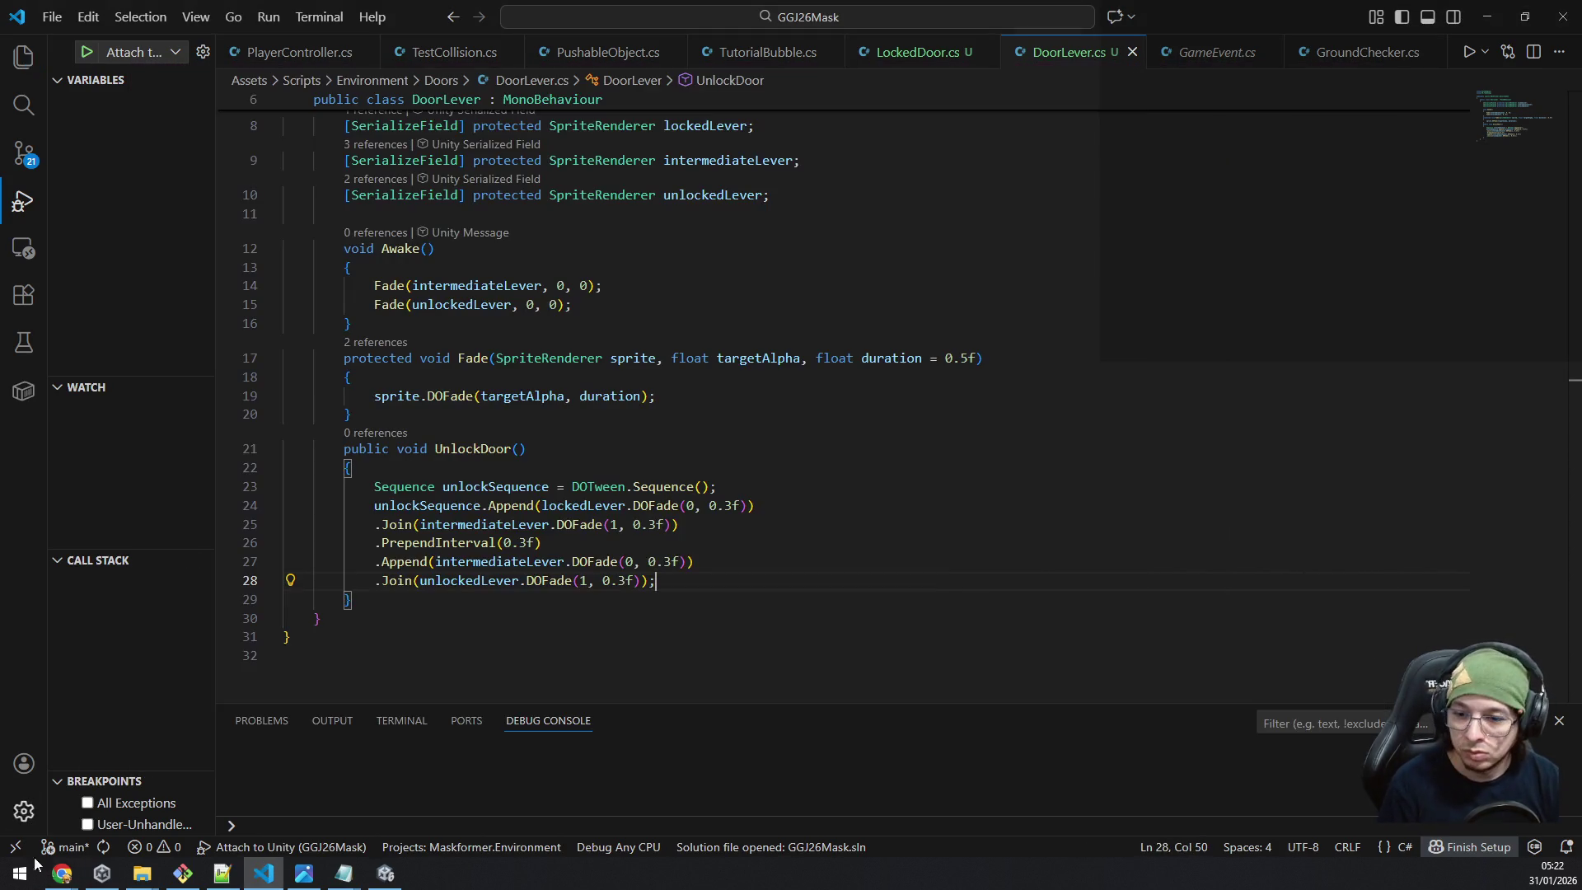
click(386, 873)
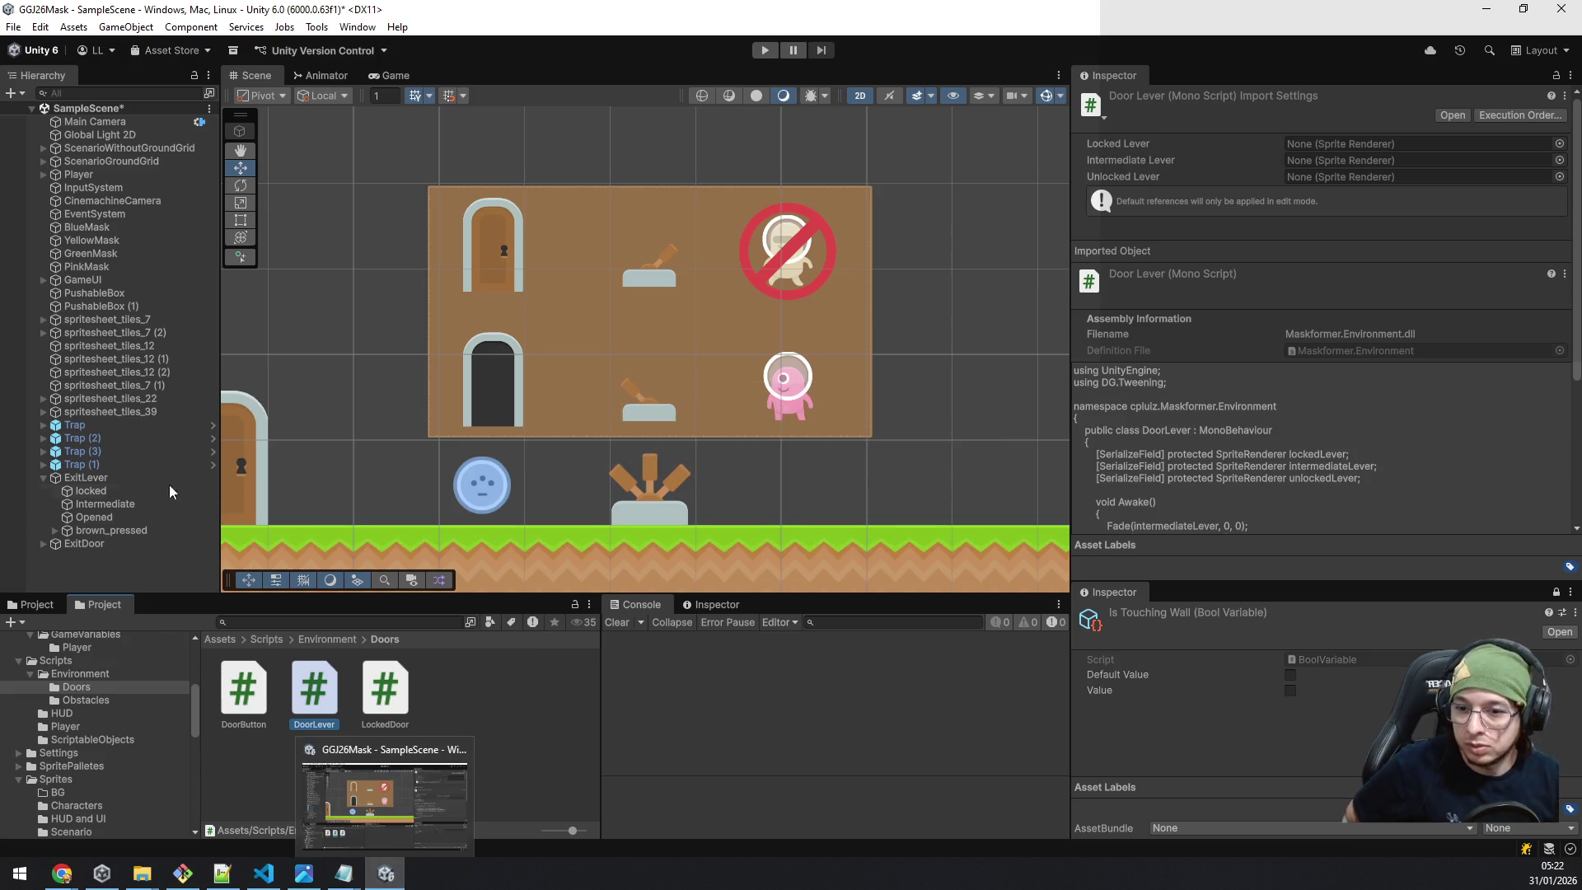
Add DoorLever to ExitLever and assign the locked, Intermediate and Opened child sprites.
click(92, 479)
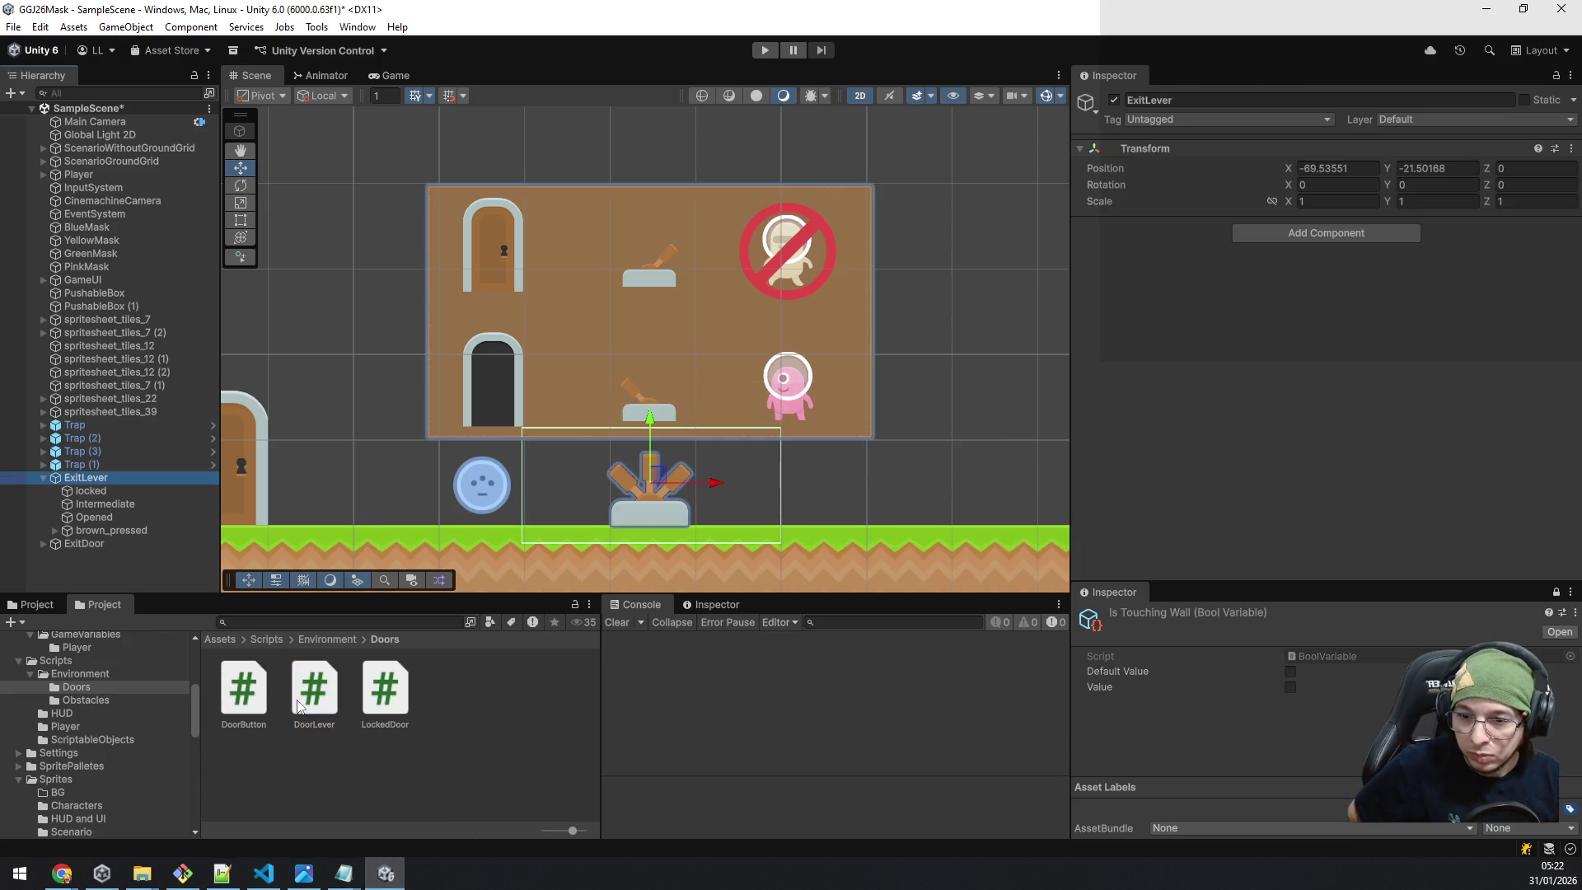
mouse_move(317, 713)
mouse_down()
mouse_move(1430, 264)
mouse_move(1417, 276)
mouse_up()
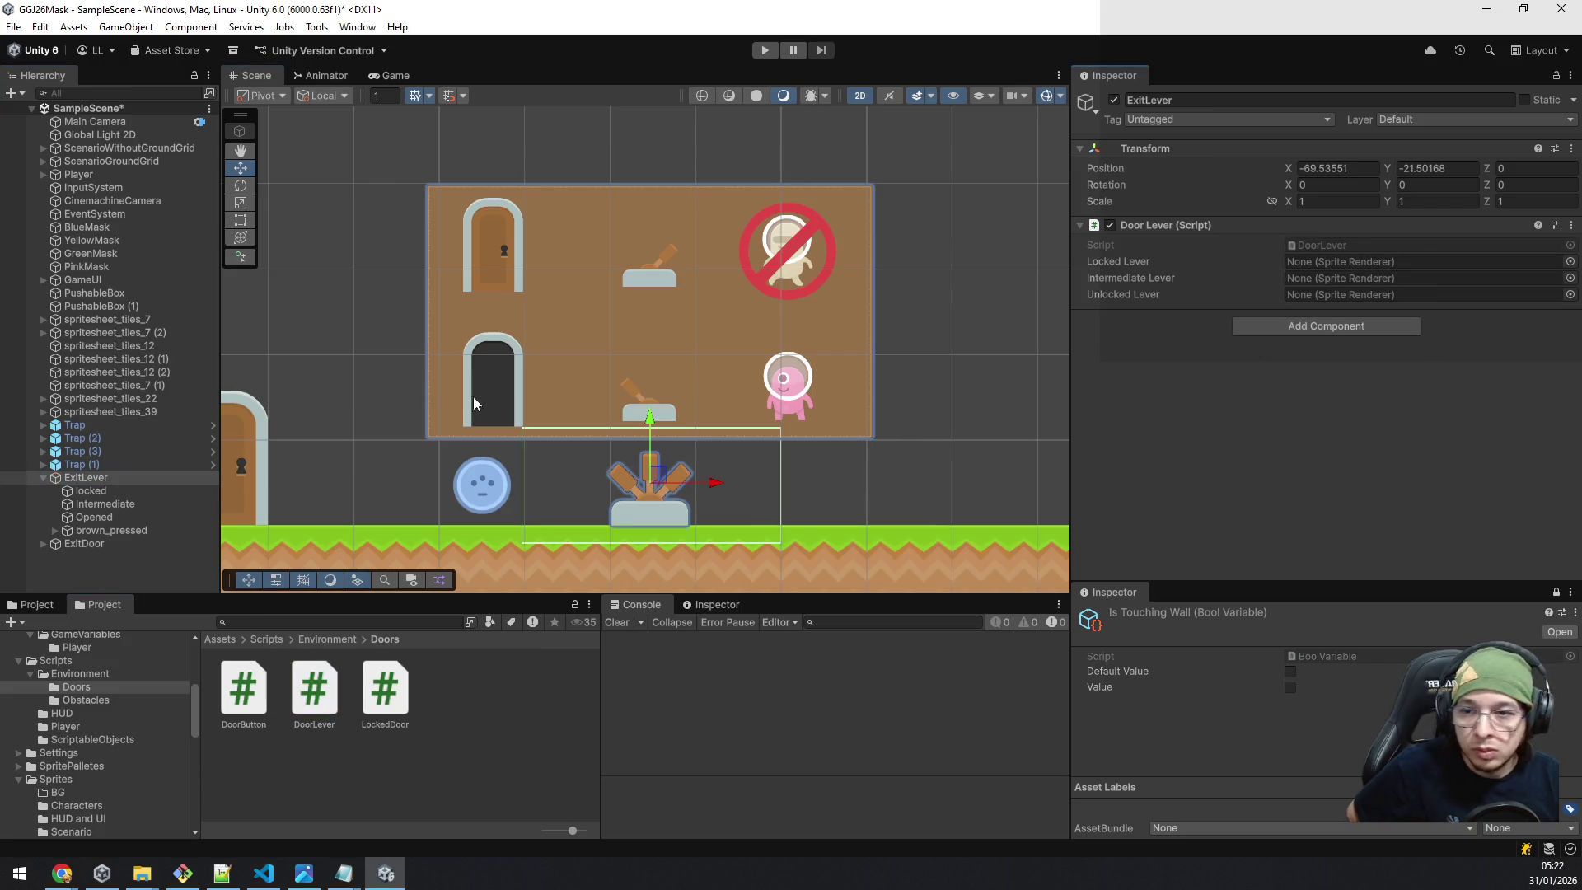
mouse_move(119, 489)
mouse_down()
mouse_move(1317, 257)
mouse_move(1374, 264)
mouse_up()
drag(140, 506, 1349, 284)
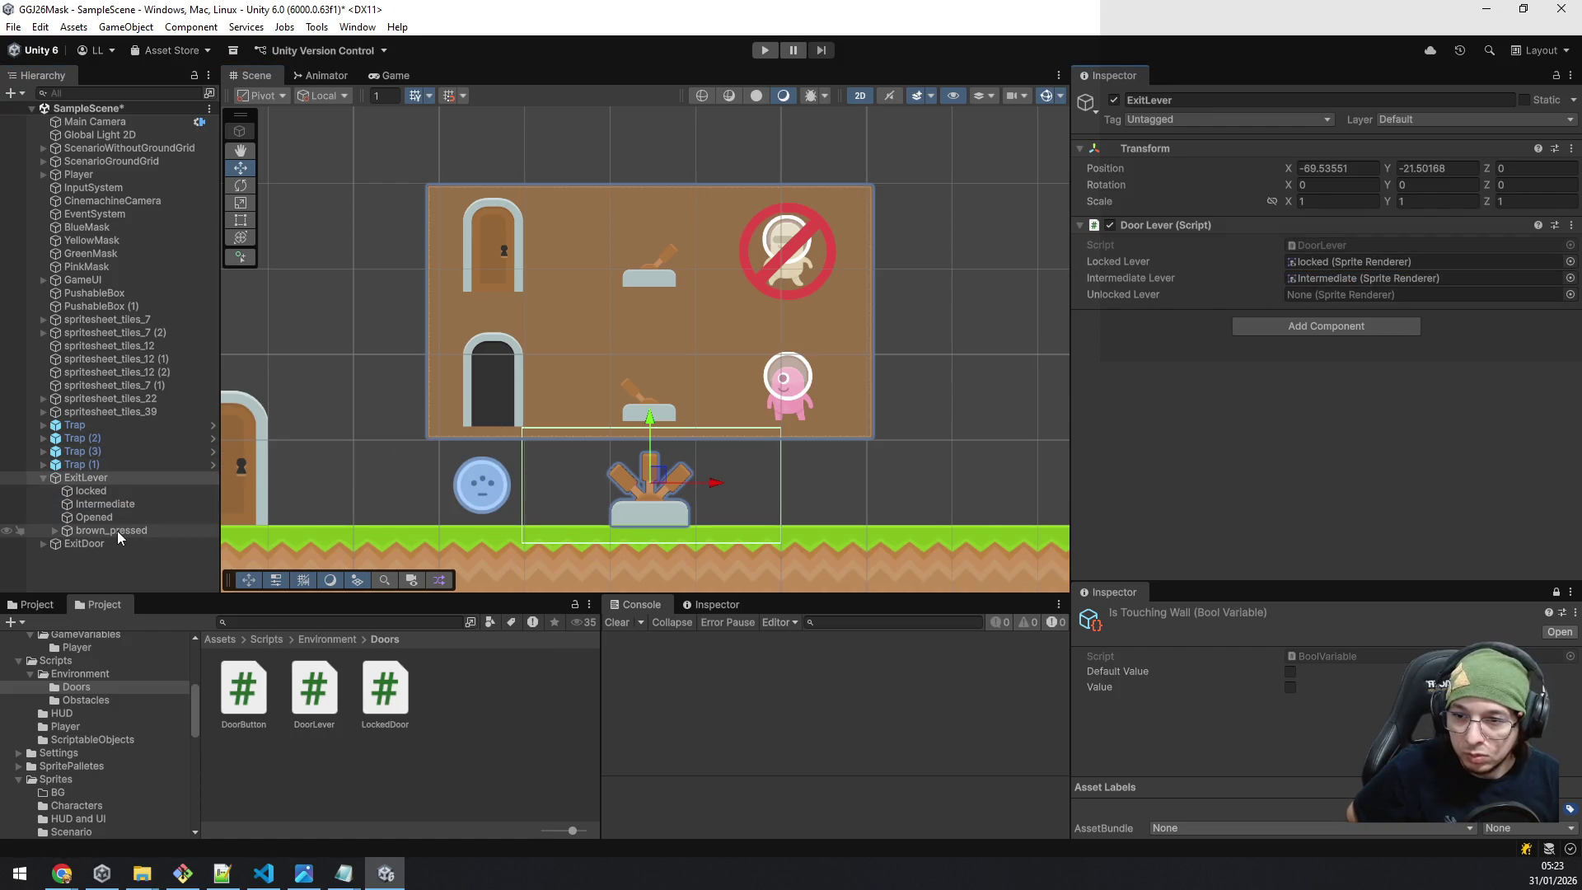
drag(122, 517, 1287, 294)
Add a Game Event Listener Bool on ExitDoorEvent whose response calls DoorLever.UnlockDoor.
click(1275, 327)
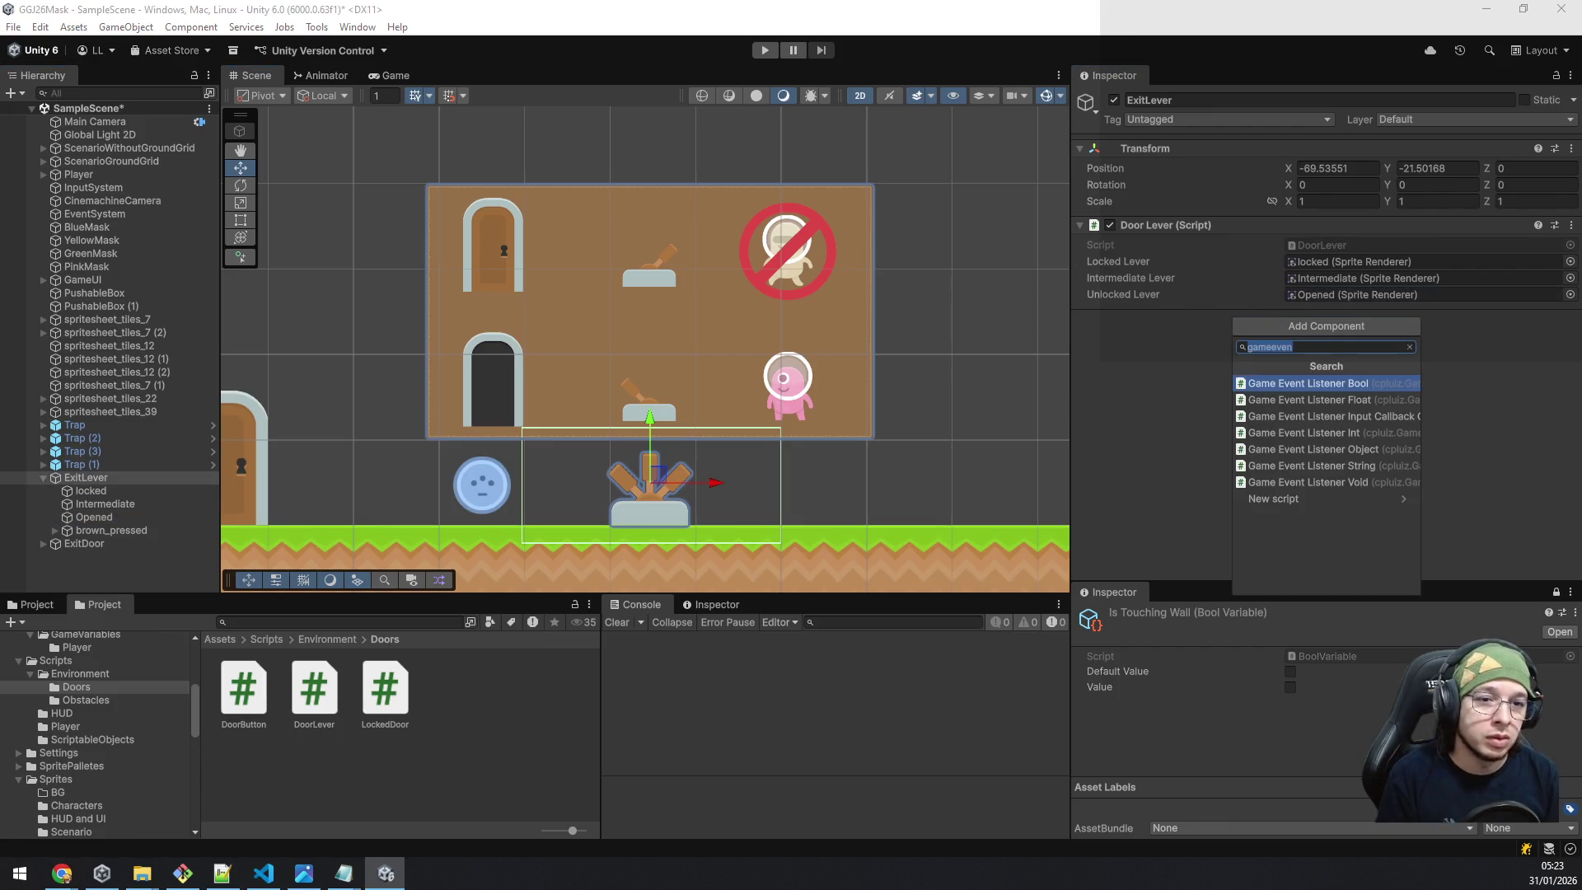
key(Return)
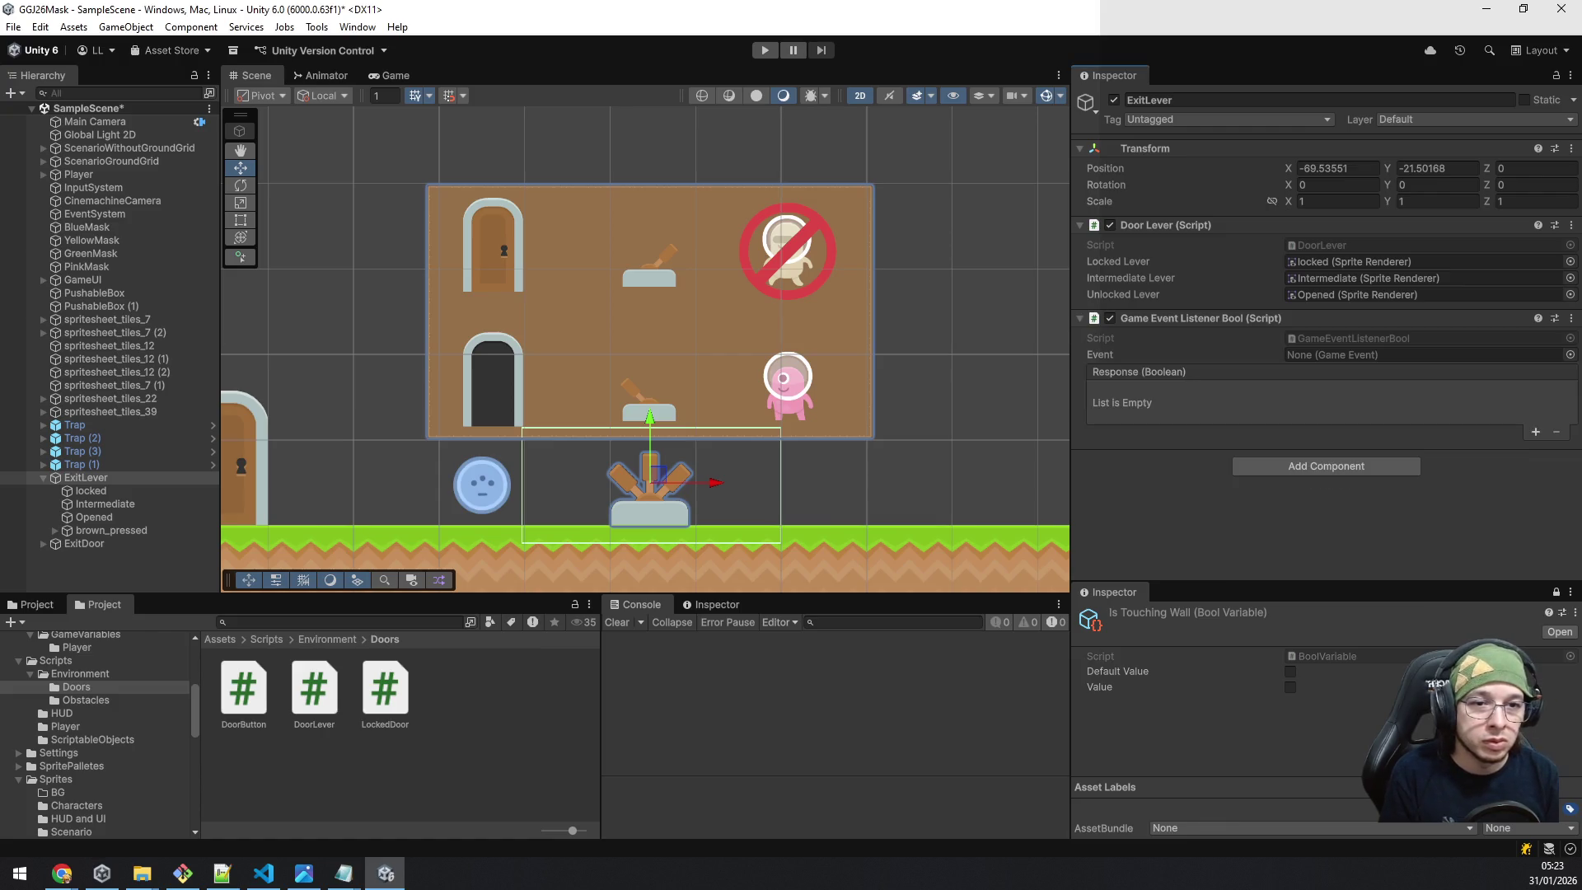
click(1570, 355)
double_click(897, 423)
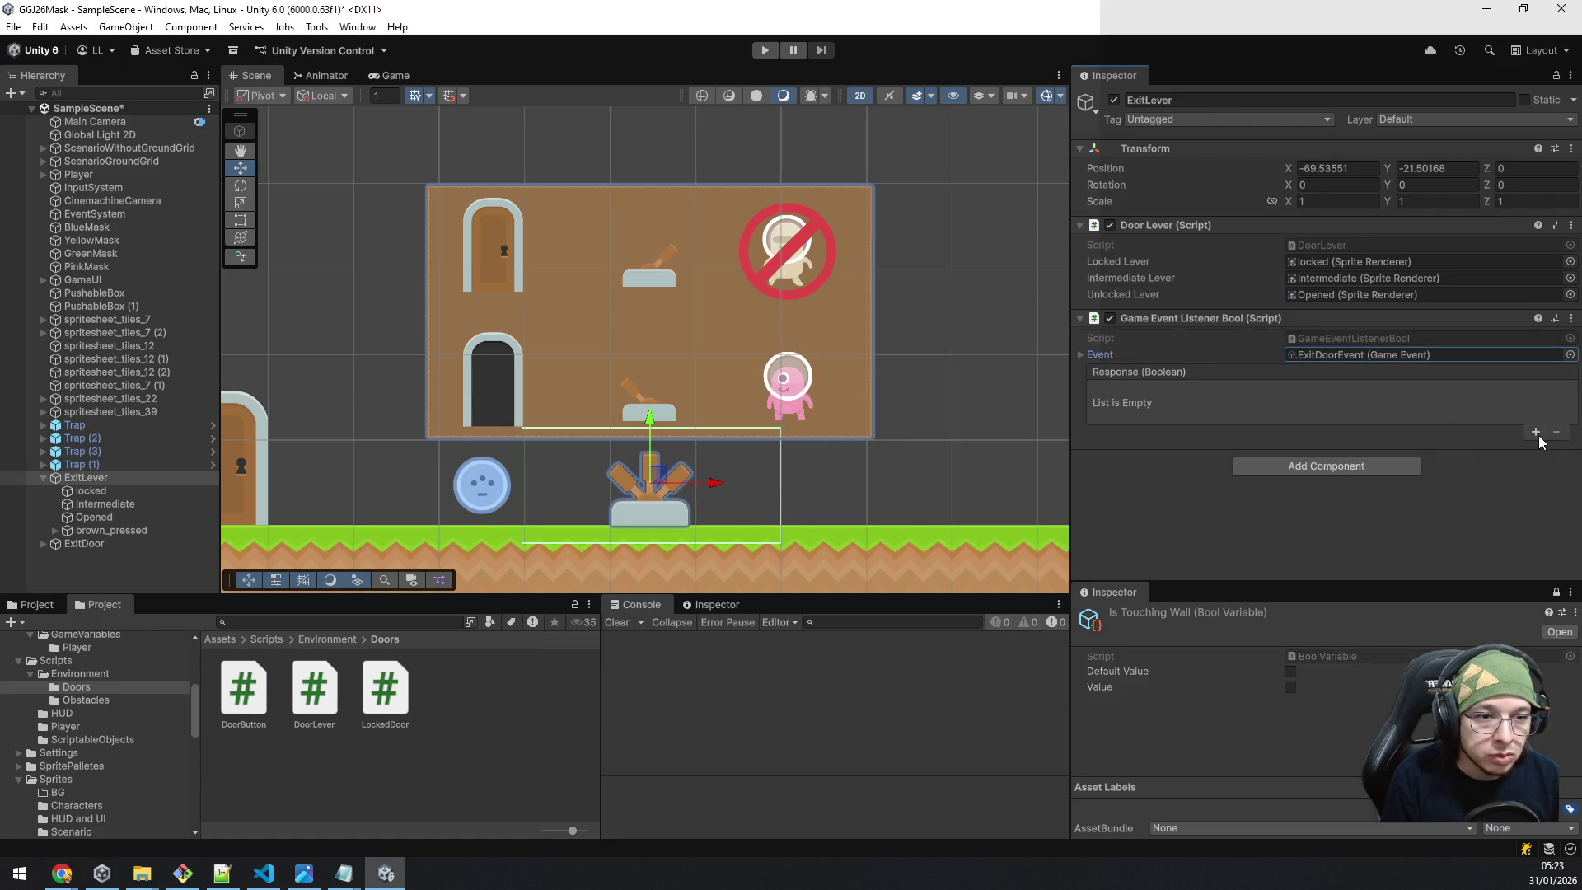
click(1535, 432)
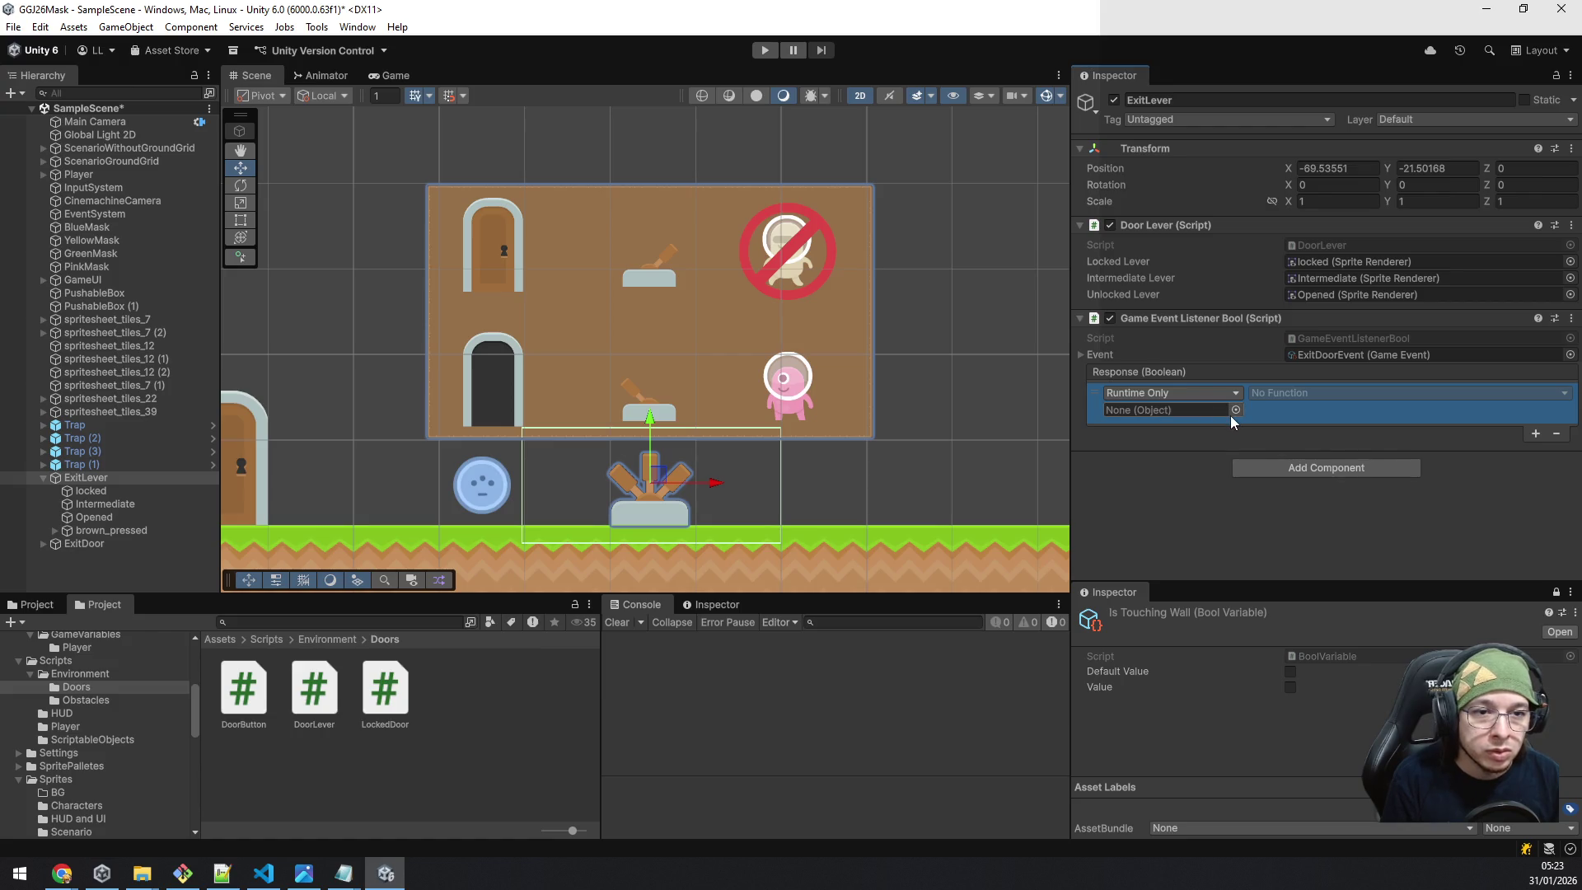
drag(1230, 224, 1168, 409)
click(1334, 393)
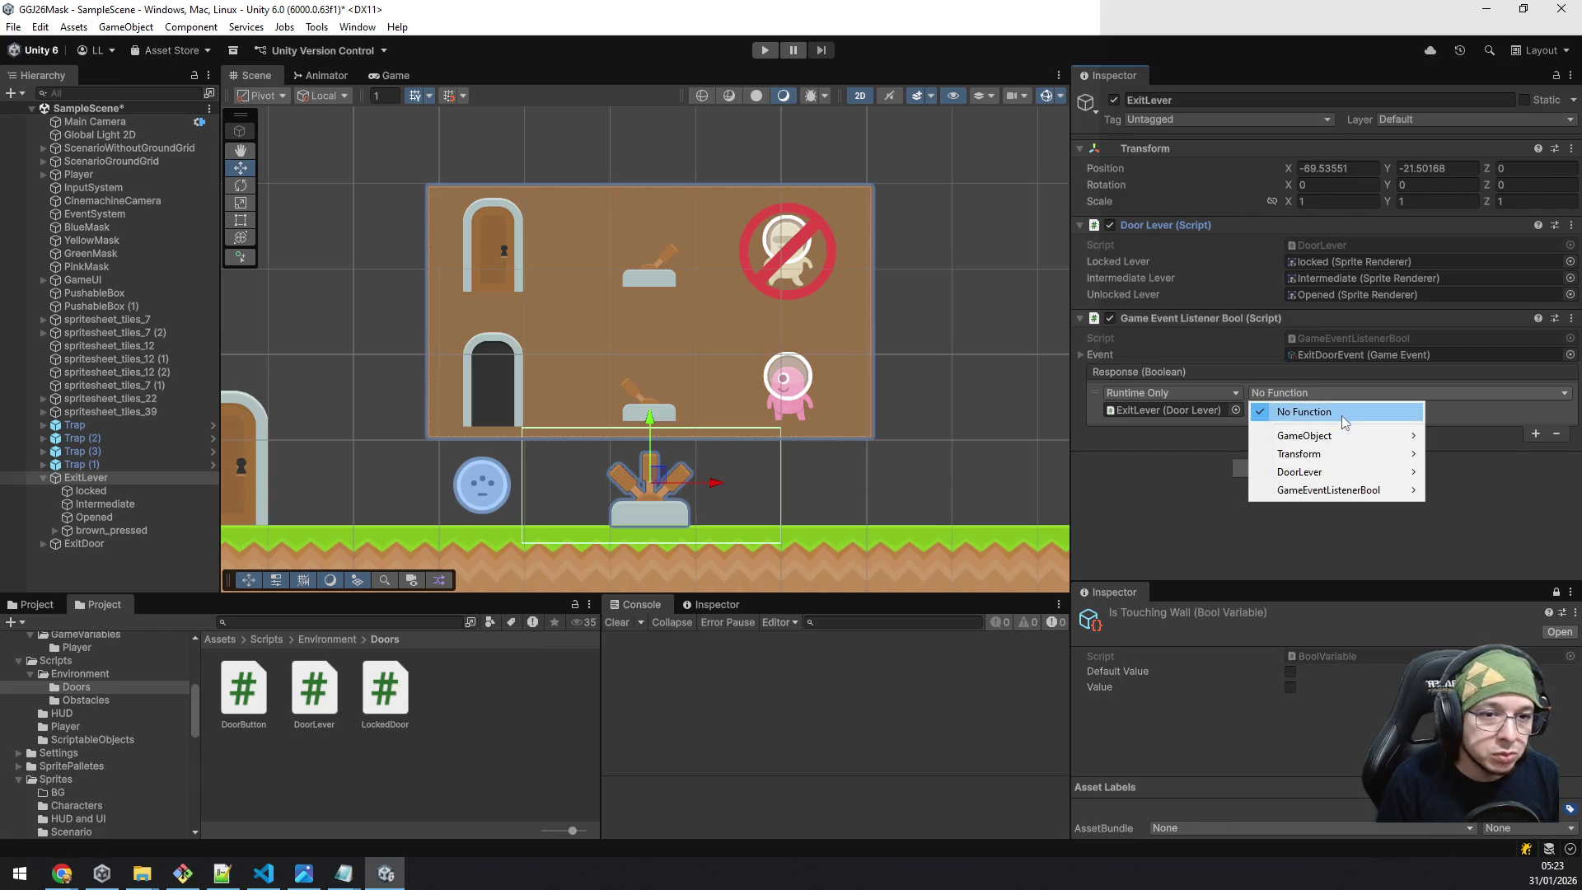
mouse_move(1327, 492)
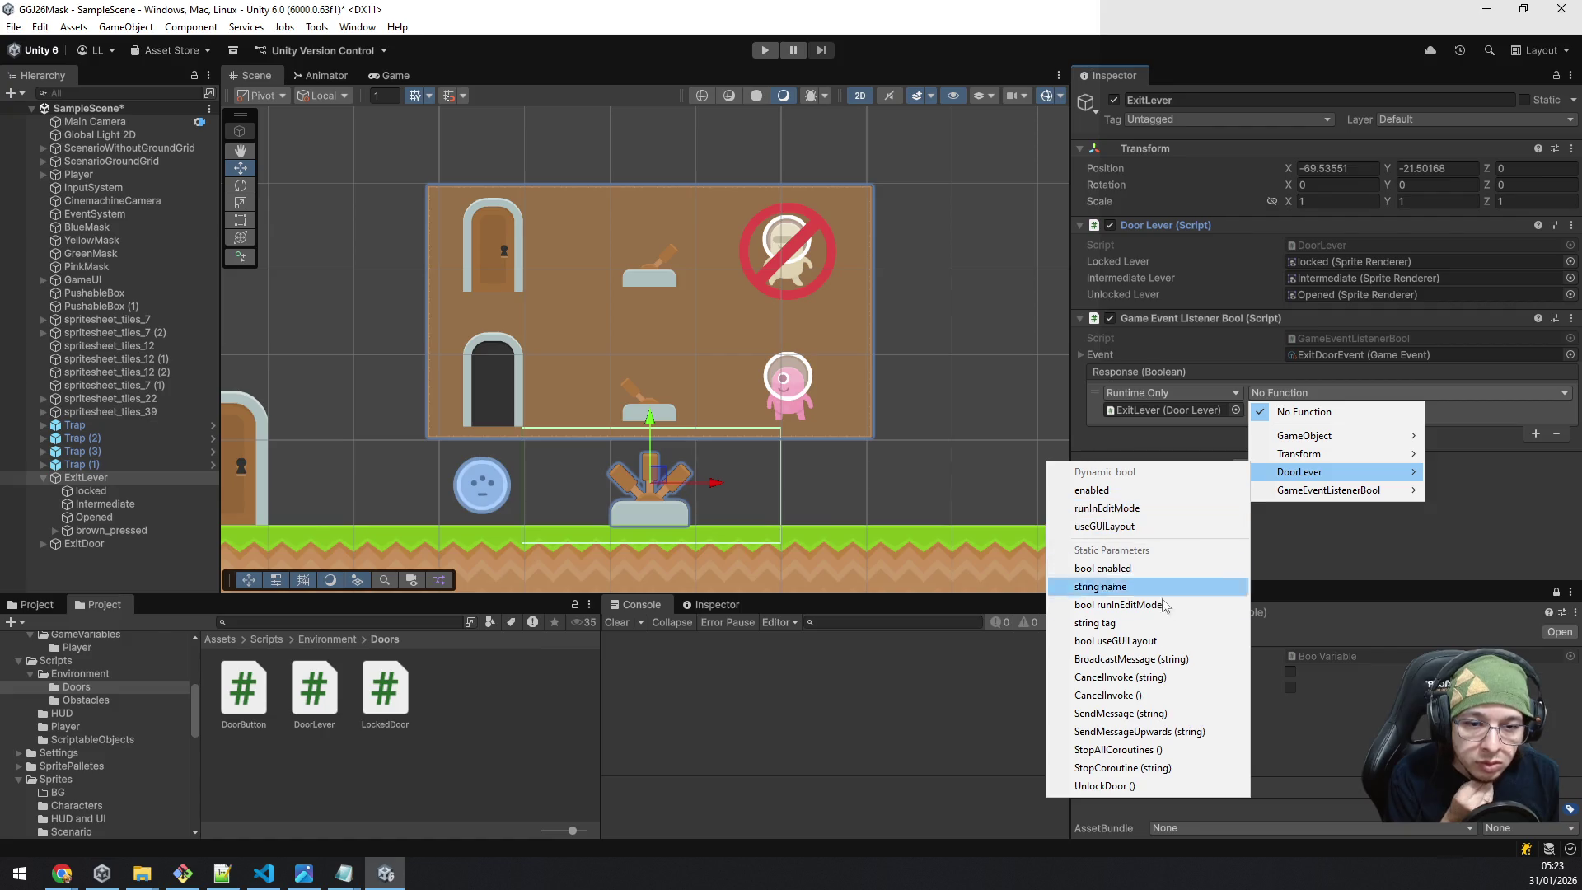
click(1186, 785)
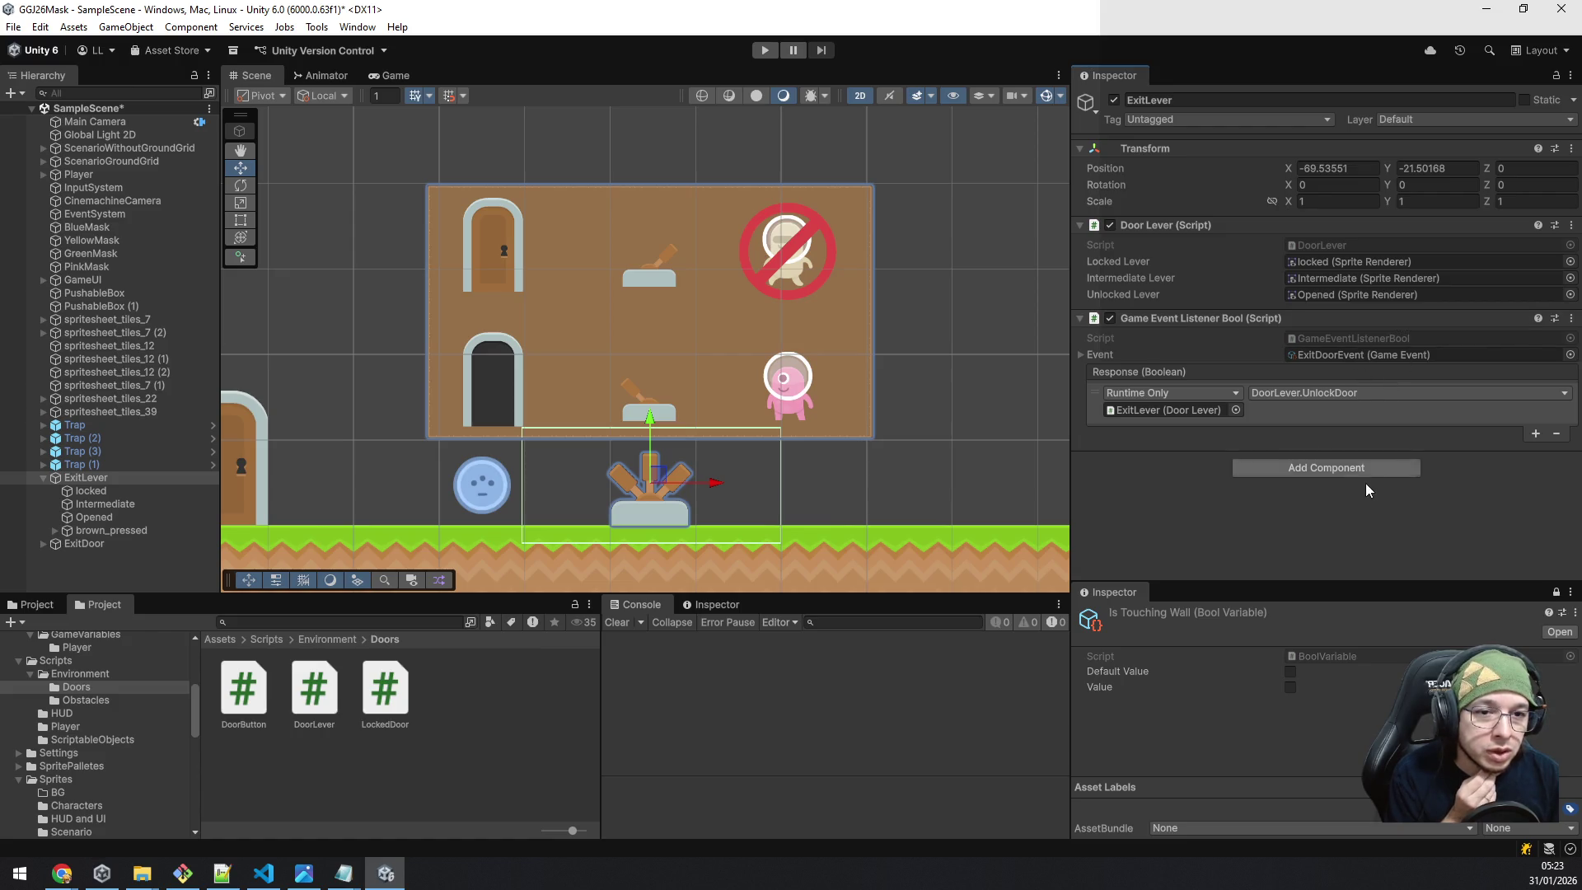
right_click(1435, 320)
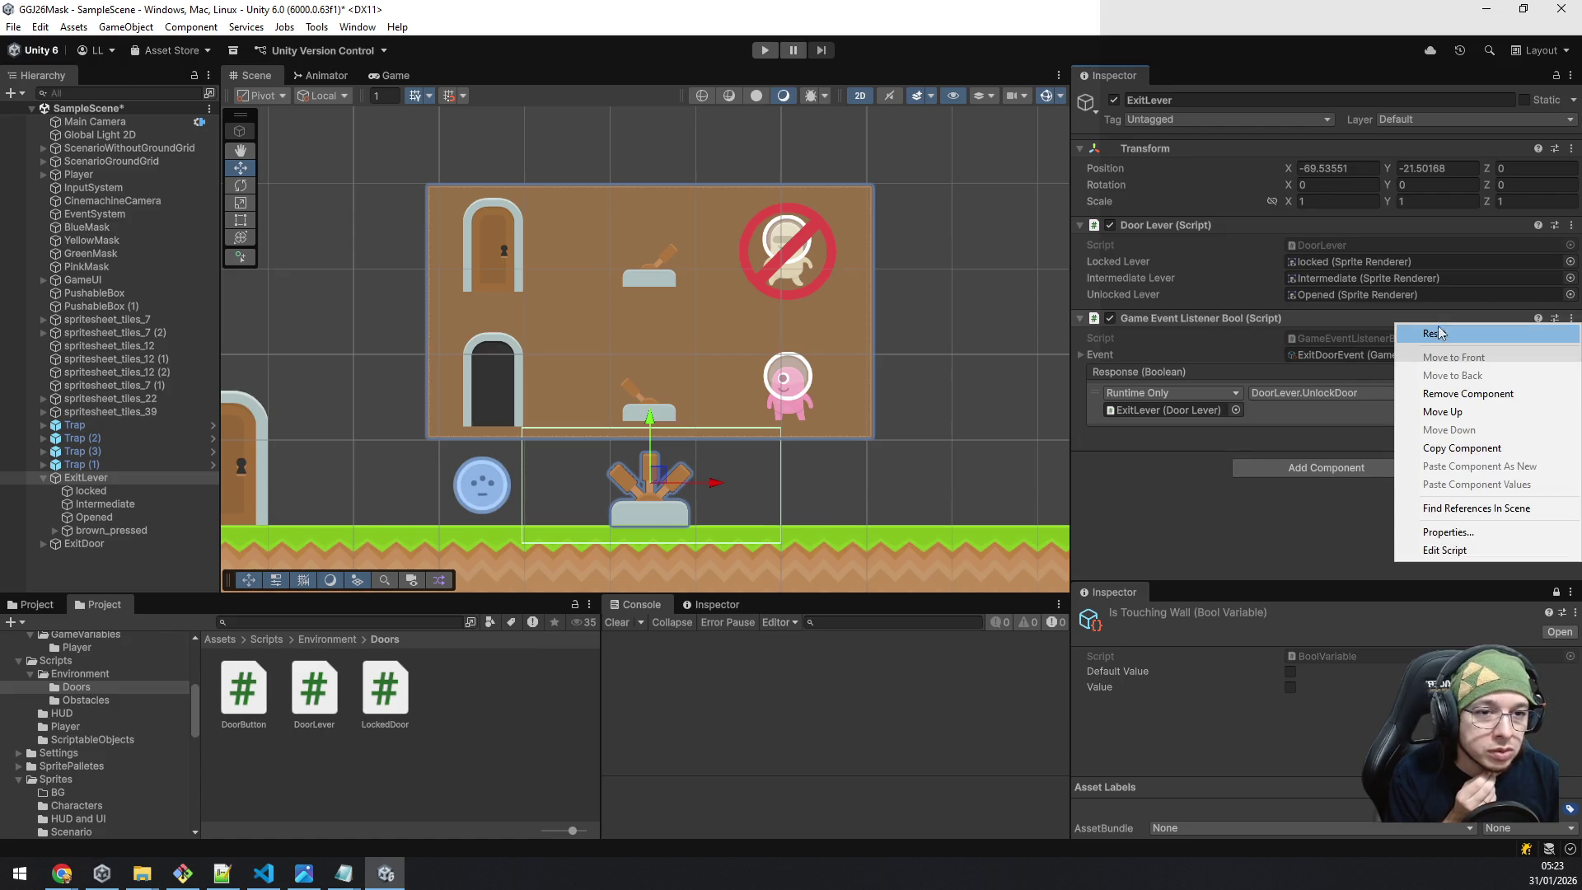
Swap the bool listener for a Game Event Listener Void listening to ExitDoorEvent.
click(1474, 401)
click(1348, 334)
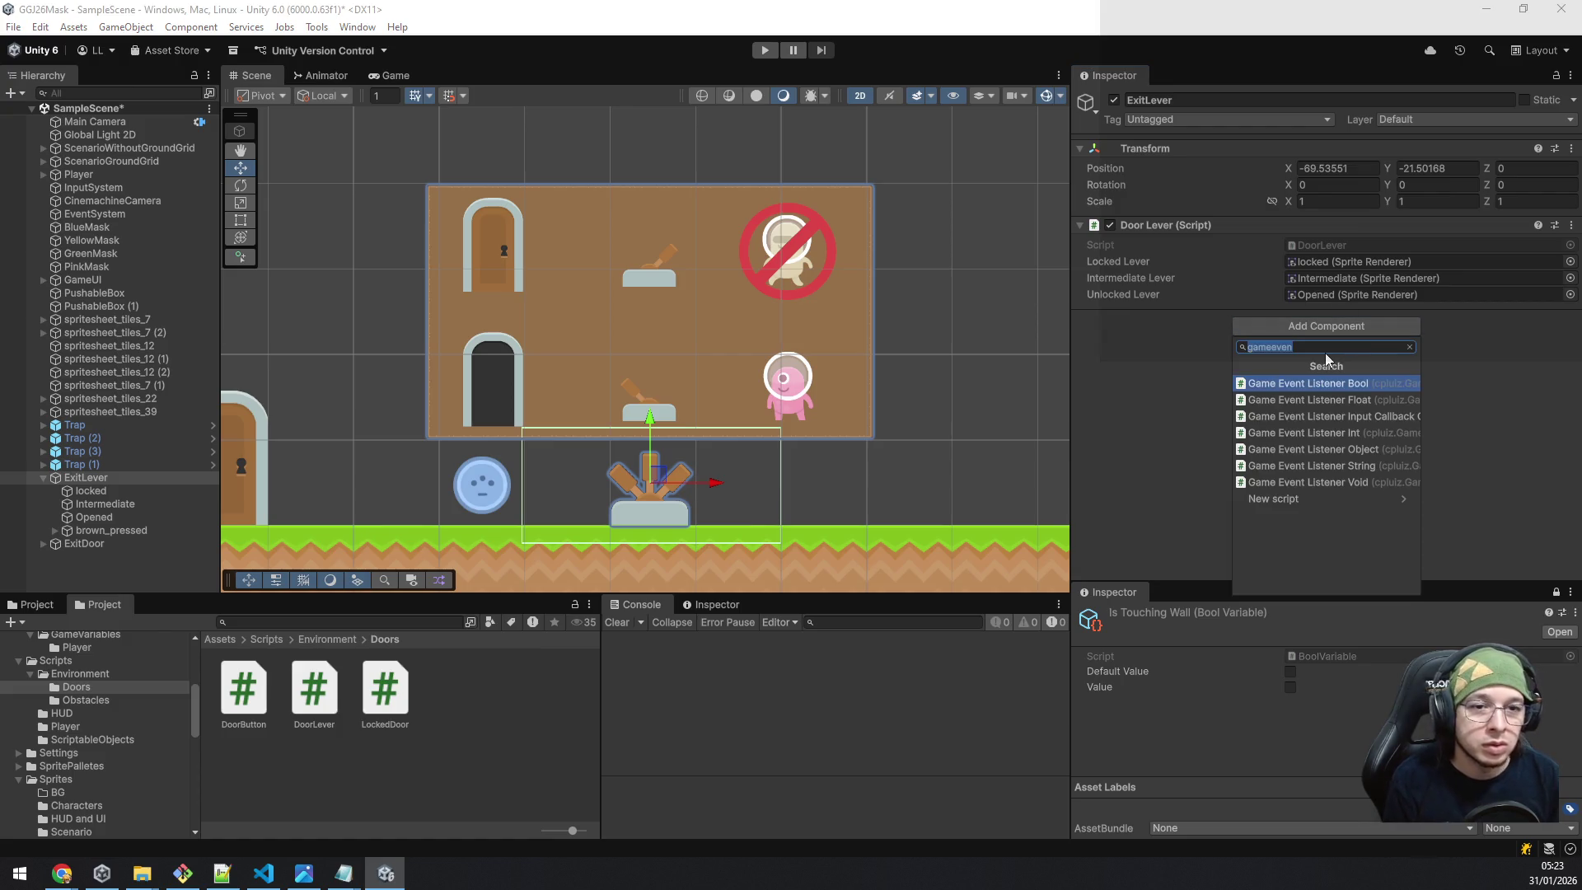
click(1306, 478)
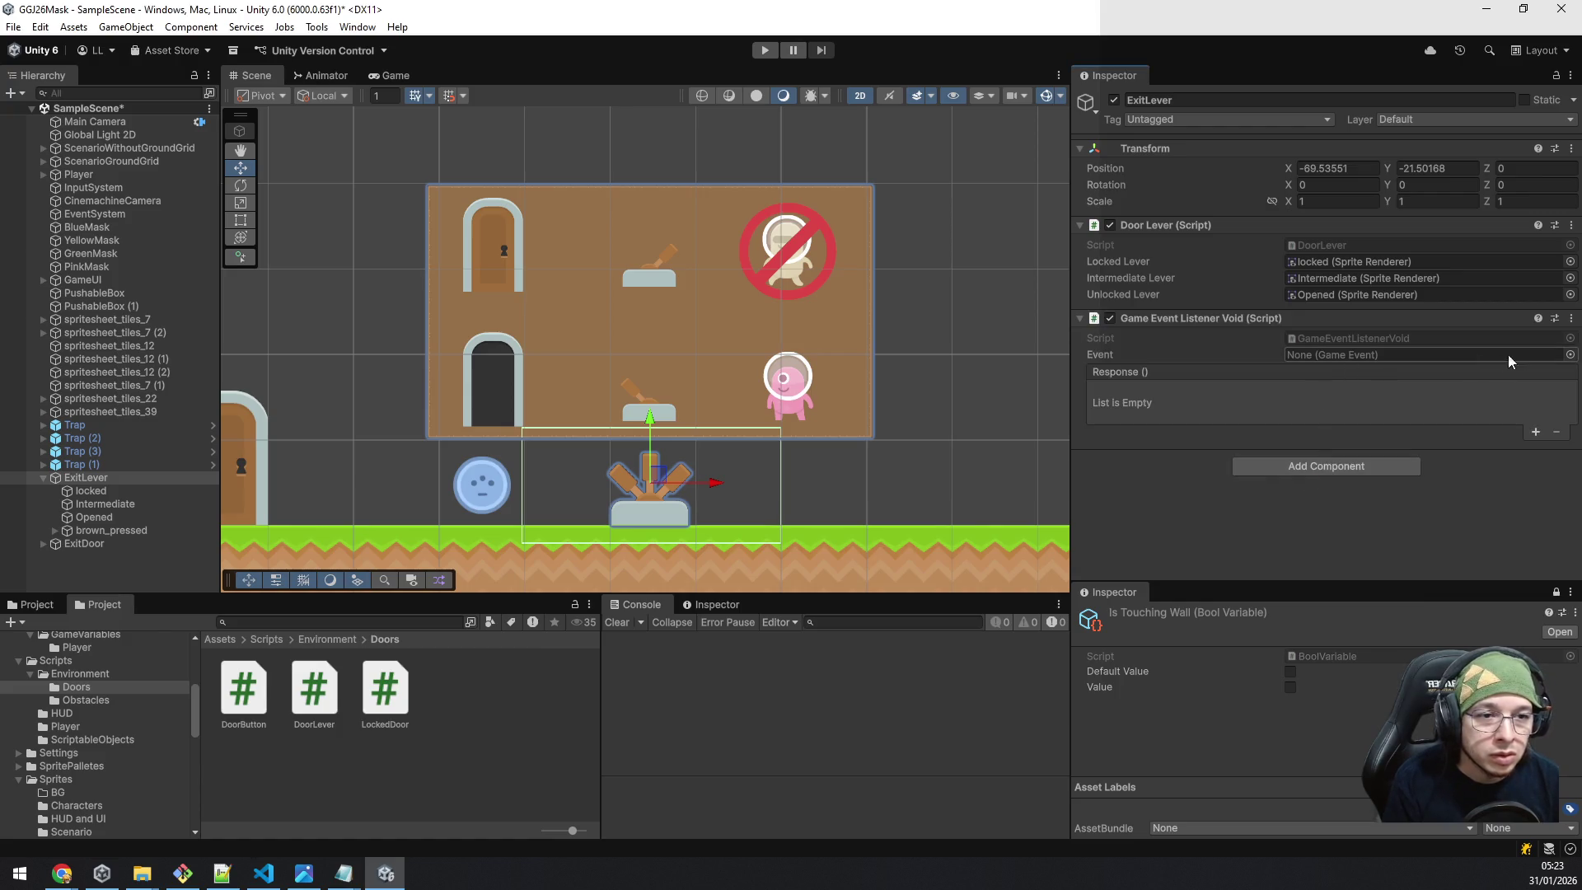
click(1569, 355)
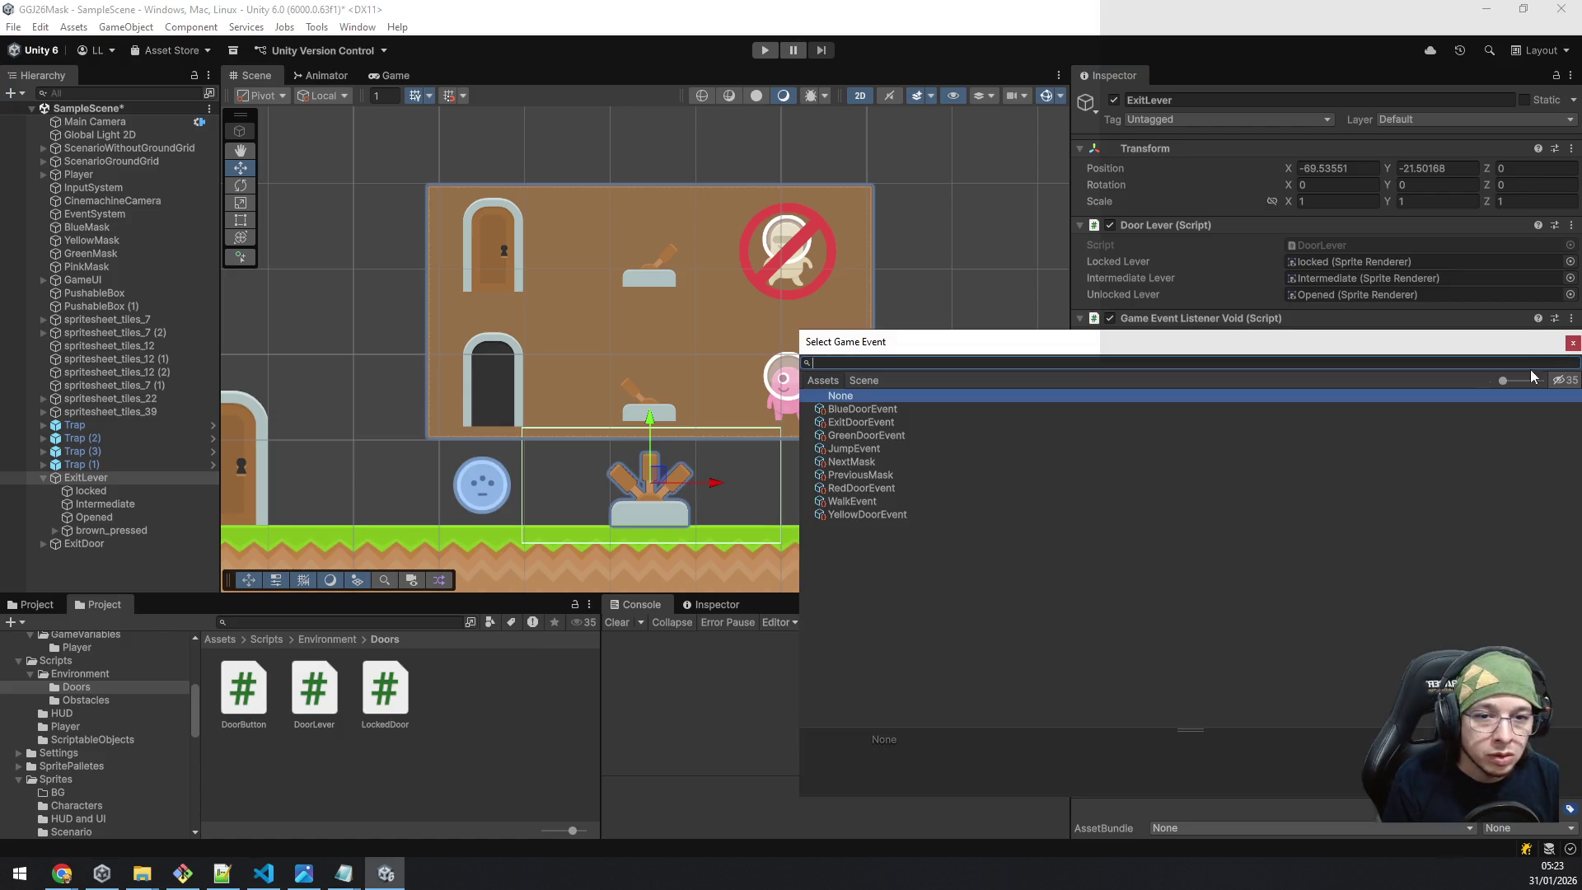
double_click(891, 421)
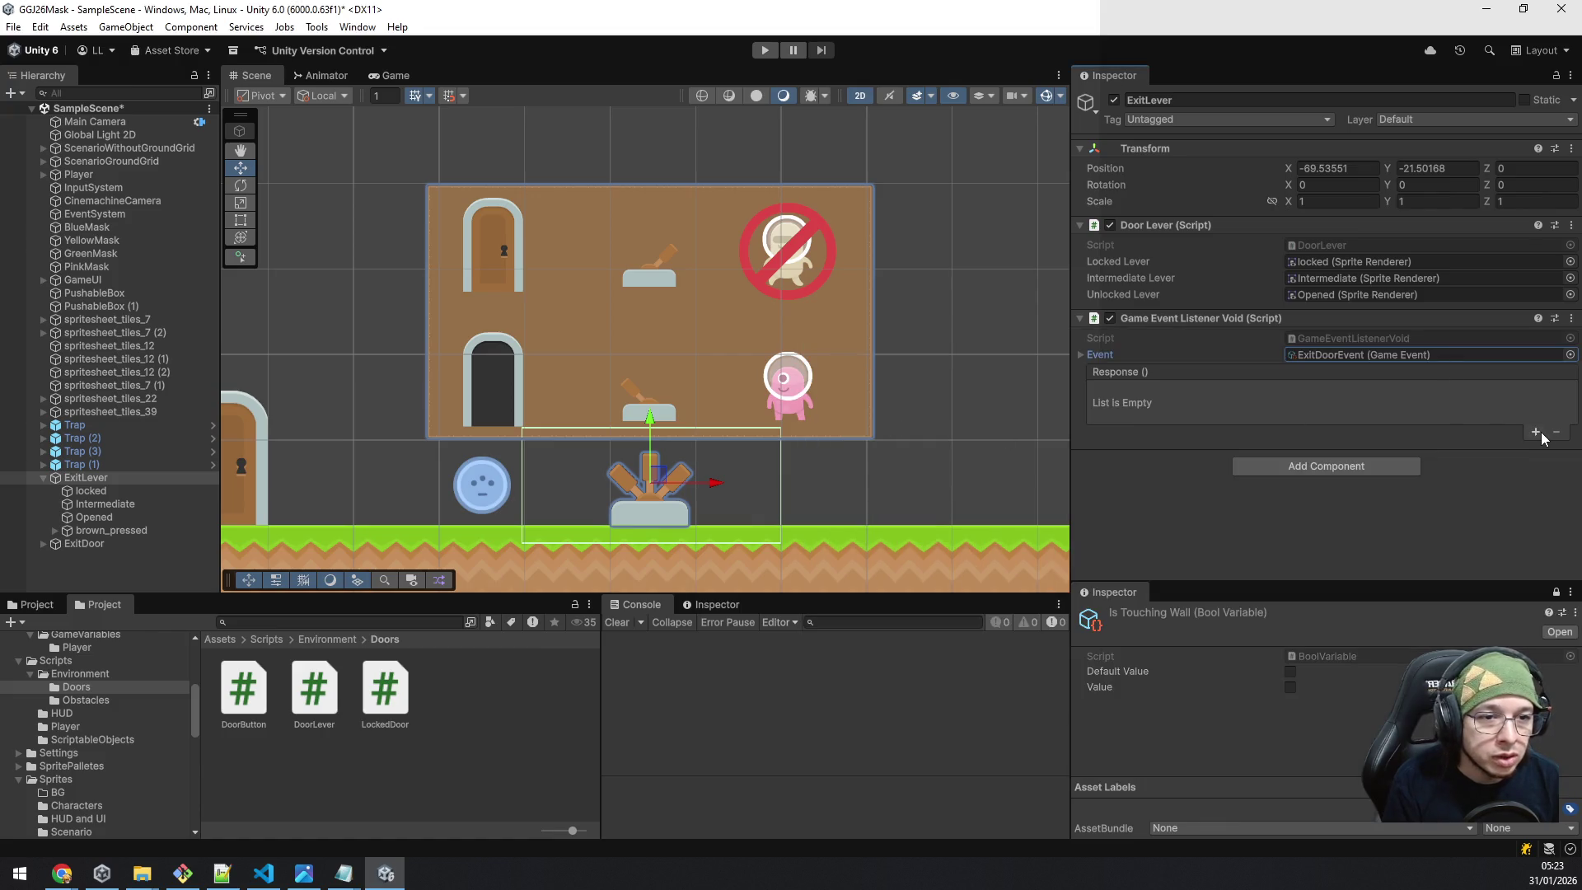
Add a response calling ExitLever's DoorLever.UnlockDoor(), then save and enter Play mode.
click(1535, 432)
drag(1165, 225, 1170, 410)
click(1318, 393)
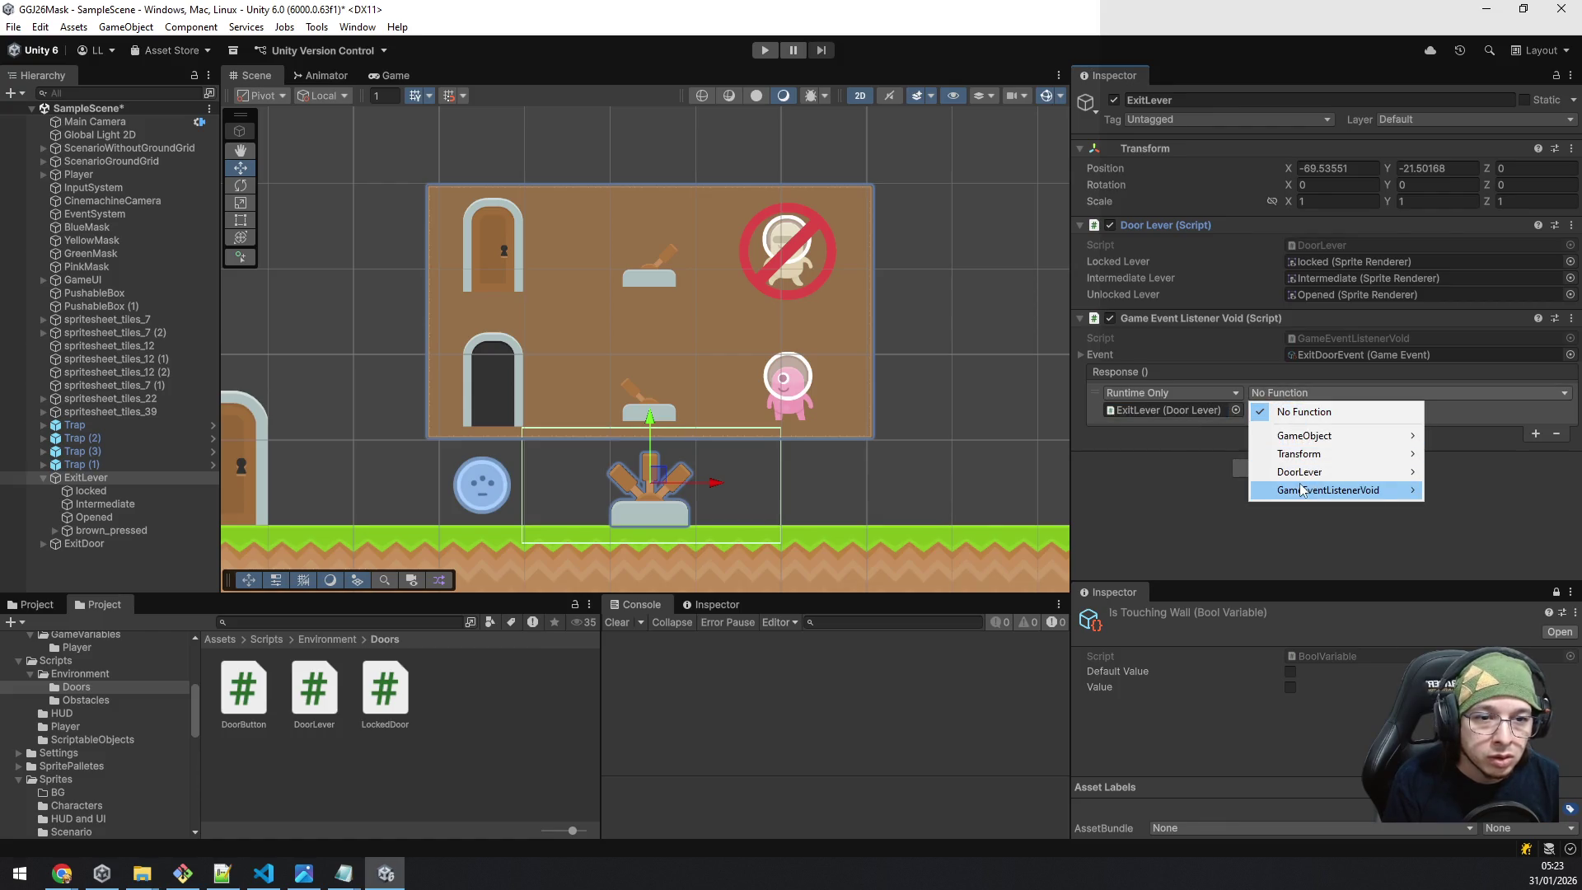
mouse_move(1299, 475)
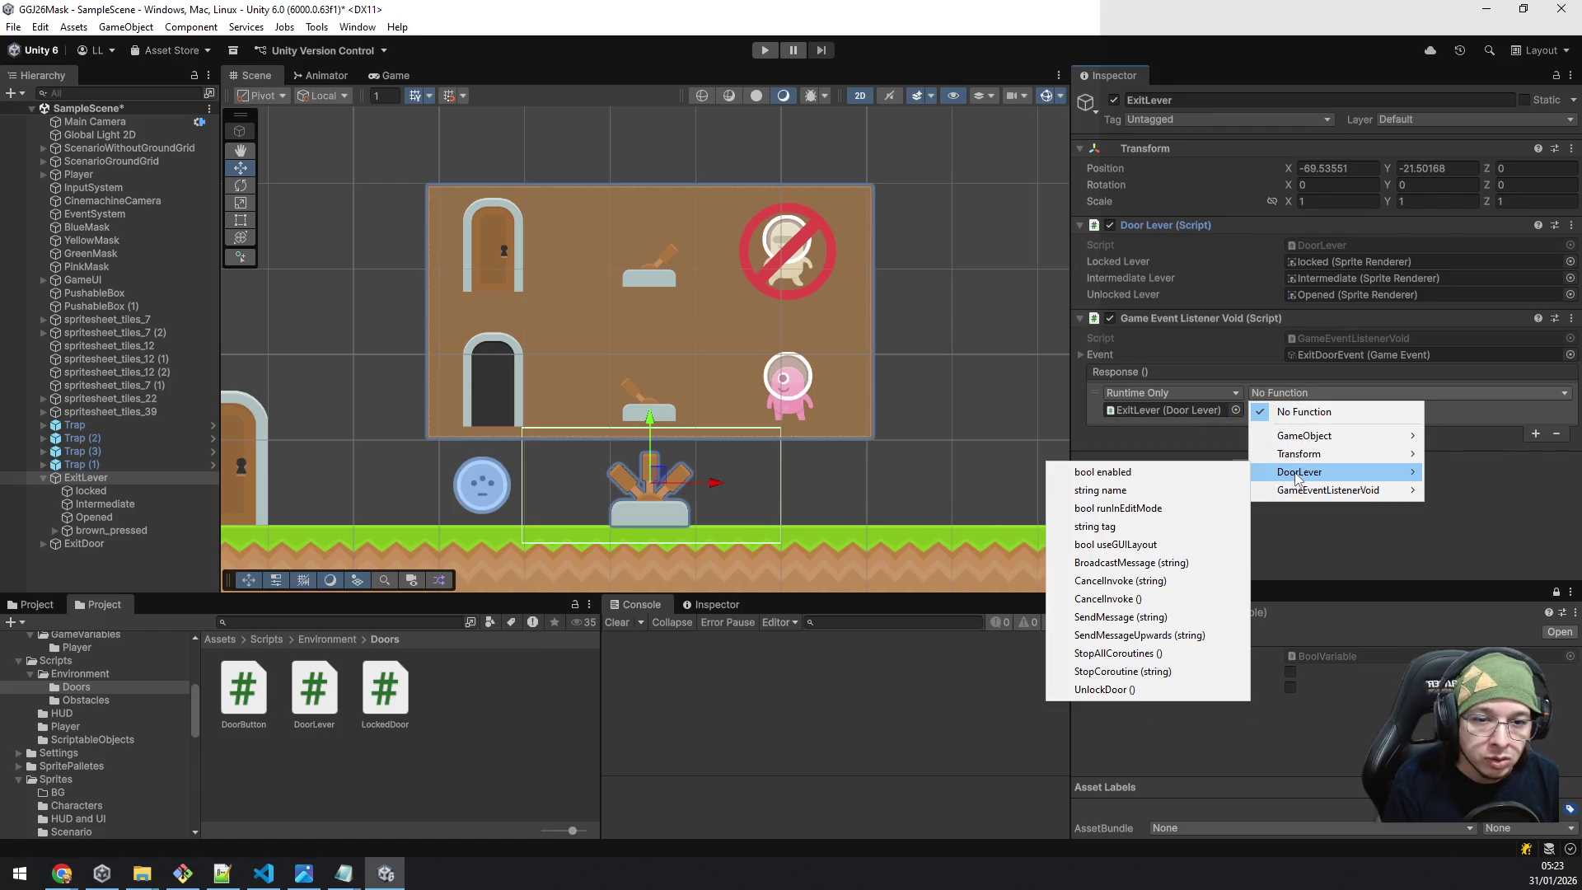
click(1129, 690)
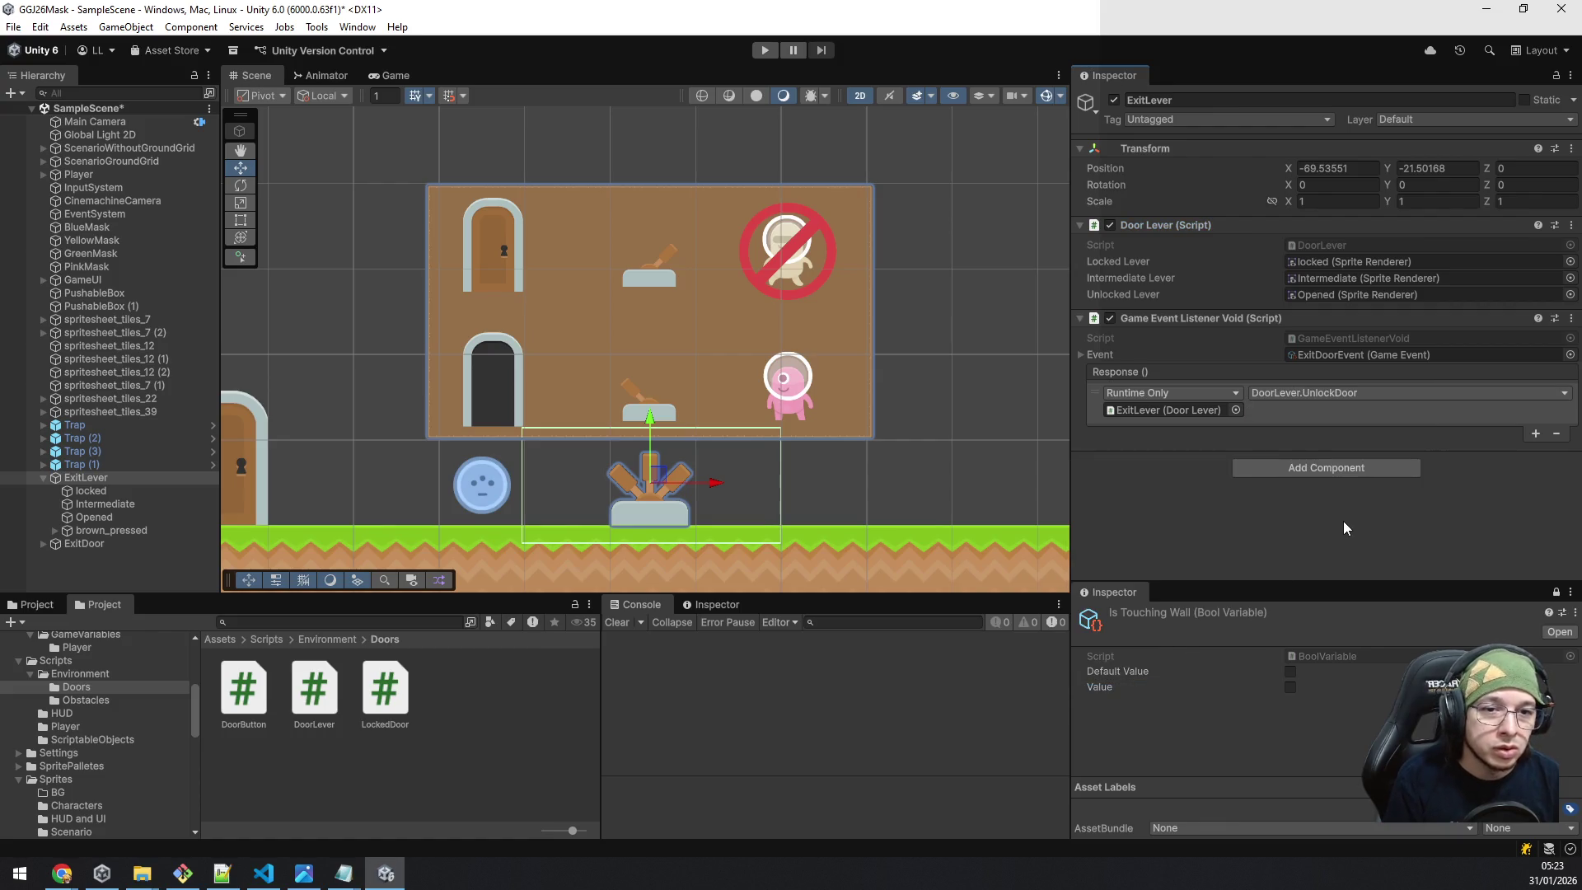
click(764, 50)
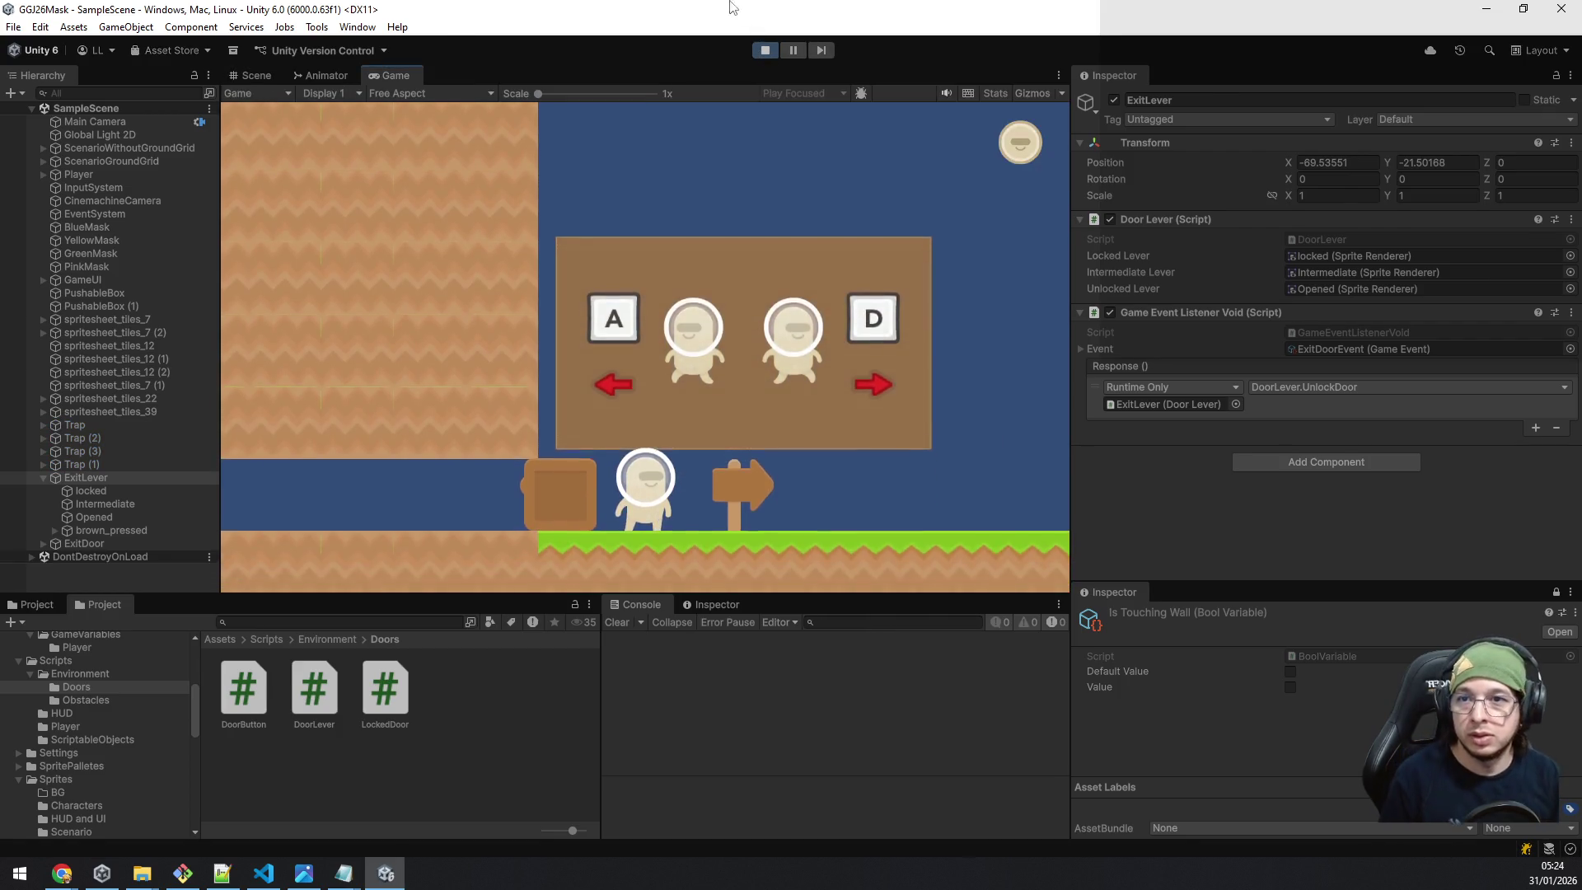
Select the ExitDoorEvent asset in the Project window and raise it twice to test the lever.
click(256, 75)
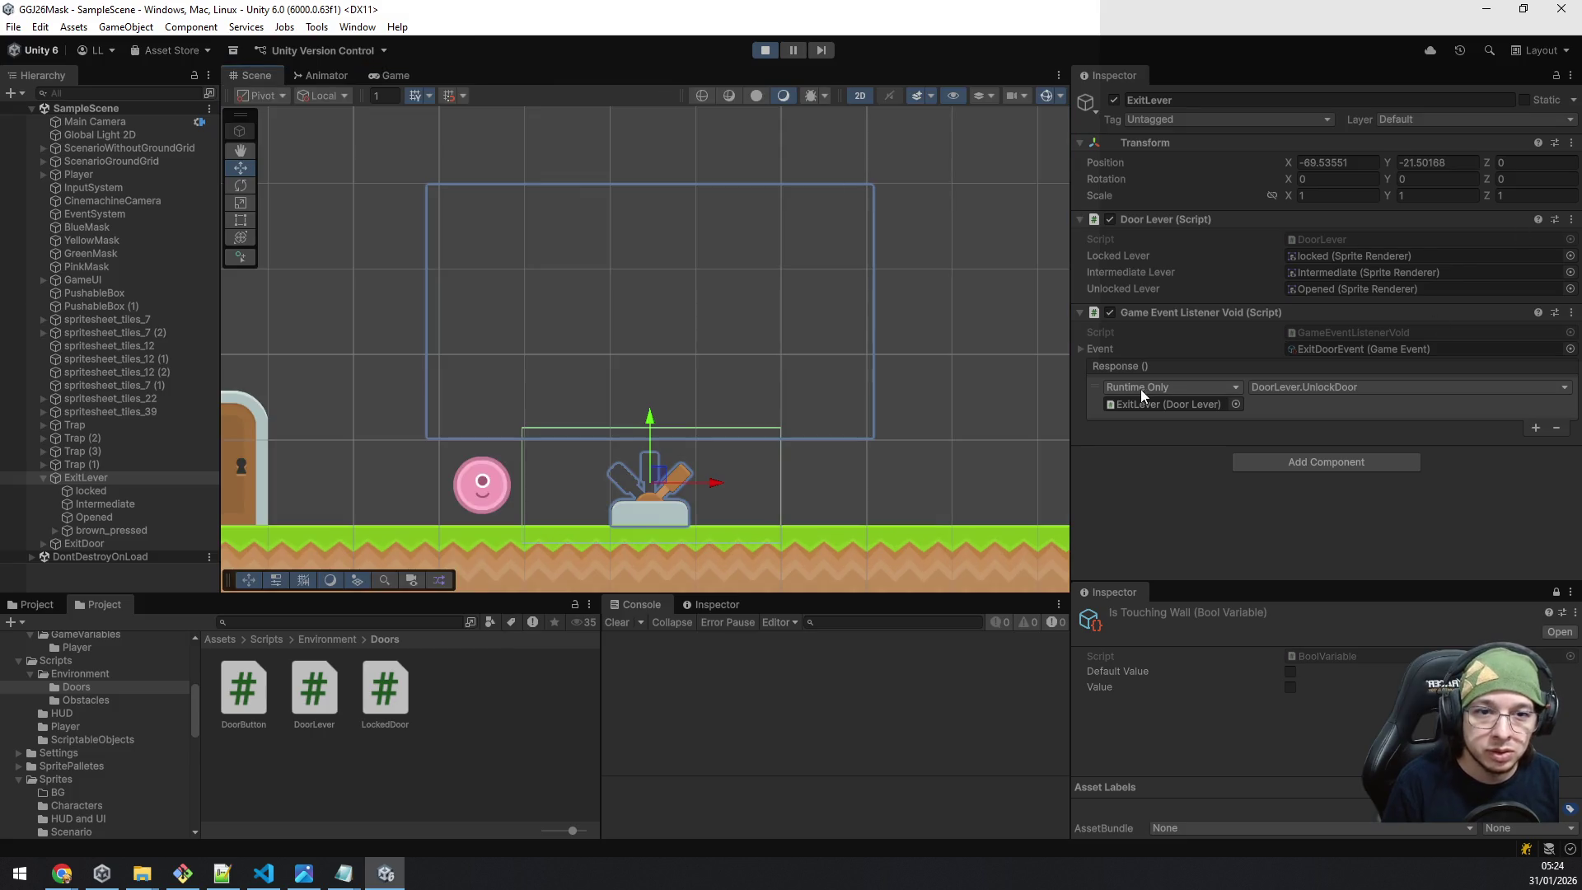
click(1318, 349)
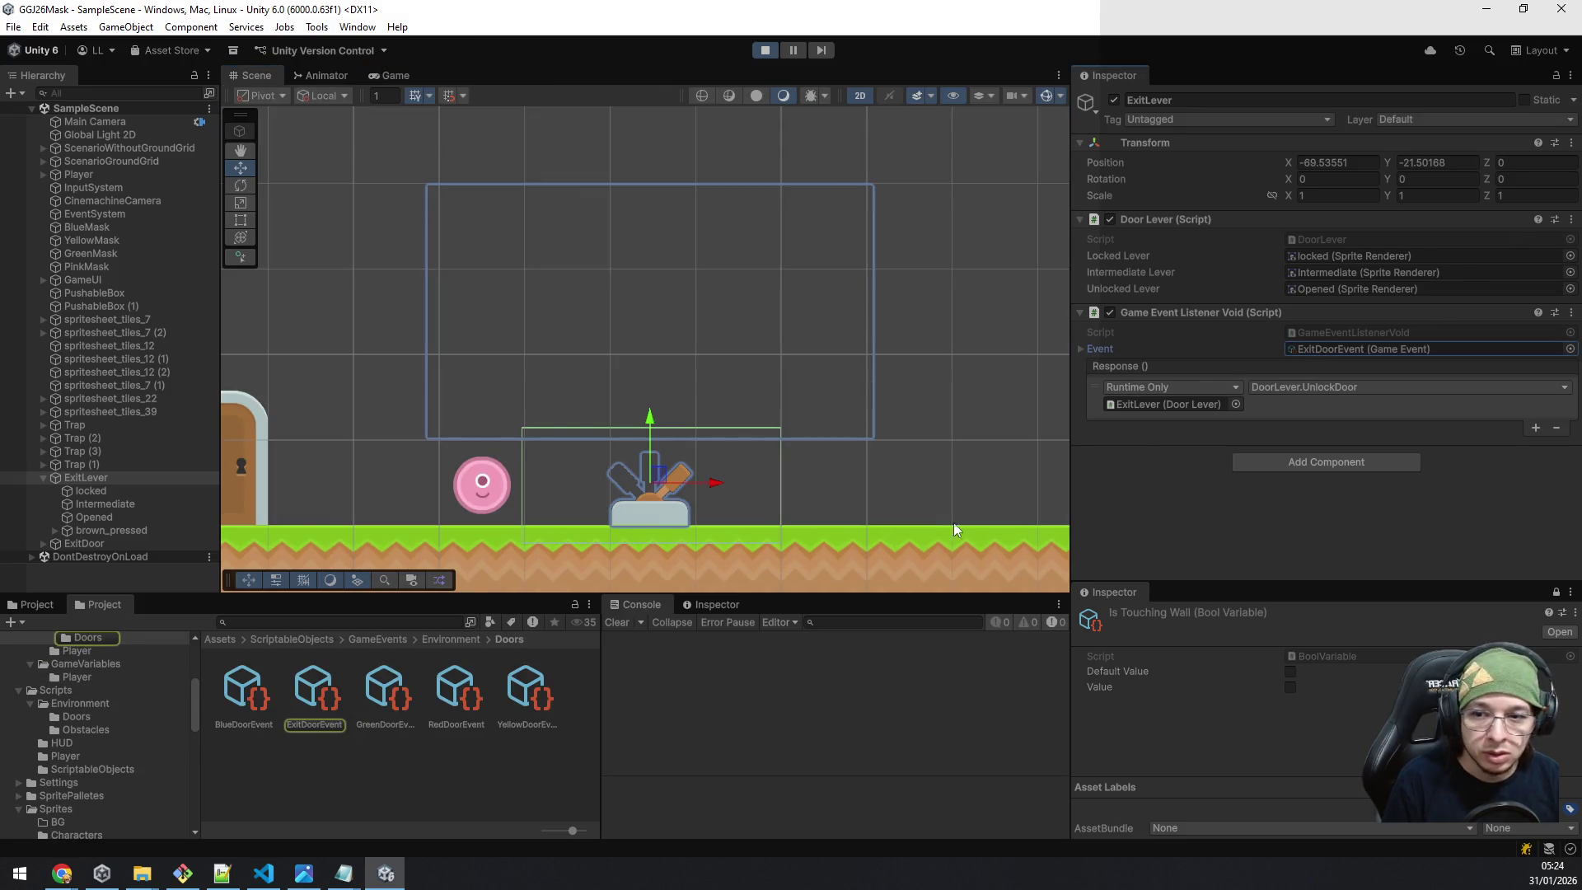
click(313, 698)
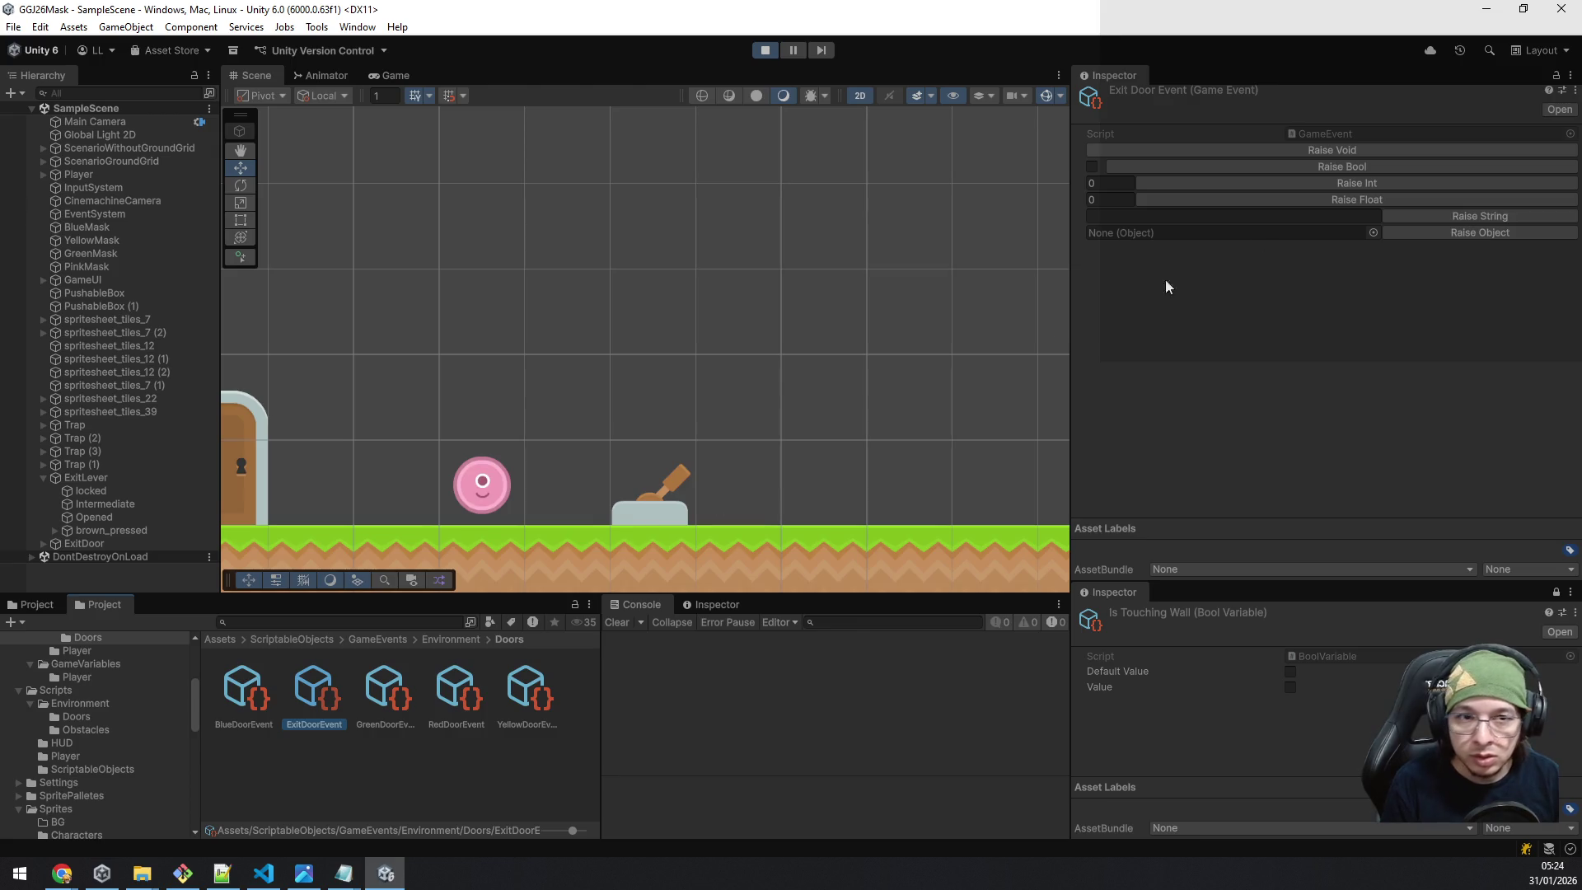
click(1274, 151)
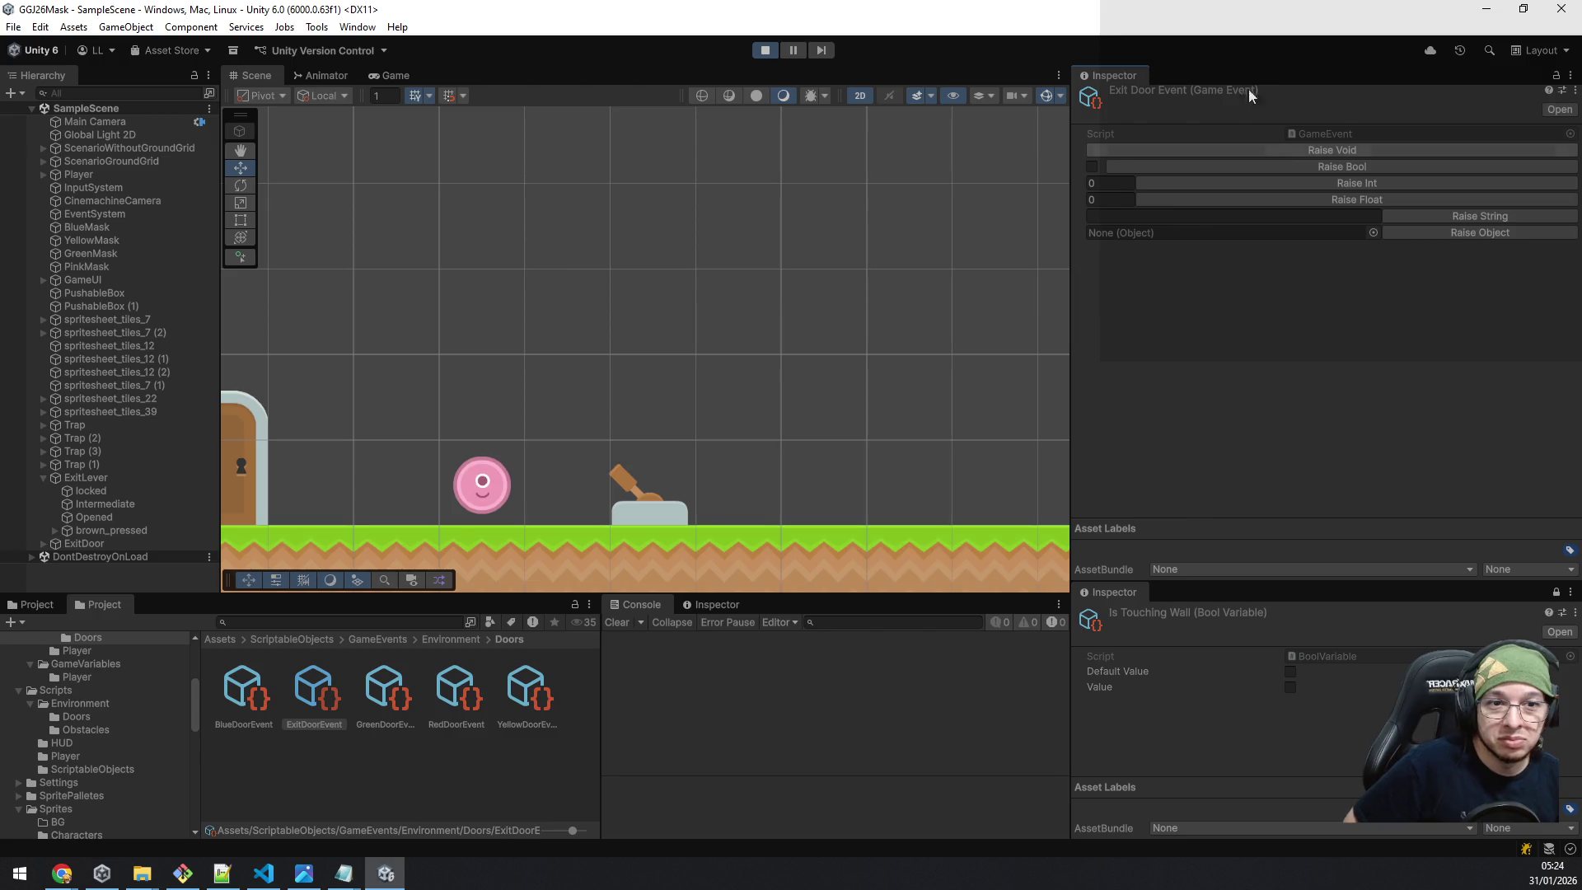
click(1244, 153)
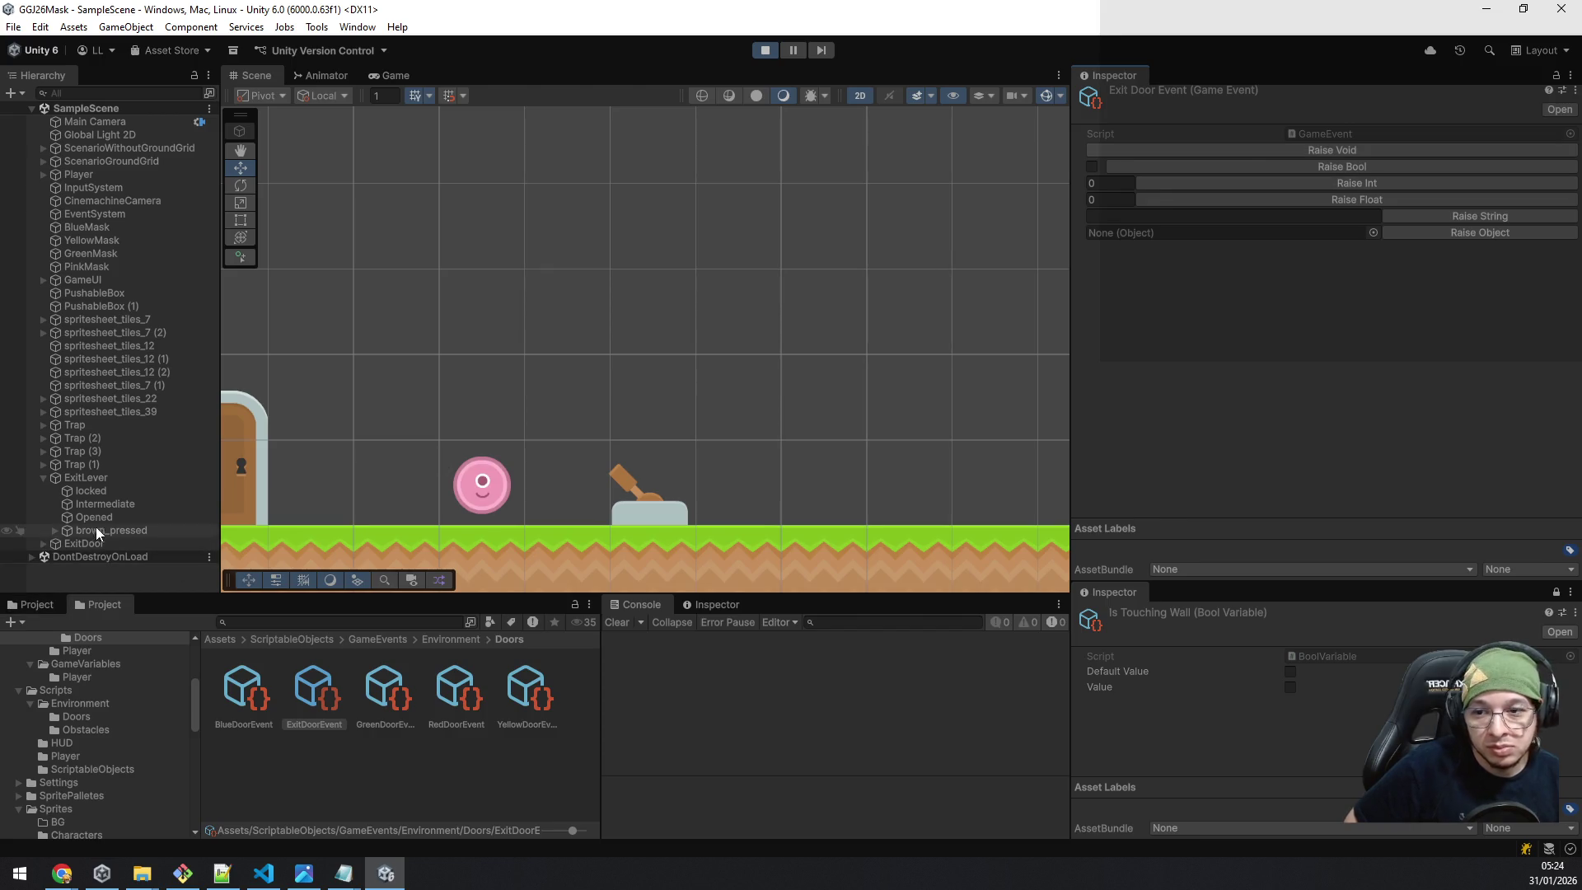
Check the locked sprite's alpha, then lower the Opened sprite's colour alpha from 255 to 0.
click(114, 494)
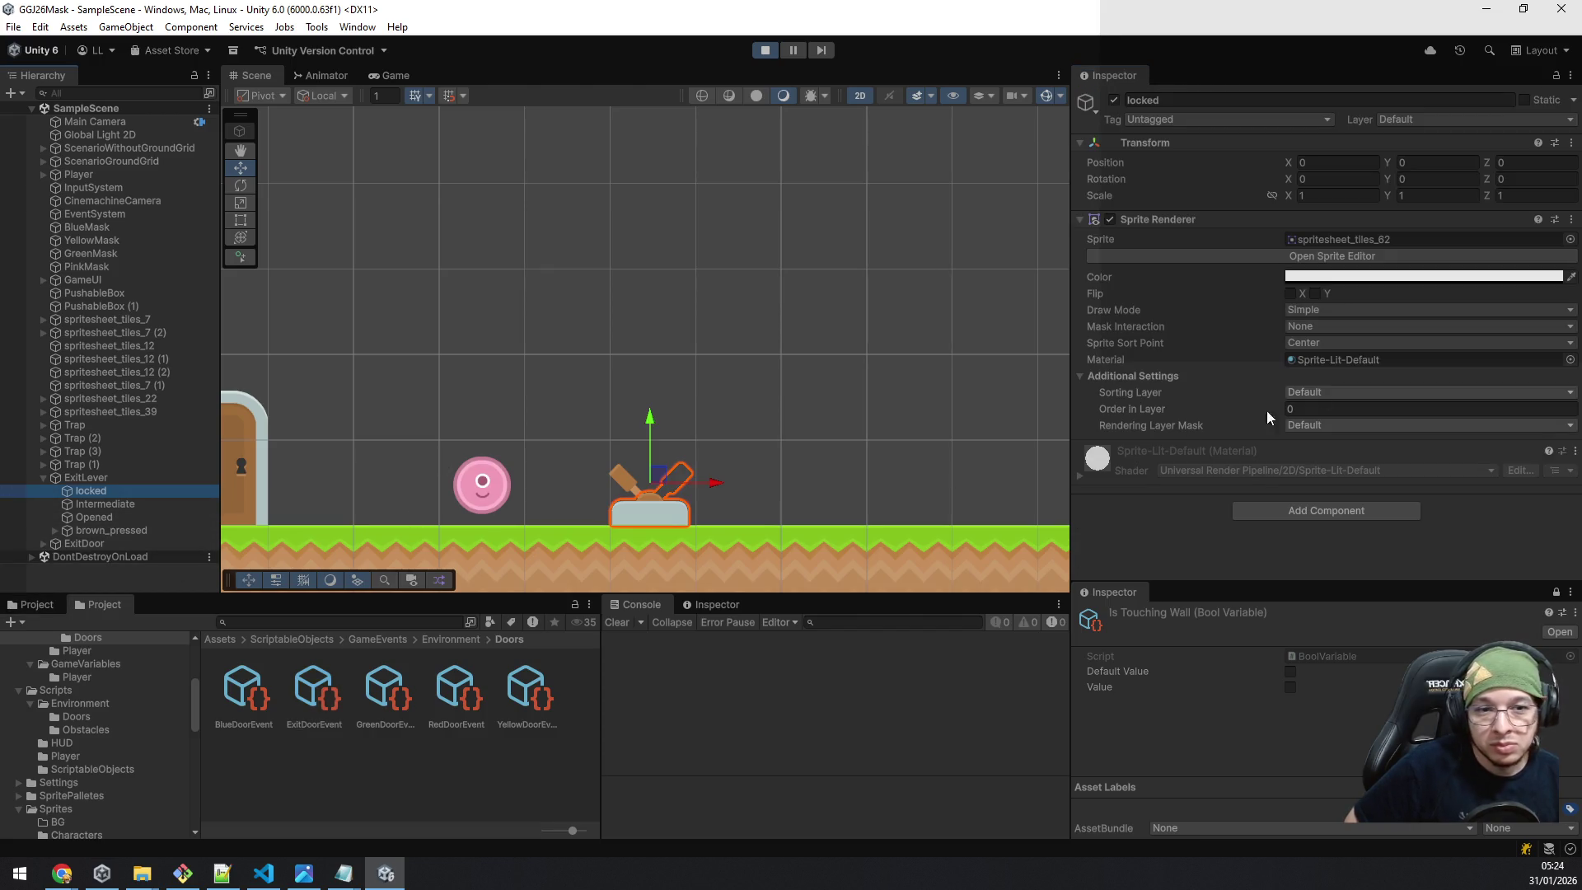
click(1351, 279)
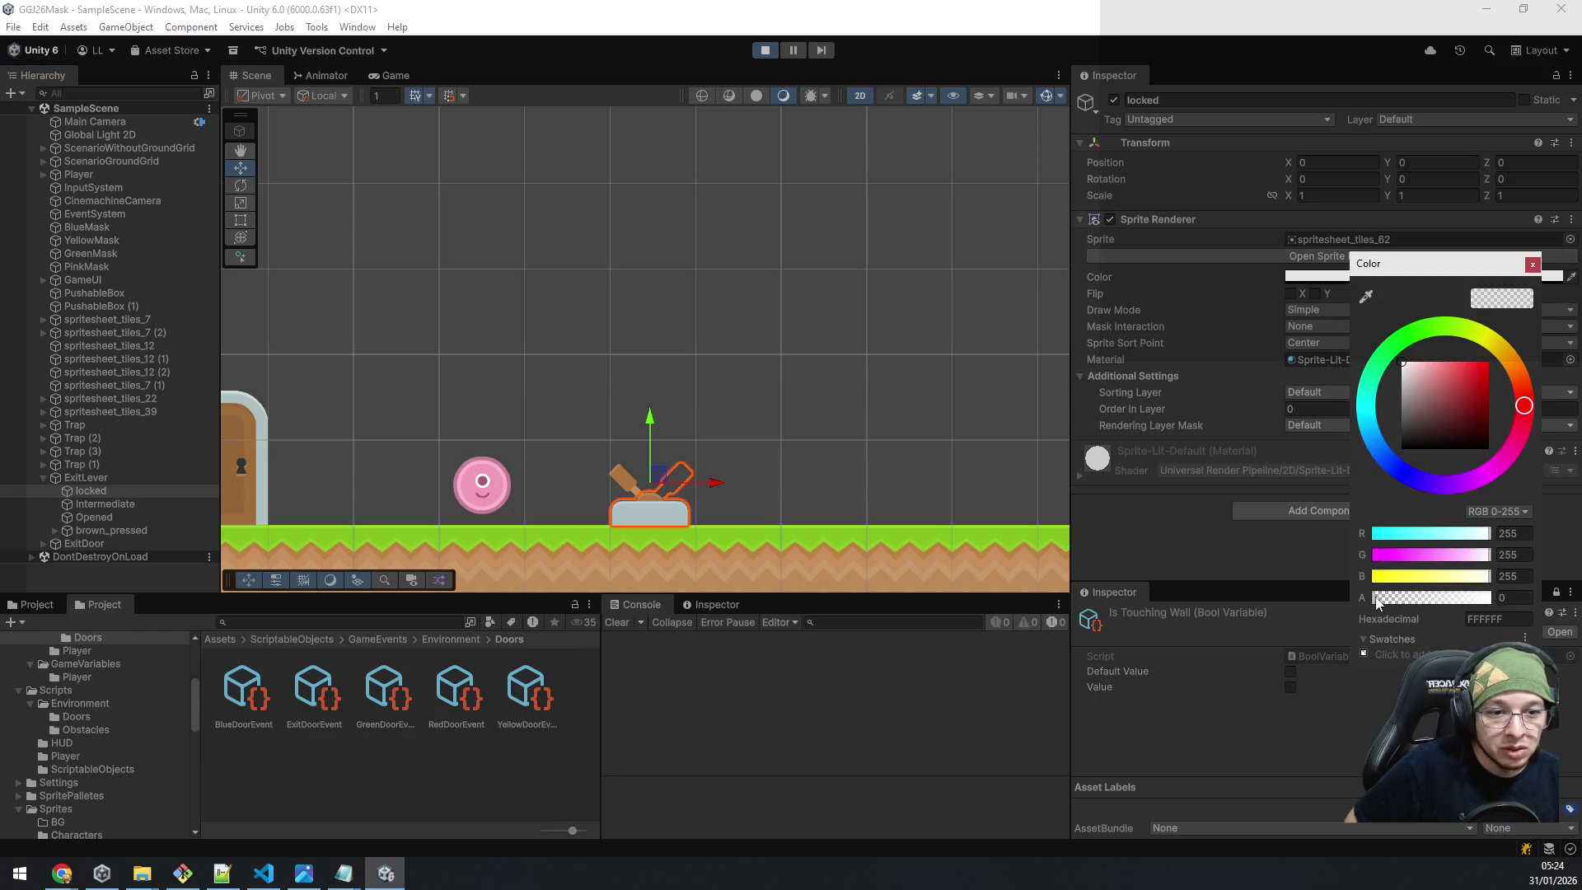
click(1511, 600)
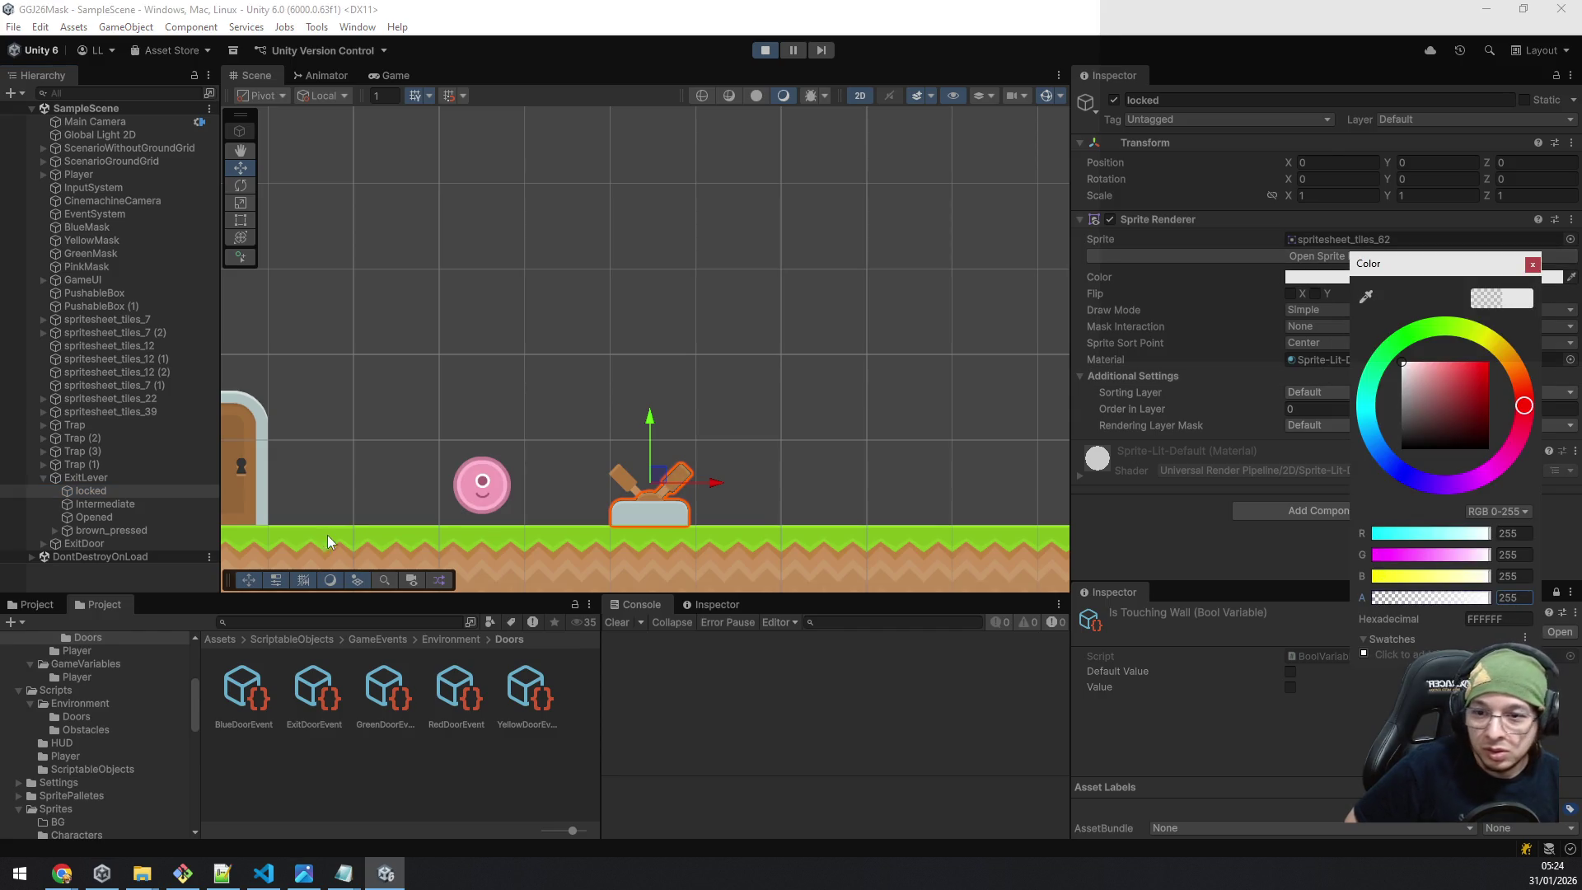
click(148, 517)
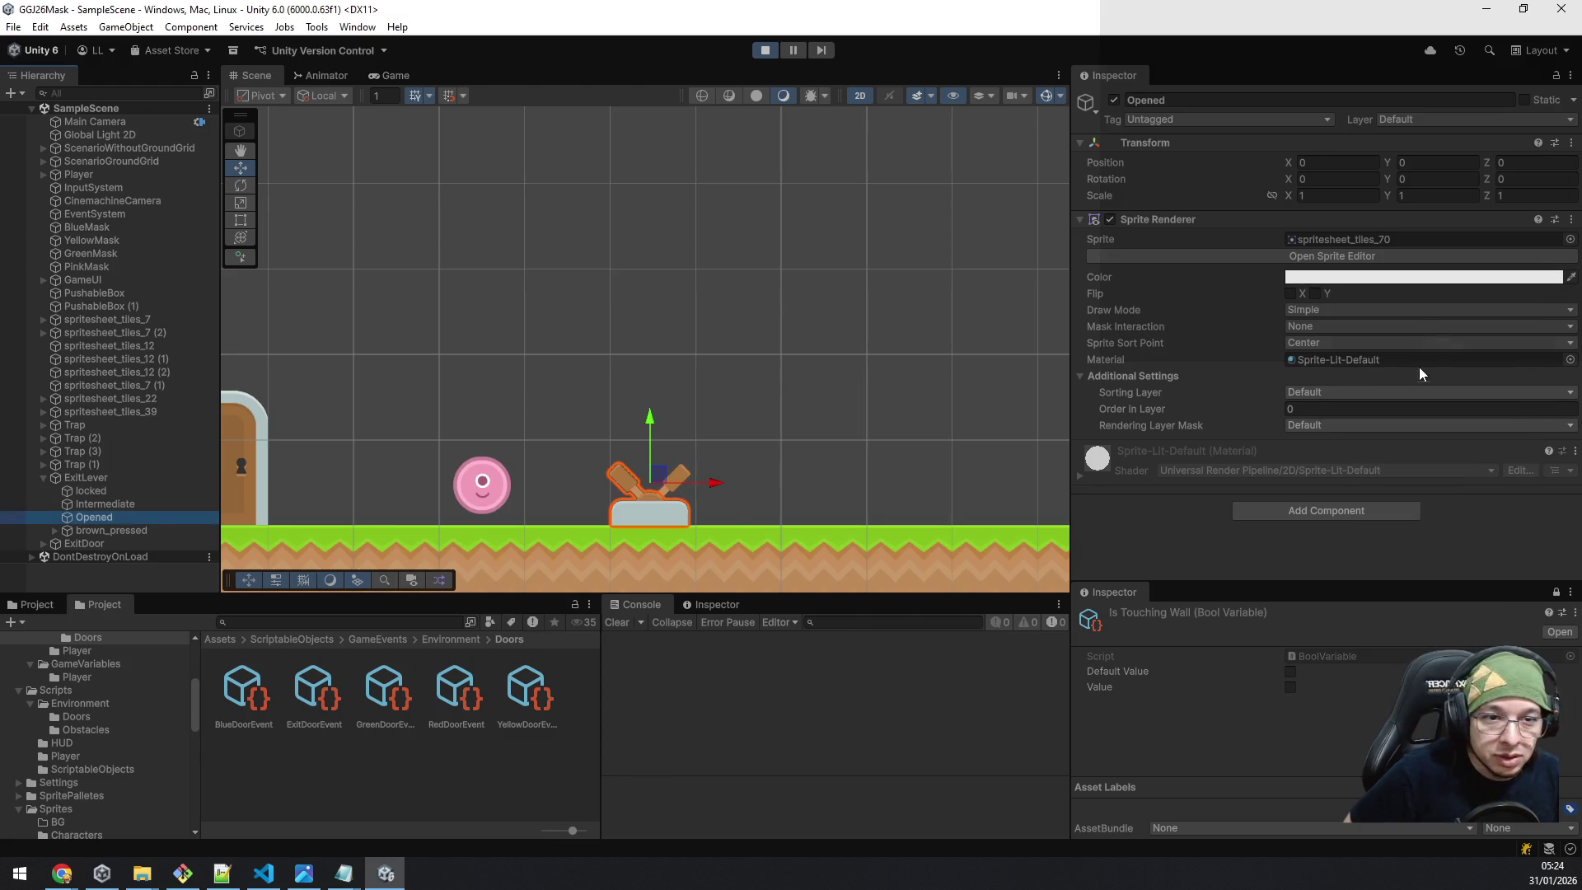
click(1360, 278)
drag(1483, 599, 1351, 603)
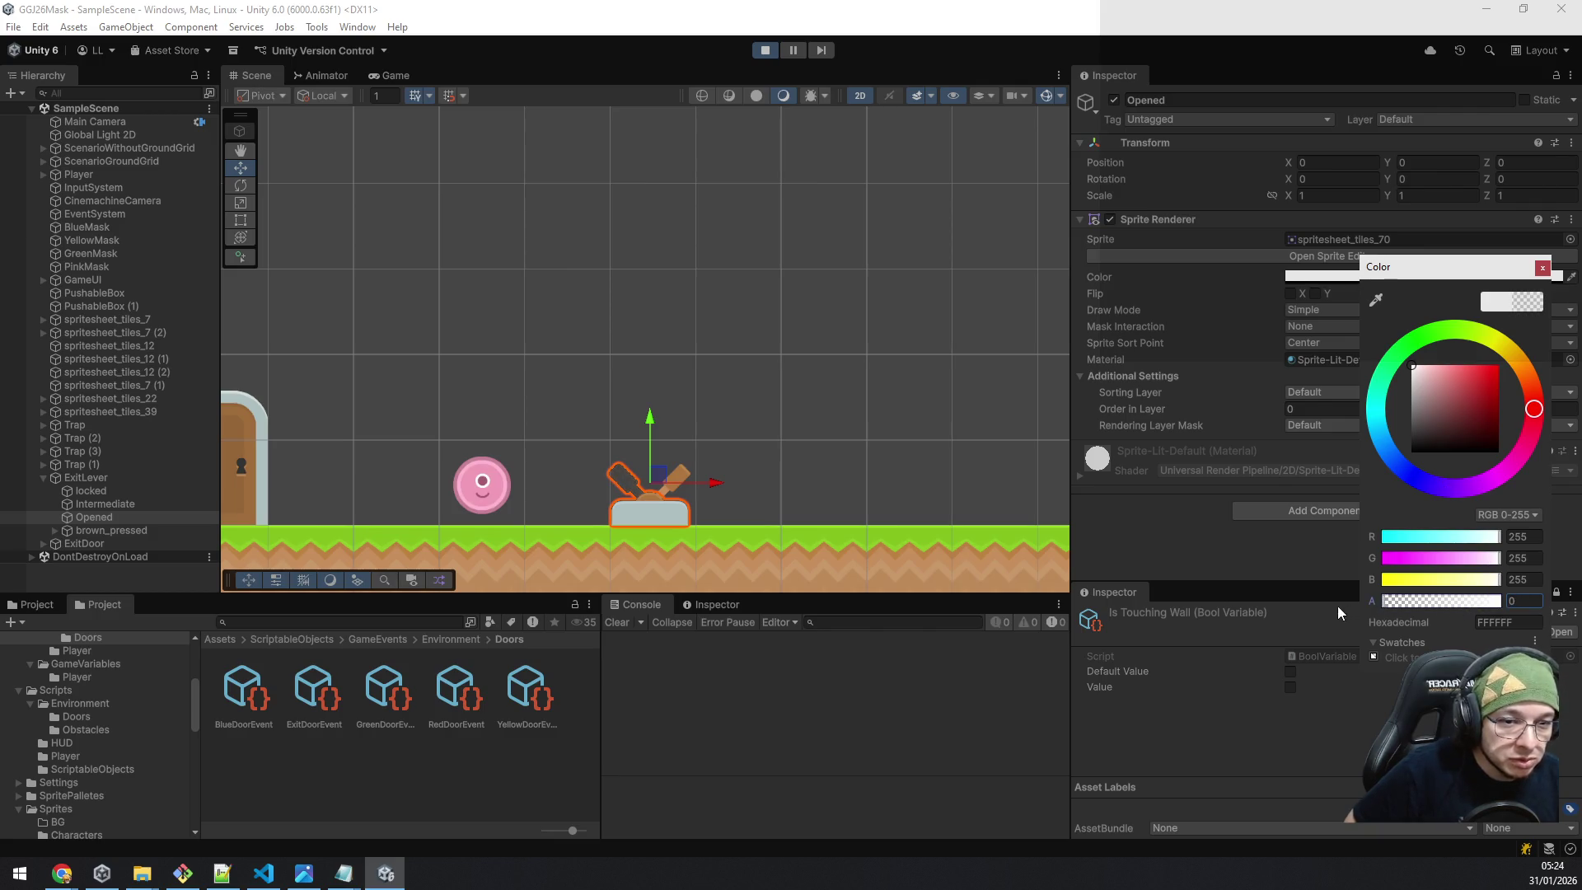
click(1538, 271)
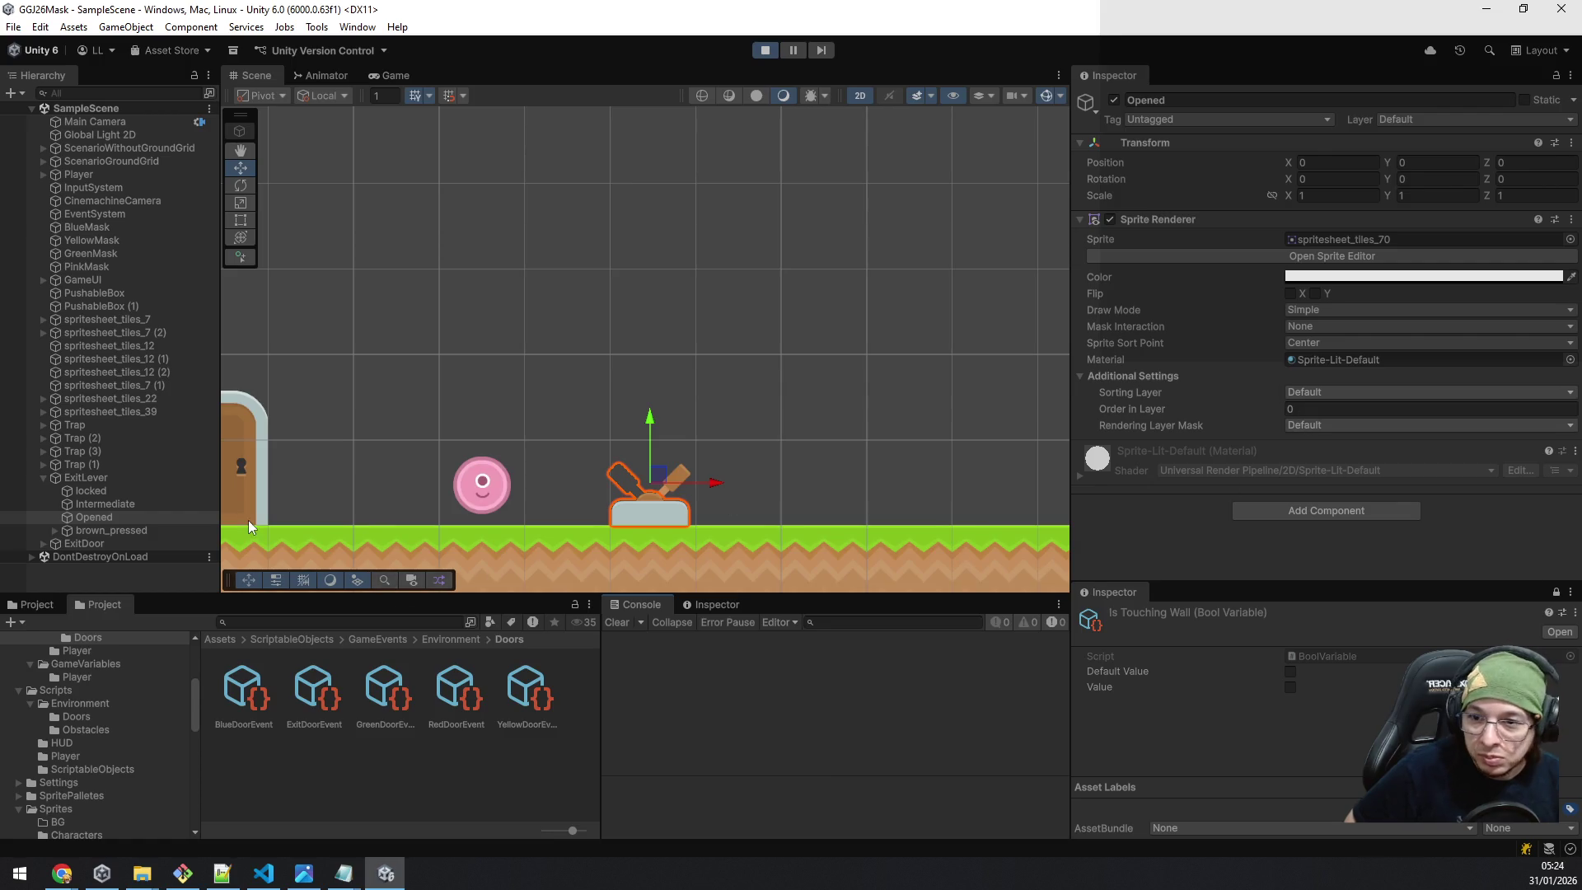
Select ExitLever and locate its ExitDoorEvent asset in the project.
click(86, 478)
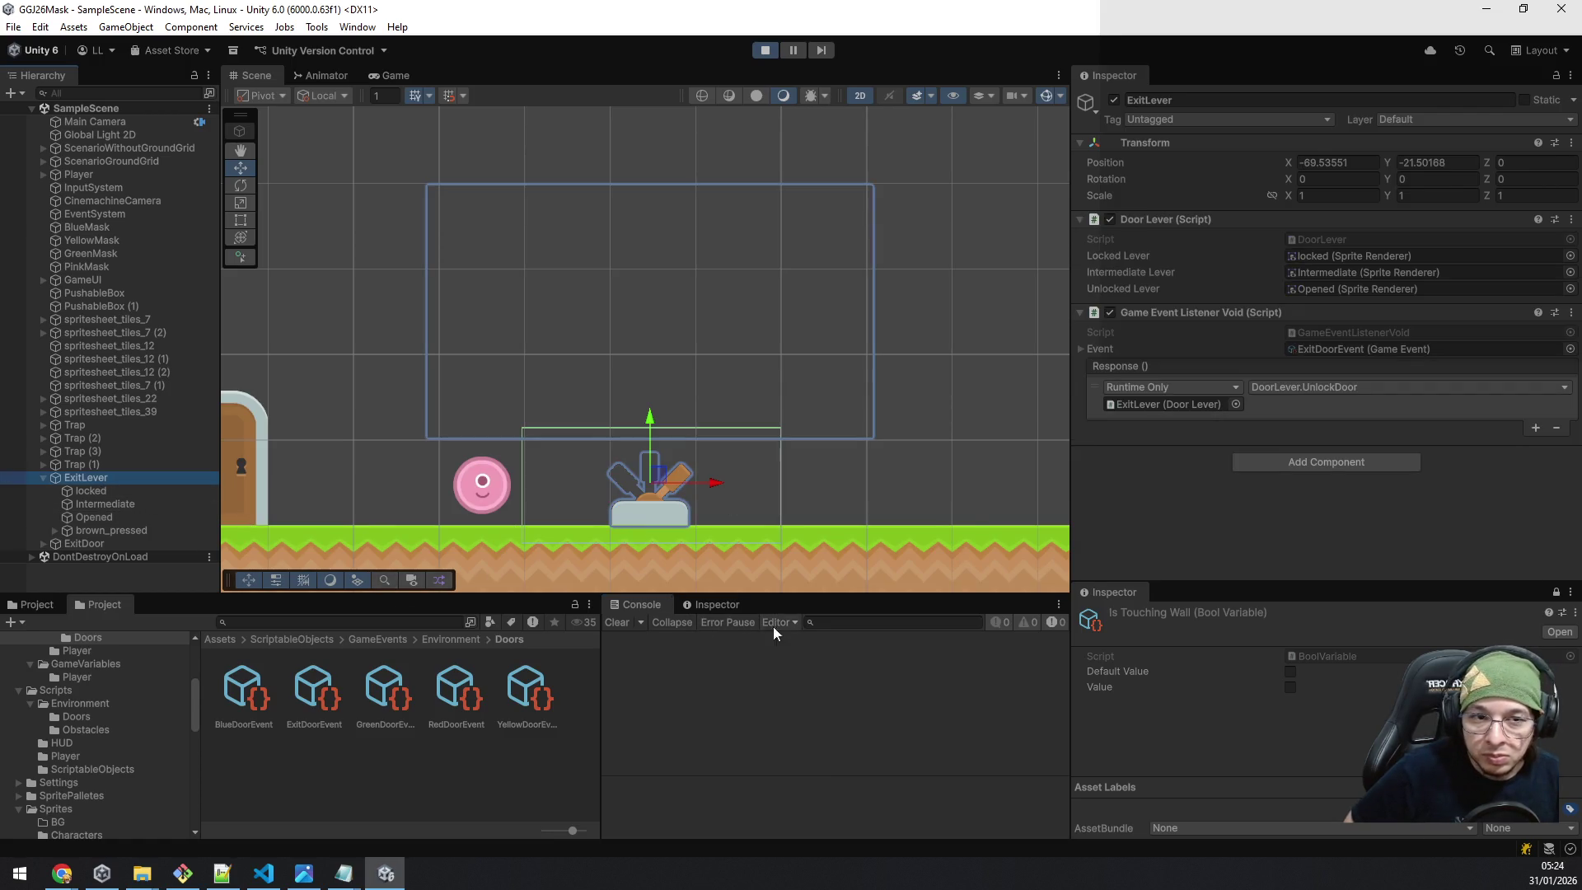
click(1337, 349)
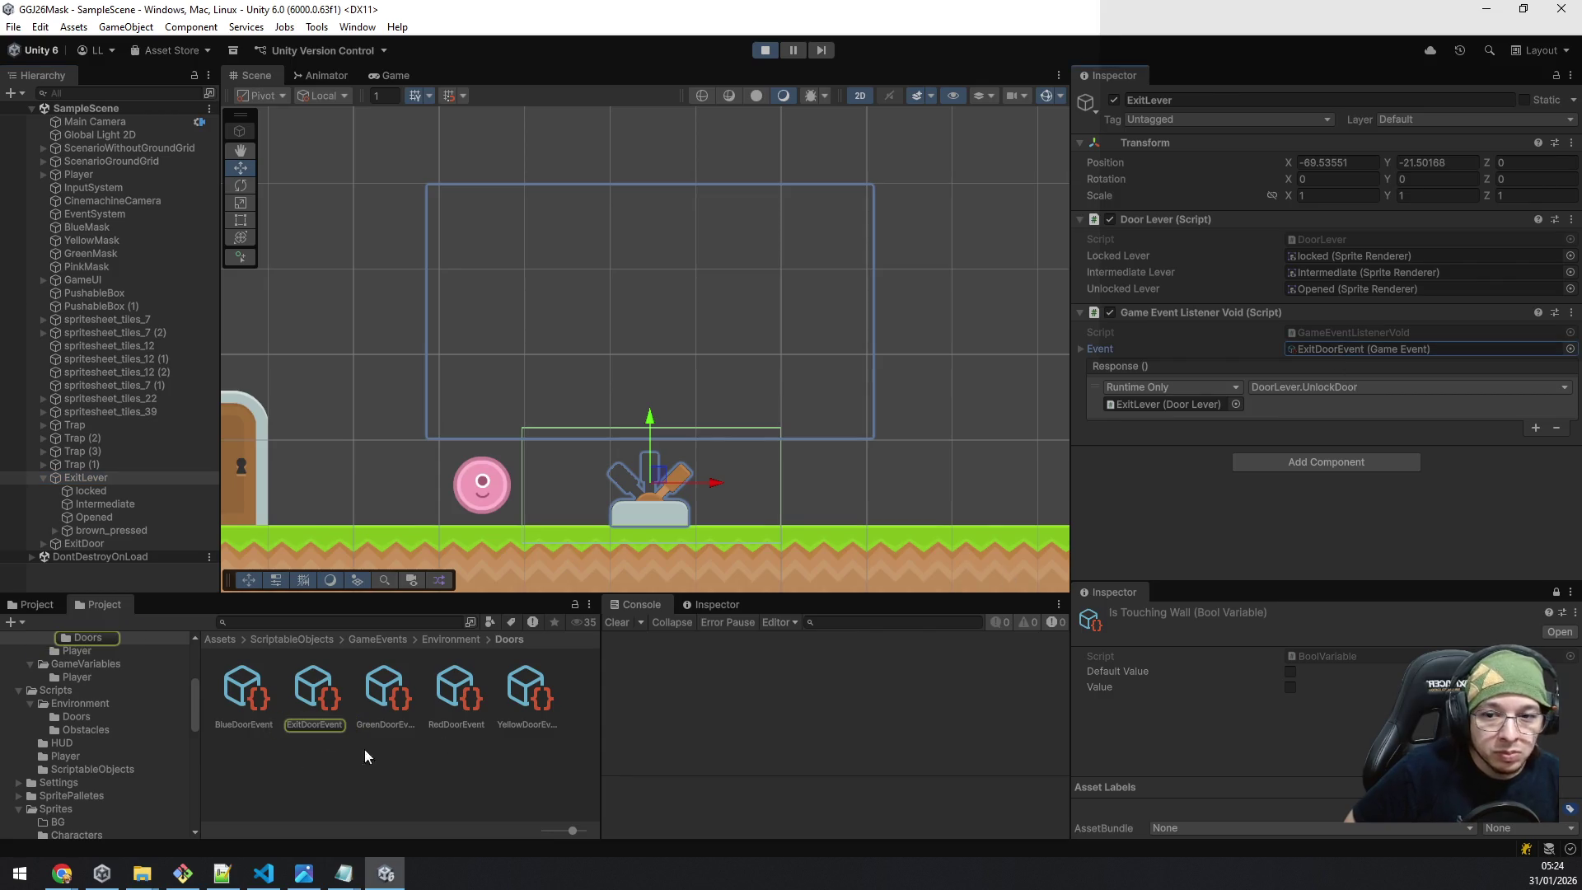
click(303, 708)
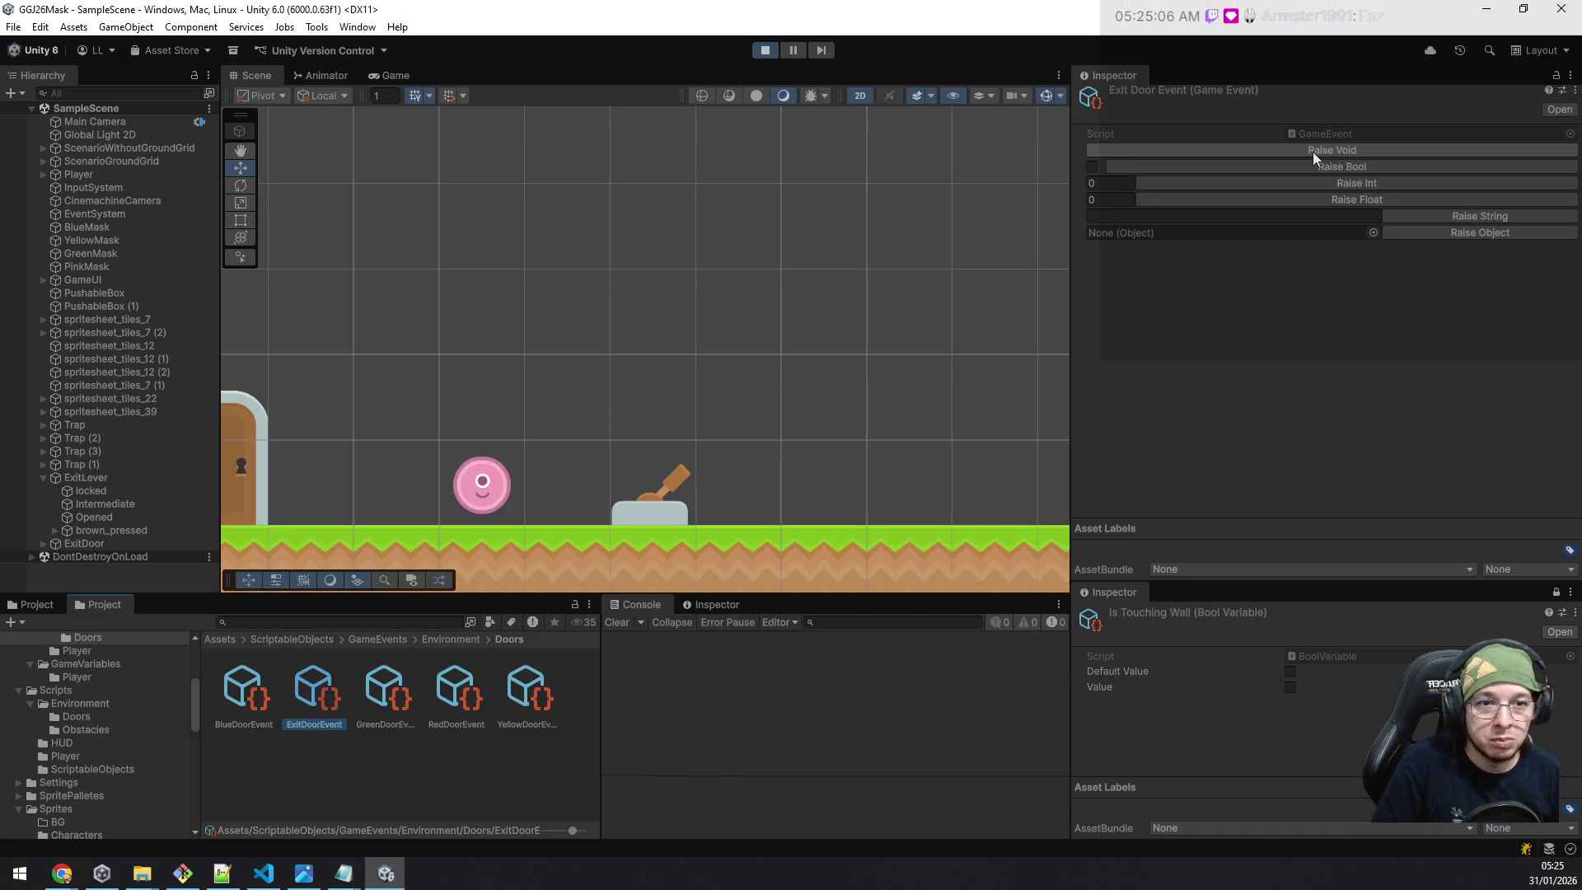
Raise ExitDoorEvent during Play mode to test the lever, then stop the game.
click(1313, 150)
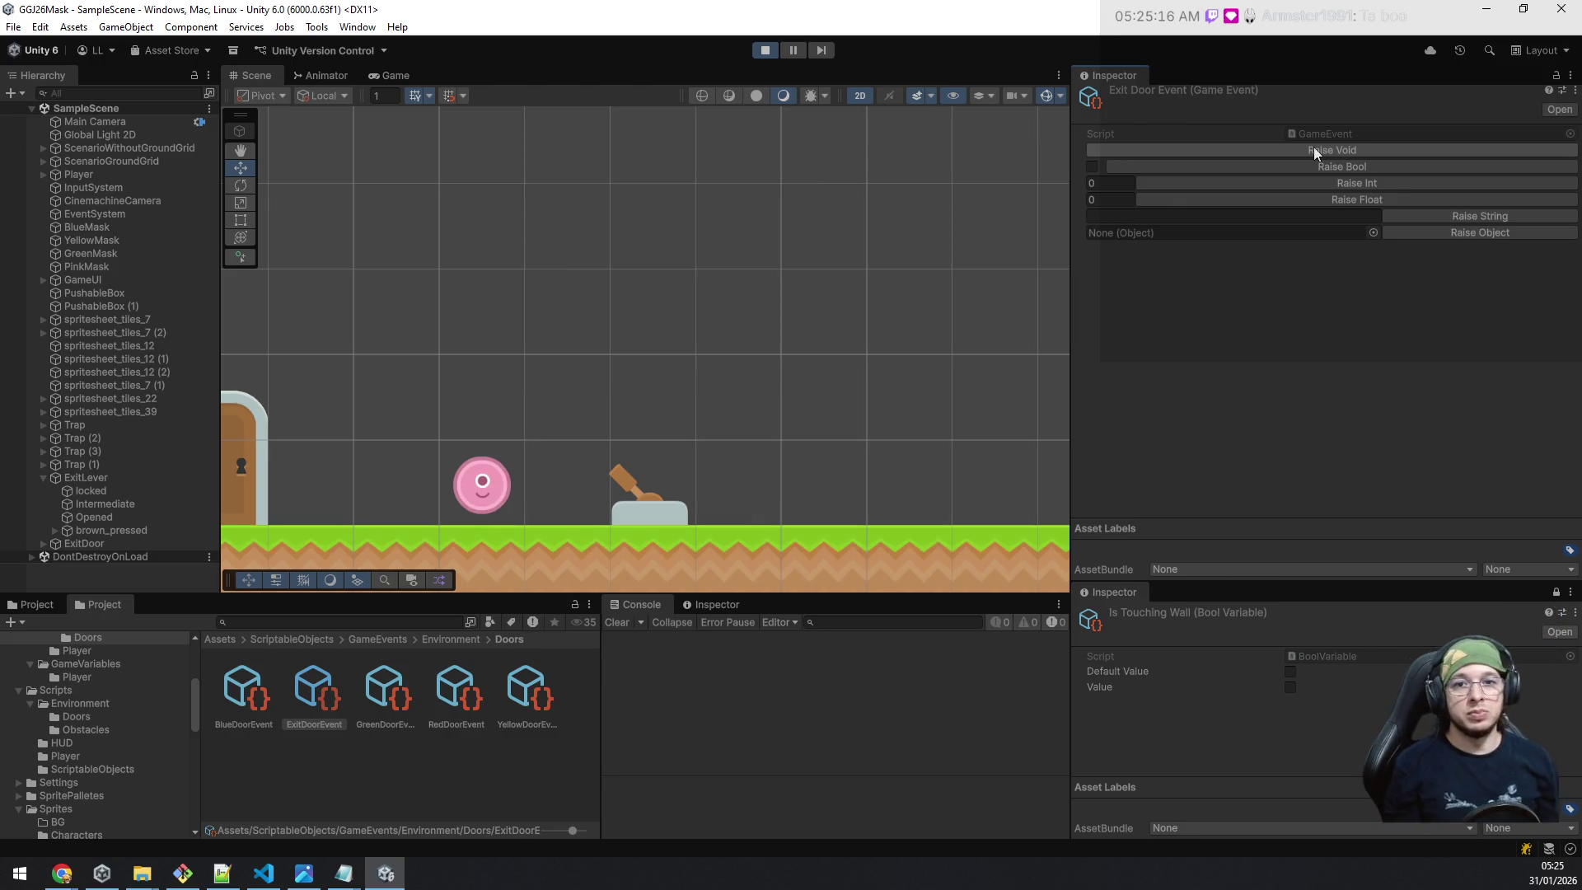
click(768, 50)
Chain .PrependInterval(0.3f) after the unlockedLever Join in UnlockDoor.
key(alt+Tab)
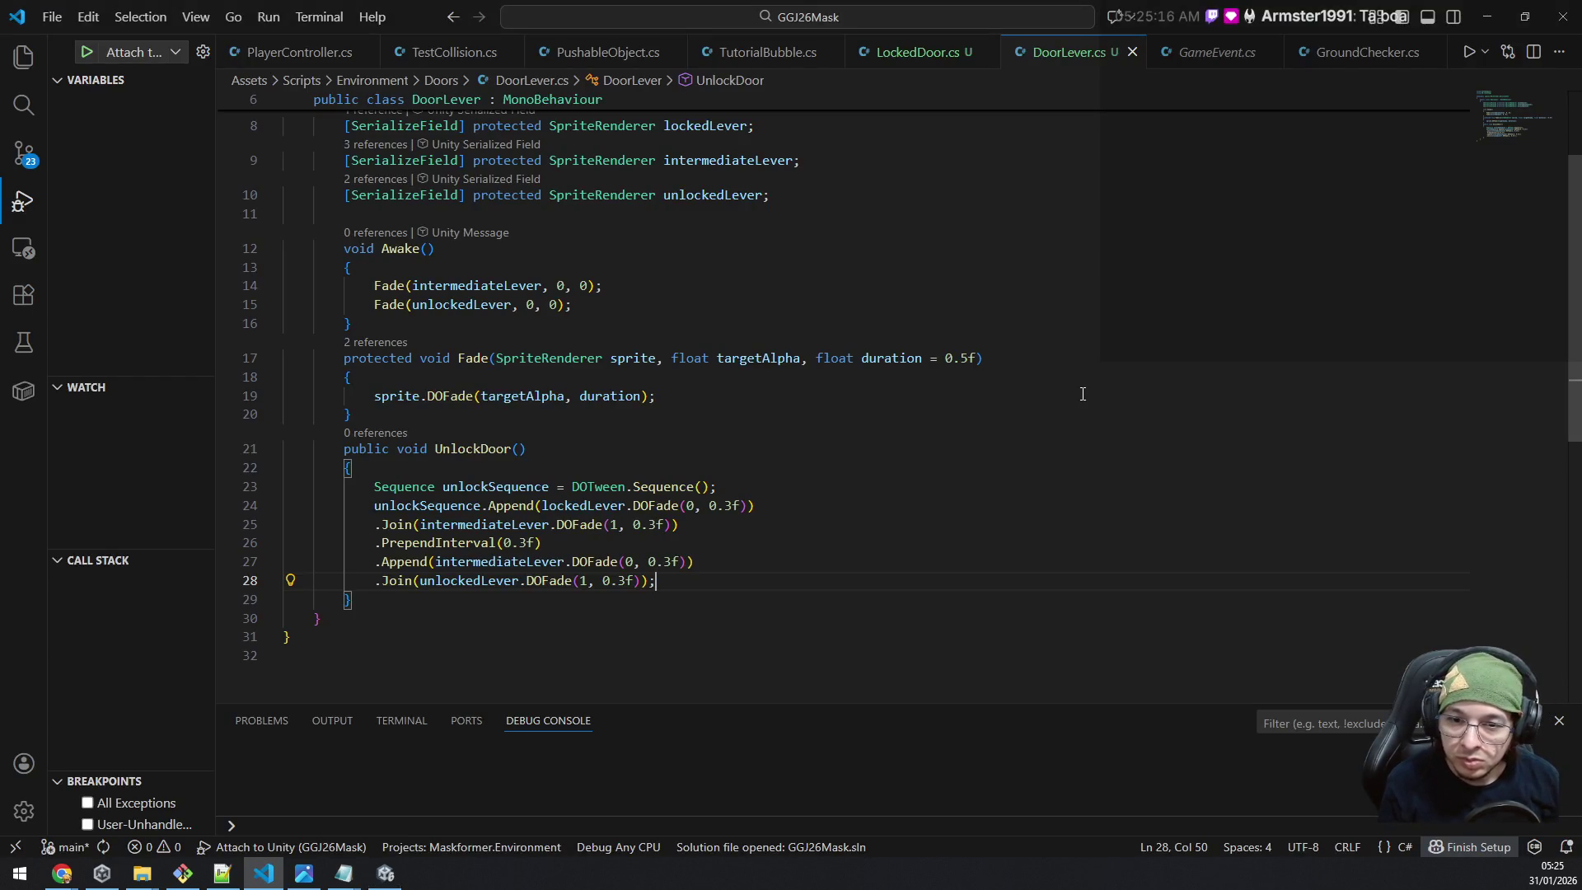
key(Left)
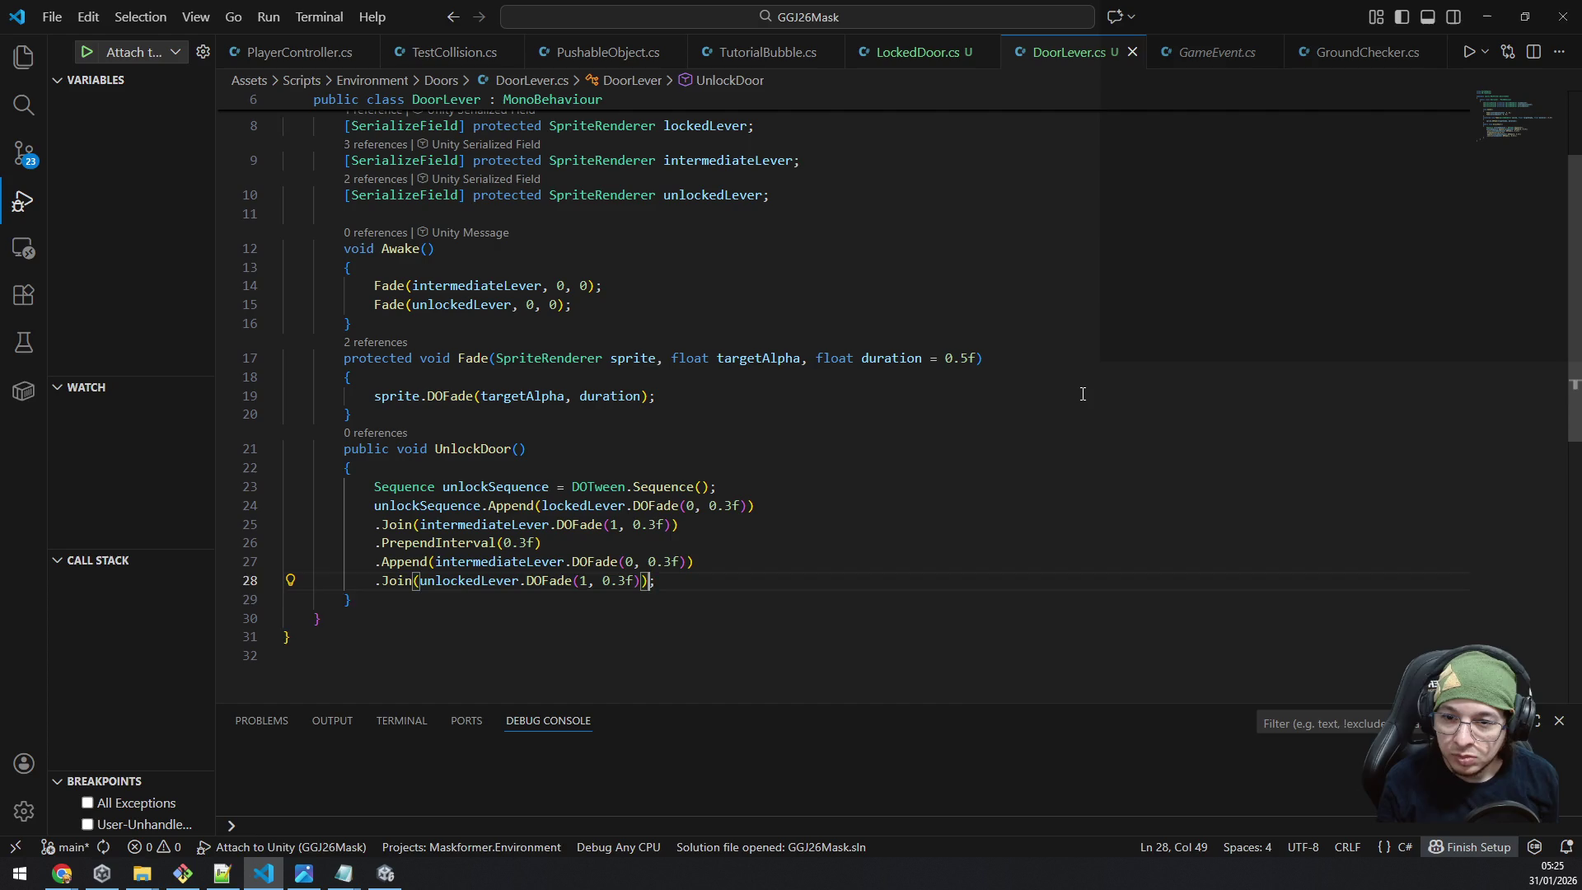
key(Return)
text(.Prep)
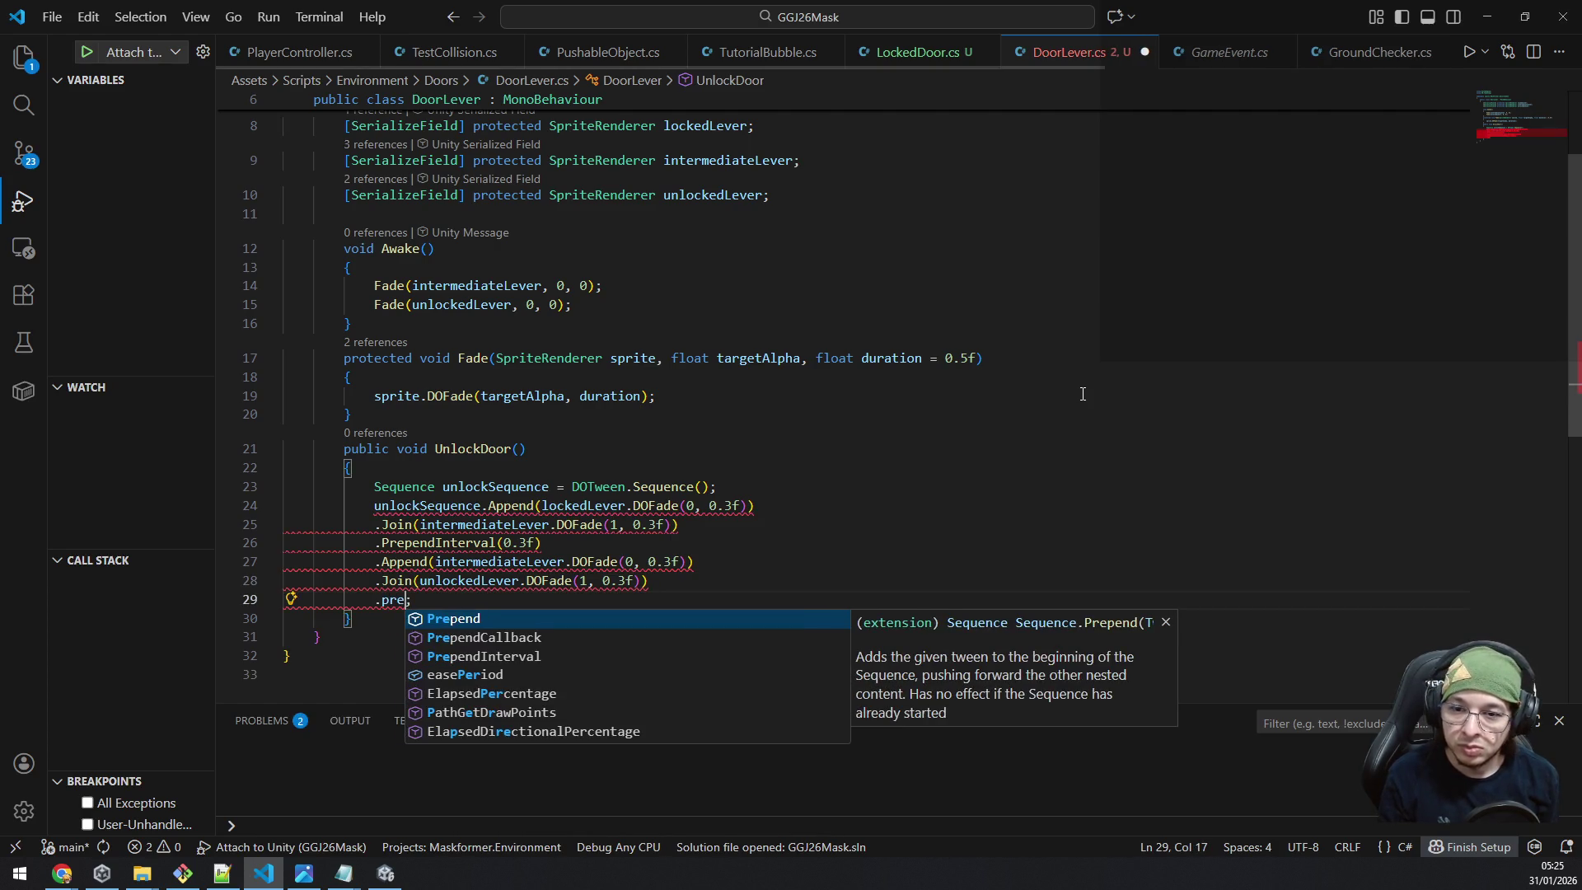
key(Tab)
text(I)
key(Tab)
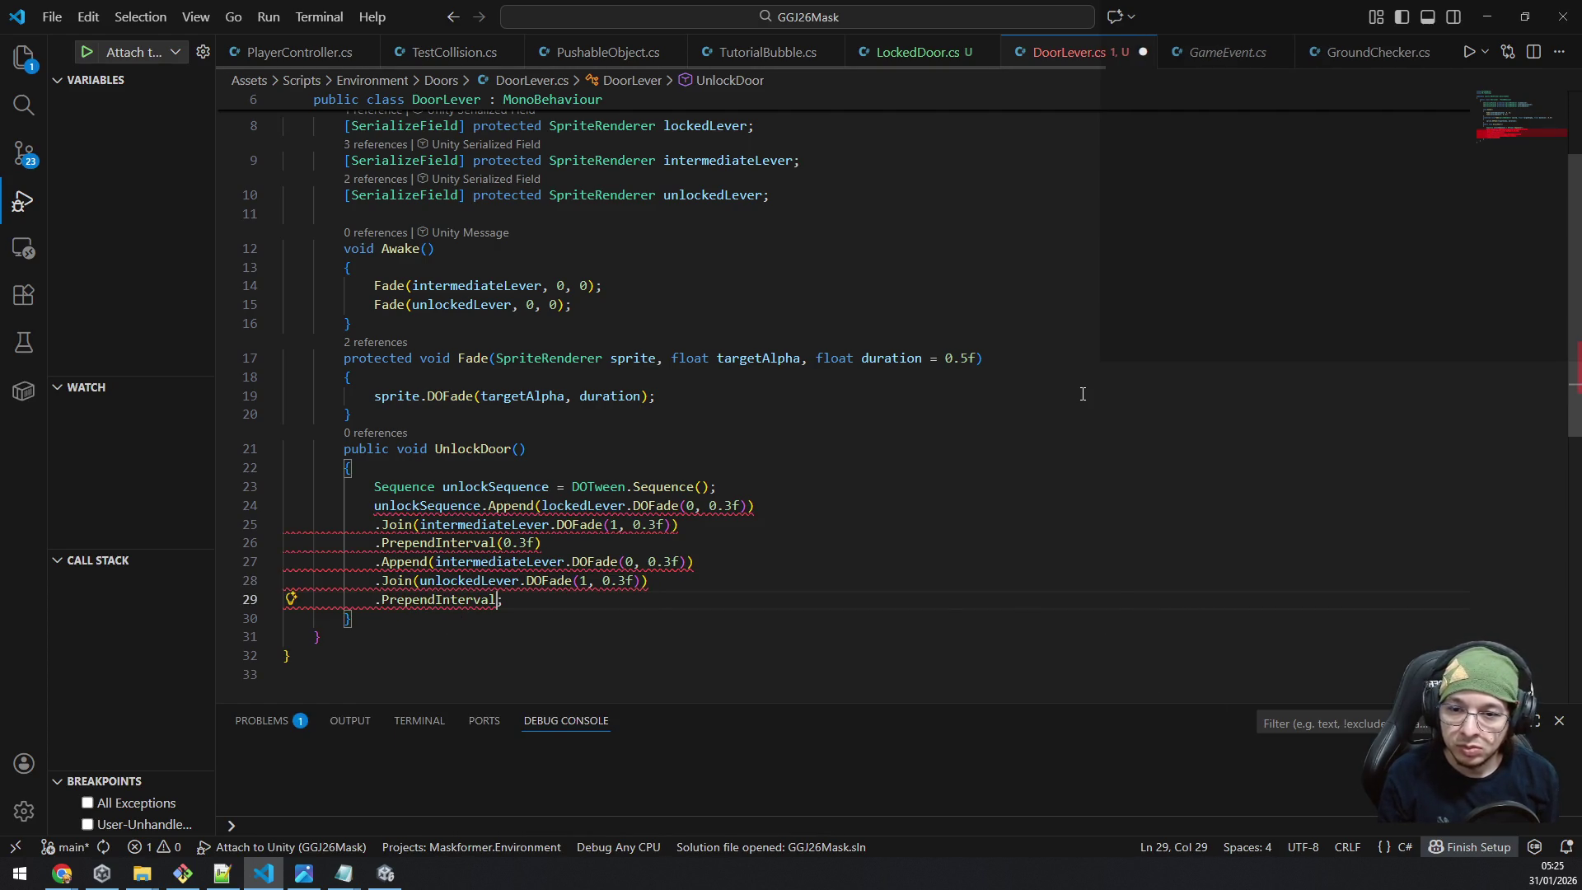
text((0.3f))
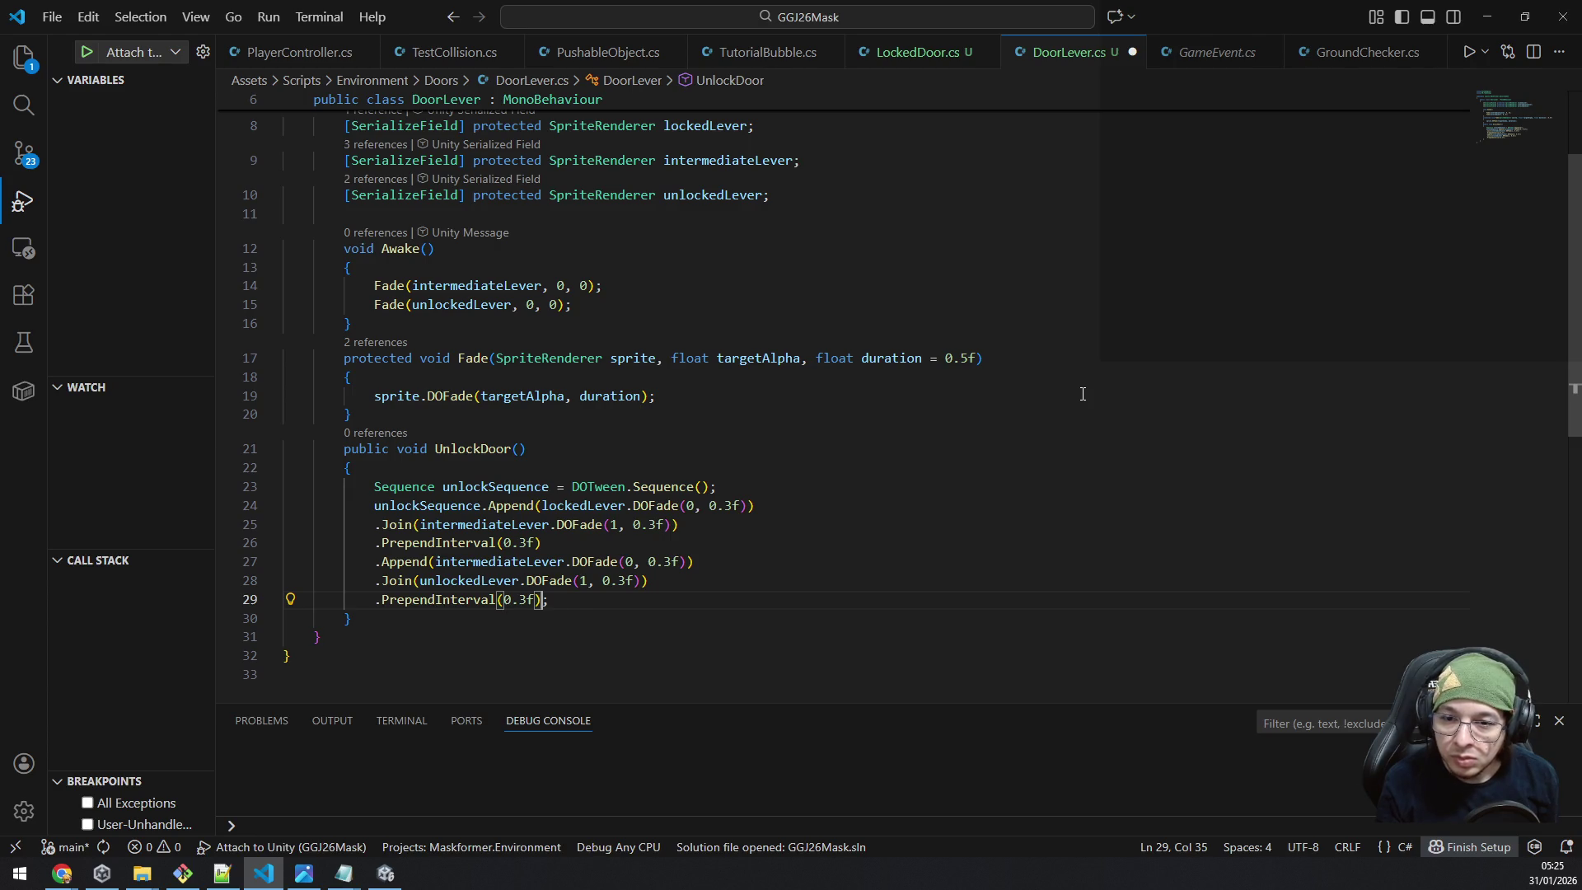
Begin an empty .Append() call on the following line.
key(Return)
text(.App)
key(Tab)
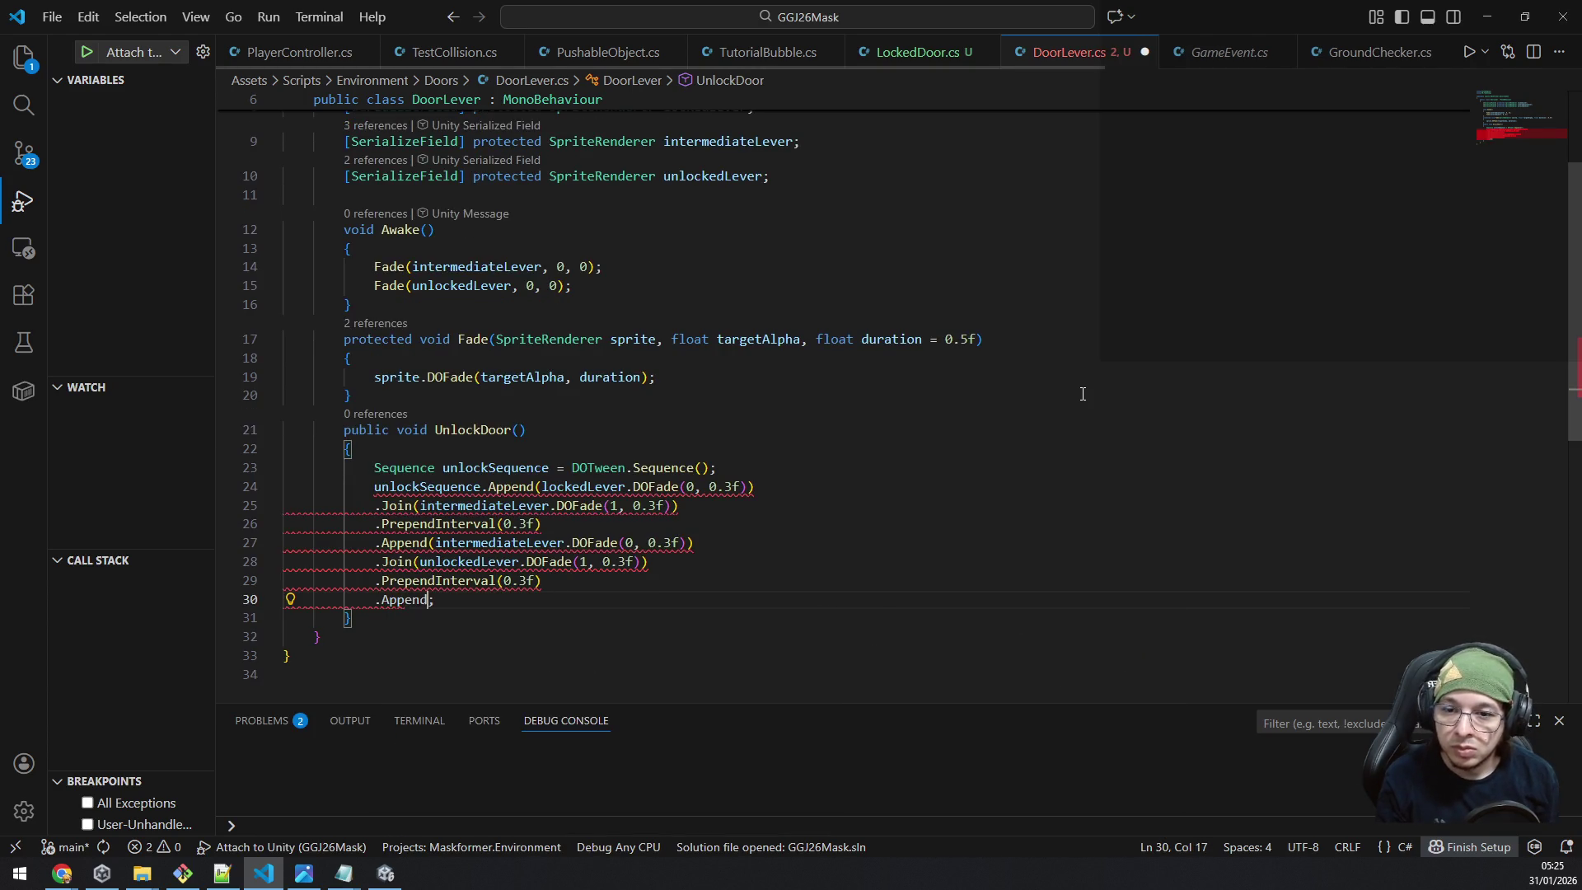
text(()
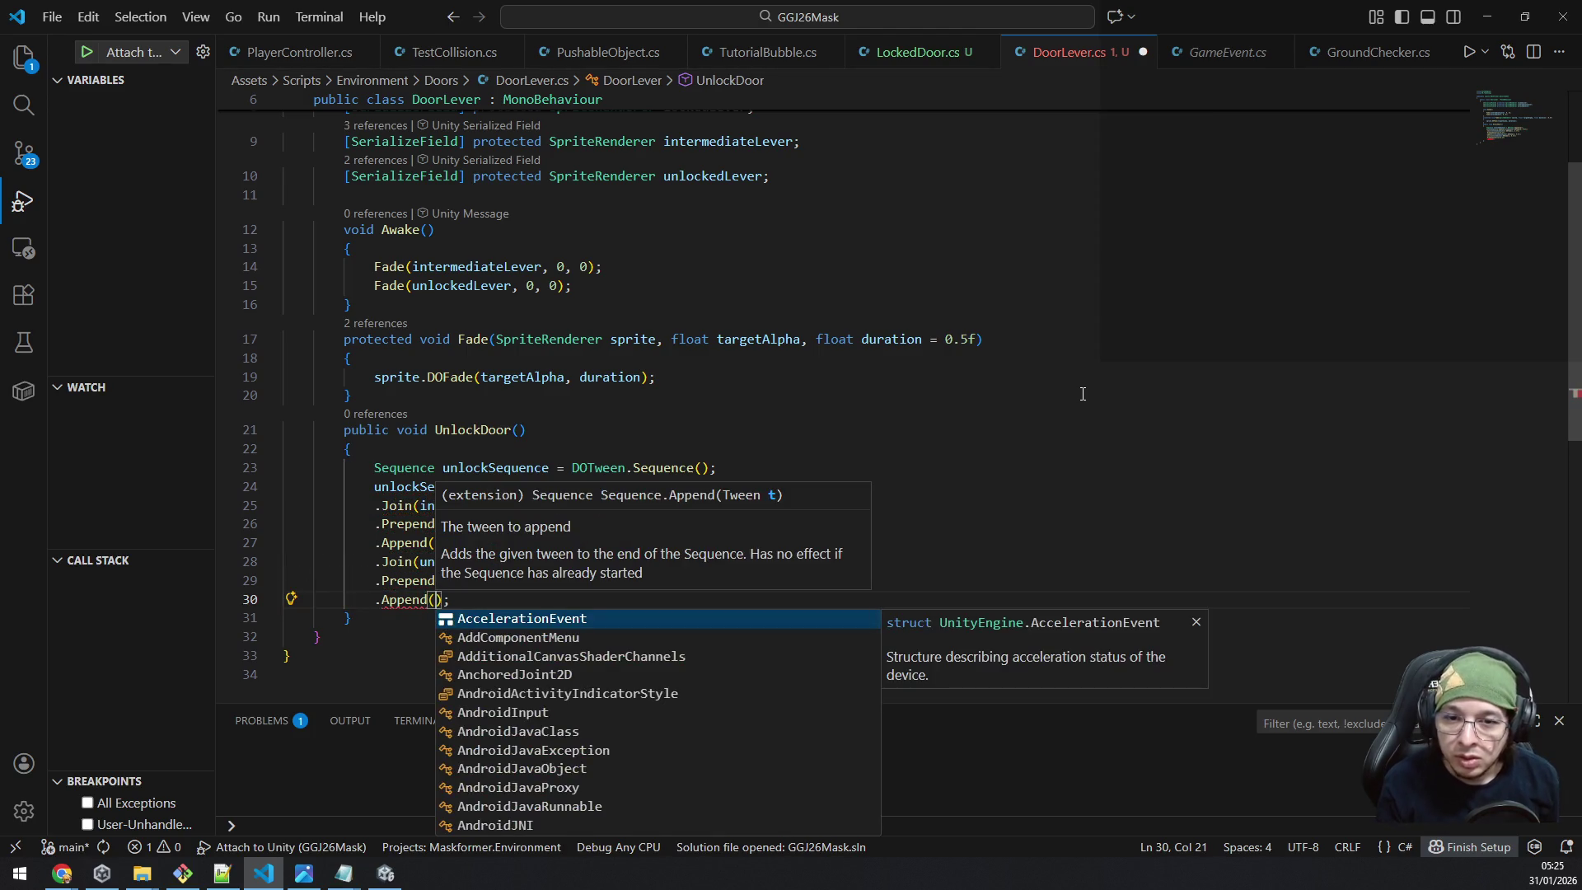
key(Escape)
key(Escape)
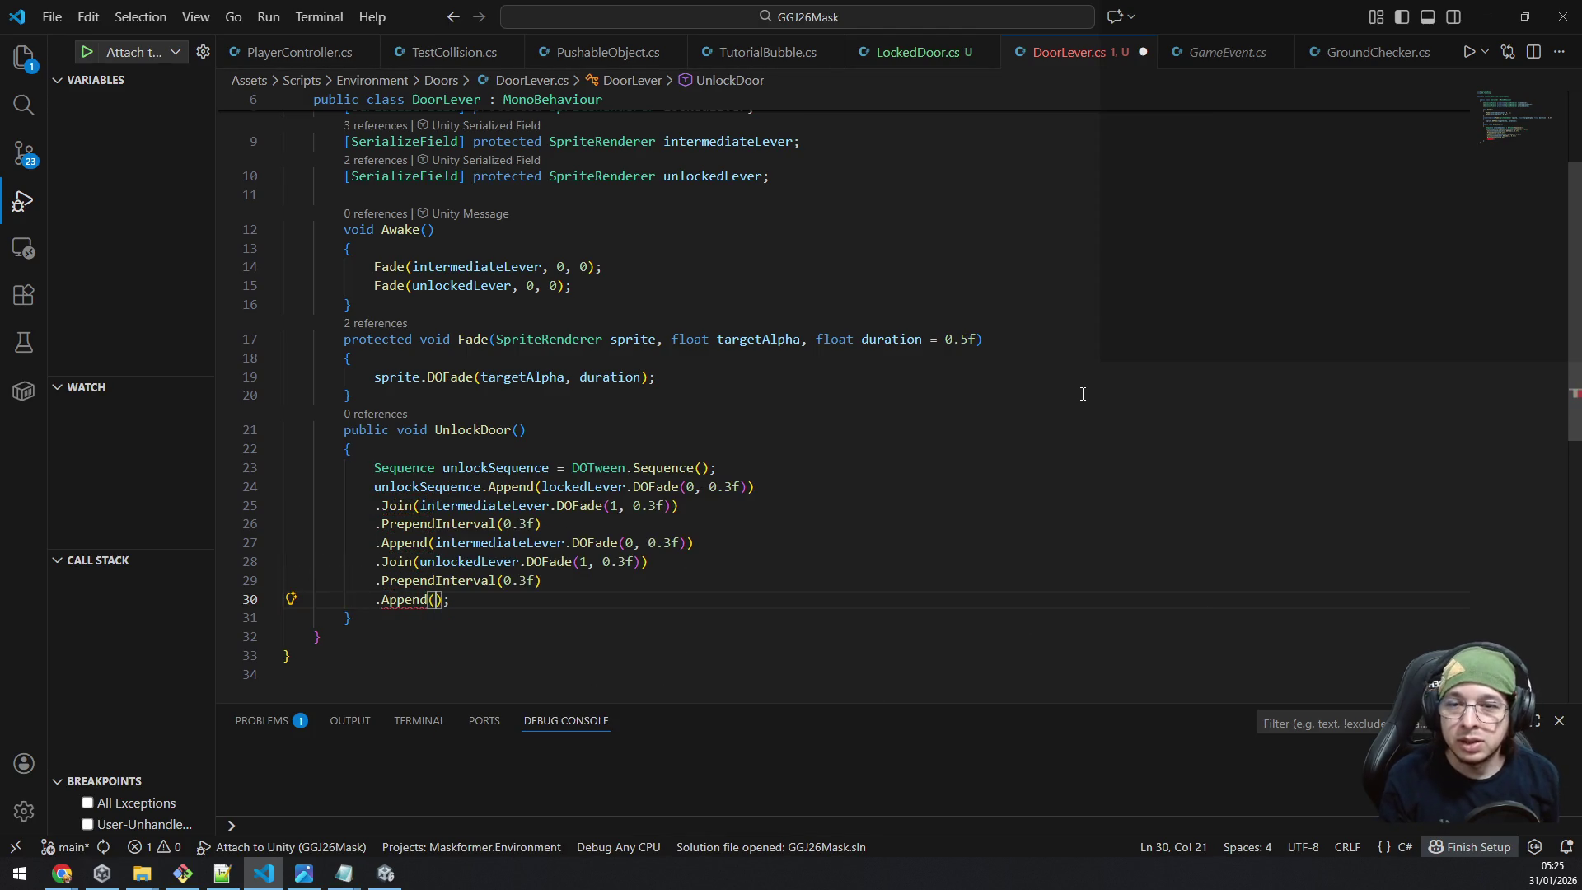
Start a new [SerializeField] protected field below the unlockedLever field.
scroll(980, 346, up, 4)
click(848, 336)
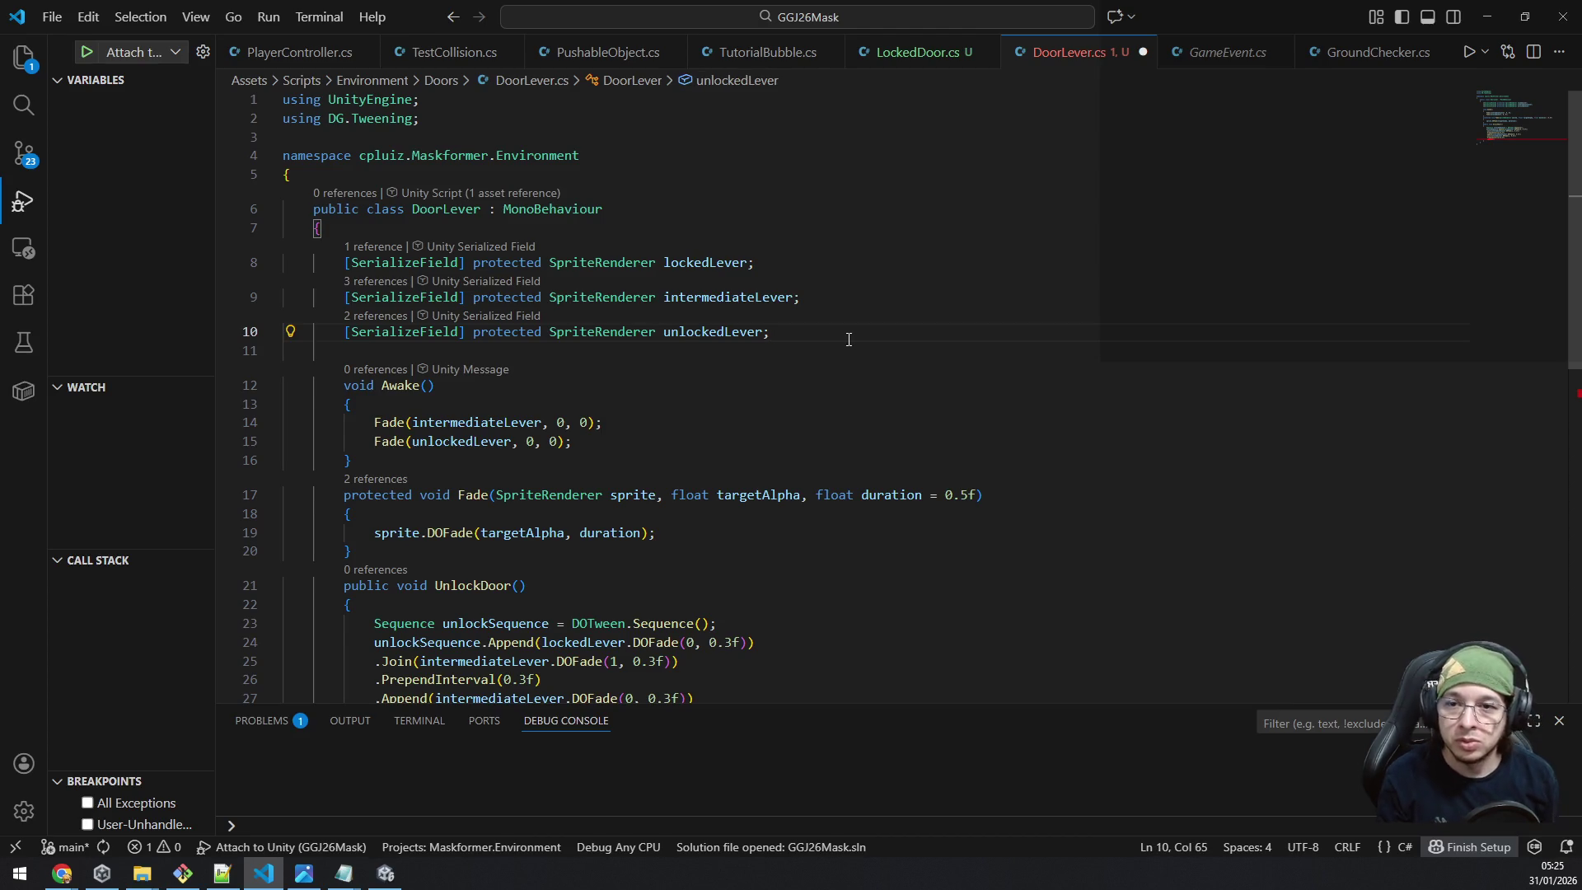
key(Return)
text([Serial)
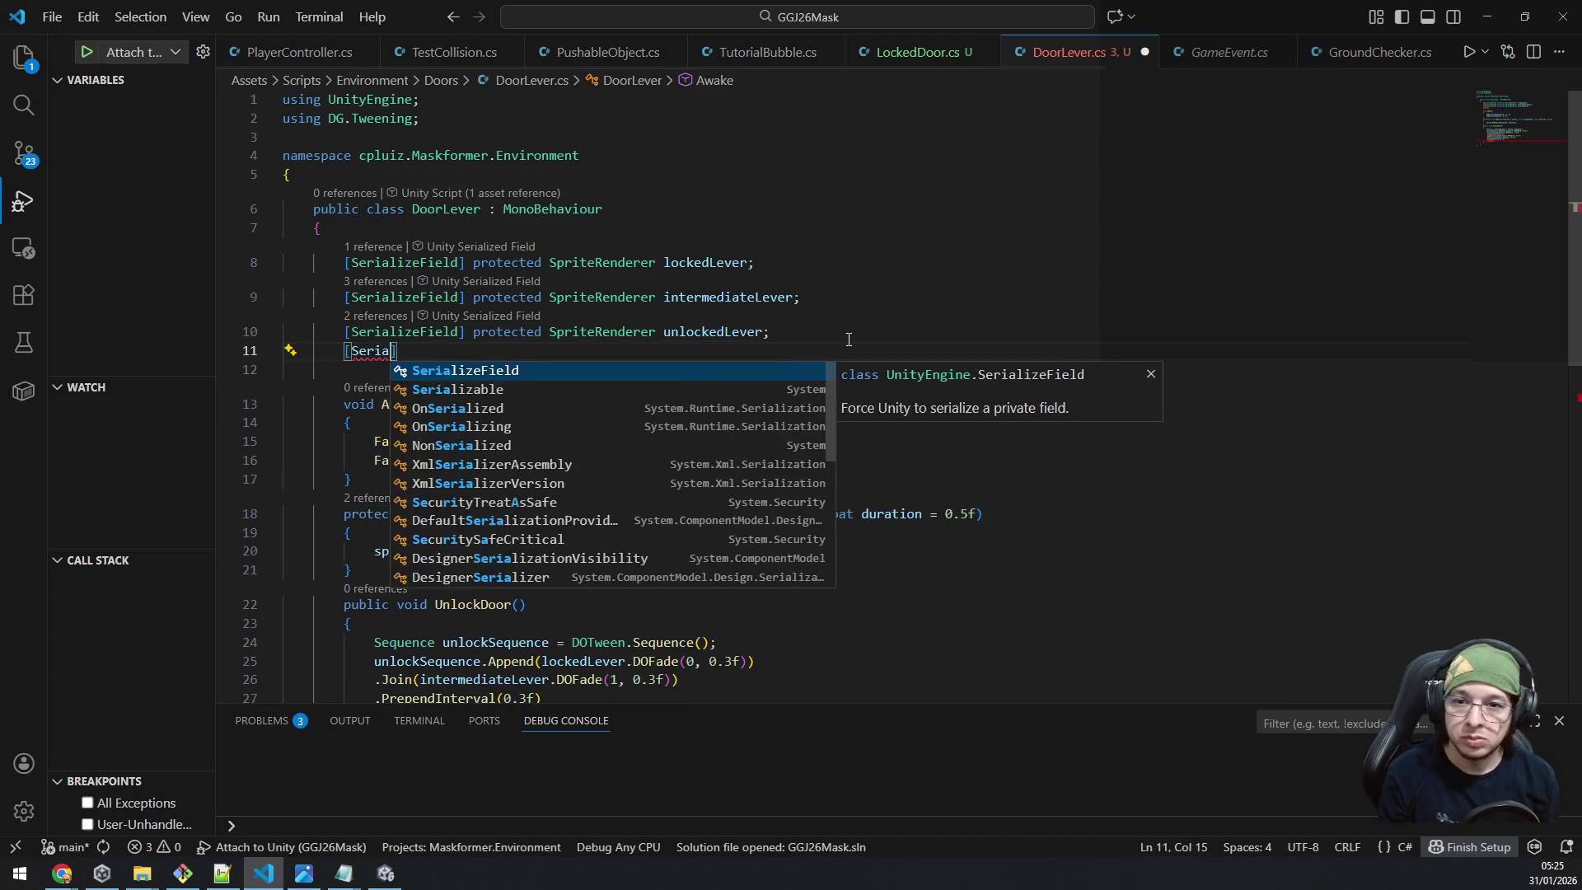
key(Tab)
text(protec)
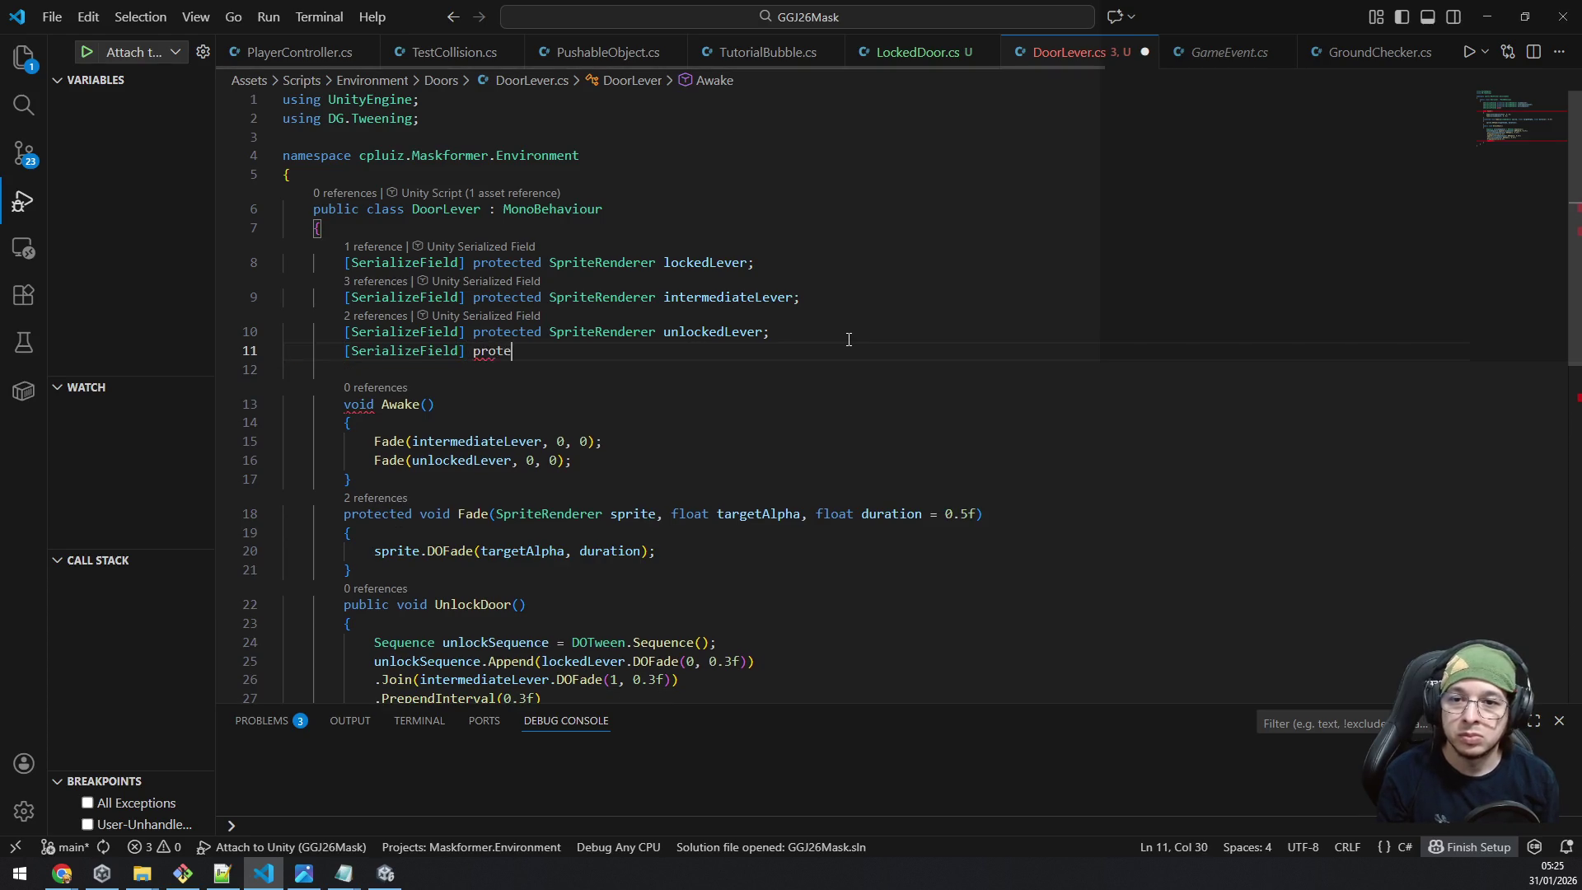
key(Tab)
Add 'using cpluiz.GameEventSystem;' below the DG.Tweening import.
key(Up)
key(Up)
key(Up)
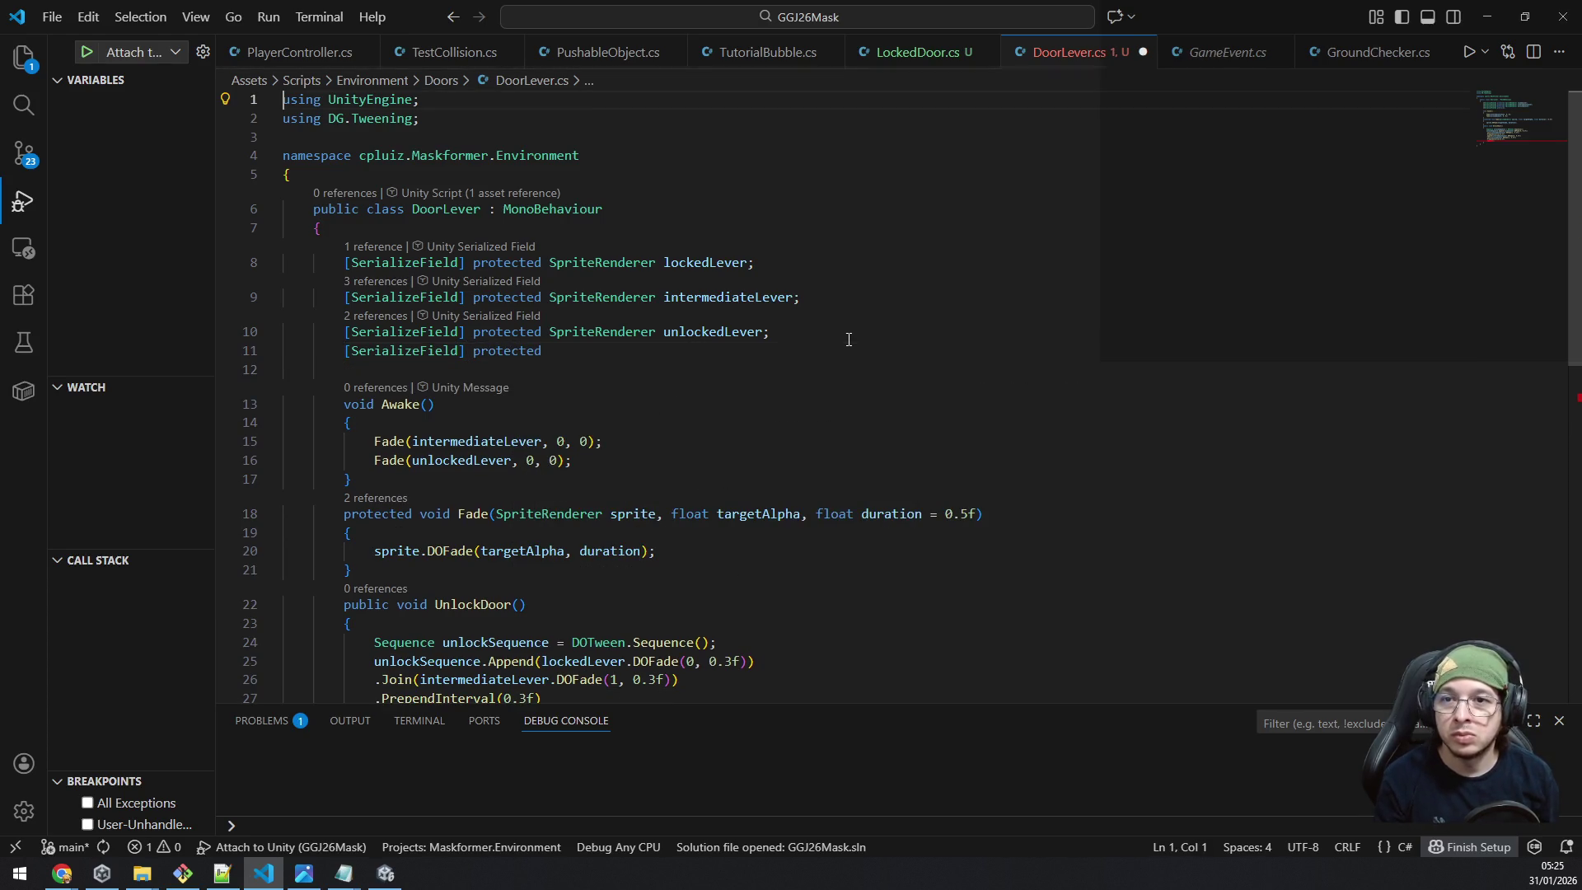
key(Return)
text(using cpluiz.game)
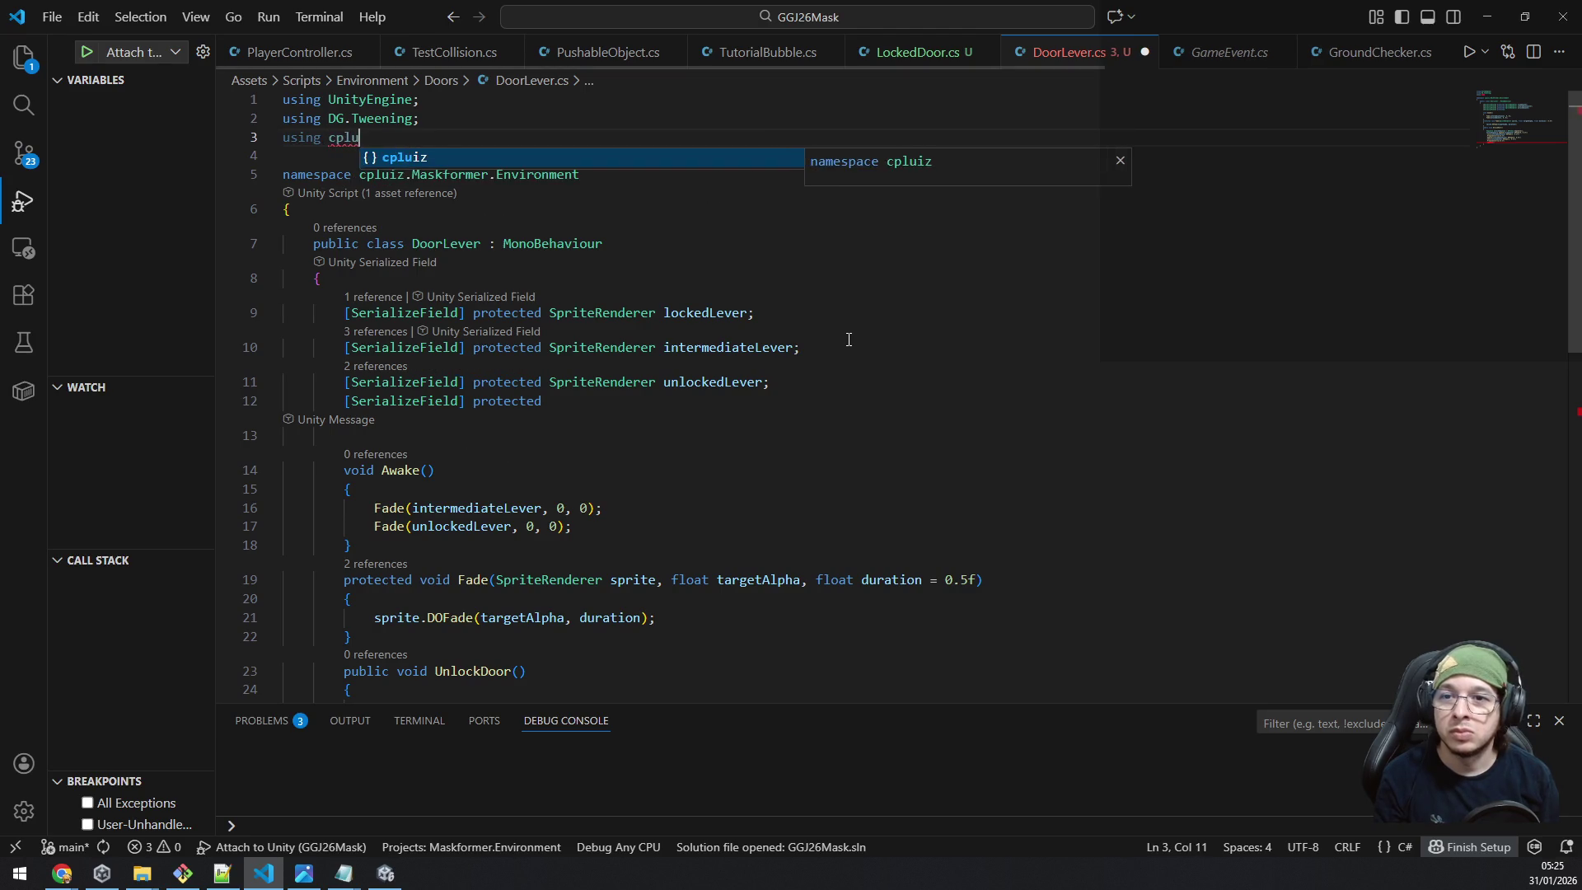
key(Tab)
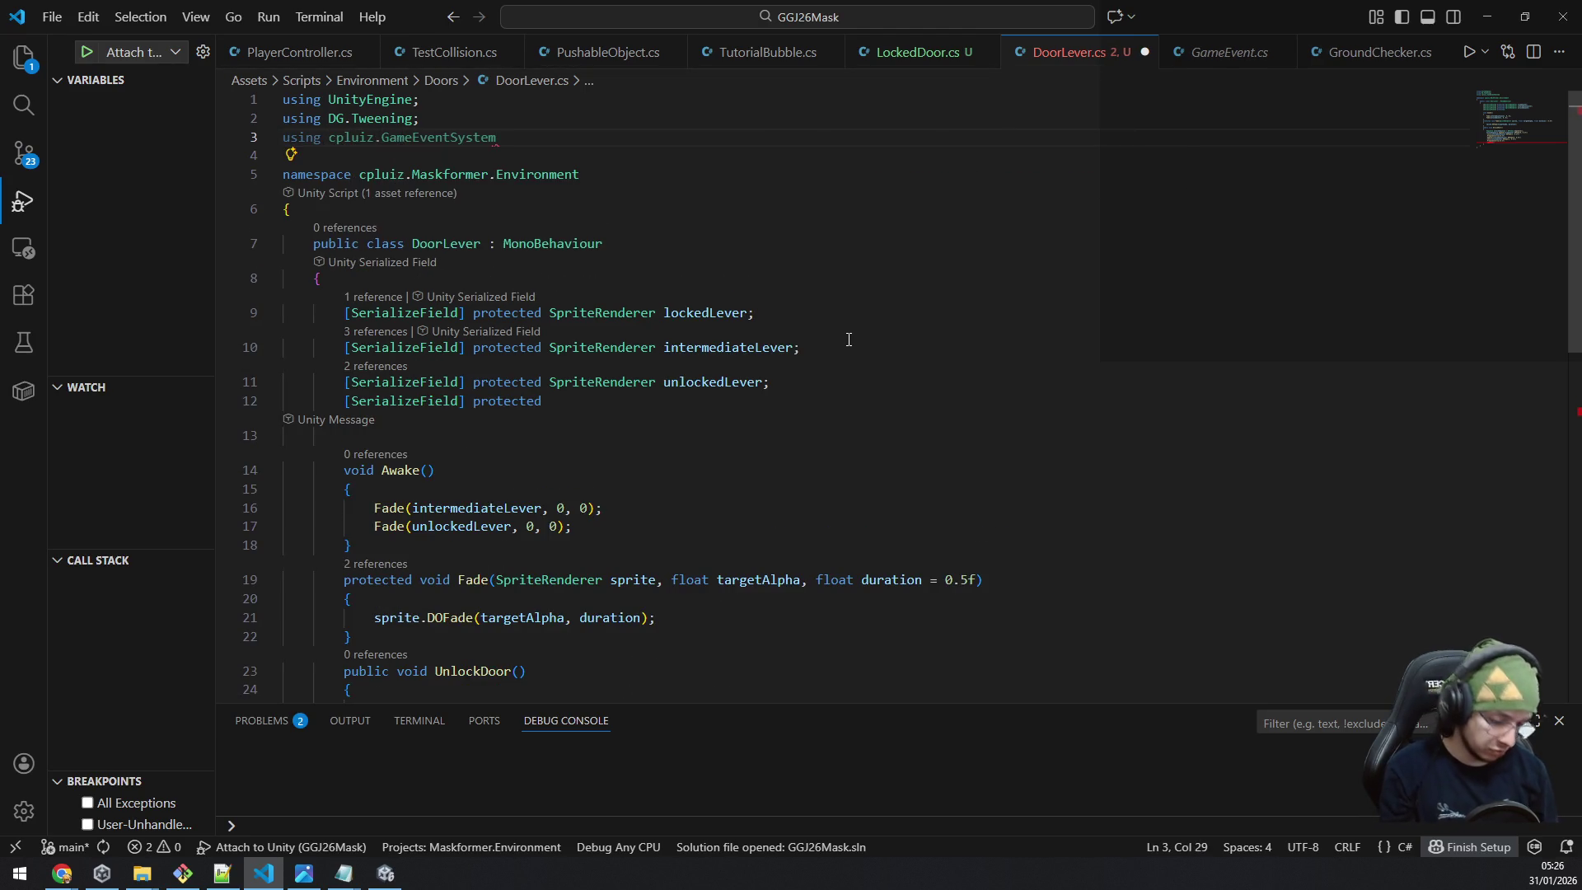
text(;)
Complete the field as 'GameEvent exitDoorEvent;' and copy the exitDoorEvent name.
key(Down)
key(Down)
key(Down)
key(Left)
text(gameeven)
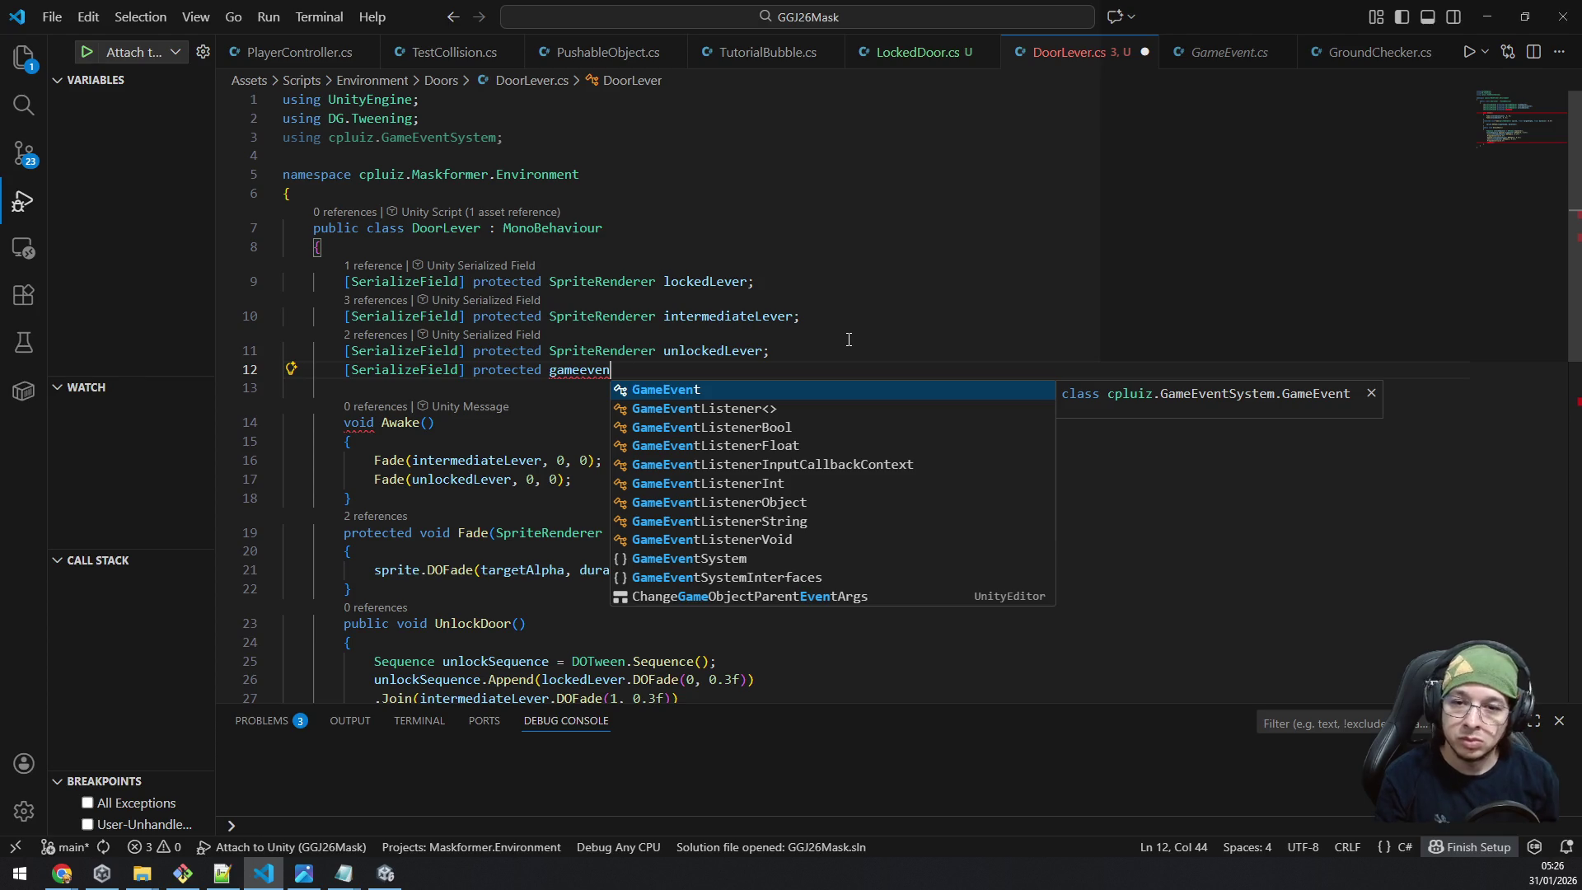
key(Tab)
text(unlock)
key(BackSpace)
key(BackSpace)
key(BackSpace)
text(exitDoor)
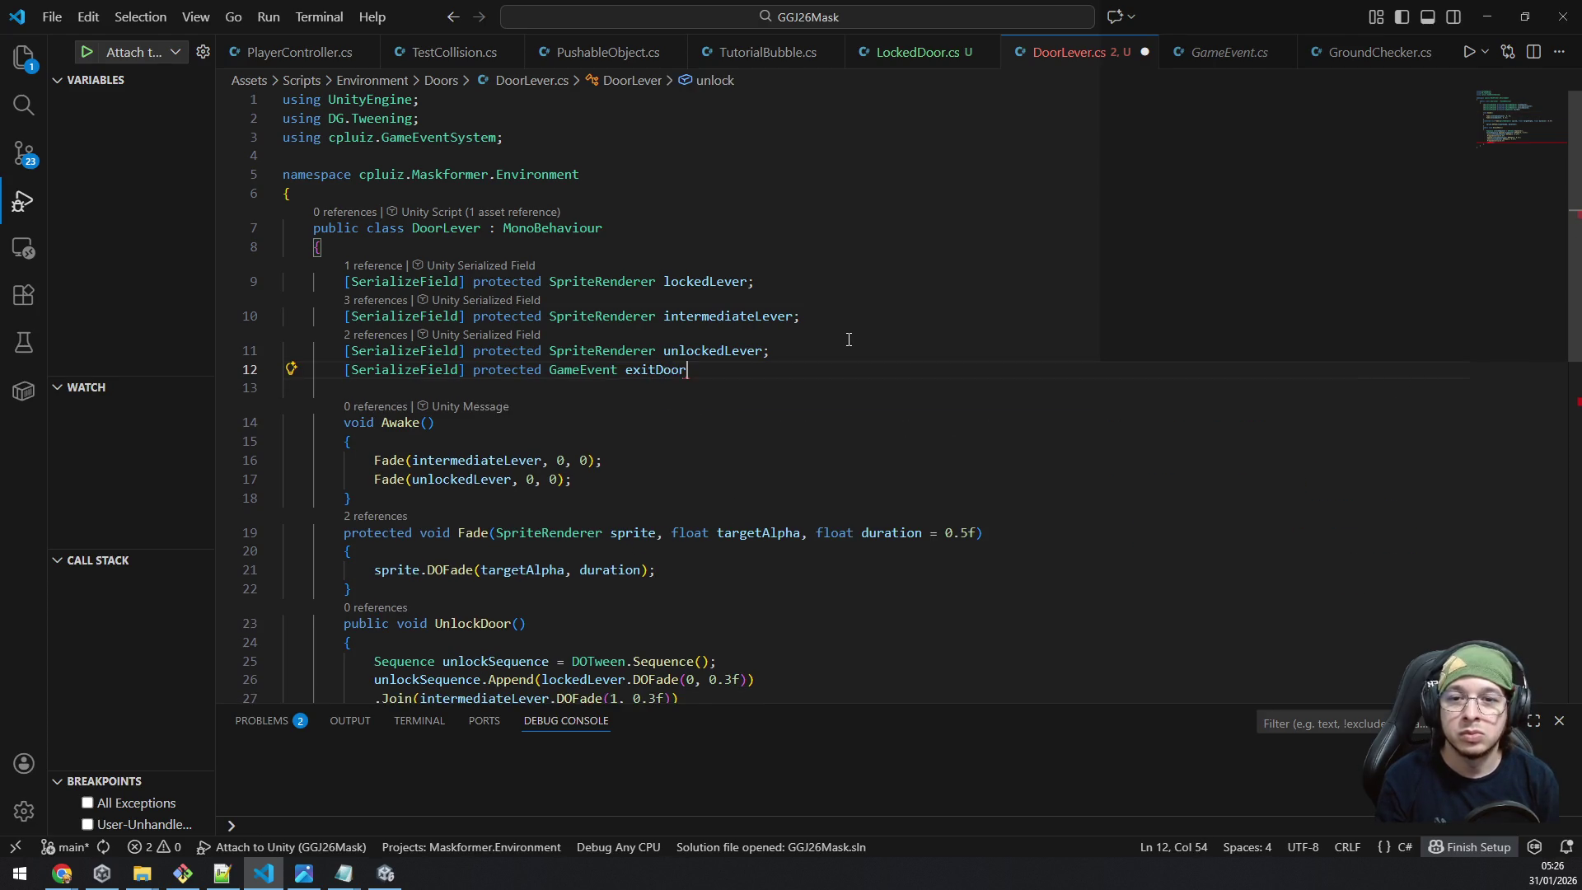
text(Event;)
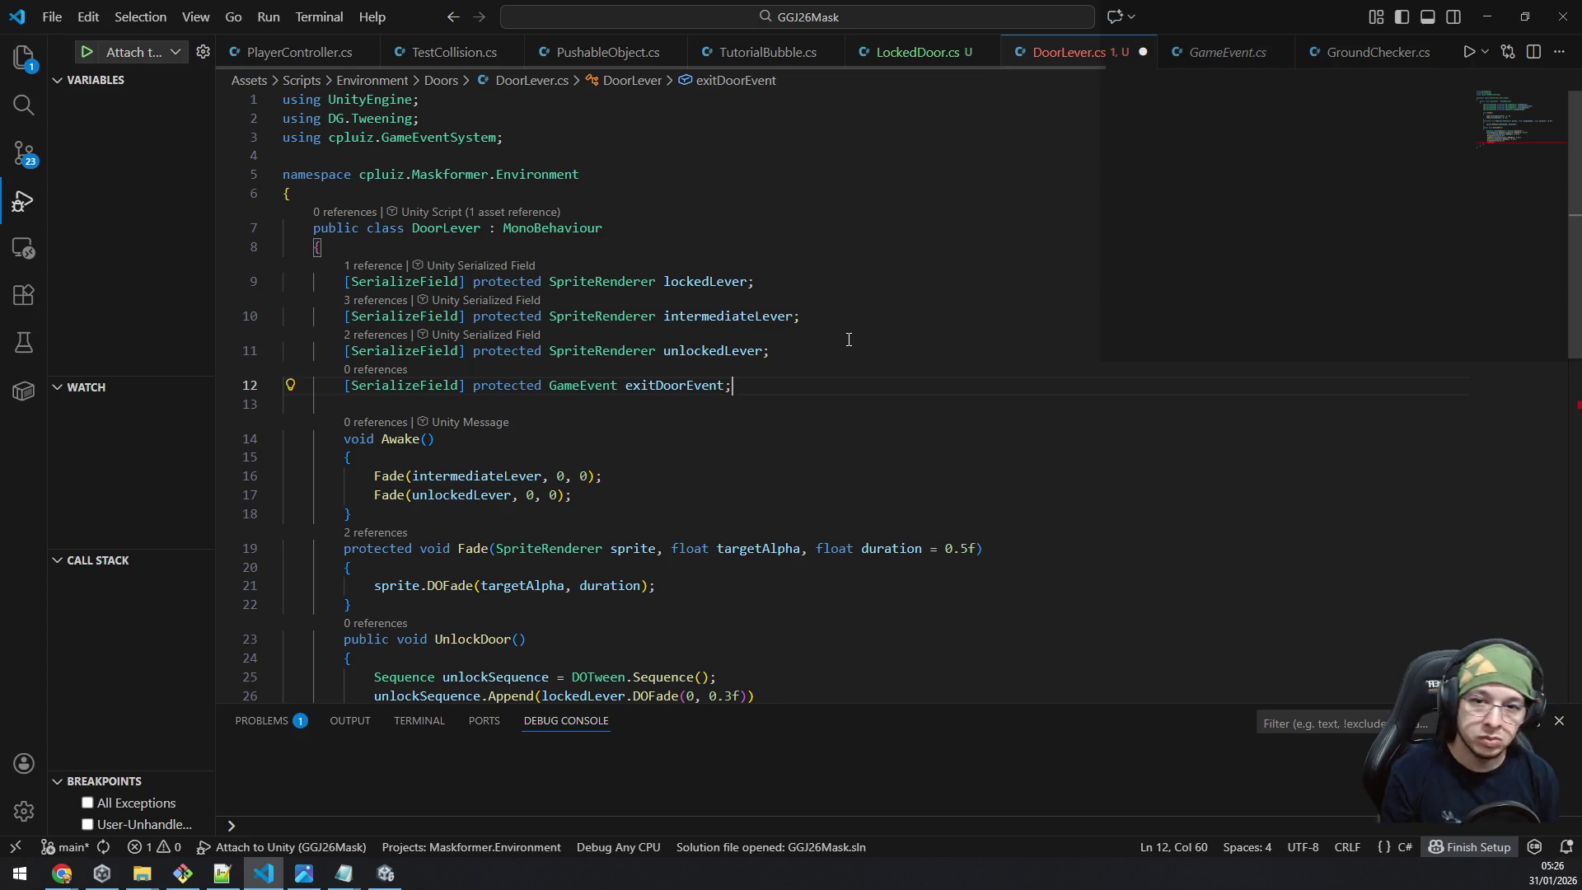
key(Left)
key(ctrl+shift+Left)
key(ctrl+c)
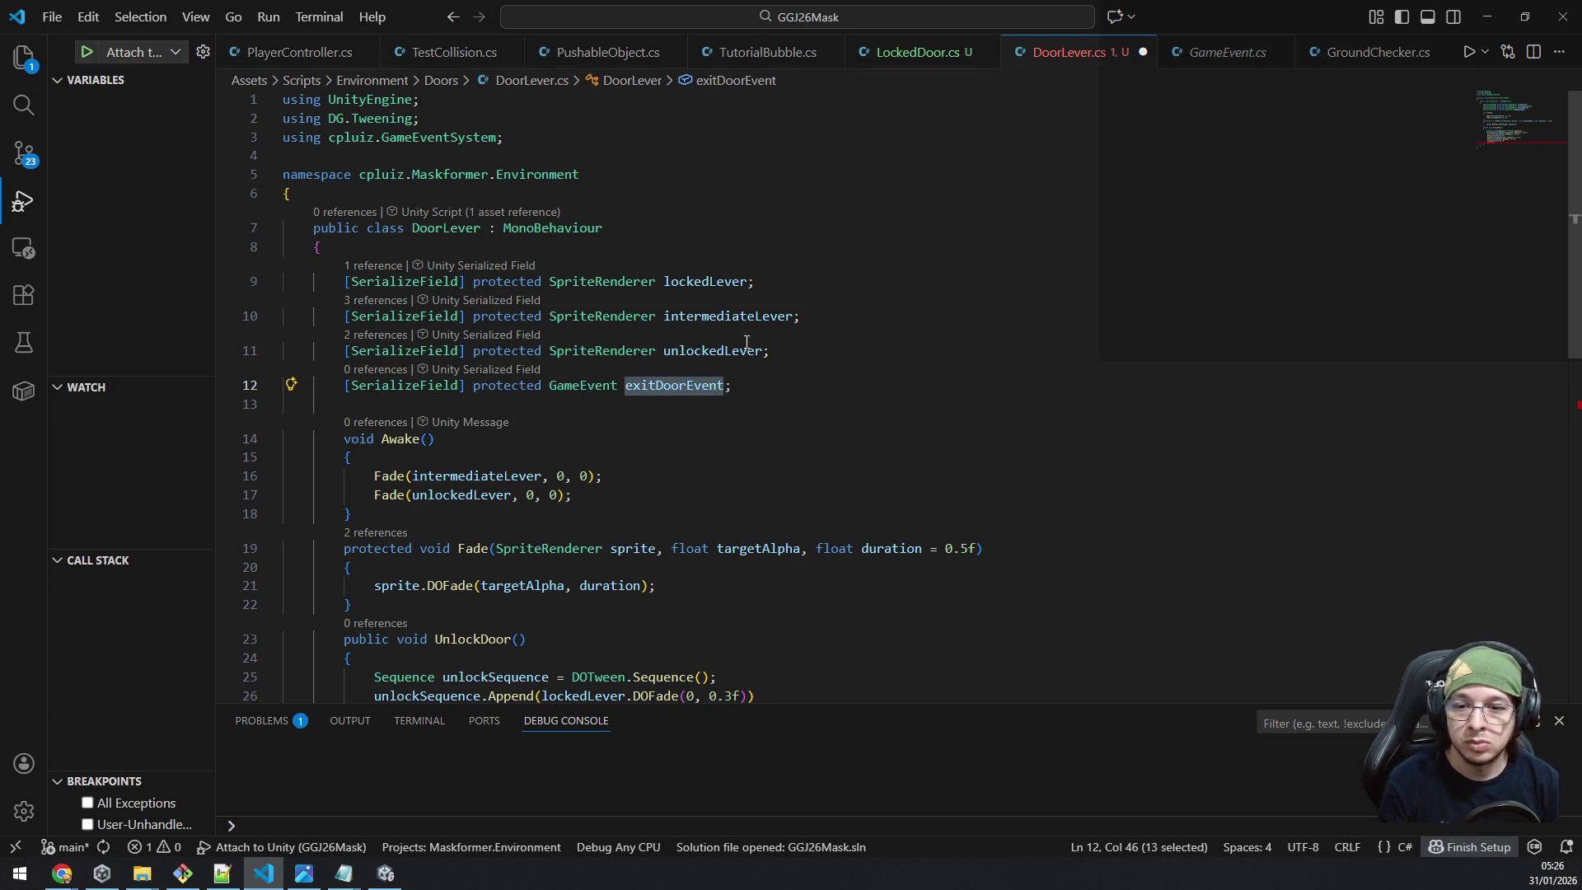
scroll(746, 341, down, 3)
click(434, 561)
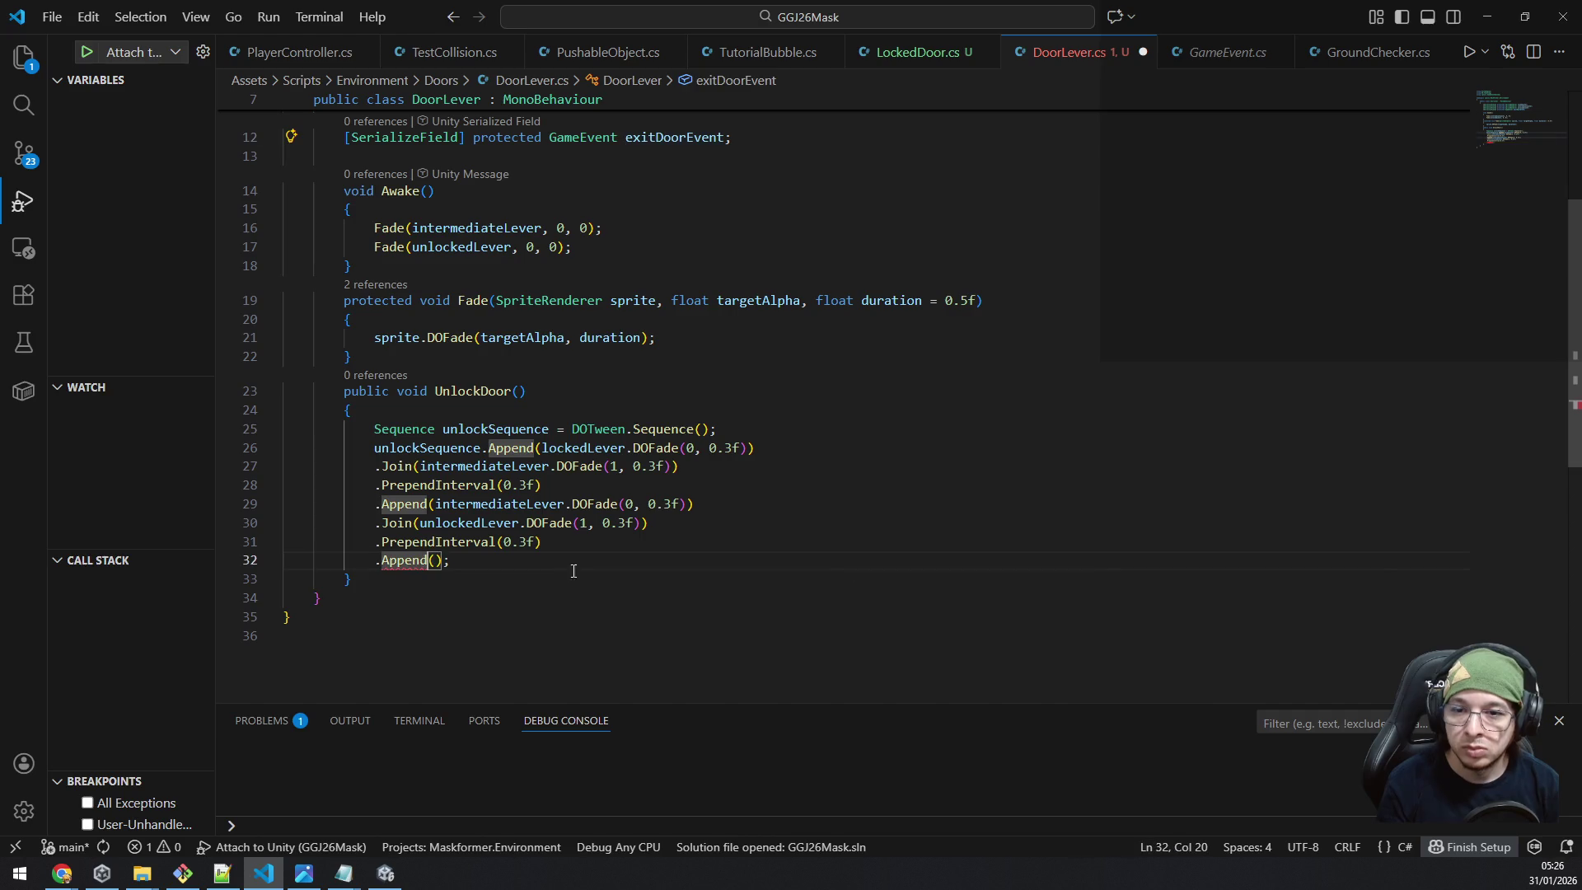
Fill the final Append with exitDoorEvent.Raise<bool>(true) and inspect its CS1503 error.
key(ctrl+v)
text(.ra)
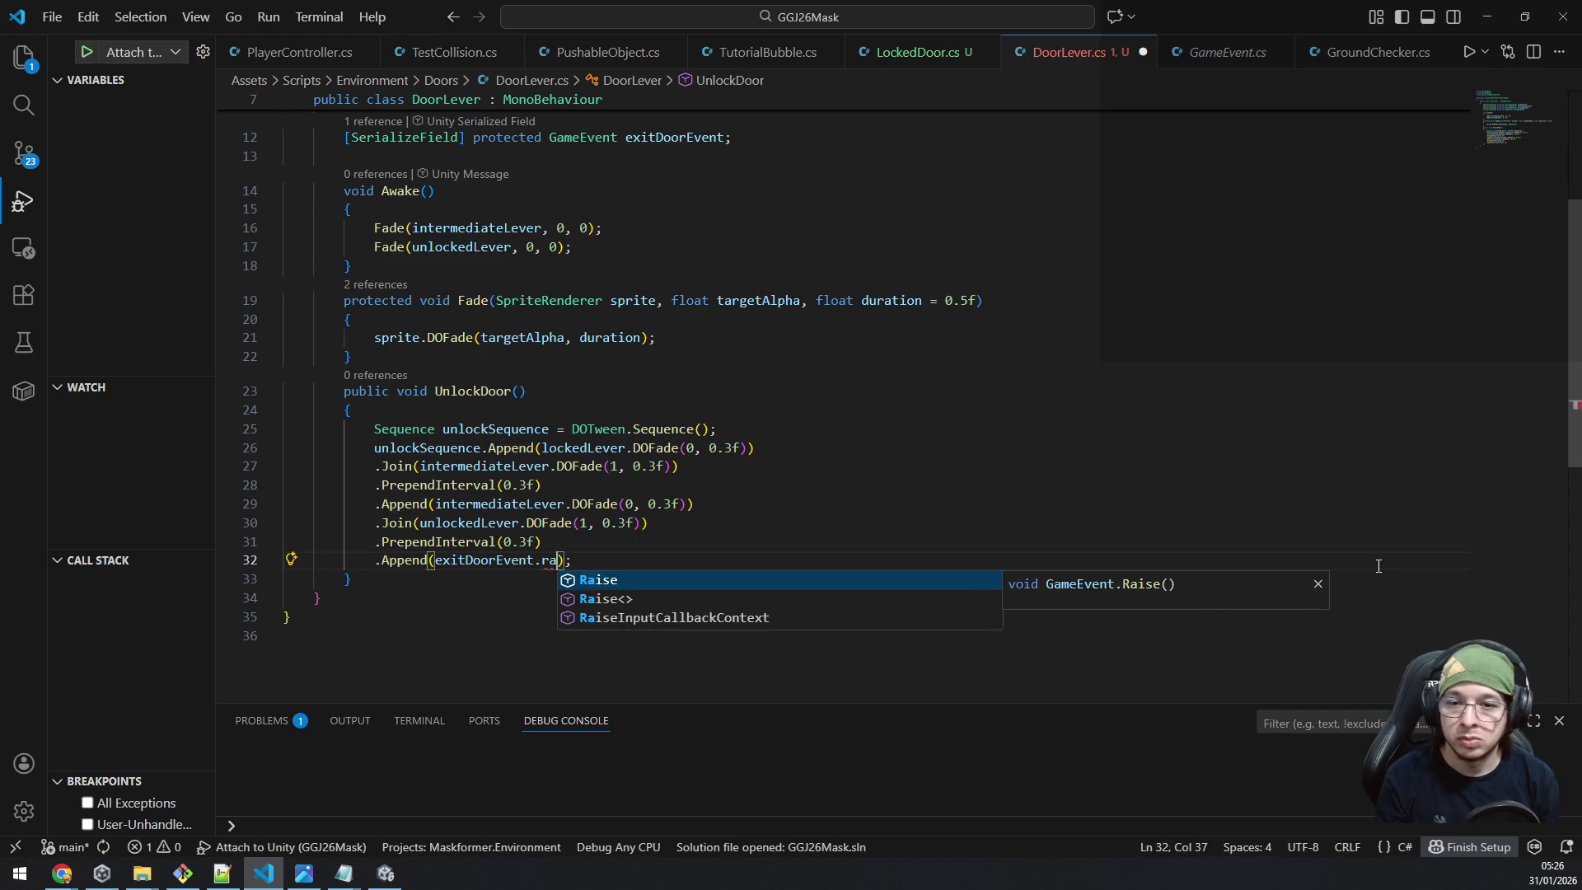
key(Down)
key(Tab)
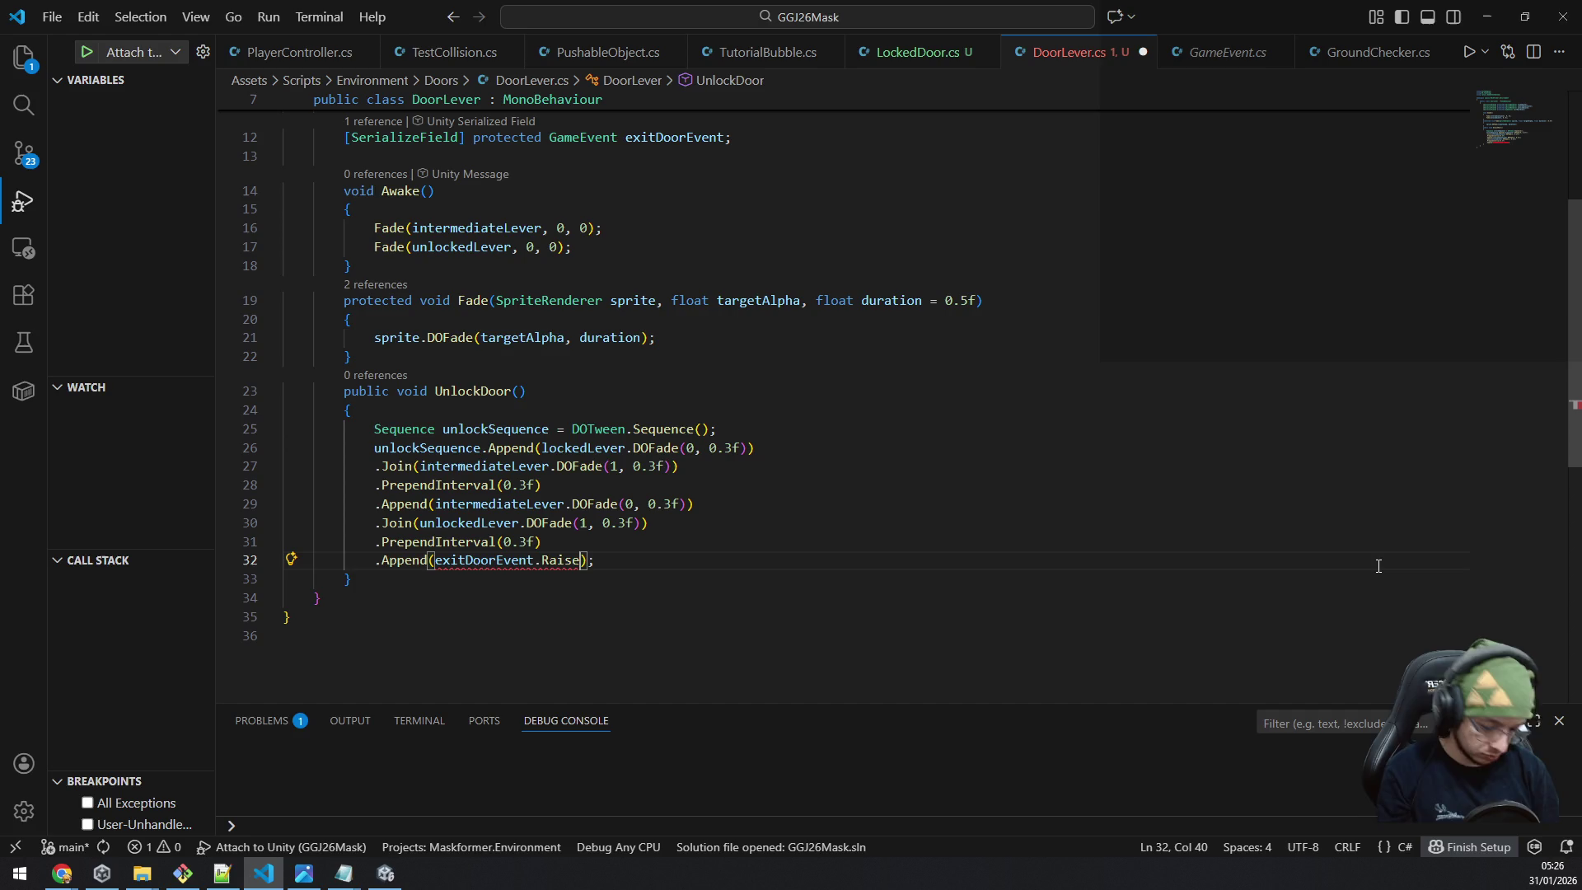
text((true)
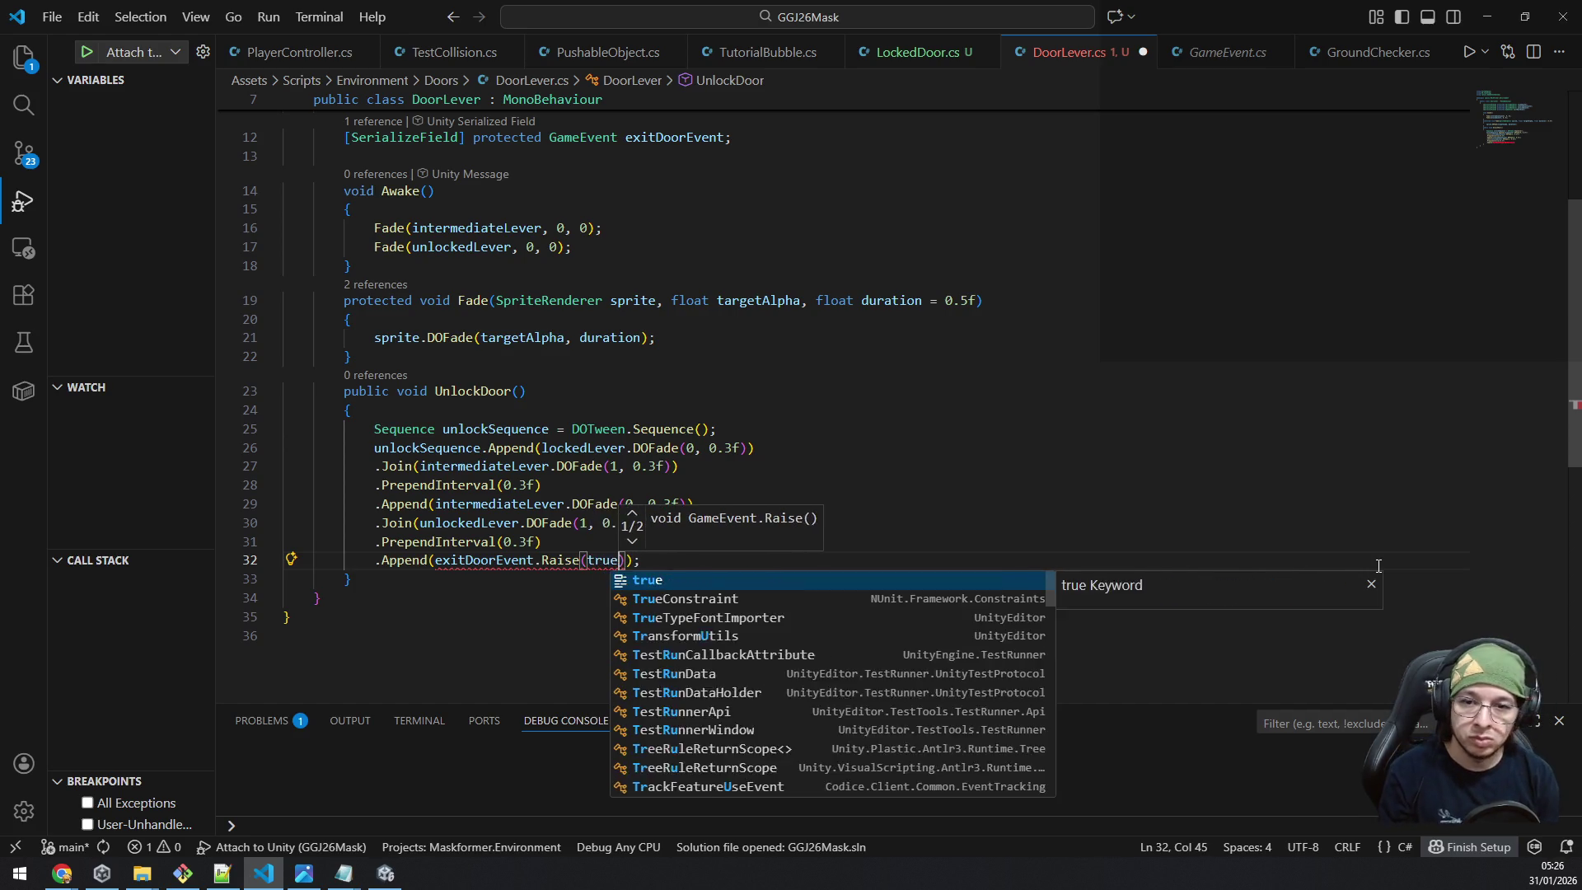
key(Left)
key(Left)
key(Left)
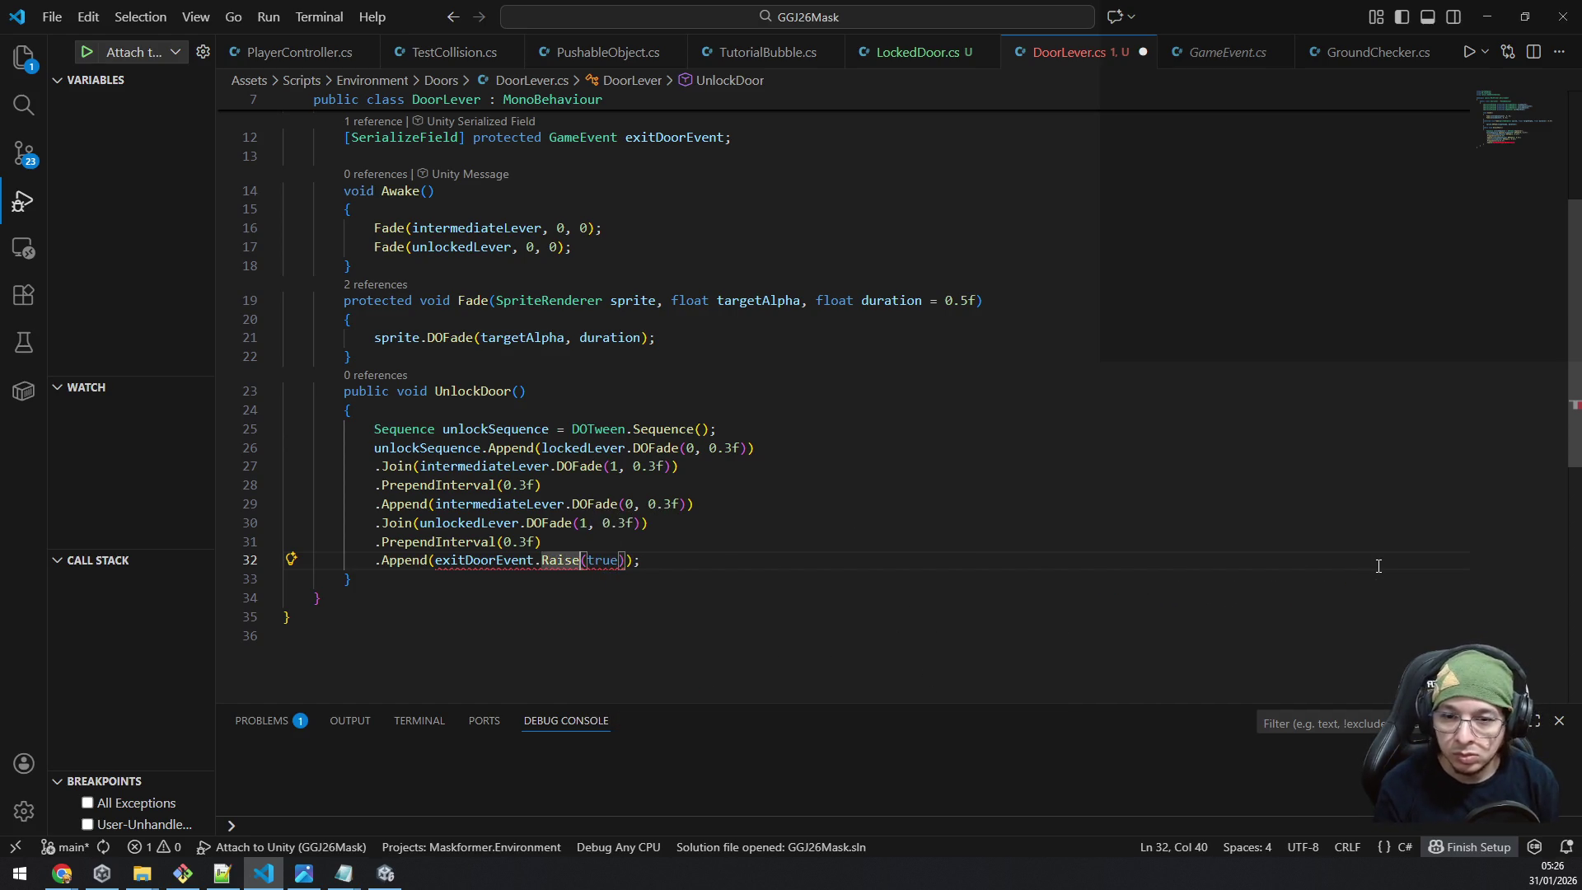
text(<bool)
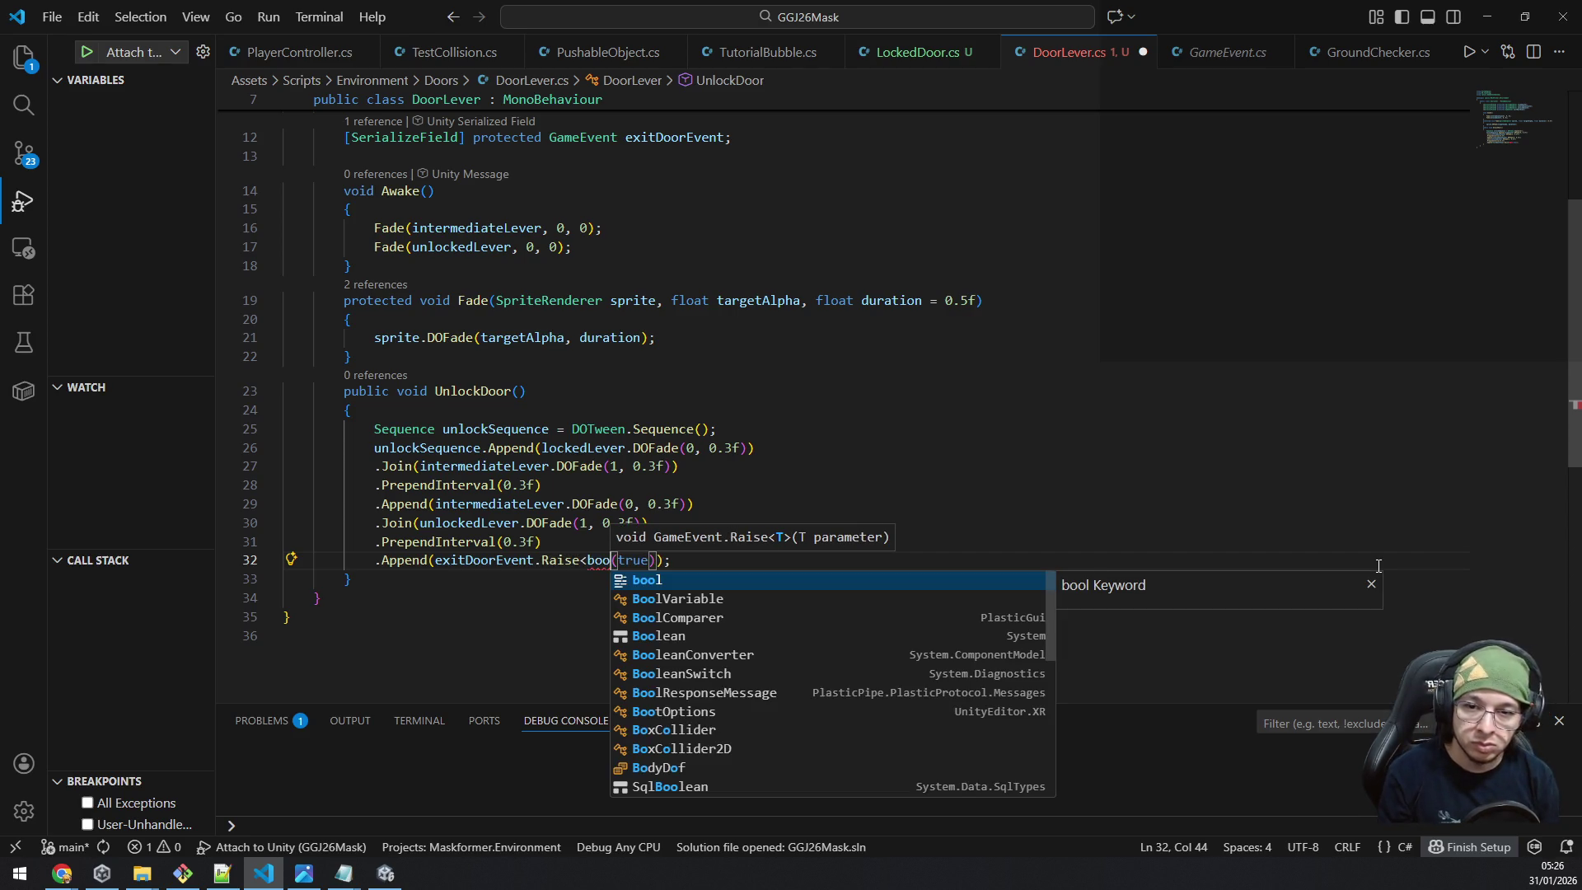
text(>)
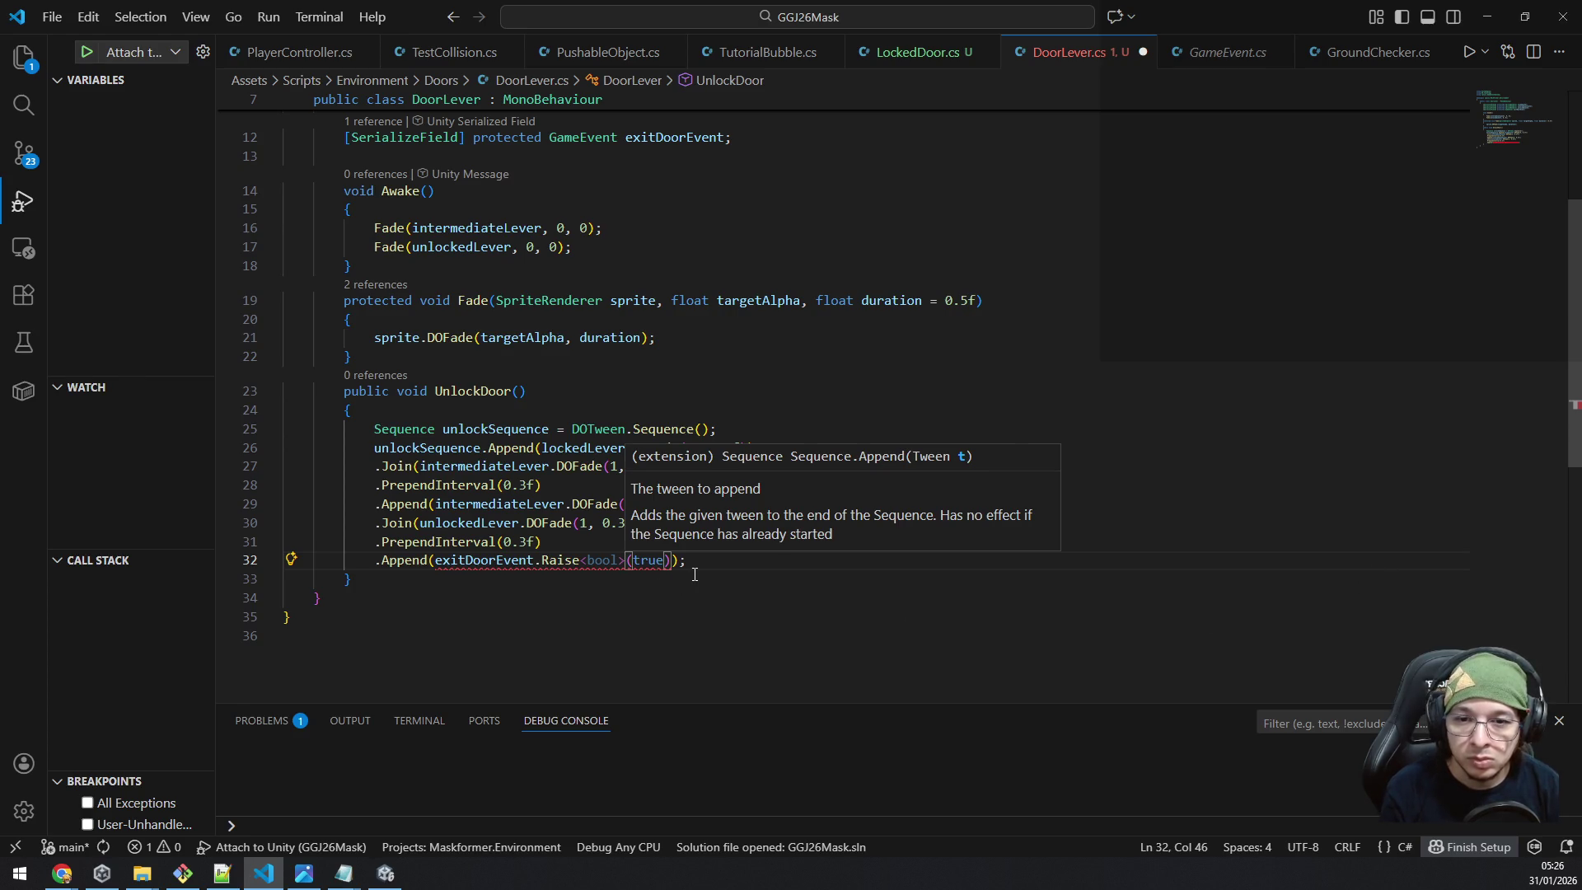
mouse_move(516, 561)
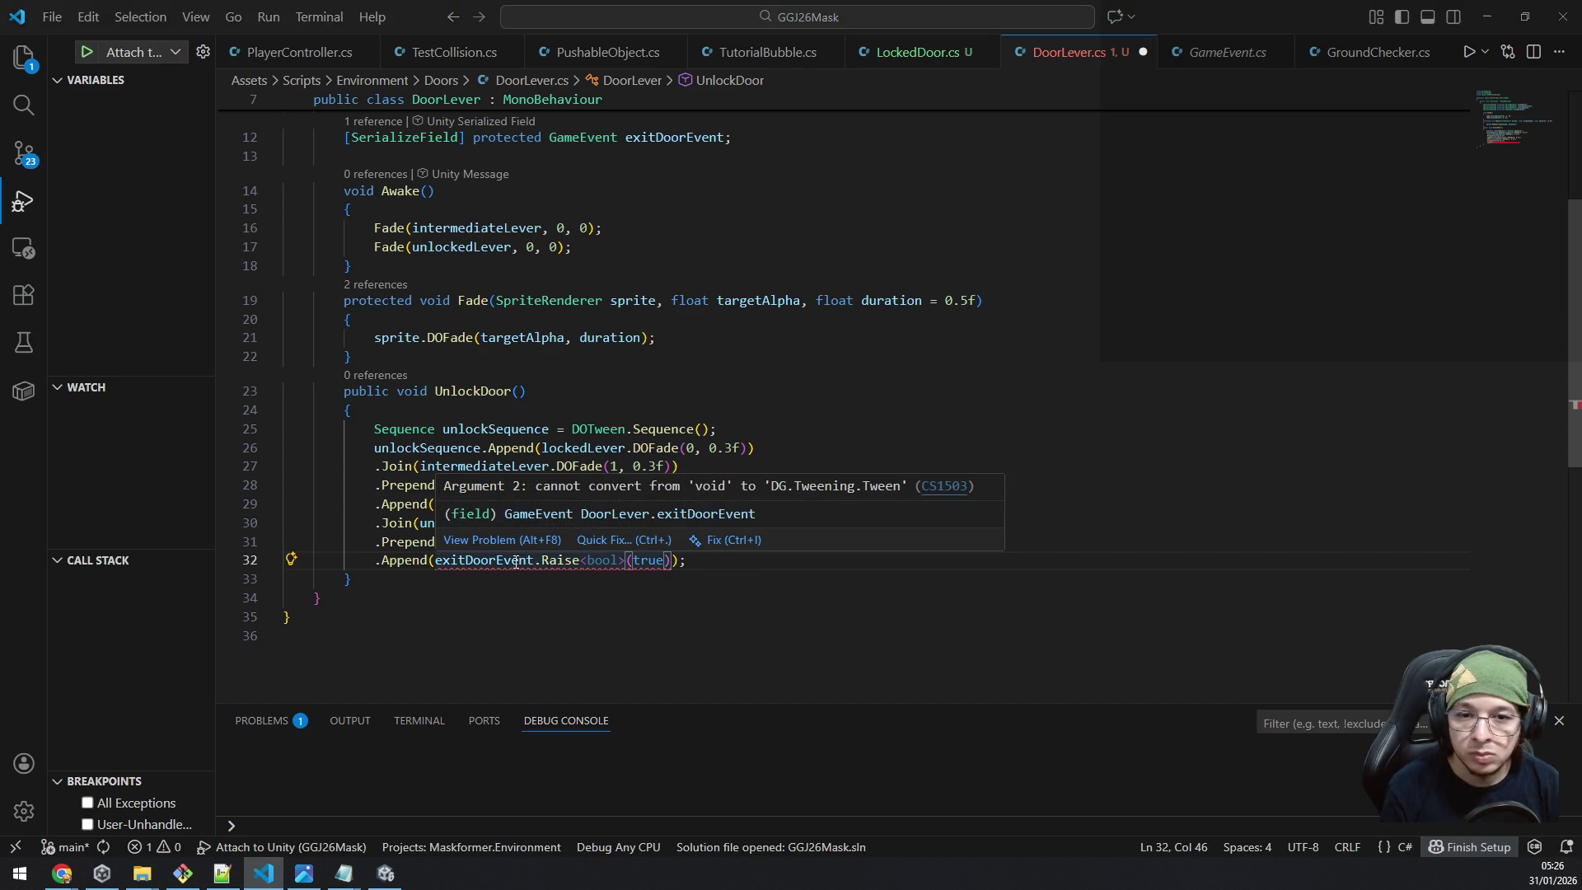
key(alt+Tab)
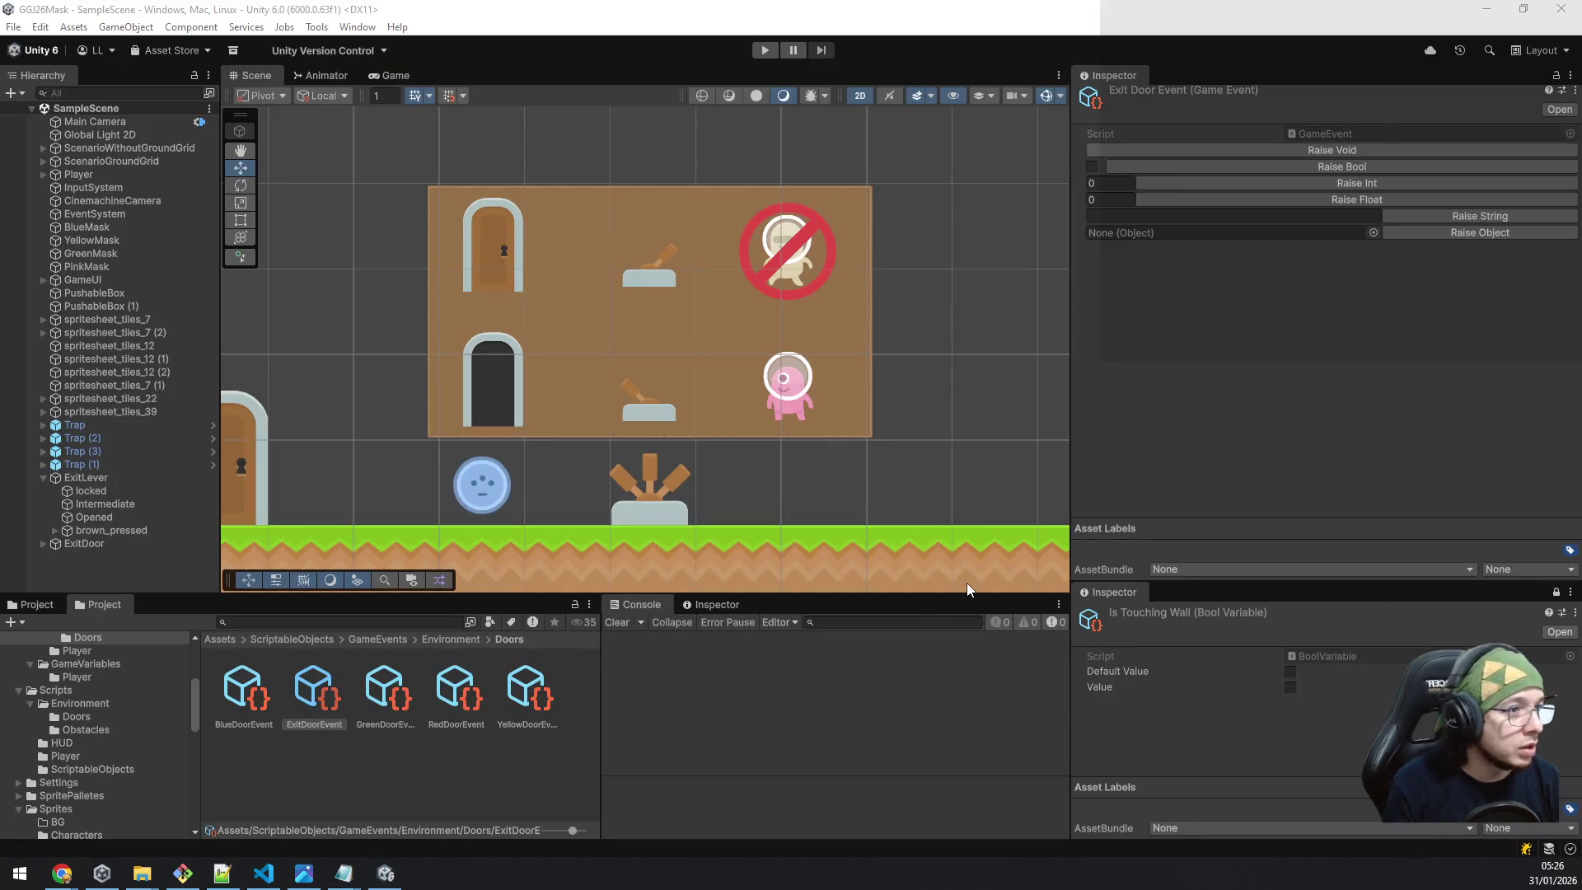
Switch from Unity to the Chrome window showing the DOTween documentation.
key(alt+Tab)
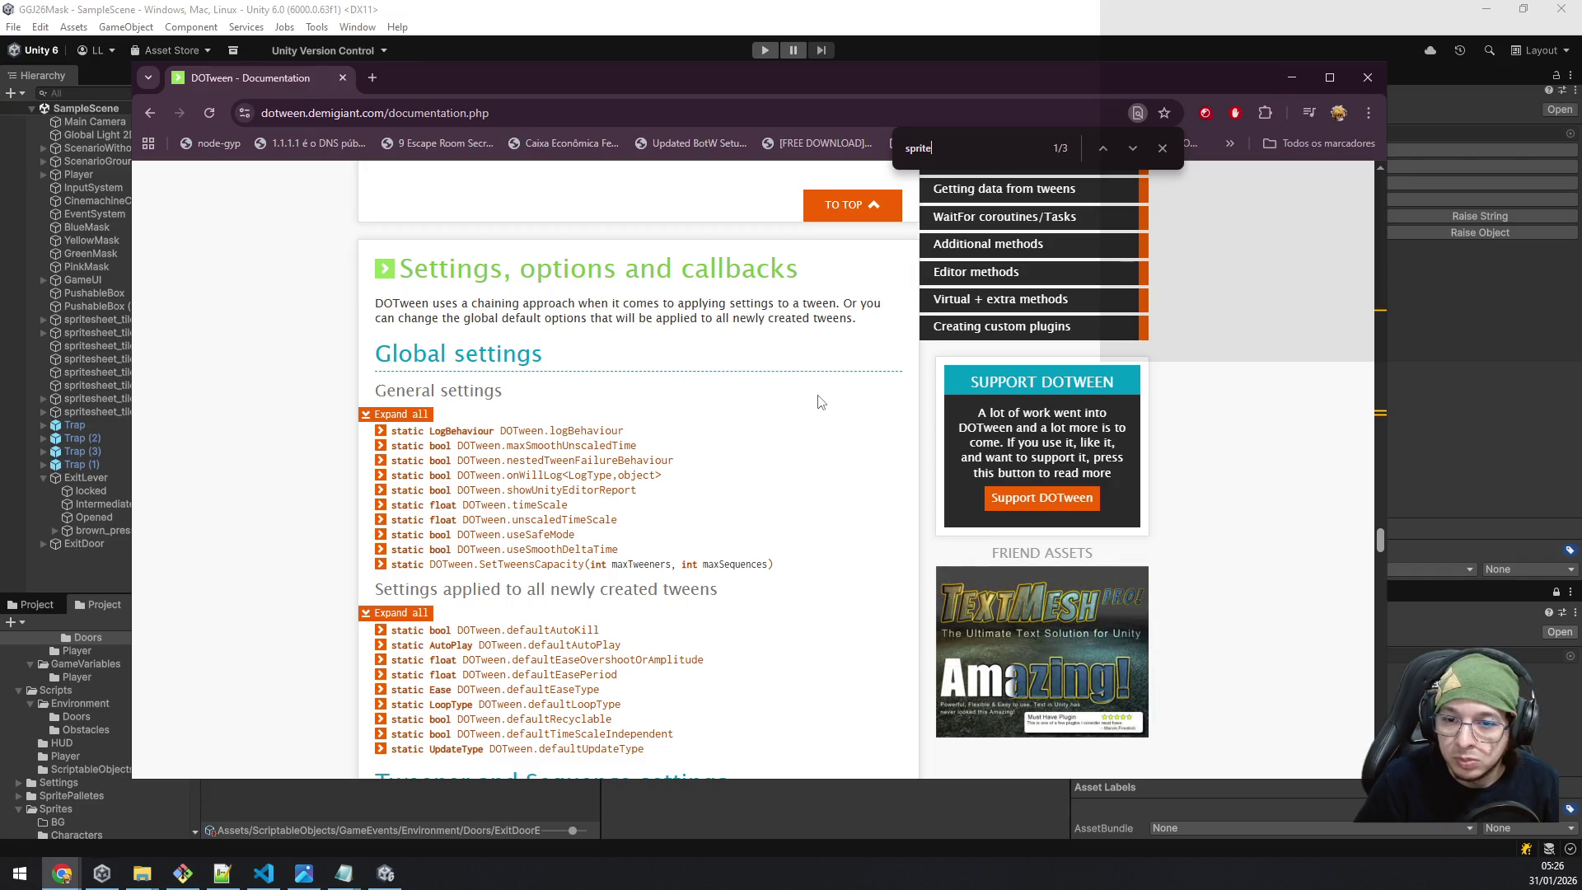
Scroll the DOTween docs to the Chained callbacks section and its OnComplete lambda example.
scroll(820, 401, down, 2)
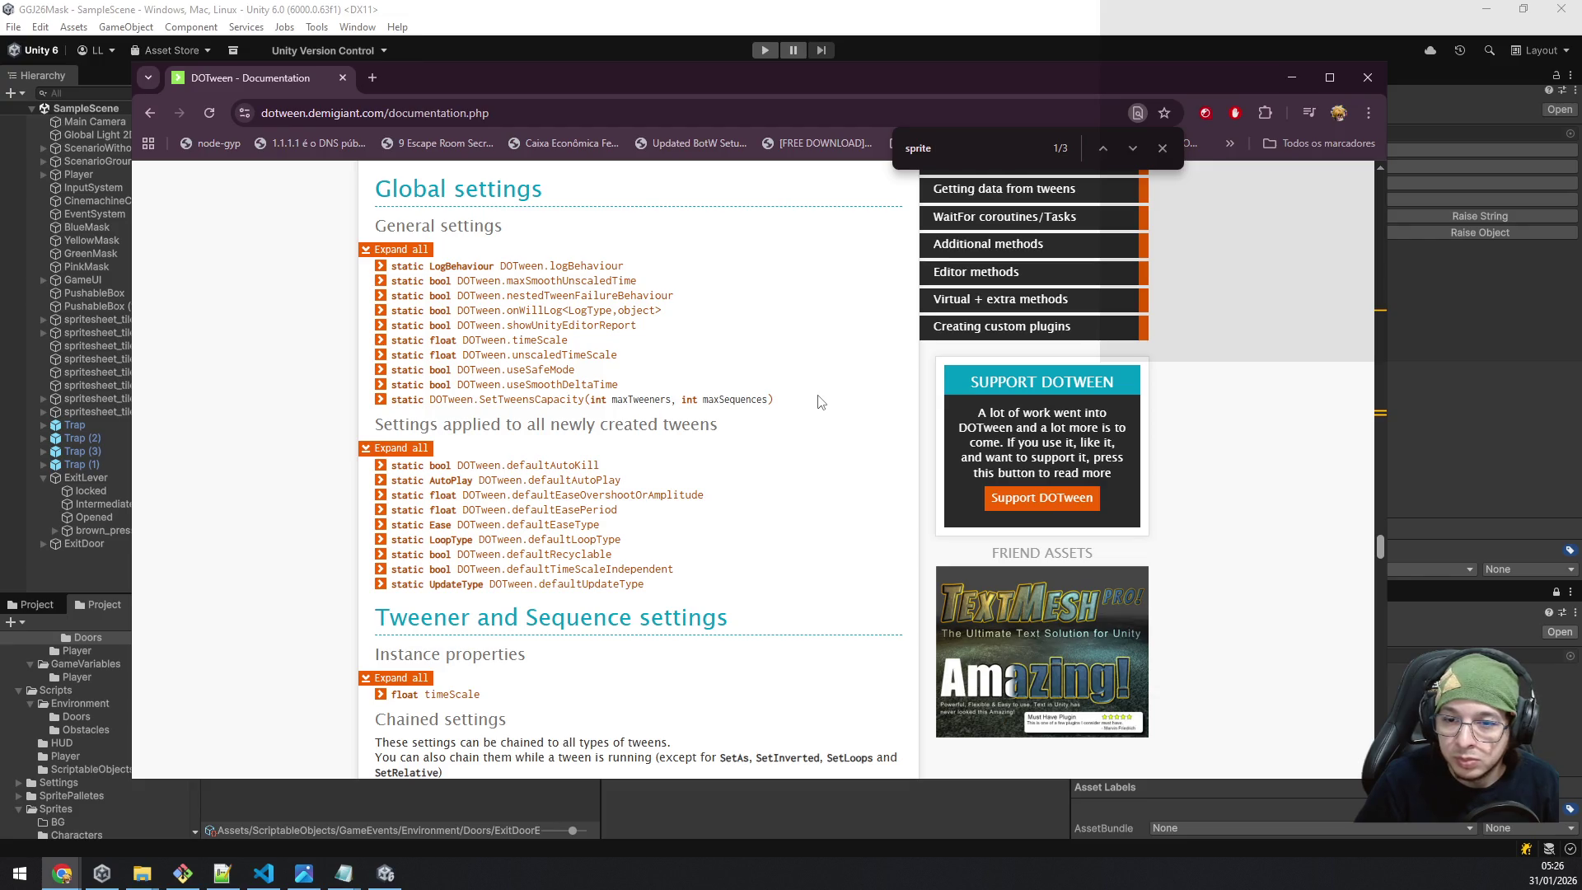
scroll(820, 402, down, 3)
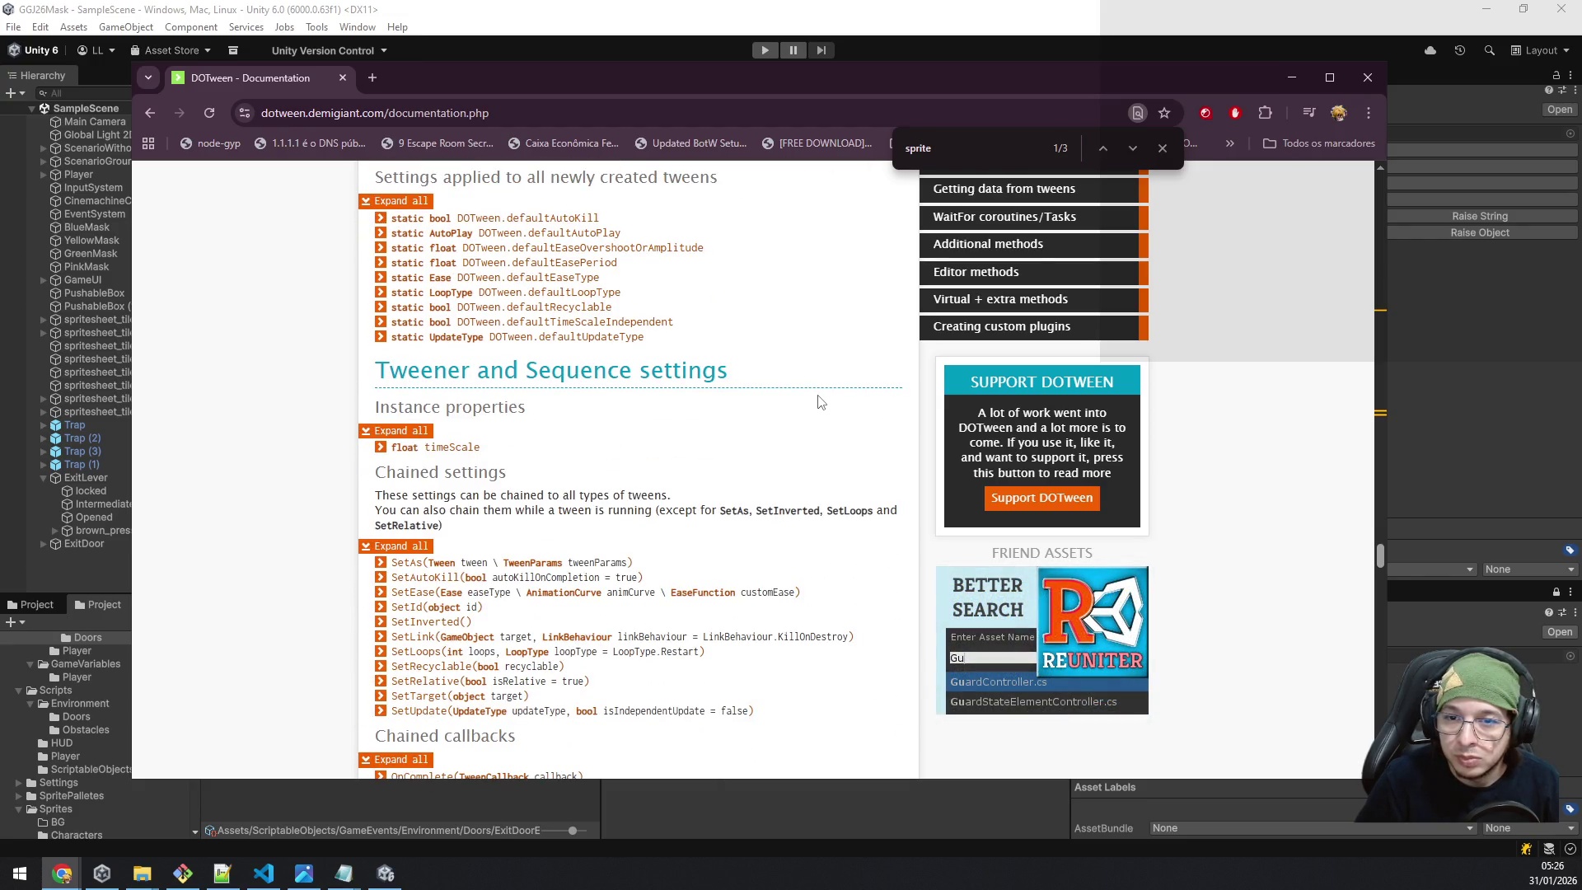
scroll(674, 399, down, 3)
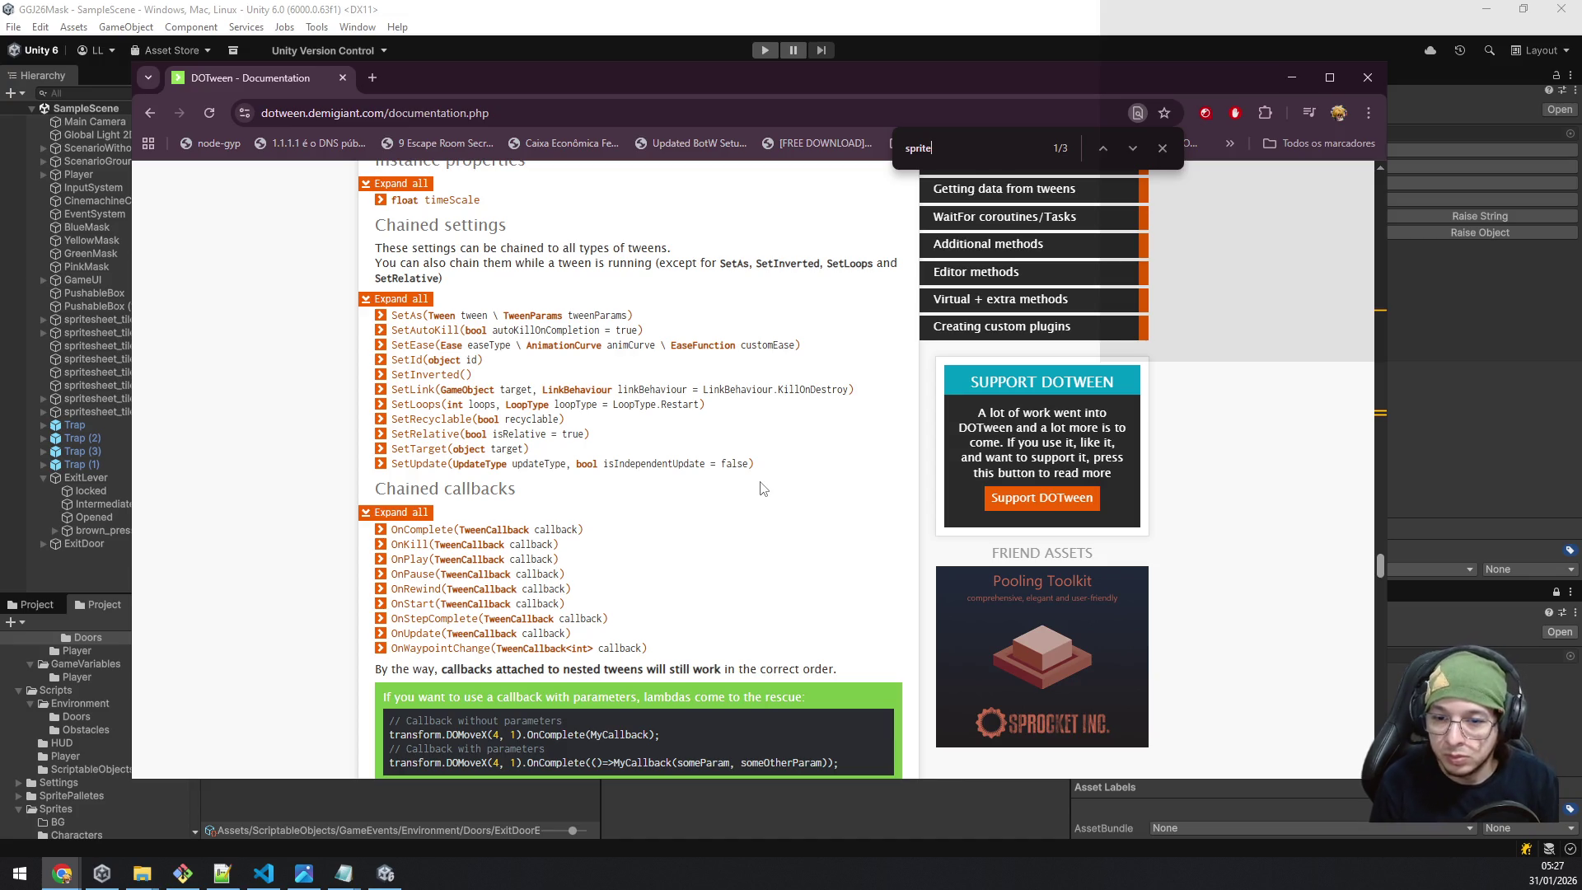
scroll(761, 488, down, 4)
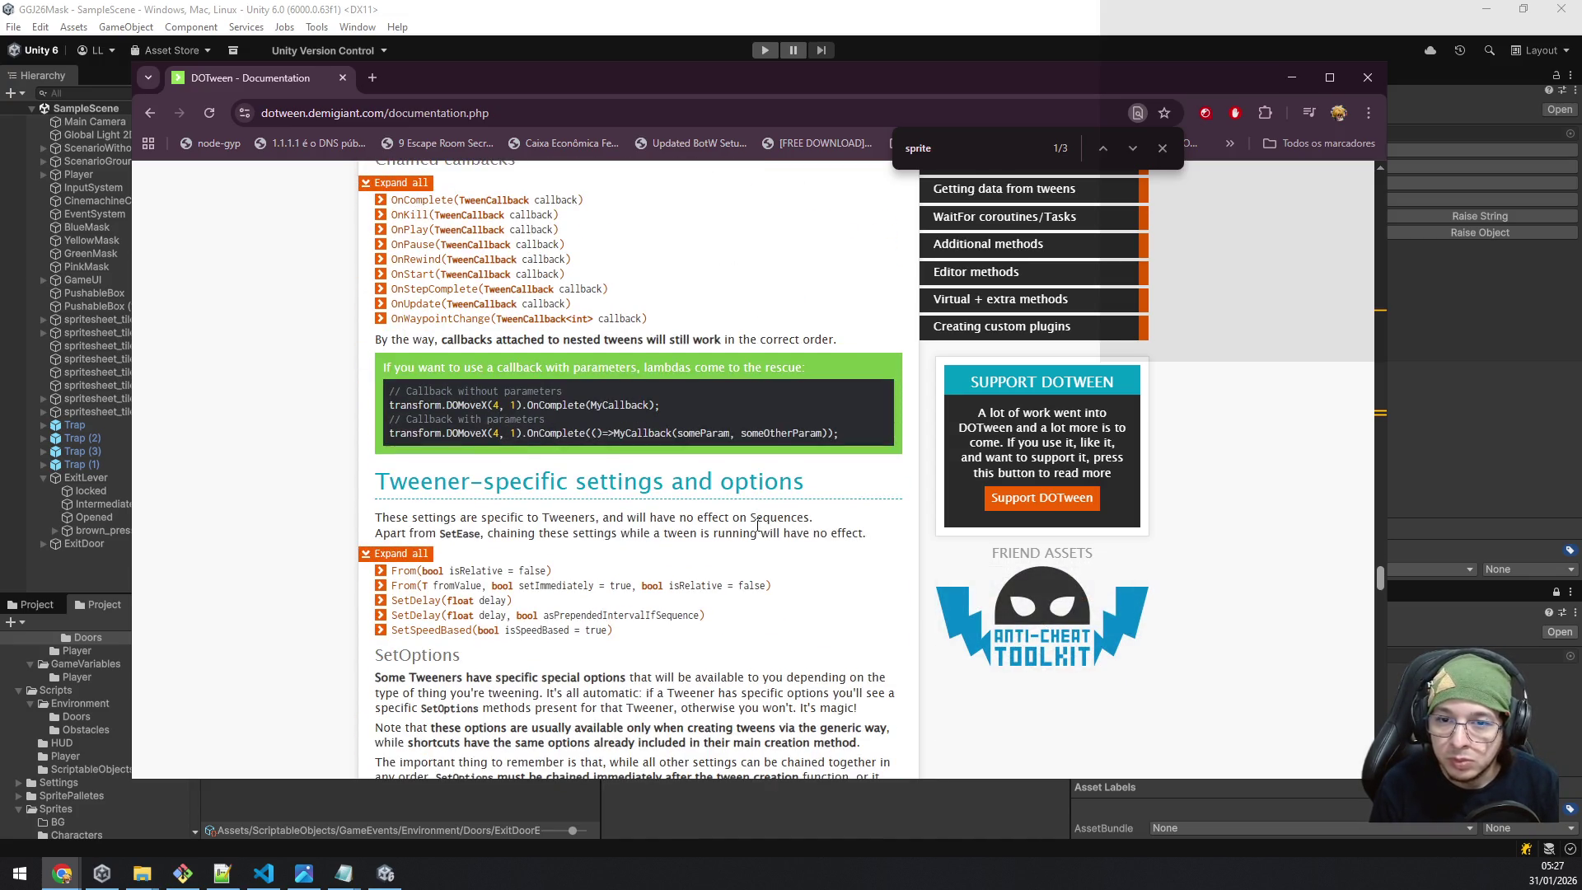
scroll(757, 525, up, 2)
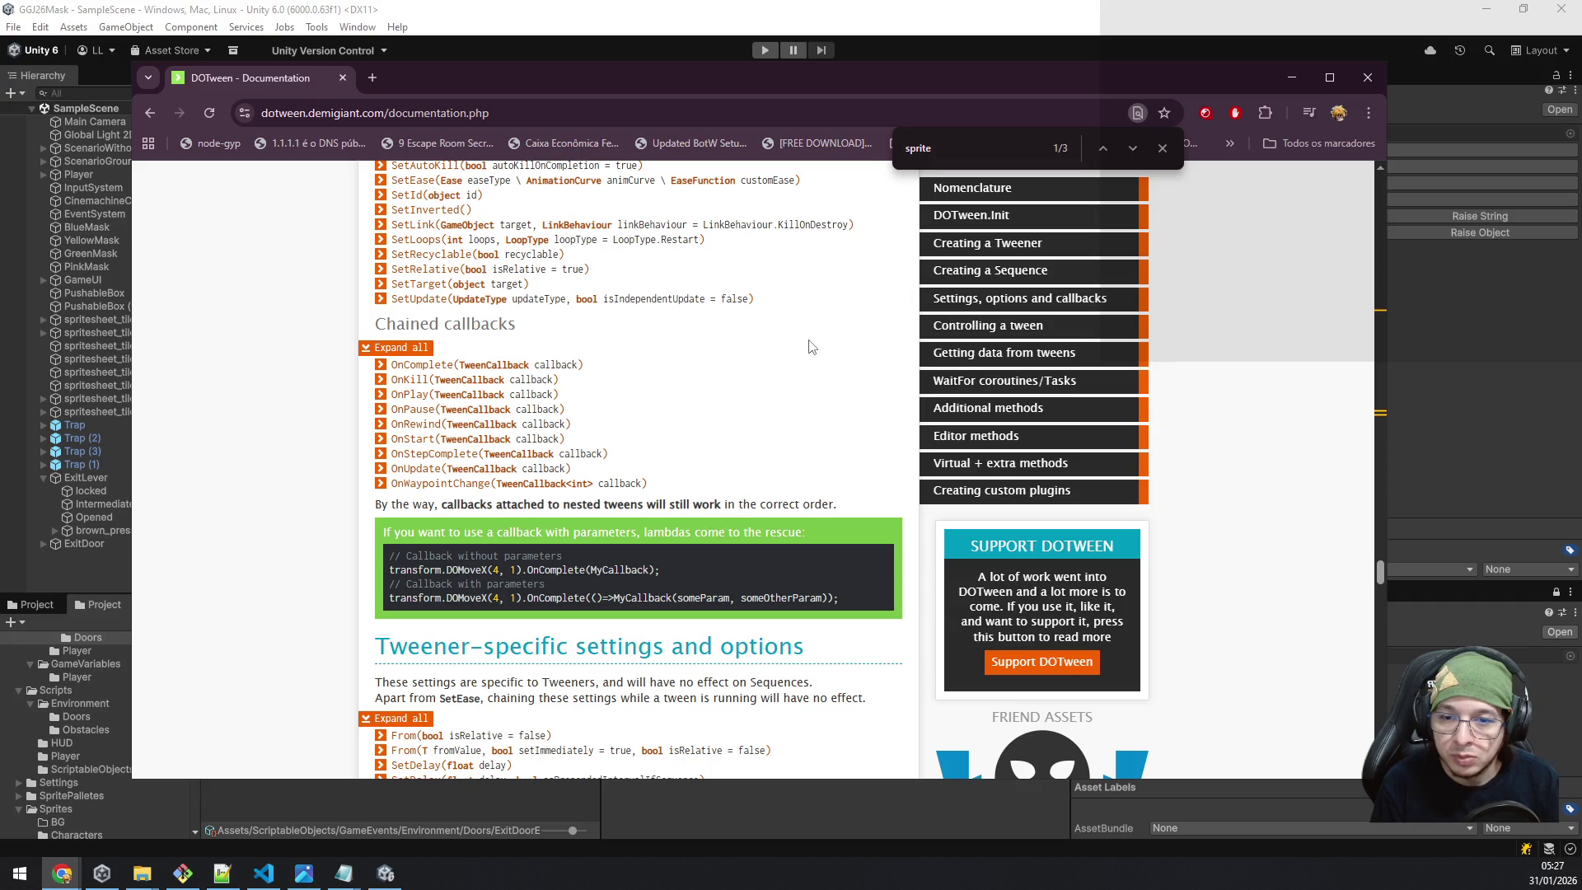
Switch back to DoorLever.cs in VS Code.
key(alt+Tab)
key(alt+Tab)
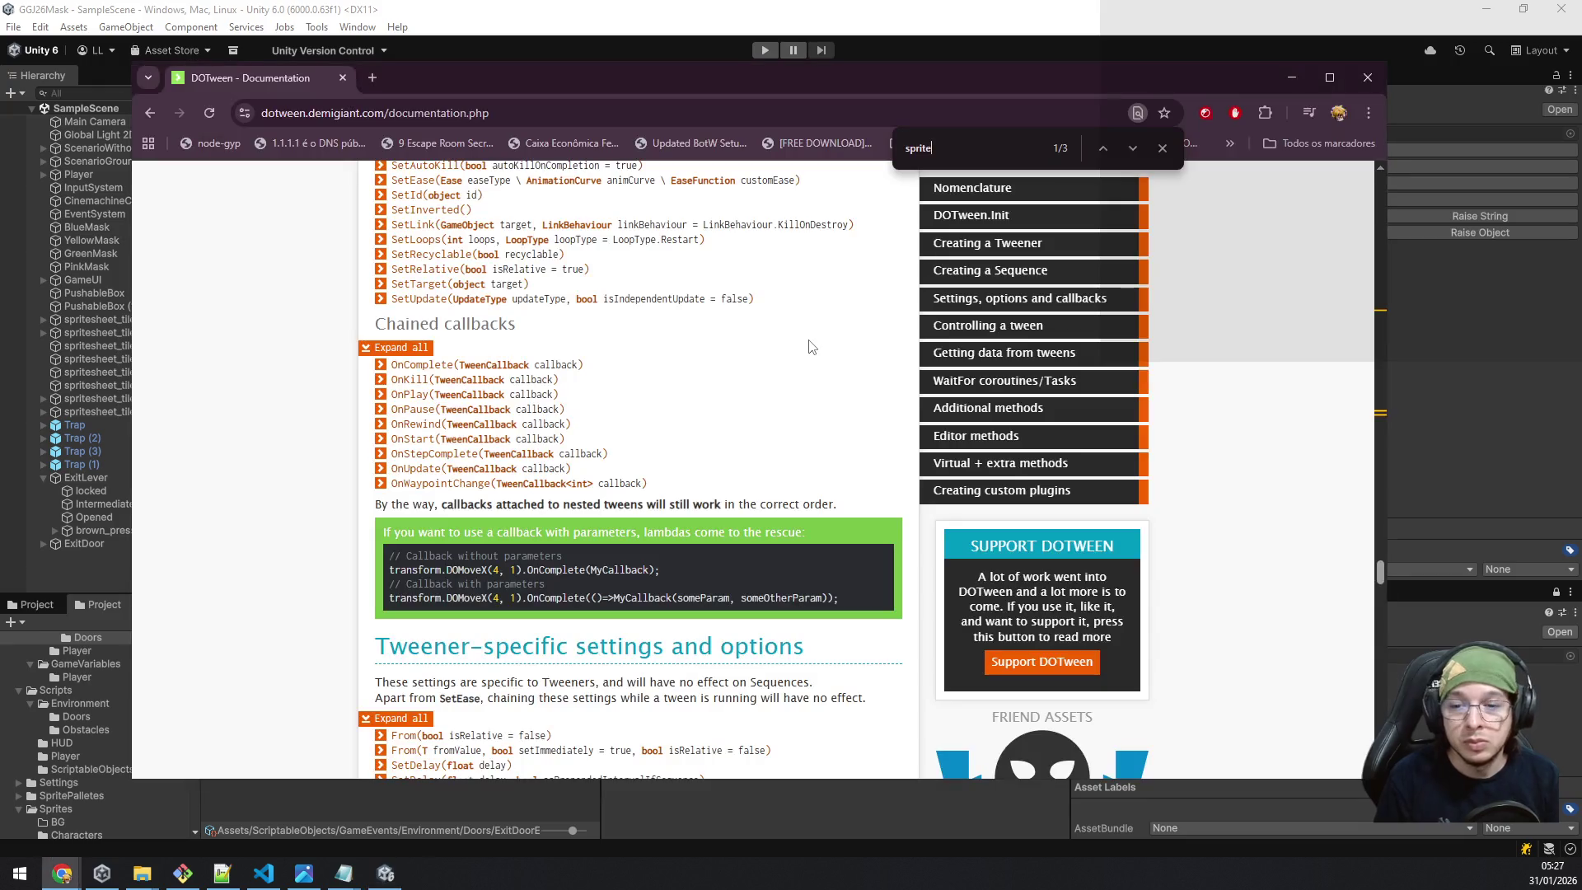
key(alt+Tab)
key(Tab)
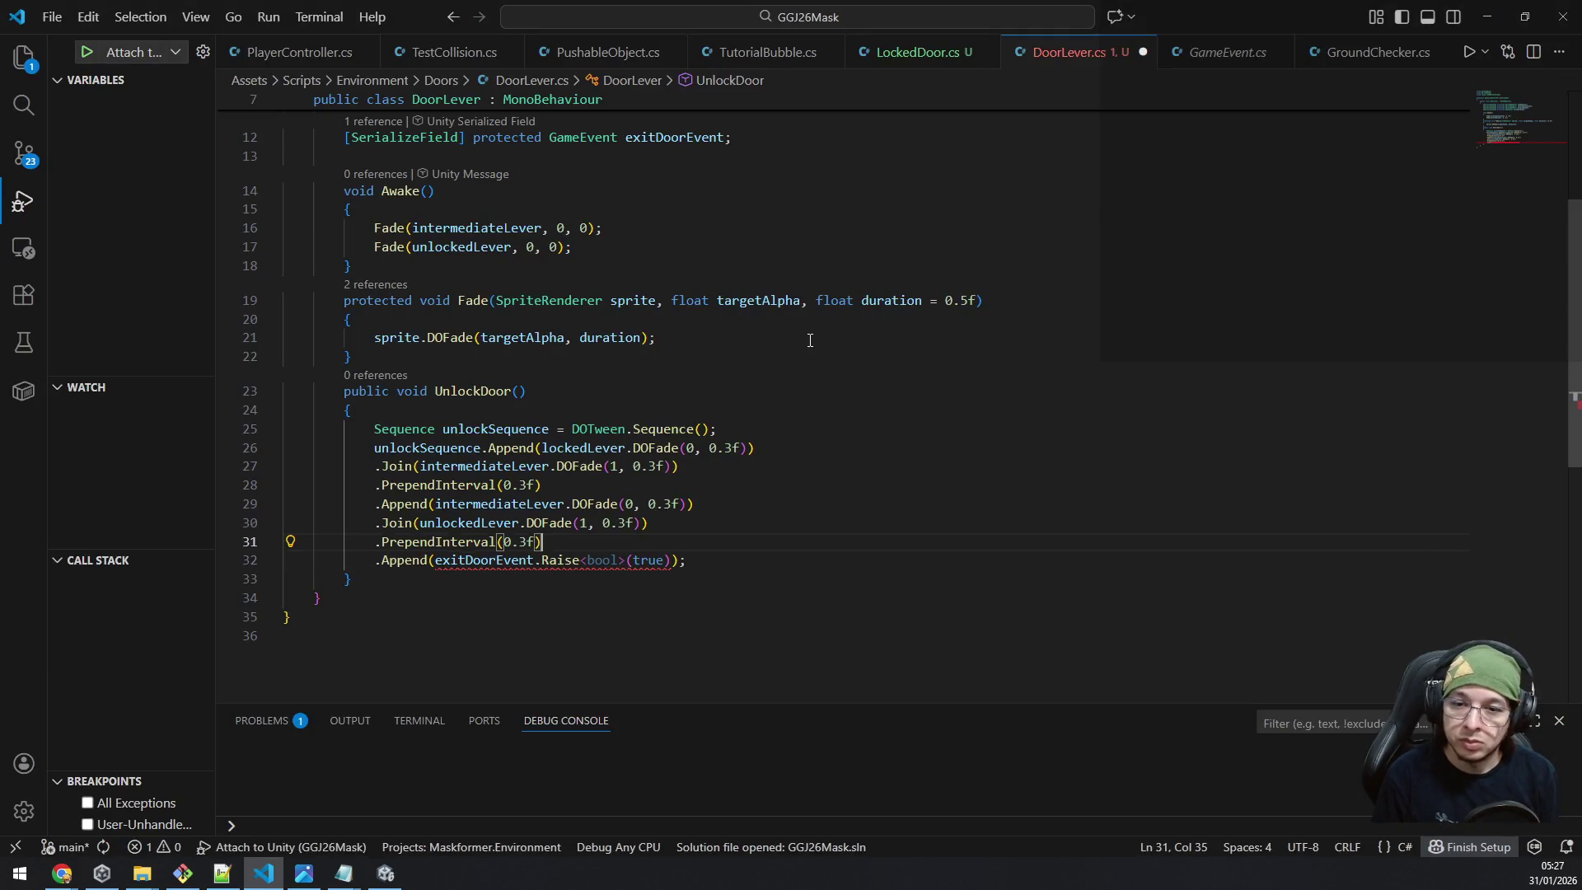
Replace the Append line on line 32 with an onComplete call from IntelliSense.
key(End)
key(shift+Home)
text(.)
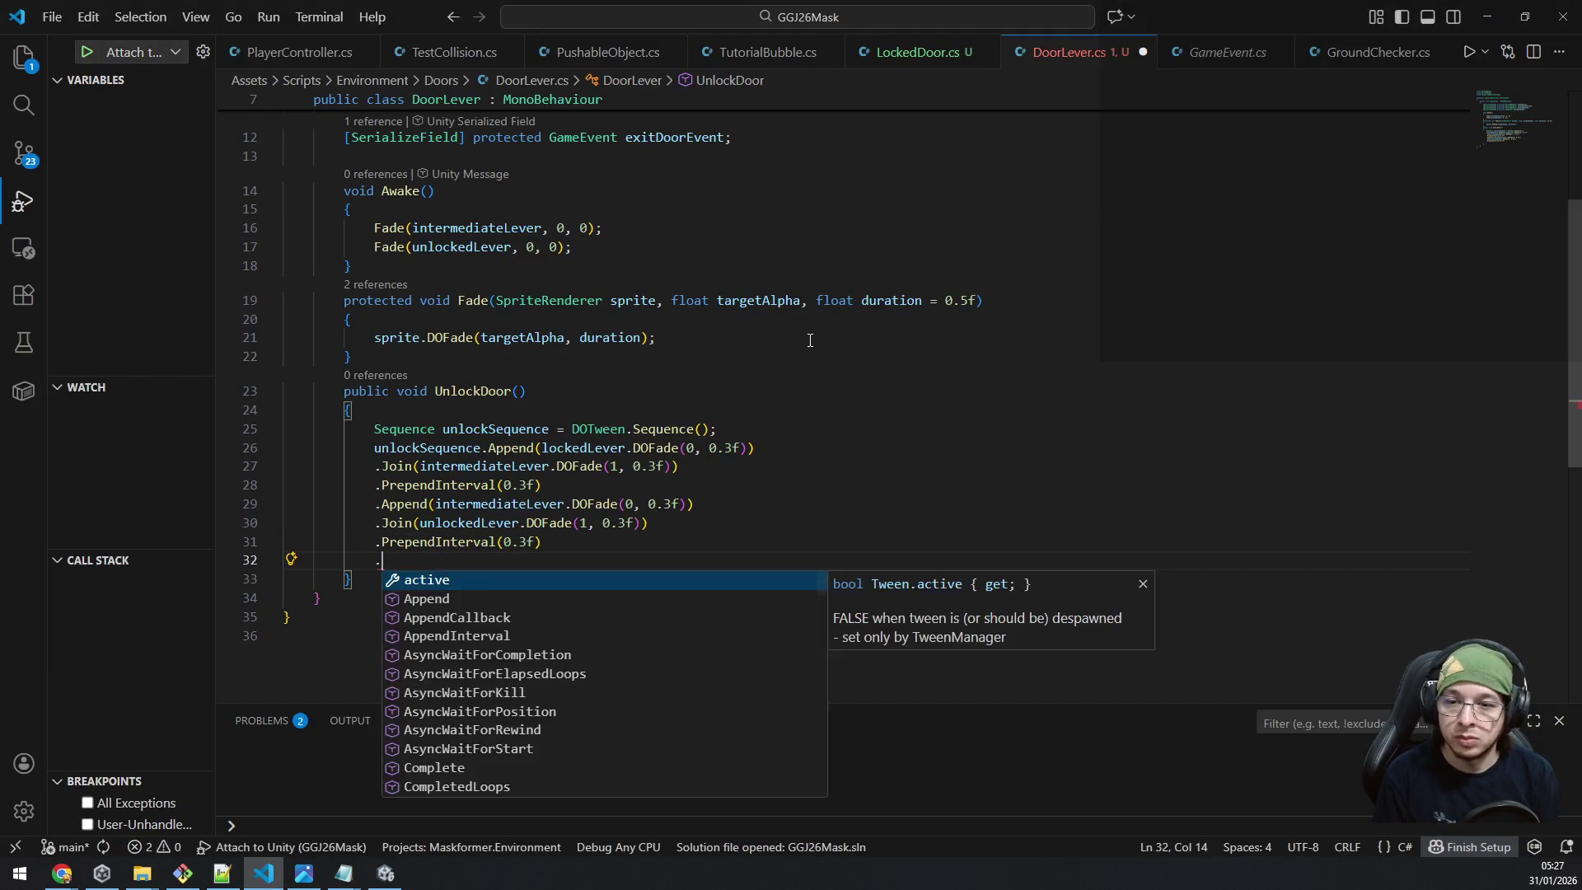
text(onCo)
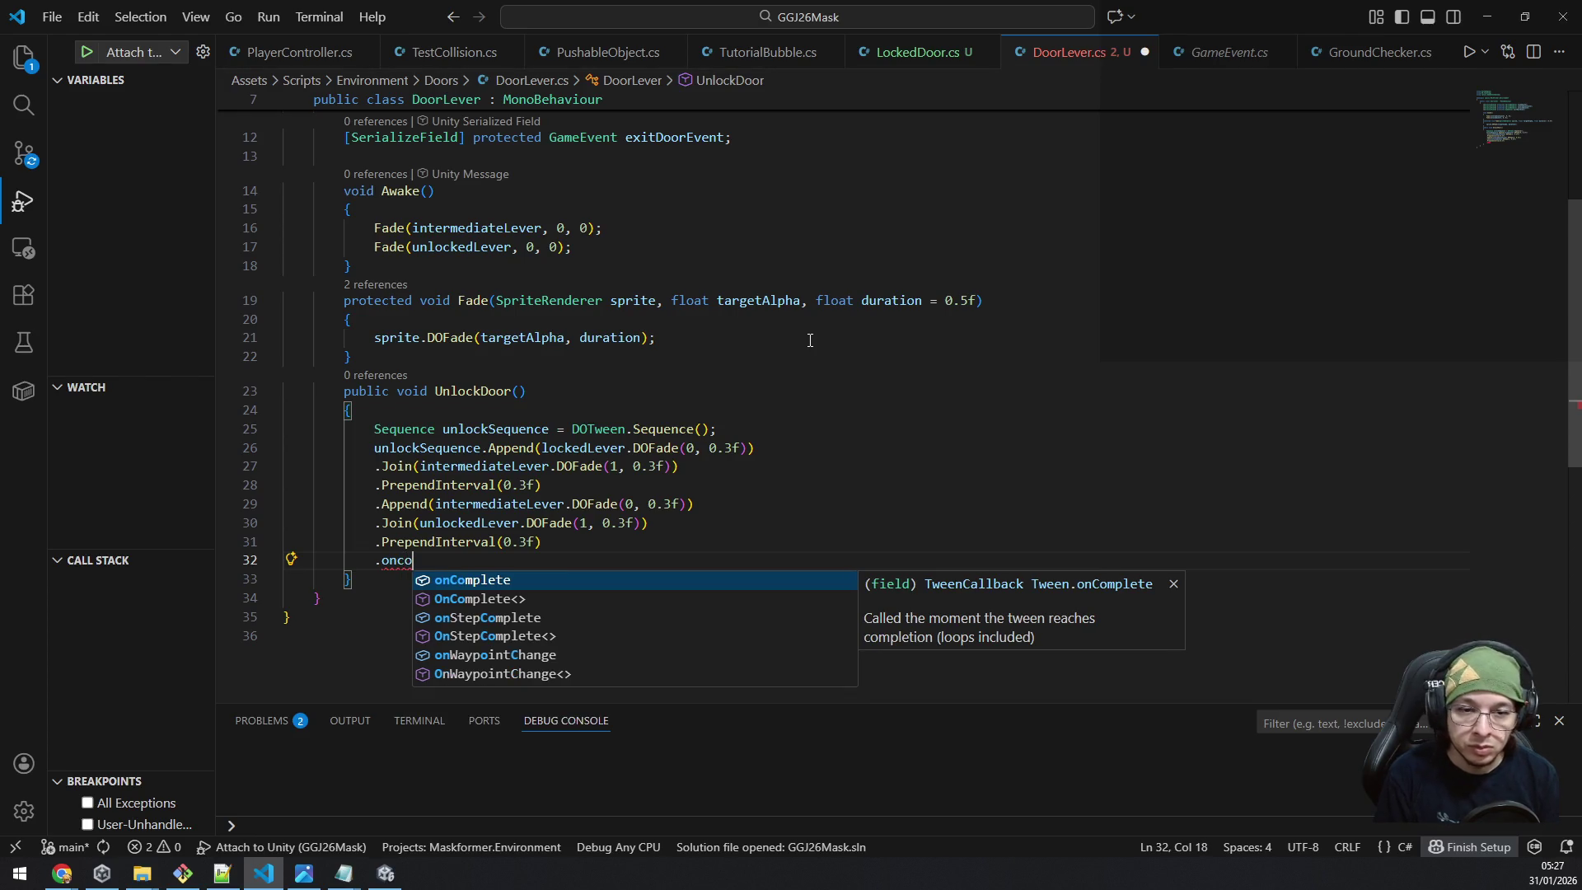
key(Tab)
key(alt+Tab)
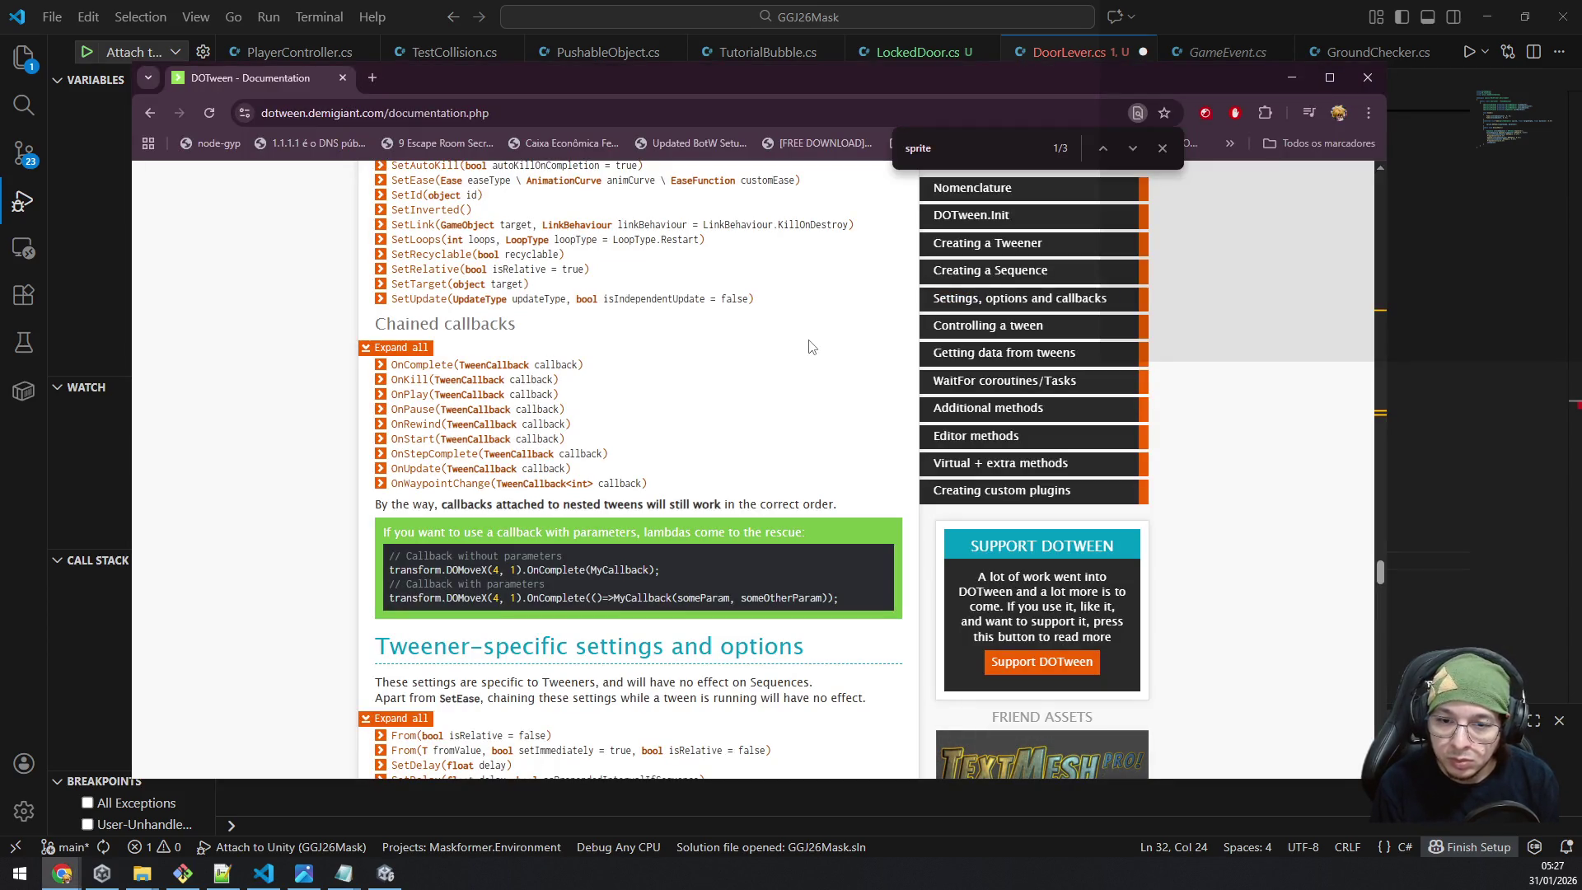
key(alt+Tab)
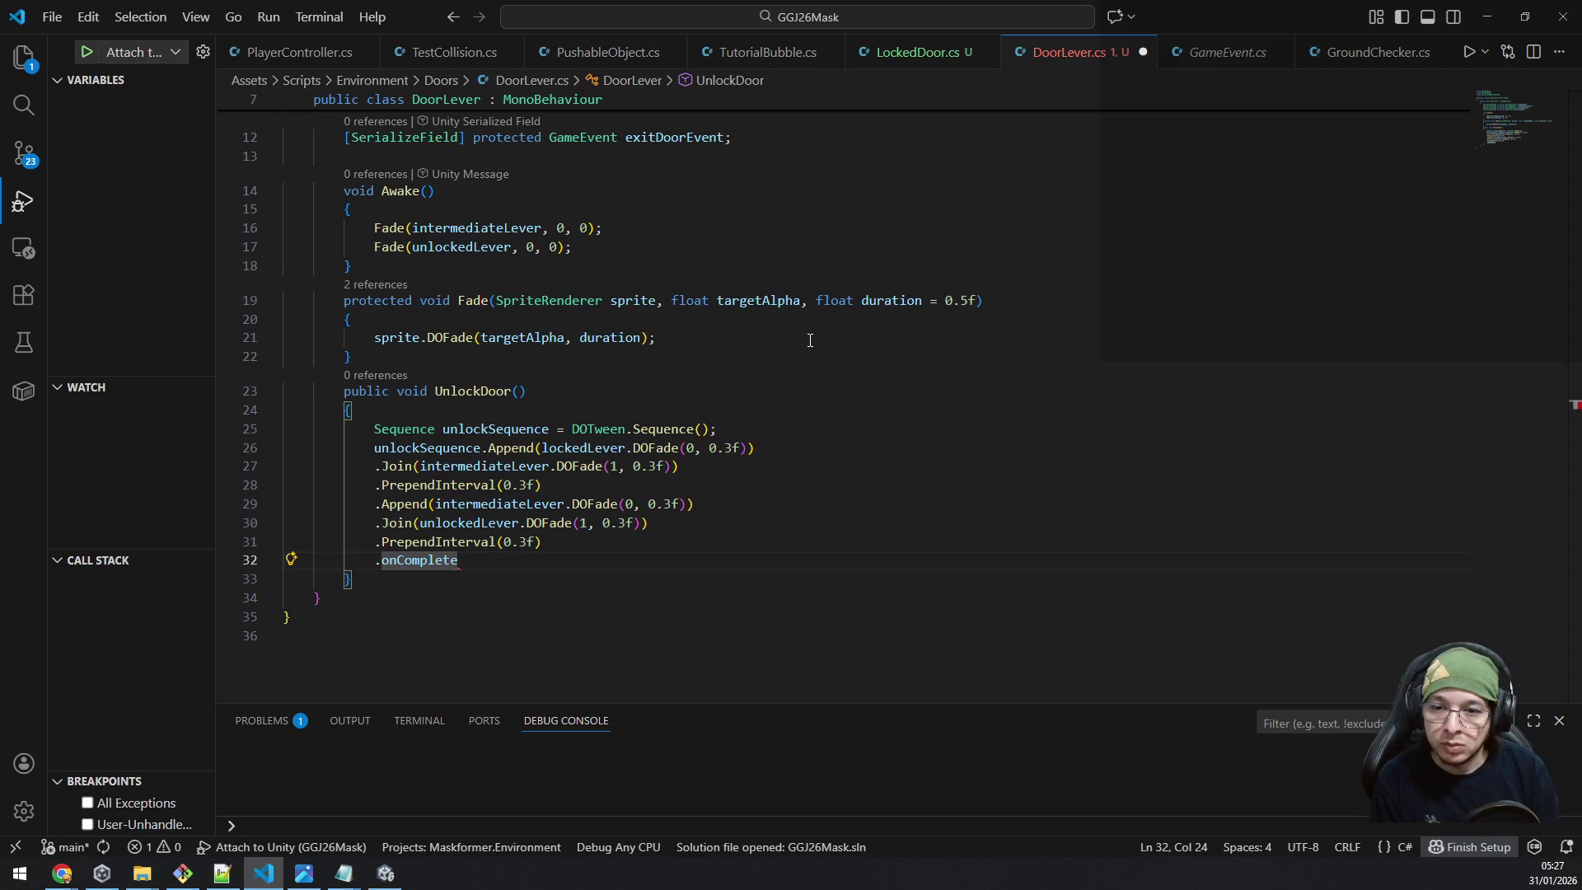
Pass the lambda ()=>exitDoorEvent.Raise(true) to the completion callback, ending with a semicolon.
text(()))
text(;)
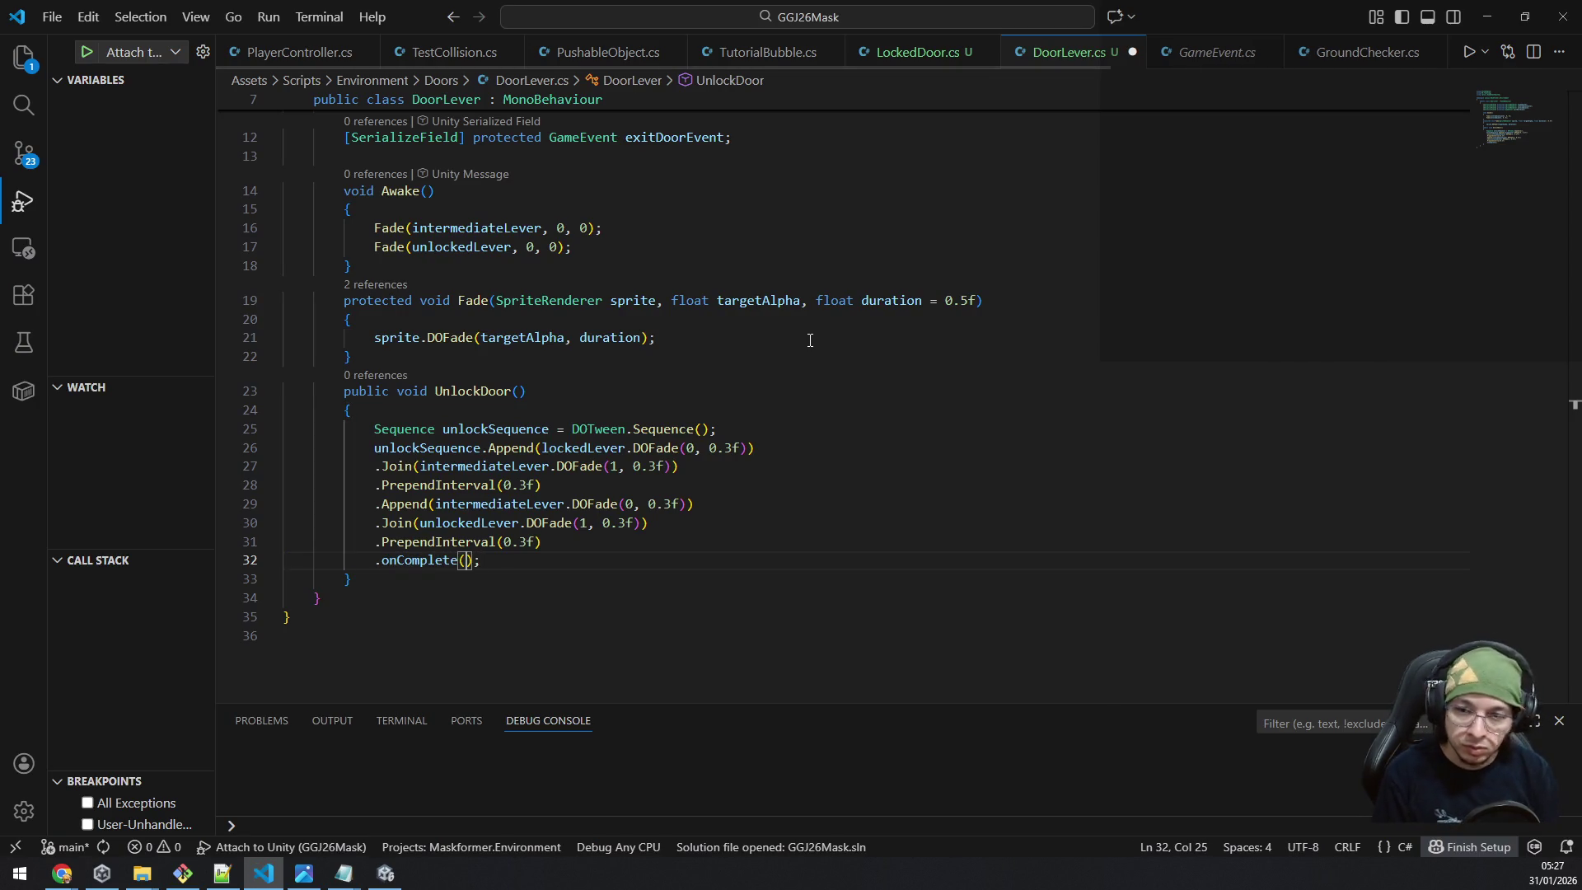
key(Left)
key(Left)
text(()=>exitDoorEvent)
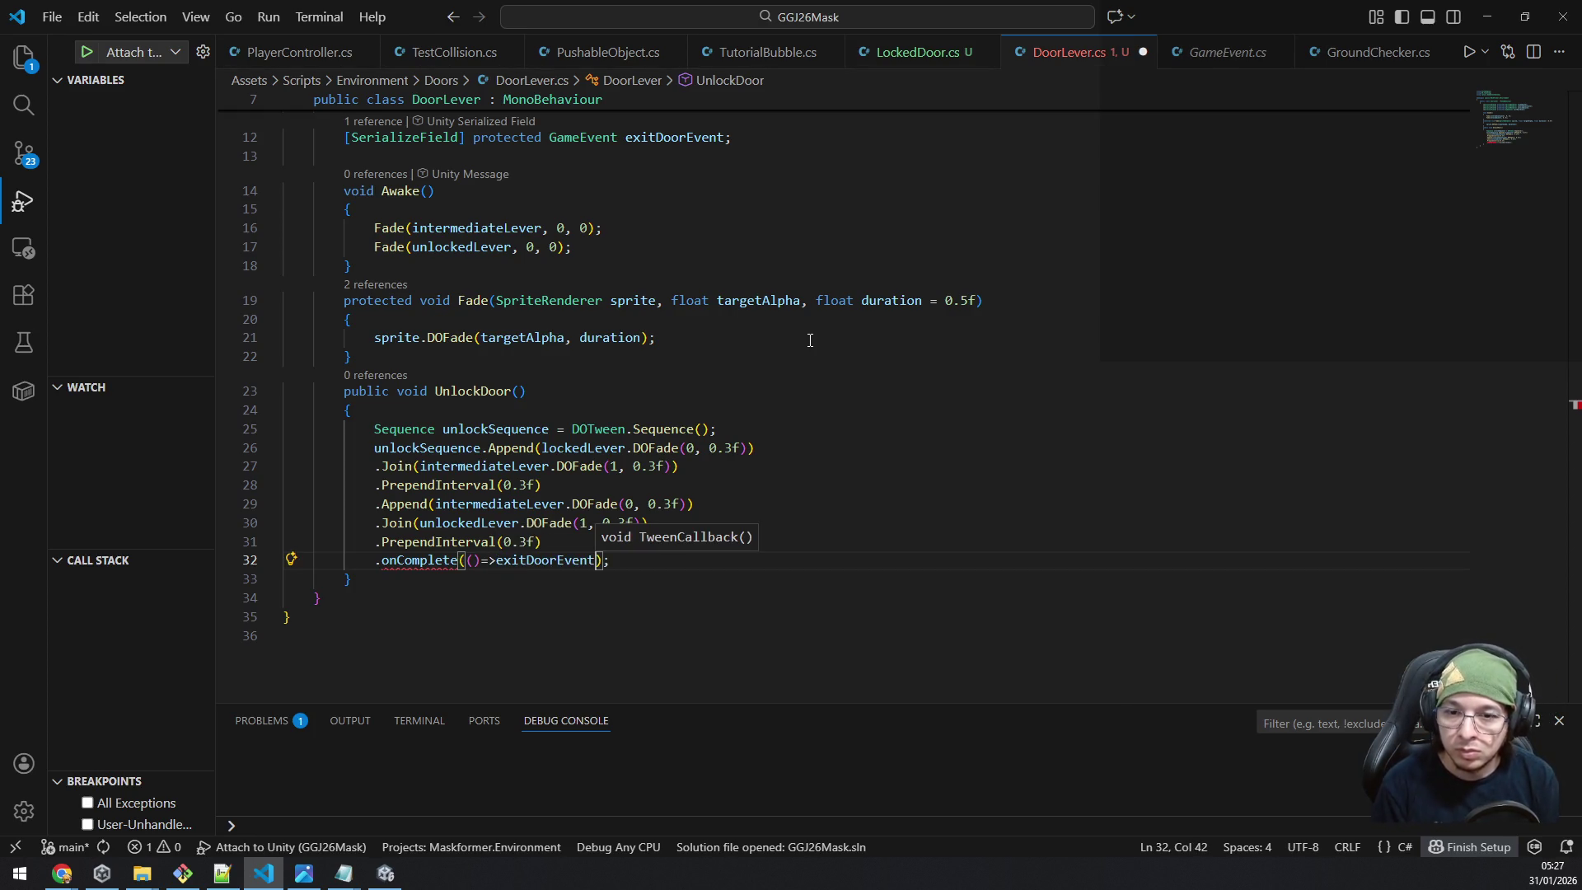
text(.Raise(t)
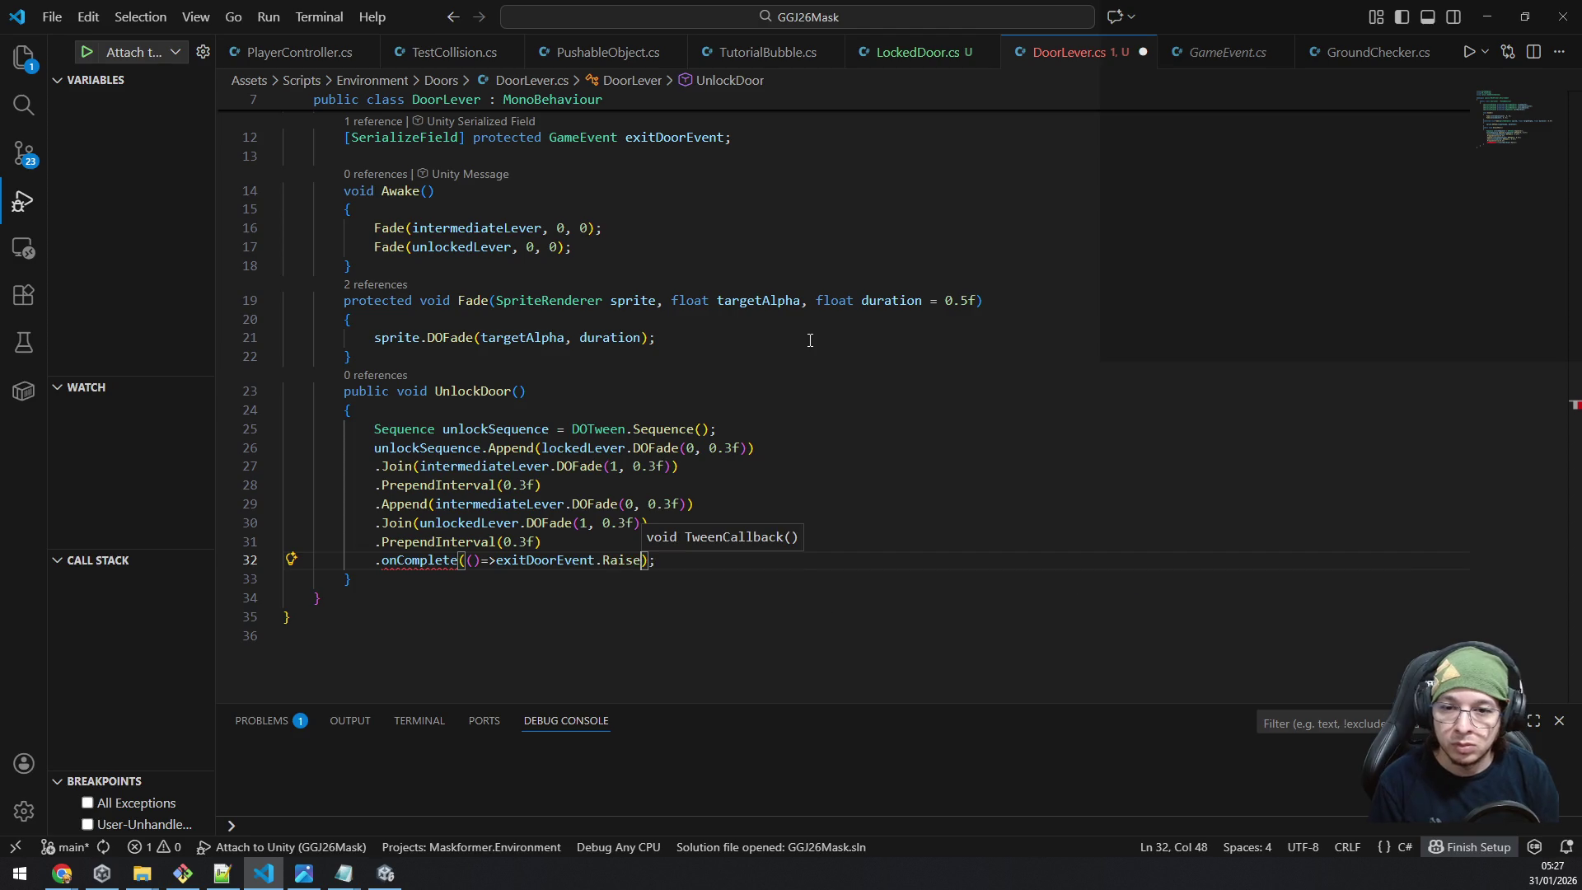
text(rue)
key(Tab)
key(alt+Tab)
key(alt+Tab)
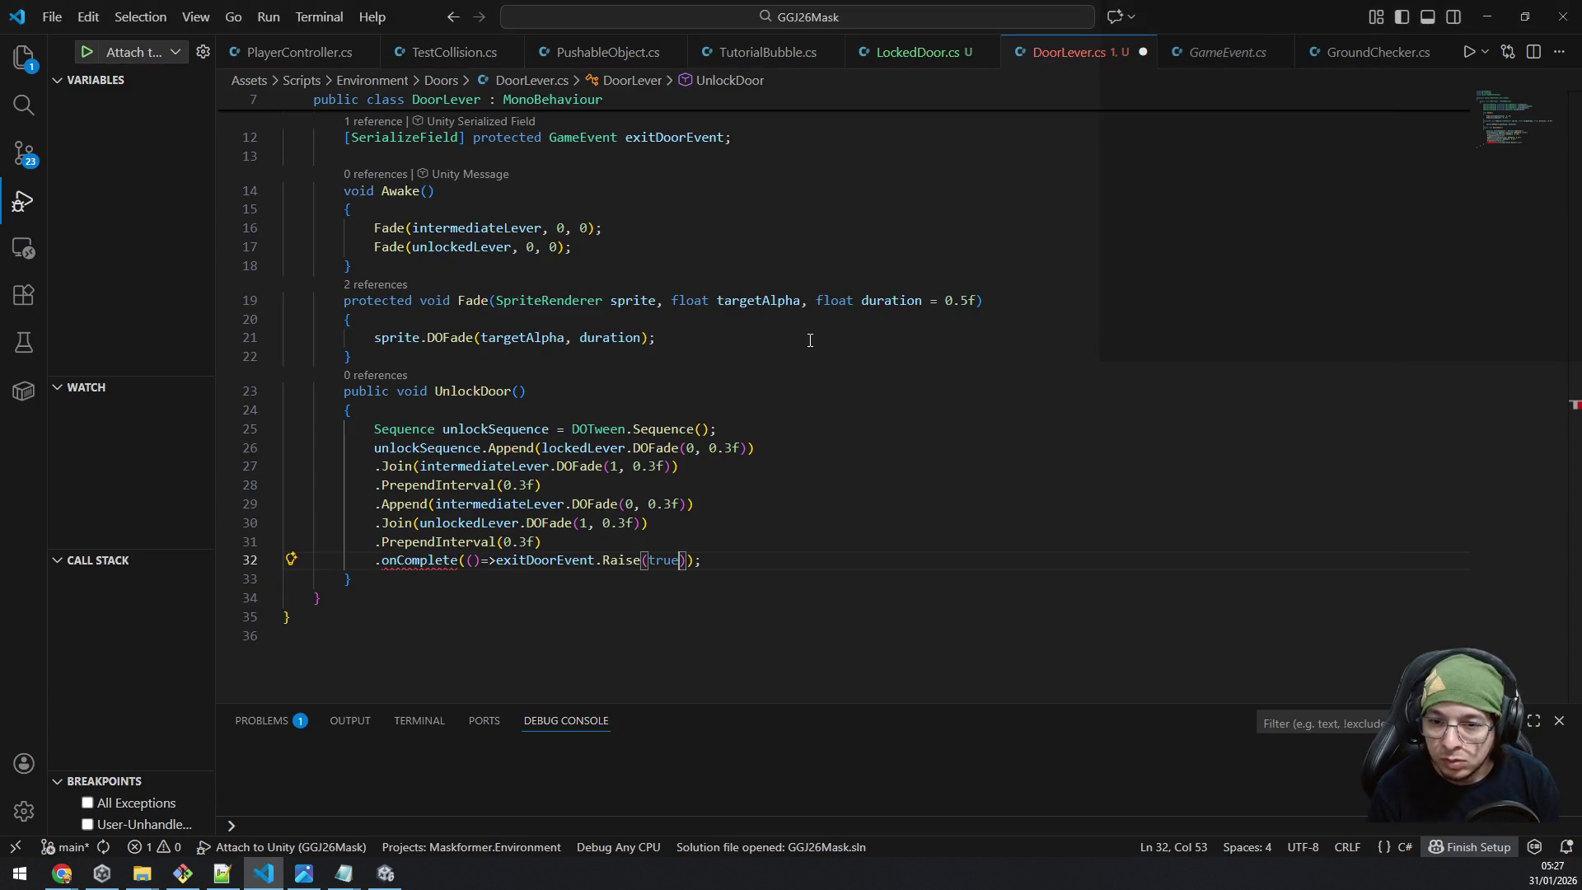
Capitalize onComplete to OnComplete and save DoorLever.cs.
key(ctrl+Left)
key(ctrl+Left)
key(ctrl+Left)
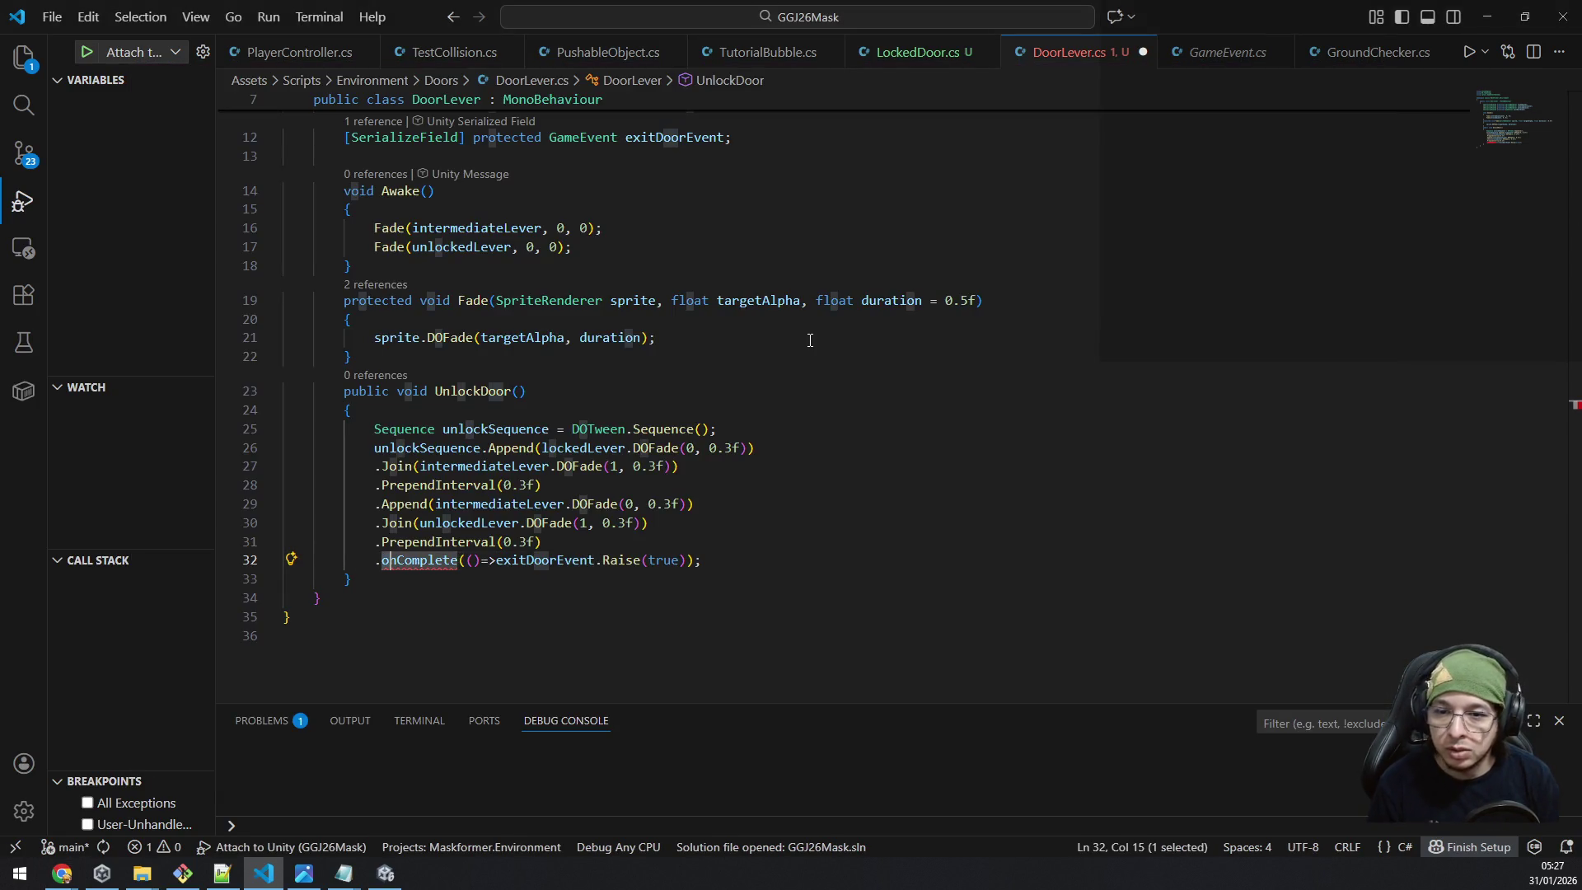
key(Delete)
text(O)
key(Escape)
key(End)
key(ctrl+s)
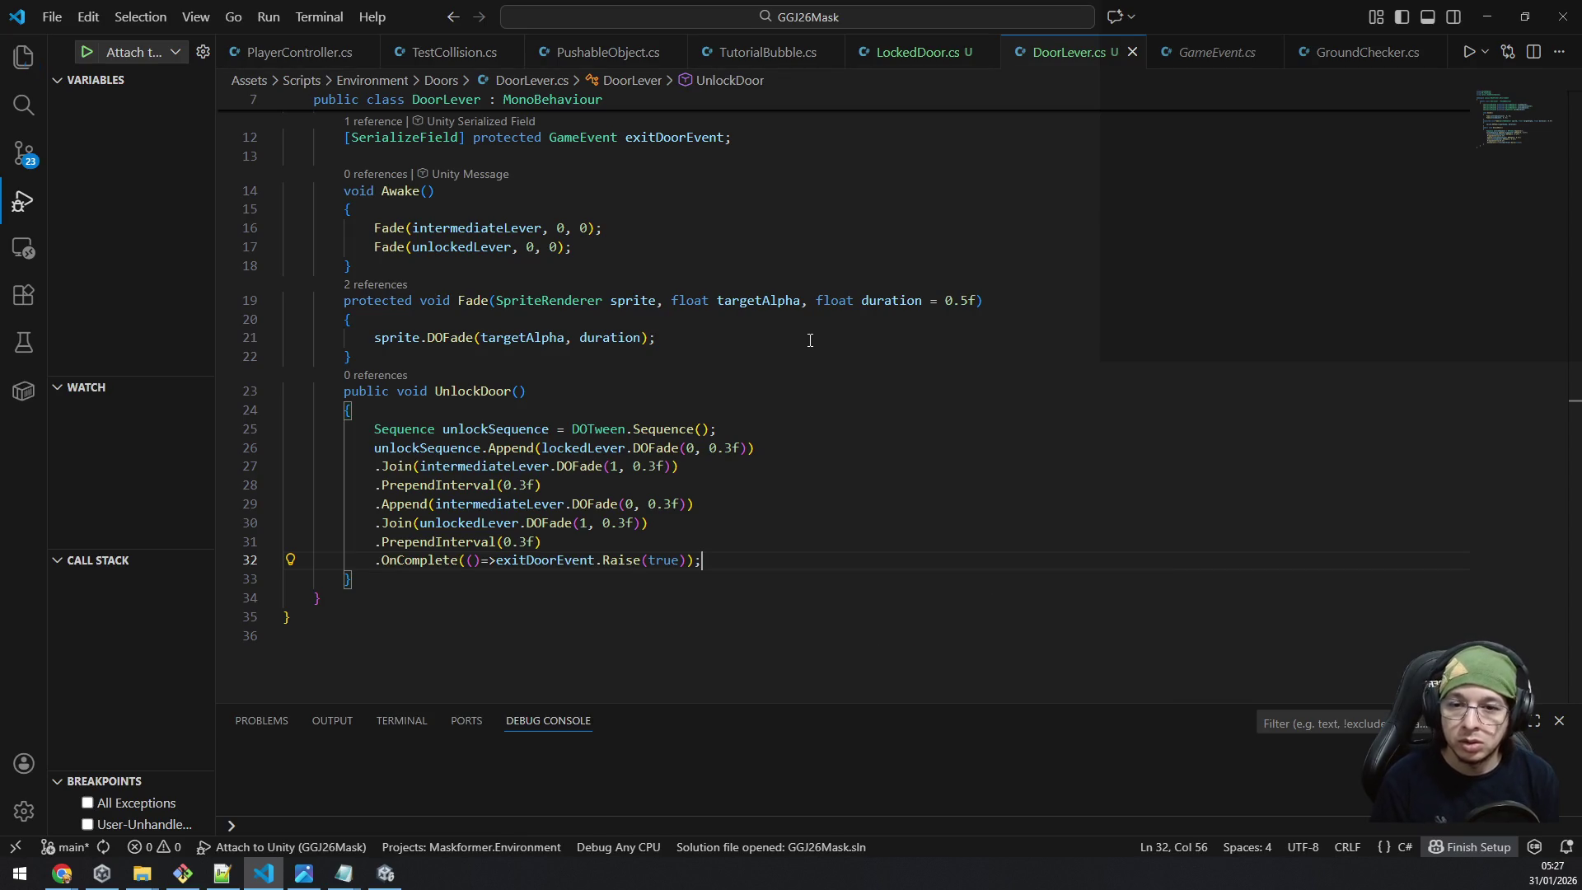